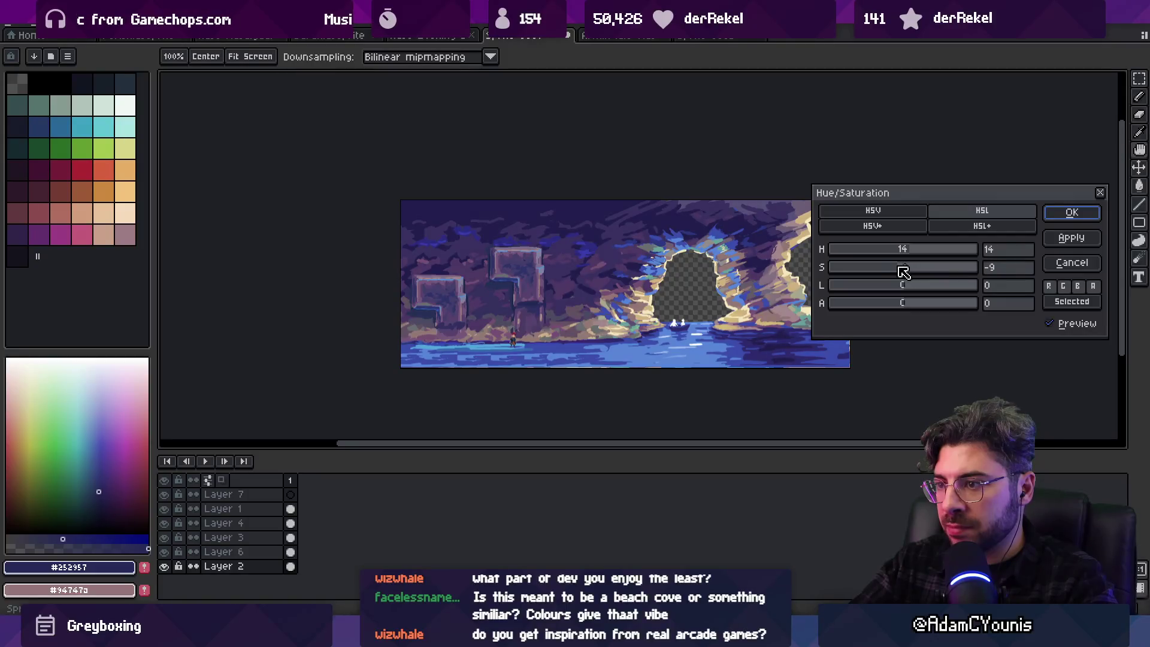
# Try lowering saturation in Hue/Saturation, then cancel to keep the original purple-blue colours
pyautogui.moveTo(903, 272); pyautogui.dragTo(903, 256)
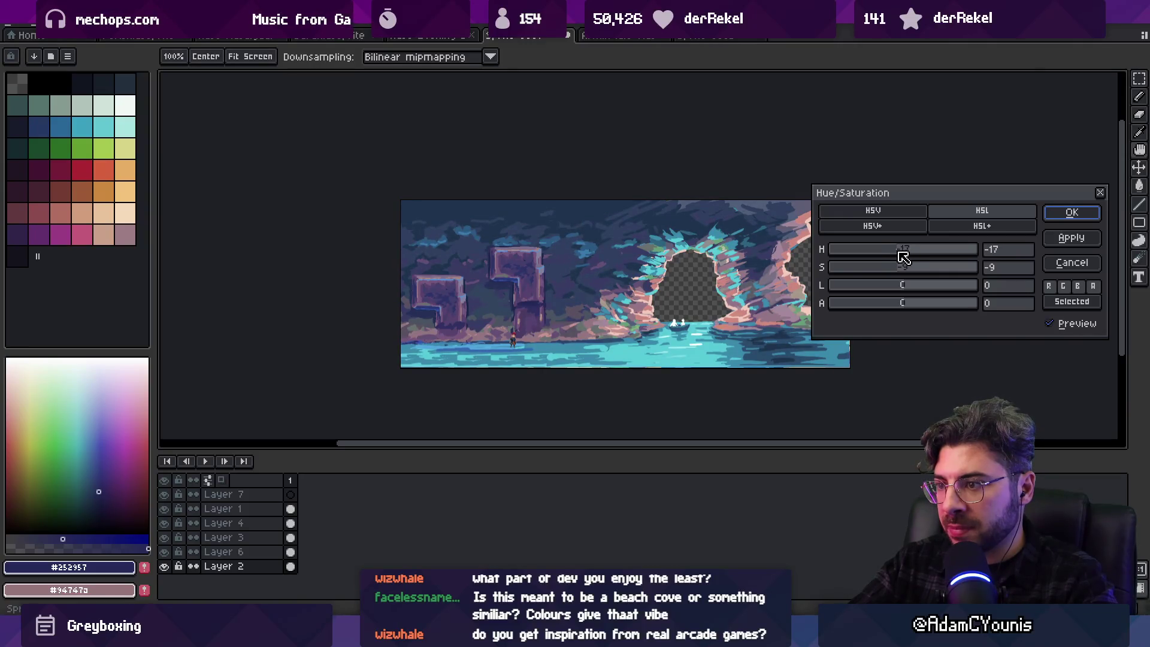
pyautogui.press('Escape')
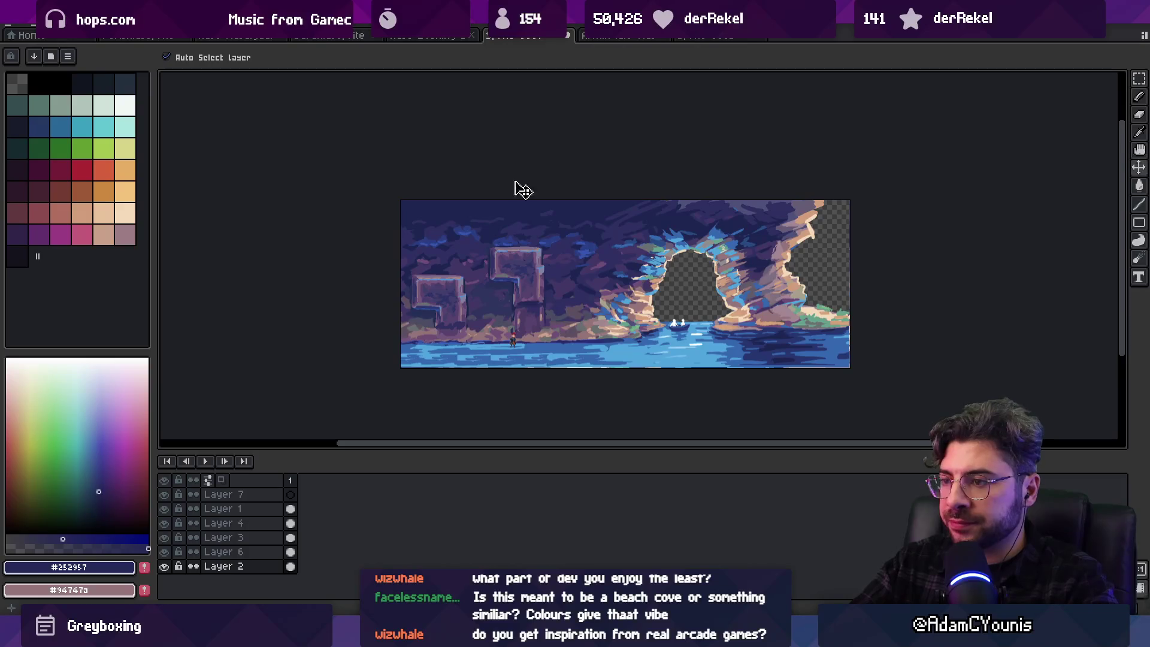
pyautogui.click(37, 24)
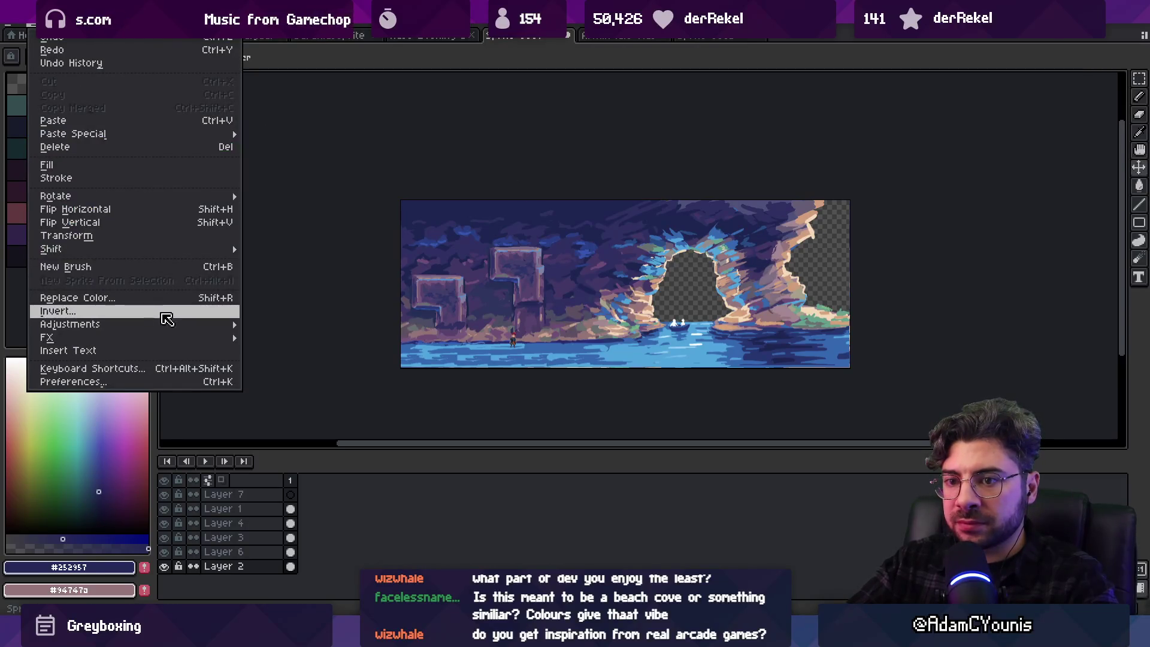
pyautogui.moveTo(175, 324)
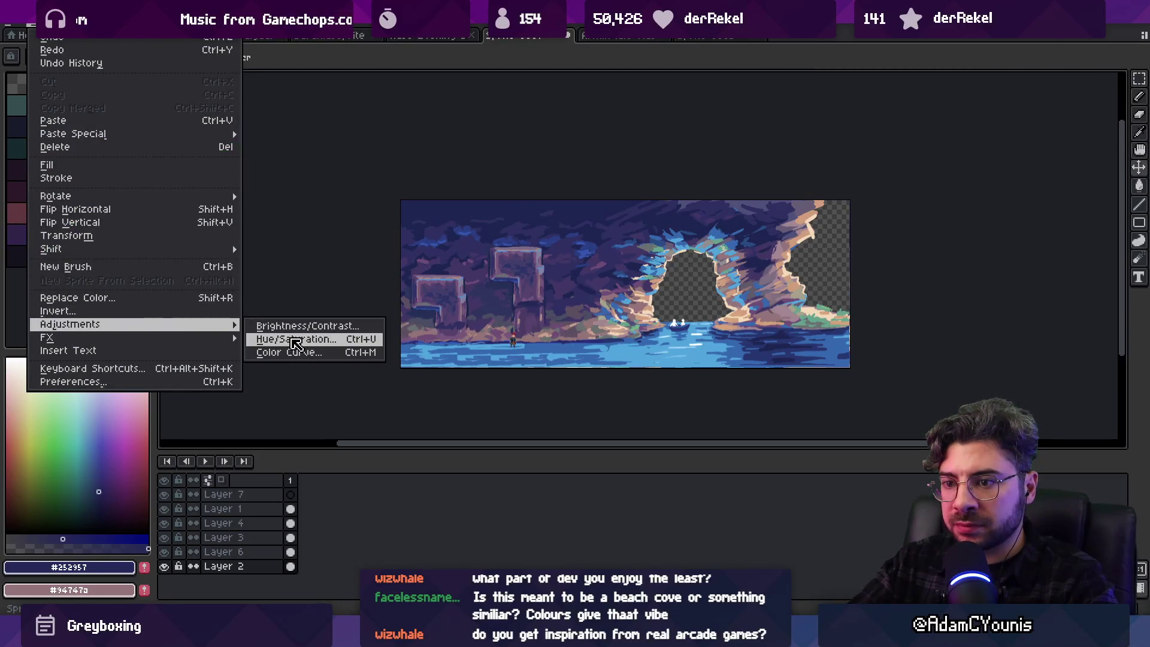
pyautogui.moveTo(231, 339)
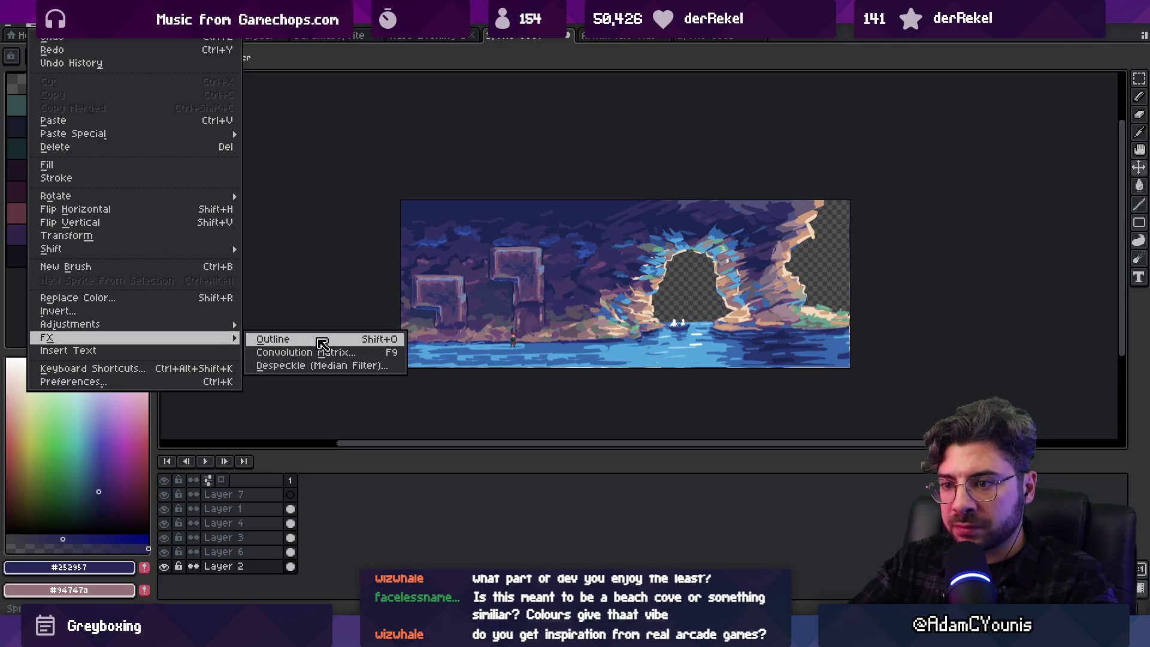
pyautogui.click(354, 356)
pyautogui.moveTo(471, 219); pyautogui.dragTo(852, 215)
pyautogui.click(826, 240)
pyautogui.click(820, 230)
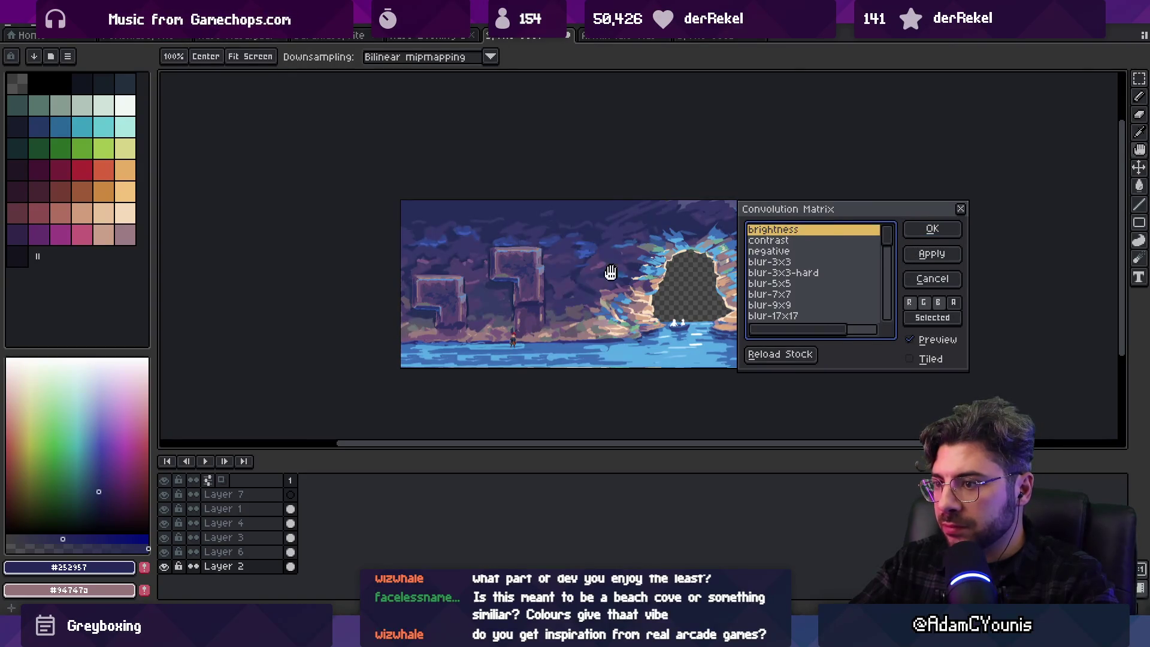
pyautogui.scroll(4, 647, 269)
pyautogui.click(800, 242)
pyautogui.click(801, 252)
pyautogui.click(779, 263)
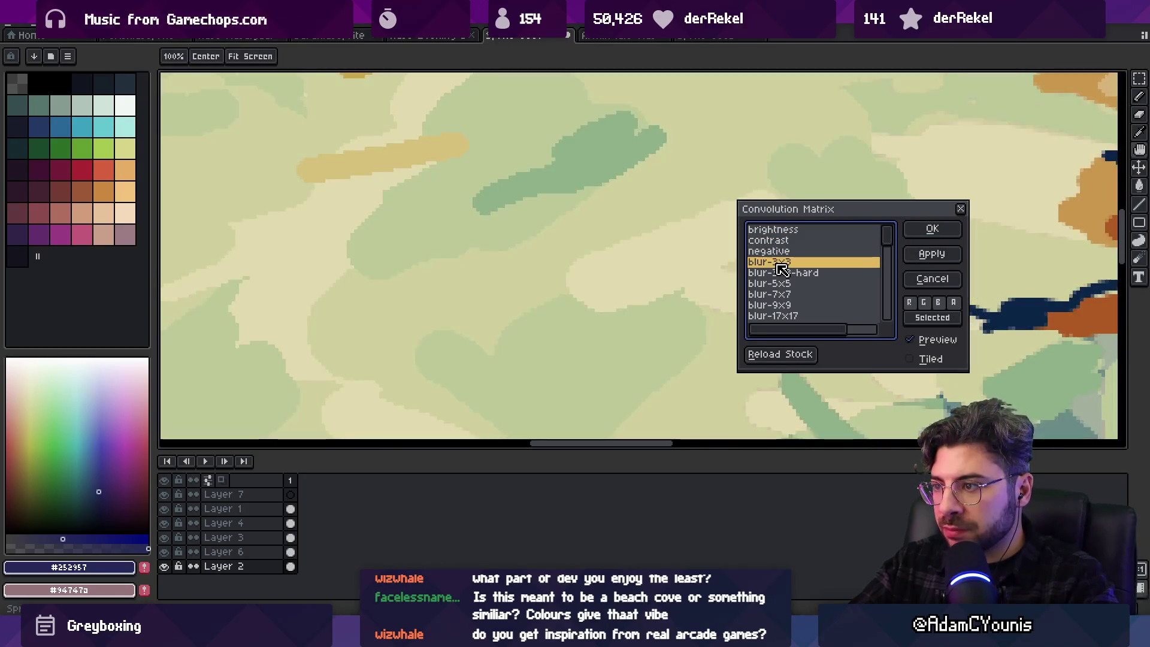
pyautogui.click(778, 273)
pyautogui.scroll(-3, 665, 294)
pyautogui.click(774, 294)
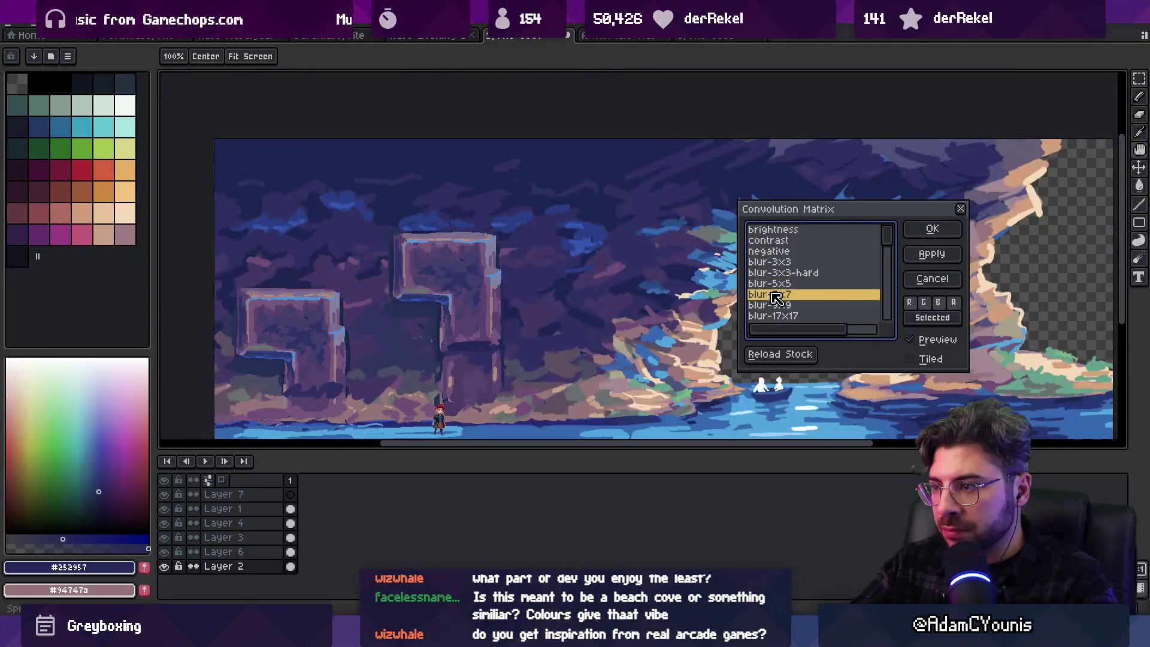
pyautogui.click(782, 316)
pyautogui.scroll(-3, 781, 312)
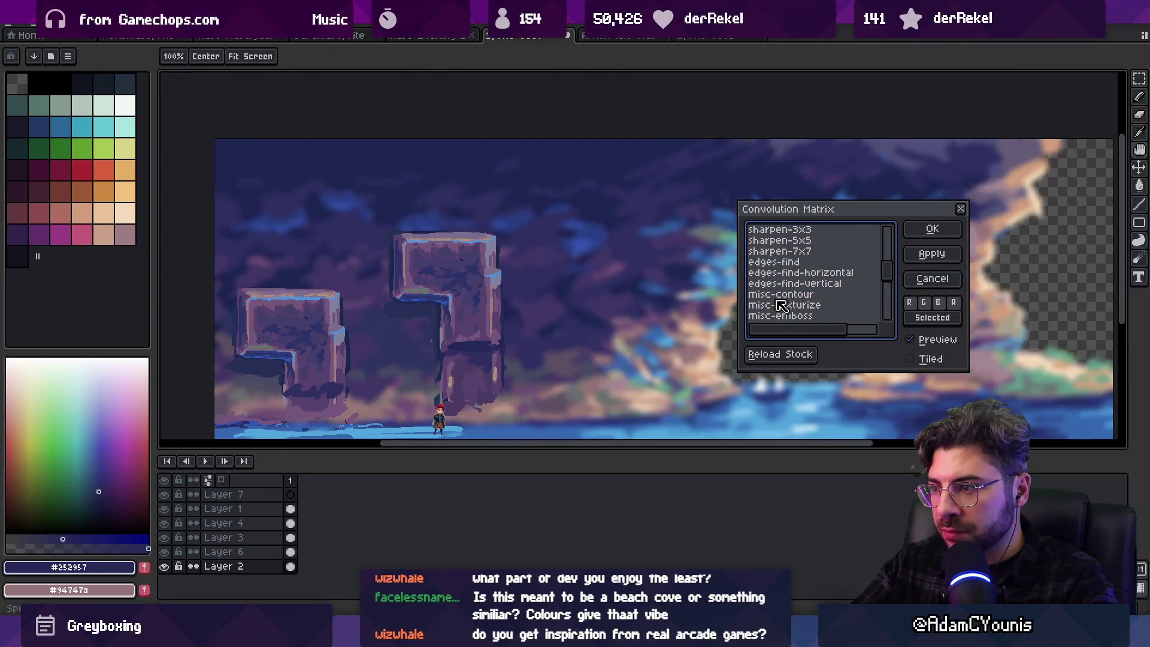
pyautogui.click(771, 263)
pyautogui.press('Up')
pyautogui.press('Up')
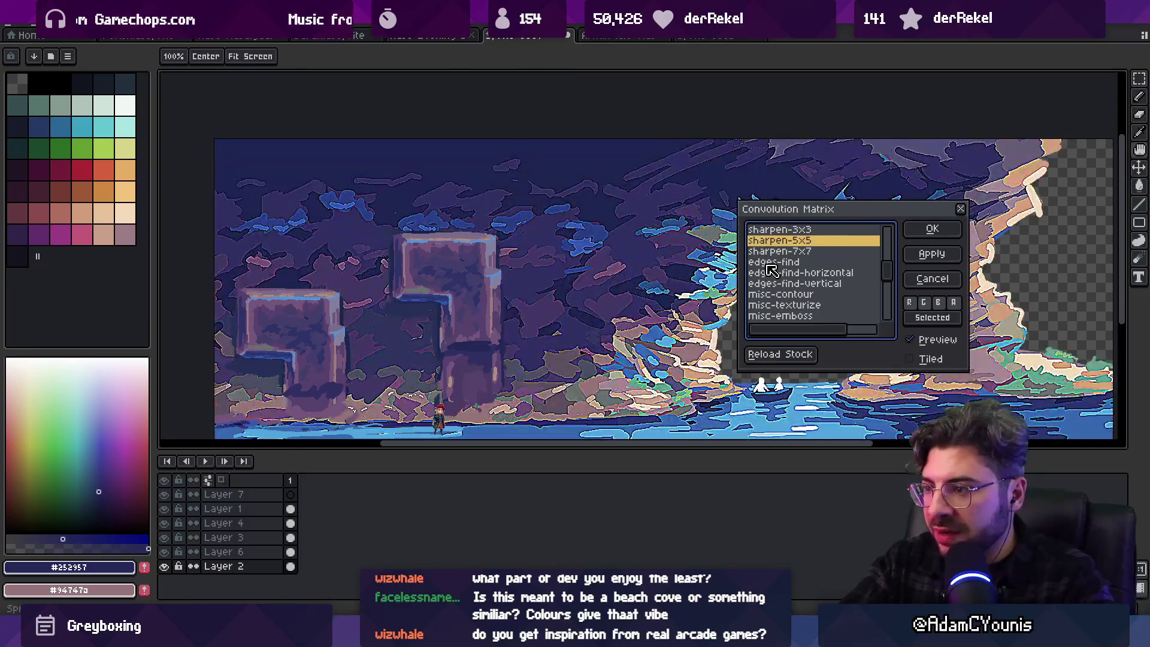
pyautogui.press('Down')
pyautogui.press('Down')
pyautogui.press('Down')
pyautogui.press('Down')
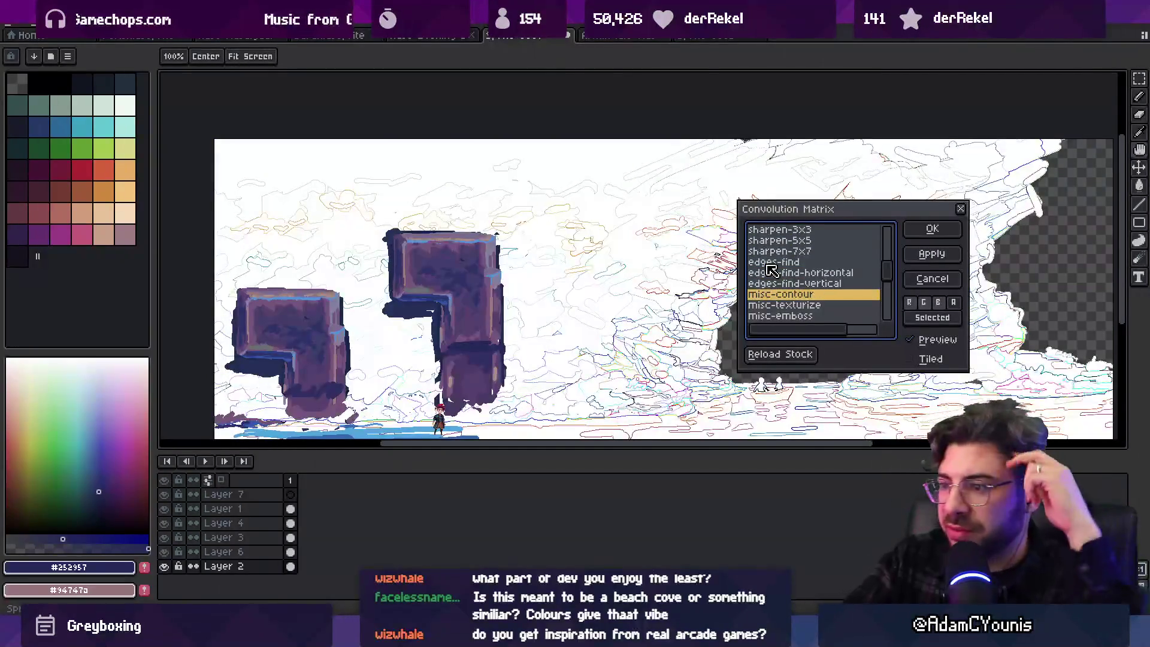
pyautogui.press('Down')
pyautogui.press('Up')
pyautogui.press('Down')
pyautogui.press('Down')
pyautogui.press('Down')
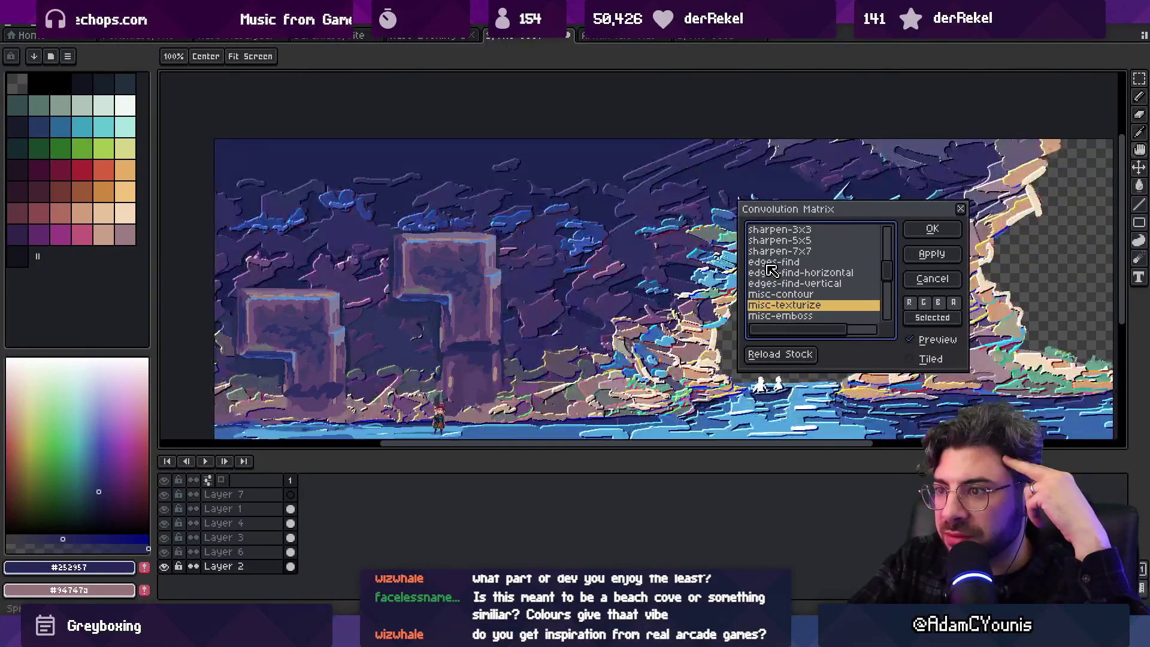
pyautogui.press('Down')
pyautogui.press('Down')
pyautogui.press('Down')
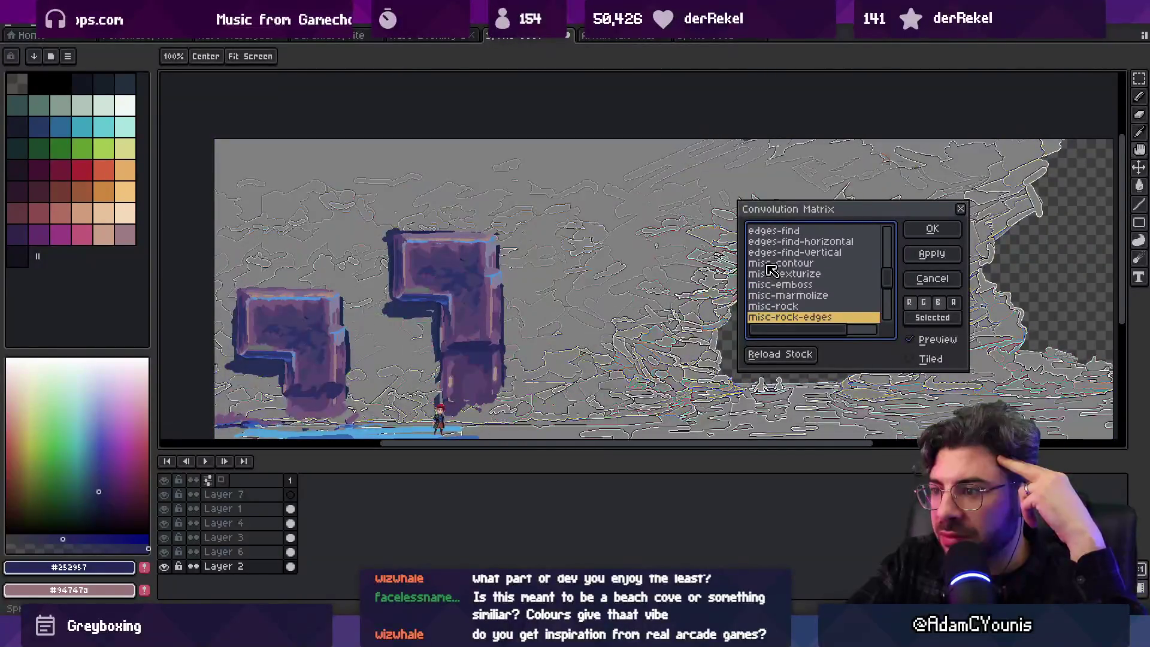
pyautogui.press('Down')
pyautogui.press('Down')
pyautogui.press('Down')
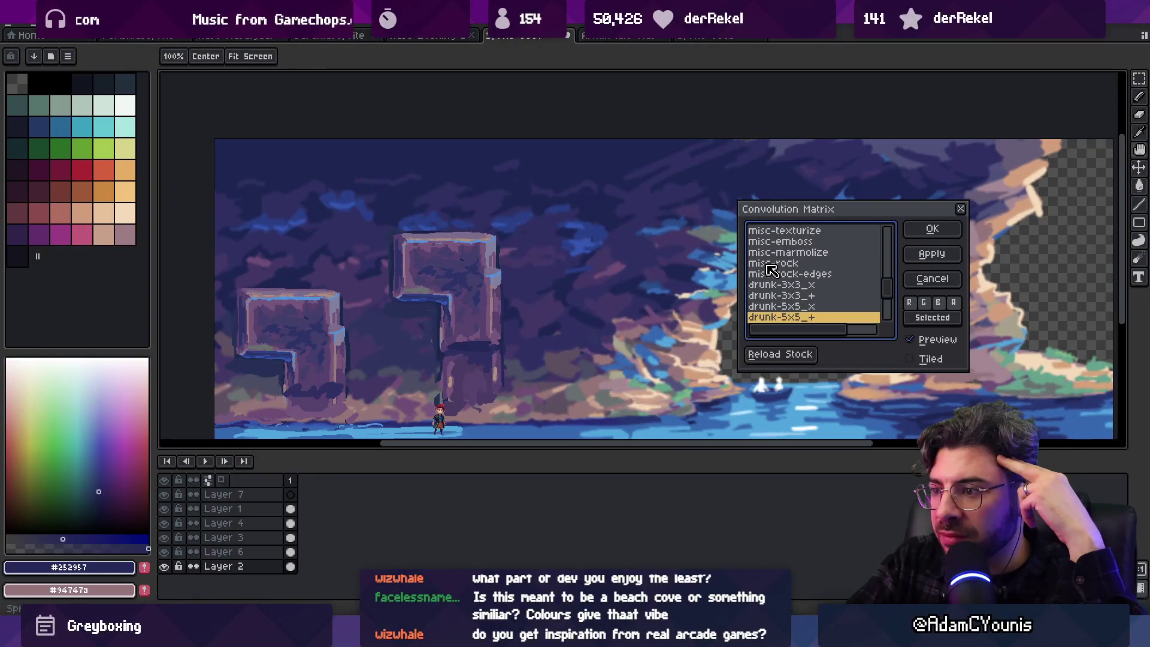
pyautogui.press('Down')
pyautogui.press('Down')
pyautogui.press('Down')
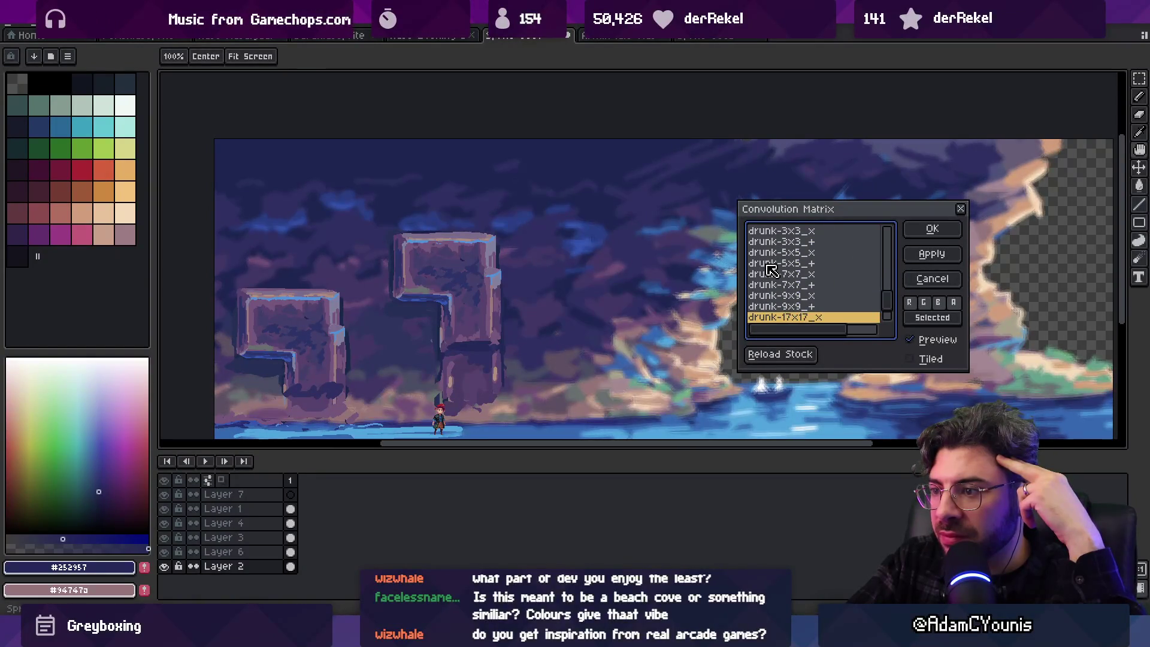
pyautogui.press('Down')
pyautogui.press('Down')
pyautogui.press('Down')
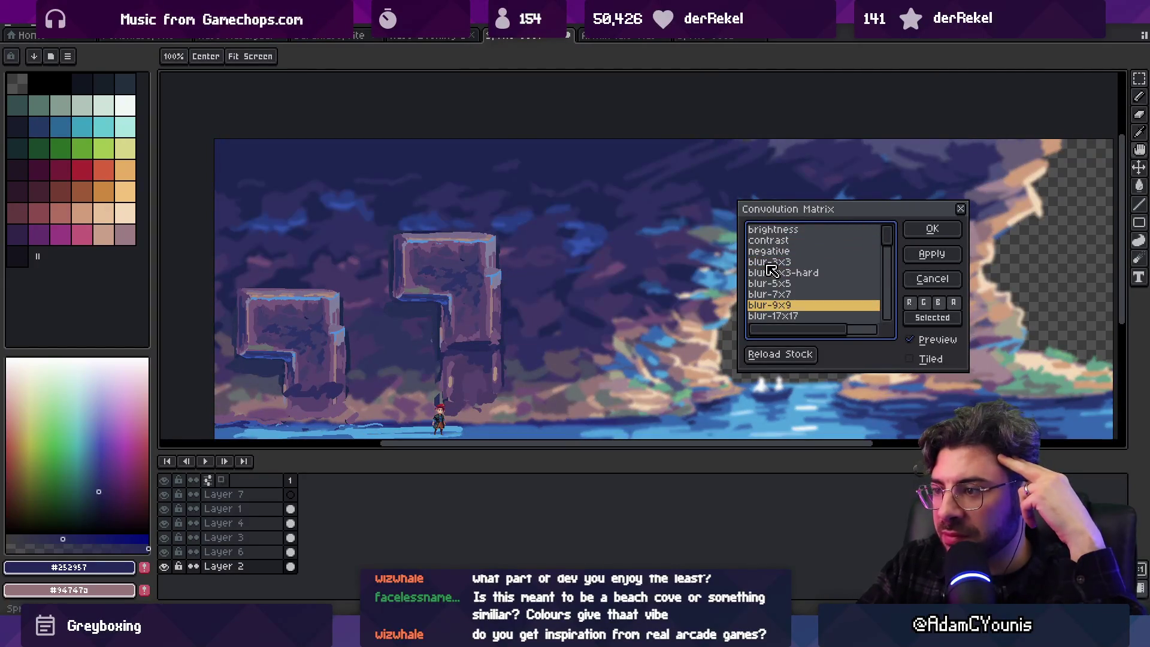
pyautogui.scroll(4, 713, 269)
pyautogui.press('Down')
pyautogui.press('Down')
pyautogui.press('Down')
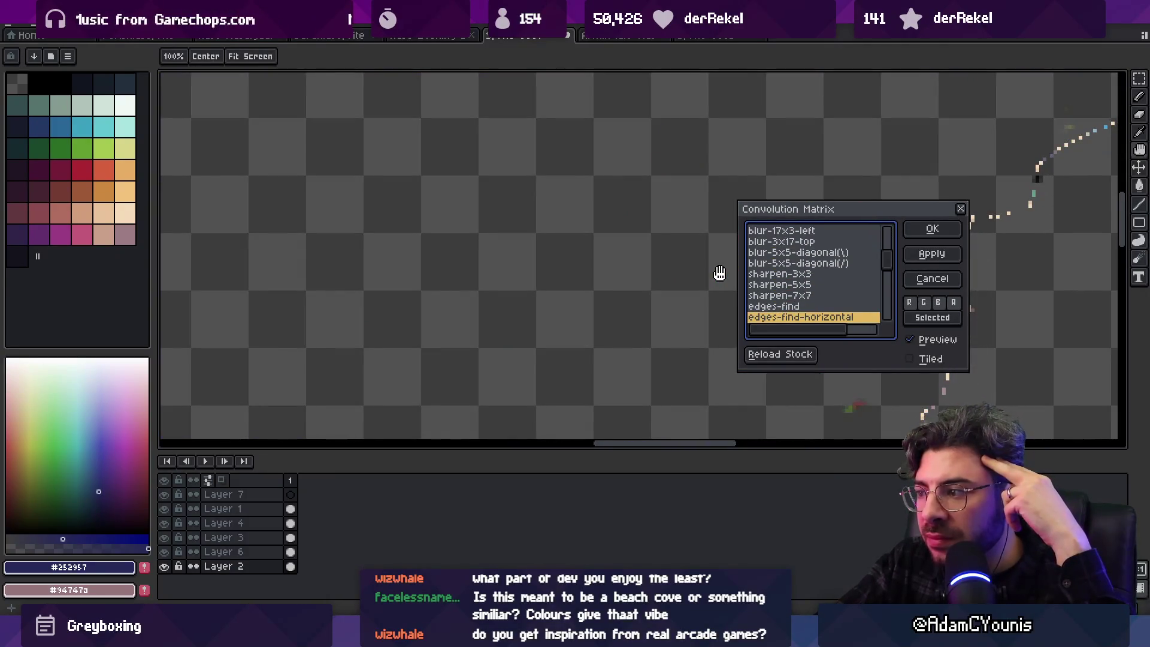
pyautogui.press('Down')
pyautogui.press('Down')
pyautogui.press('Down')
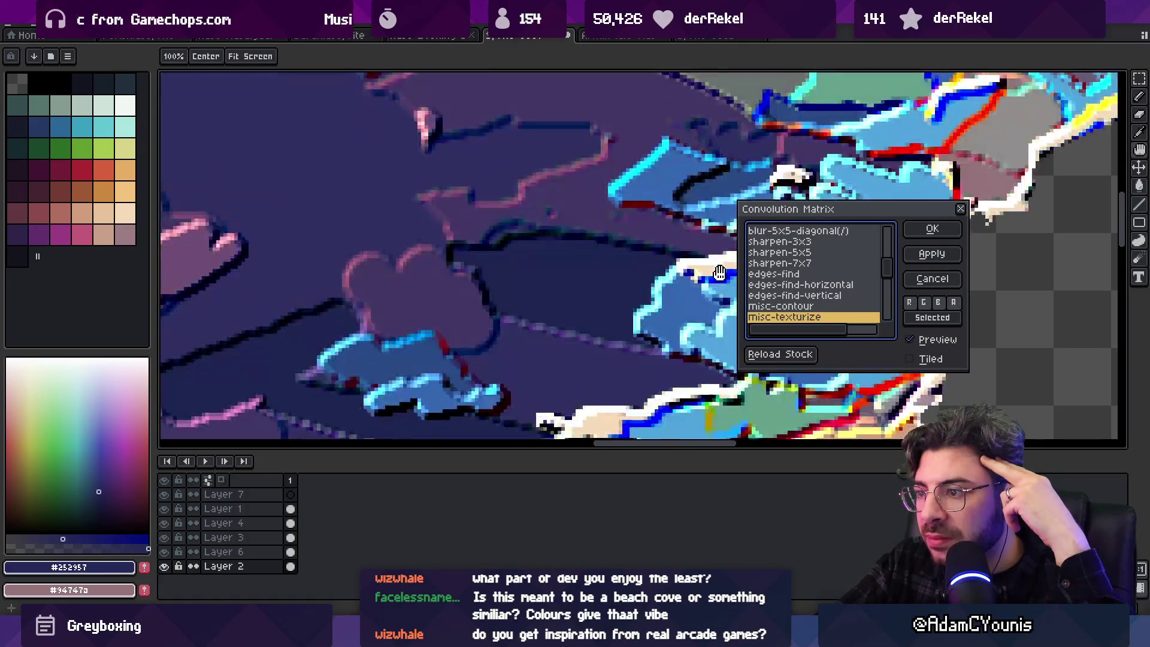
pyautogui.press('Up')
pyautogui.scroll(-4, 552, 270)
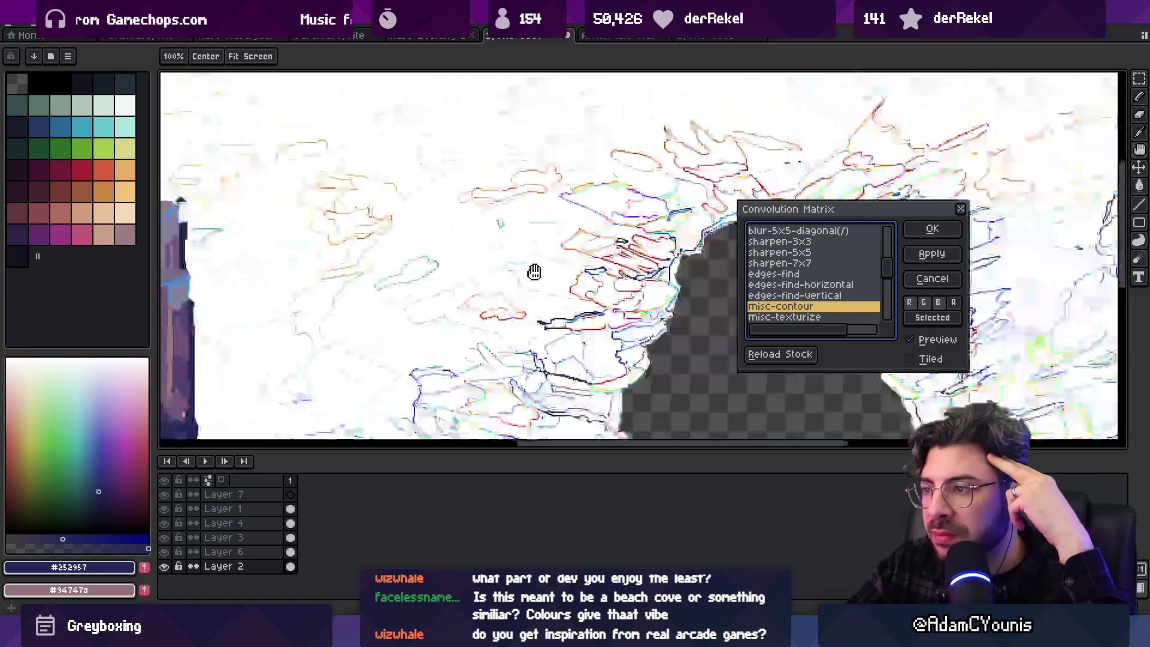
pyautogui.press('Return')
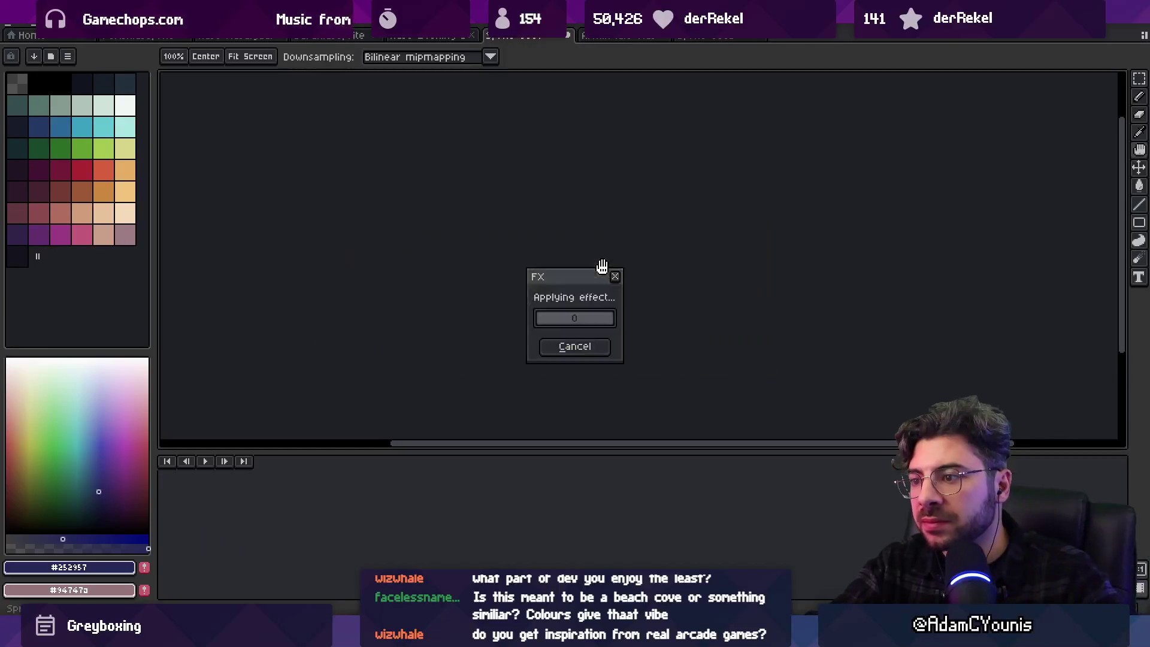
pyautogui.scroll(3, 582, 311)
pyautogui.scroll(-2, 586, 311)
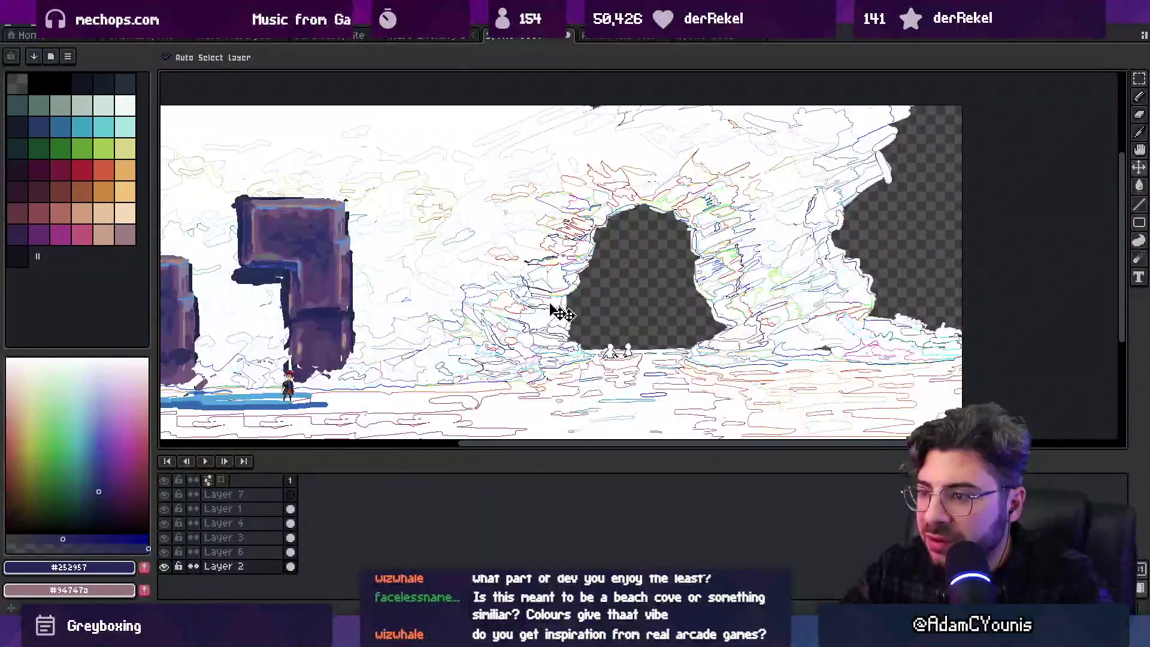
pyautogui.moveTo(555, 310)
pyautogui.mouseDown()
pyautogui.moveTo(644, 254)
pyautogui.moveTo(745, 303)
pyautogui.moveTo(723, 320)
pyautogui.mouseUp()
pyautogui.hotkey('ctrl', 'z')
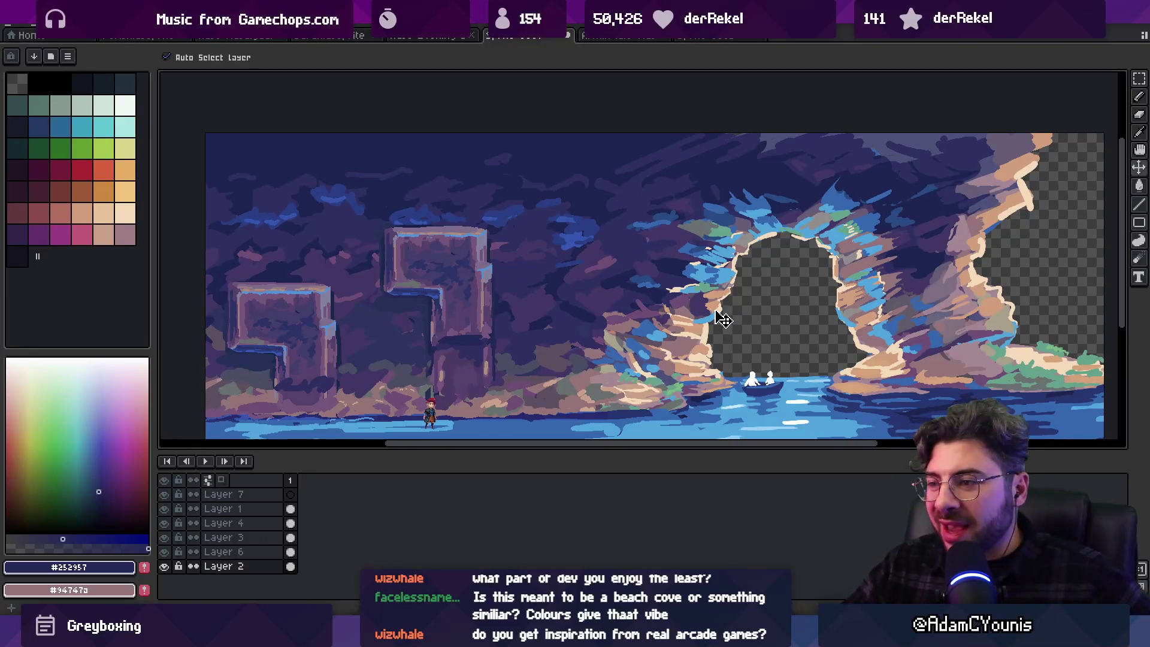
pyautogui.press('z')
pyautogui.click(703, 238)
pyautogui.press('b')
pyautogui.keyDown('alt'); pyautogui.click(601, 303); pyautogui.keyUp('alt')
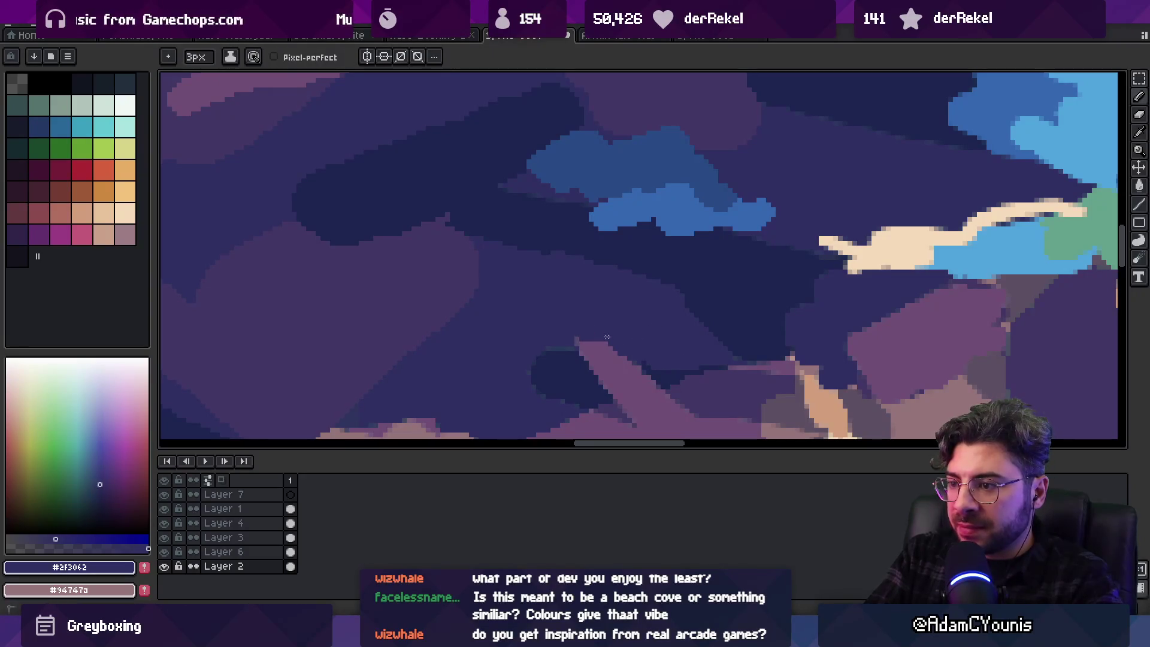
# Paint dark navy over the top of the pink wedge and adjust the zoom
pyautogui.moveTo(607, 337); pyautogui.dragTo(569, 353)
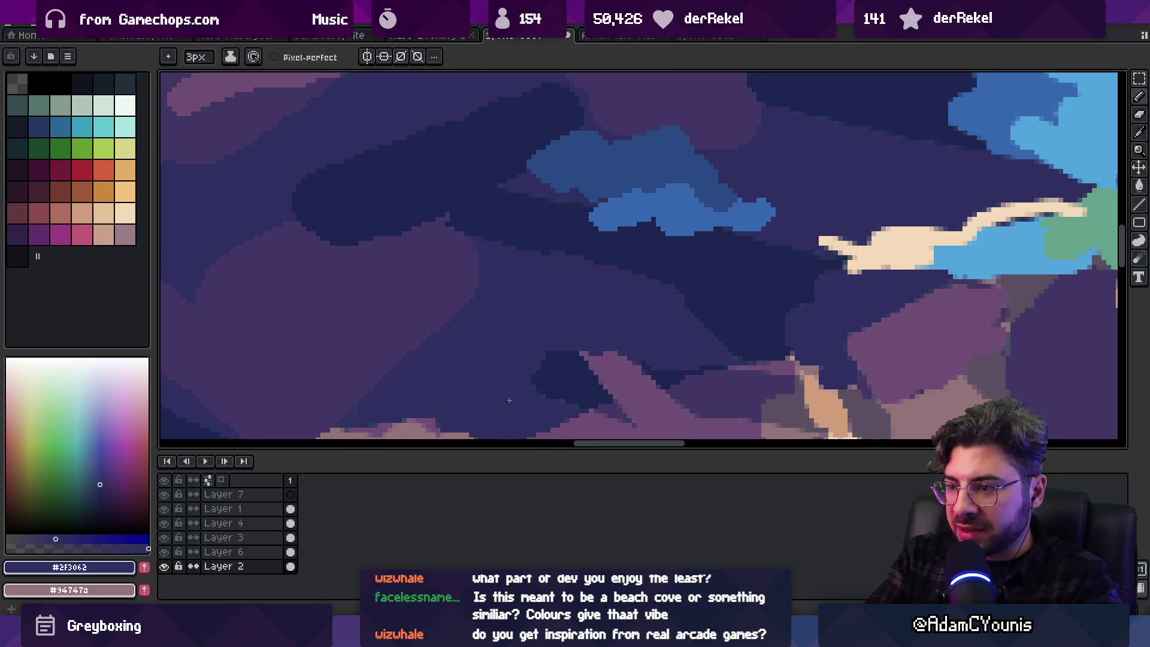
pyautogui.press('z')
pyautogui.scroll(-2, 612, 321)
pyautogui.scroll(1, 571, 296)
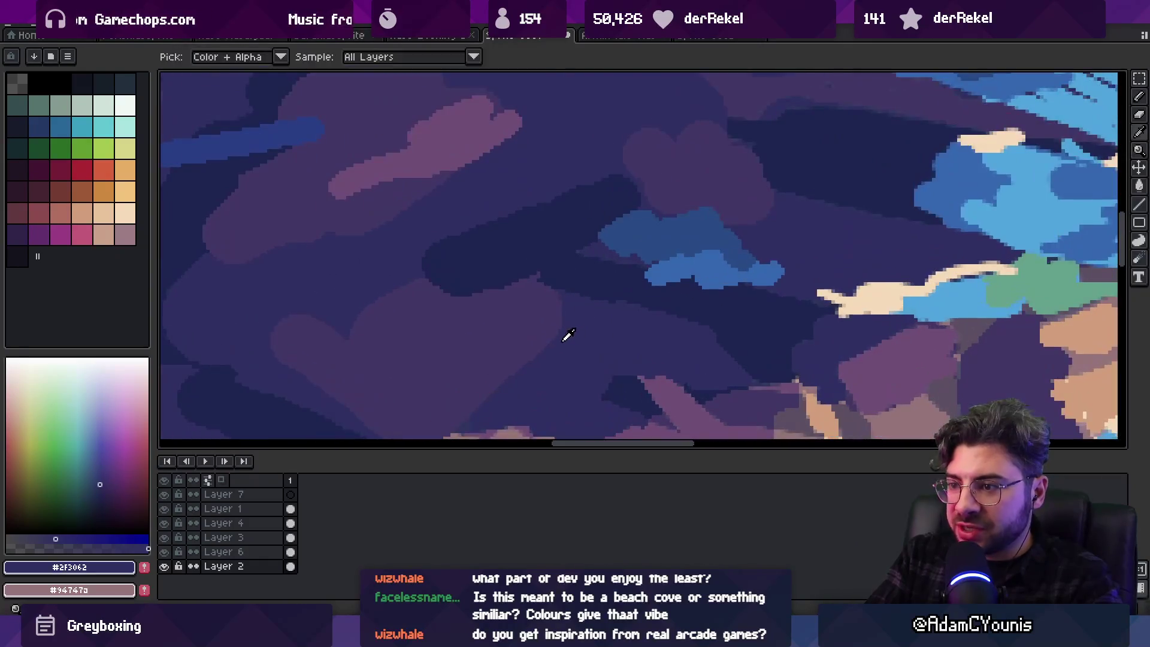
pyautogui.scroll(1, 502, 389)
pyautogui.press('g')
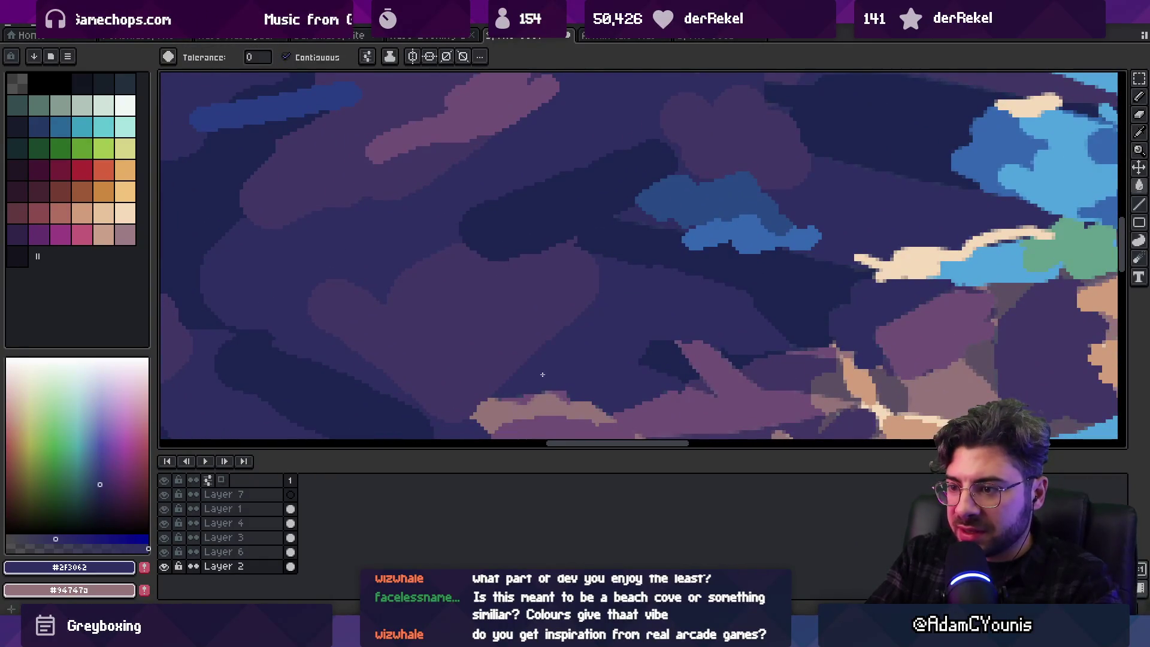
pyautogui.press('b')
# Pick the muted pink #94747a and zoom in on the rocks beside the arch
pyautogui.keyDown('alt'); pyautogui.click(508, 408); pyautogui.keyUp('alt')
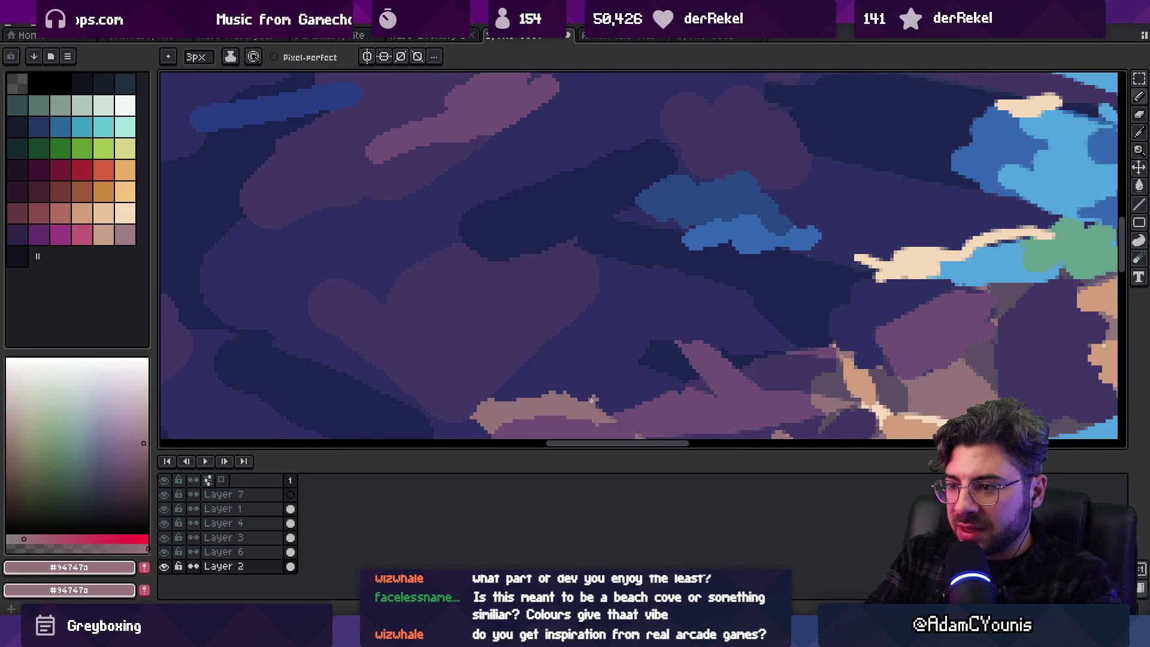
pyautogui.press('z')
pyautogui.moveTo(616, 397)
pyautogui.mouseDown()
pyautogui.moveTo(641, 361)
pyautogui.moveTo(608, 339)
pyautogui.moveTo(592, 358)
pyautogui.mouseUp()
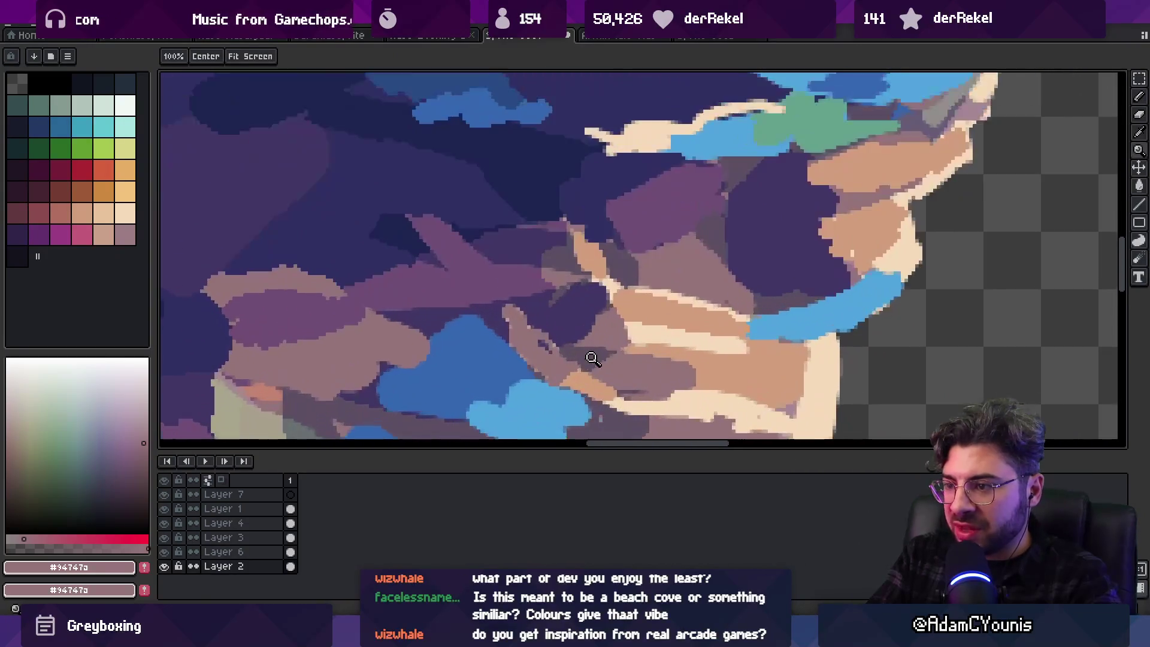
pyautogui.press('b')
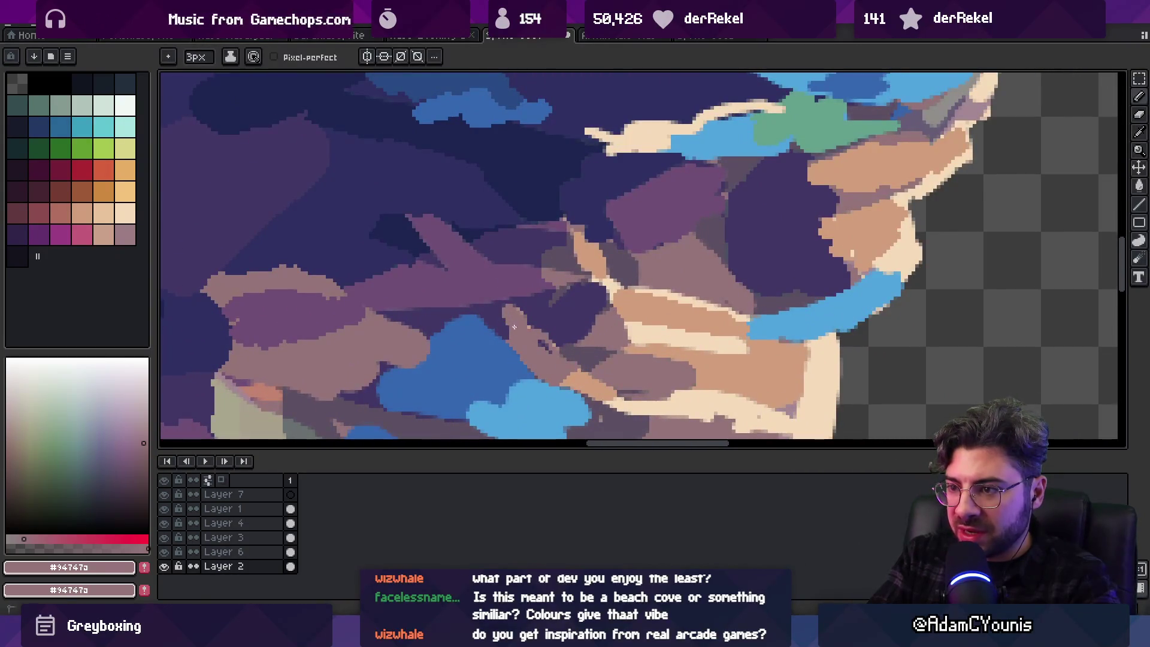
# Sample rock colours: dark purple #423766, purple #6f4c76, then dark navy #2f3062
pyautogui.keyDown('alt'); pyautogui.click(524, 309); pyautogui.keyUp('alt')
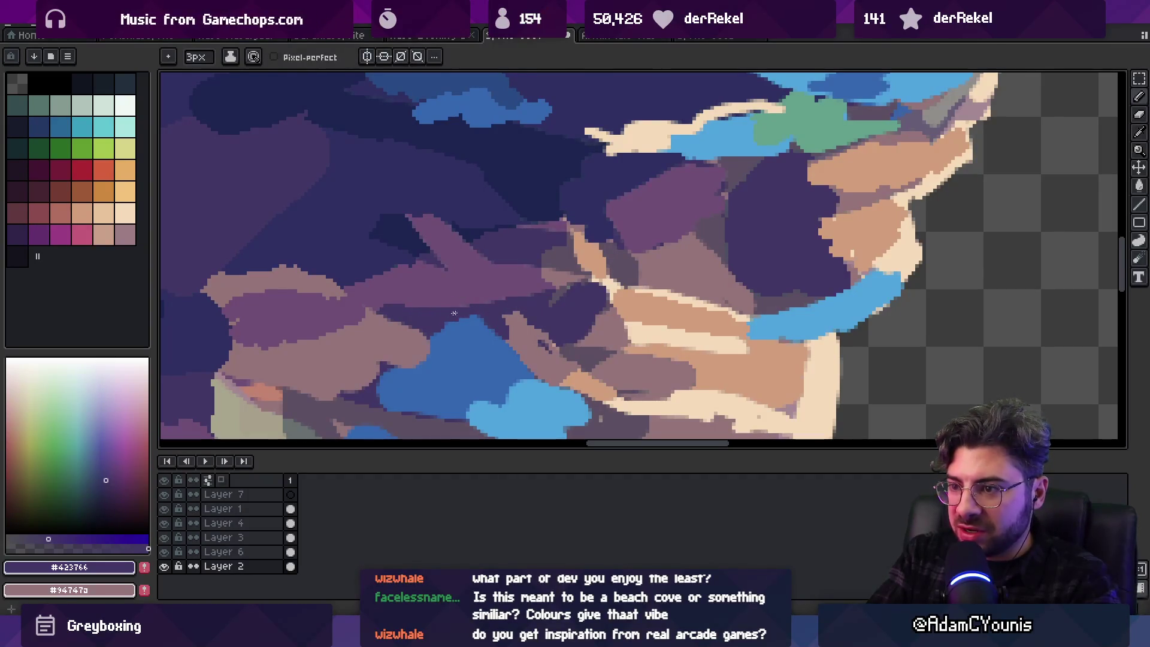
pyautogui.keyDown('alt'); pyautogui.click(491, 257); pyautogui.keyUp('alt')
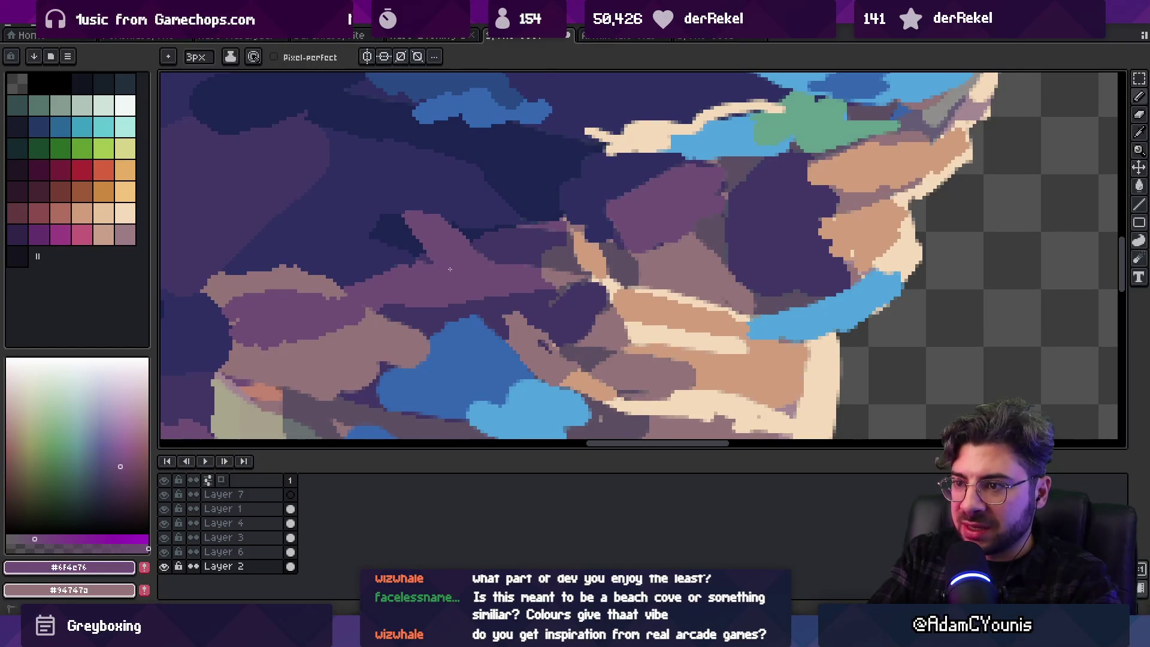
pyautogui.keyDown('alt'); pyautogui.click(519, 208); pyautogui.keyUp('alt')
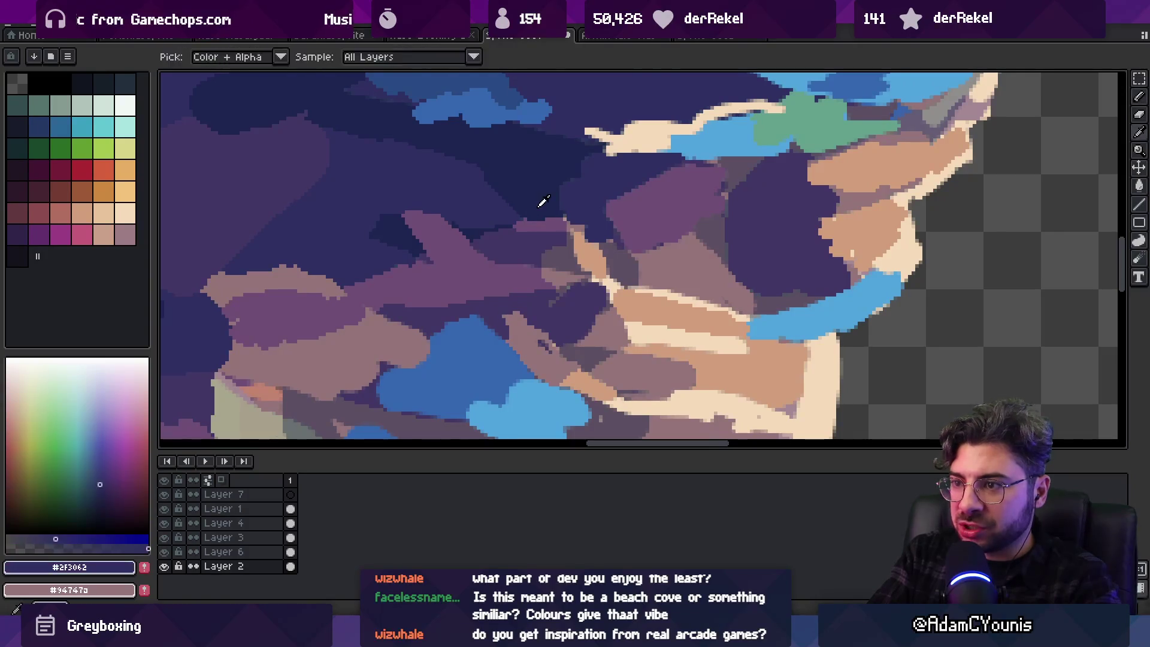
pyautogui.keyDown('alt'); pyautogui.click(506, 195); pyautogui.keyUp('alt')
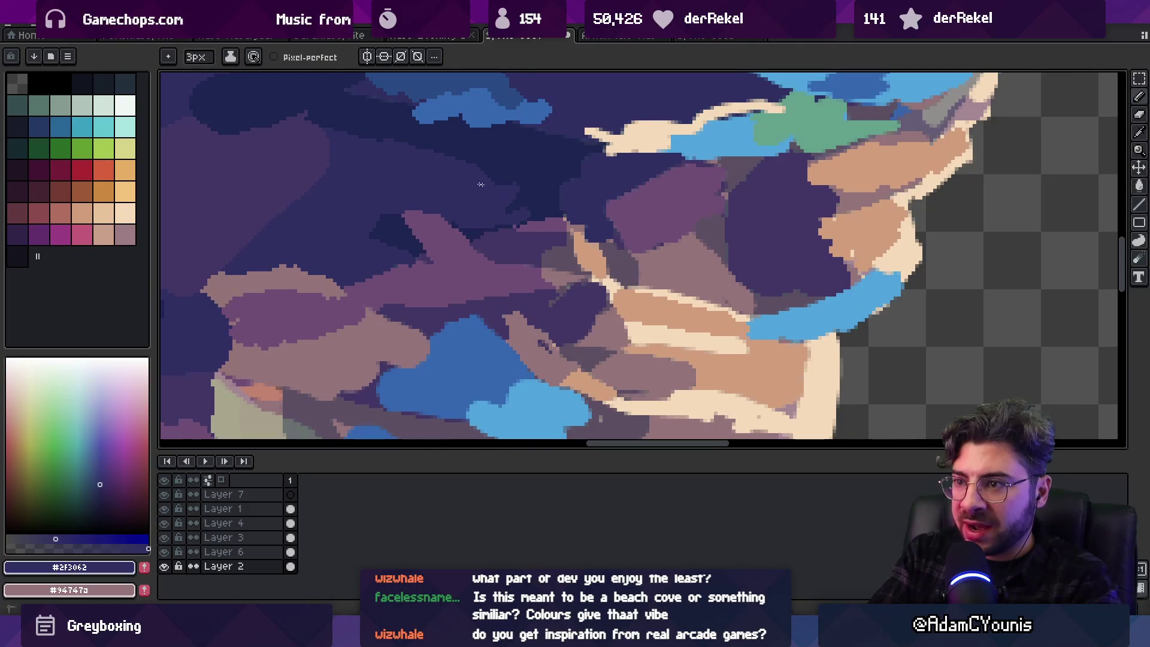
pyautogui.scroll(-5, 515, 182)
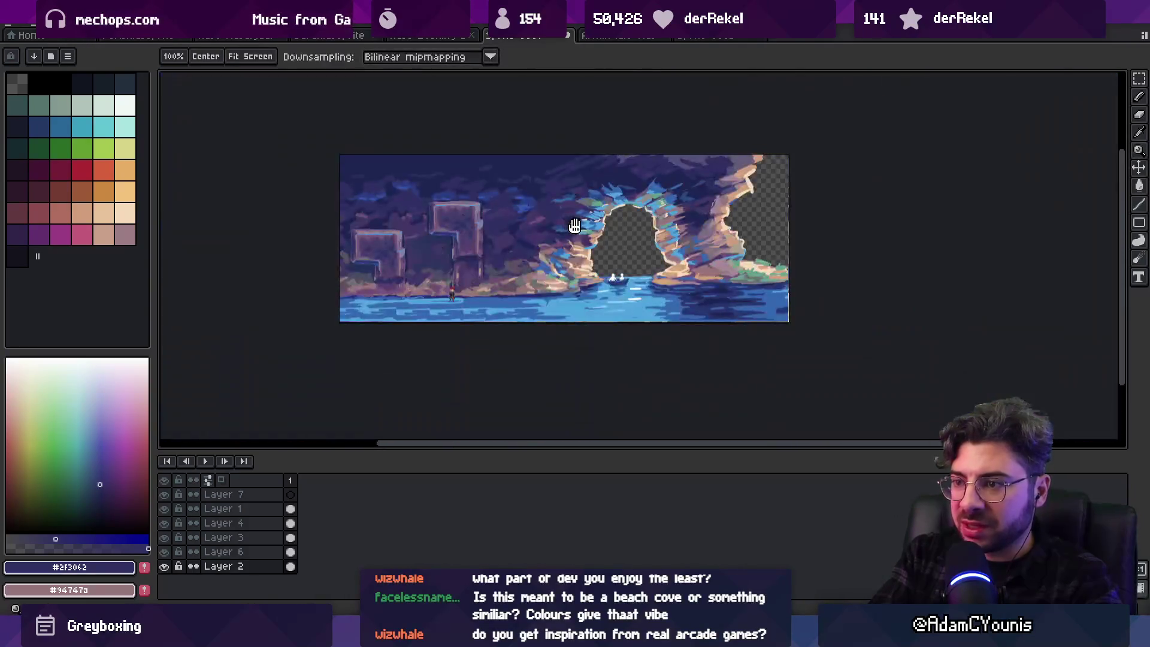
# Sample muted purple, lighter mauve and dark navy tones from the rock and cave ceiling
pyautogui.scroll(5, 574, 225)
pyautogui.keyDown('alt'); pyautogui.click(588, 257); pyautogui.keyUp('alt')
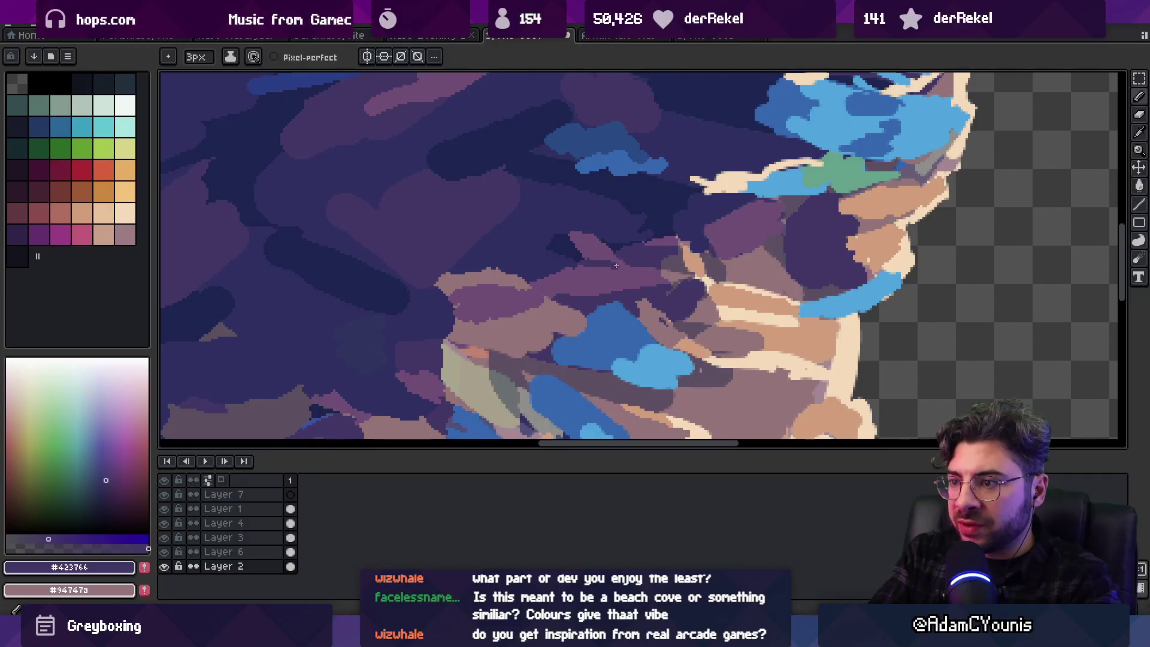
pyautogui.press('g')
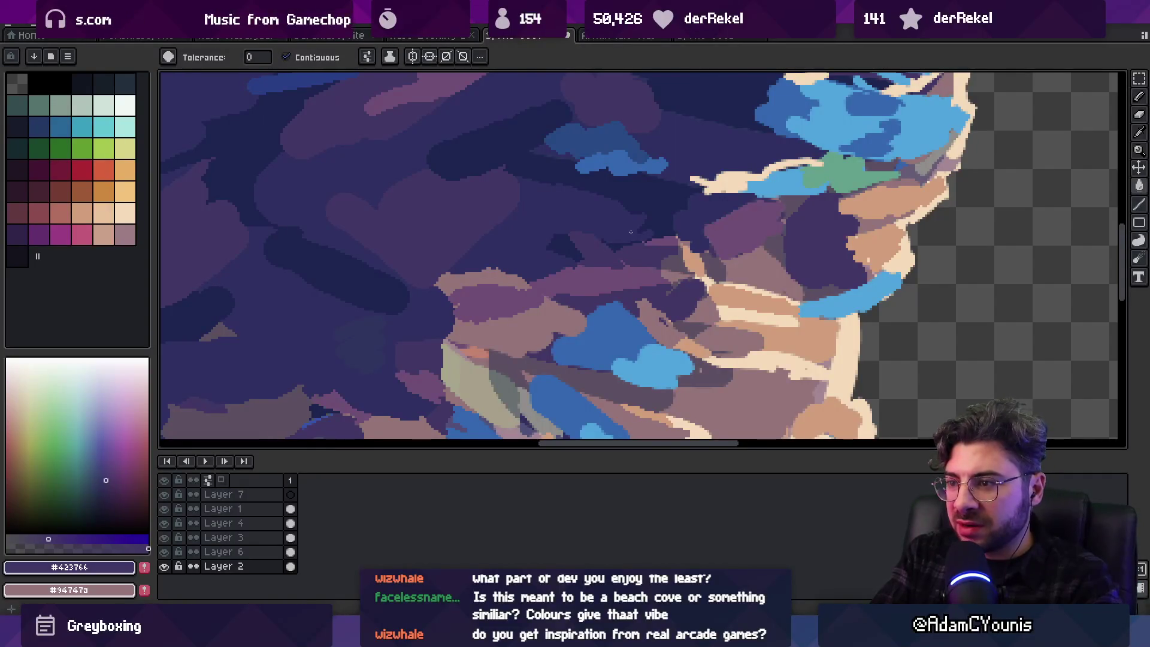
pyautogui.keyDown('alt'); pyautogui.click(617, 267); pyautogui.keyUp('alt')
pyautogui.press('b')
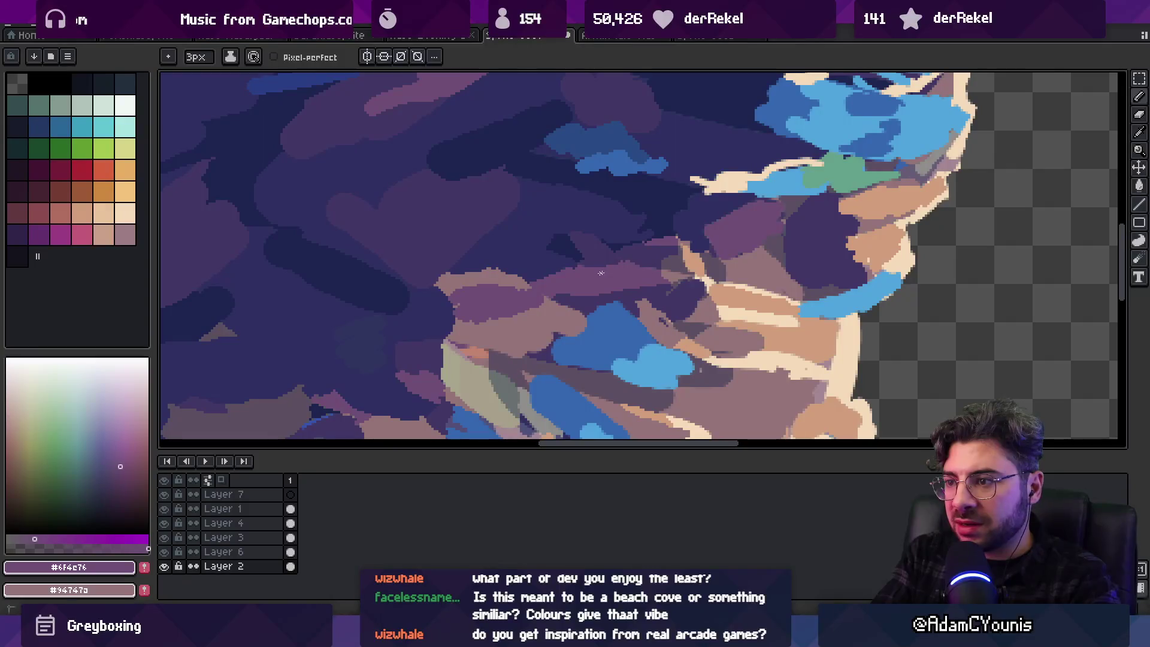
pyautogui.scroll(-2, 629, 270)
pyautogui.keyDown('alt'); pyautogui.click(355, 295); pyautogui.keyUp('alt')
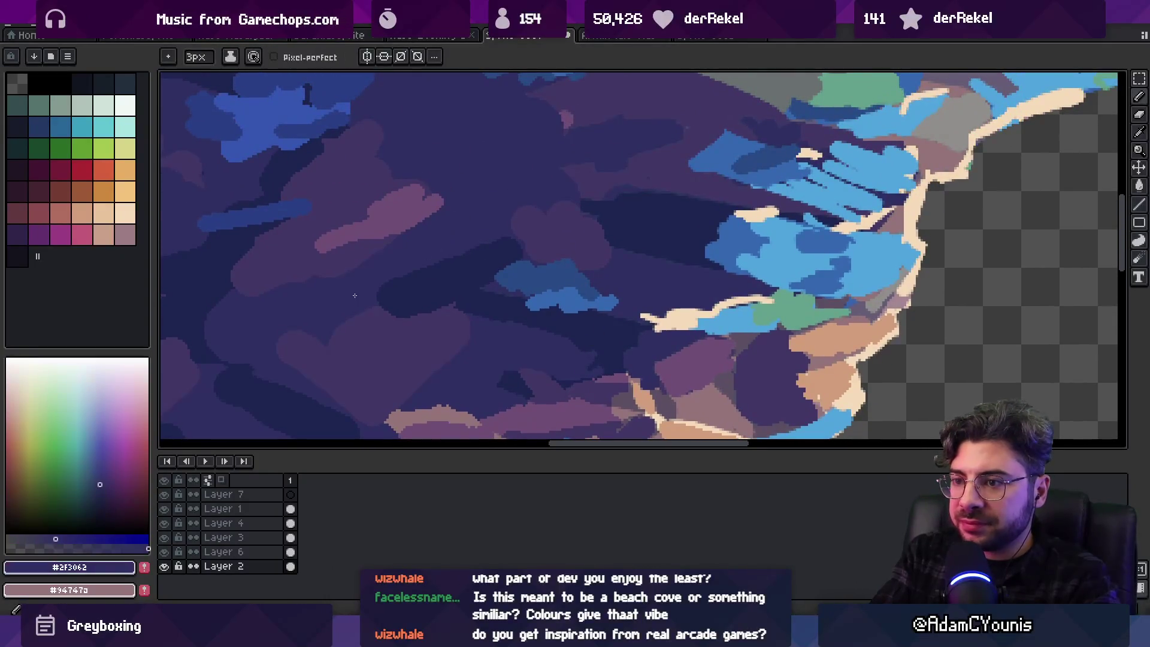
pyautogui.keyDown('alt'); pyautogui.click(447, 270); pyautogui.keyUp('alt')
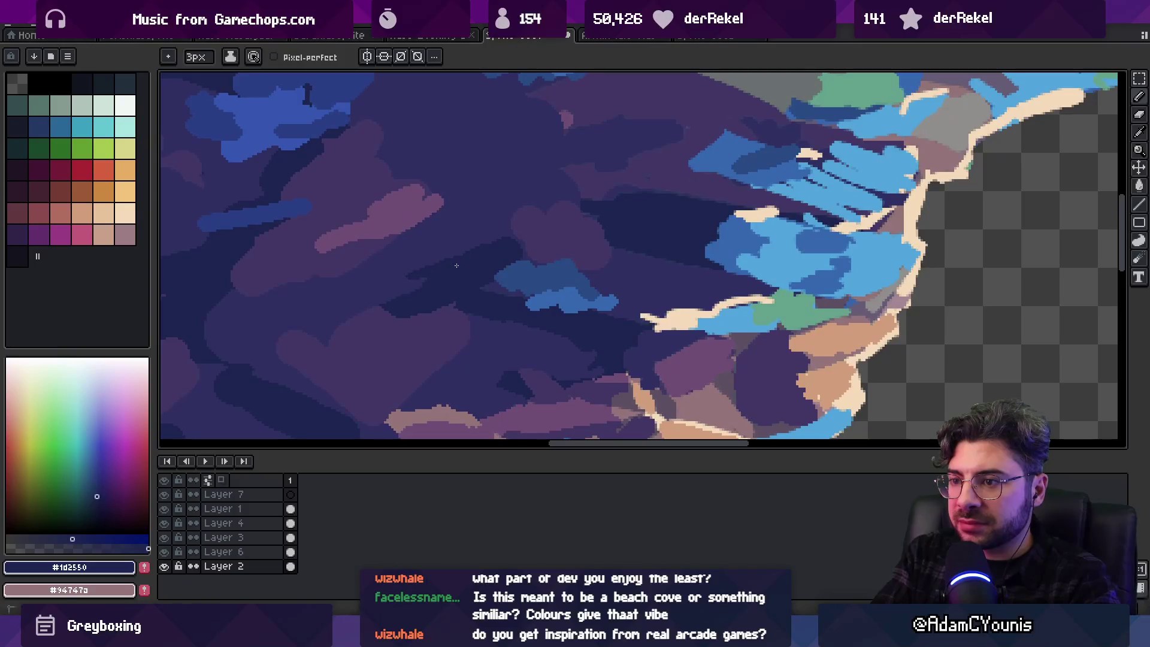
pyautogui.keyDown('alt'); pyautogui.click(407, 280); pyautogui.keyUp('alt')
# Pick the dusky purple beside the arch and zoom in on the ceiling left of it
pyautogui.press('z')
pyautogui.scroll(-3, 458, 252)
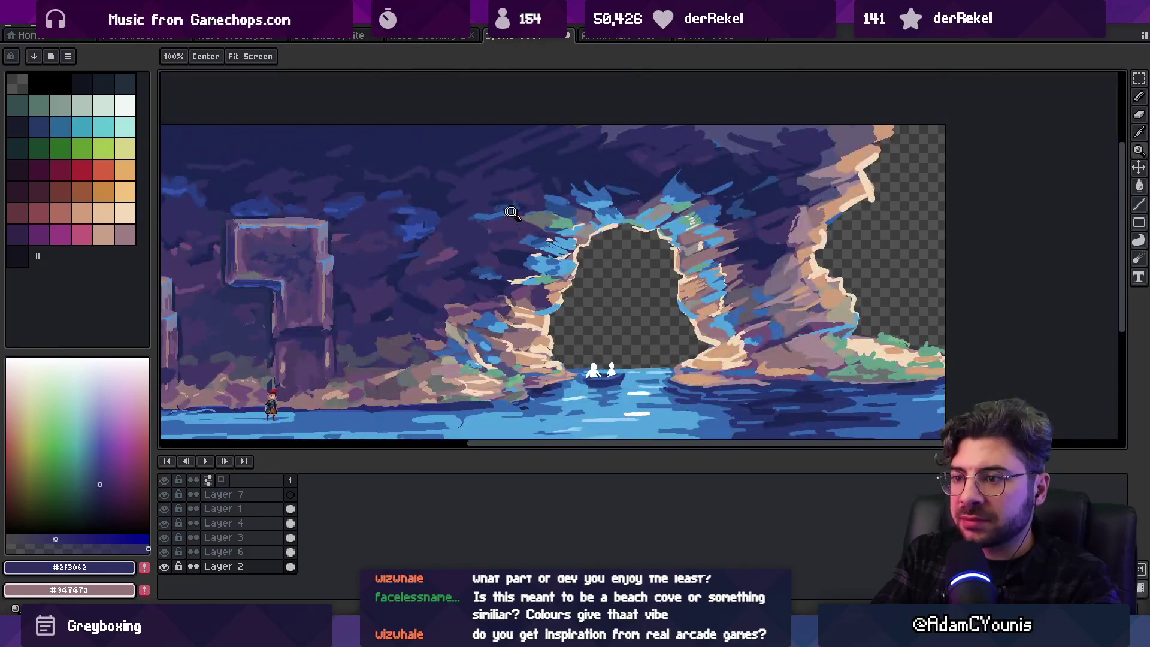
pyautogui.scroll(-2, 693, 216)
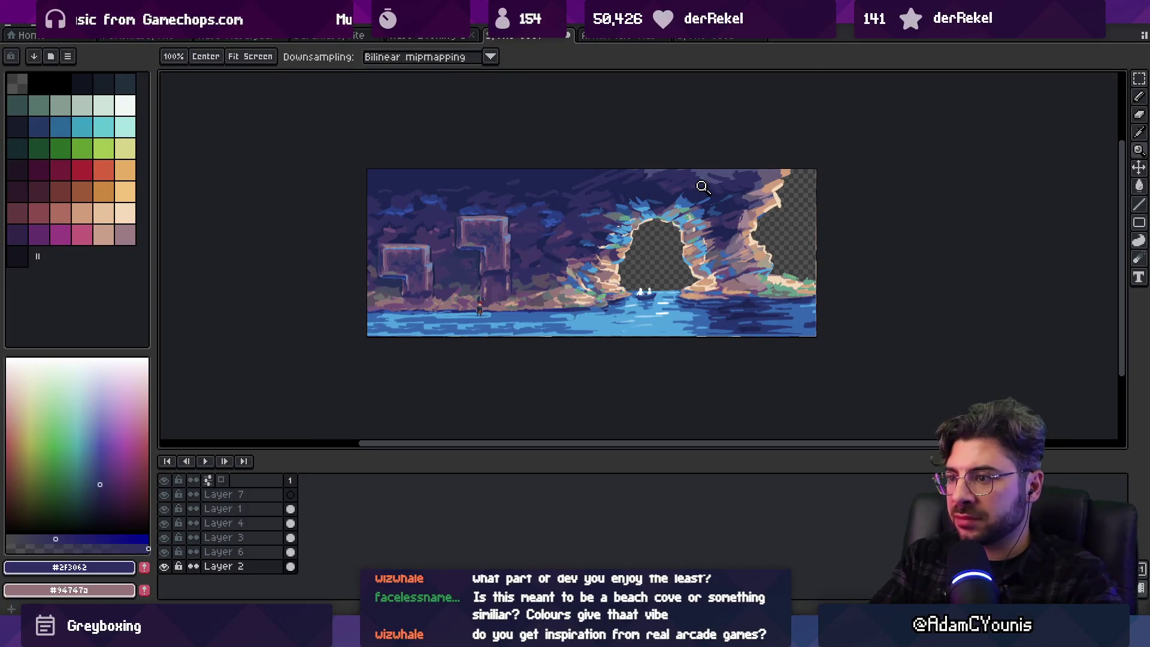
pyautogui.scroll(4, 662, 207)
pyautogui.press('i')
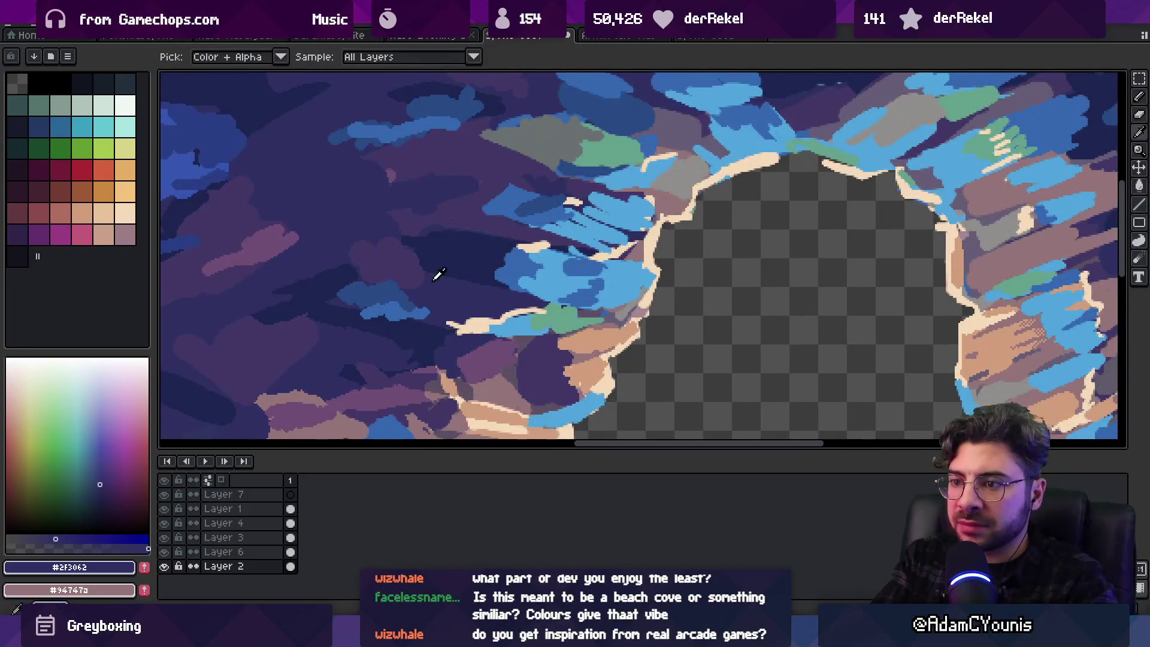
pyautogui.click(488, 215)
pyautogui.press('g')
pyautogui.press('b')
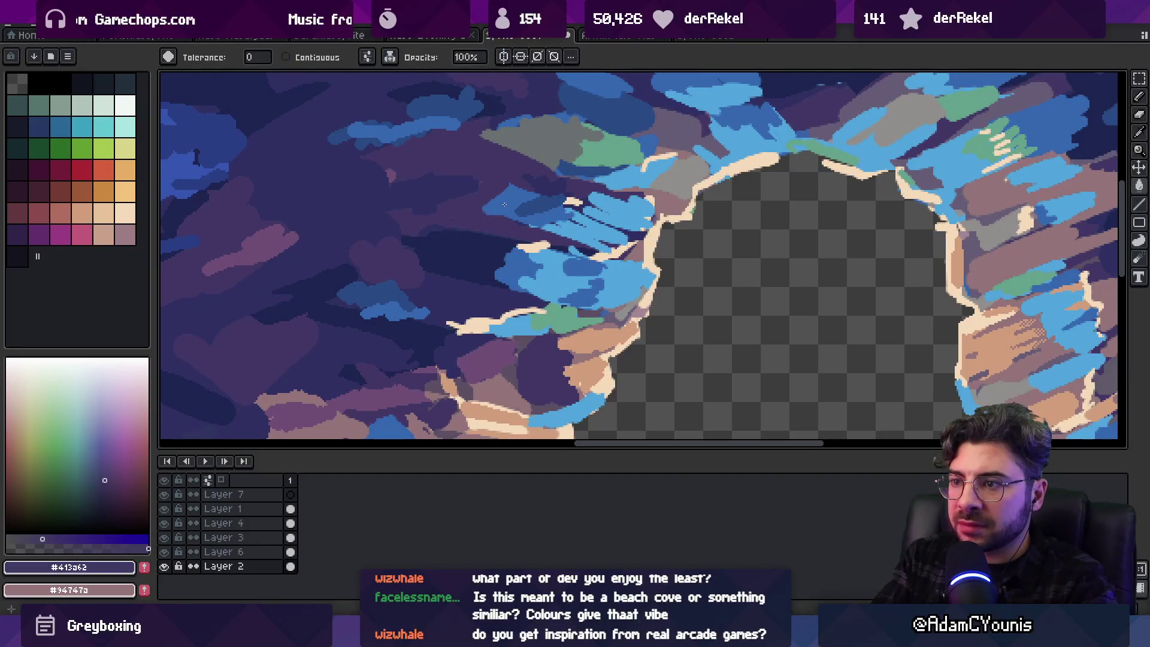
pyautogui.press('z')
pyautogui.click(507, 204)
# Sample the mid blue from the arch streaks as the paint colour
pyautogui.press('i')
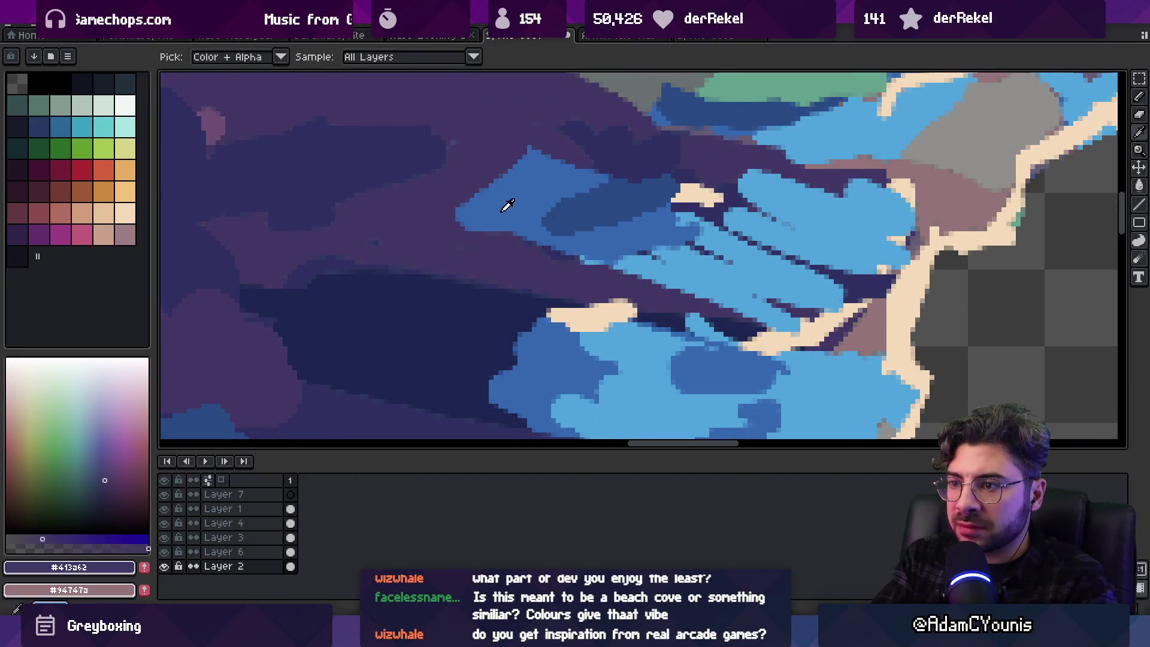
pyautogui.press('b')
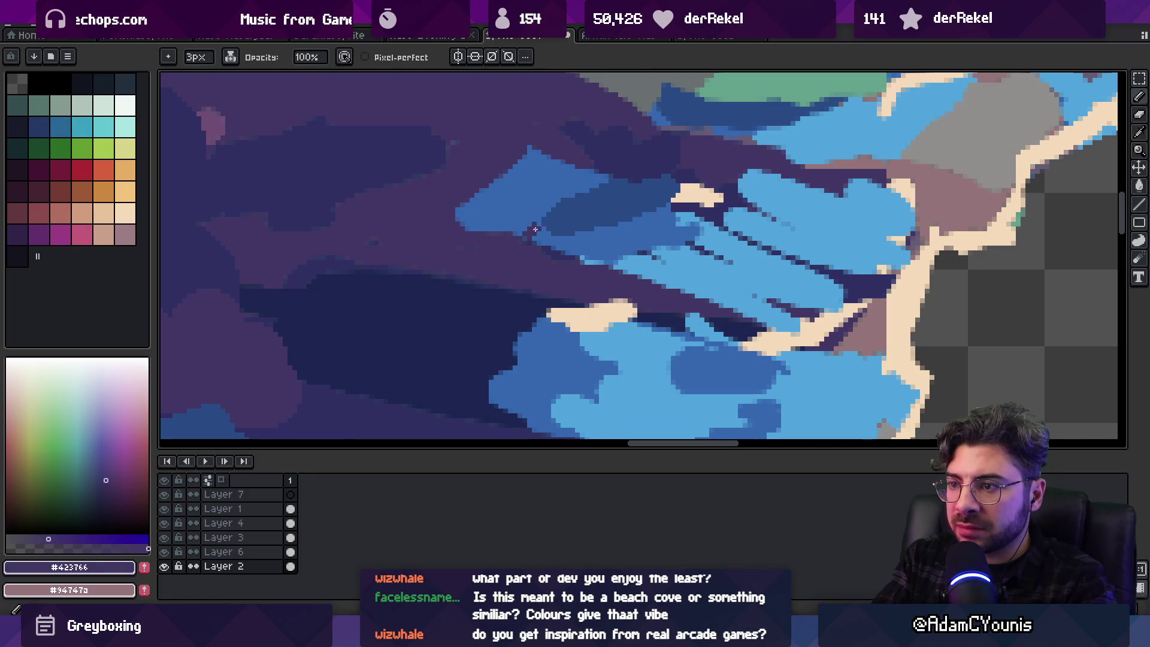
pyautogui.press('i')
pyautogui.click(467, 198)
pyautogui.press('b')
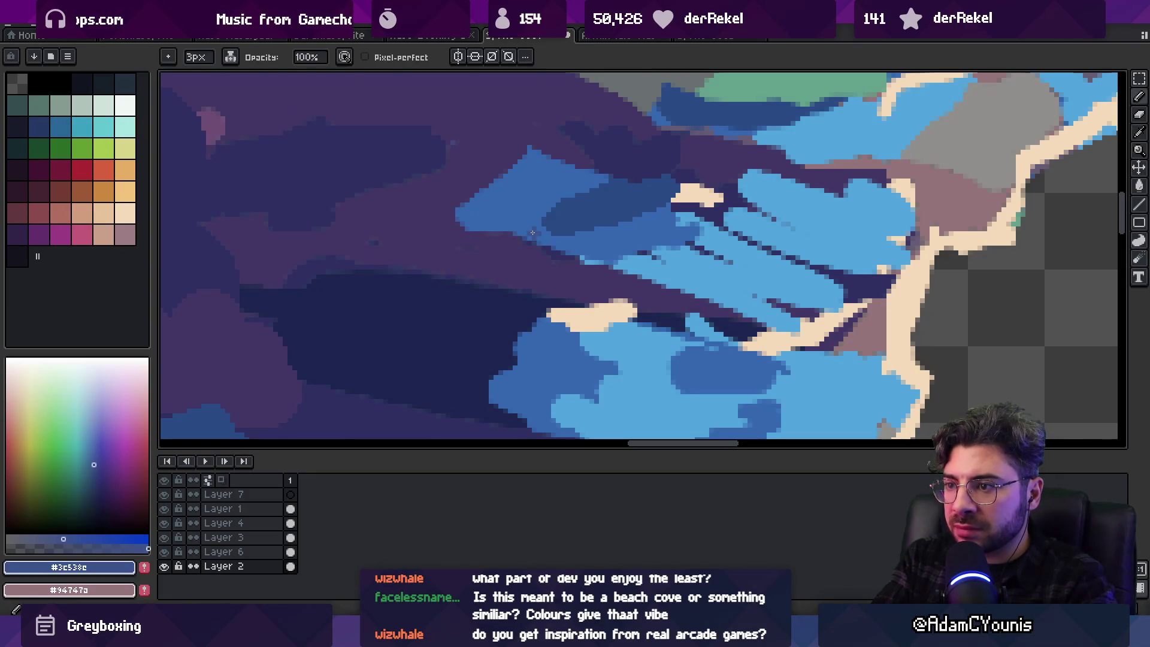
pyautogui.press('z')
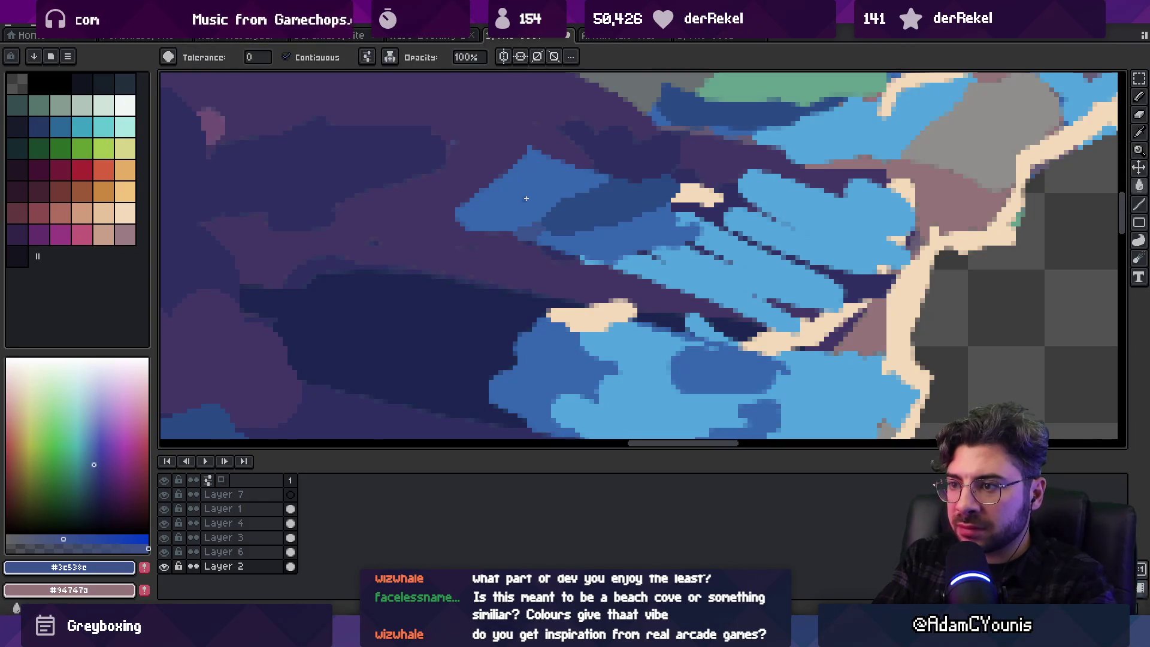
pyautogui.scroll(-2, 507, 207)
pyautogui.scroll(-3, 563, 167)
pyautogui.scroll(5, 554, 187)
# Sample the muted purple from the cave ceiling
pyautogui.press('i')
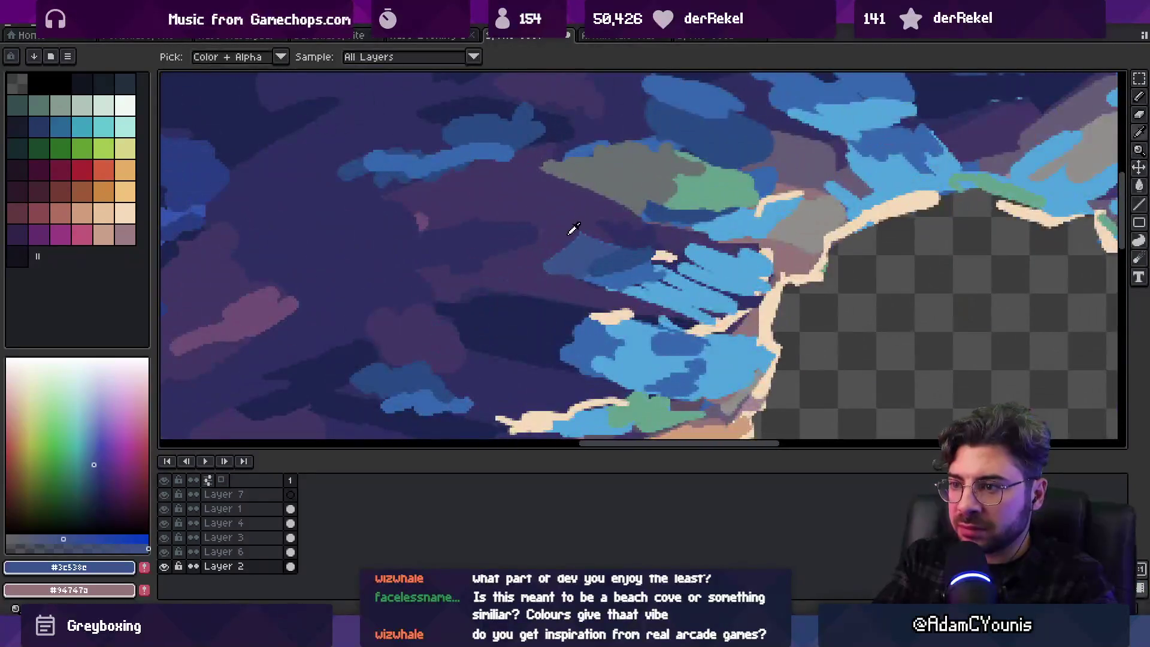
pyautogui.click(552, 254)
pyautogui.press('b')
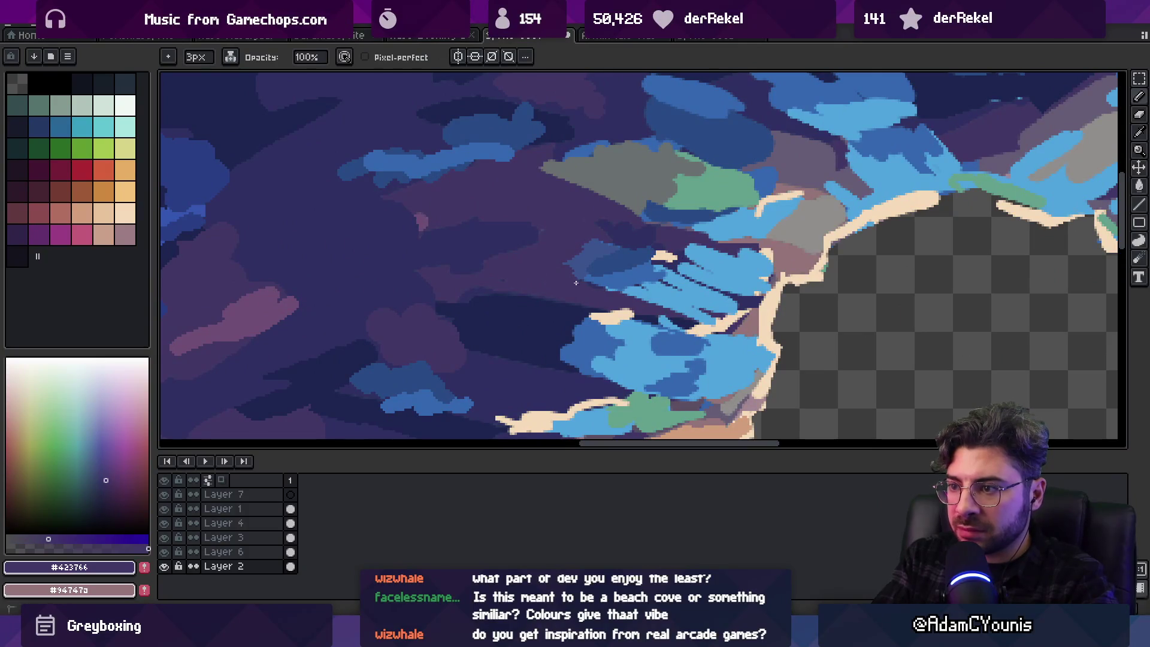
pyautogui.press('z')
pyautogui.scroll(-3, 605, 251)
pyautogui.scroll(3, 607, 239)
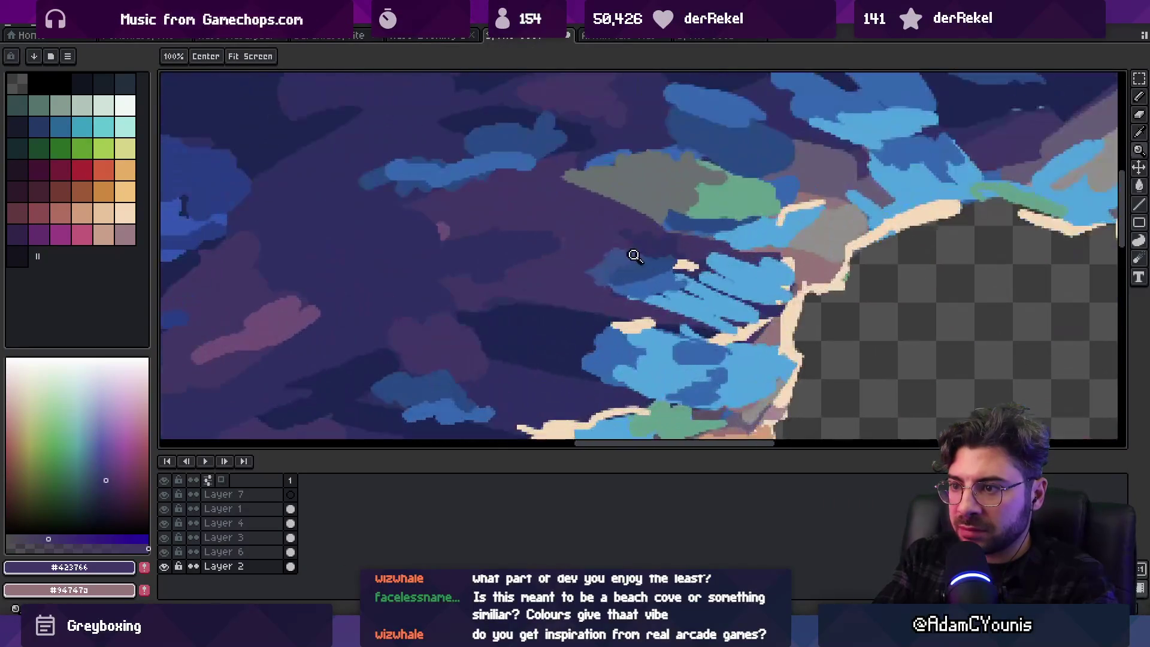
# Sample the bright blue from the arch streaks
pyautogui.press('i')
pyautogui.click(628, 267)
pyautogui.press('b')
pyautogui.press('z')
pyautogui.scroll(-2, 618, 254)
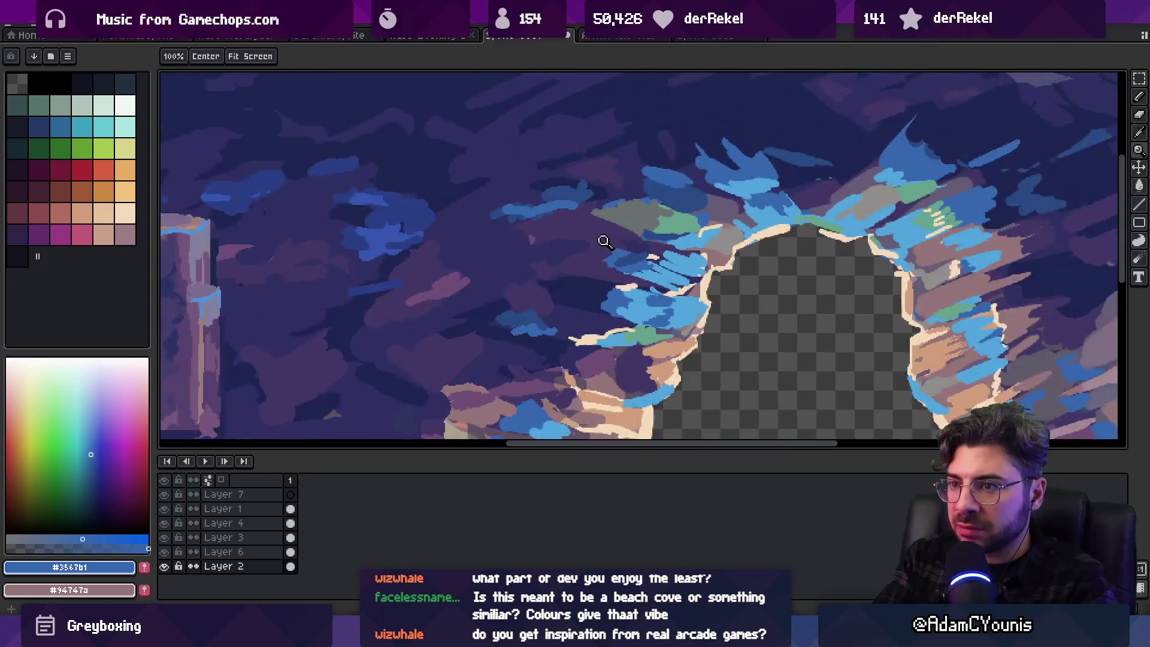
# Paint deep blue streaks on the ceiling above the arch, shifting the blue slightly greener
pyautogui.press('i')
pyautogui.click(419, 217)
pyautogui.press('b')
pyautogui.moveTo(622, 260); pyautogui.dragTo(607, 250)
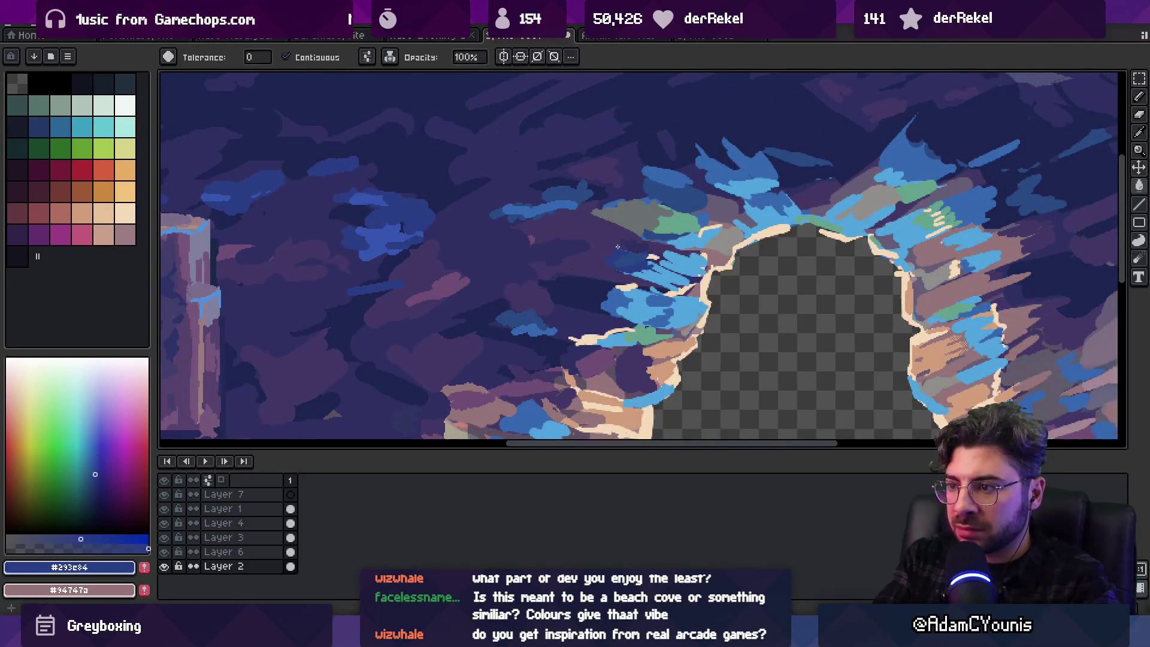
pyautogui.press('z')
pyautogui.scroll(2, 615, 248)
pyautogui.press('b')
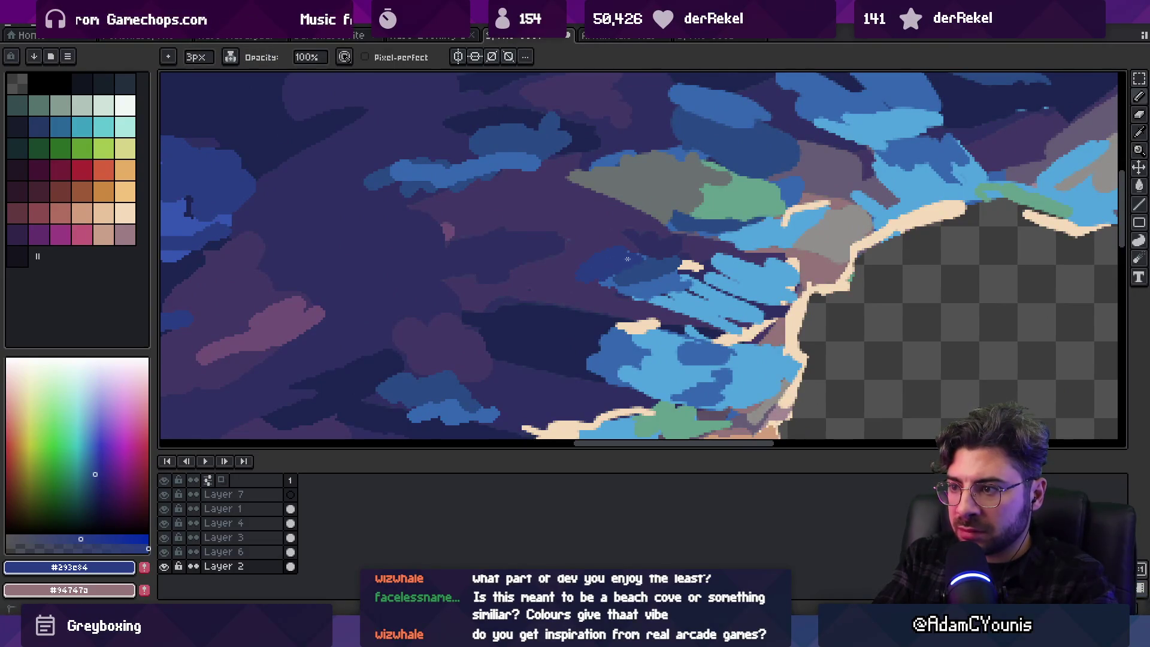
pyautogui.keyDown('alt'); pyautogui.click(629, 275); pyautogui.keyUp('alt')
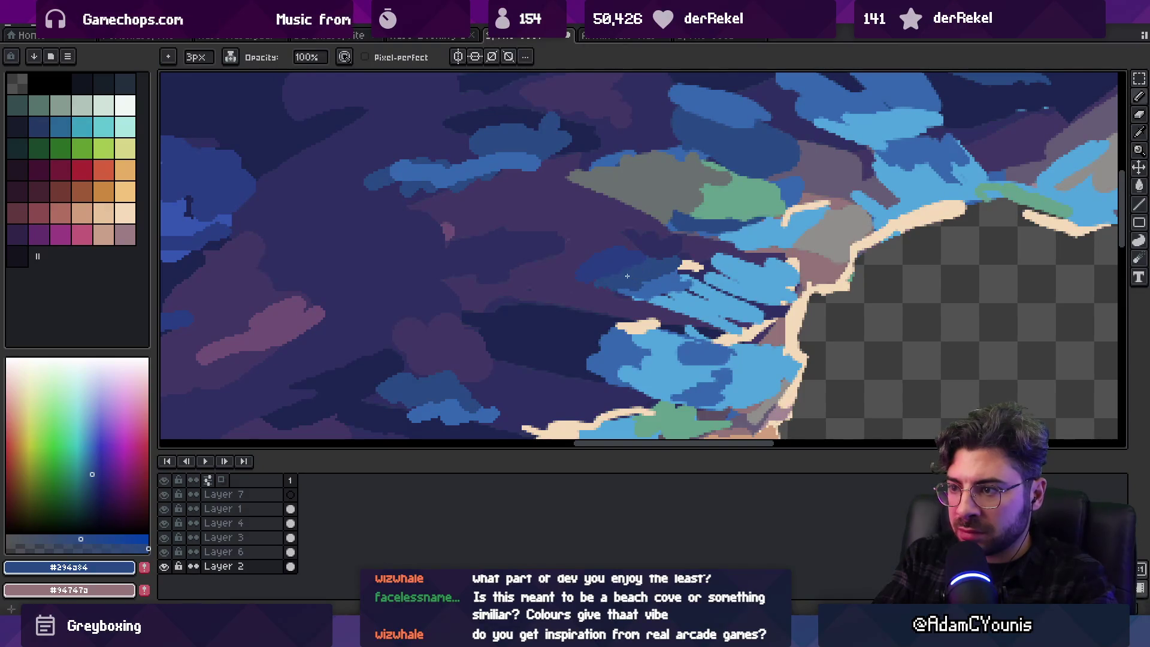
# Sample the bright blue streak colour, then the deep blue #293e84 from the ceiling
pyautogui.press('i')
pyautogui.click(599, 359)
pyautogui.press('z')
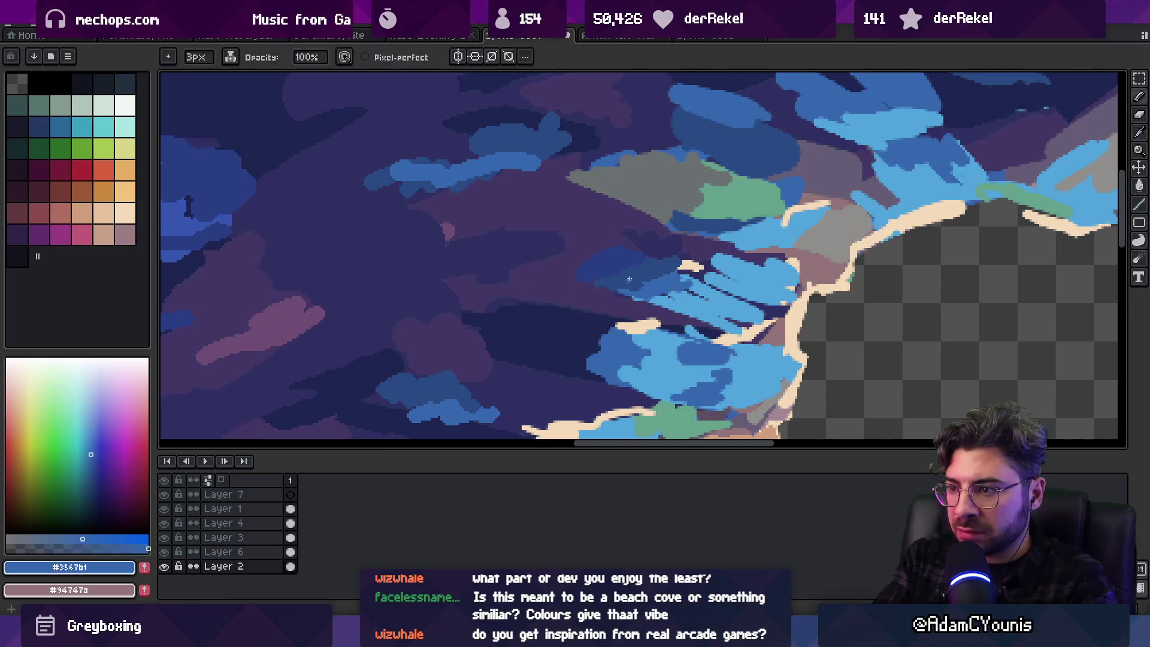
pyautogui.scroll(-5, 649, 275)
pyautogui.scroll(5, 665, 242)
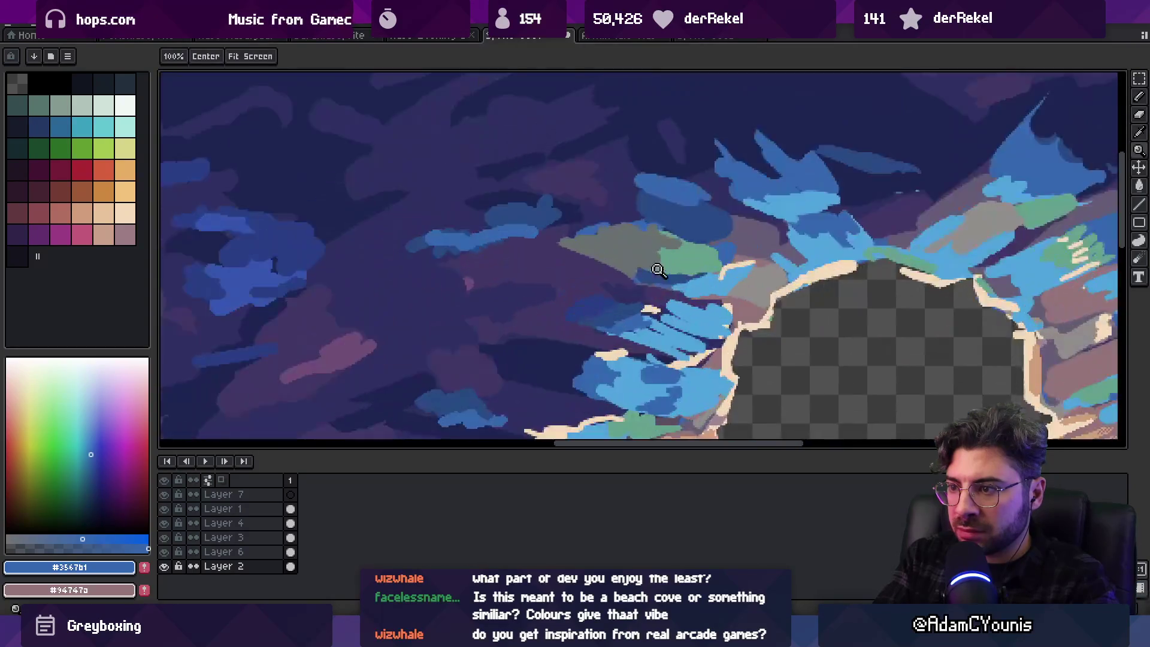
pyautogui.press('i')
pyautogui.click(585, 300)
pyautogui.press('b')
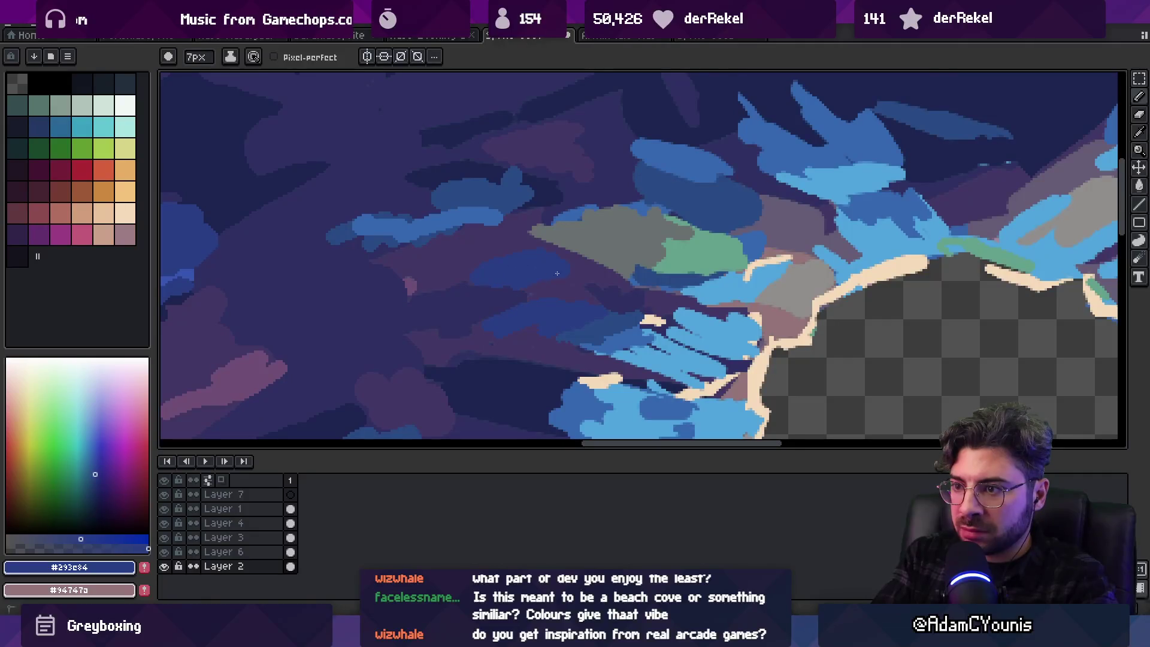
pyautogui.press('z')
pyautogui.scroll(-6, 479, 242)
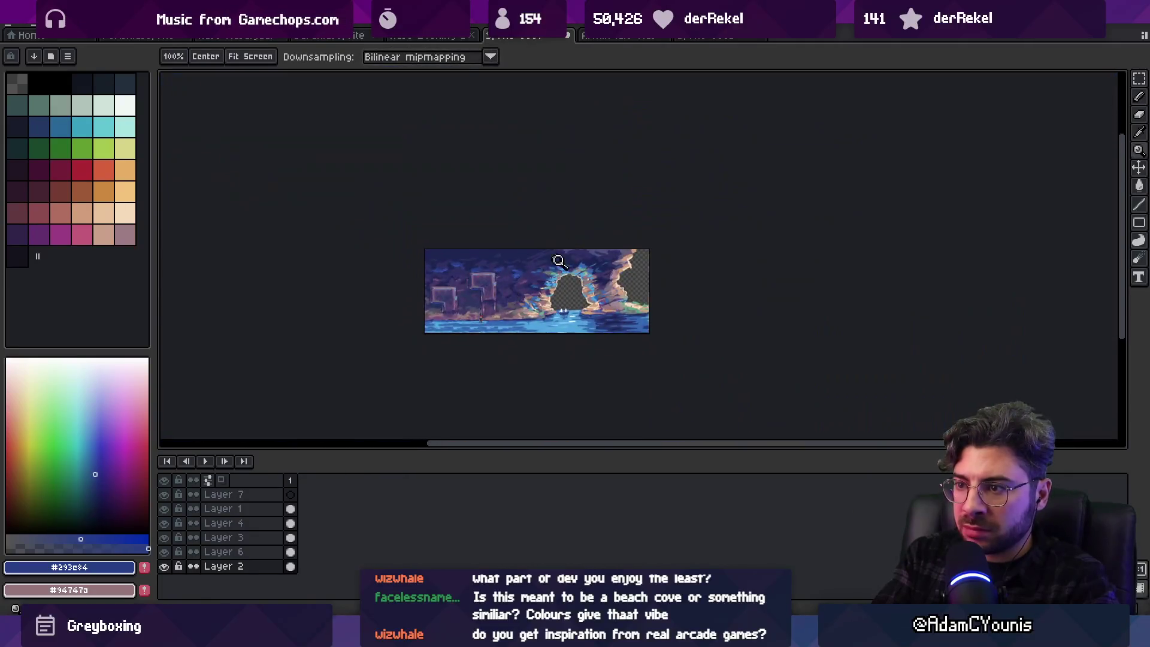
# Paint blue streaks on the ceiling left of the arch and above it
pyautogui.scroll(5, 559, 244)
pyautogui.press('b')
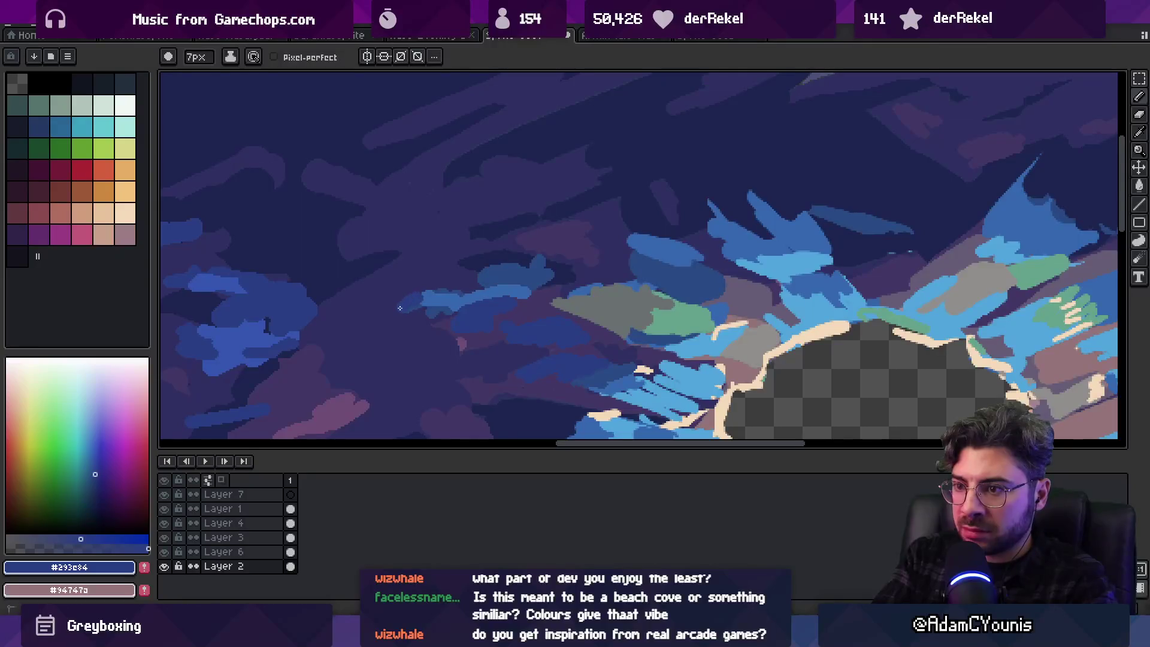
pyautogui.moveTo(435, 297); pyautogui.dragTo(403, 288)
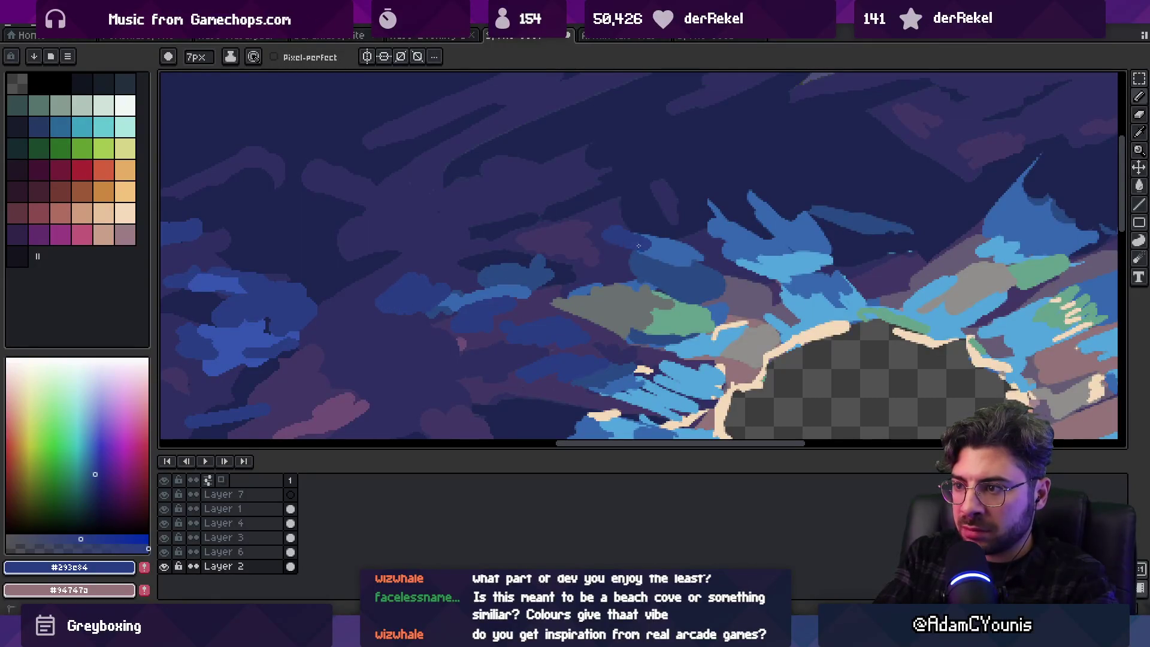
pyautogui.moveTo(602, 231)
pyautogui.mouseDown()
pyautogui.moveTo(683, 246)
pyautogui.moveTo(765, 211)
pyautogui.mouseUp()
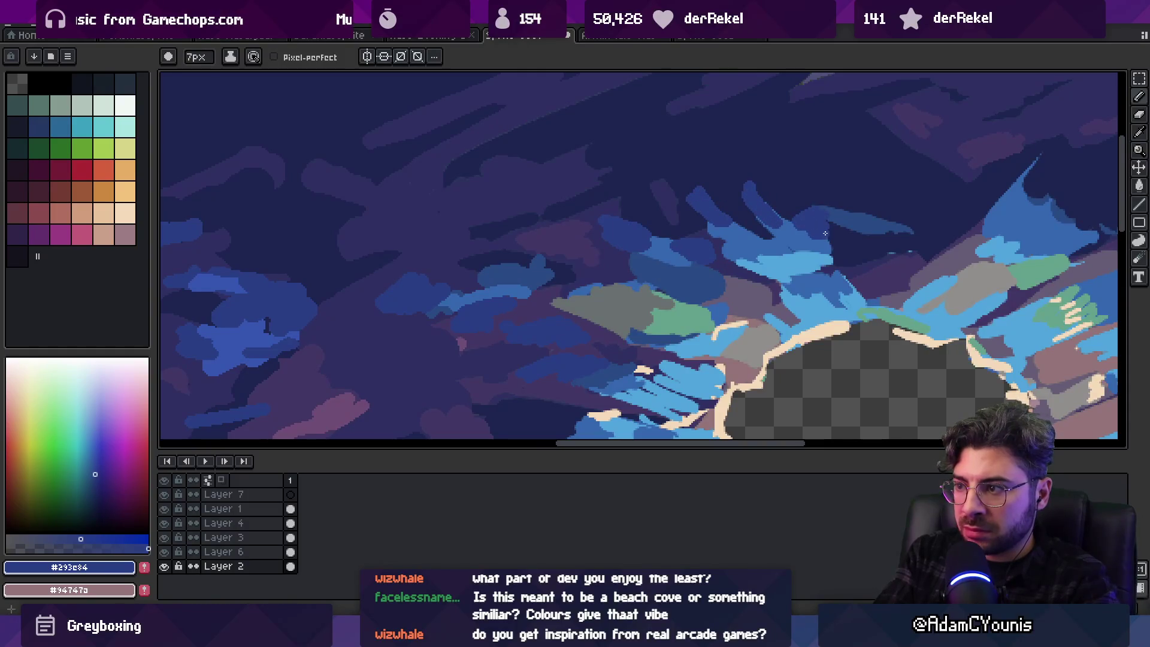
pyautogui.moveTo(825, 234); pyautogui.dragTo(667, 251)
pyautogui.moveTo(800, 176)
pyautogui.mouseDown()
pyautogui.moveTo(779, 210)
pyautogui.moveTo(804, 229)
pyautogui.mouseUp()
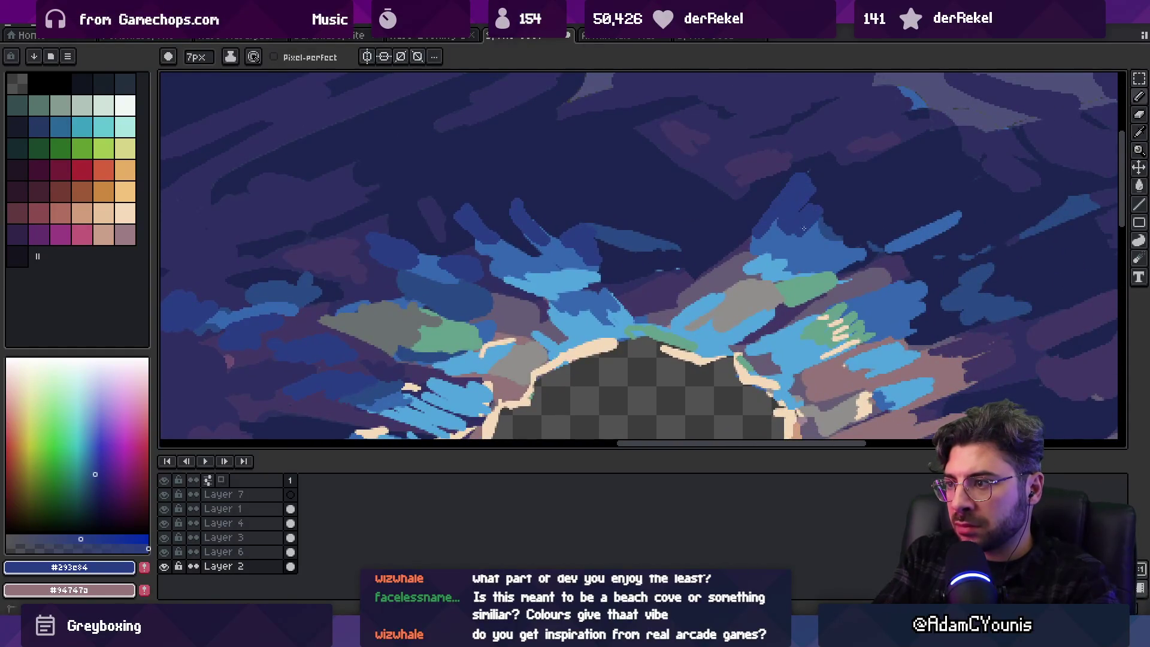
# Paint blue strokes and a darker stroke over the upper arch rock
pyautogui.press('z')
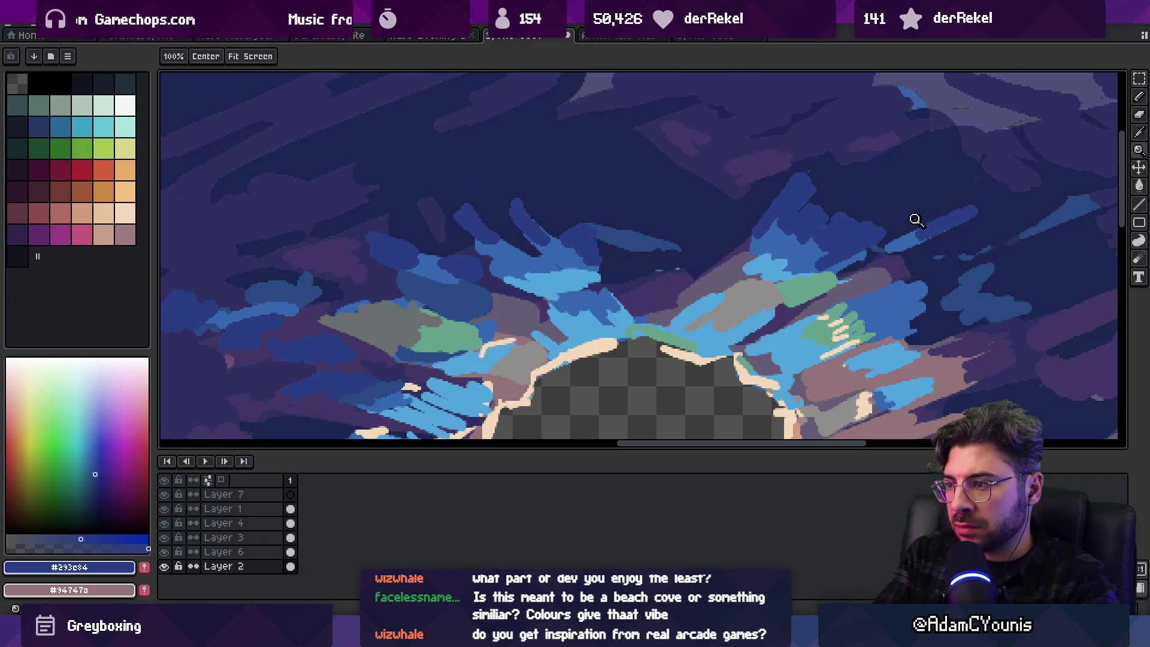
pyautogui.scroll(-5, 752, 226)
pyautogui.scroll(1, 752, 226)
pyautogui.scroll(4, 838, 240)
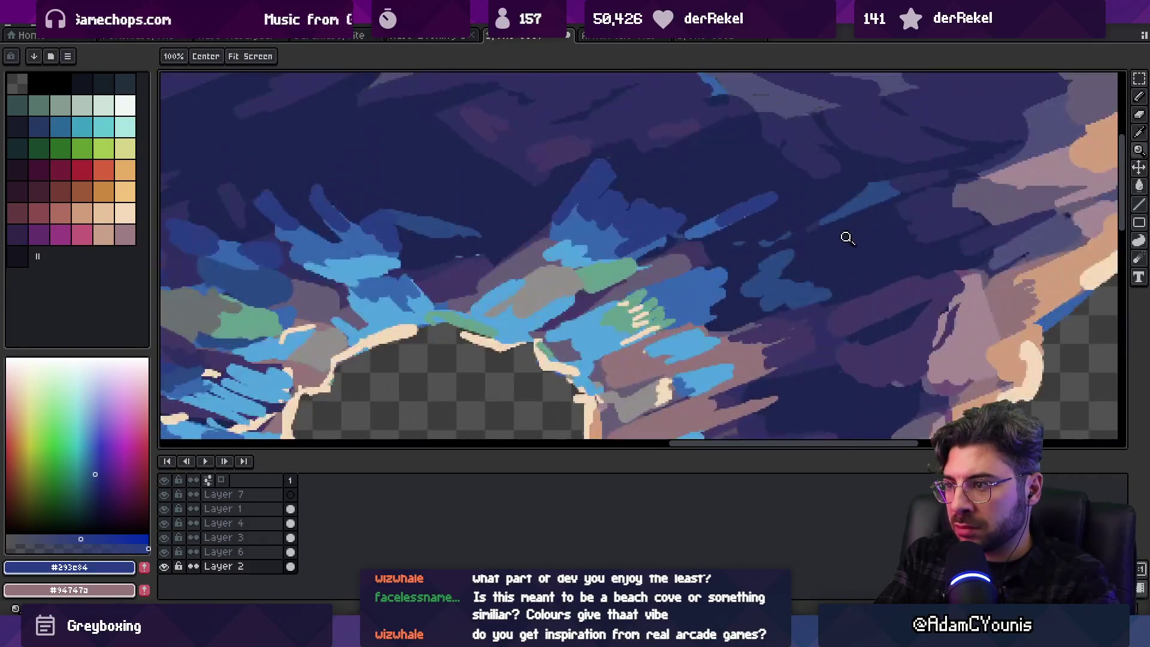
pyautogui.press('b')
pyautogui.moveTo(735, 216)
pyautogui.mouseDown()
pyautogui.moveTo(701, 236)
pyautogui.moveTo(749, 246)
pyautogui.moveTo(687, 244)
pyautogui.moveTo(707, 249)
pyautogui.mouseUp()
pyautogui.keyDown('alt'); pyautogui.click(707, 251); pyautogui.keyUp('alt')
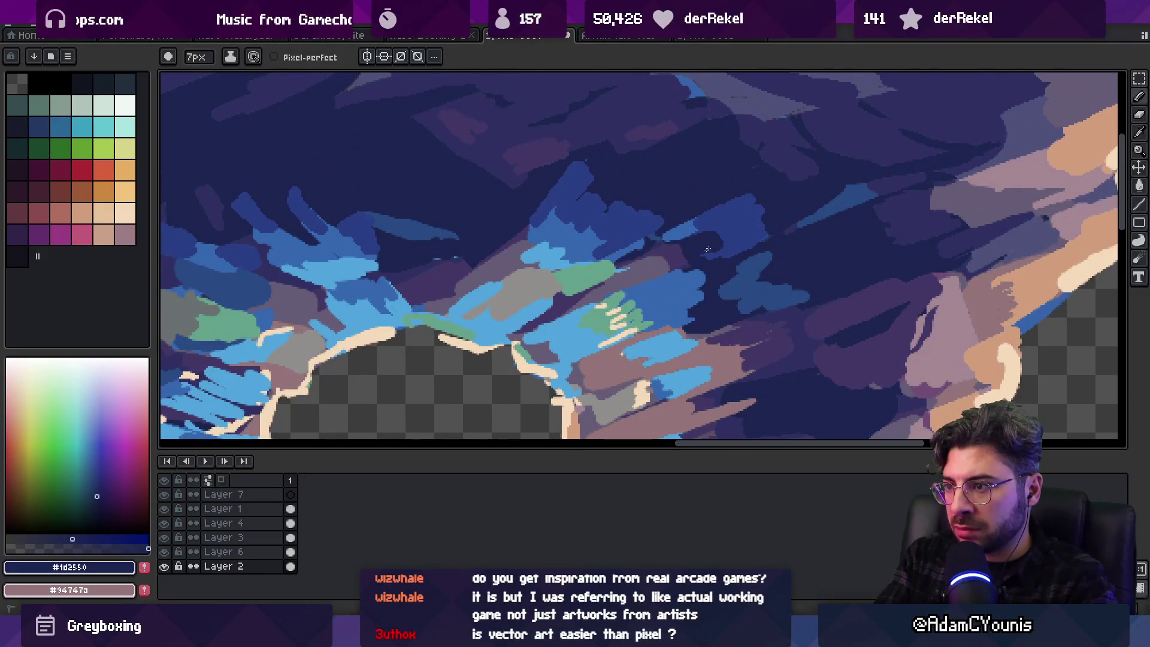
# Add a dark navy stroke across the blue area, then sample the grey #665d76
pyautogui.press('z')
pyautogui.scroll(-4, 714, 241)
pyautogui.scroll(3, 749, 226)
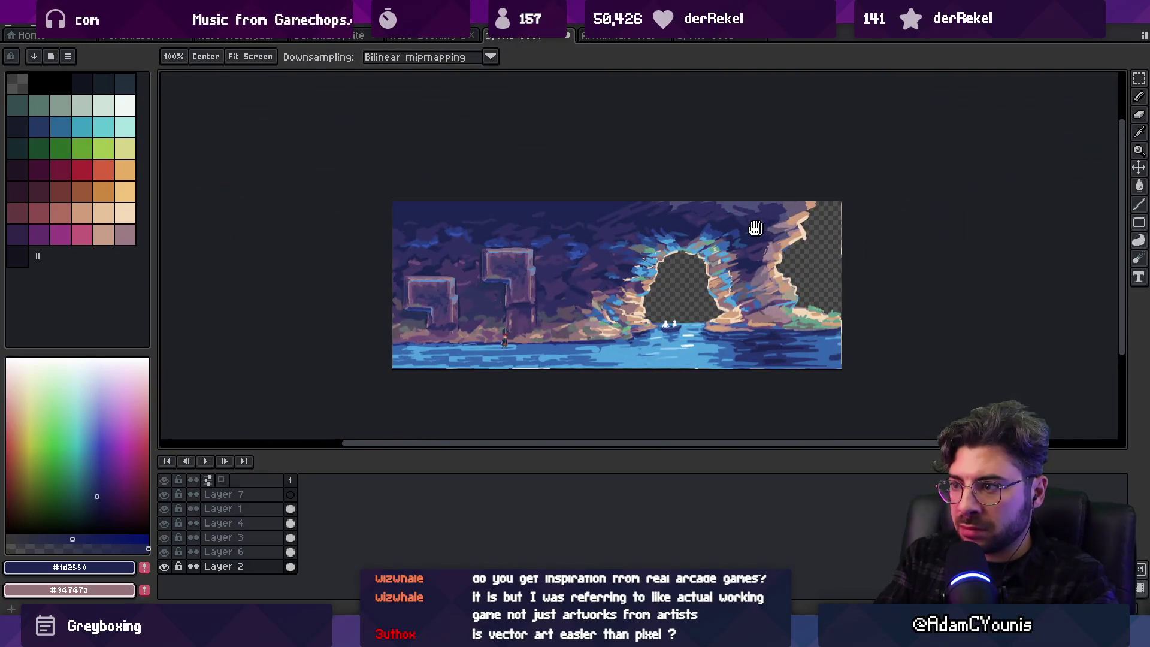
pyautogui.scroll(1, 667, 240)
pyautogui.press('b')
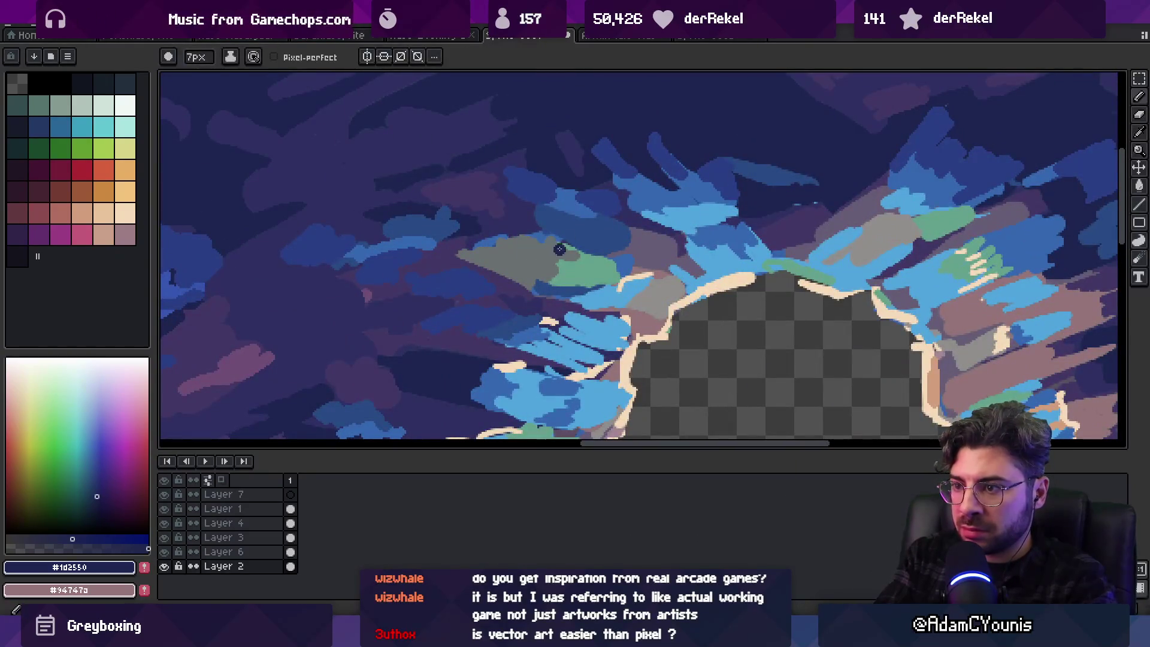
pyautogui.moveTo(555, 227); pyautogui.dragTo(587, 231)
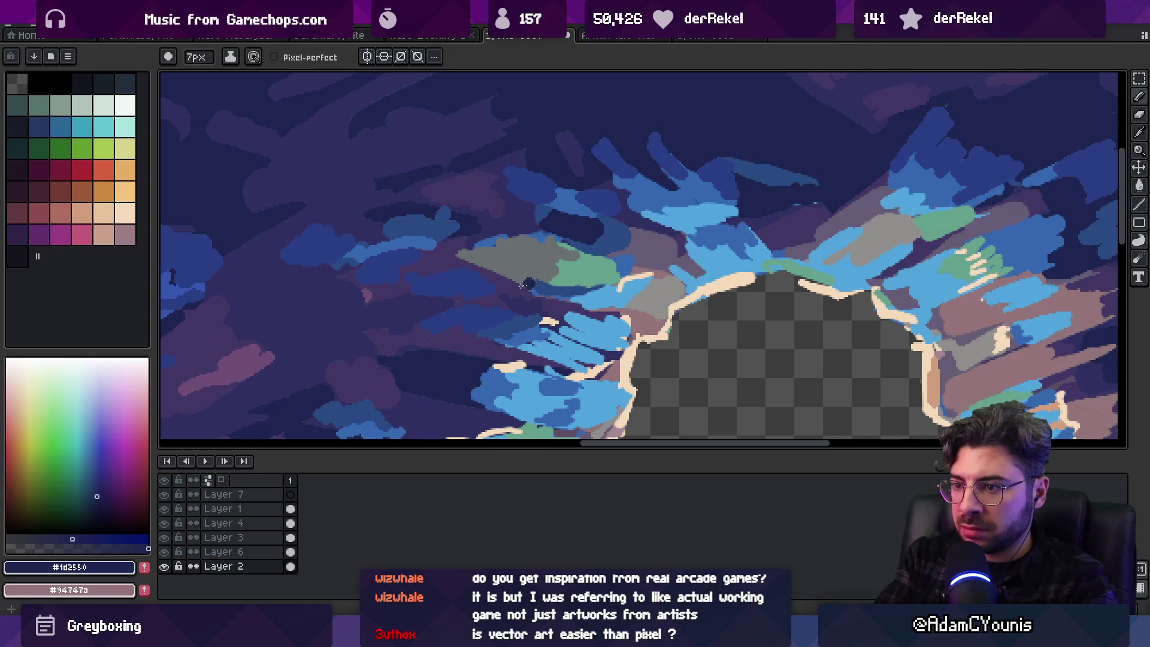
pyautogui.press('alt')
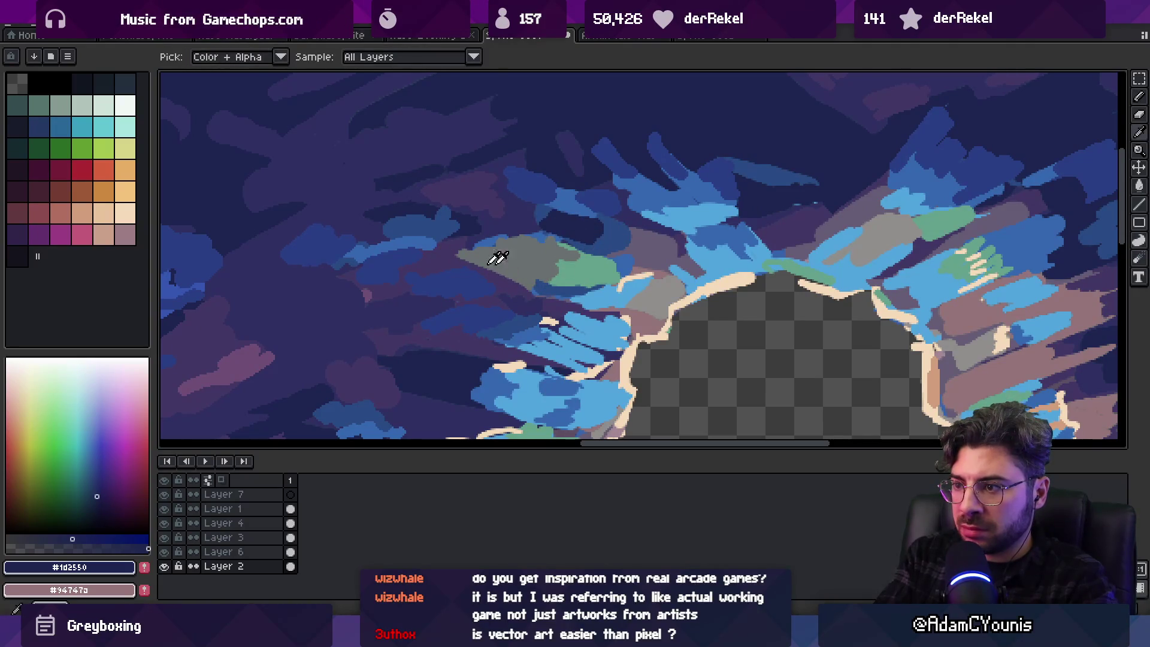
pyautogui.keyDown('alt'); pyautogui.click(489, 262); pyautogui.keyUp('alt')
# Paint dark blue #293e84 over the rock and cover part of the green patch
pyautogui.press('z')
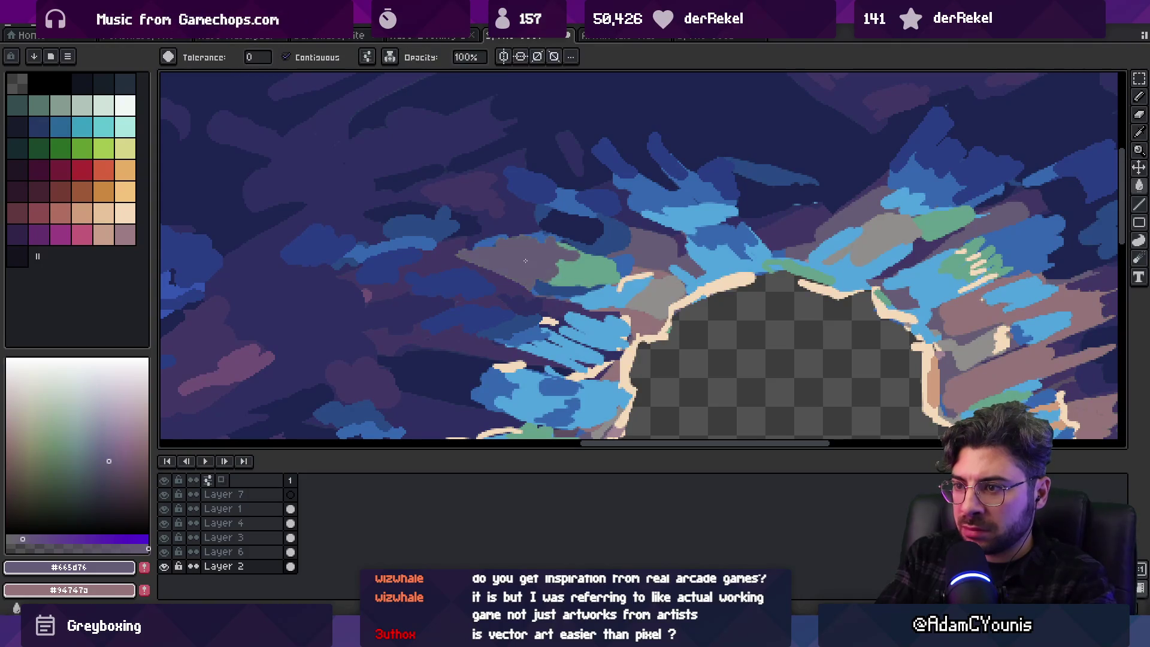
pyautogui.scroll(-4, 531, 248)
pyautogui.scroll(4, 549, 257)
pyautogui.keyDown('alt'); pyautogui.click(567, 218); pyautogui.keyUp('alt')
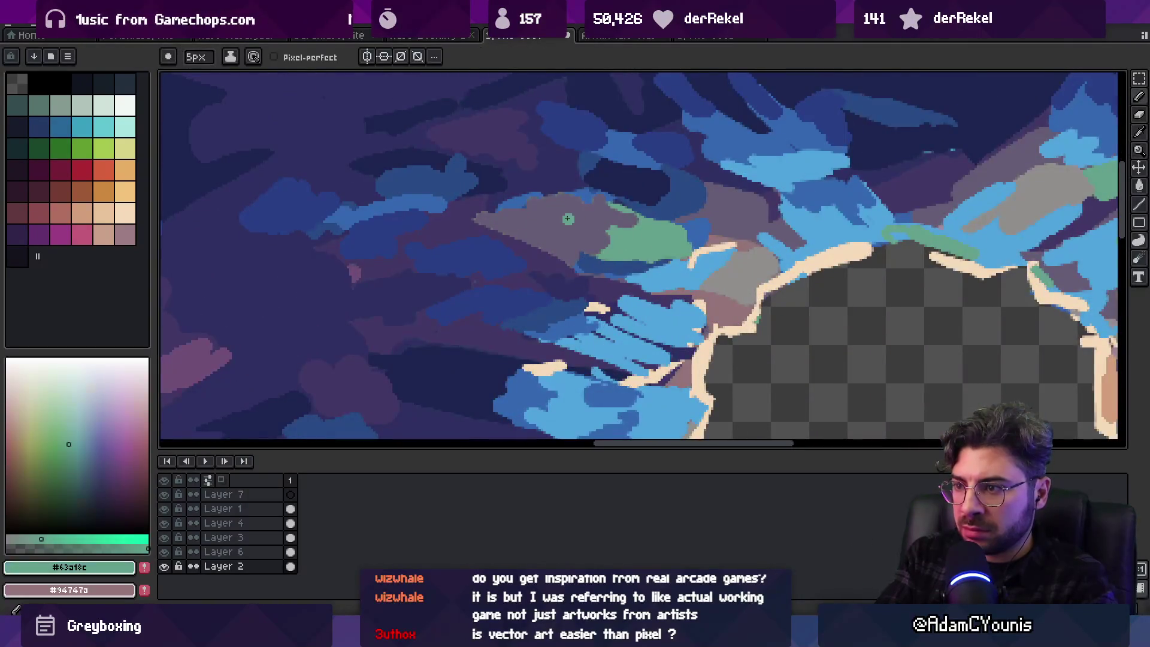
pyautogui.keyDown('alt'); pyautogui.click(557, 204); pyautogui.keyUp('alt')
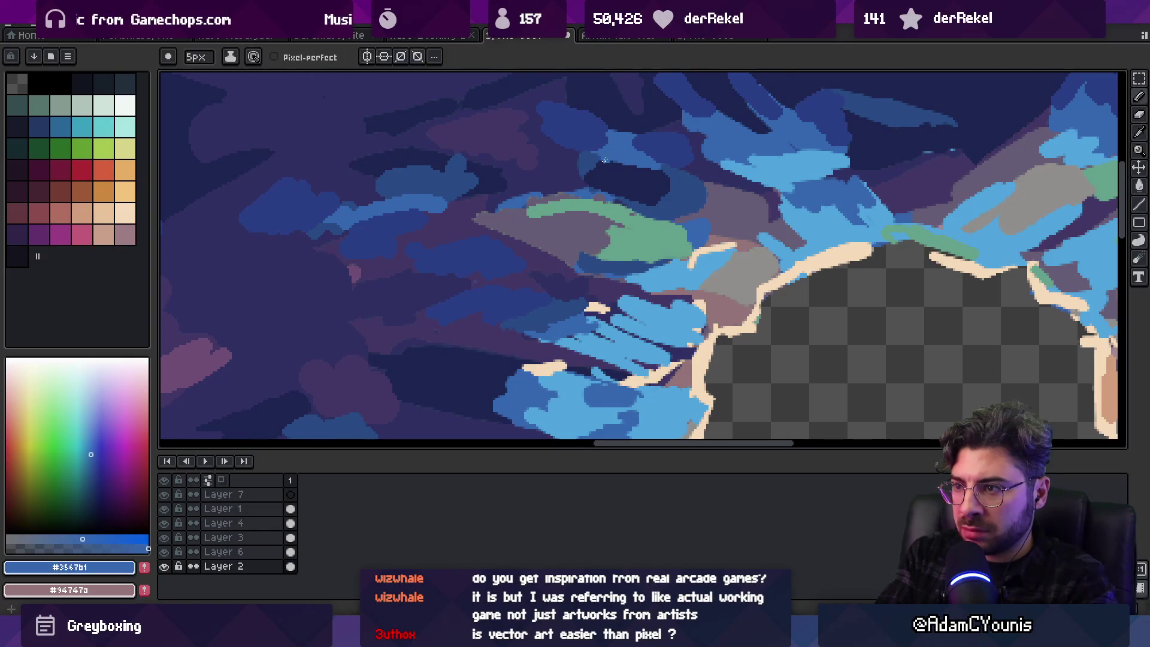
pyautogui.keyDown('alt'); pyautogui.click(422, 220); pyautogui.keyUp('alt')
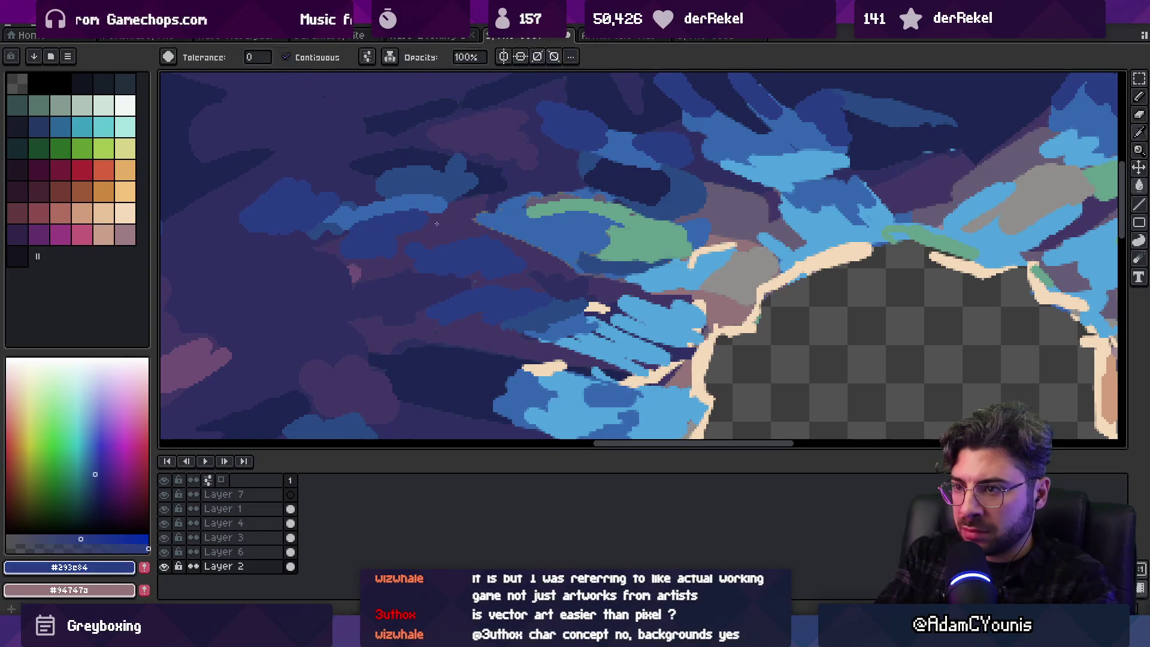
pyautogui.moveTo(476, 223)
pyautogui.mouseDown()
pyautogui.moveTo(575, 198)
pyautogui.moveTo(534, 213)
pyautogui.mouseUp()
pyautogui.keyDown('alt'); pyautogui.click(551, 175); pyautogui.keyUp('alt')
pyautogui.keyDown('alt'); pyautogui.click(570, 198); pyautogui.keyUp('alt')
# Make grey #94747a the paint colour and sample the green as secondary colour
pyautogui.press('alt')
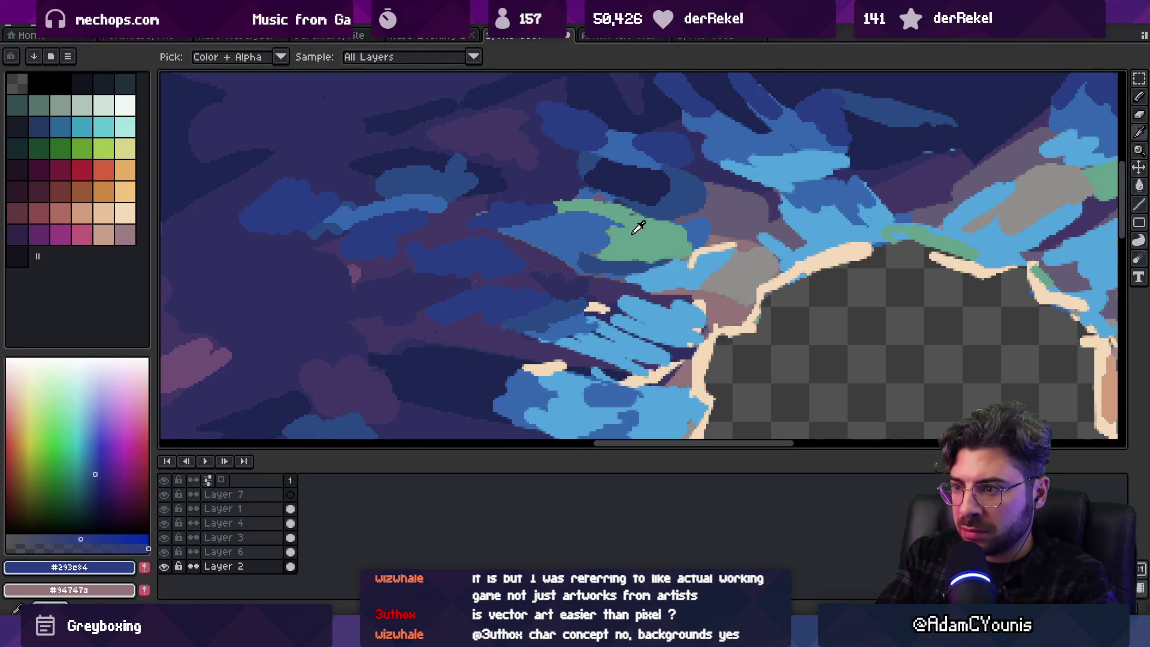
pyautogui.press('x')
pyautogui.rightClick(638, 228)
pyautogui.press('z')
pyautogui.scroll(-3, 560, 273)
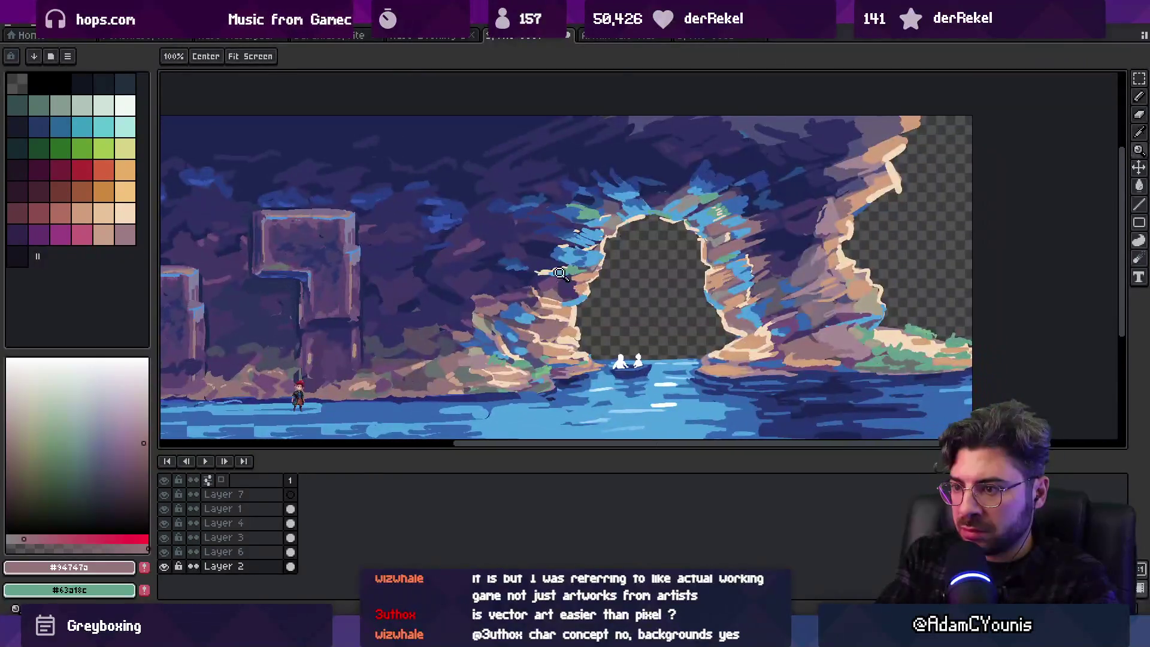
# Move to the arch's left side and sample the green and dark grey #4a4d62
pyautogui.scroll(3, 560, 274)
pyautogui.moveTo(560, 273); pyautogui.dragTo(569, 227)
pyautogui.keyDown('alt'); pyautogui.click(432, 385); pyautogui.keyUp('alt')
pyautogui.moveTo(474, 284); pyautogui.dragTo(484, 306)
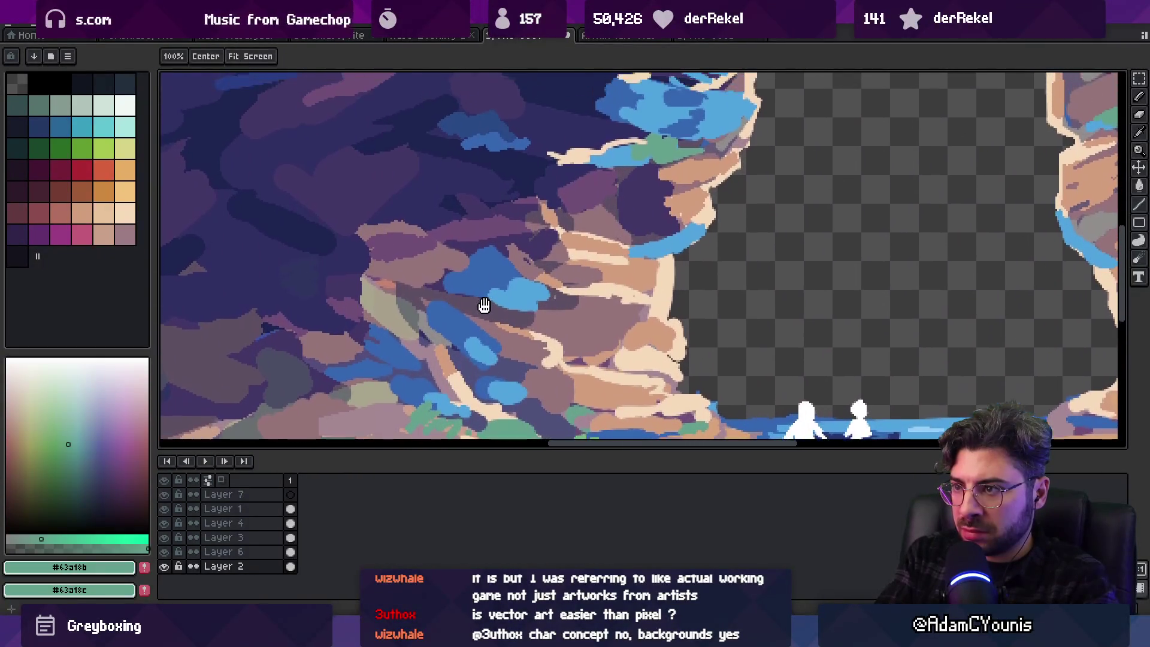
pyautogui.keyDown('alt'); pyautogui.click(287, 379); pyautogui.keyUp('alt')
pyautogui.keyDown('alt'); pyautogui.click(256, 418); pyautogui.keyUp('alt')
pyautogui.keyDown('alt'); pyautogui.click(287, 372); pyautogui.keyUp('alt')
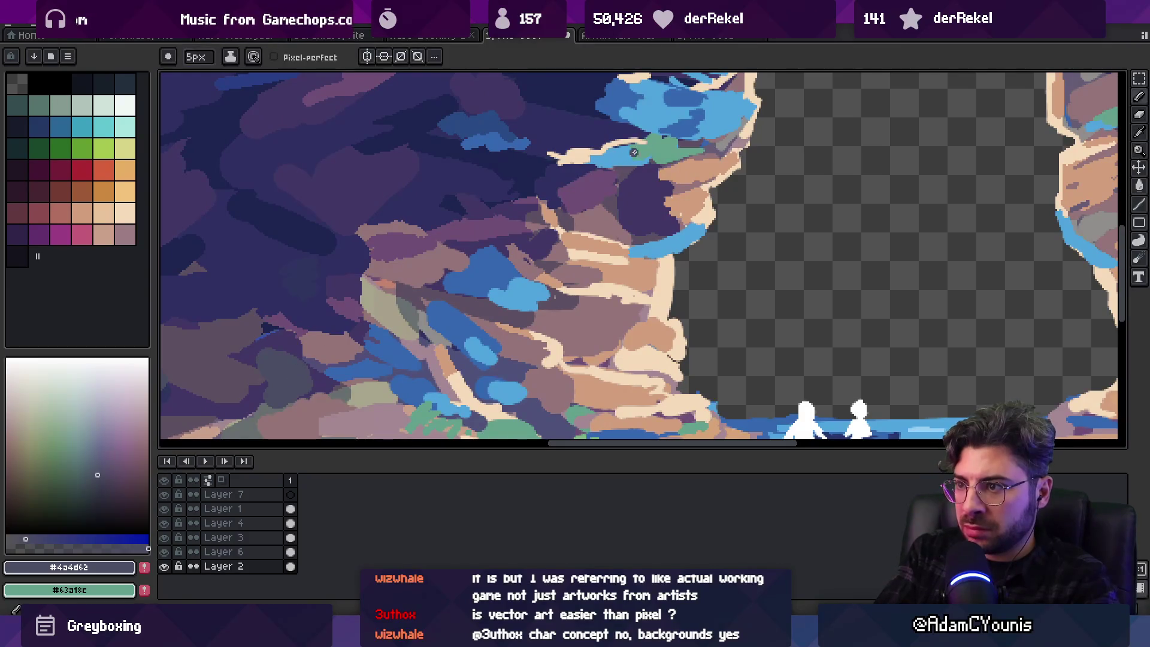
# Bring the upper arch into view and pick dark navy #2f3062 for the 3px Pencil
pyautogui.moveTo(627, 143); pyautogui.dragTo(644, 264)
pyautogui.scroll(2, 624, 254)
pyautogui.press('b')
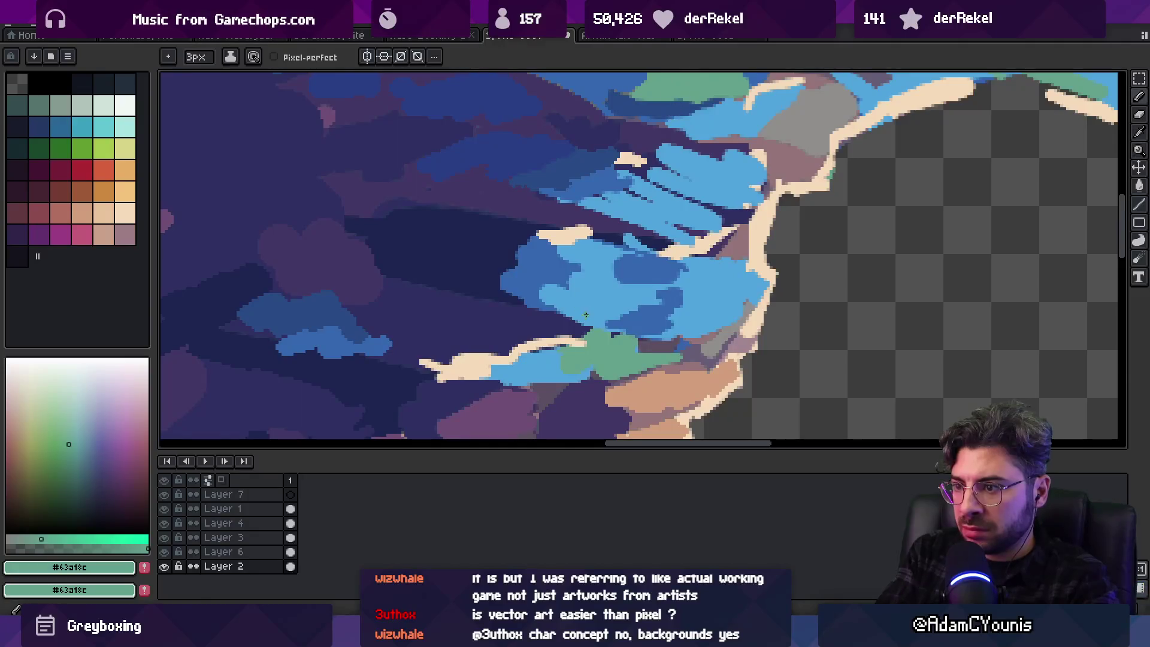
pyautogui.keyDown('alt'); pyautogui.click(558, 329); pyautogui.keyUp('alt')
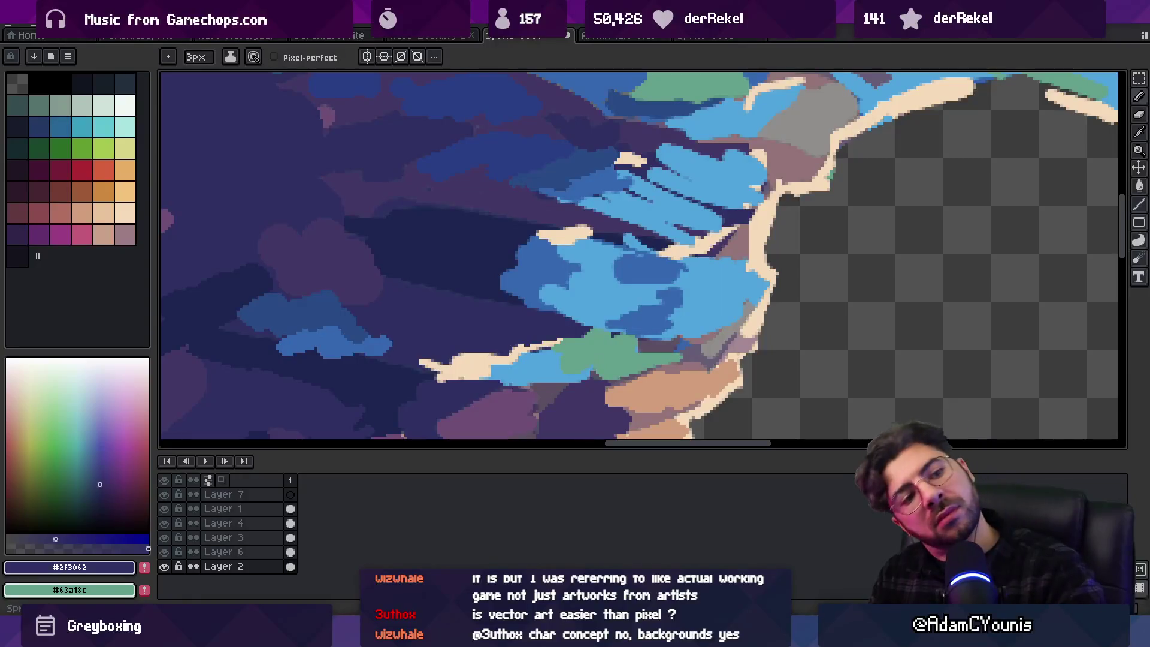
pyautogui.moveTo(707, 635)
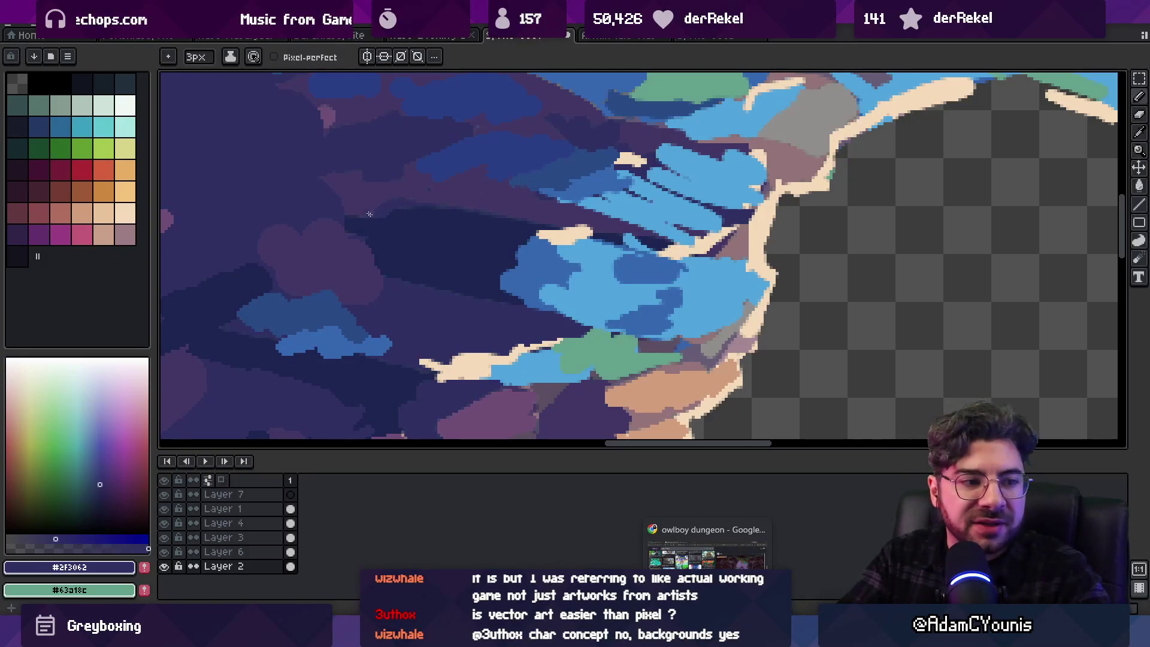
# Sample the purple #423766 and dark navy #2F3062 from the canvas while checking the arch
pyautogui.press('z')
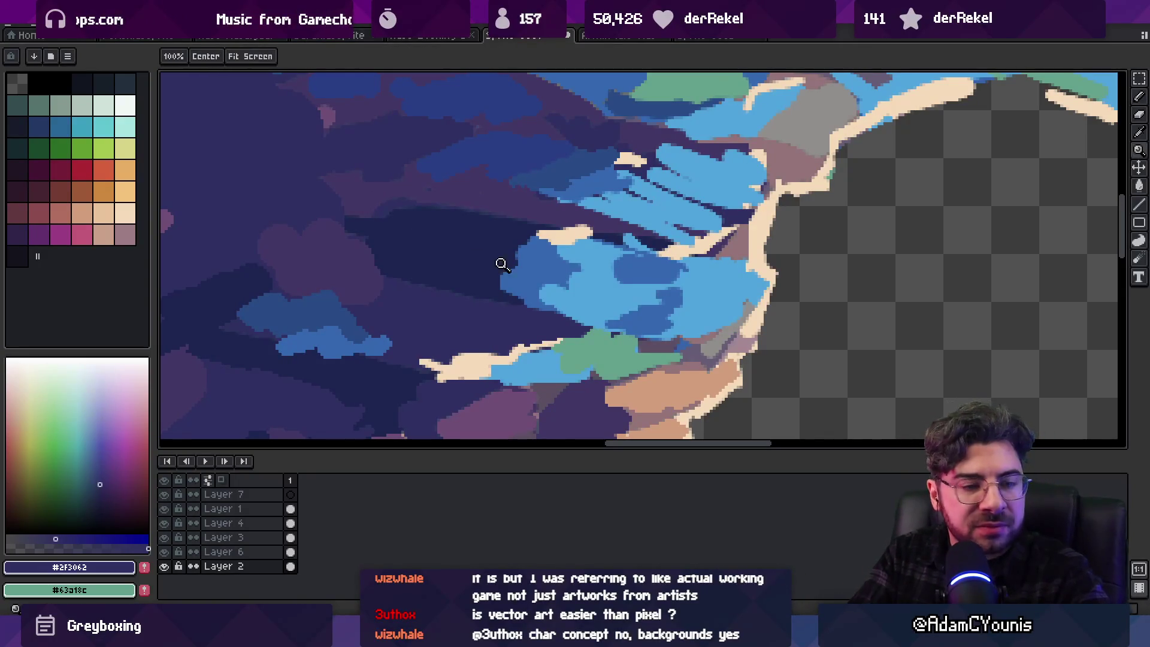
pyautogui.scroll(-4, 500, 260)
pyautogui.scroll(5, 647, 259)
pyautogui.press('b')
pyautogui.keyDown('alt'); pyautogui.click(631, 278); pyautogui.keyUp('alt')
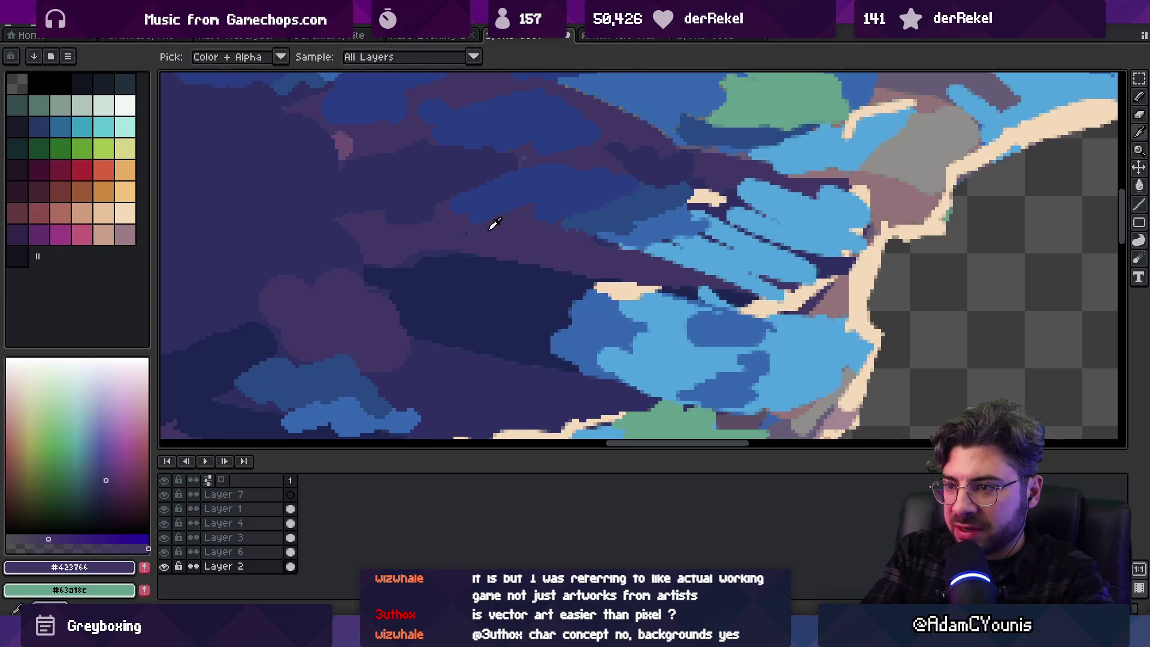
pyautogui.keyDown('alt'); pyautogui.click(410, 259); pyautogui.keyUp('alt')
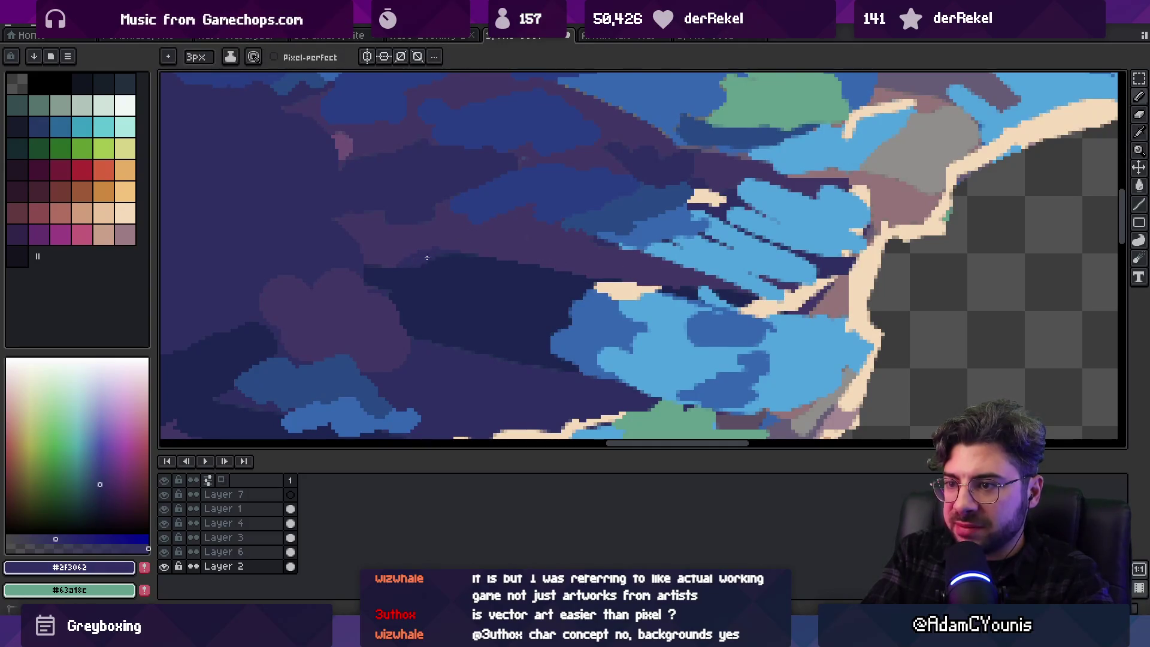
pyautogui.keyDown('alt'); pyautogui.click(445, 222); pyautogui.keyUp('alt')
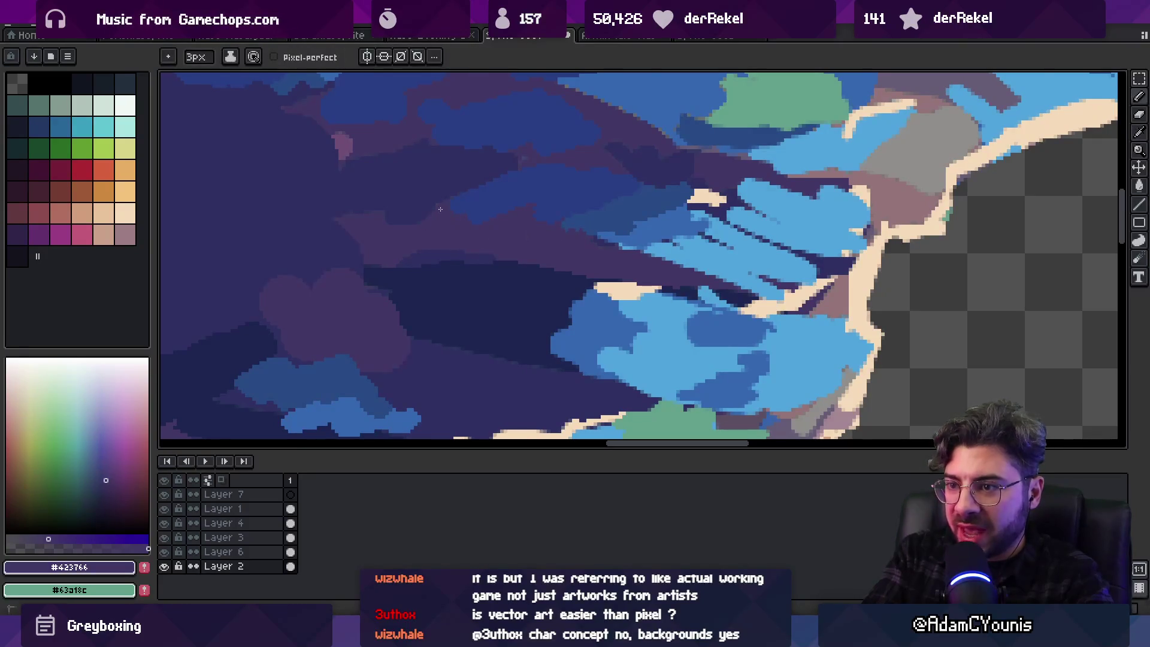
pyautogui.keyDown('alt'); pyautogui.click(339, 196); pyautogui.keyUp('alt')
pyautogui.keyDown('alt'); pyautogui.click(439, 218); pyautogui.keyUp('alt')
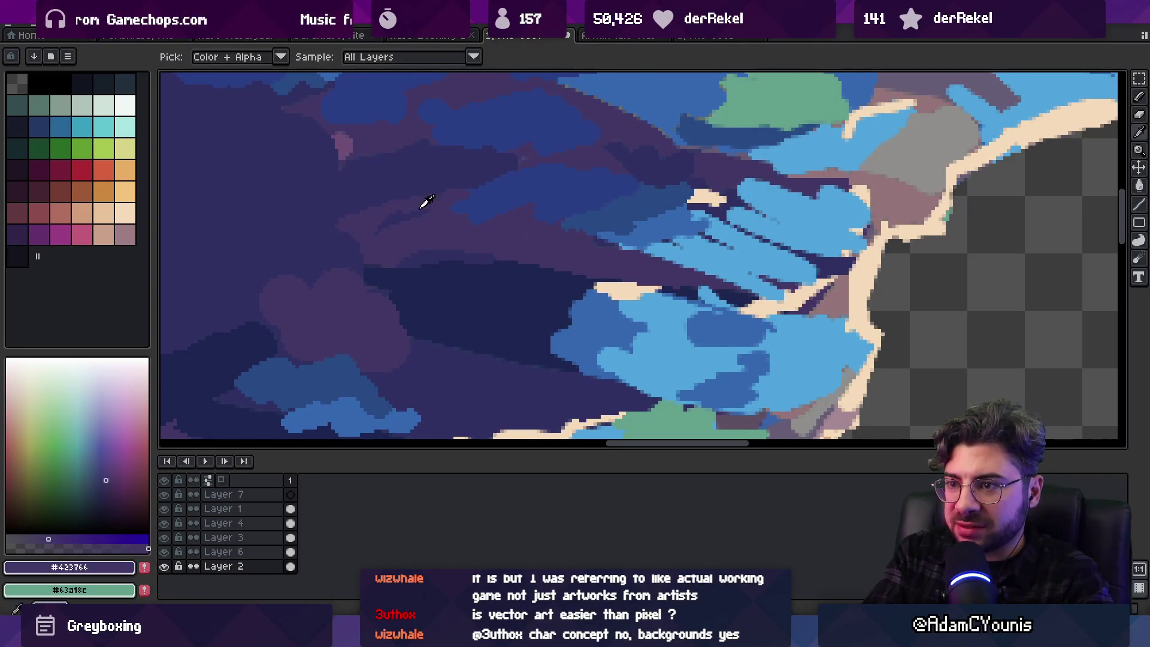
pyautogui.keyDown('alt'); pyautogui.click(413, 207); pyautogui.keyUp('alt')
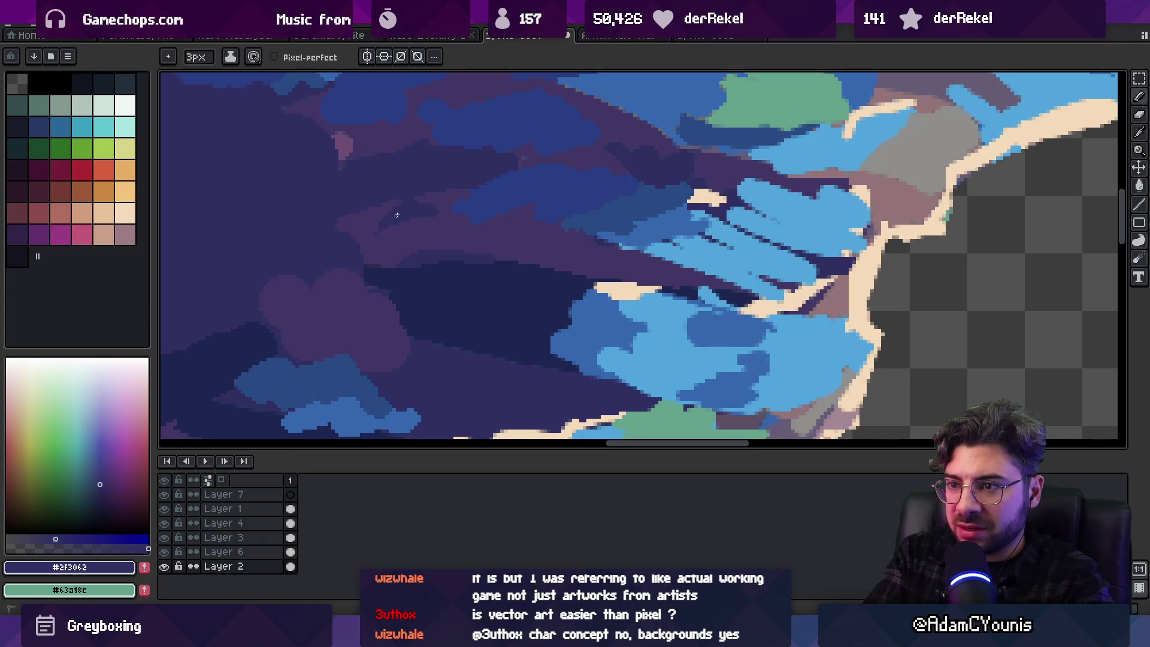
pyautogui.scroll(-6, 389, 234)
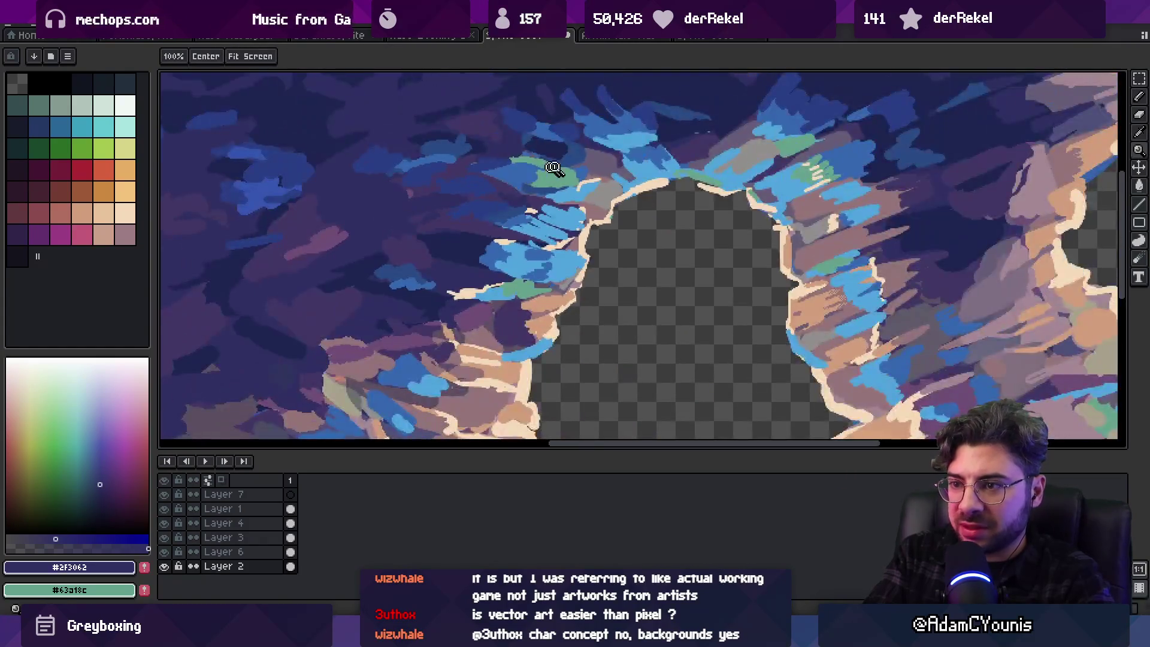
pyautogui.scroll(2, 557, 196)
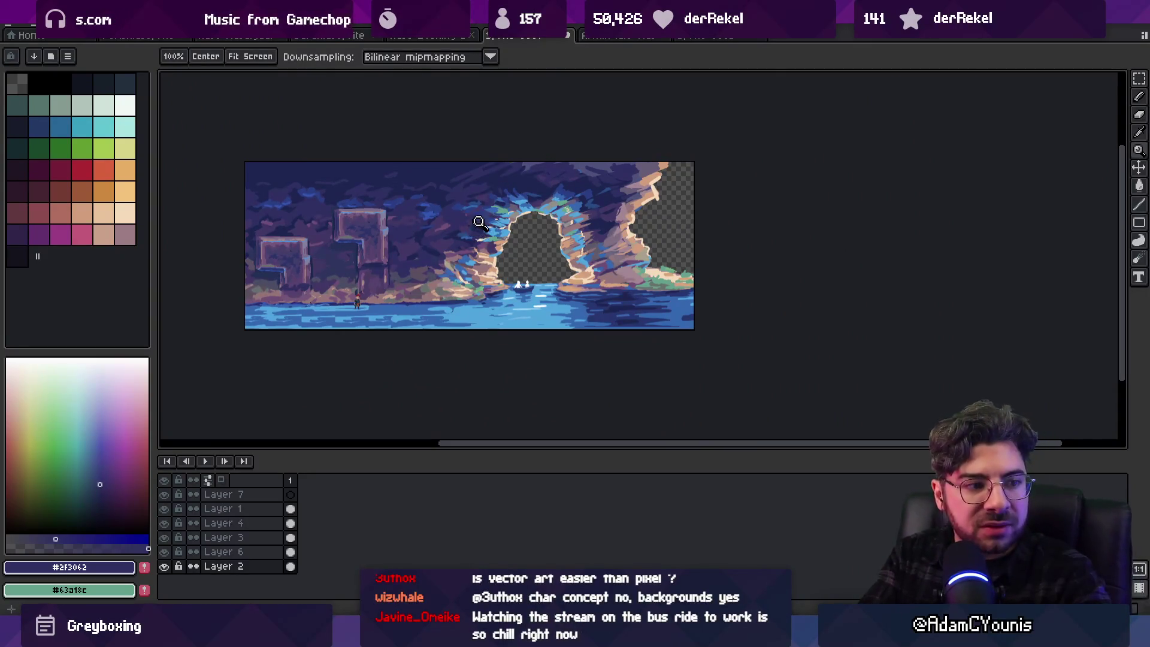
pyautogui.scroll(5, 488, 189)
# Eyedrop mauve grey #94747a, purple #423766, navy #2F3062 and muted purple #6F4C76 from the rock
pyautogui.press('alt')
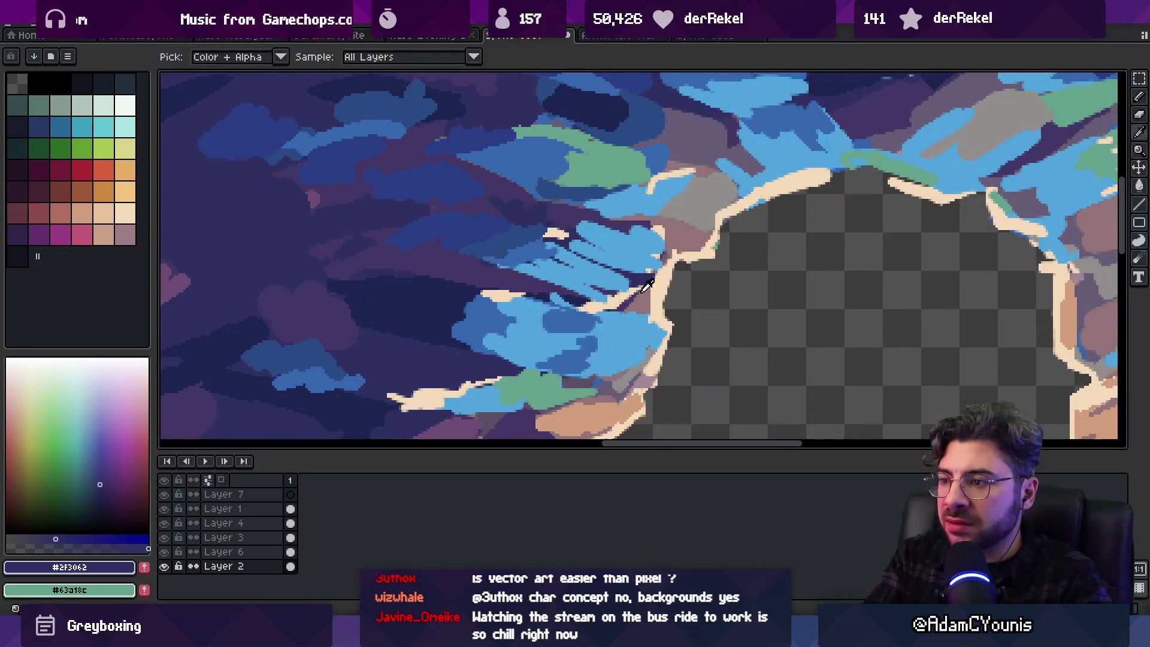
pyautogui.click(643, 289)
pyautogui.scroll(2, 556, 232)
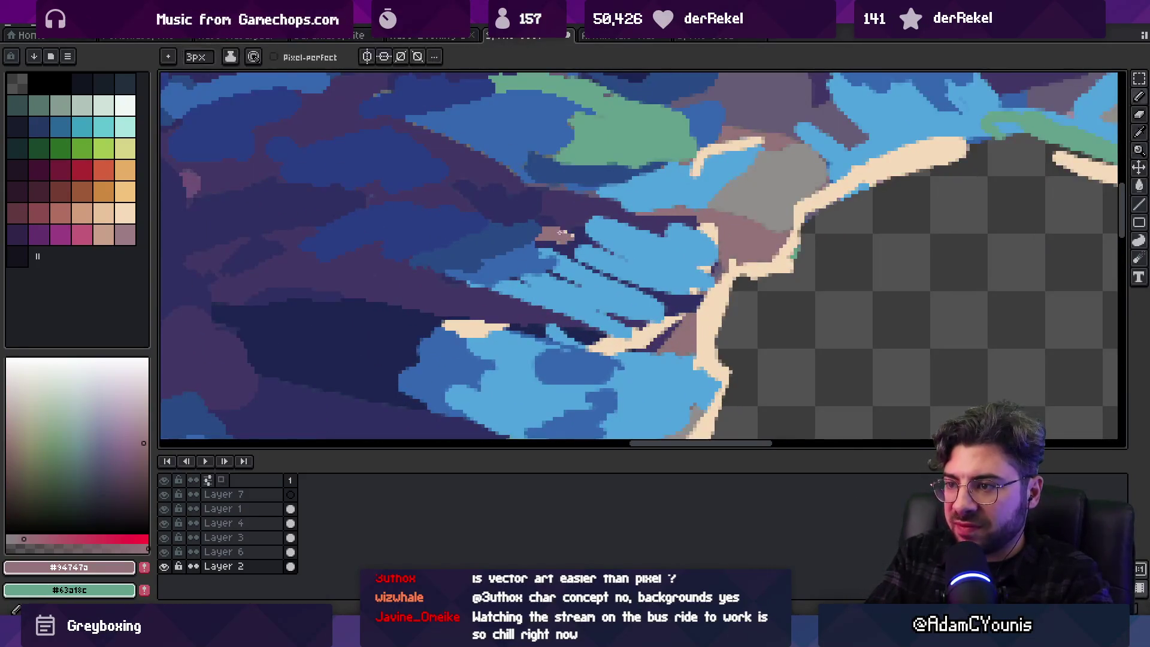
pyautogui.keyDown('alt'); pyautogui.click(564, 217); pyautogui.keyUp('alt')
pyautogui.keyDown('alt'); pyautogui.click(570, 240); pyautogui.keyUp('alt')
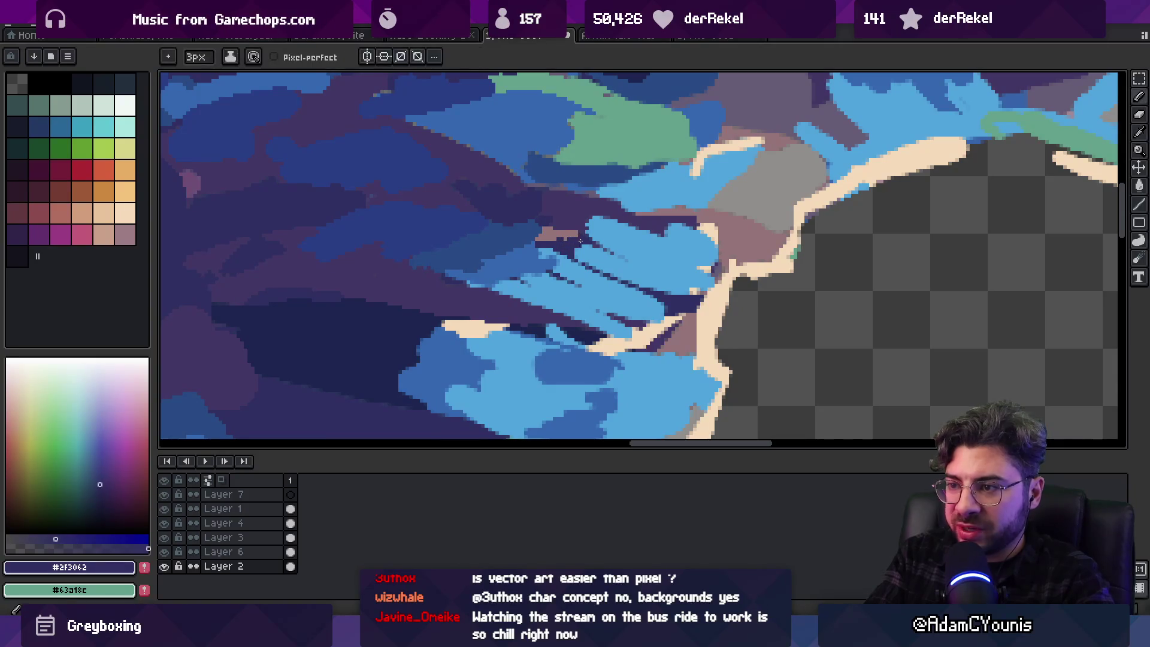
pyautogui.keyDown('alt'); pyautogui.click(574, 203); pyautogui.keyUp('alt')
pyautogui.press('z')
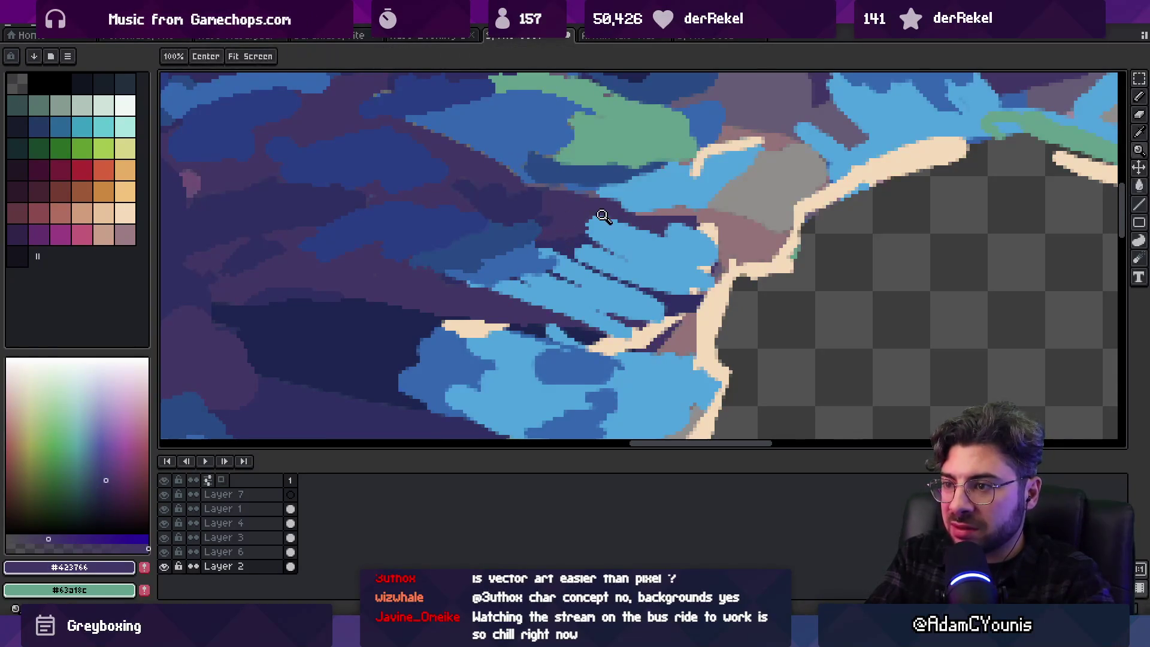
pyautogui.scroll(-3, 568, 194)
pyautogui.scroll(2, 553, 206)
pyautogui.scroll(2, 552, 205)
pyautogui.keyDown('alt'); pyautogui.click(500, 218); pyautogui.keyUp('alt')
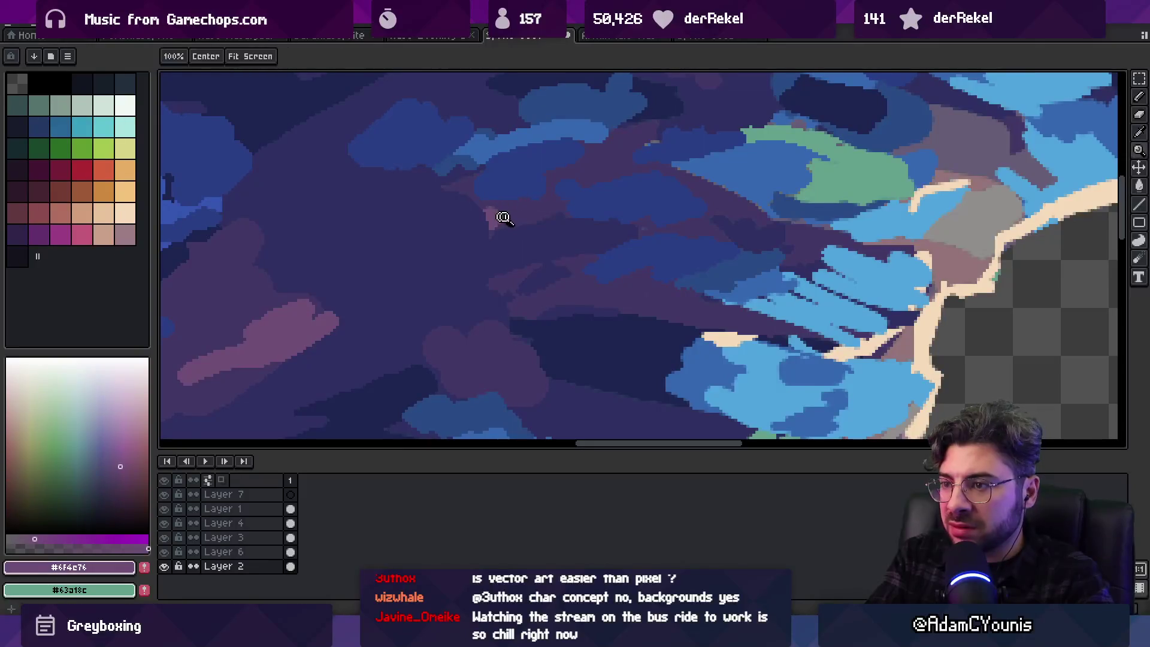
pyautogui.press('b')
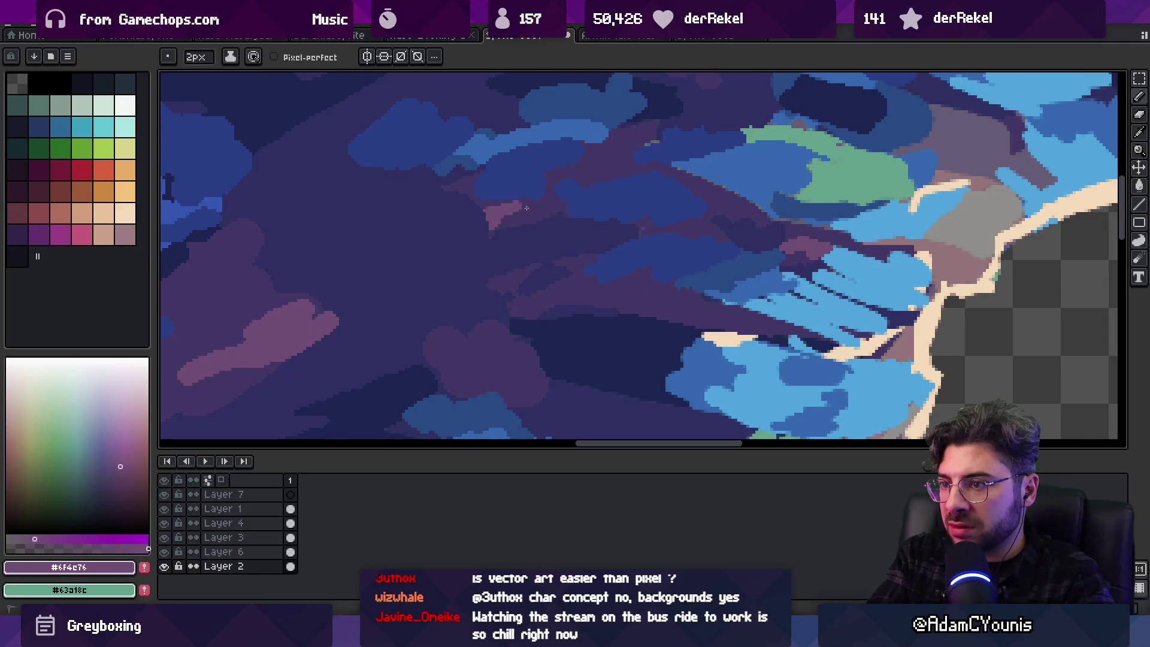
# Paint a short darker purple stroke on the right rock with a 2px brush
pyautogui.press('z')
pyautogui.scroll(-3, 522, 223)
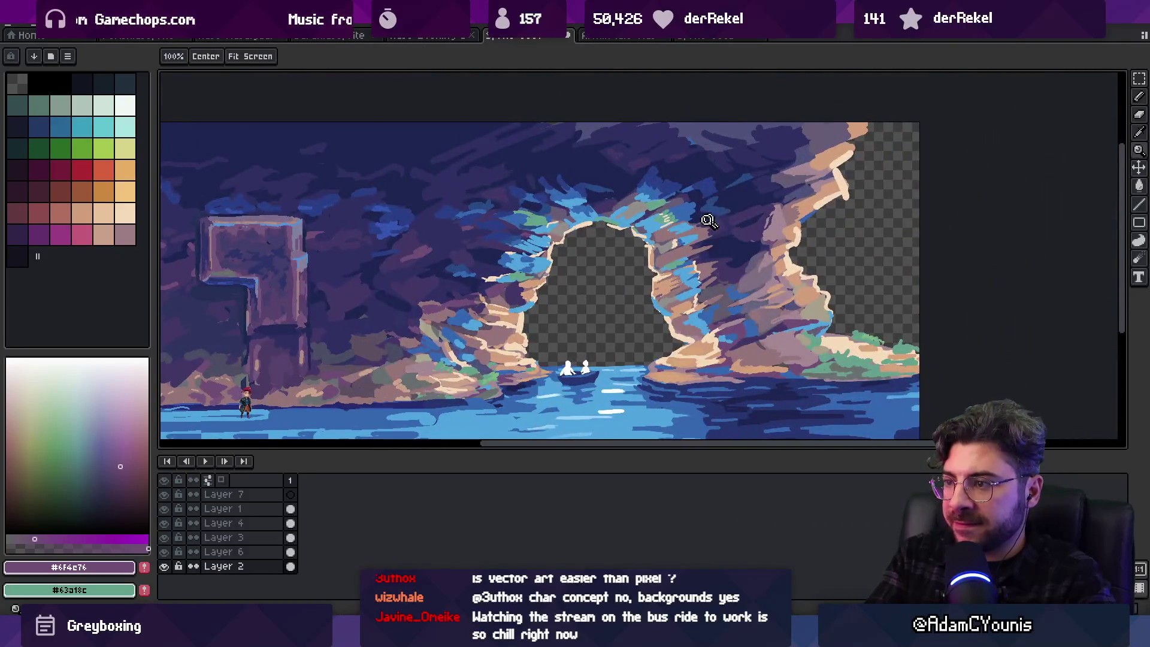
pyautogui.scroll(3, 698, 231)
pyautogui.press('b')
pyautogui.moveTo(698, 231)
pyautogui.mouseDown()
pyautogui.moveTo(671, 234)
pyautogui.moveTo(707, 230)
pyautogui.mouseUp()
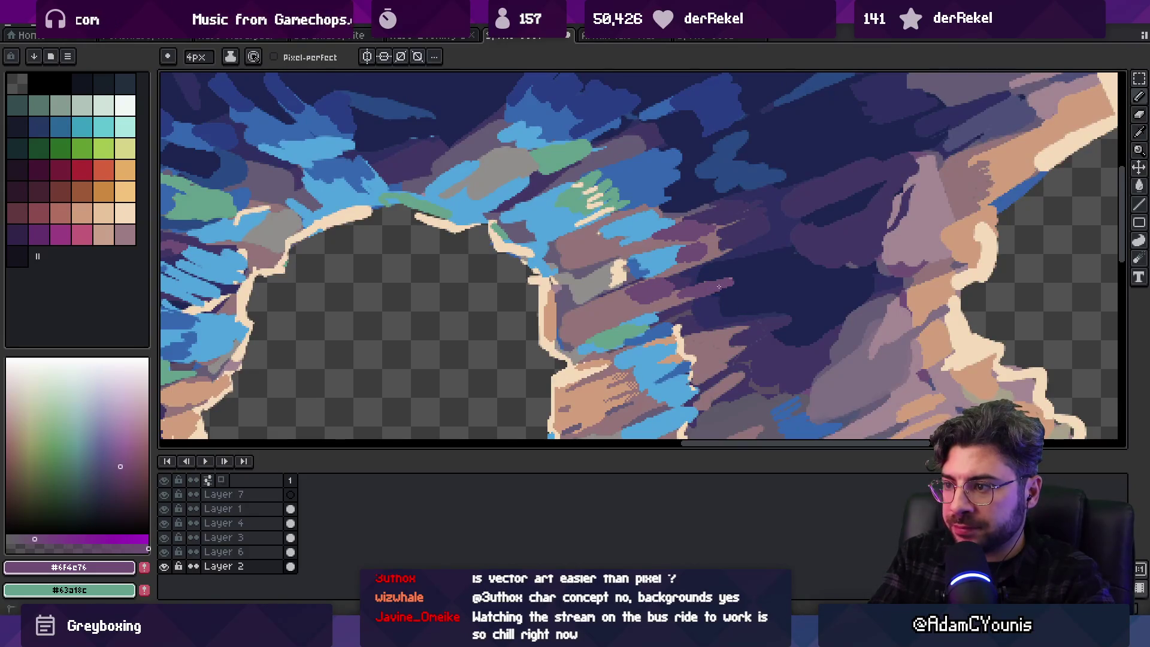
# Pick the mauve rock colour and paint a short mauve stroke beside the purple one
pyautogui.press('z')
pyautogui.scroll(-3, 722, 272)
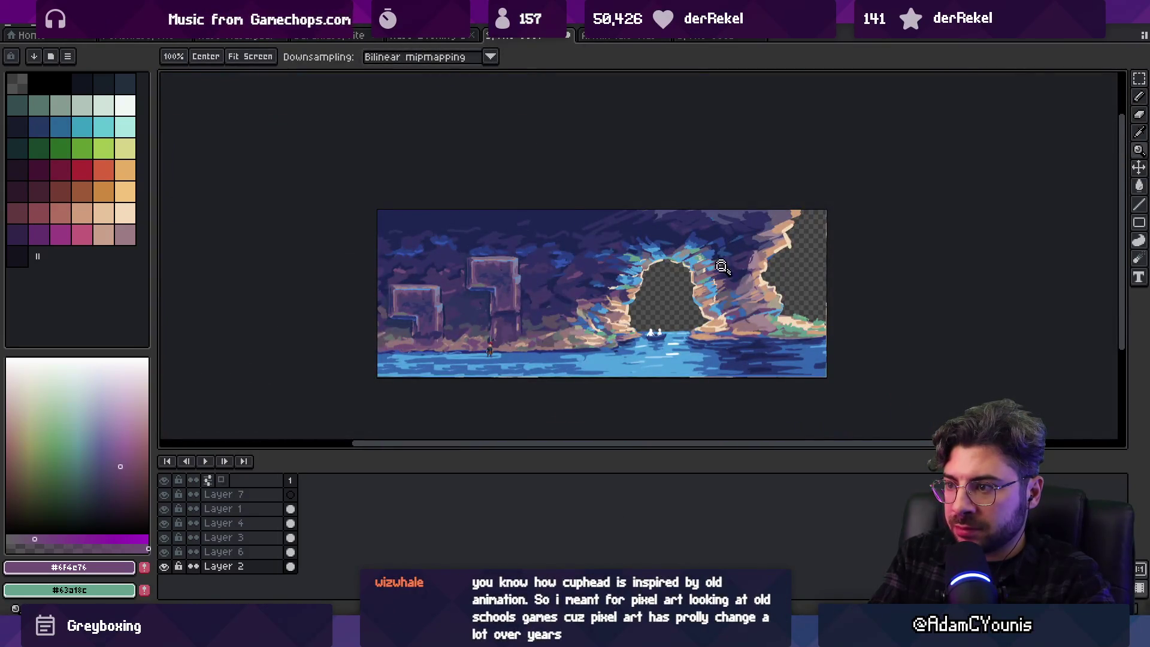
pyautogui.scroll(4, 723, 266)
pyautogui.press('b')
pyautogui.keyDown('alt'); pyautogui.click(698, 267); pyautogui.keyUp('alt')
pyautogui.moveTo(692, 259); pyautogui.dragTo(709, 253)
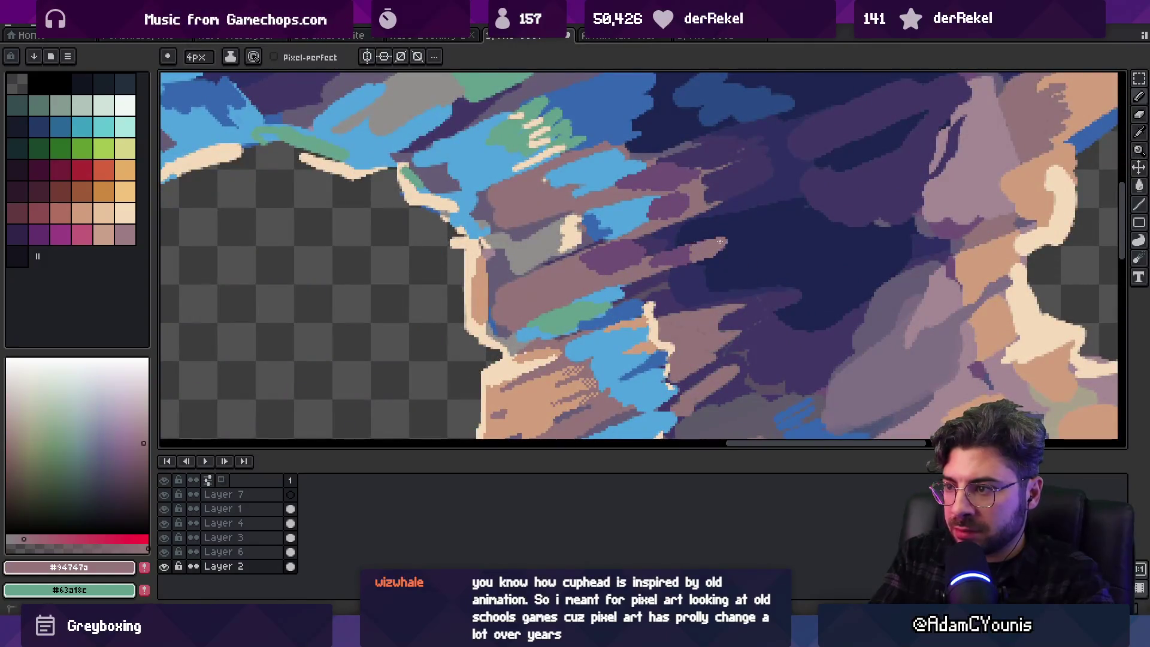
# Re-sample the dark navy, mauve and purple rock colours from the canvas
pyautogui.press('z')
pyautogui.scroll(-3, 682, 285)
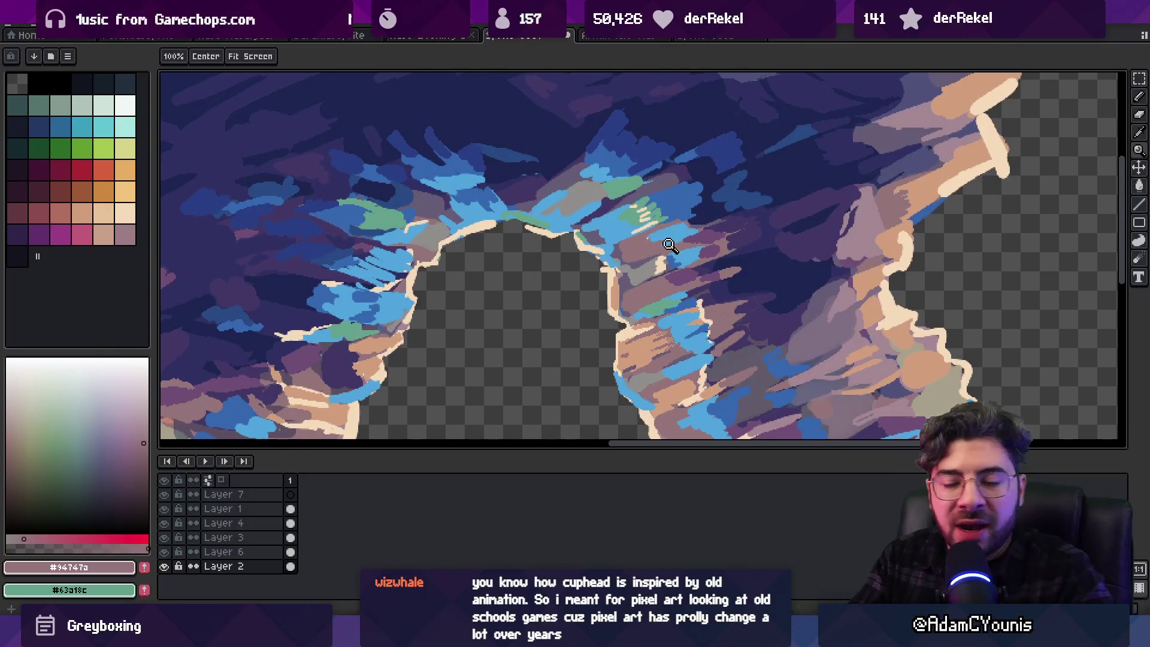
pyautogui.scroll(-4, 694, 239)
pyautogui.scroll(4, 704, 232)
pyautogui.press('b')
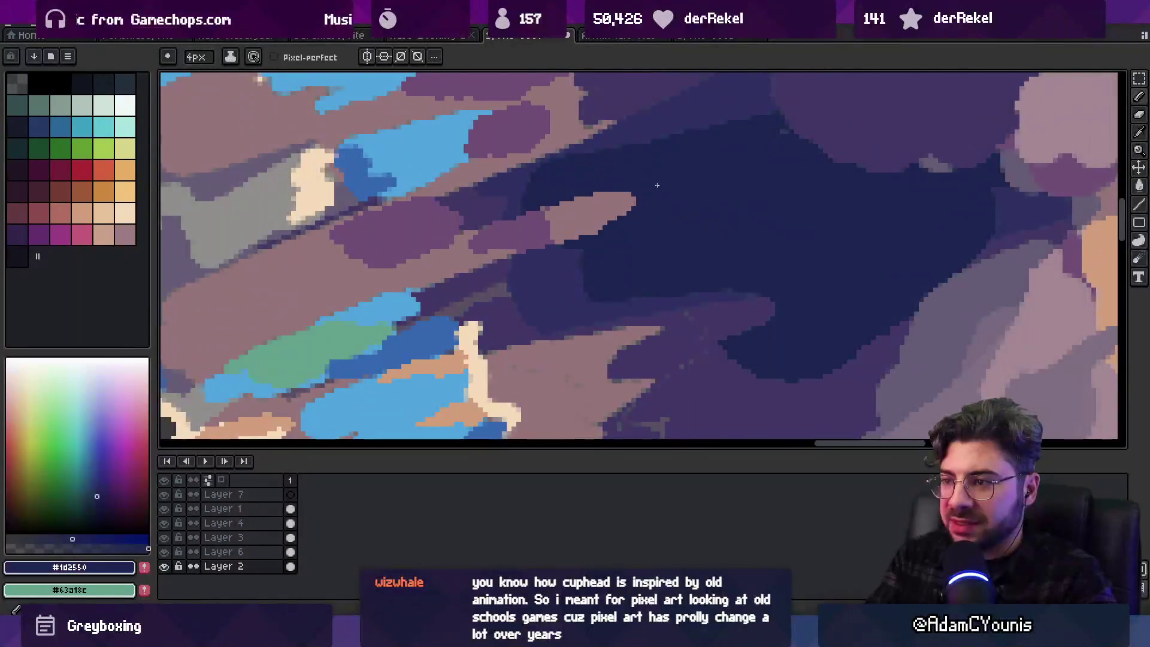
pyautogui.keyDown('alt'); pyautogui.click(605, 212); pyautogui.keyUp('alt')
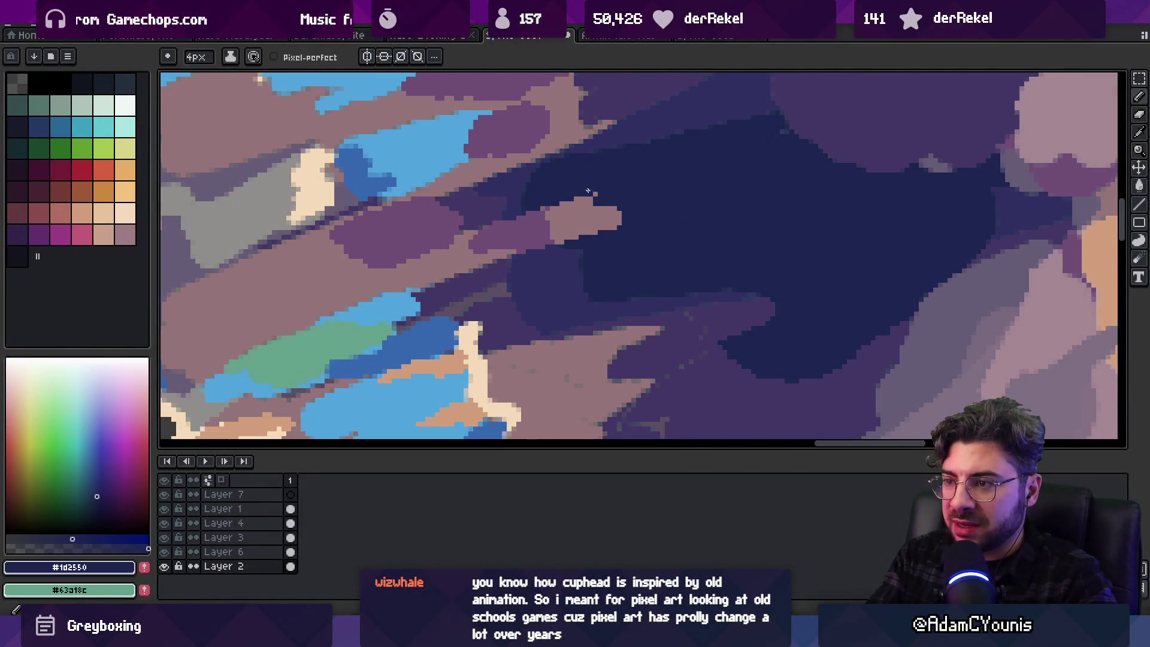
pyautogui.scroll(-4, 646, 174)
pyautogui.scroll(2, 576, 173)
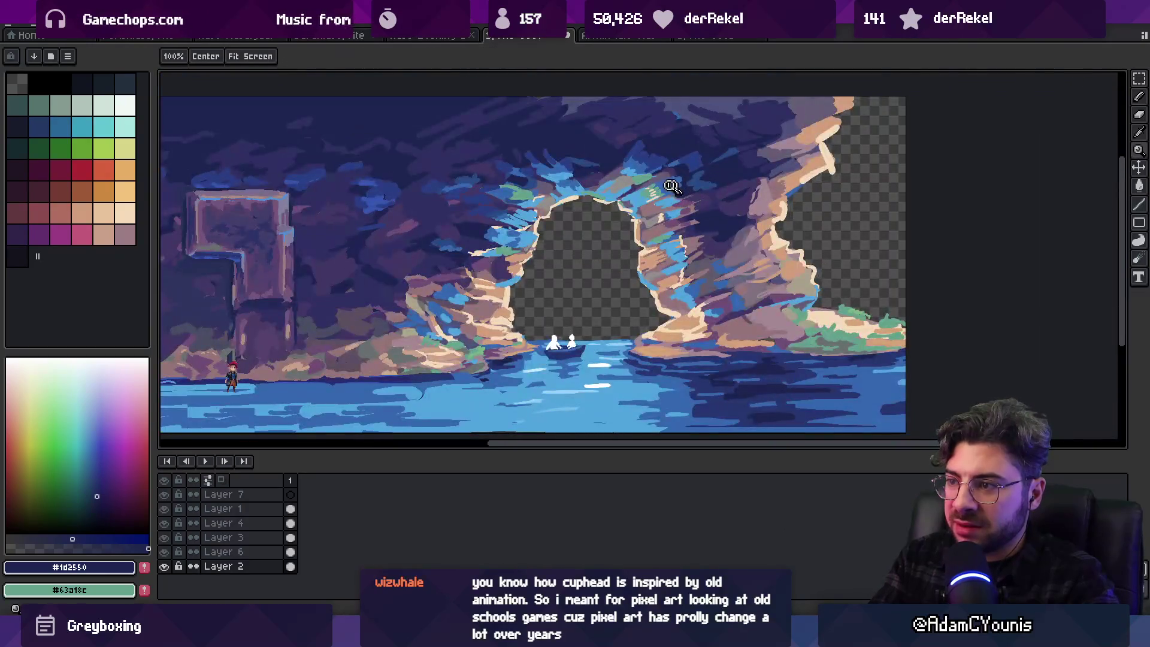
pyautogui.scroll(3, 491, 293)
pyautogui.press('b')
pyautogui.keyDown('alt'); pyautogui.click(421, 299); pyautogui.keyUp('alt')
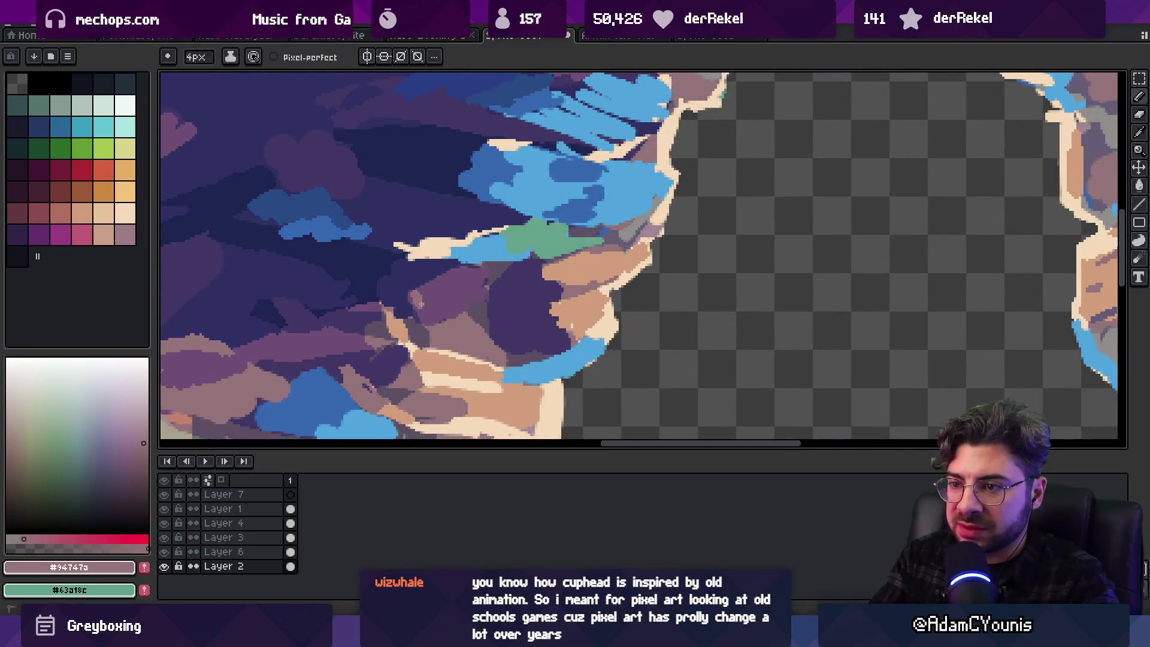
pyautogui.keyDown('alt'); pyautogui.click(461, 278); pyautogui.keyUp('alt')
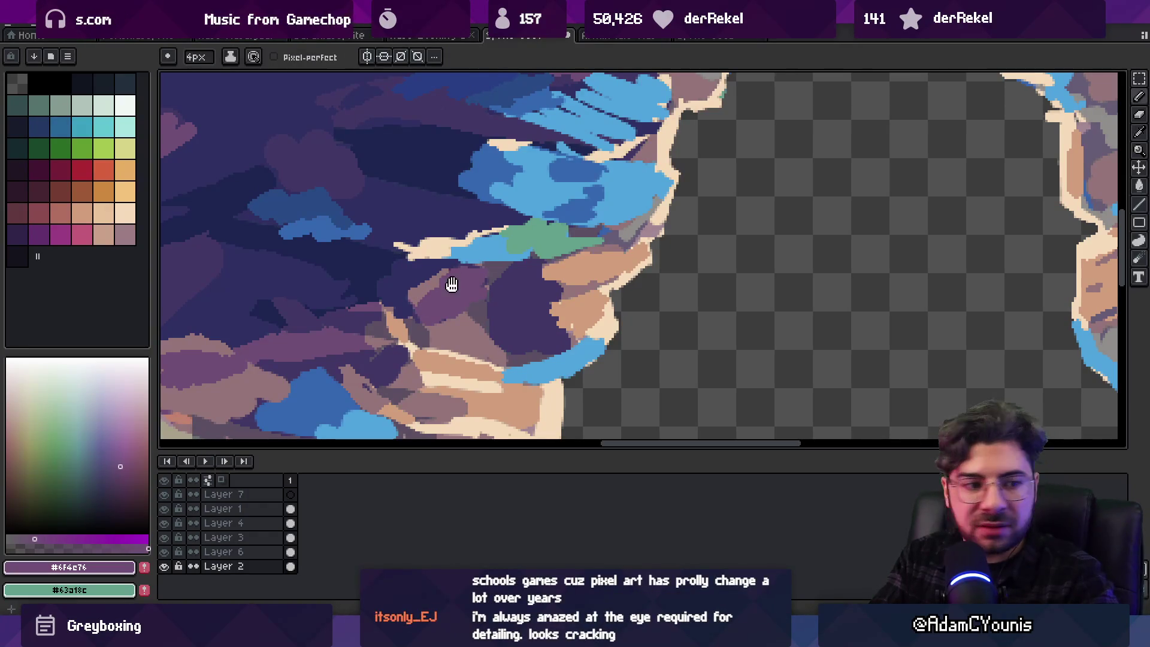
# Sample the mauve and light tan colours from the left rocks
pyautogui.scroll(-5, 451, 284)
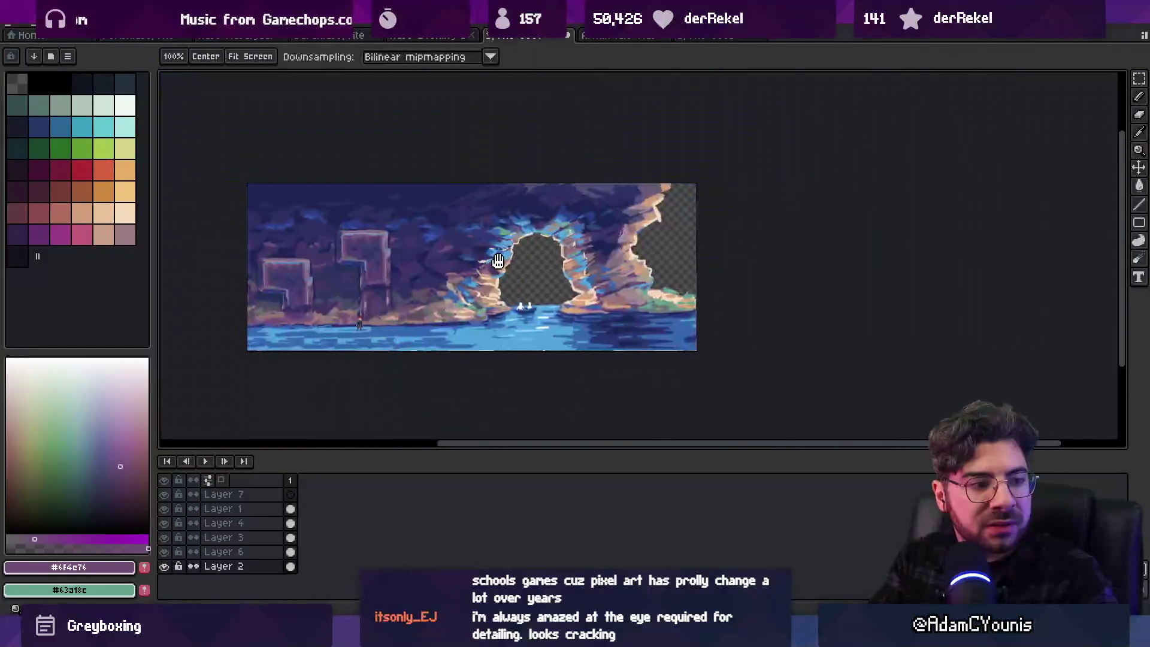
pyautogui.scroll(4, 498, 261)
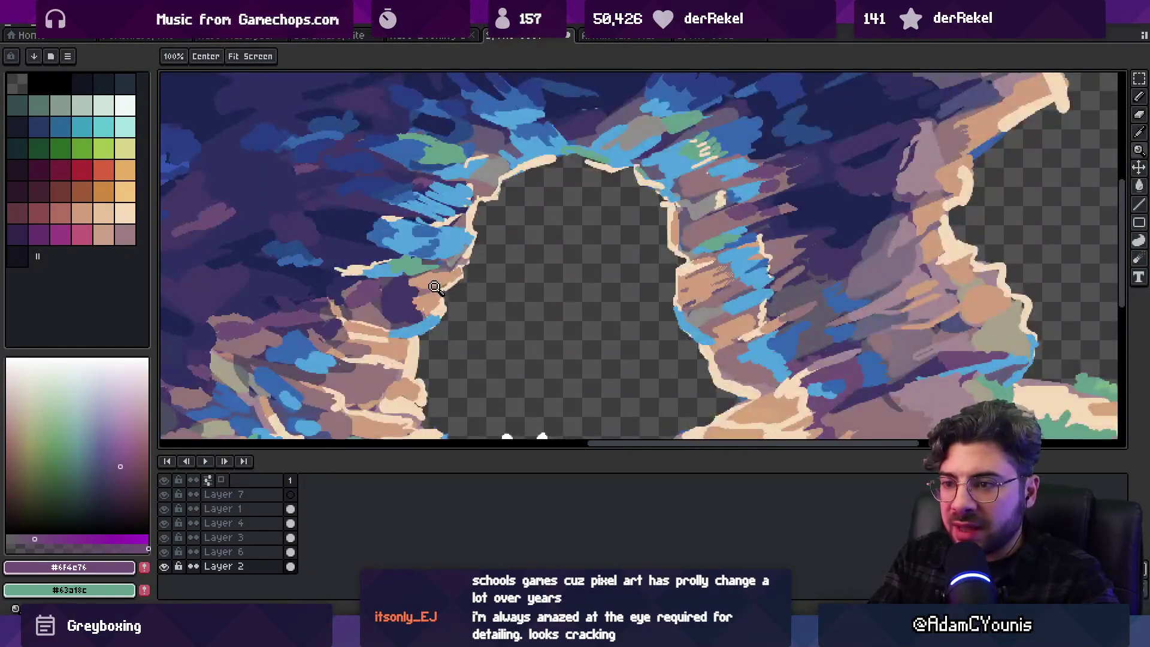
pyautogui.scroll(1, 435, 288)
pyautogui.keyDown('alt'); pyautogui.click(433, 288); pyautogui.keyUp('alt')
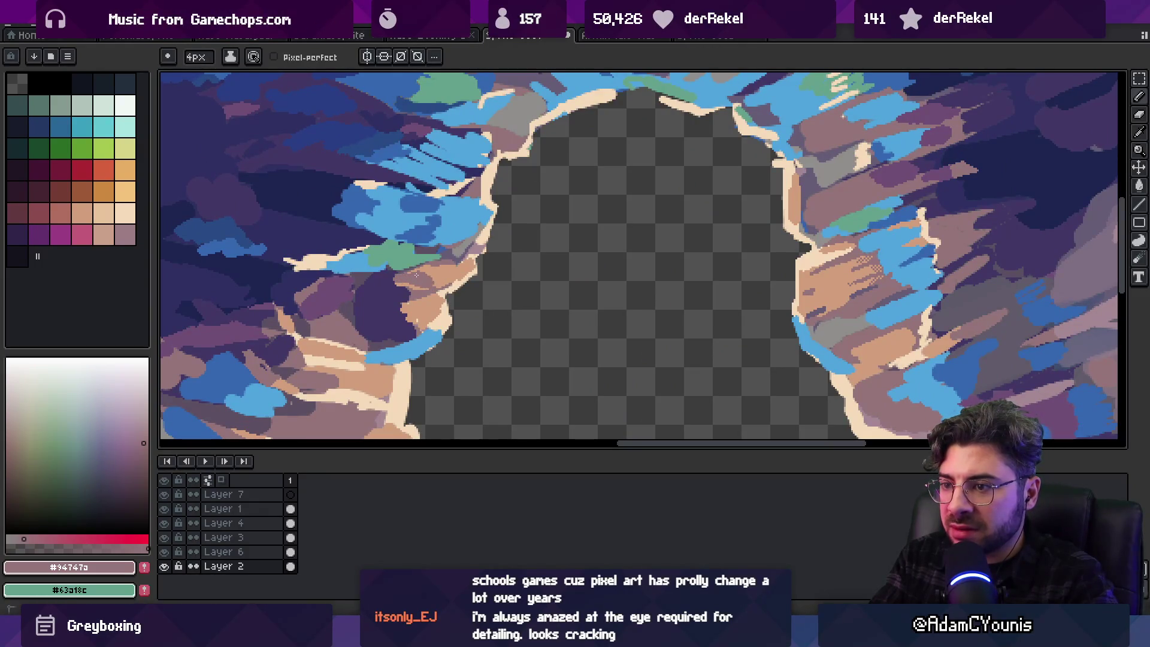
pyautogui.keyDown('alt'); pyautogui.click(419, 276); pyautogui.keyUp('alt')
pyautogui.keyDown('alt'); pyautogui.click(413, 282); pyautogui.keyUp('alt')
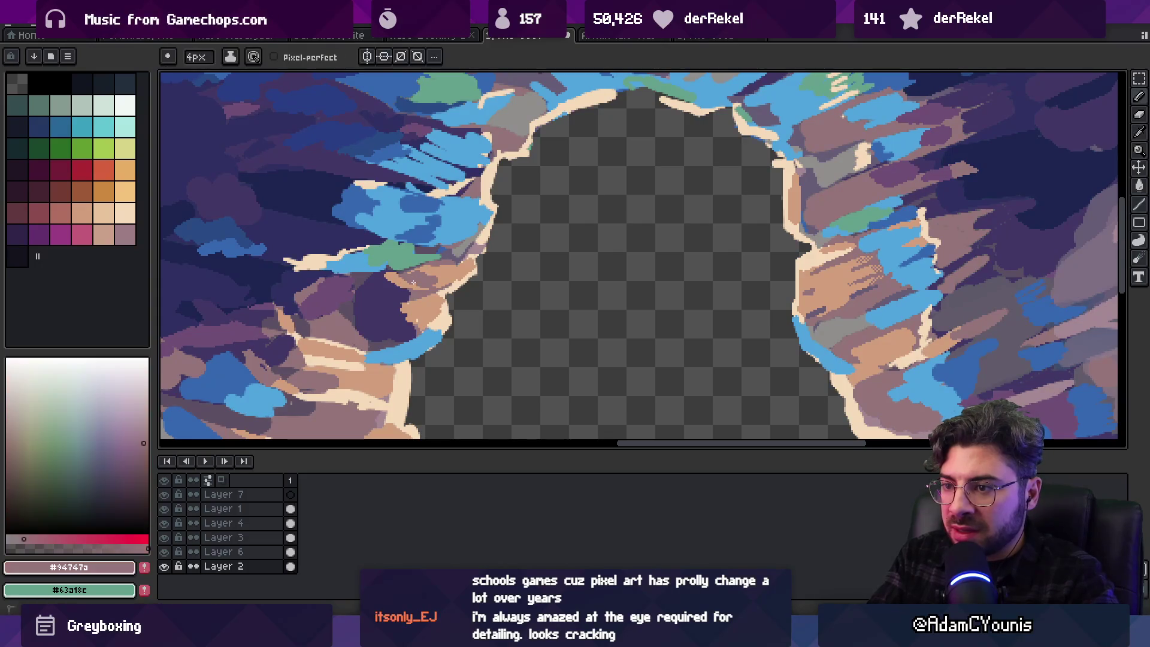
pyautogui.press('alt')
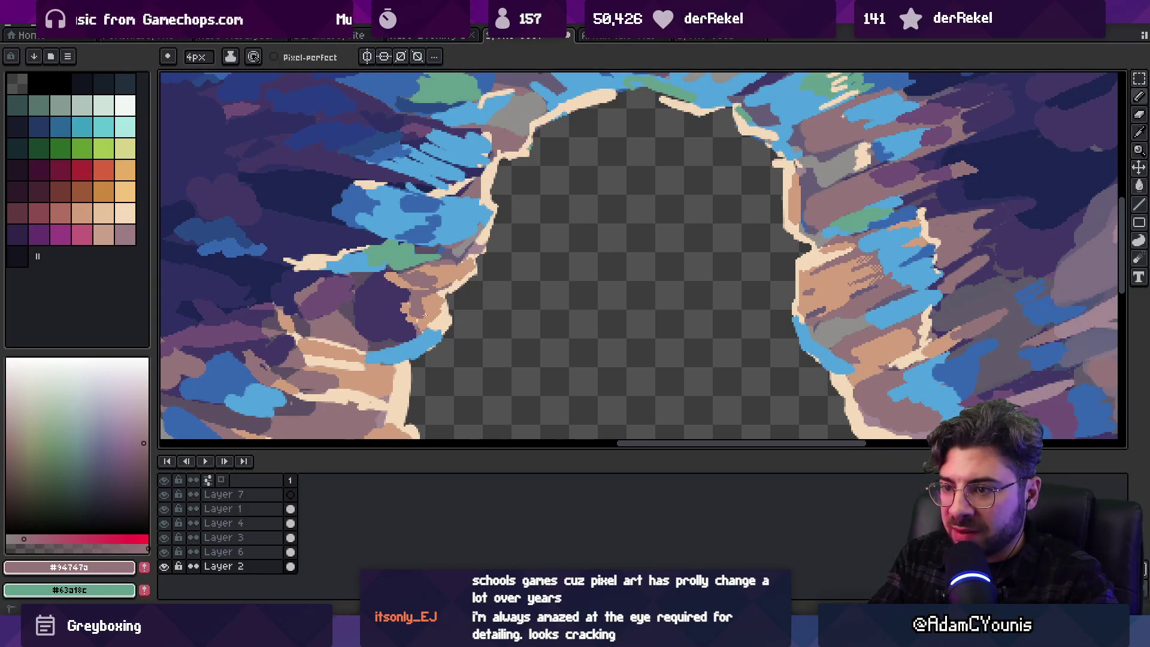
pyautogui.keyDown('alt'); pyautogui.click(432, 306); pyautogui.keyUp('alt')
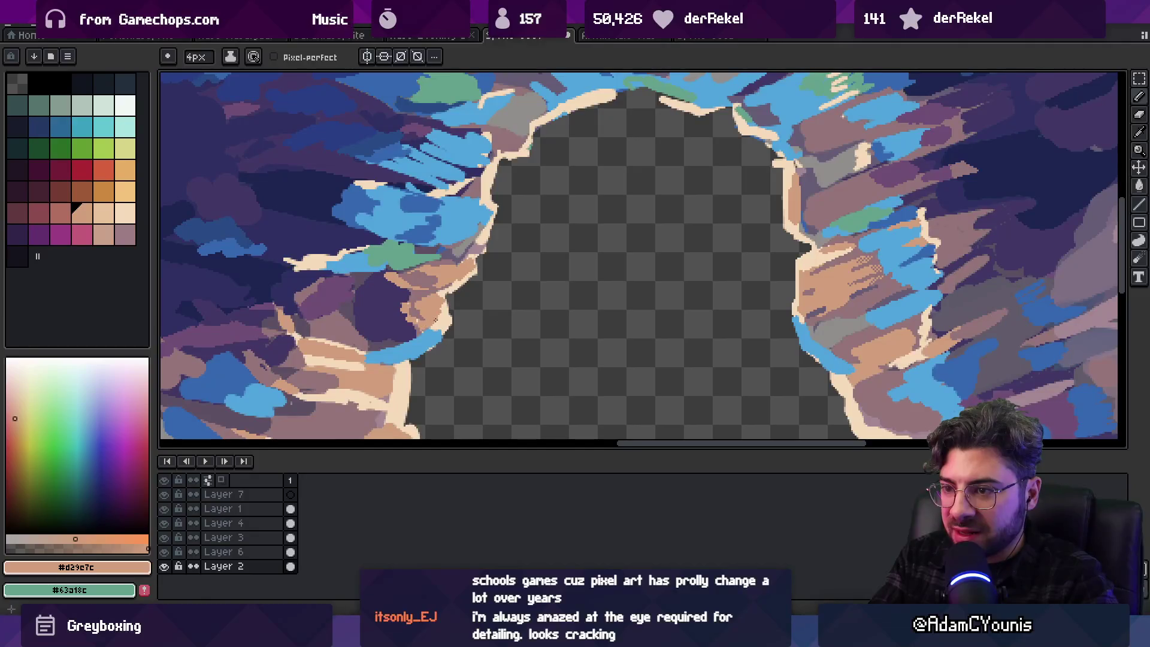
# Compare mauve, dark indigo, greyish purple and deep violet shades by sampling the rock
pyautogui.press('z')
pyautogui.scroll(-4, 515, 245)
pyautogui.scroll(2, 521, 272)
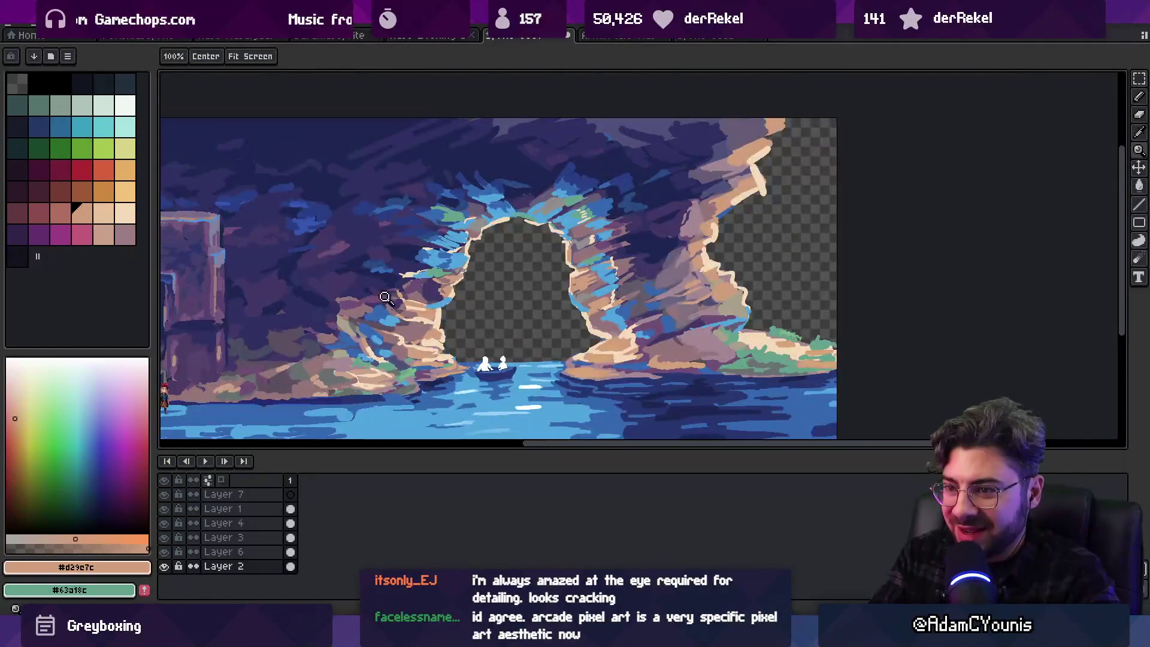
pyautogui.scroll(2, 385, 298)
pyautogui.keyDown('alt'); pyautogui.click(419, 308); pyautogui.keyUp('alt')
pyautogui.press('b')
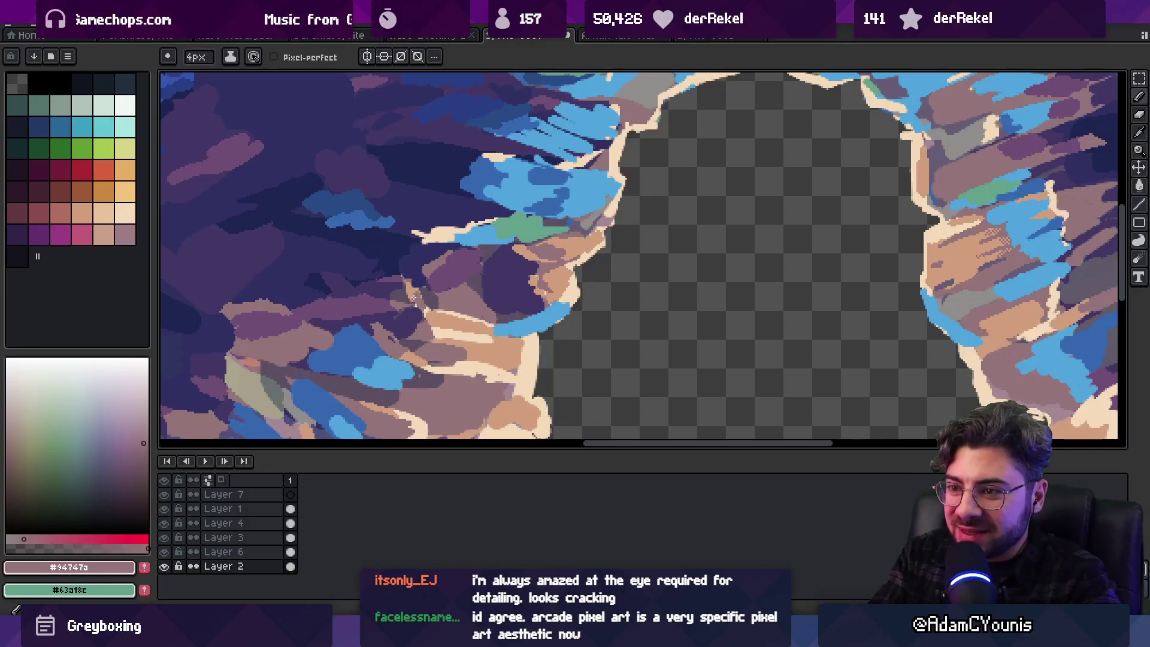
pyautogui.keyDown('alt'); pyautogui.click(412, 294); pyautogui.keyUp('alt')
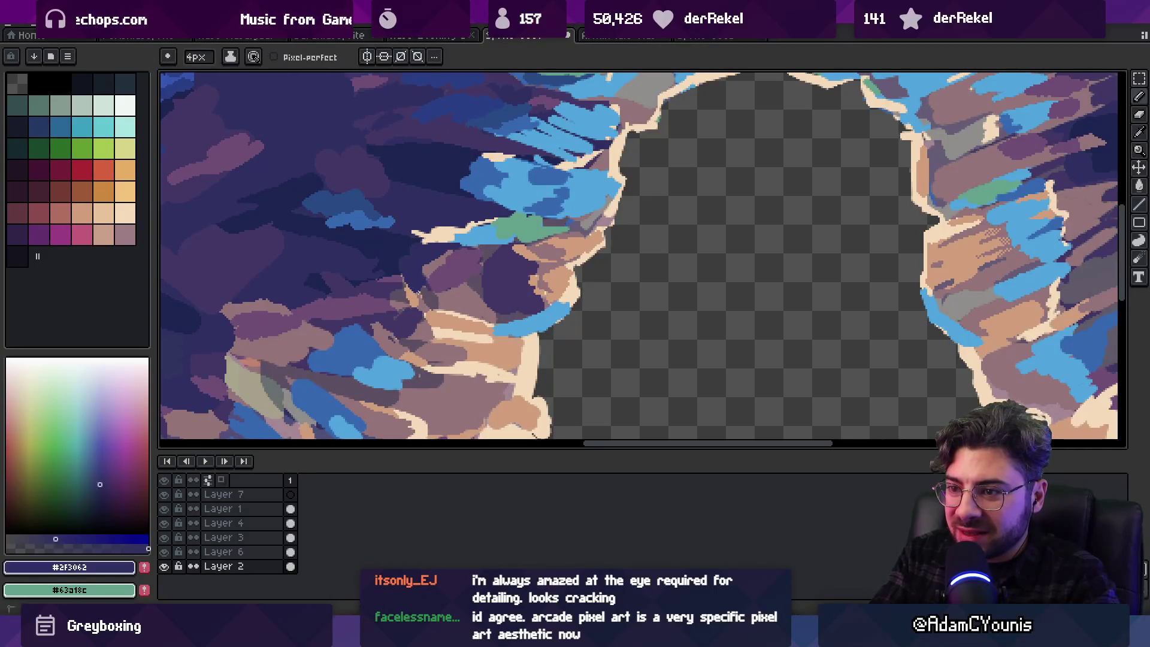
pyautogui.keyDown('alt'); pyautogui.click(401, 294); pyautogui.keyUp('alt')
pyautogui.keyDown('alt'); pyautogui.click(414, 296); pyautogui.keyUp('alt')
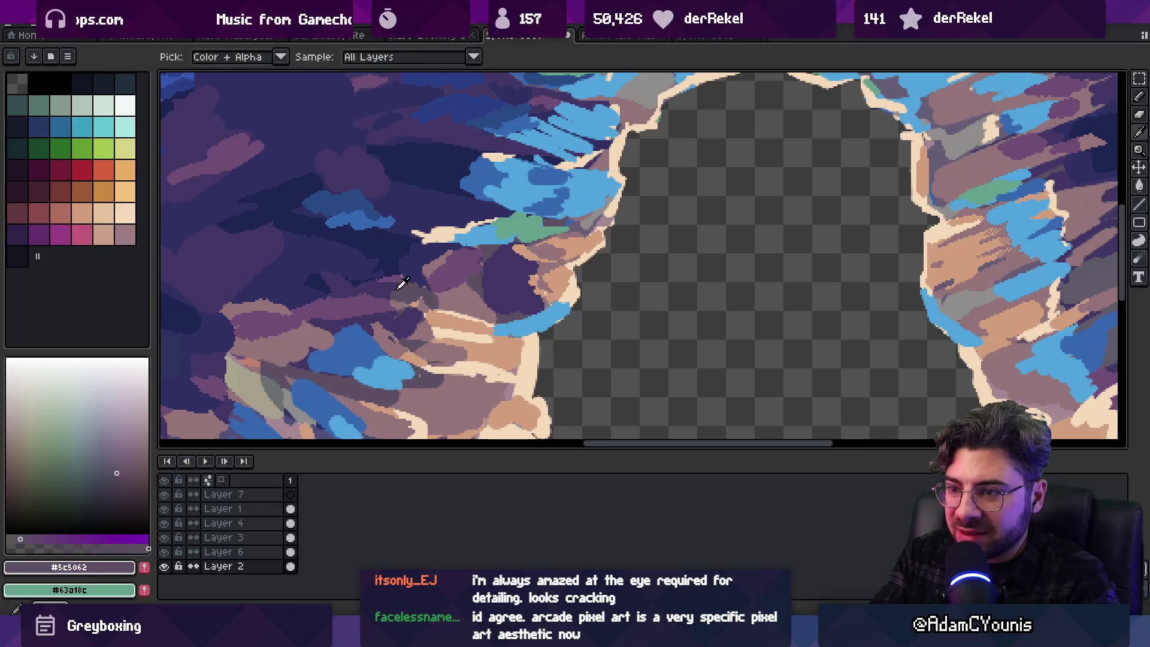
pyautogui.keyDown('alt'); pyautogui.click(417, 295); pyautogui.keyUp('alt')
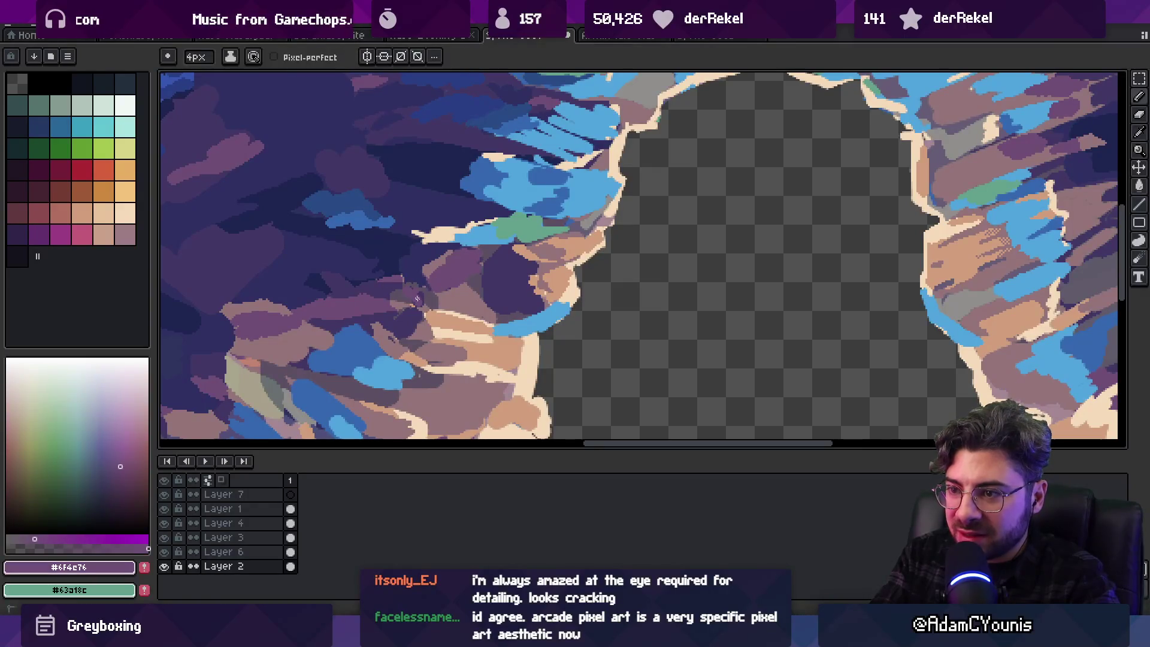
# Settle on the dark indigo shade, then take the dark navy from the background
pyautogui.keyDown('alt'); pyautogui.click(432, 264); pyautogui.keyUp('alt')
pyautogui.keyDown('alt'); pyautogui.click(428, 264); pyautogui.keyUp('alt')
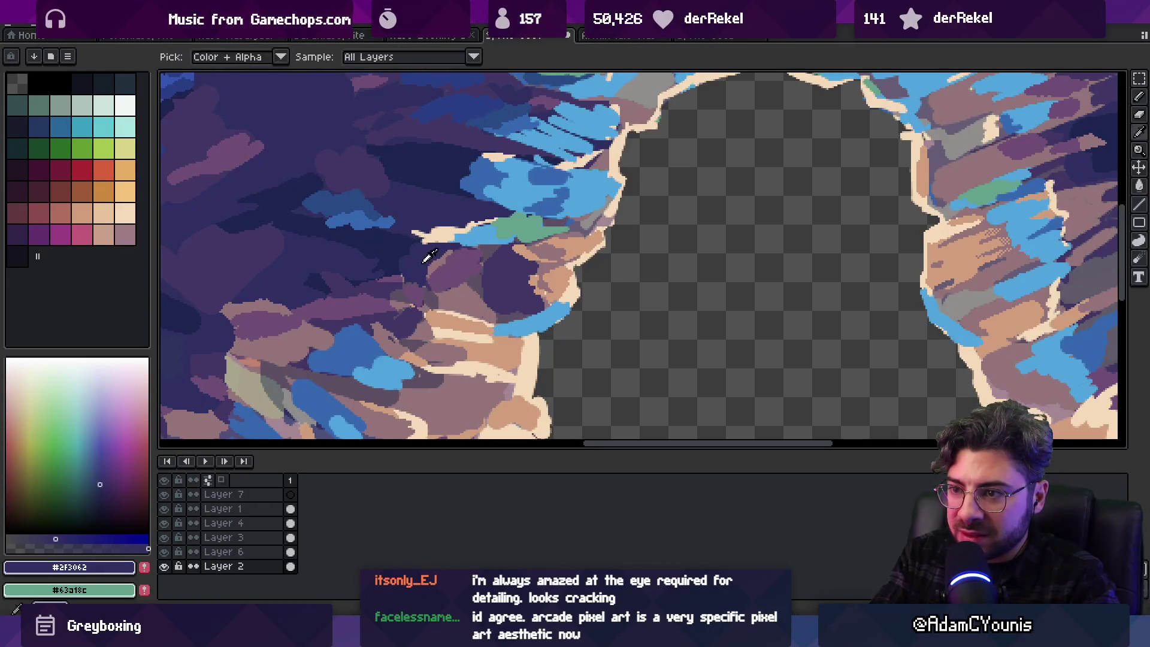
pyautogui.keyDown('alt'); pyautogui.click(418, 289); pyautogui.keyUp('alt')
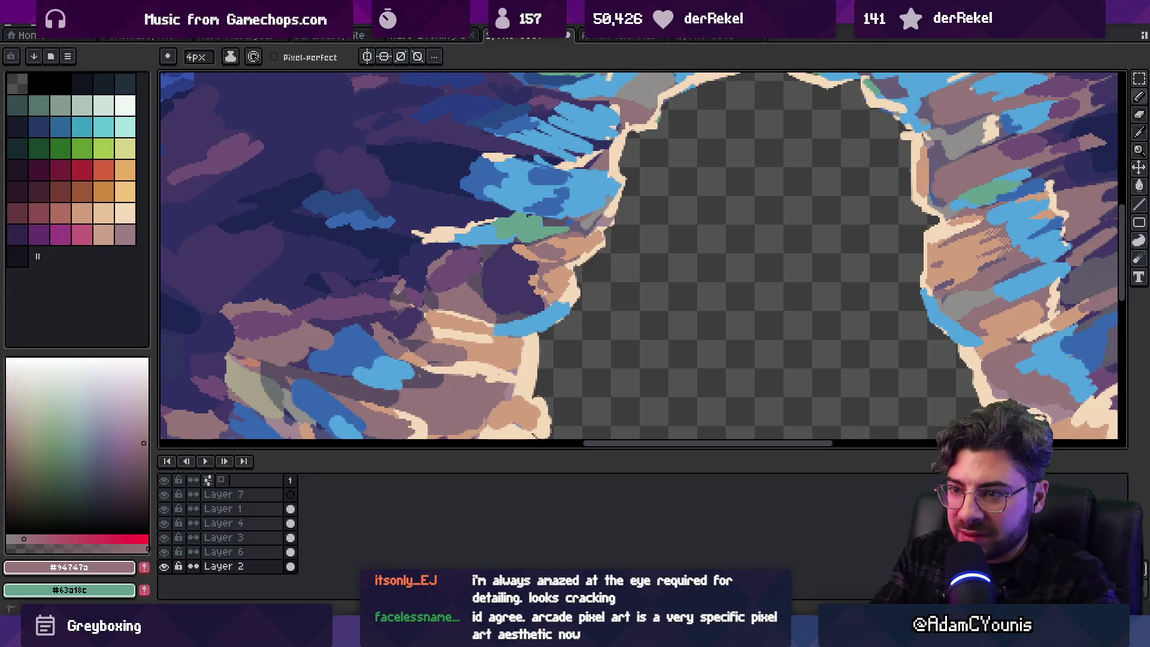
pyautogui.keyDown('alt'); pyautogui.click(401, 278); pyautogui.keyUp('alt')
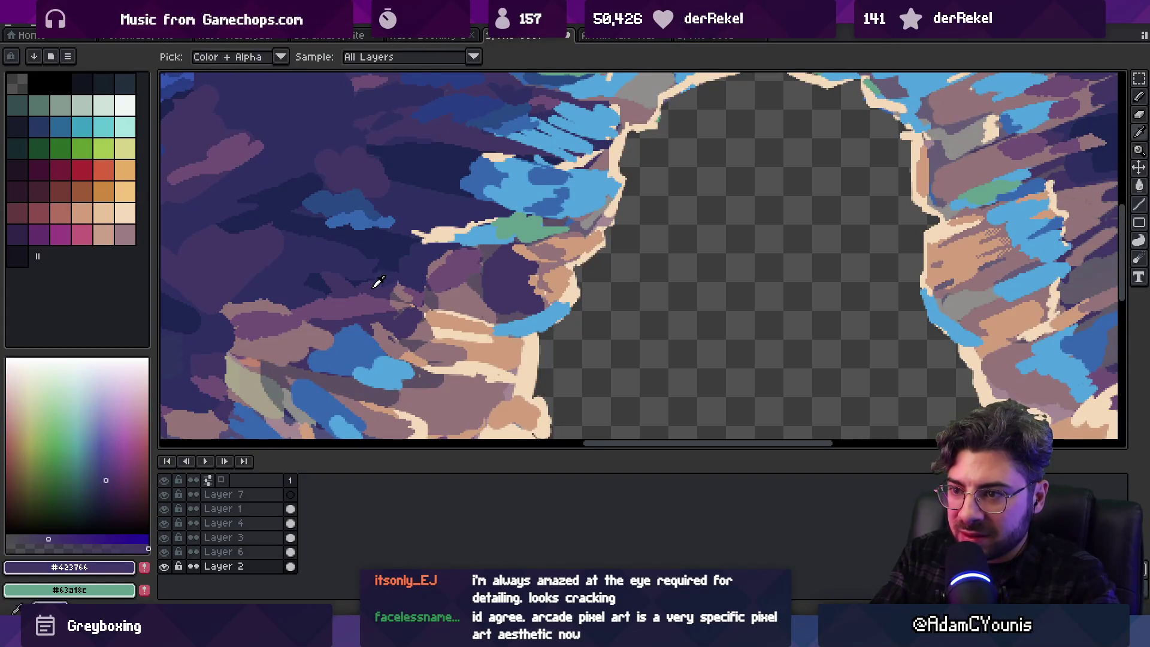
pyautogui.keyDown('alt'); pyautogui.click(376, 285); pyautogui.keyUp('alt')
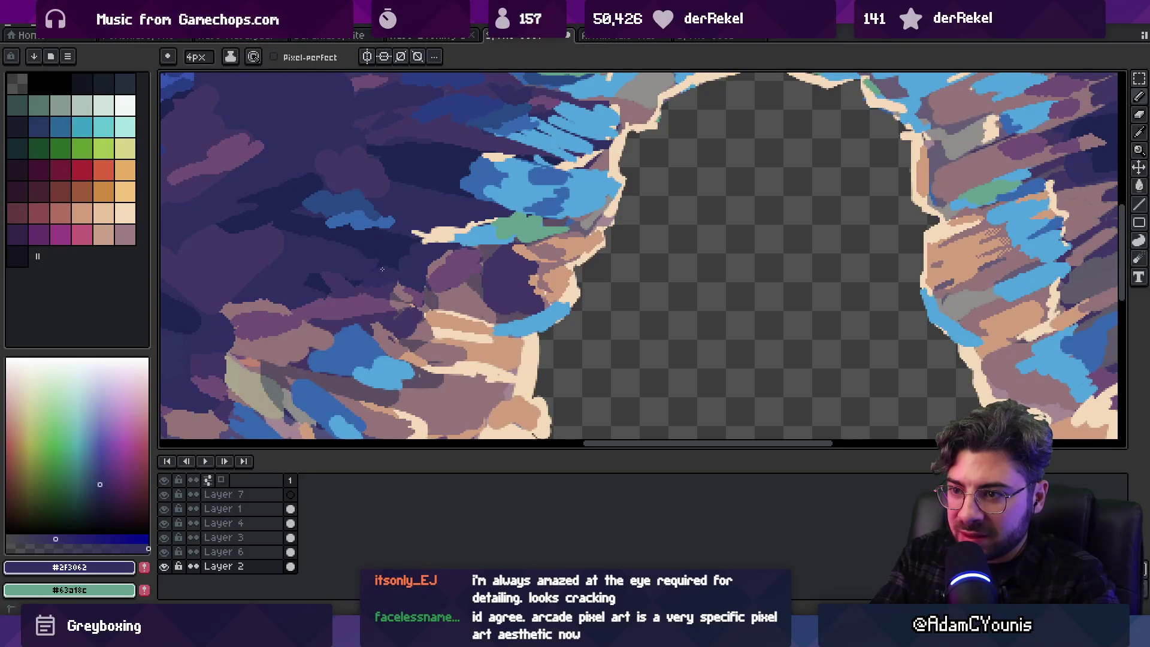
pyautogui.scroll(1, 386, 277)
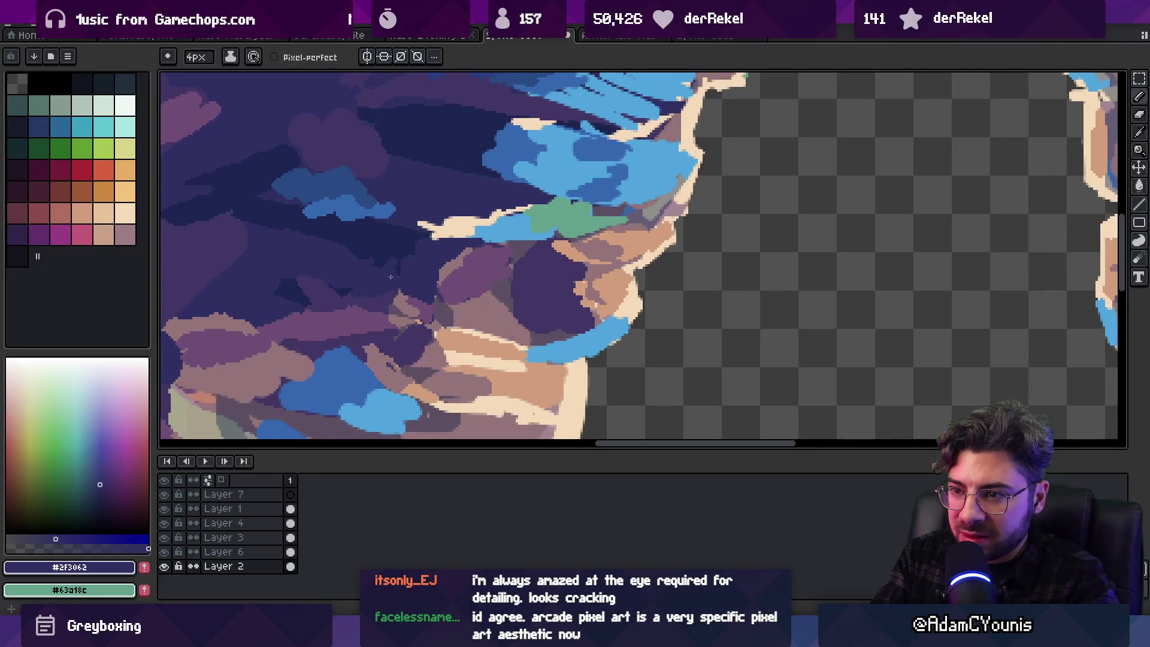
pyautogui.keyDown('alt'); pyautogui.click(391, 274); pyautogui.keyUp('alt')
# Review the whole cave and pick the purple rock colour
pyautogui.press('z')
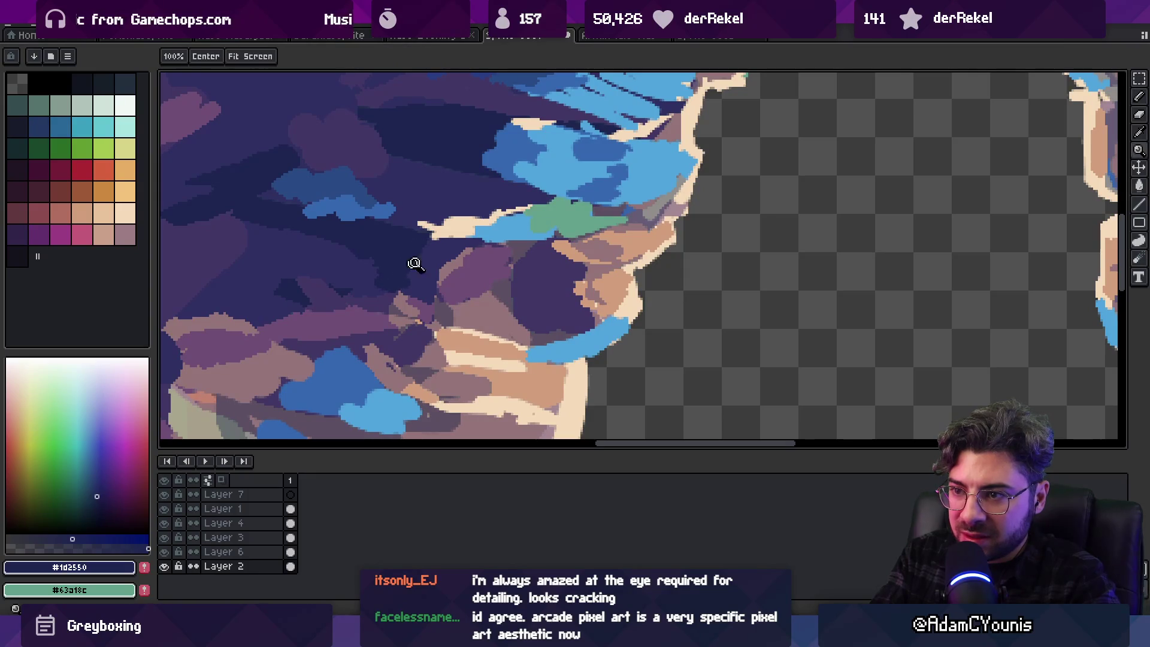
pyautogui.scroll(-4, 416, 264)
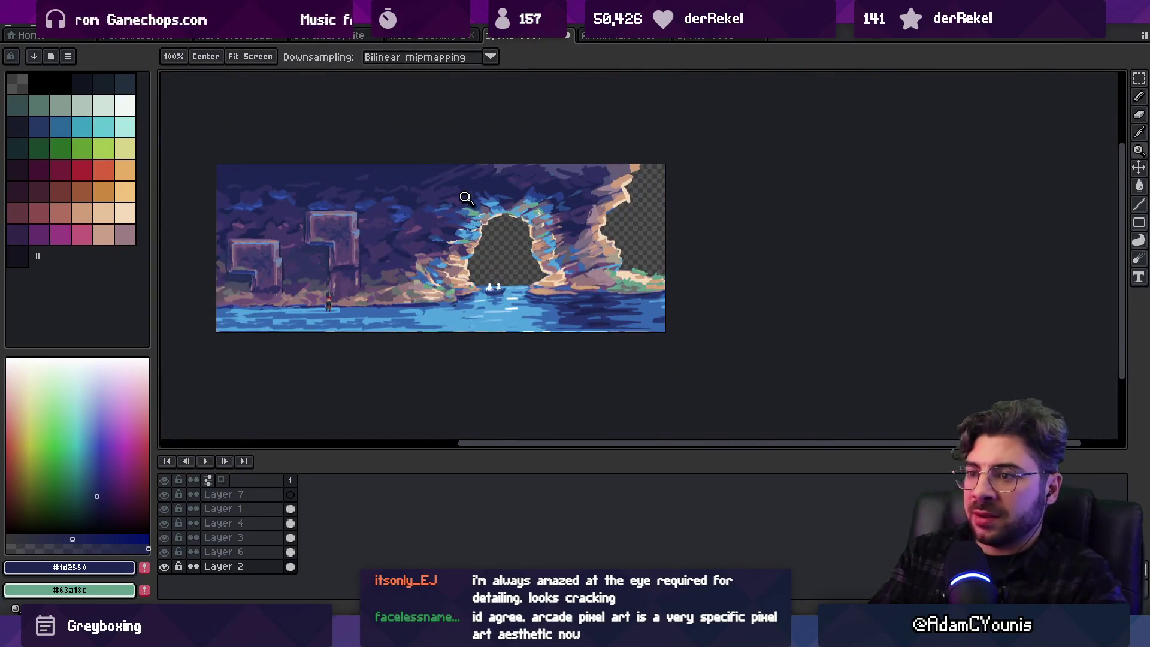
pyautogui.scroll(3, 467, 198)
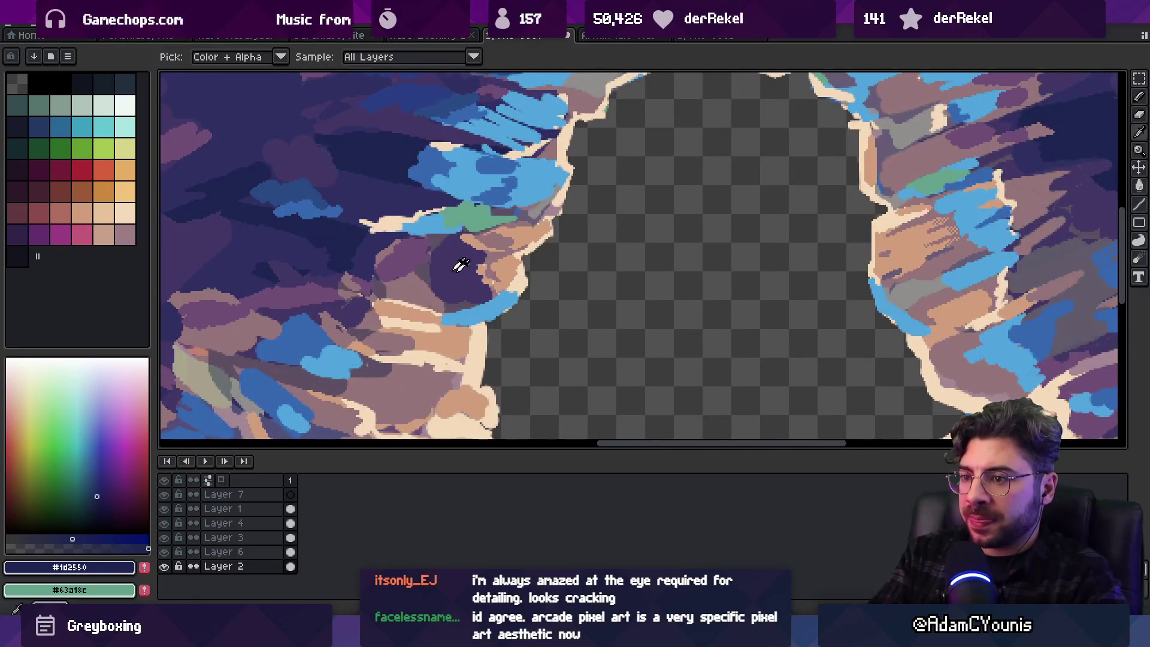
pyautogui.keyDown('alt'); pyautogui.click(459, 264); pyautogui.keyUp('alt')
pyautogui.press('z')
pyautogui.scroll(-3, 459, 258)
pyautogui.scroll(4, 527, 231)
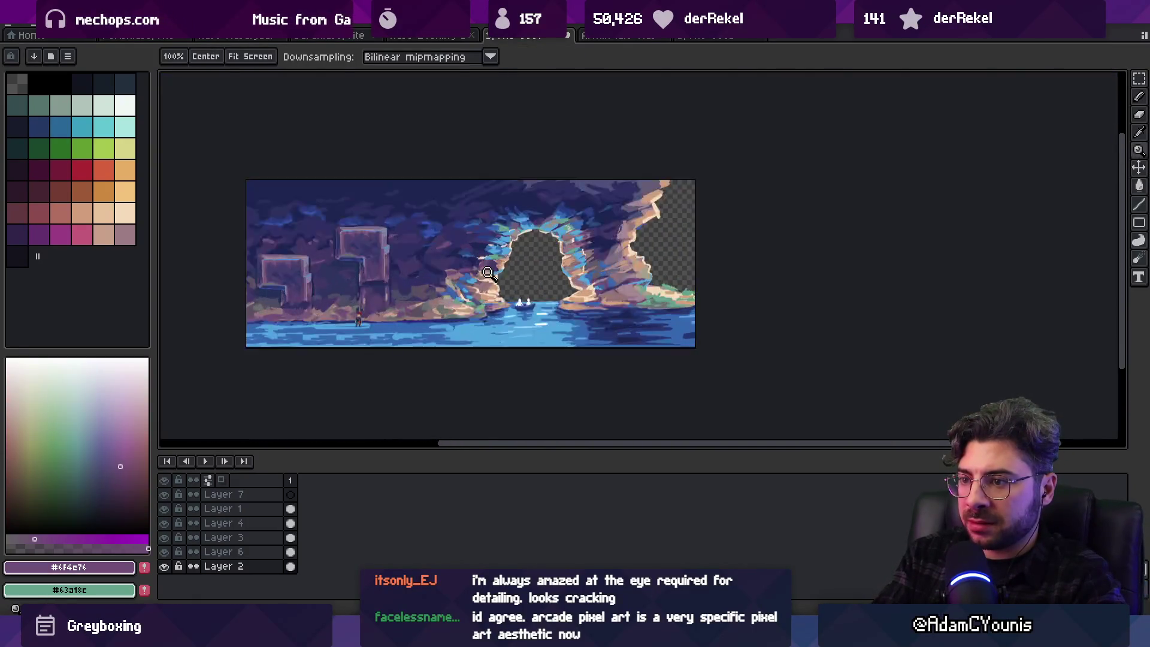
pyautogui.press('b')
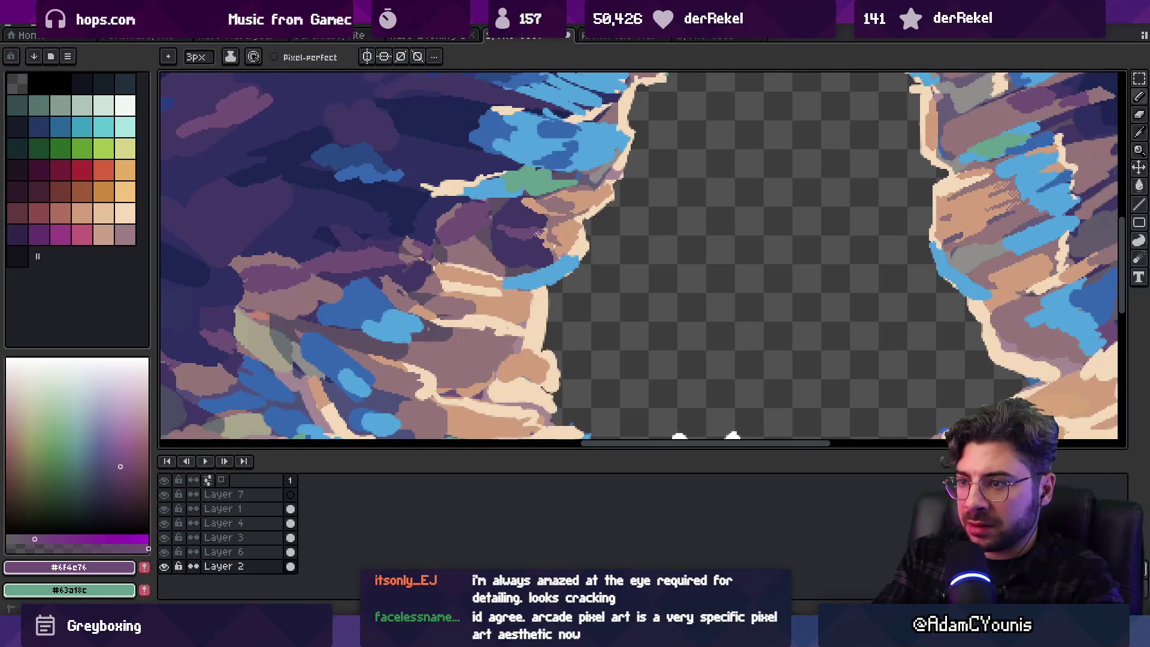
# Sample the deep violet rock colour after checking the cave again
pyautogui.press('z')
pyautogui.scroll(-4, 515, 237)
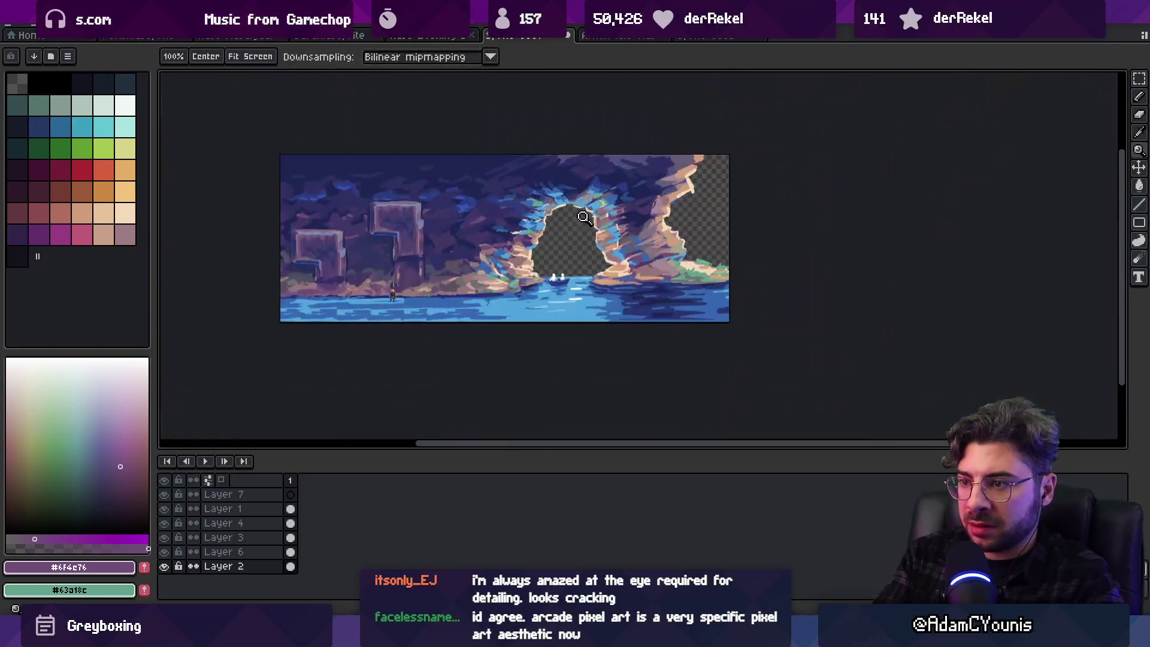
pyautogui.scroll(1, 533, 241)
pyautogui.scroll(4, 533, 240)
pyautogui.keyDown('alt'); pyautogui.click(429, 238); pyautogui.keyUp('alt')
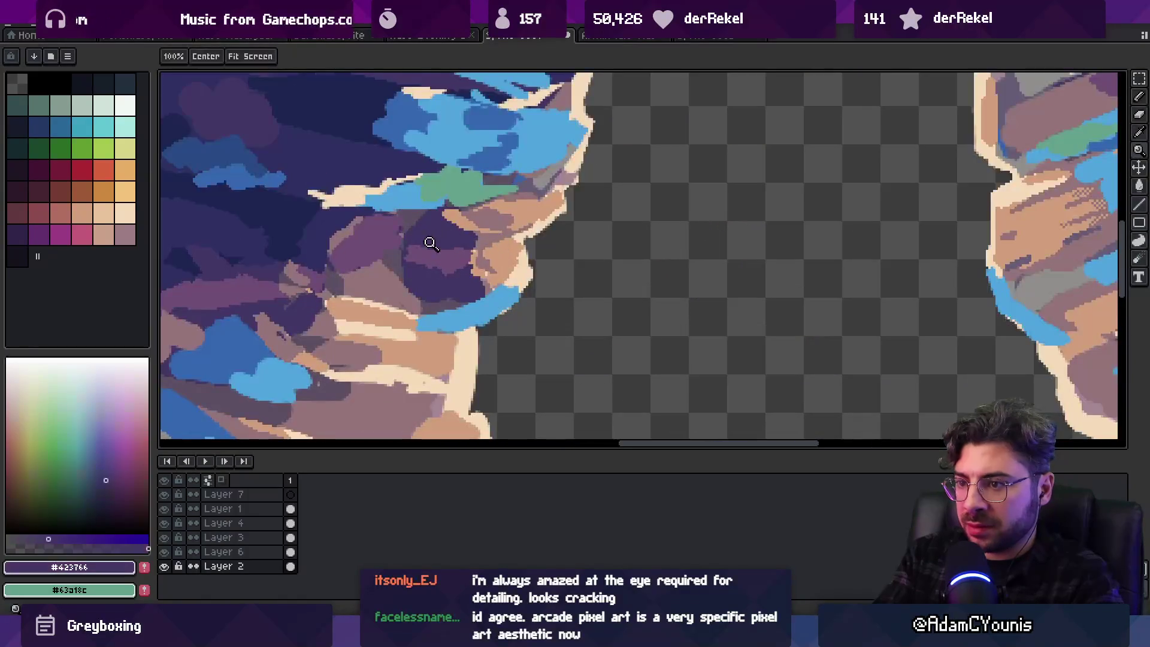
pyautogui.press('b')
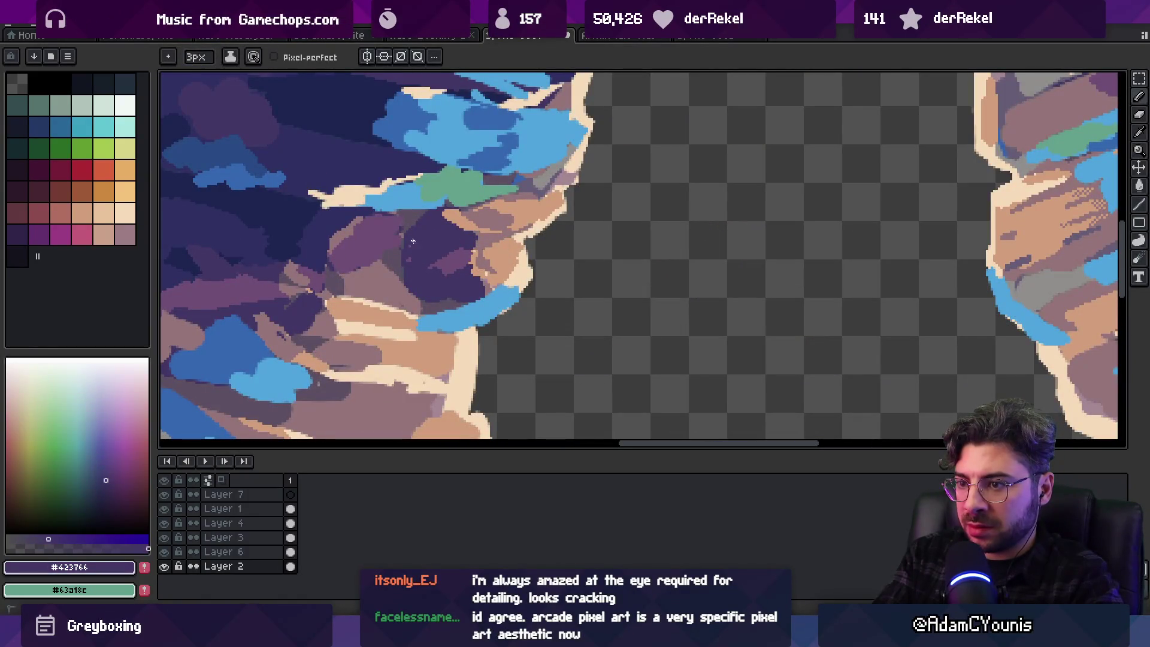
# Paint a light muted-purple stroke on the left rock, then re-sample the dark purple
pyautogui.keyDown('alt'); pyautogui.click(456, 256); pyautogui.keyUp('alt')
pyautogui.moveTo(424, 279); pyautogui.dragTo(437, 267)
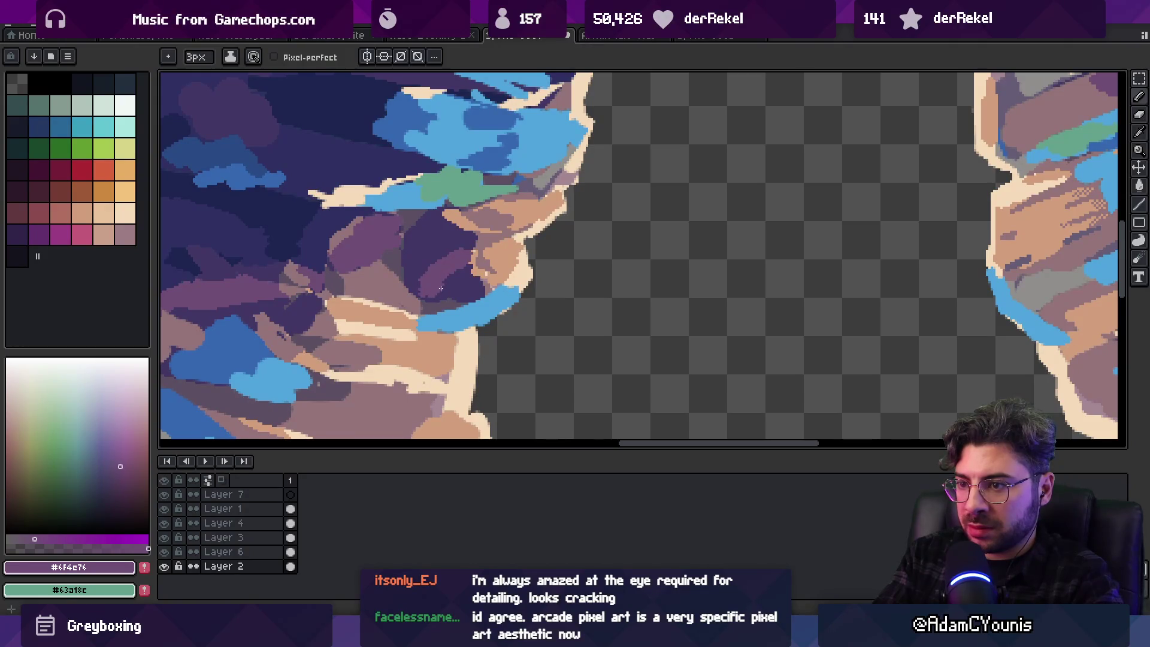
pyautogui.keyDown('alt'); pyautogui.click(459, 274); pyautogui.keyUp('alt')
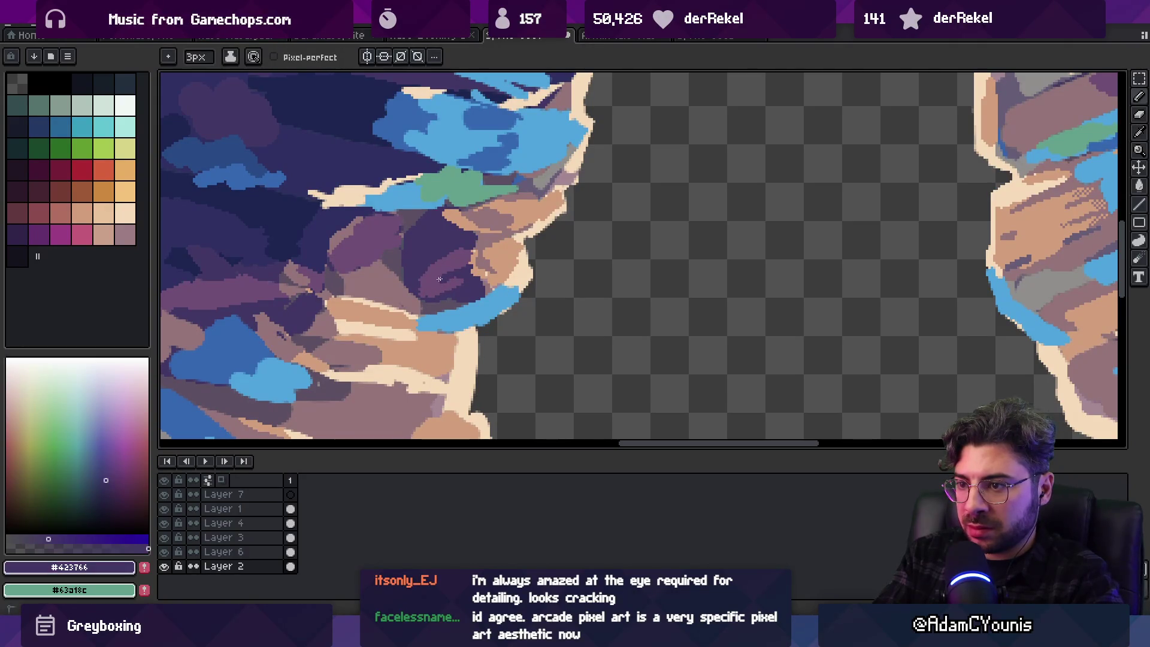
pyautogui.press('z')
pyautogui.scroll(-5, 479, 252)
pyautogui.scroll(1, 533, 237)
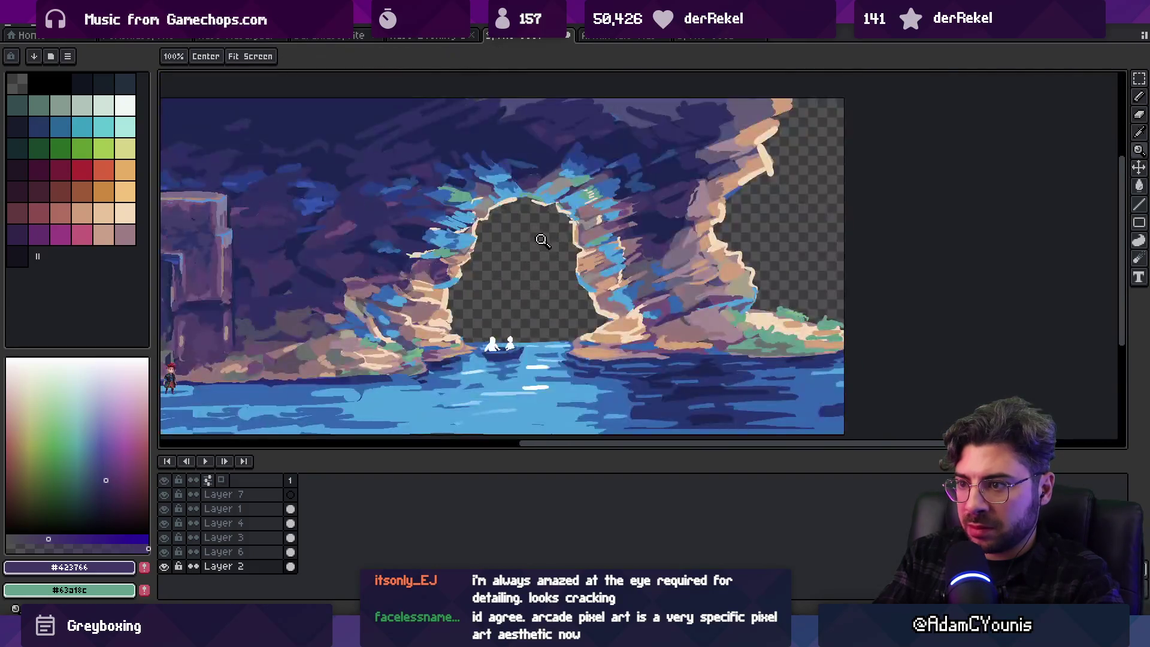
# Move the view to the arch's left side and sample the muted purple rock colour
pyautogui.scroll(1, 503, 263)
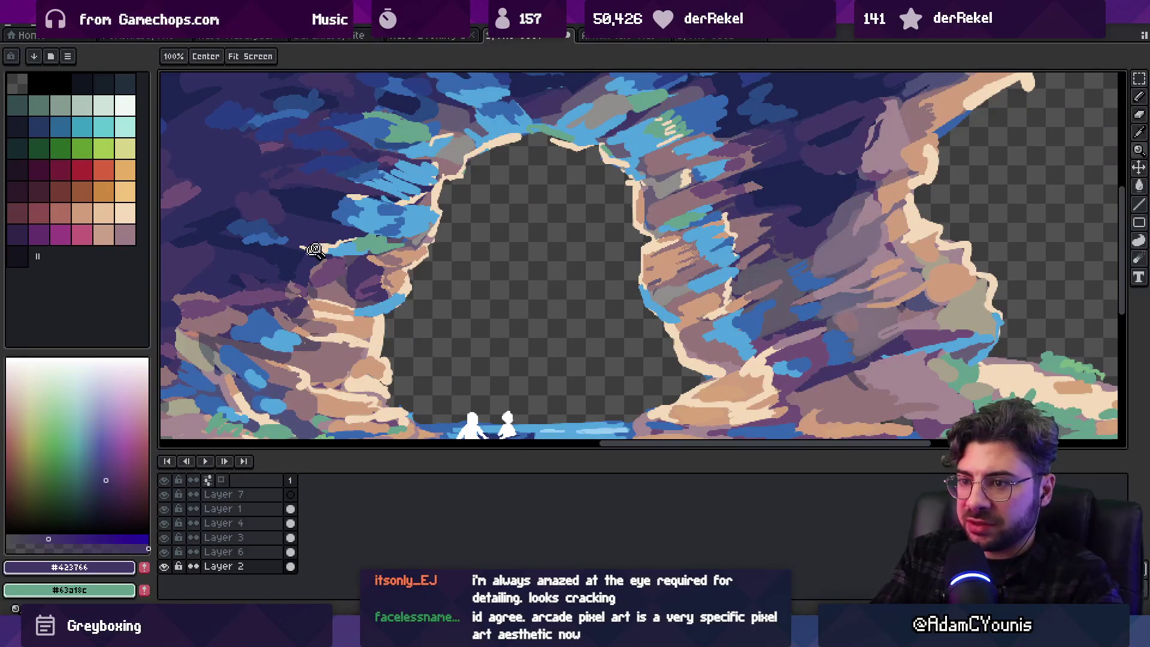
pyautogui.hscroll(-3, 370, 264)
pyautogui.press('b')
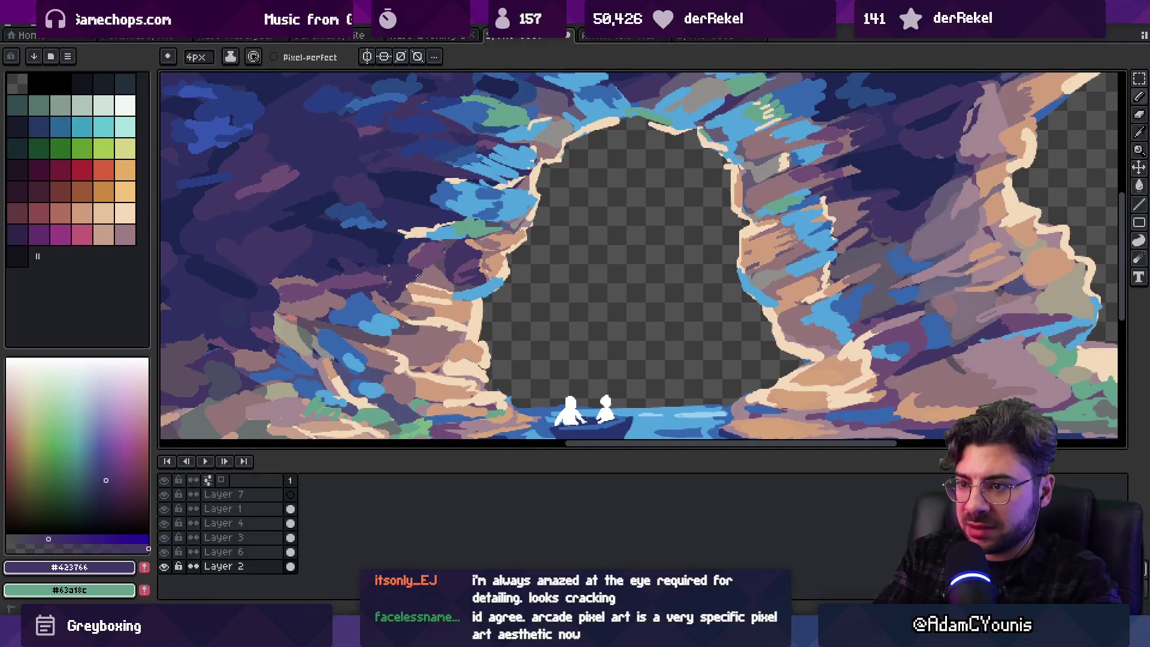
pyautogui.keyDown('alt'); pyautogui.click(428, 262); pyautogui.keyUp('alt')
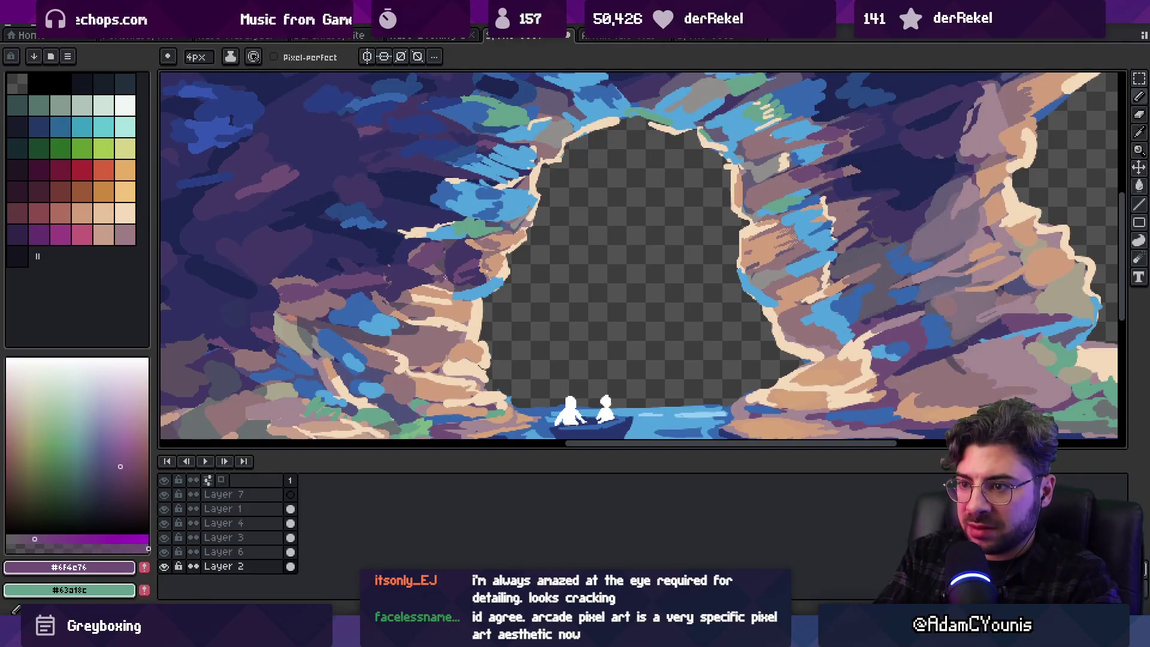
pyautogui.press('z')
pyautogui.scroll(-2, 605, 197)
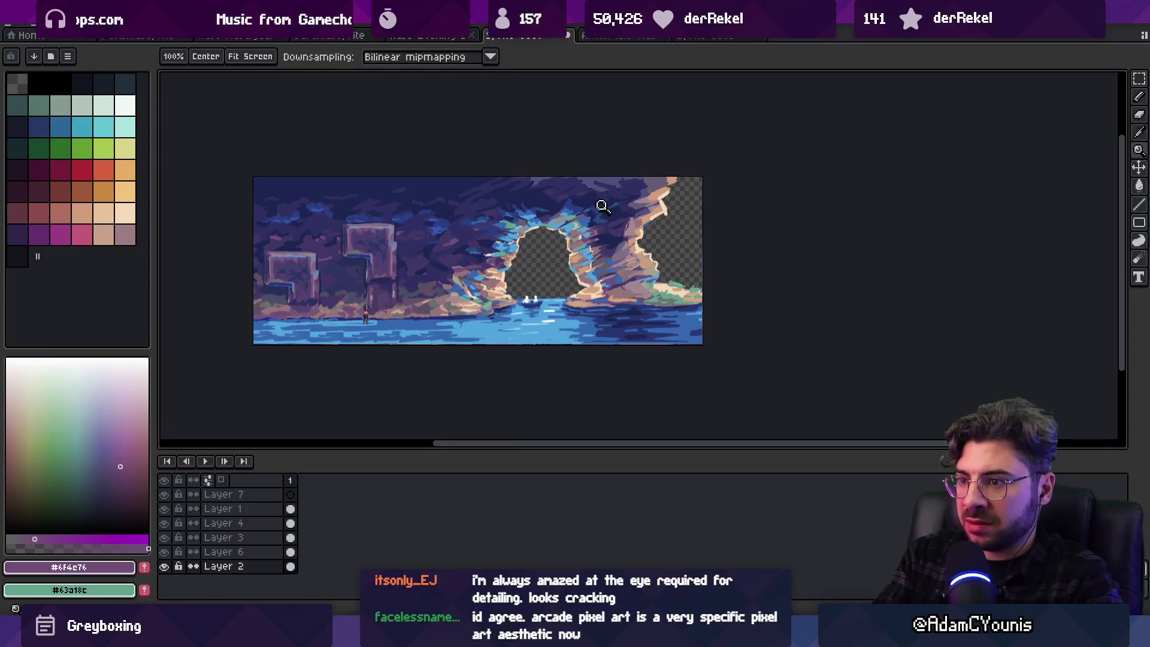
pyautogui.scroll(1, 524, 254)
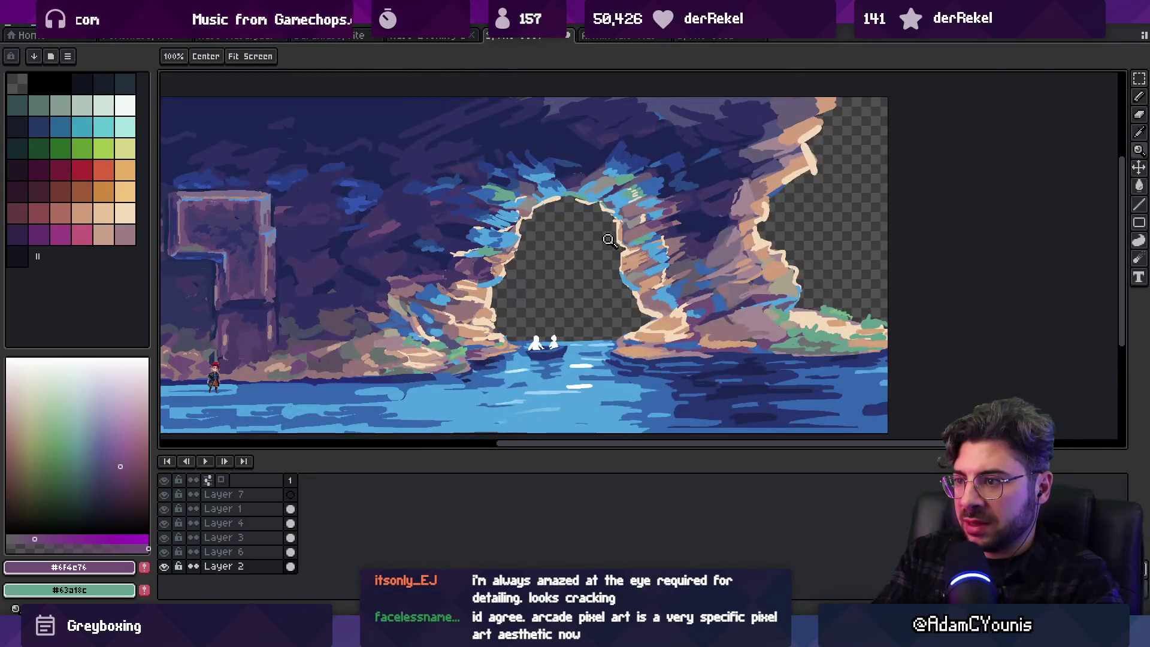
pyautogui.scroll(1, 616, 239)
# Lasso a chunk of the arch's right wall
pyautogui.press('q')
pyautogui.moveTo(712, 246); pyautogui.dragTo(625, 335)
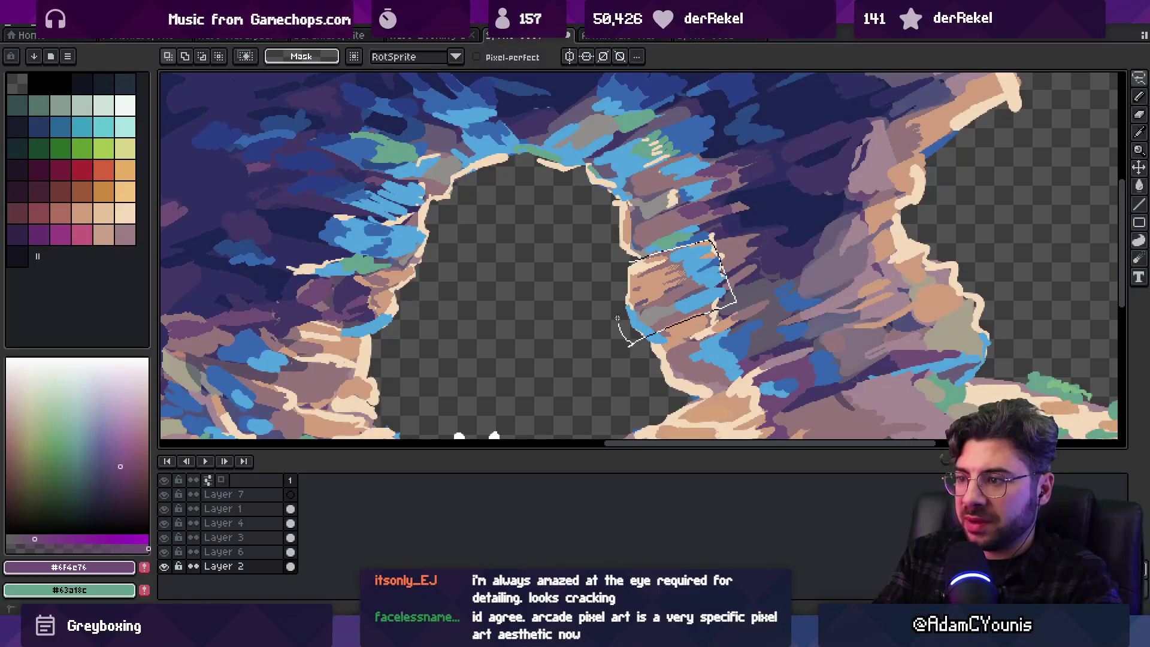
pyautogui.press('z')
pyautogui.scroll(-2, 622, 281)
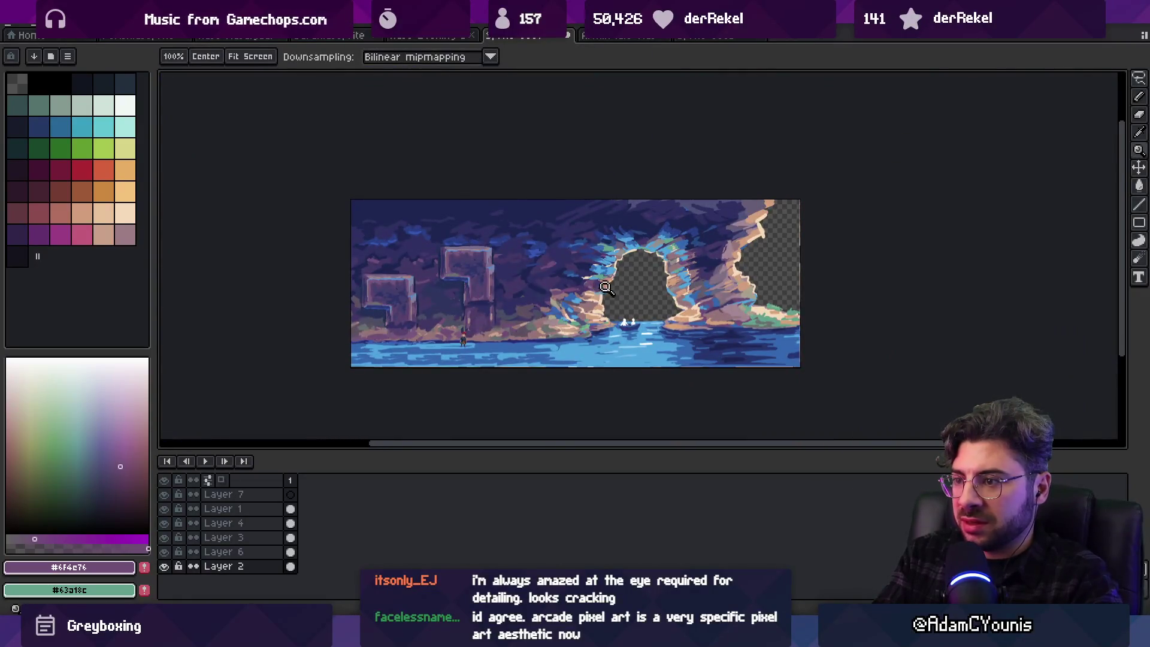
pyautogui.scroll(3, 617, 284)
# Sample the greyish mauve #94747a and tan #d29c7c rock colours and shrink the brush to 3px
pyautogui.press('i')
pyautogui.click(628, 285)
pyautogui.press('b')
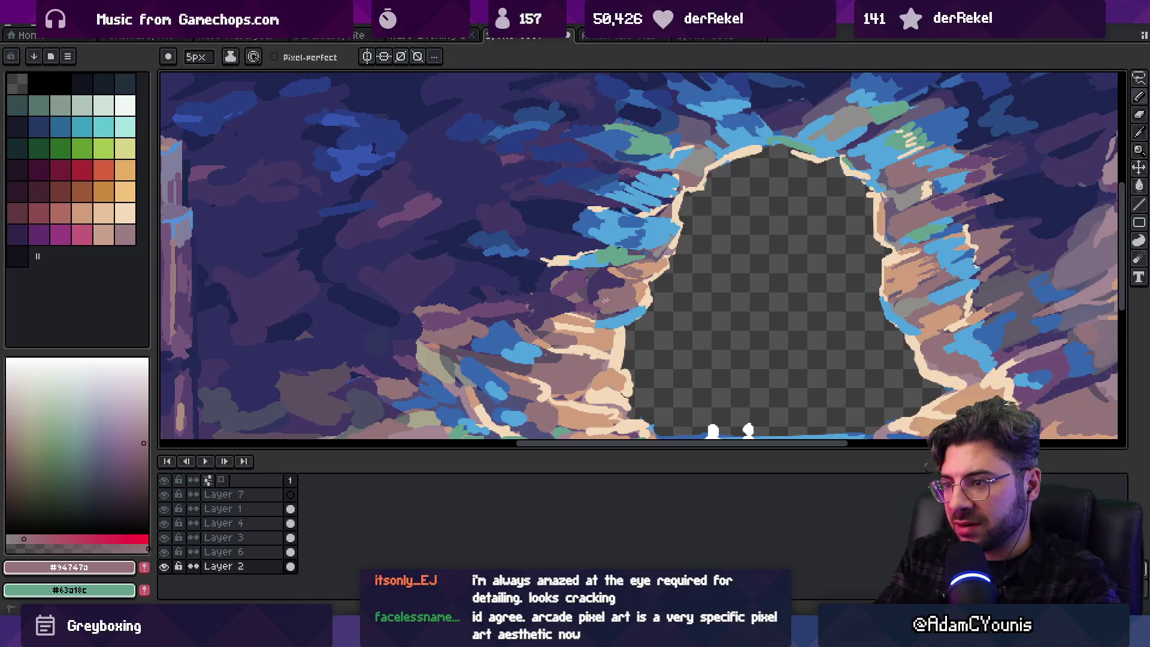
pyautogui.keyDown('alt'); pyautogui.click(606, 300); pyautogui.keyUp('alt')
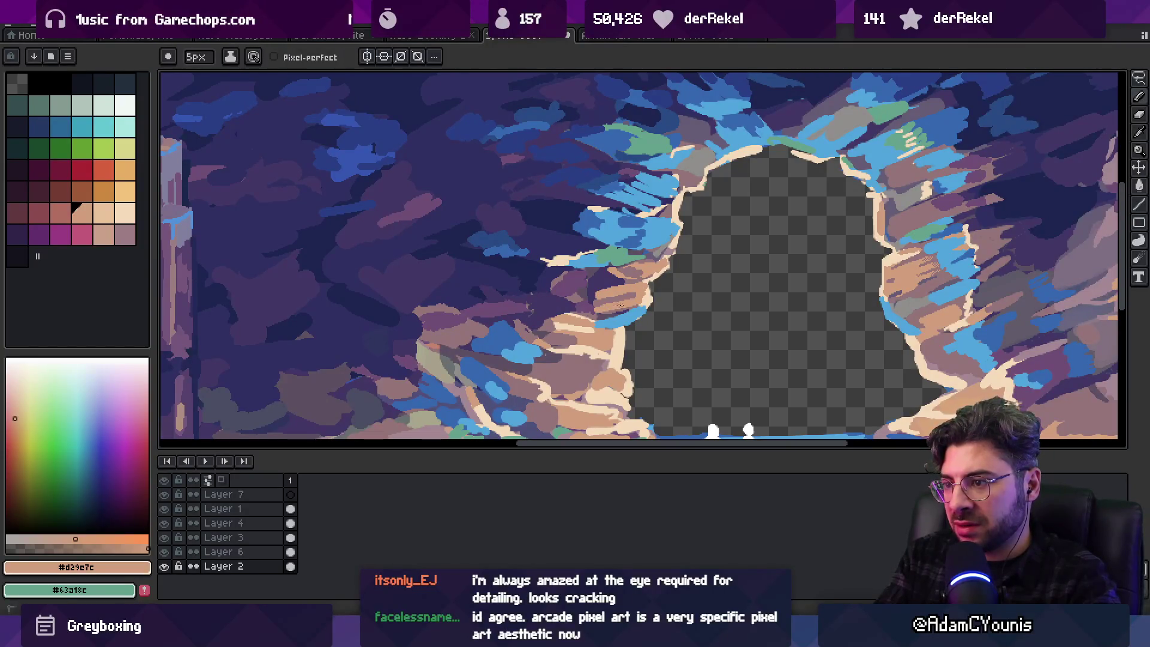
pyautogui.press('z')
pyautogui.scroll(-4, 638, 268)
pyautogui.scroll(5, 696, 242)
pyautogui.keyDown('alt'); pyautogui.click(608, 305); pyautogui.keyUp('alt')
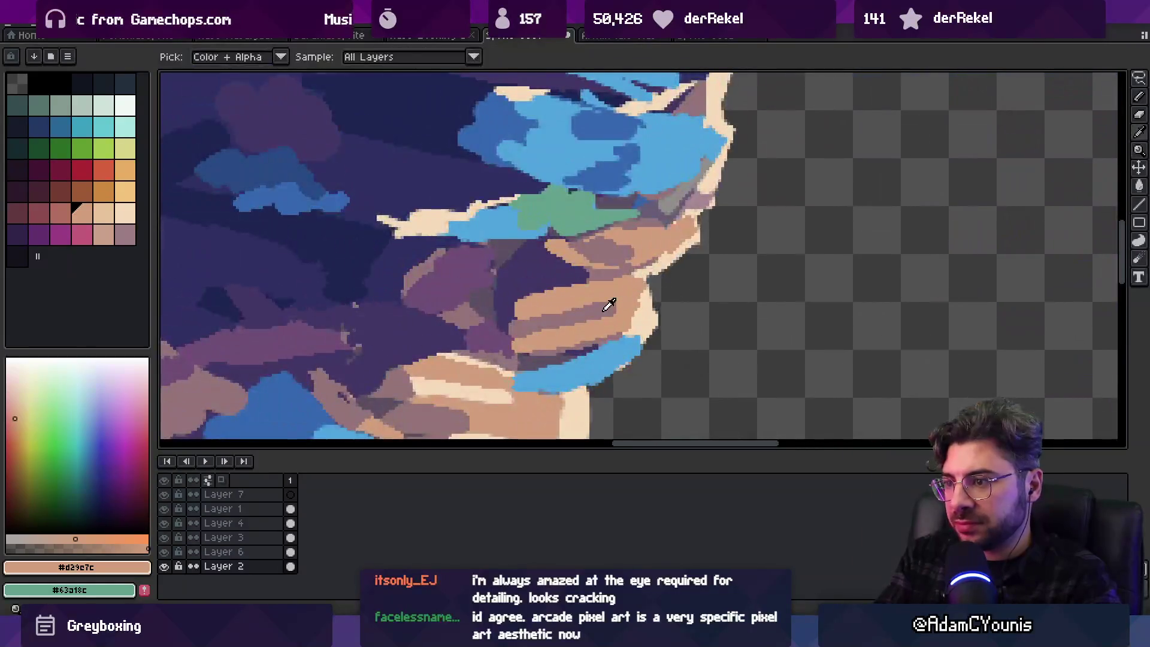
pyautogui.press('b')
pyautogui.keyDown('alt'); pyautogui.click(627, 304); pyautogui.keyUp('alt')
pyautogui.press('-')
pyautogui.press('-')
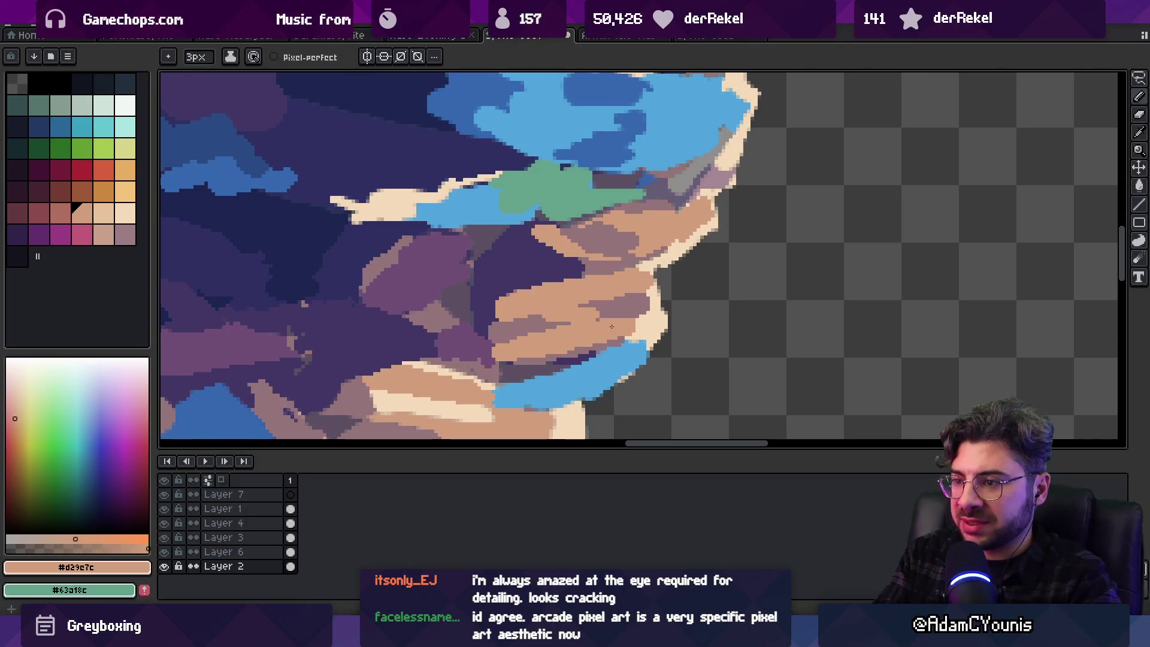
# Paint mauve #94747a over the blue patch beside the arch opening
pyautogui.press('z')
pyautogui.scroll(-4, 612, 327)
pyautogui.scroll(4, 617, 288)
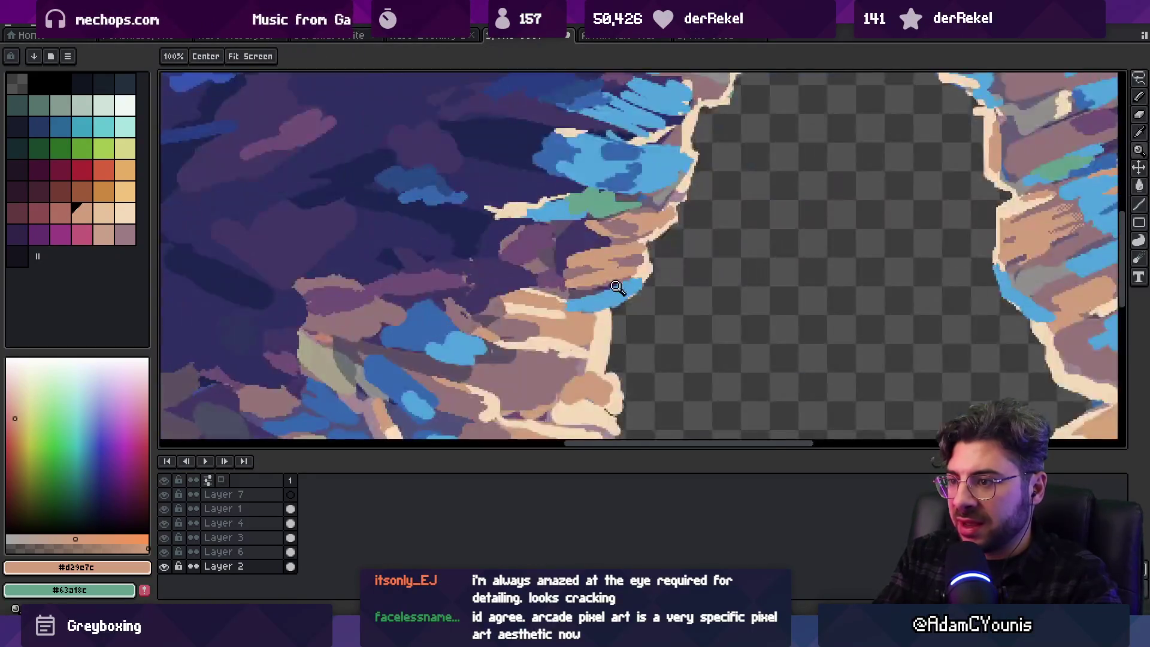
pyautogui.scroll(2, 617, 288)
pyautogui.keyDown('alt'); pyautogui.click(605, 295); pyautogui.keyUp('alt')
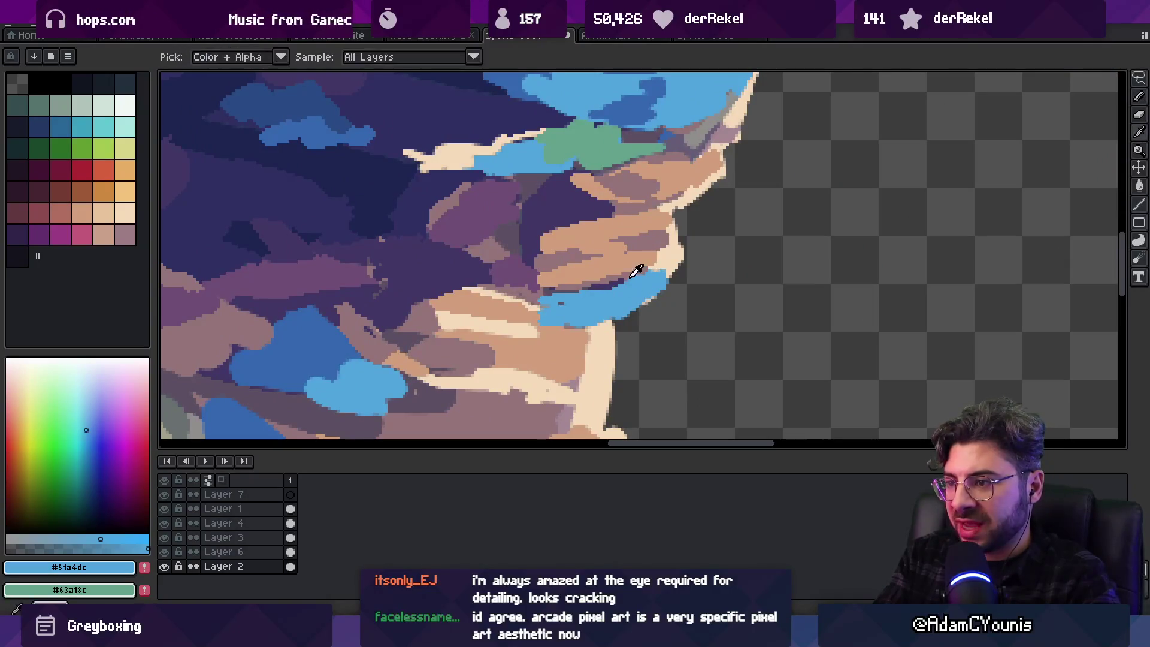
pyautogui.keyDown('alt'); pyautogui.click(620, 286); pyautogui.keyUp('alt')
pyautogui.moveTo(620, 286); pyautogui.dragTo(636, 282)
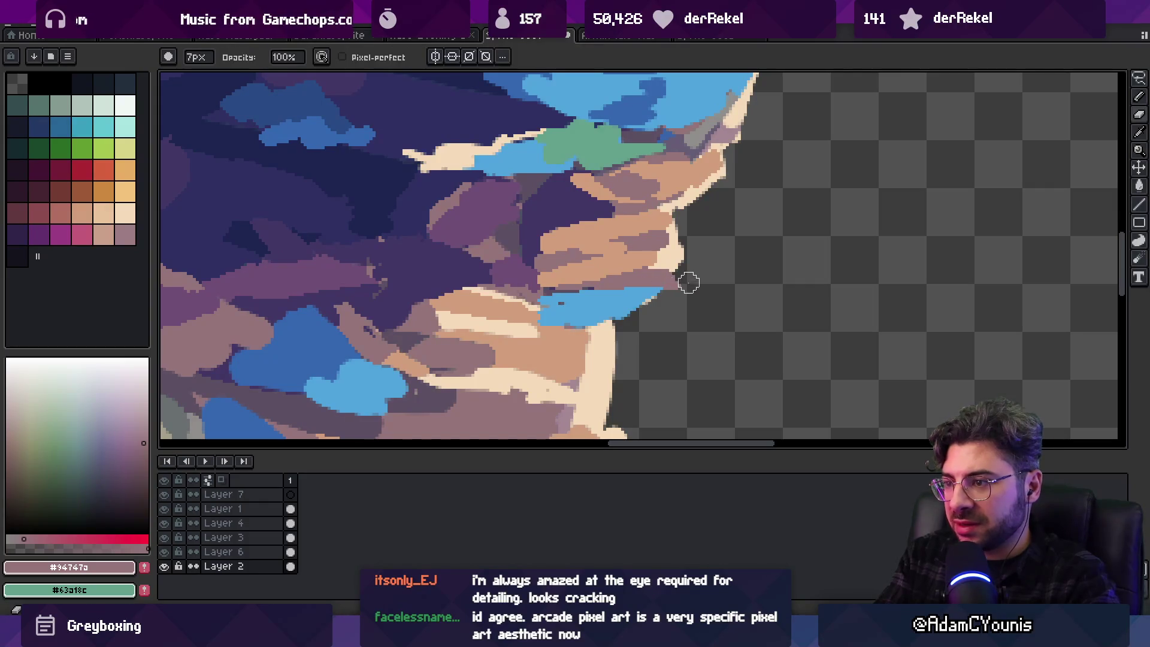
pyautogui.press('z')
pyautogui.scroll(-2, 680, 281)
pyautogui.scroll(-3, 677, 258)
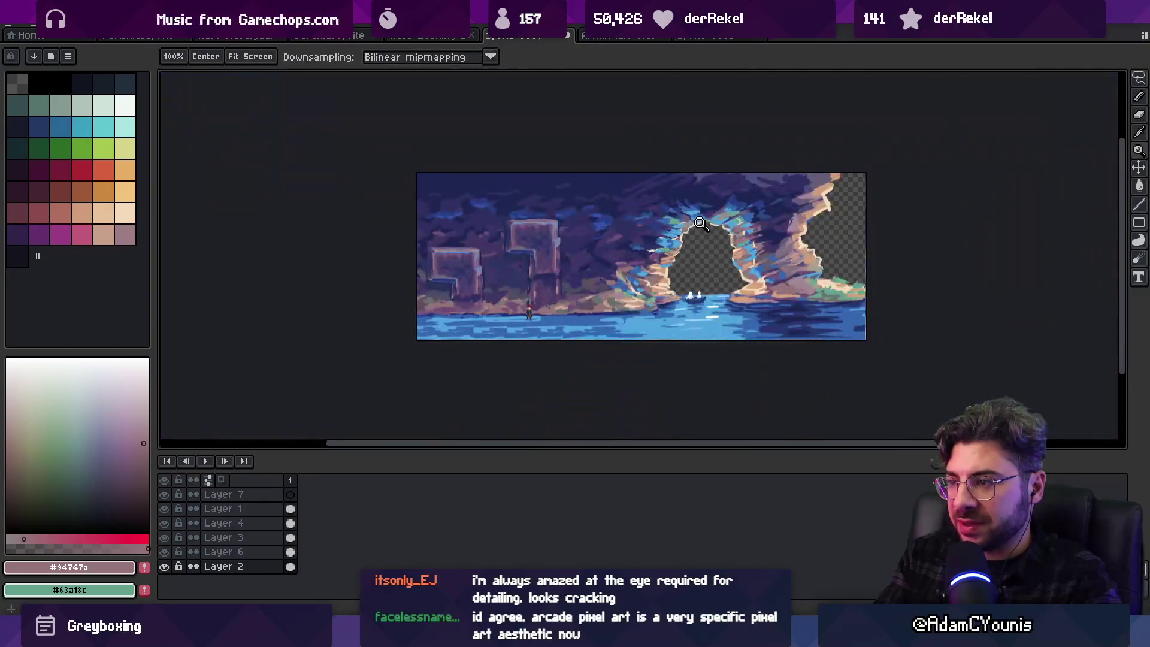
# Eyedrop the bright blue, pale peach and tan #d29c7c from the cave arch wall
pyautogui.scroll(3, 667, 264)
pyautogui.keyDown('alt'); pyautogui.click(610, 273); pyautogui.keyUp('alt')
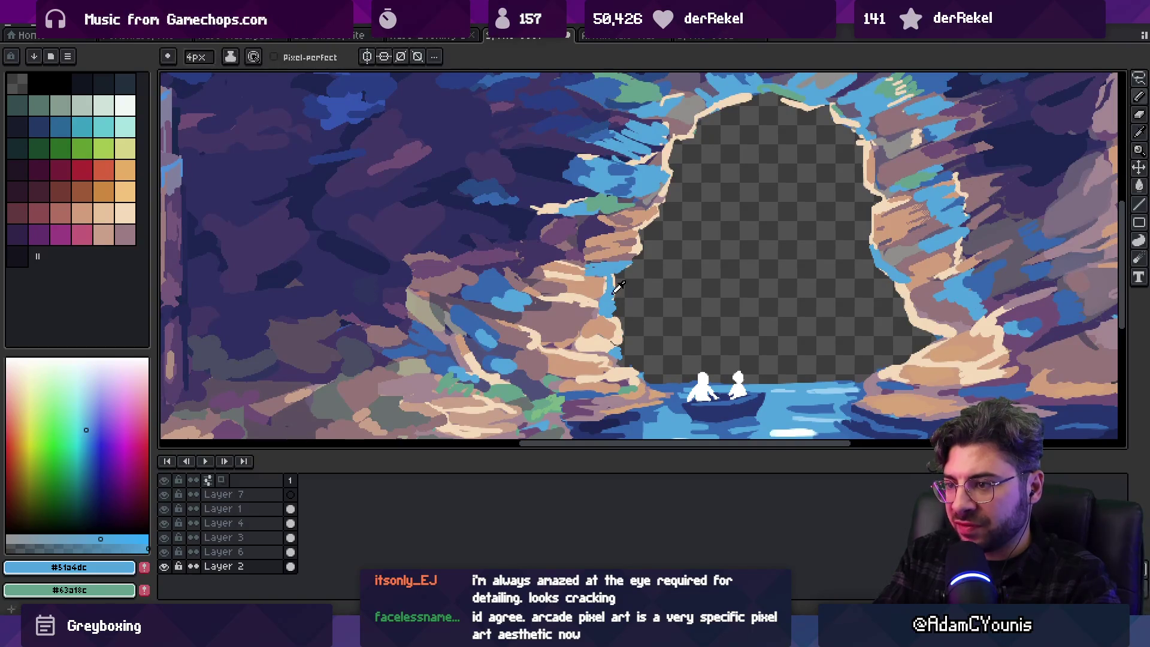
pyautogui.keyDown('alt'); pyautogui.click(611, 281); pyautogui.keyUp('alt')
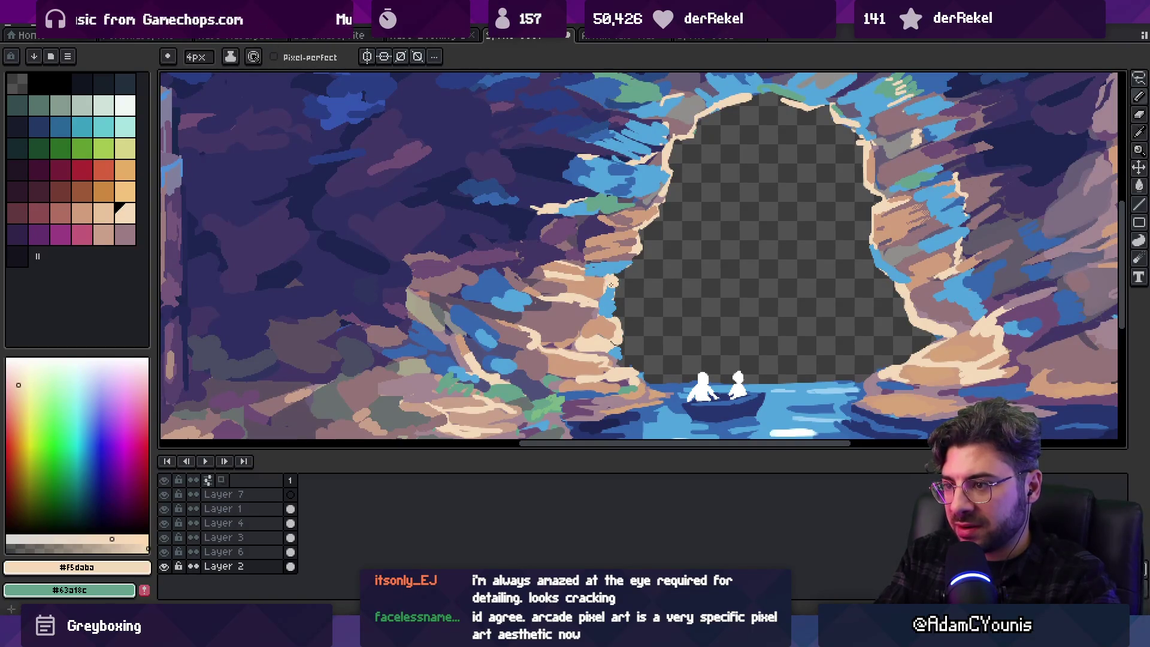
pyautogui.keyDown('alt'); pyautogui.click(601, 278); pyautogui.keyUp('alt')
pyautogui.keyDown('alt'); pyautogui.click(600, 284); pyautogui.keyUp('alt')
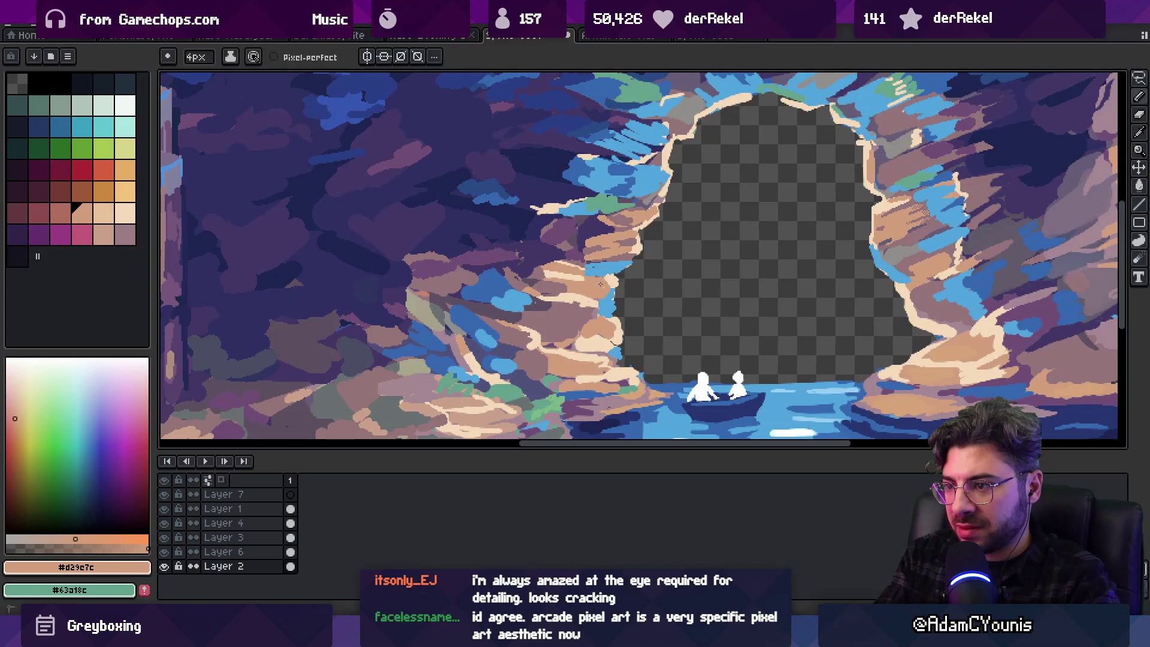
pyautogui.keyDown('alt'); pyautogui.click(592, 279); pyautogui.keyUp('alt')
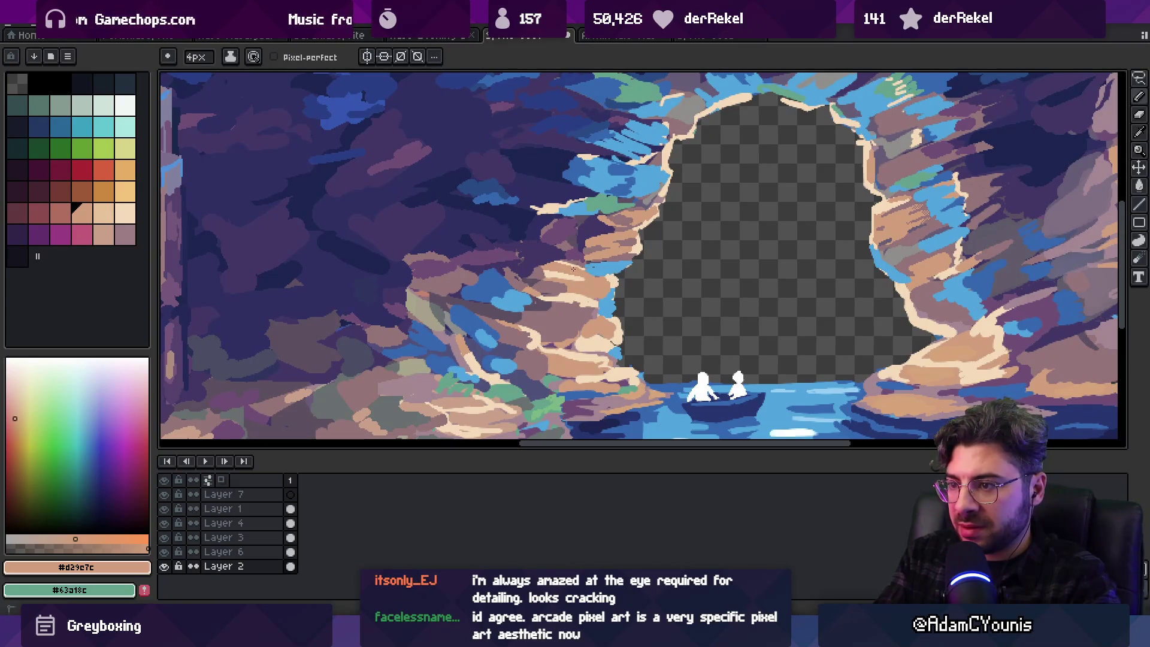
pyautogui.press('z')
pyautogui.scroll(-5, 638, 228)
pyautogui.scroll(5, 627, 259)
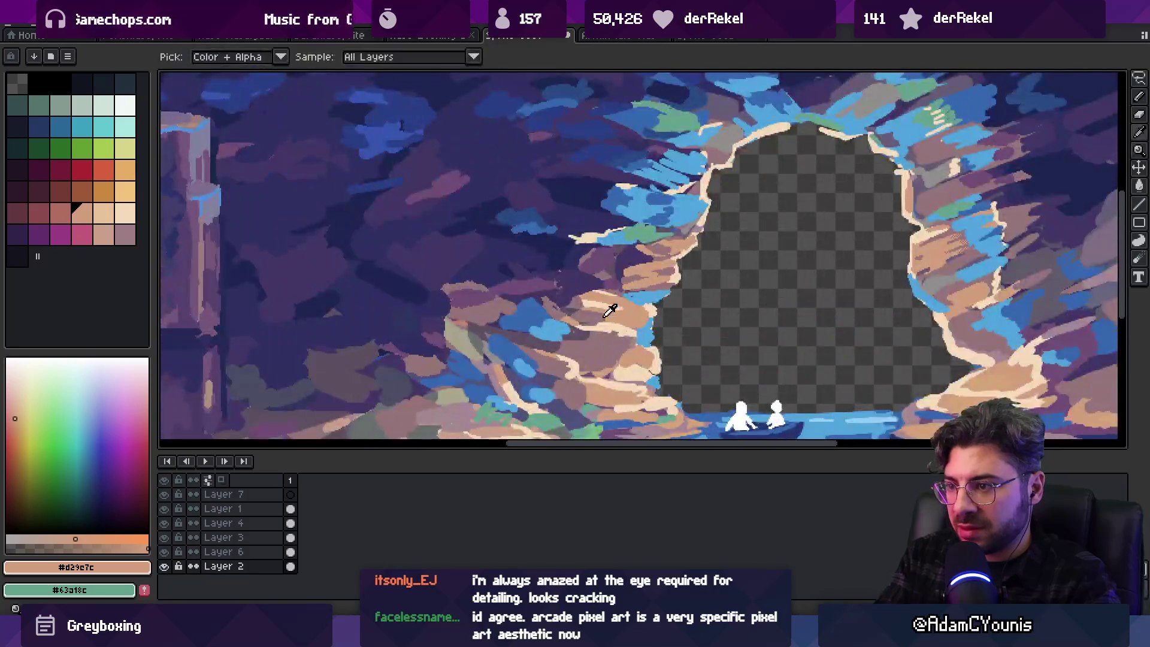
# Pick up the greyish mauve and tan tones from the lower rock
pyautogui.keyDown('alt'); pyautogui.click(636, 319); pyautogui.keyUp('alt')
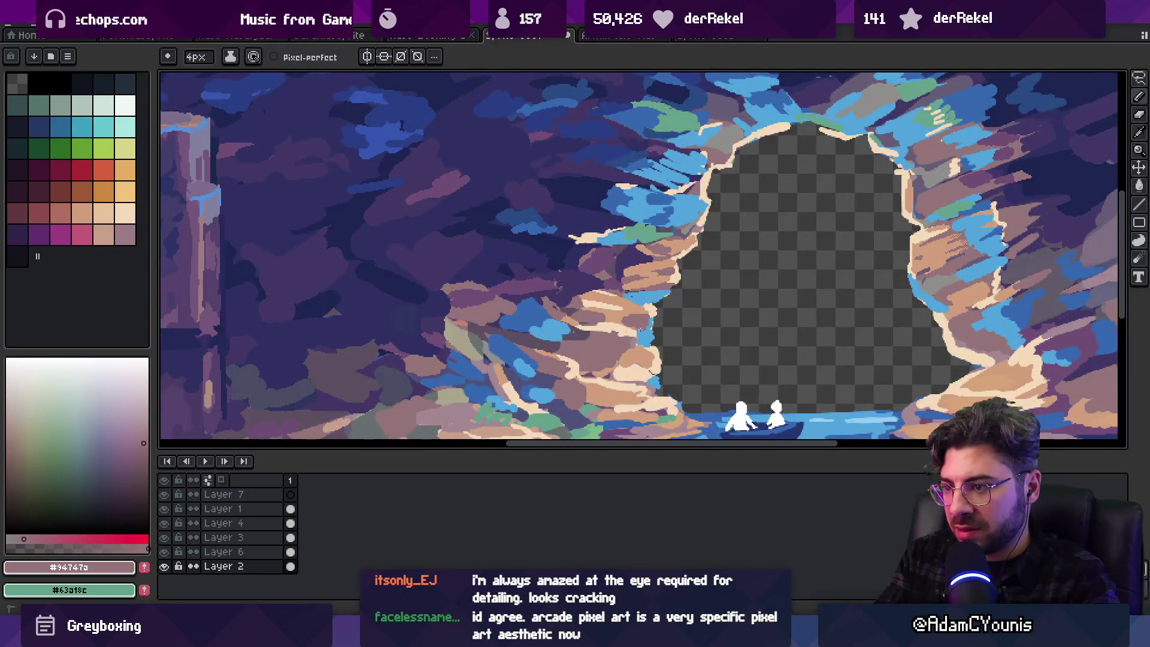
pyautogui.keyDown('alt'); pyautogui.click(624, 312); pyautogui.keyUp('alt')
pyautogui.keyDown('alt'); pyautogui.click(636, 321); pyautogui.keyUp('alt')
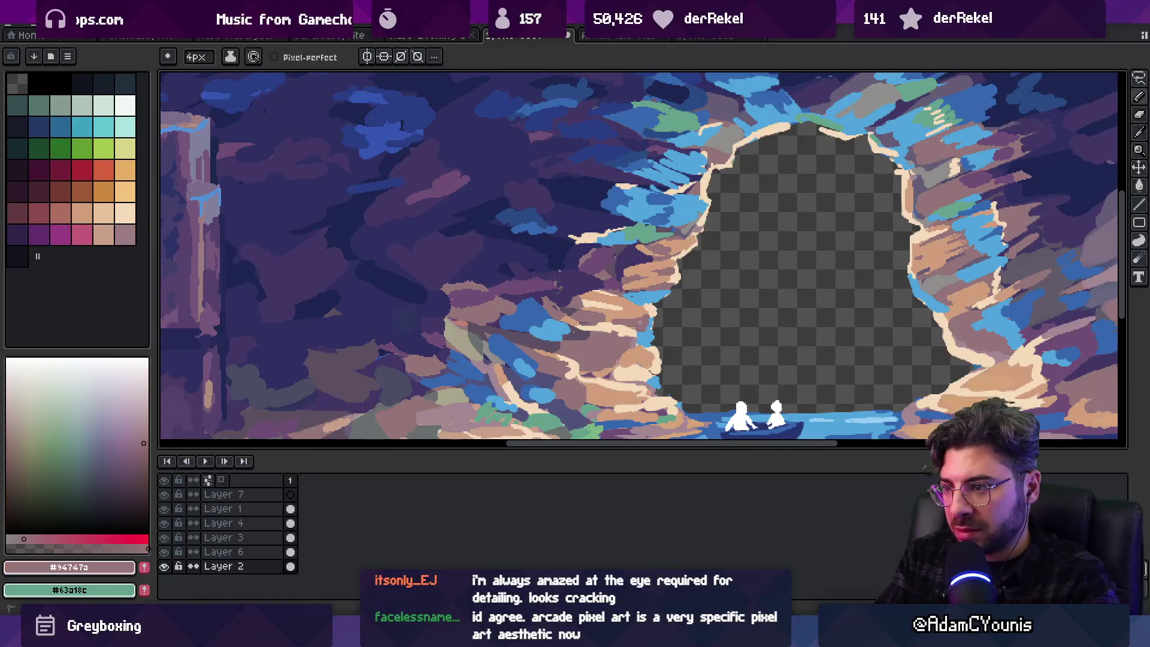
pyautogui.press('z')
pyautogui.scroll(-3, 635, 300)
pyautogui.scroll(2, 633, 287)
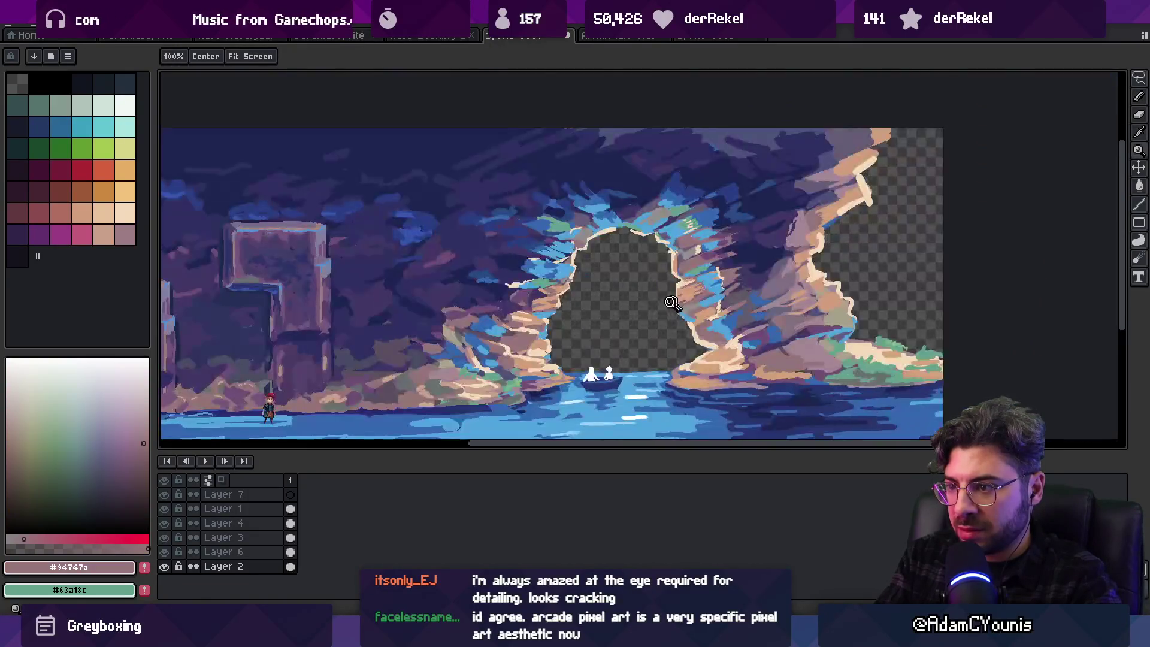
pyautogui.scroll(3, 633, 286)
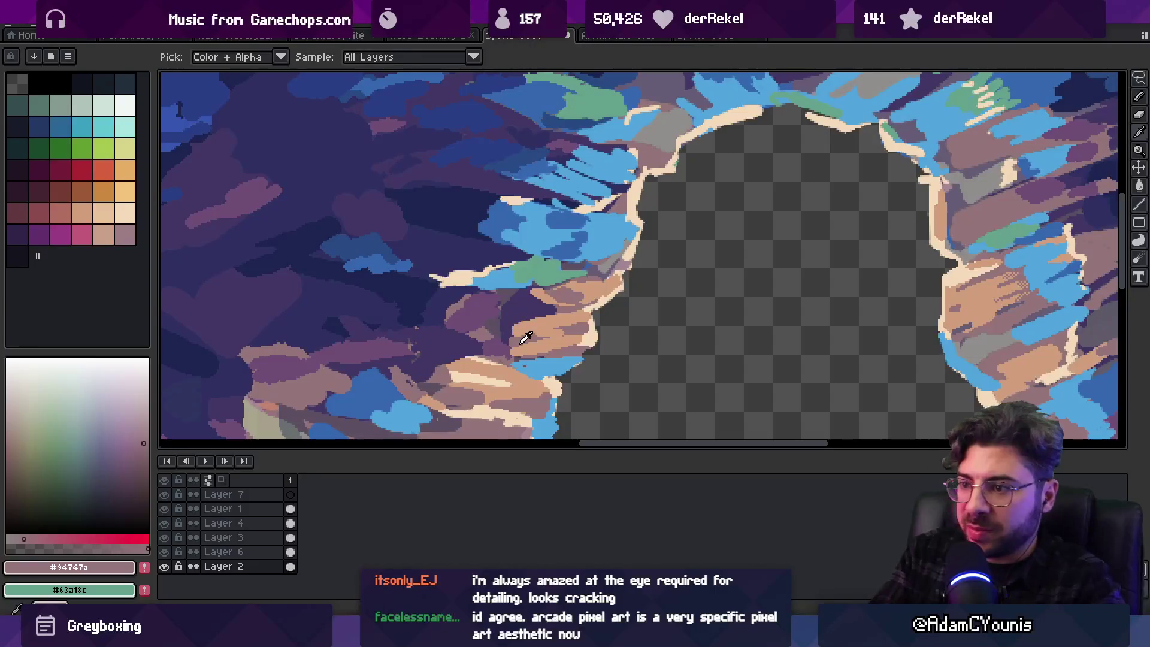
# With the pencil, sample muted purple, greyish mauve and dark purple from the left rock wall
pyautogui.press('b')
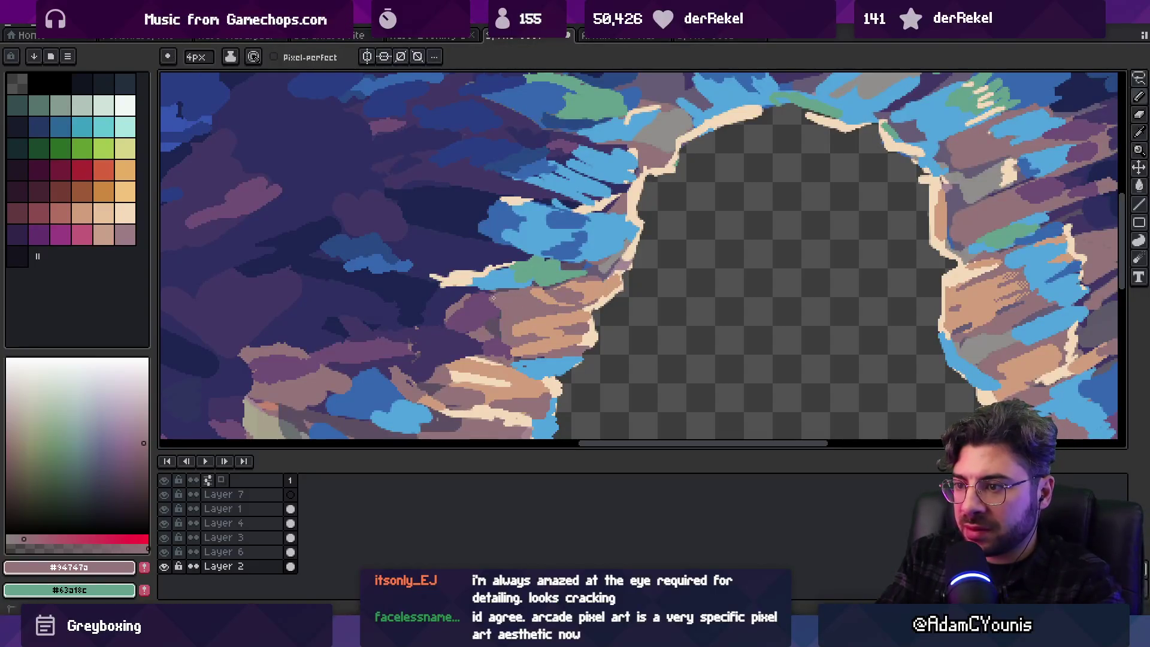
pyautogui.keyDown('alt'); pyautogui.click(482, 321); pyautogui.keyUp('alt')
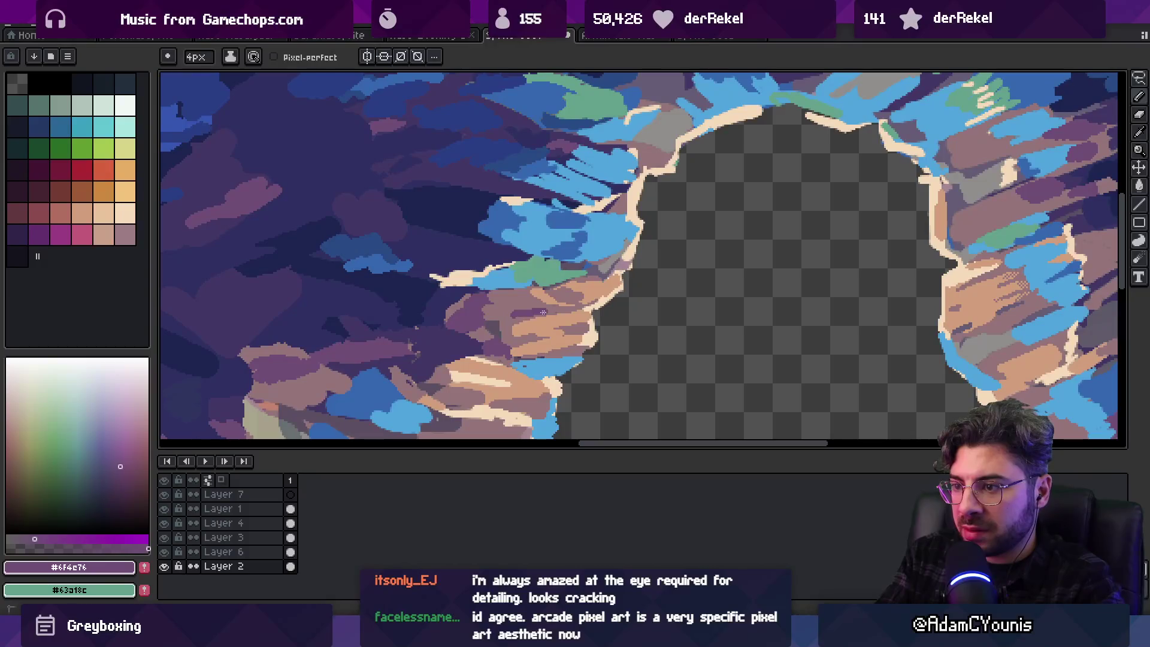
pyautogui.keyDown('alt'); pyautogui.click(514, 305); pyautogui.keyUp('alt')
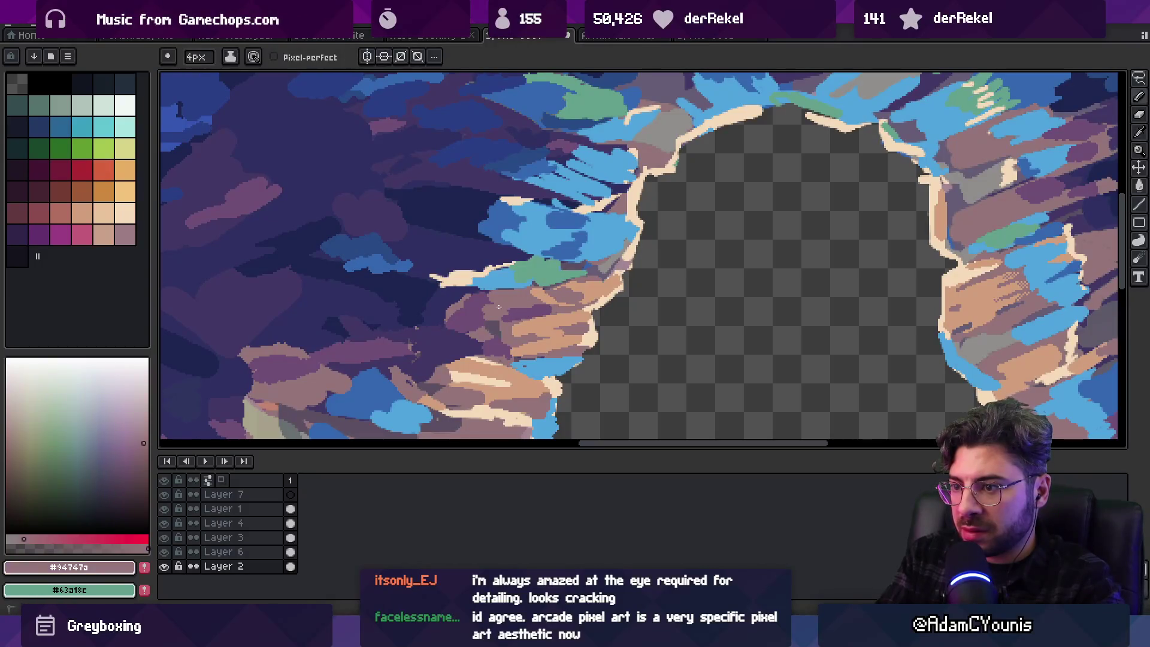
pyautogui.keyDown('alt'); pyautogui.click(465, 312); pyautogui.keyUp('alt')
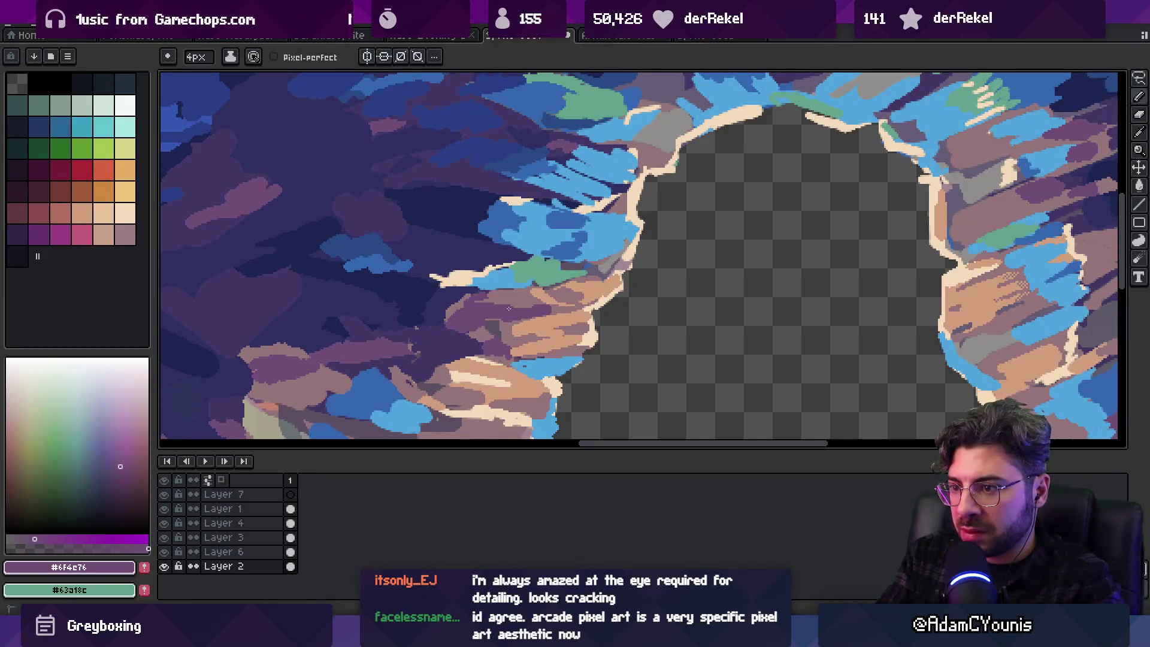
pyautogui.press('g')
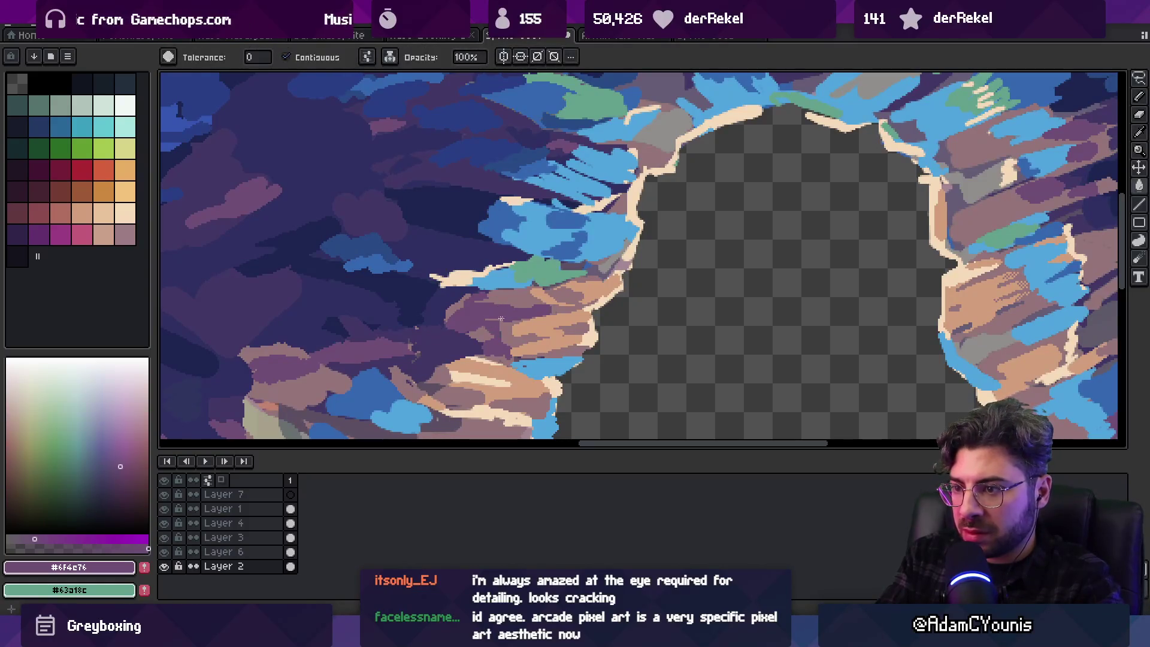
pyautogui.press('b')
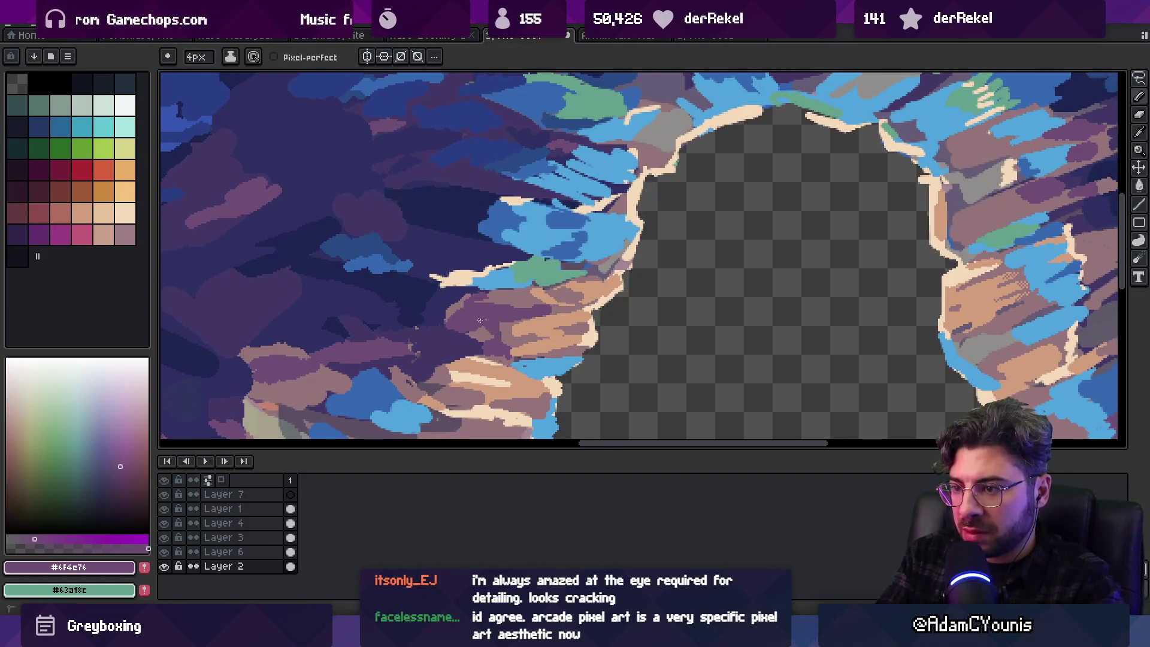
pyautogui.keyDown('alt'); pyautogui.click(455, 326); pyautogui.keyUp('alt')
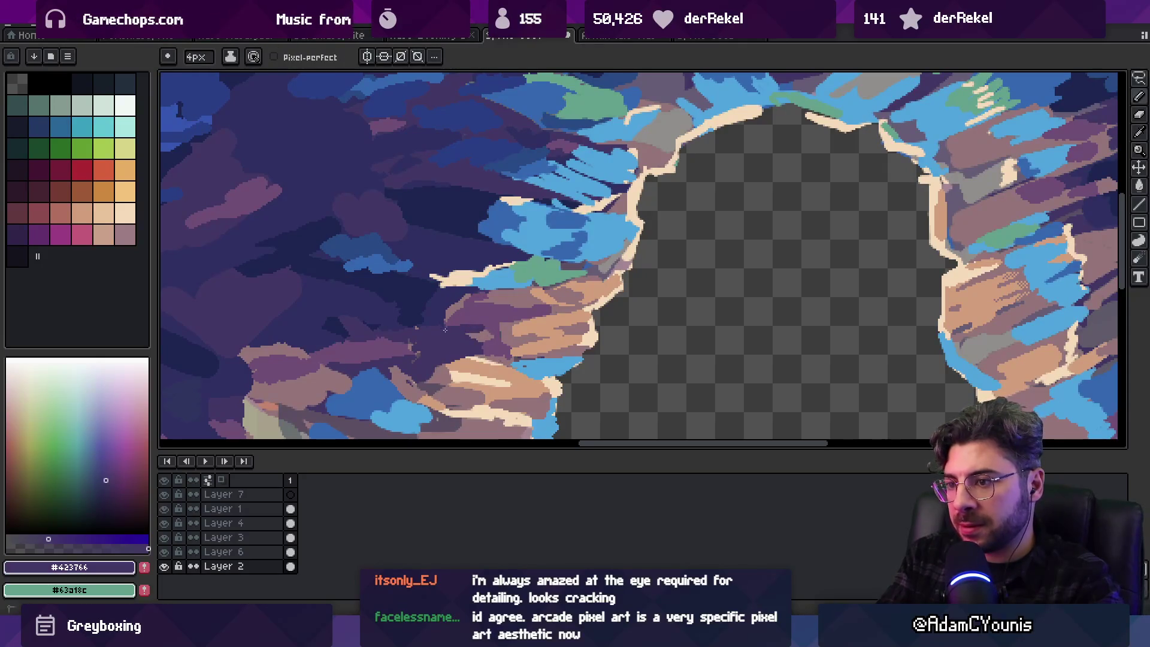
# Re-pick the greyish purple and tan rock colours and review the full scene
pyautogui.press('z')
pyautogui.scroll(-5, 557, 286)
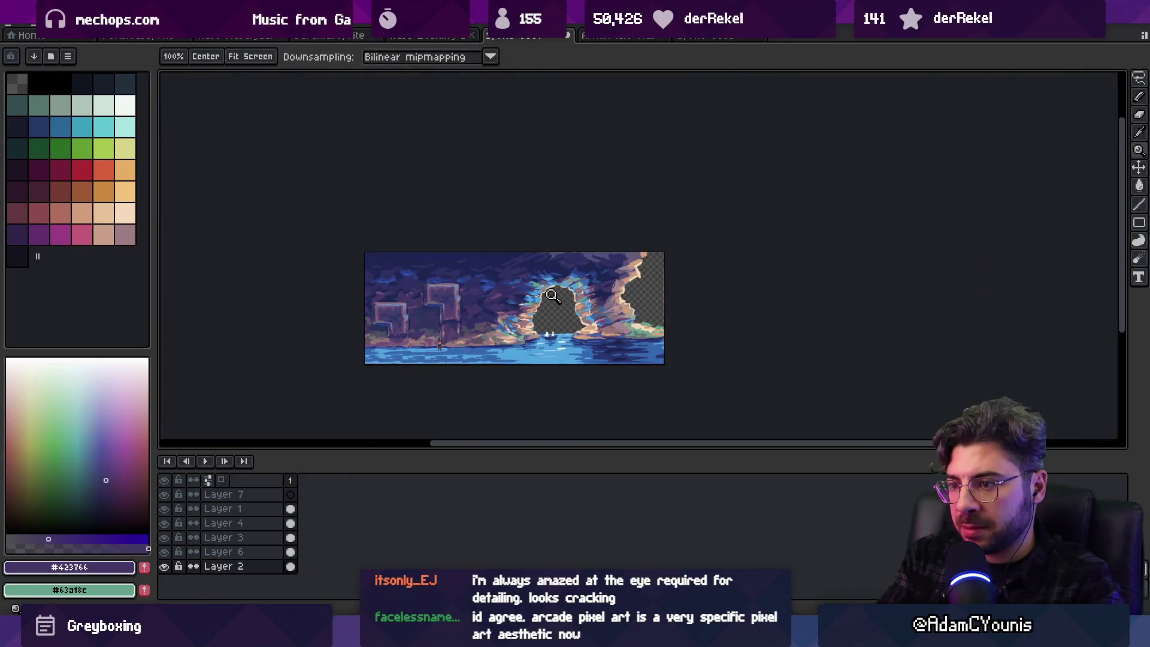
pyautogui.scroll(5, 539, 302)
pyautogui.scroll(2, 528, 321)
pyautogui.press('b')
pyautogui.keyDown('alt'); pyautogui.click(605, 307); pyautogui.keyUp('alt')
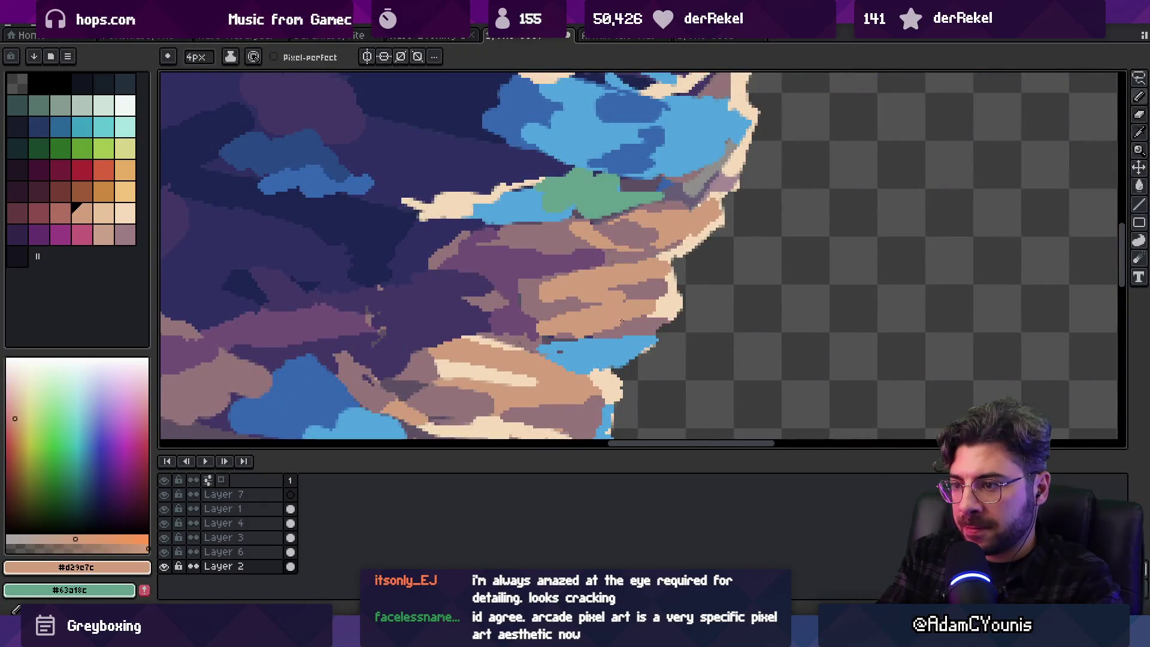
pyautogui.keyDown('alt'); pyautogui.click(551, 314); pyautogui.keyUp('alt')
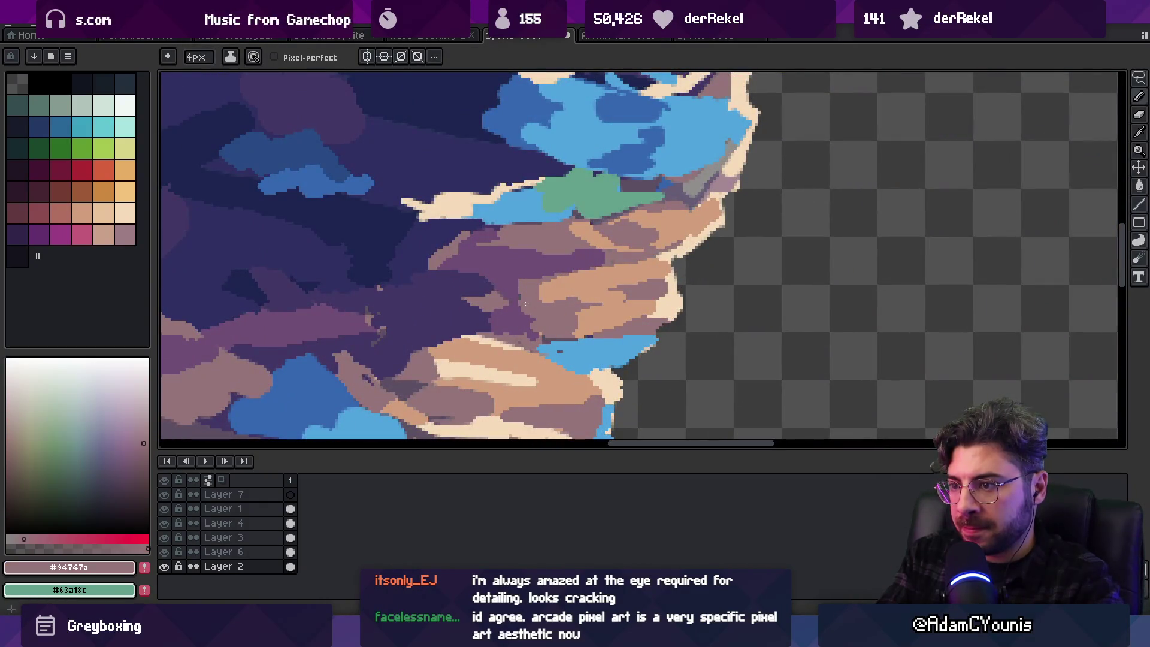
pyautogui.keyDown('alt'); pyautogui.click(544, 305); pyautogui.keyUp('alt')
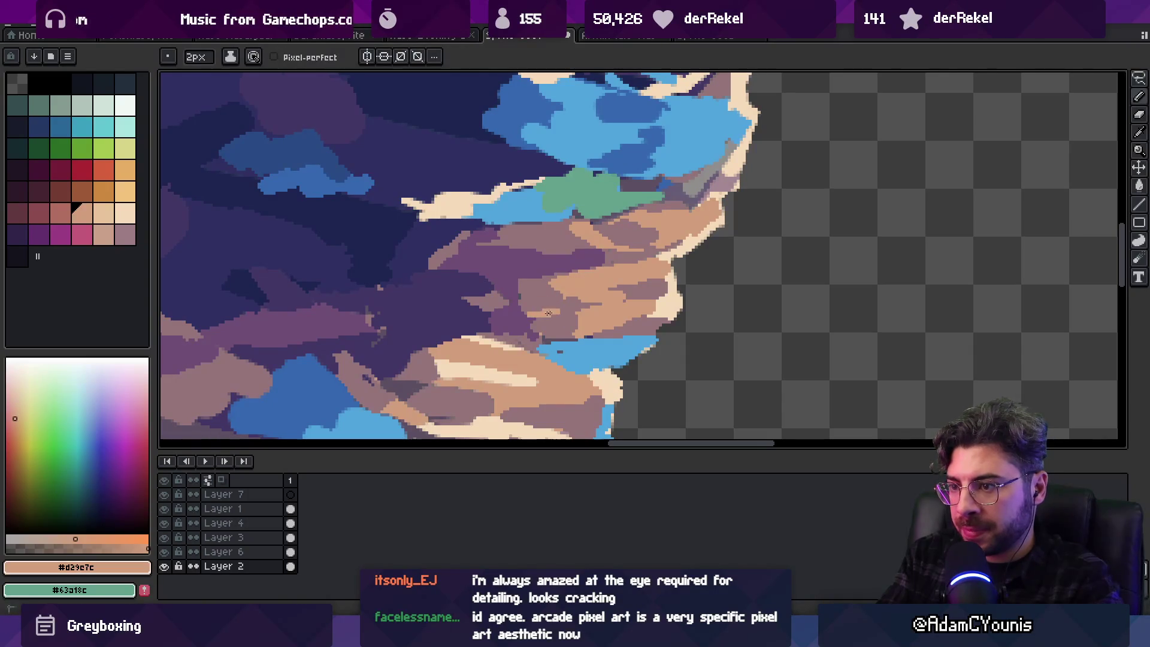
pyautogui.press('z')
pyautogui.scroll(-5, 592, 282)
pyautogui.scroll(1, 624, 271)
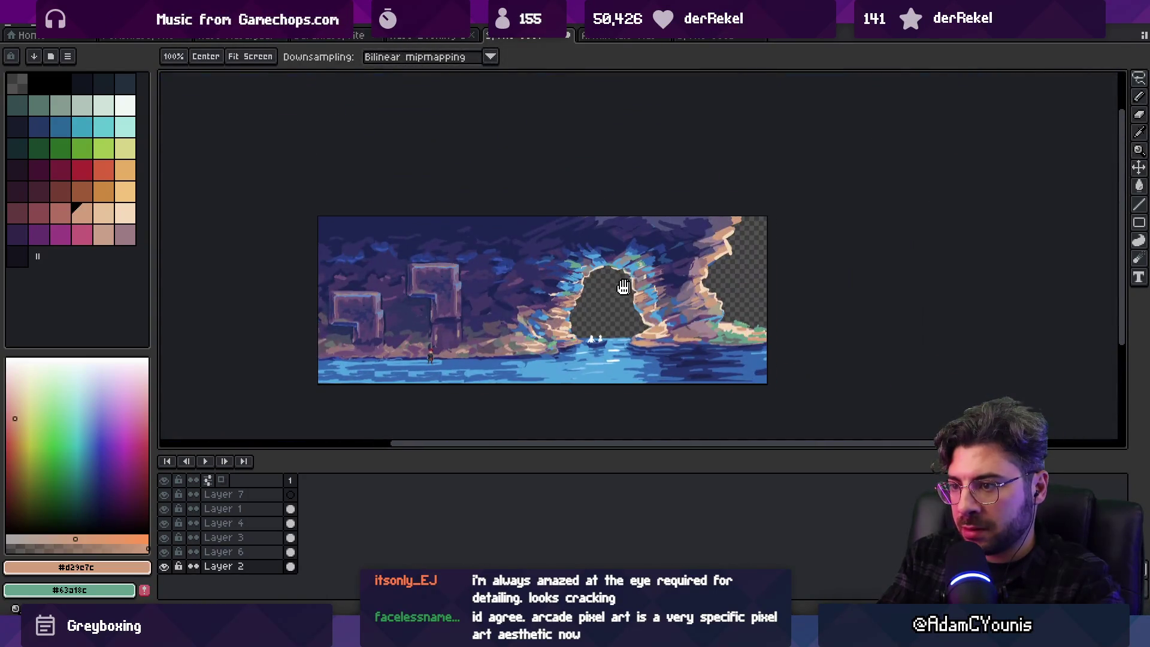
# Sample purple, light blue and darker blue from the arch's upper right rock
pyautogui.press('b')
pyautogui.scroll(1, 623, 271)
pyautogui.scroll(2, 695, 252)
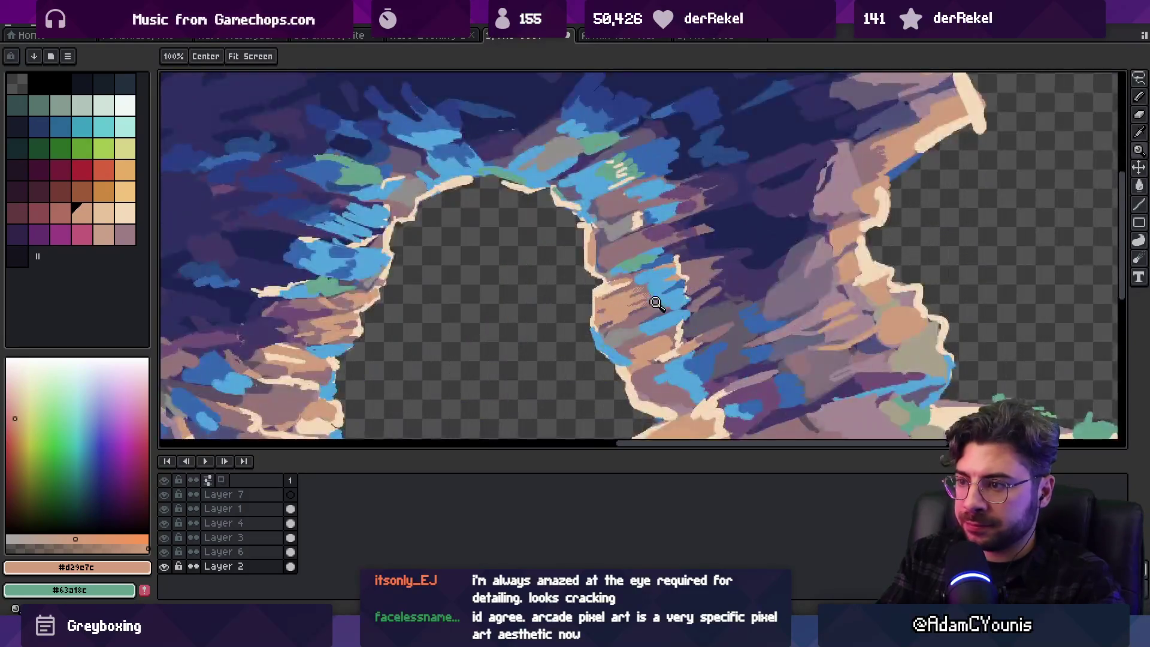
pyautogui.keyDown('alt'); pyautogui.click(695, 198); pyautogui.keyUp('alt')
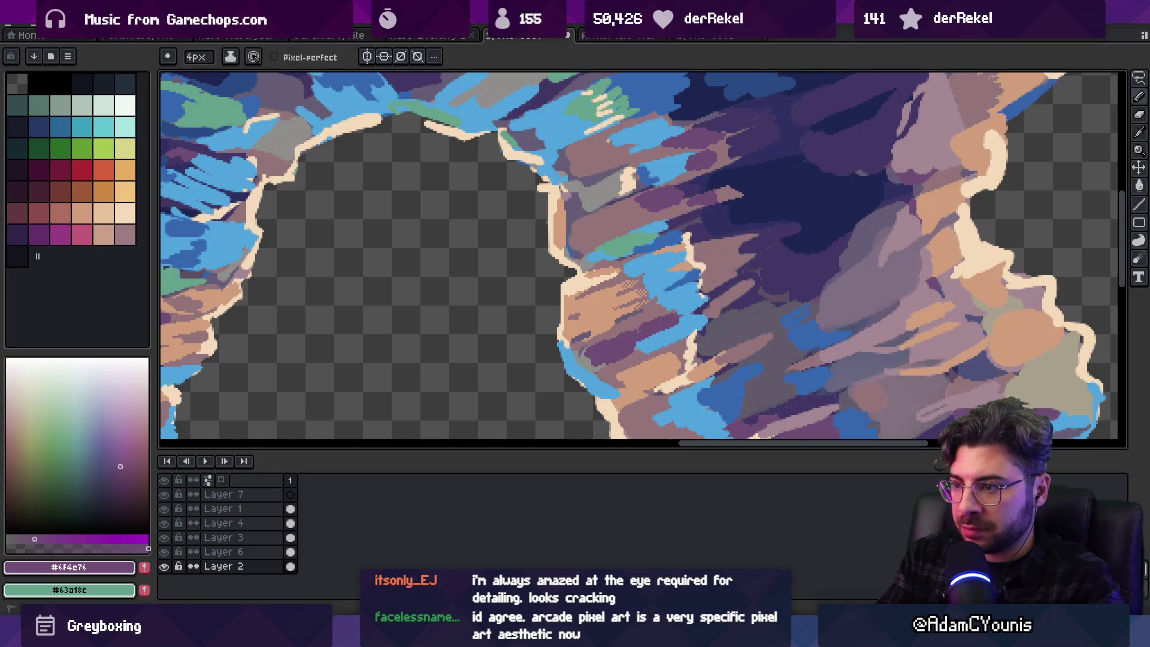
pyautogui.keyDown('alt'); pyautogui.click(579, 373); pyautogui.keyUp('alt')
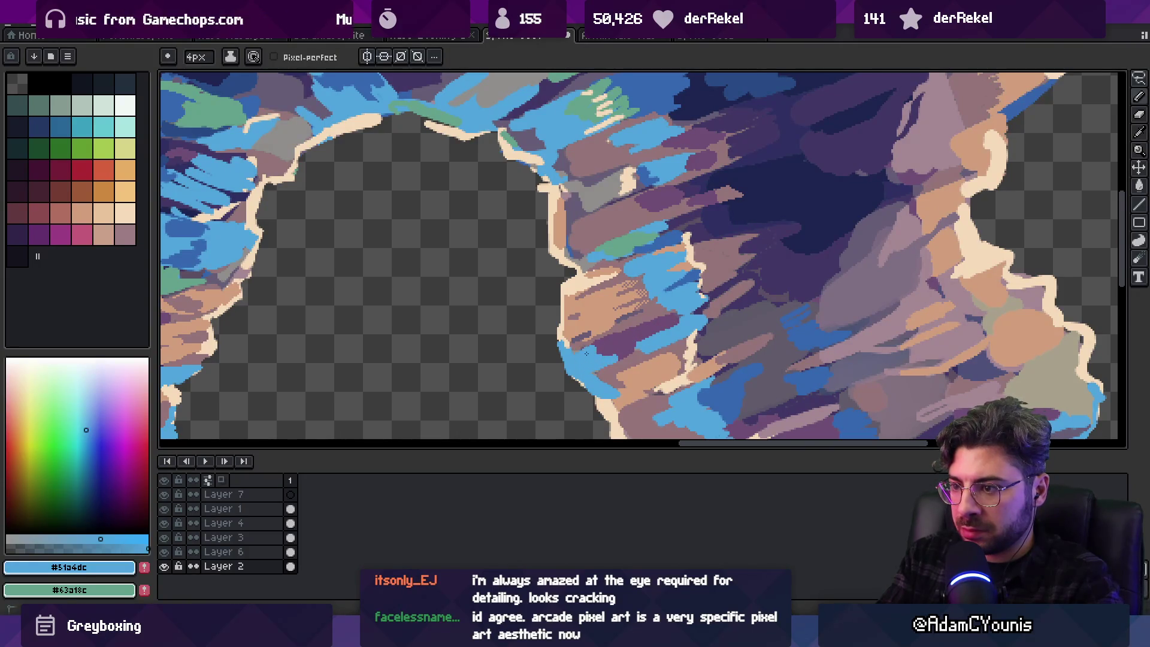
pyautogui.keyDown('alt'); pyautogui.click(587, 353); pyautogui.keyUp('alt')
pyautogui.keyDown('alt'); pyautogui.click(647, 322); pyautogui.keyUp('alt')
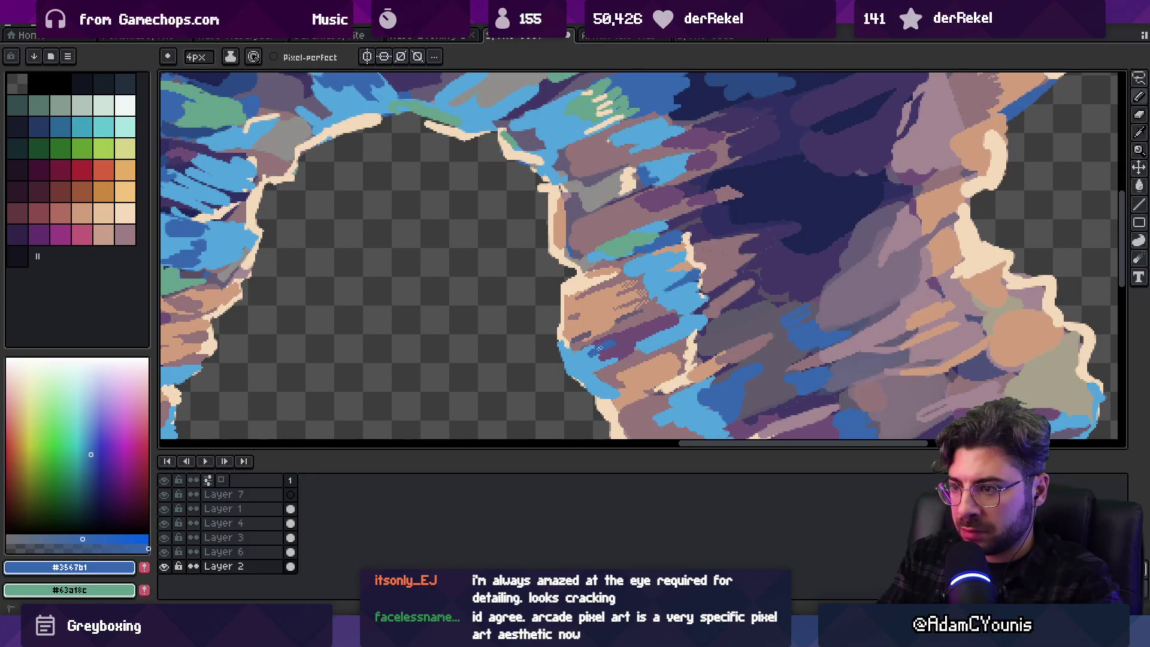
pyautogui.press('z')
pyautogui.scroll(-4, 665, 317)
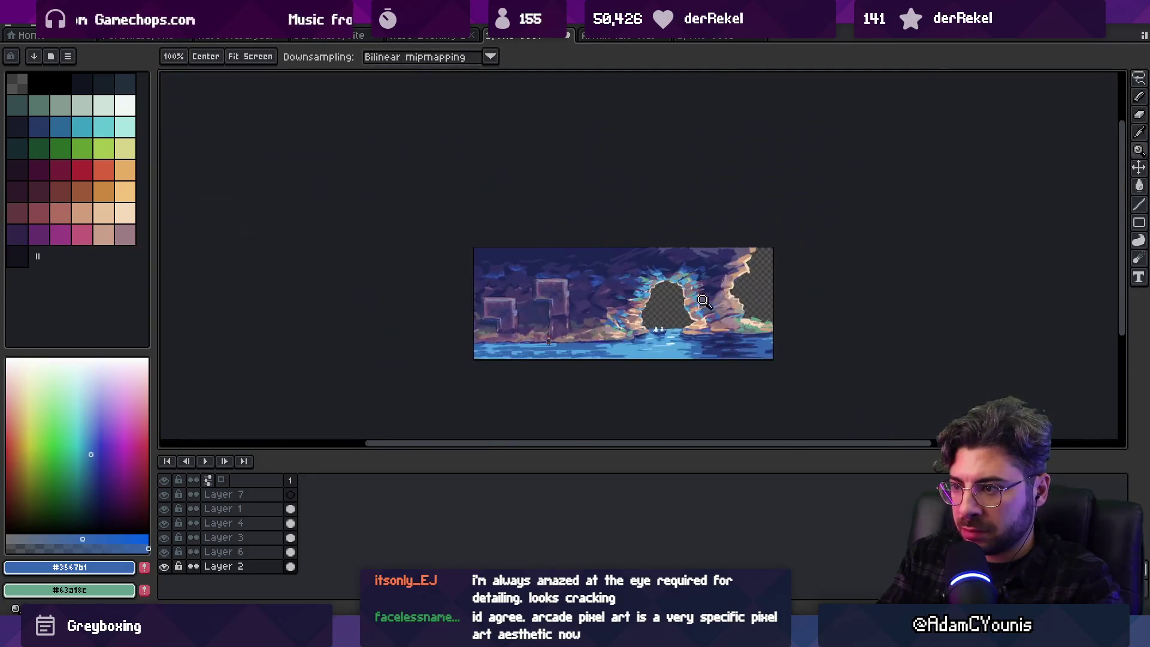
pyautogui.scroll(1, 682, 309)
pyautogui.scroll(3, 685, 309)
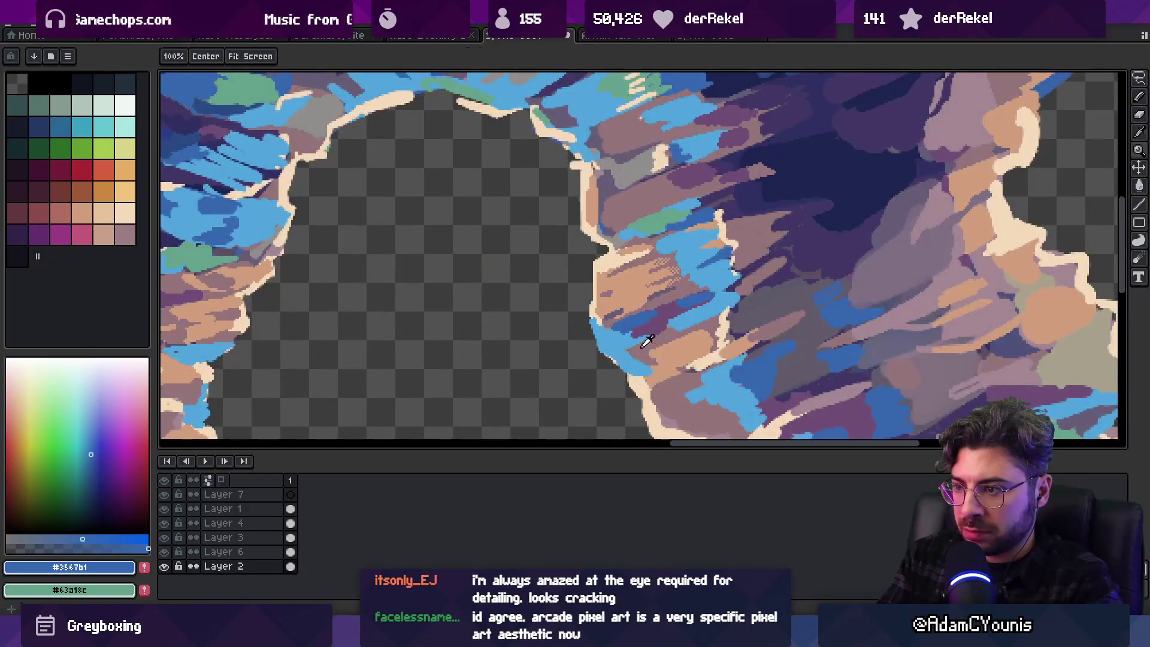
# Extend the arch's cream edge at its lower left
pyautogui.keyDown('alt'); pyautogui.click(612, 356); pyautogui.keyUp('alt')
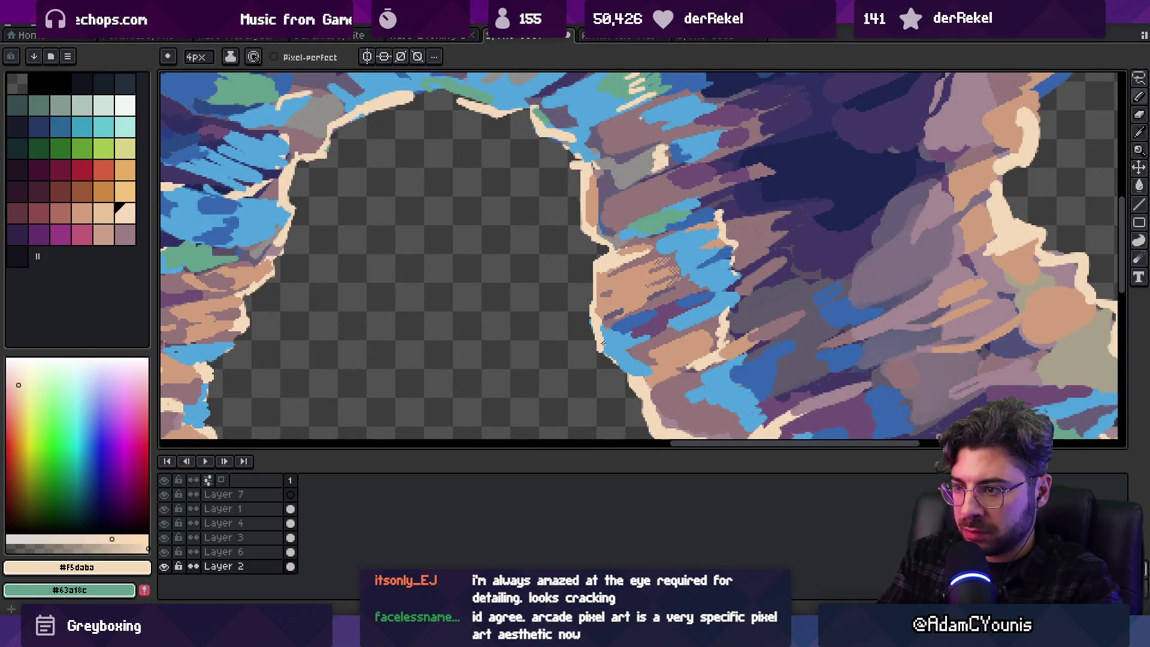
pyautogui.press('z')
pyautogui.scroll(-4, 641, 336)
pyautogui.scroll(1, 650, 340)
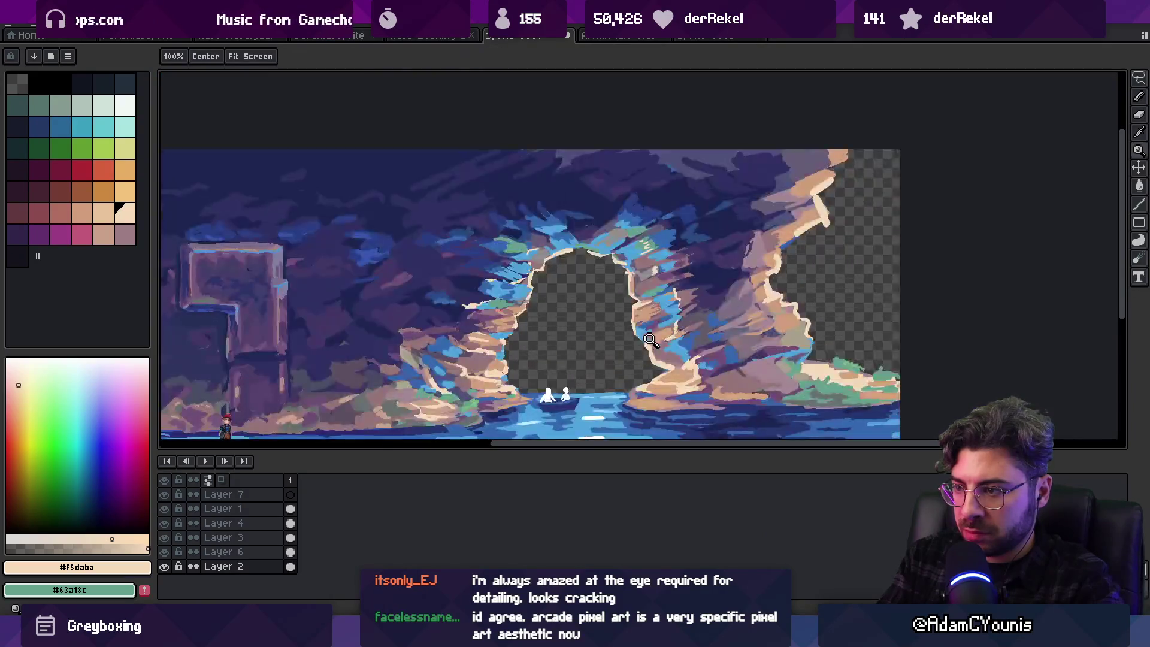
pyautogui.scroll(3, 650, 340)
pyautogui.moveTo(607, 324); pyautogui.dragTo(625, 326)
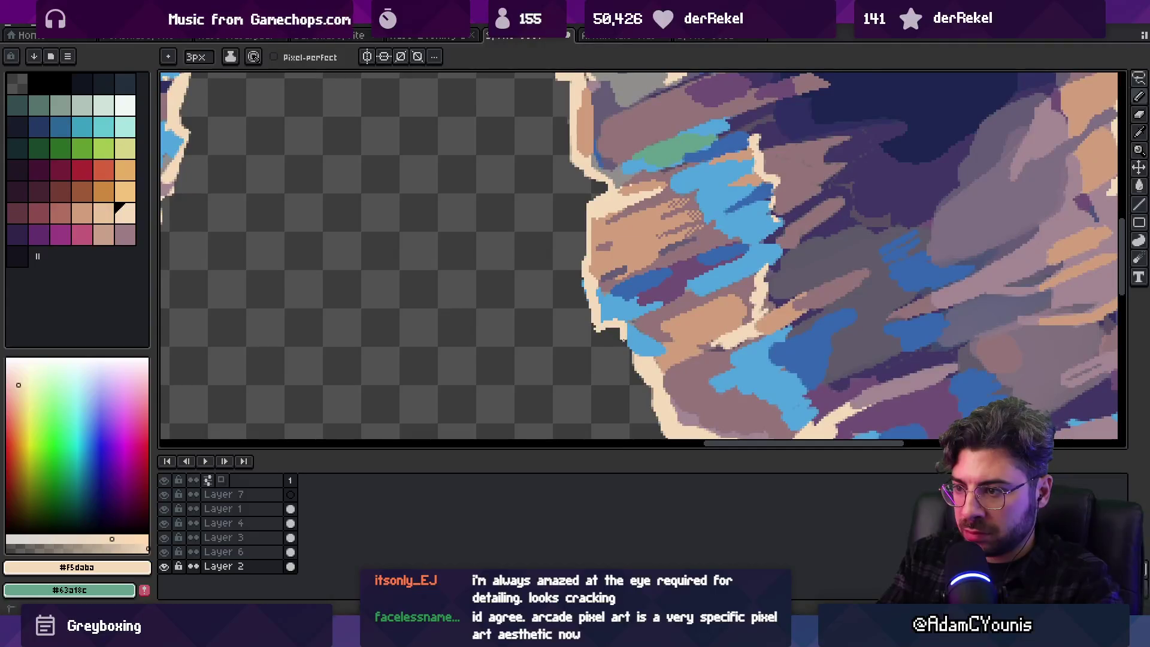
# Paint a short light-blue stroke along the arch's right edge
pyautogui.press('z')
pyautogui.scroll(-4, 655, 345)
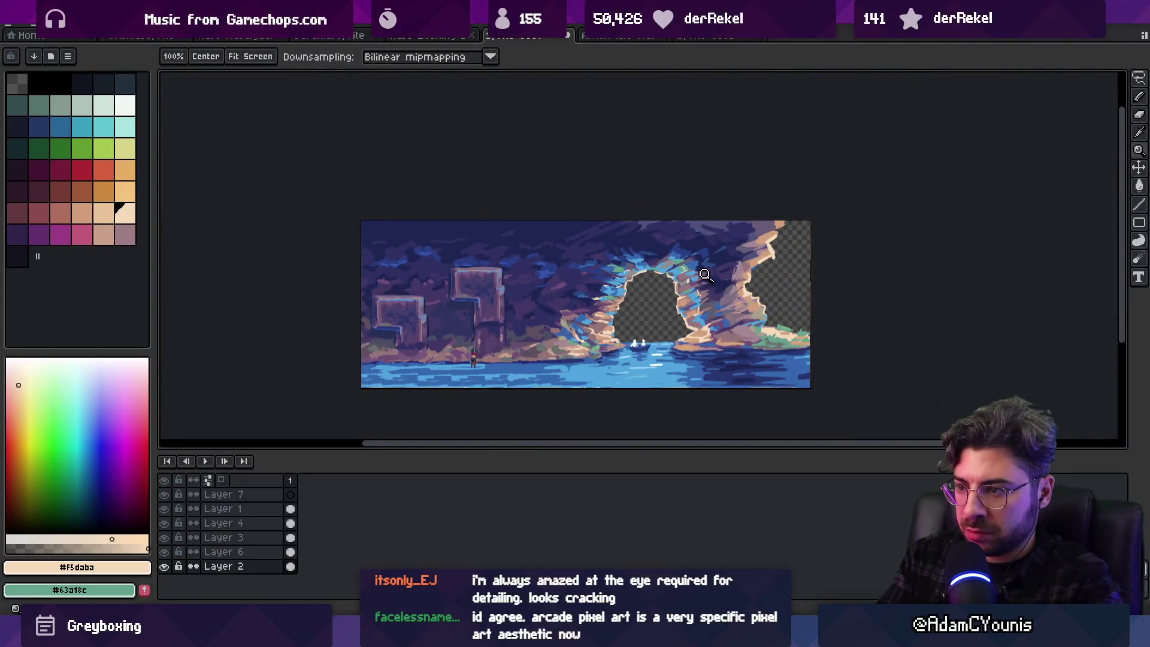
pyautogui.scroll(4, 706, 274)
pyautogui.keyDown('alt'); pyautogui.click(622, 337); pyautogui.keyUp('alt')
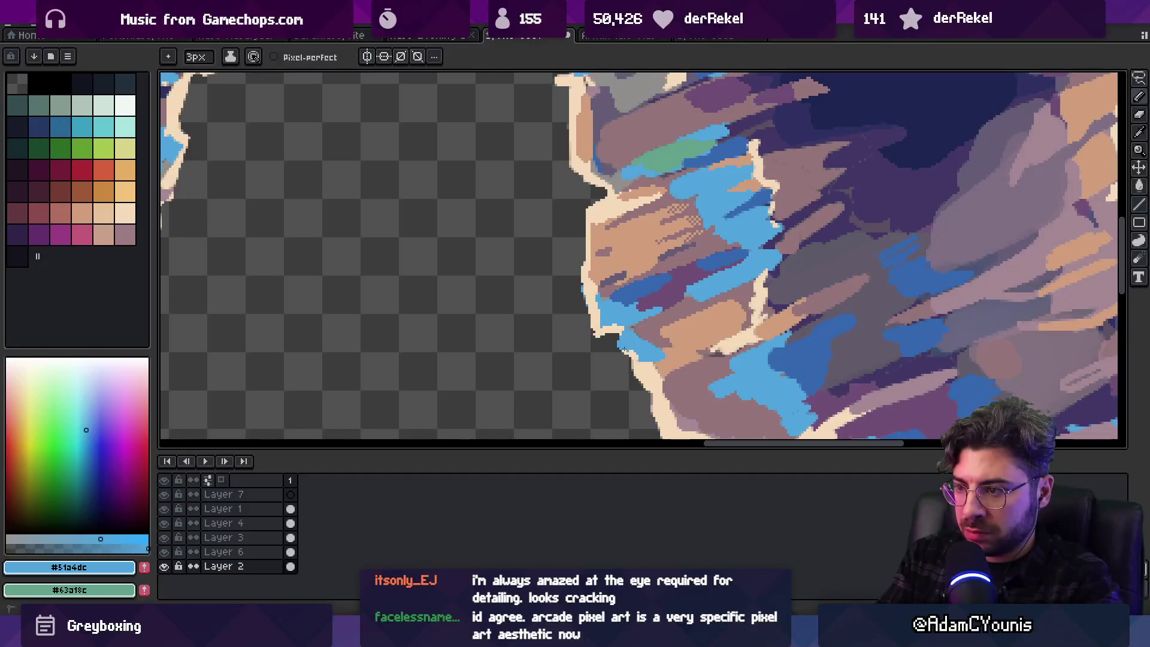
pyautogui.press('z')
pyautogui.scroll(-4, 639, 395)
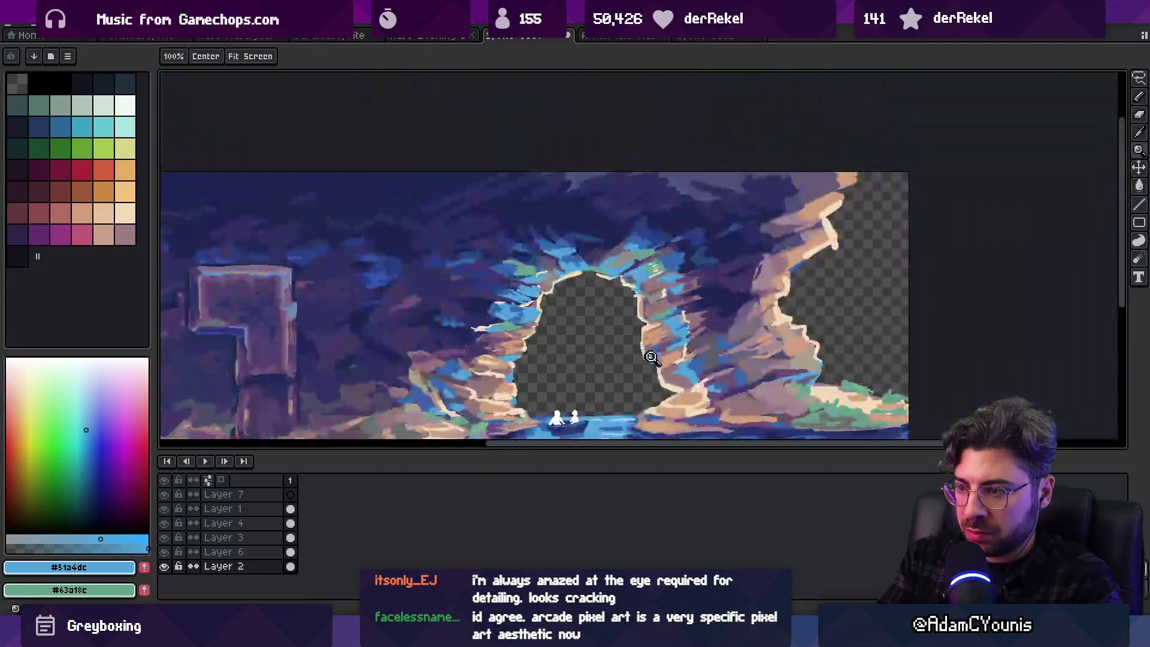
pyautogui.scroll(4, 663, 336)
pyautogui.moveTo(675, 383)
pyautogui.mouseDown()
pyautogui.moveTo(750, 398)
pyautogui.moveTo(721, 306)
pyautogui.moveTo(702, 327)
pyautogui.moveTo(723, 304)
pyautogui.mouseUp()
# Dab light cream and tan pixels along the arch edge
pyautogui.keyDown('alt'); pyautogui.click(721, 306); pyautogui.keyUp('alt')
pyautogui.keyDown('alt'); pyautogui.click(695, 307); pyautogui.keyUp('alt')
pyautogui.keyDown('alt'); pyautogui.click(703, 318); pyautogui.keyUp('alt')
pyautogui.keyDown('alt'); pyautogui.click(713, 350); pyautogui.keyUp('alt')
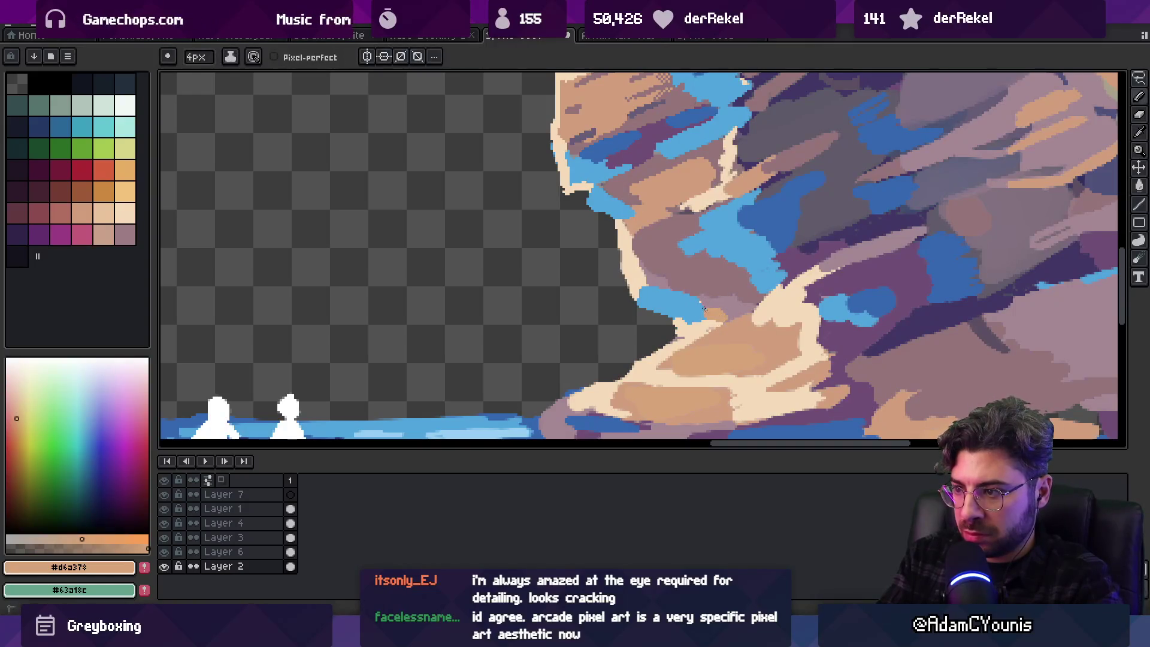
pyautogui.scroll(-5, 712, 324)
pyautogui.scroll(5, 711, 320)
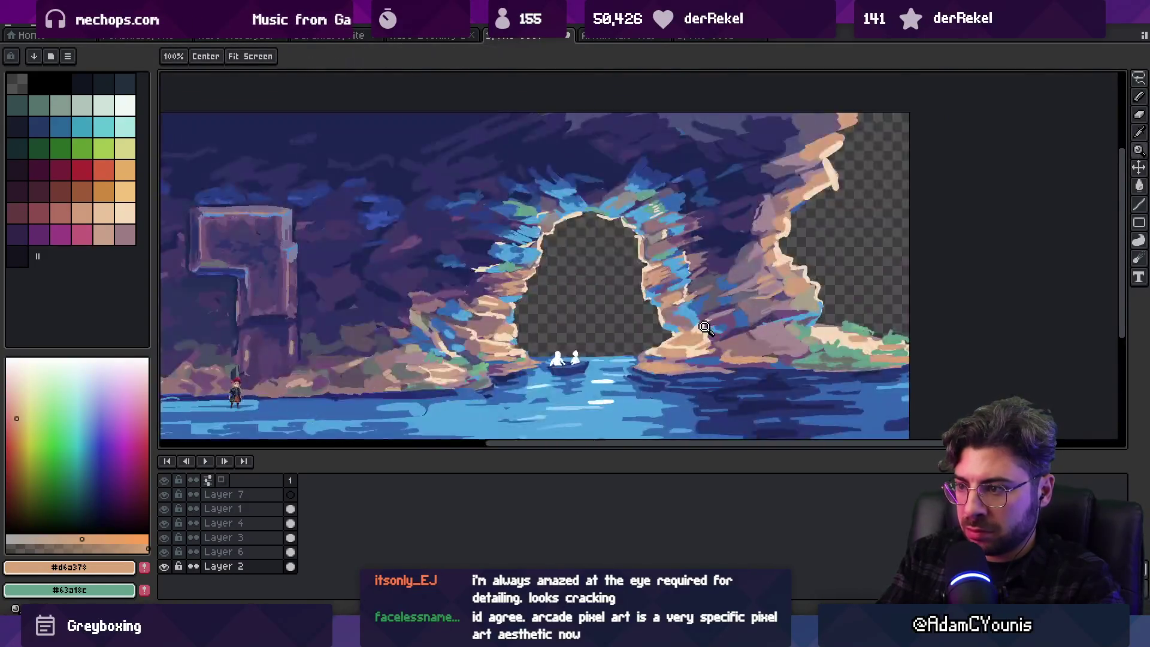
# Paint dark purple and dark blue strokes across the arch wall
pyautogui.keyDown('alt'); pyautogui.click(715, 280); pyautogui.keyUp('alt')
pyautogui.moveTo(685, 302)
pyautogui.mouseDown()
pyautogui.moveTo(659, 331)
pyautogui.moveTo(672, 326)
pyautogui.moveTo(626, 328)
pyautogui.moveTo(629, 338)
pyautogui.mouseUp()
pyautogui.keyDown('alt'); pyautogui.click(659, 304); pyautogui.keyUp('alt')
pyautogui.keyDown('alt'); pyautogui.click(646, 315); pyautogui.keyUp('alt')
# Review the whole cave scene and sample the tan rock colour
pyautogui.press('z')
pyautogui.scroll(-4, 736, 276)
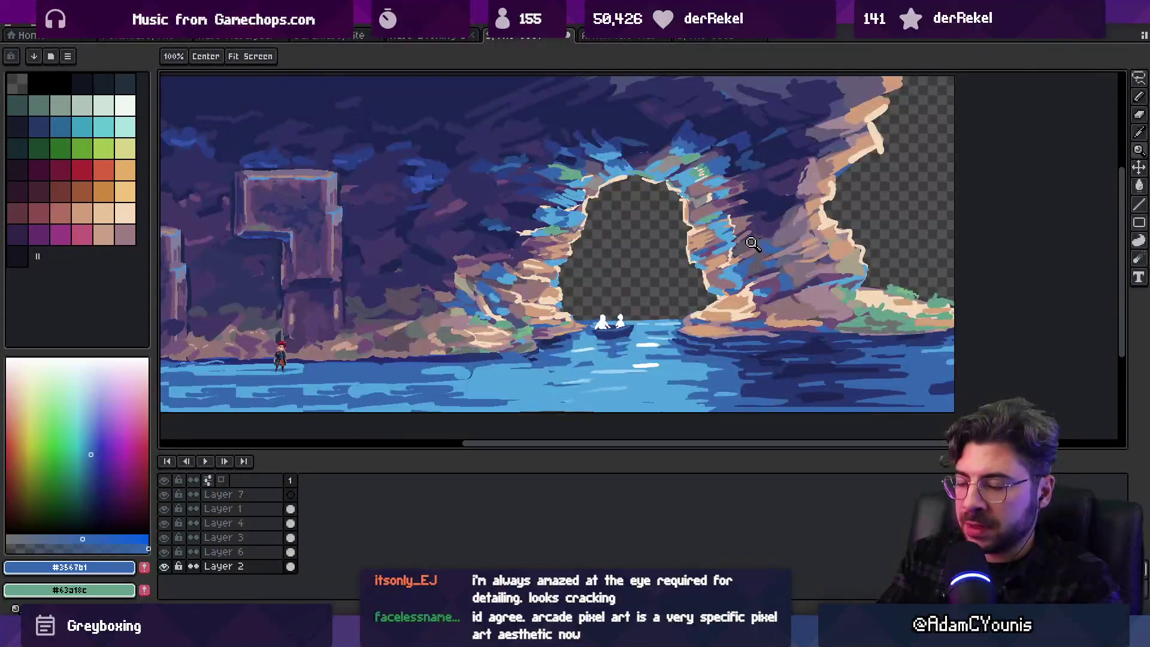
pyautogui.scroll(2, 691, 280)
pyautogui.scroll(4, 700, 306)
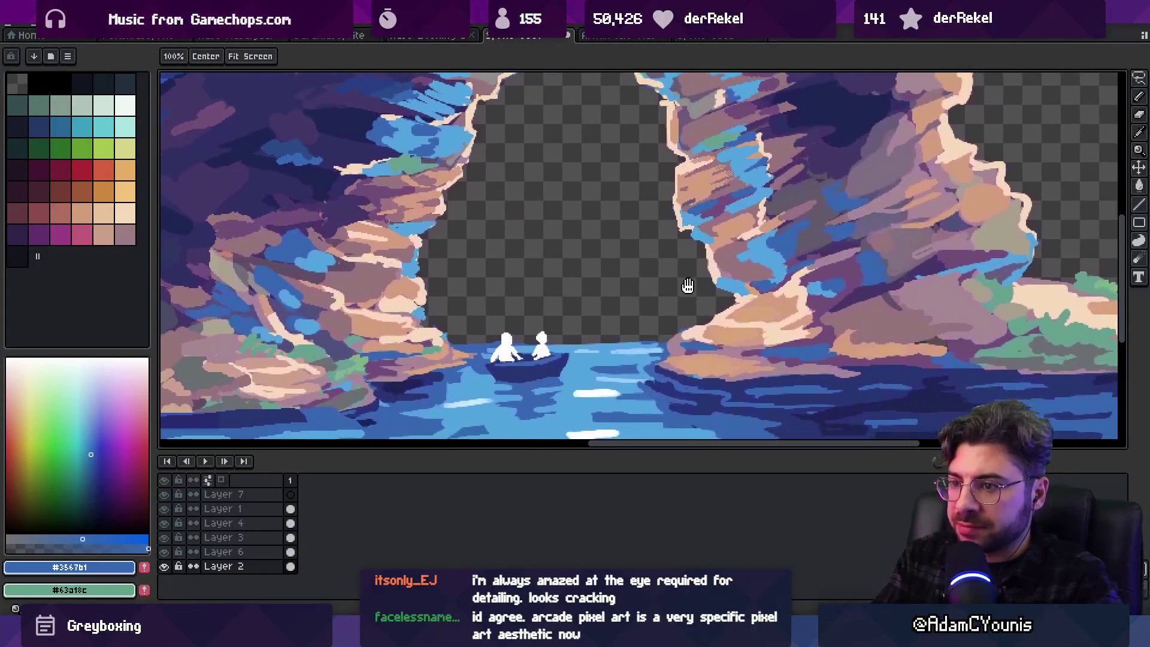
pyautogui.scroll(1, 722, 245)
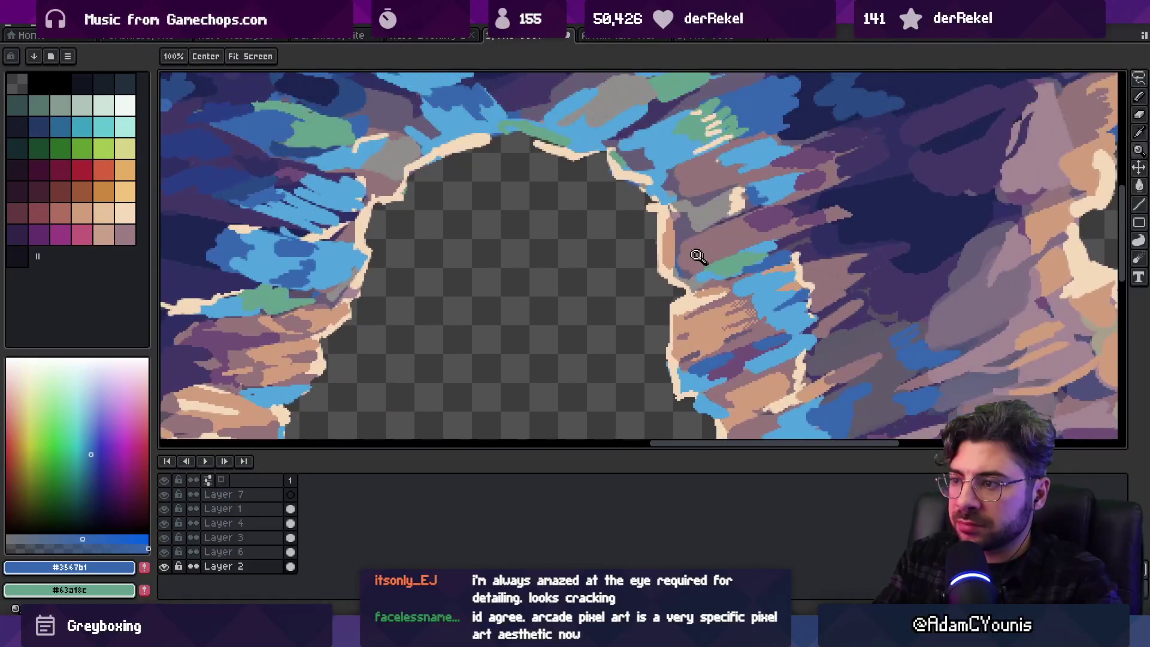
pyautogui.scroll(2, 693, 252)
pyautogui.keyDown('alt'); pyautogui.click(662, 257); pyautogui.keyUp('alt')
pyautogui.press('b')
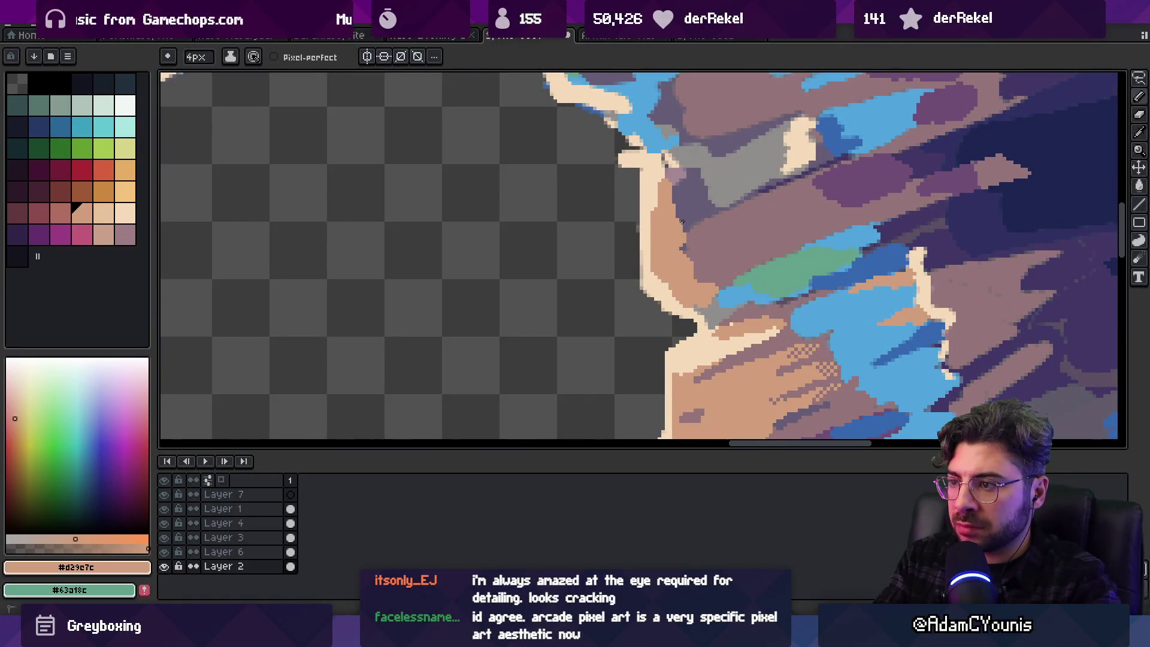
# Shrink the brush by one pixel and paint light blue pixels onto the arch's right wall
pyautogui.keyDown('alt'); pyautogui.click(702, 195); pyautogui.keyUp('alt')
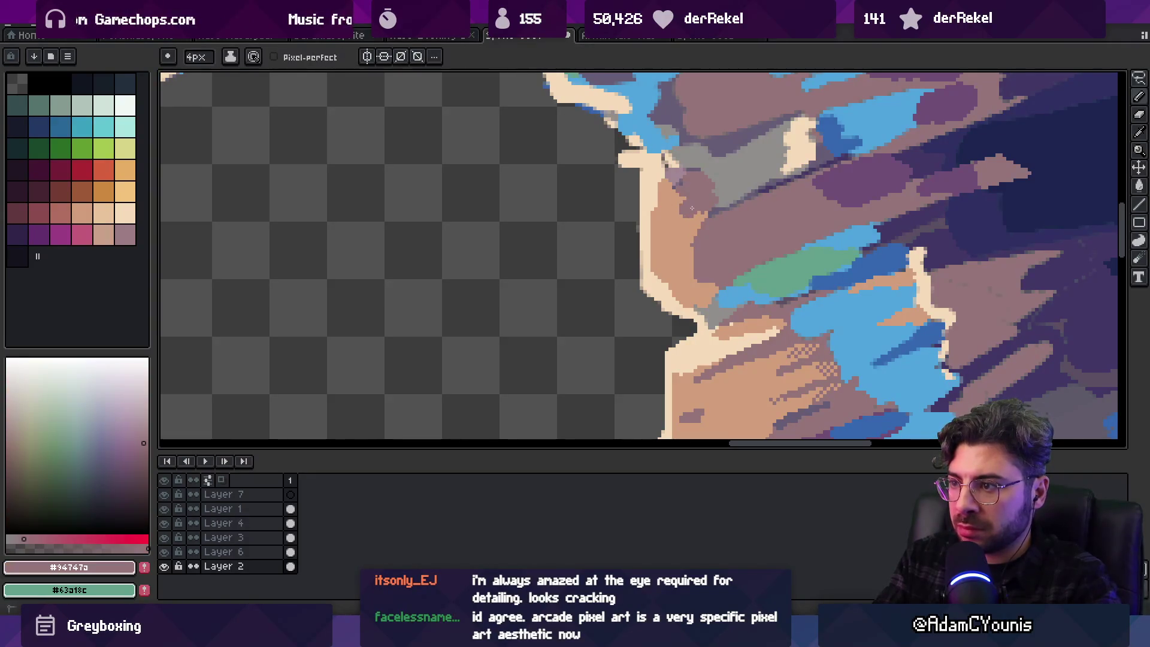
pyautogui.press('-')
pyautogui.keyDown('alt'); pyautogui.click(701, 217); pyautogui.keyUp('alt')
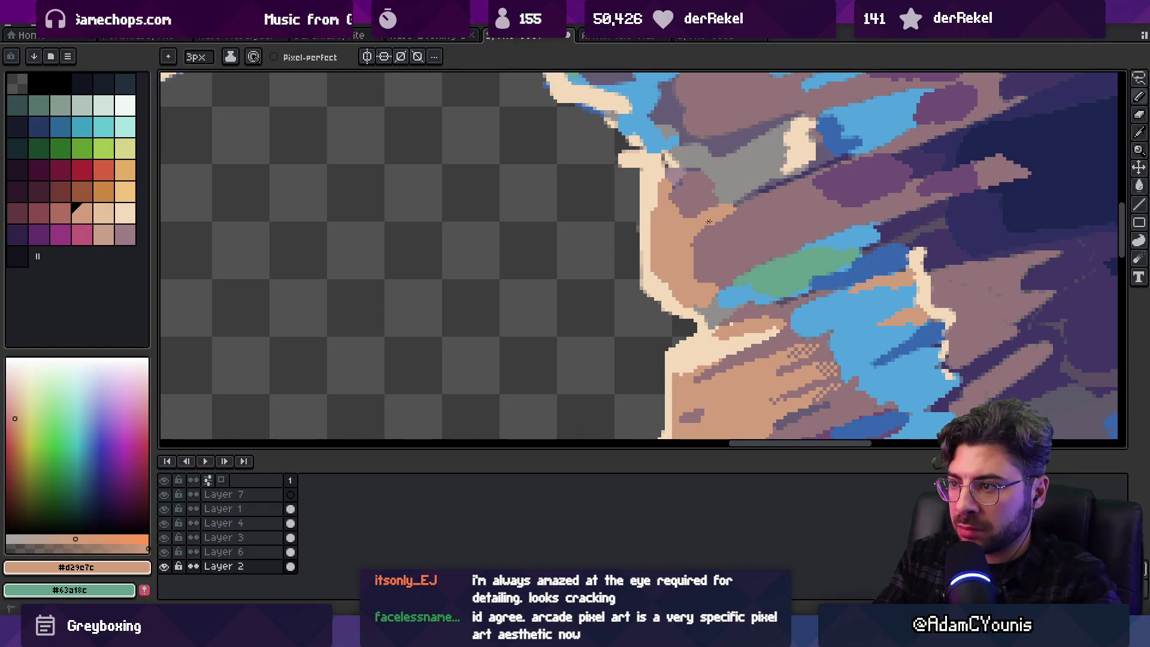
pyautogui.keyDown('alt'); pyautogui.click(722, 291); pyautogui.keyUp('alt')
pyautogui.moveTo(680, 290); pyautogui.dragTo(701, 286)
# Sample the tan and greyish purple rock colours from the right wall
pyautogui.scroll(-3, 710, 306)
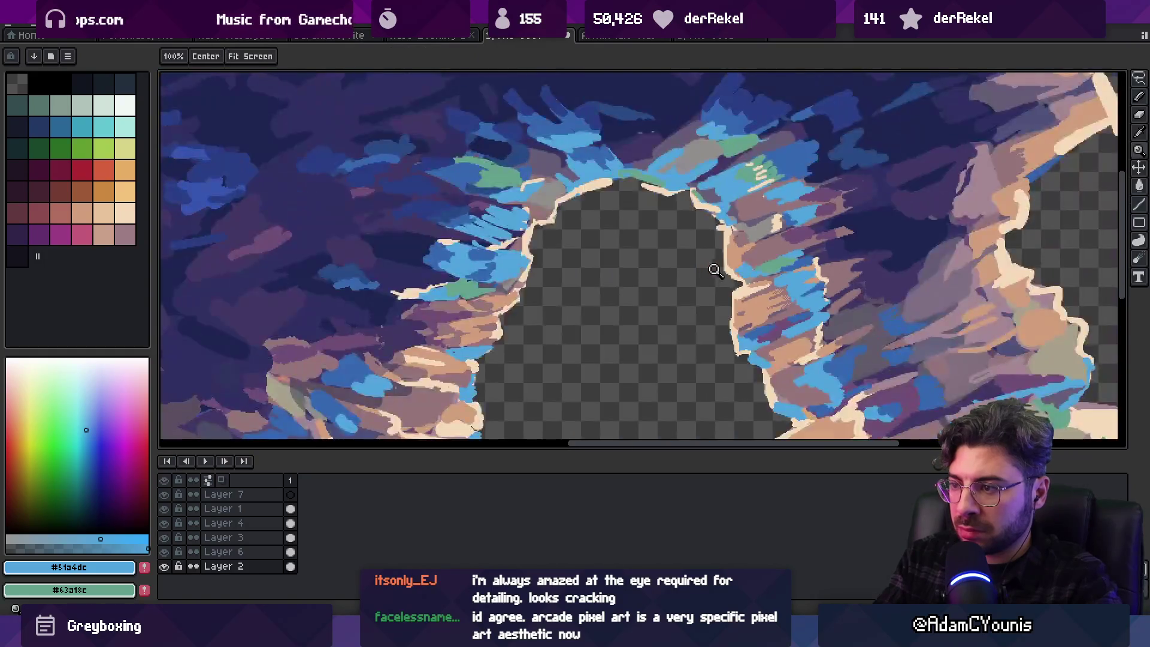
pyautogui.scroll(3, 732, 279)
pyautogui.keyDown('alt'); pyautogui.click(730, 286); pyautogui.keyUp('alt')
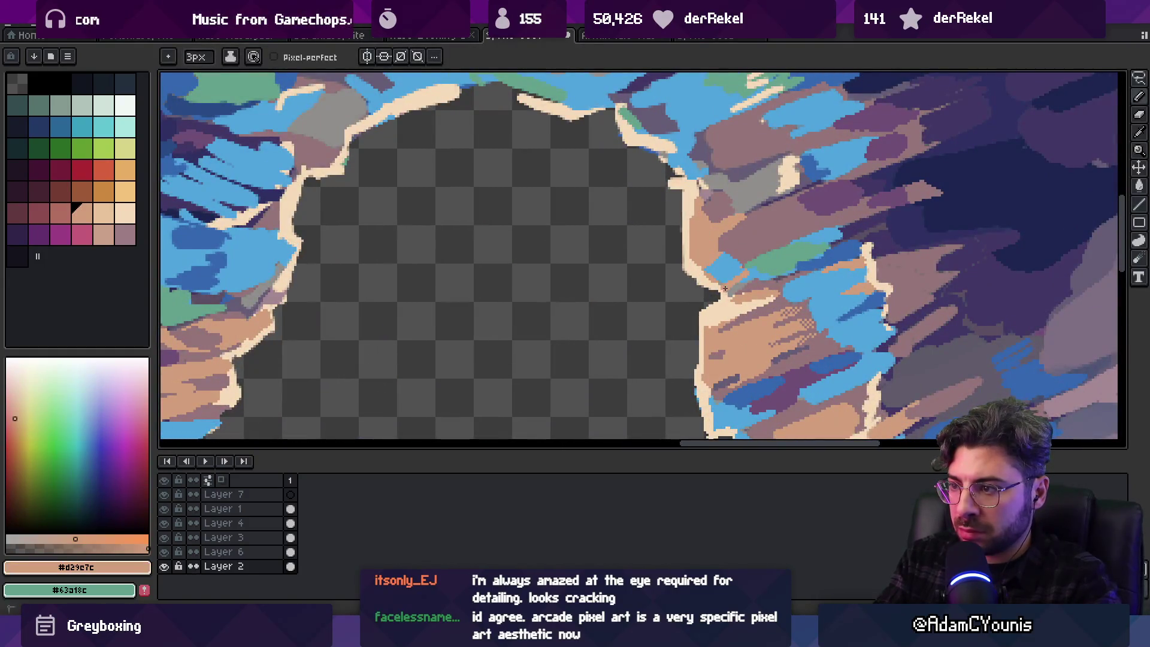
pyautogui.keyDown('alt'); pyautogui.click(756, 247); pyautogui.keyUp('alt')
pyautogui.press('z')
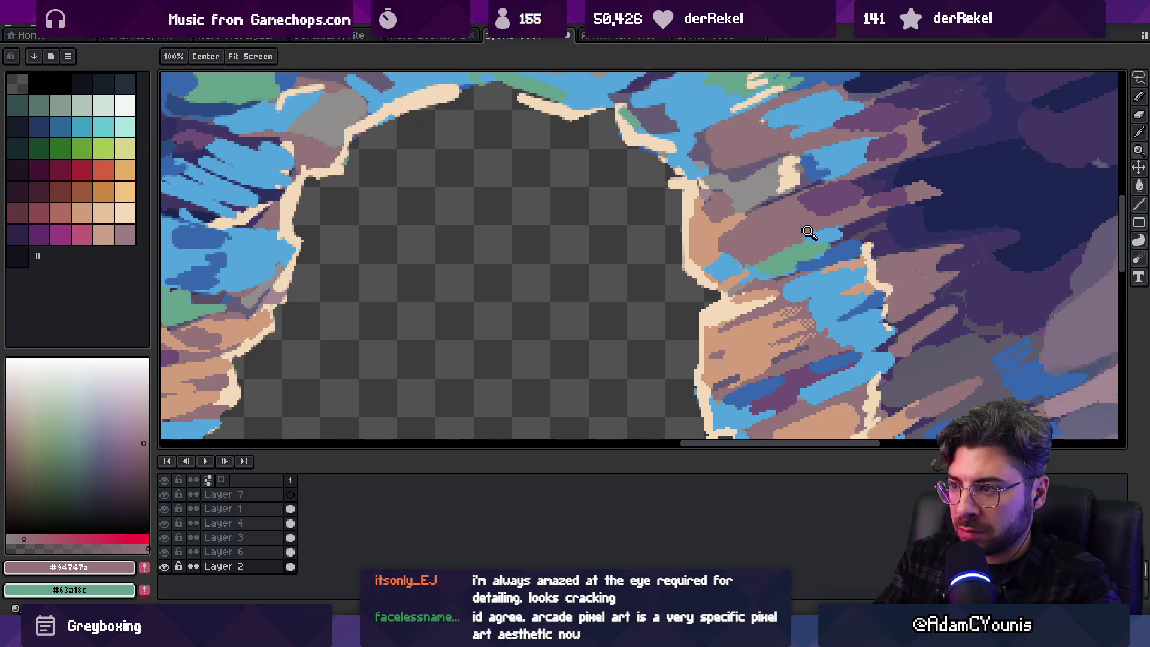
pyautogui.scroll(-3, 779, 232)
pyautogui.scroll(3, 773, 231)
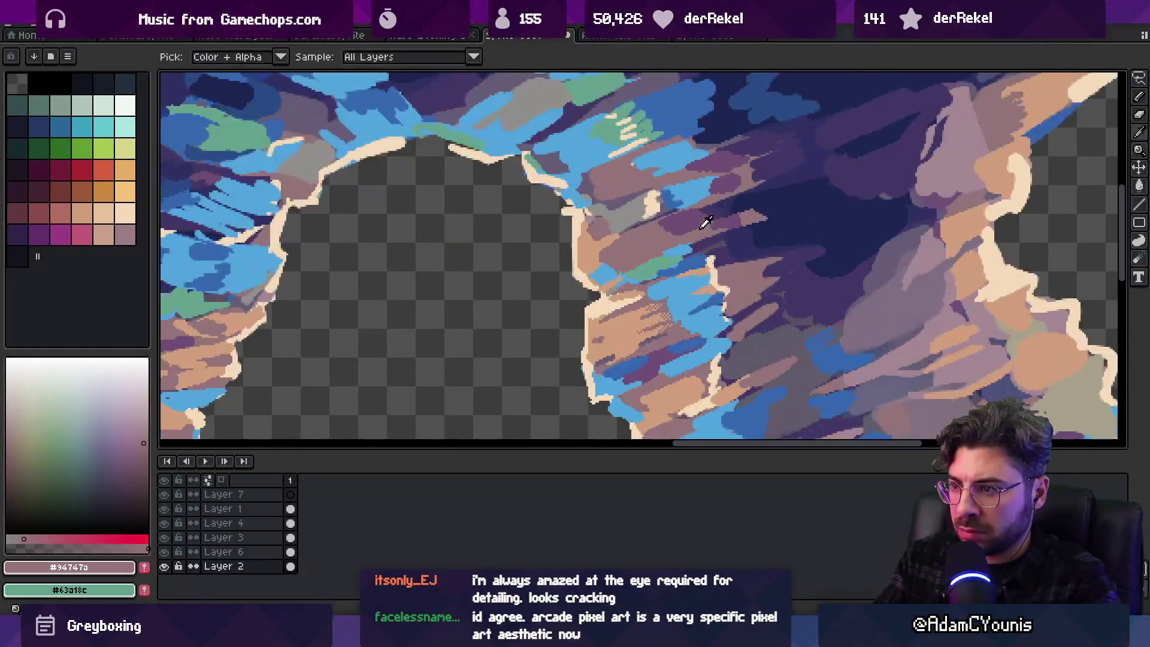
# Work dark purple and mauve purple pixels into the upper right rock
pyautogui.keyDown('alt'); pyautogui.click(703, 225); pyautogui.keyUp('alt')
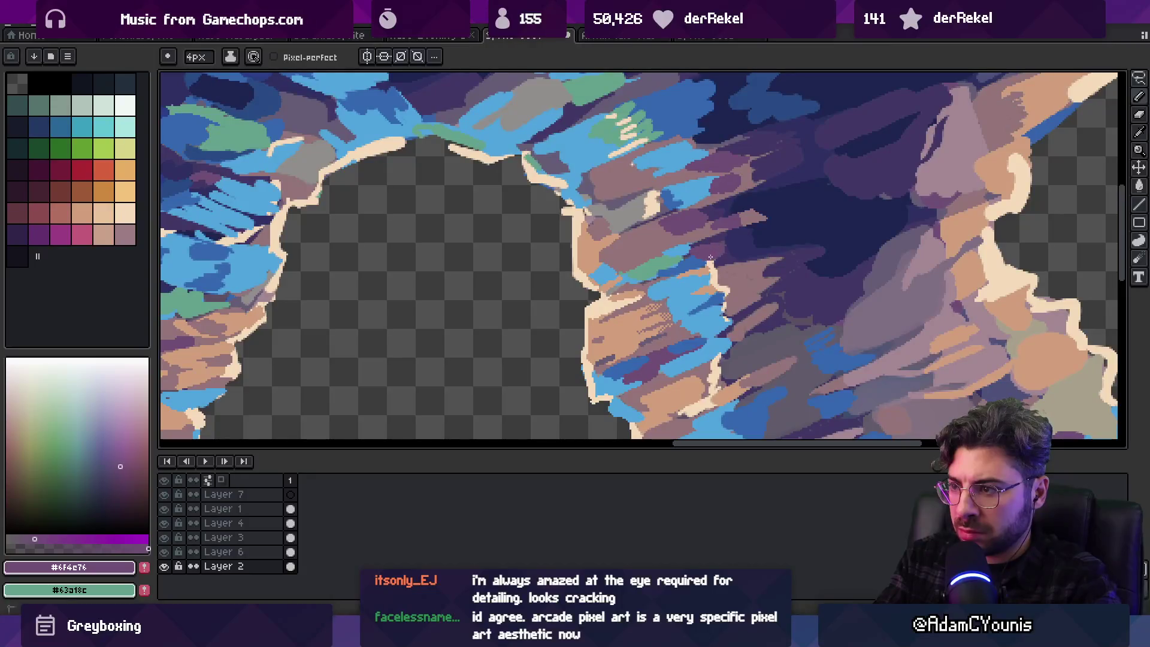
pyautogui.keyDown('alt'); pyautogui.click(728, 240); pyautogui.keyUp('alt')
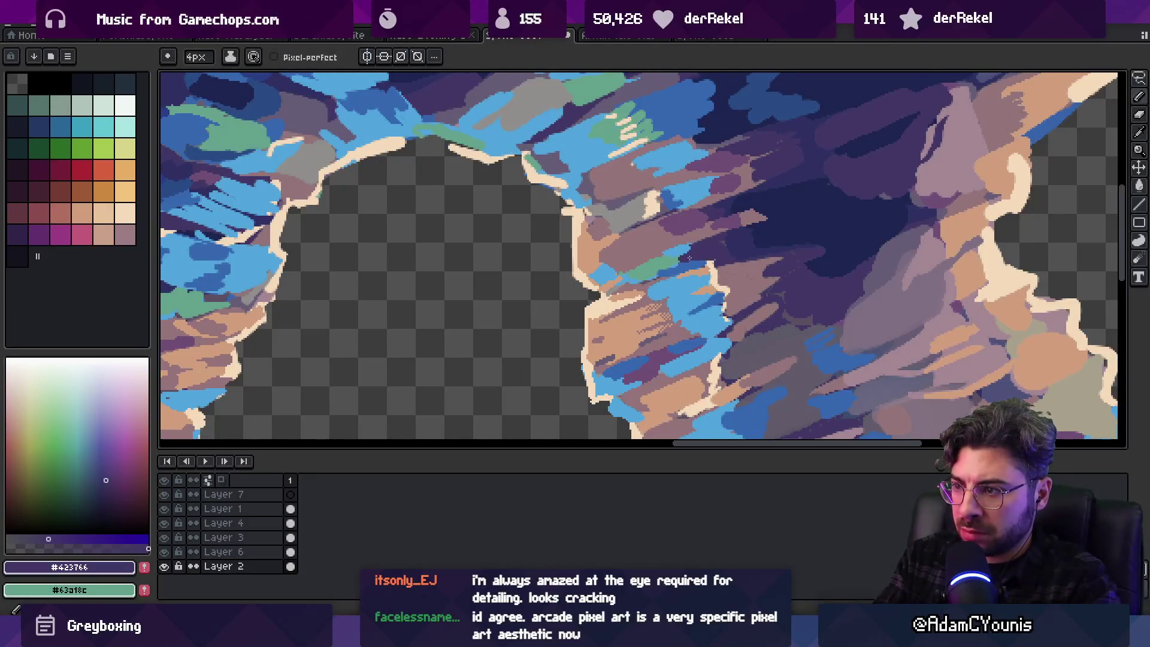
pyautogui.keyDown('alt'); pyautogui.click(689, 240); pyautogui.keyUp('alt')
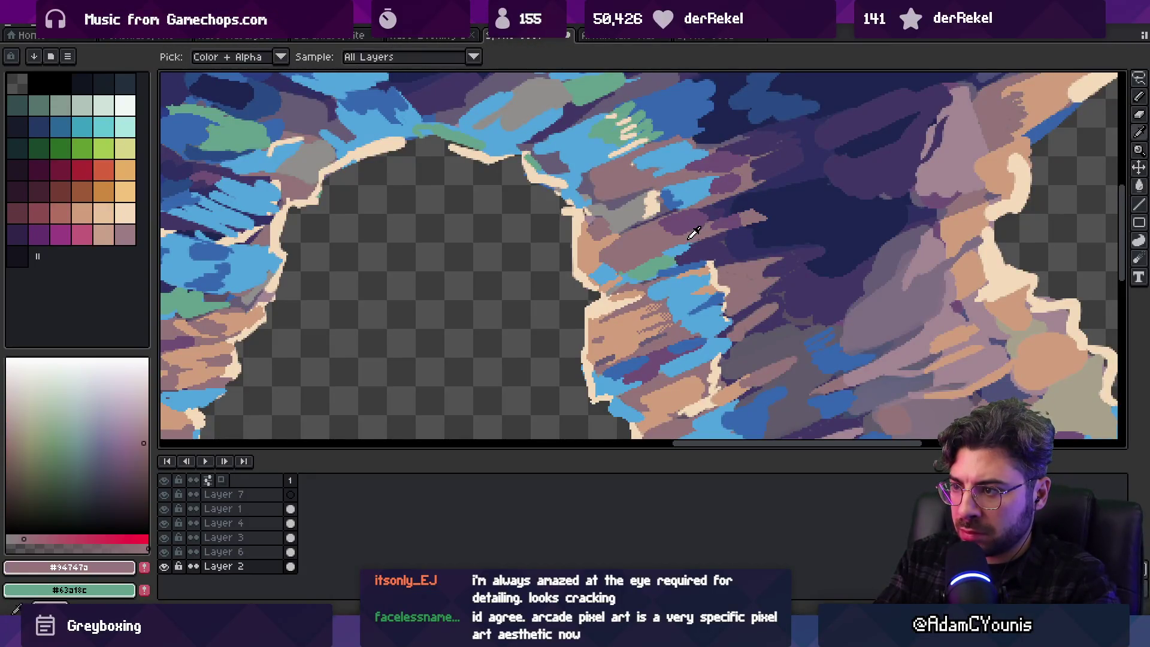
pyautogui.keyDown('alt'); pyautogui.click(722, 236); pyautogui.keyUp('alt')
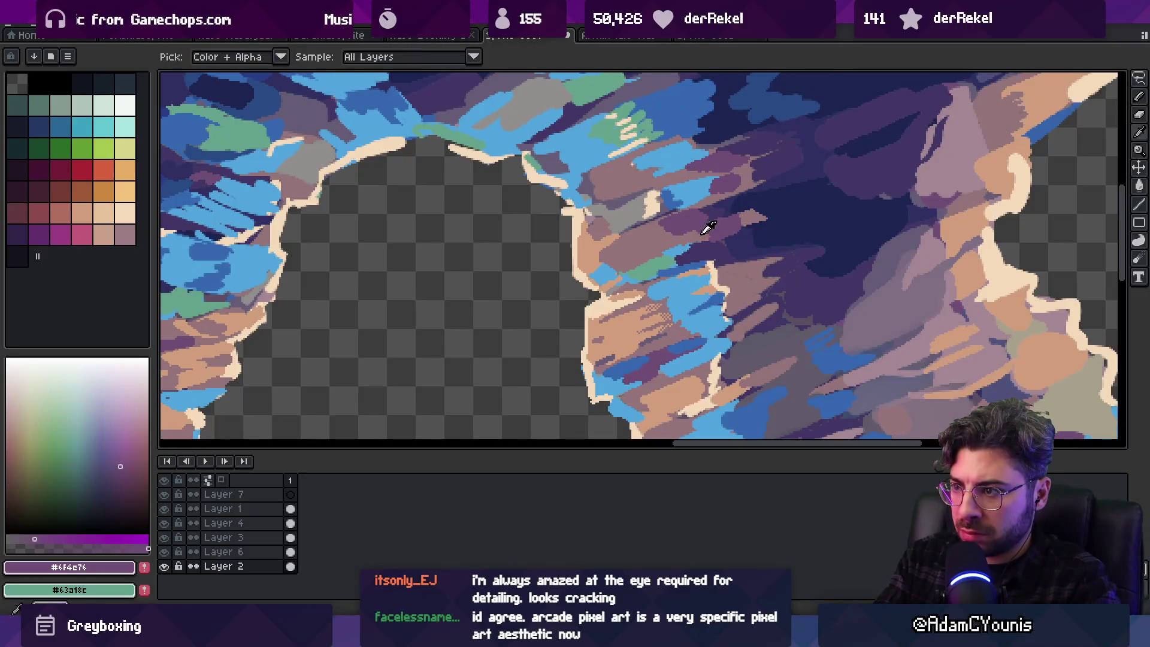
pyautogui.keyDown('alt'); pyautogui.click(705, 226); pyautogui.keyUp('alt')
pyautogui.keyDown('alt'); pyautogui.click(718, 236); pyautogui.keyUp('alt')
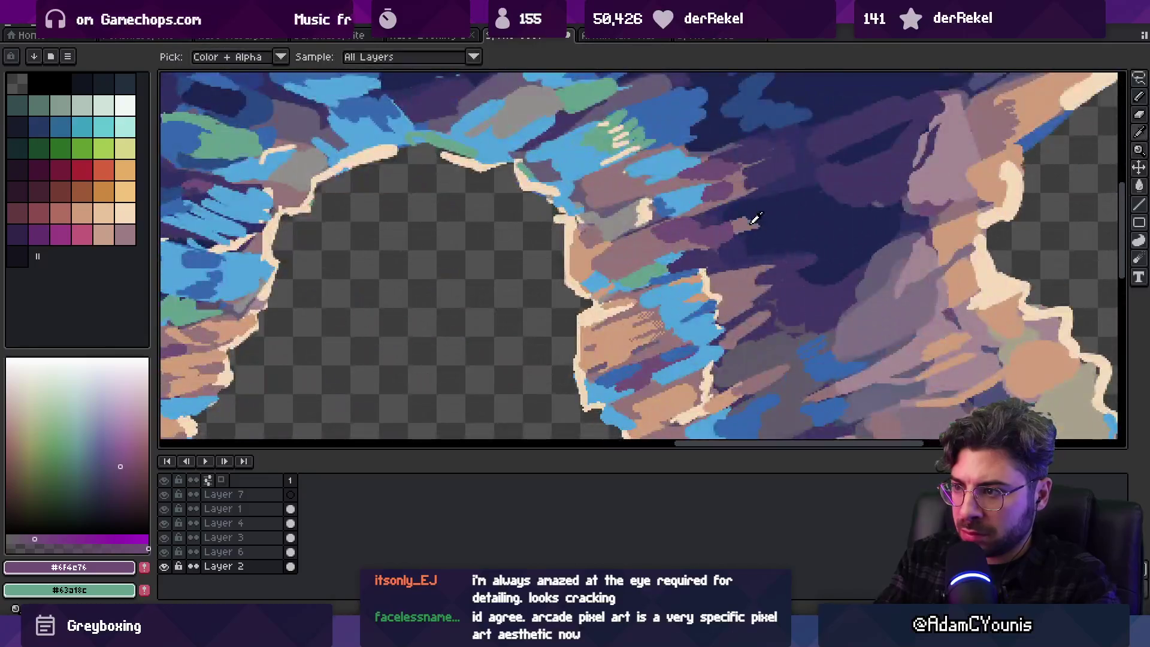
pyautogui.keyDown('alt'); pyautogui.click(706, 229); pyautogui.keyUp('alt')
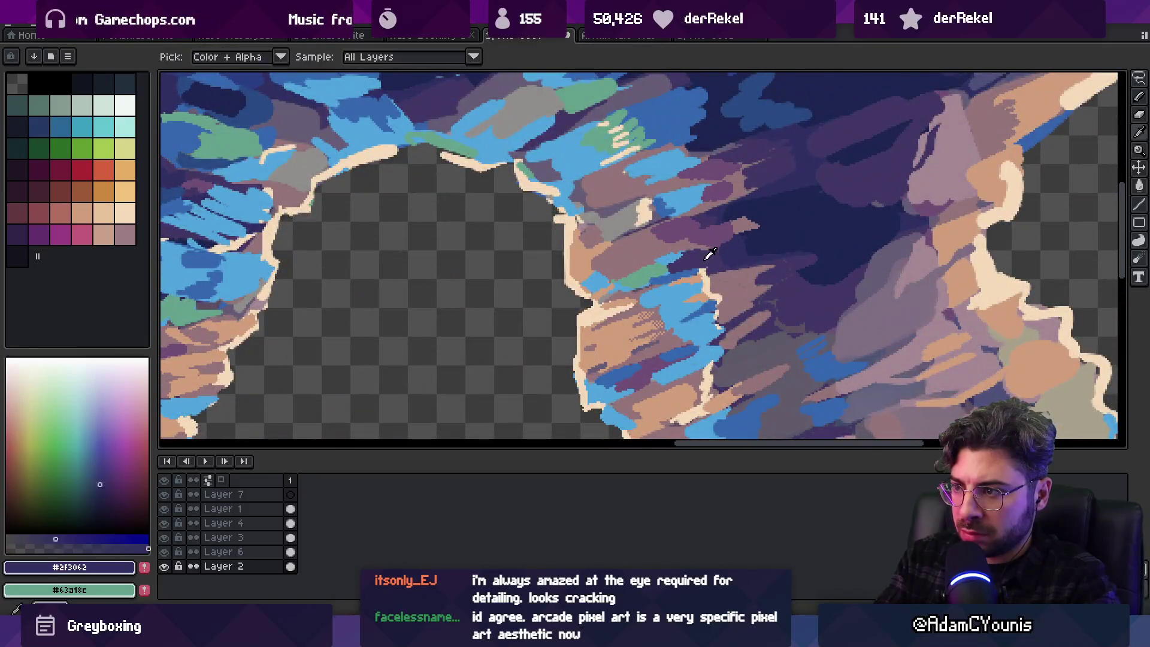
pyautogui.keyDown('alt'); pyautogui.click(725, 229); pyautogui.keyUp('alt')
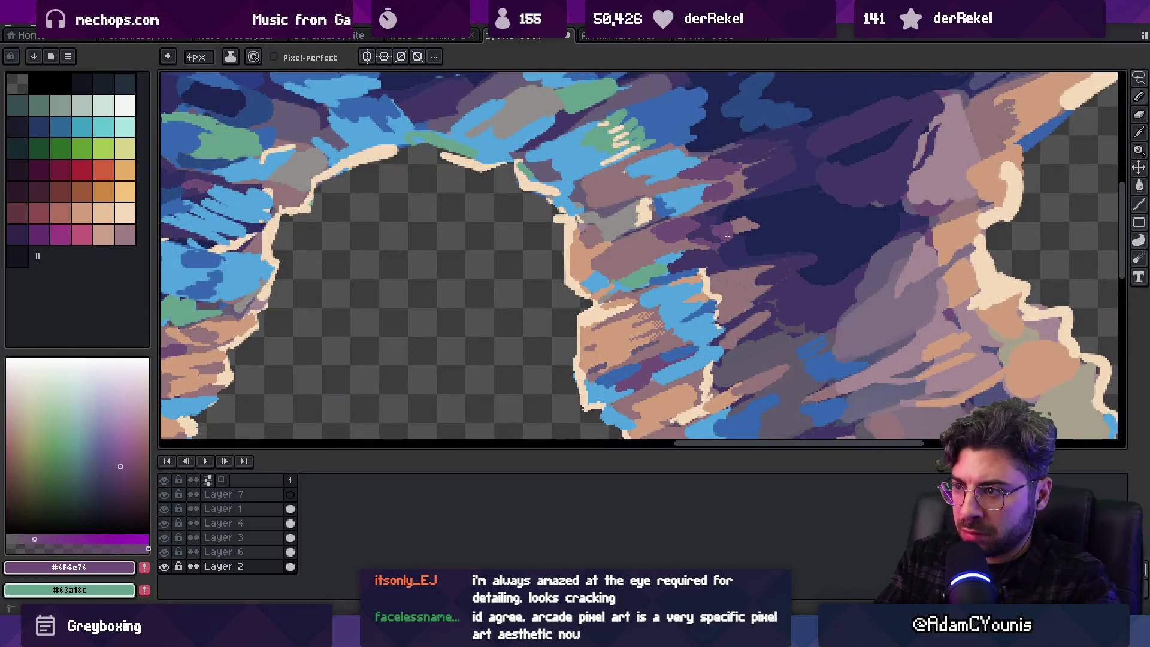
pyautogui.keyDown('alt'); pyautogui.click(700, 238); pyautogui.keyUp('alt')
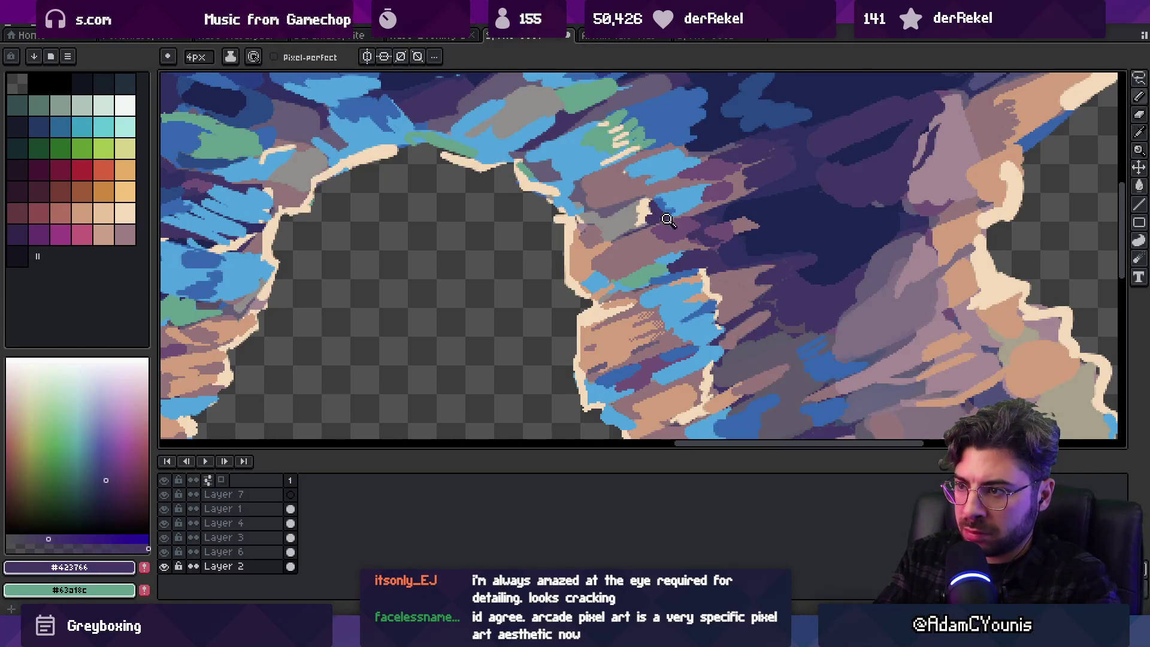
pyautogui.scroll(-5, 667, 220)
pyautogui.scroll(5, 646, 249)
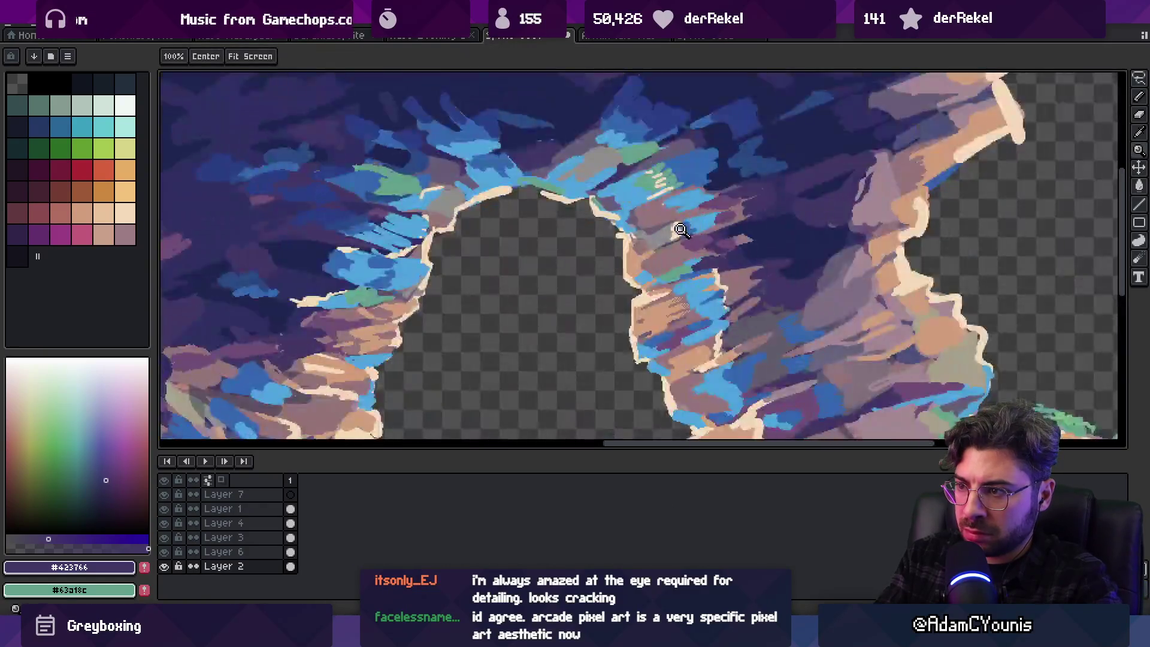
# Touch in light blue, beige and greyish mauve near the arch top, ending on tan
pyautogui.click(681, 229)
pyautogui.keyDown('alt'); pyautogui.click(689, 226); pyautogui.keyUp('alt')
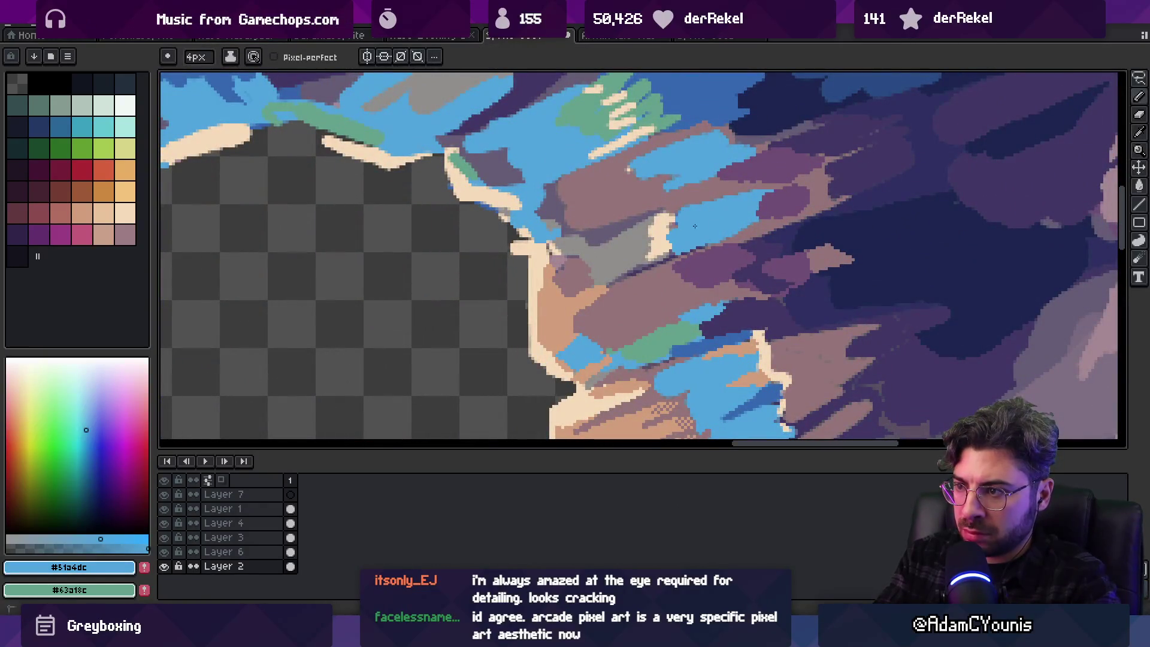
pyautogui.keyDown('alt'); pyautogui.click(658, 231); pyautogui.keyUp('alt')
pyautogui.keyDown('alt'); pyautogui.click(649, 236); pyautogui.keyUp('alt')
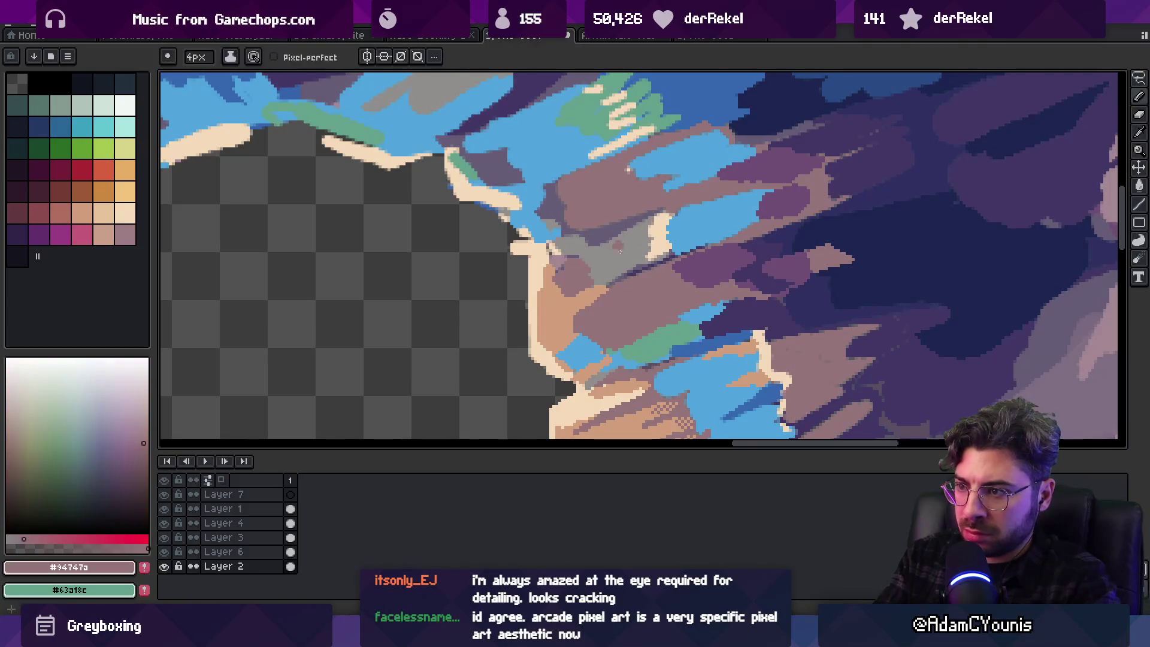
pyautogui.scroll(-5, 650, 245)
pyautogui.scroll(5, 654, 249)
pyautogui.keyDown('alt'); pyautogui.click(608, 275); pyautogui.keyUp('alt')
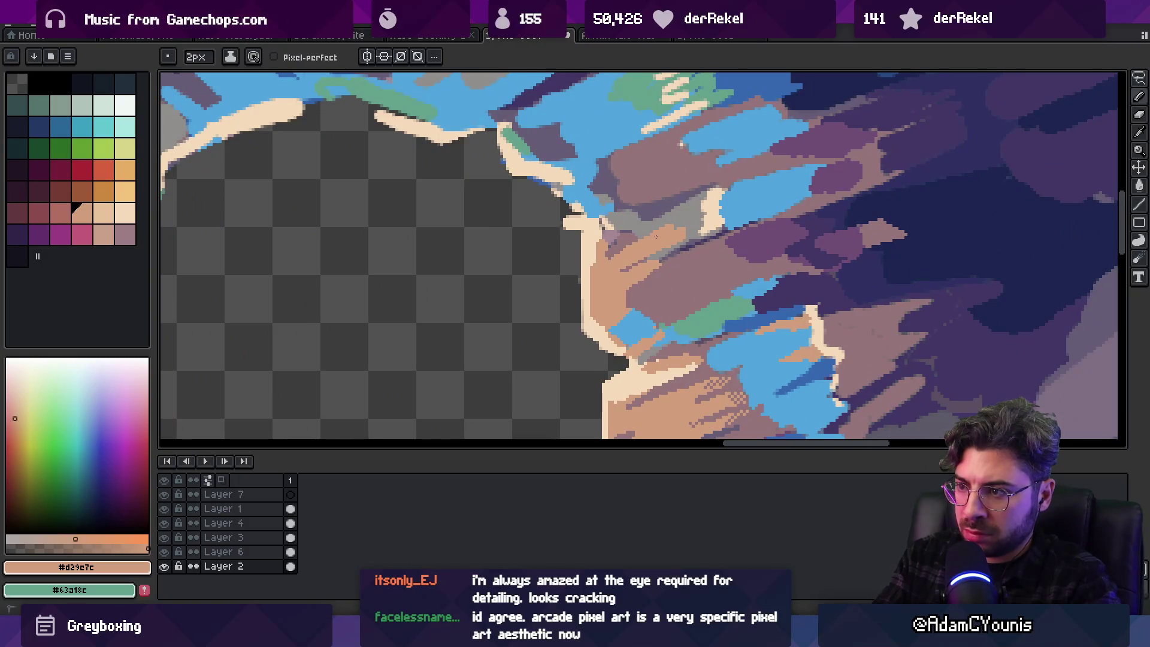
# Sample the grey, greyish mauve and cream highlight from the right pillar's edge
pyautogui.keyDown('alt'); pyautogui.click(689, 226); pyautogui.keyUp('alt')
pyautogui.keyDown('alt'); pyautogui.click(668, 257); pyautogui.keyUp('alt')
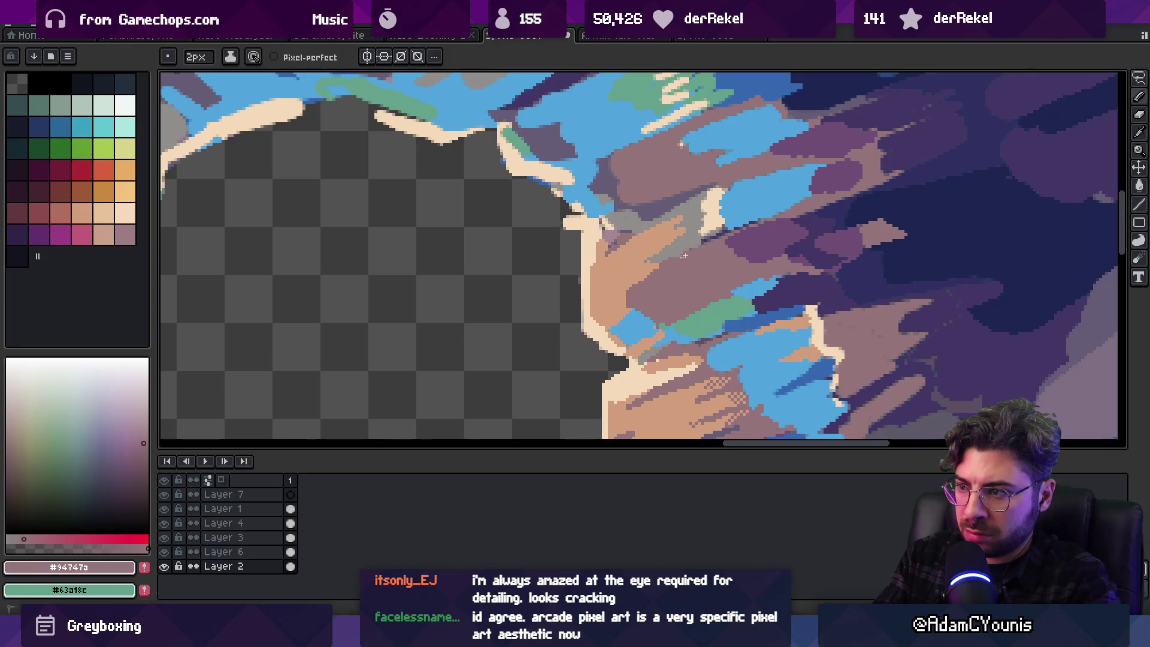
pyautogui.scroll(-5, 656, 279)
pyautogui.scroll(5, 707, 245)
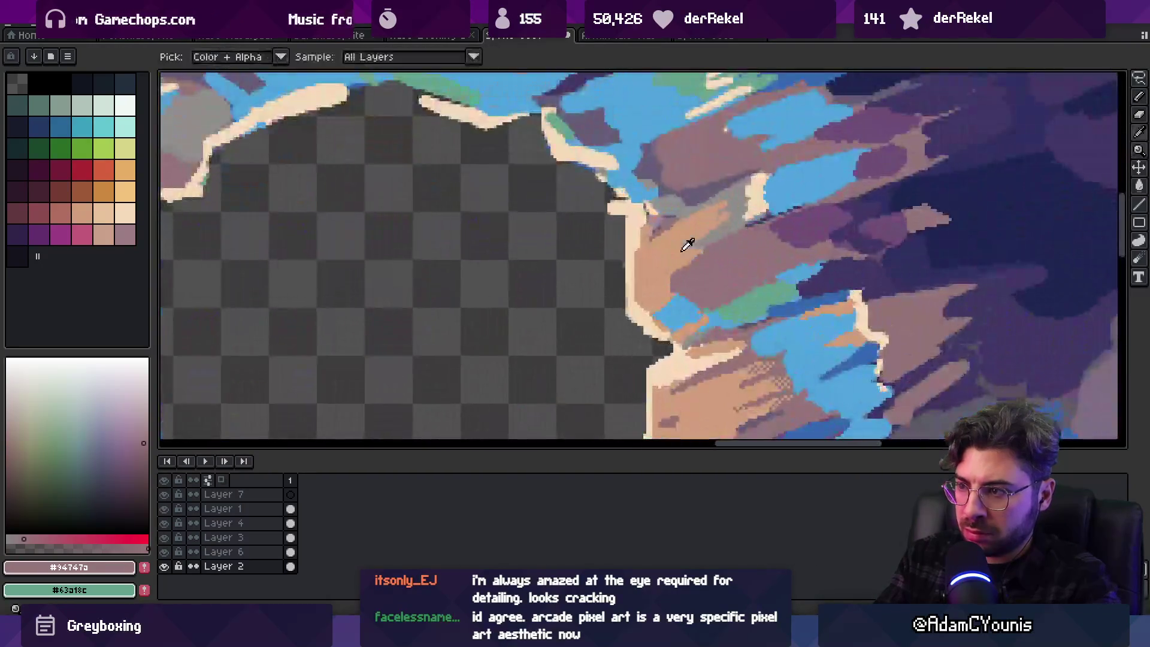
pyautogui.keyDown('alt'); pyautogui.click(685, 239); pyautogui.keyUp('alt')
pyautogui.keyDown('alt'); pyautogui.click(641, 272); pyautogui.keyUp('alt')
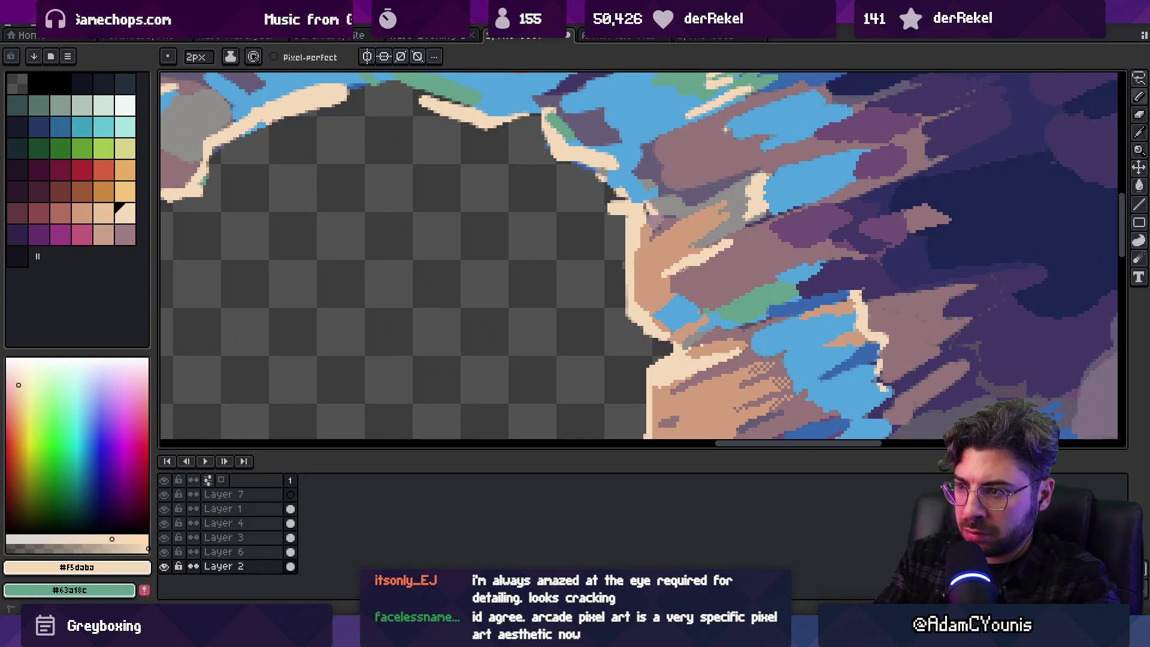
pyautogui.scroll(-5, 726, 244)
pyautogui.scroll(1, 731, 258)
pyautogui.scroll(5, 731, 259)
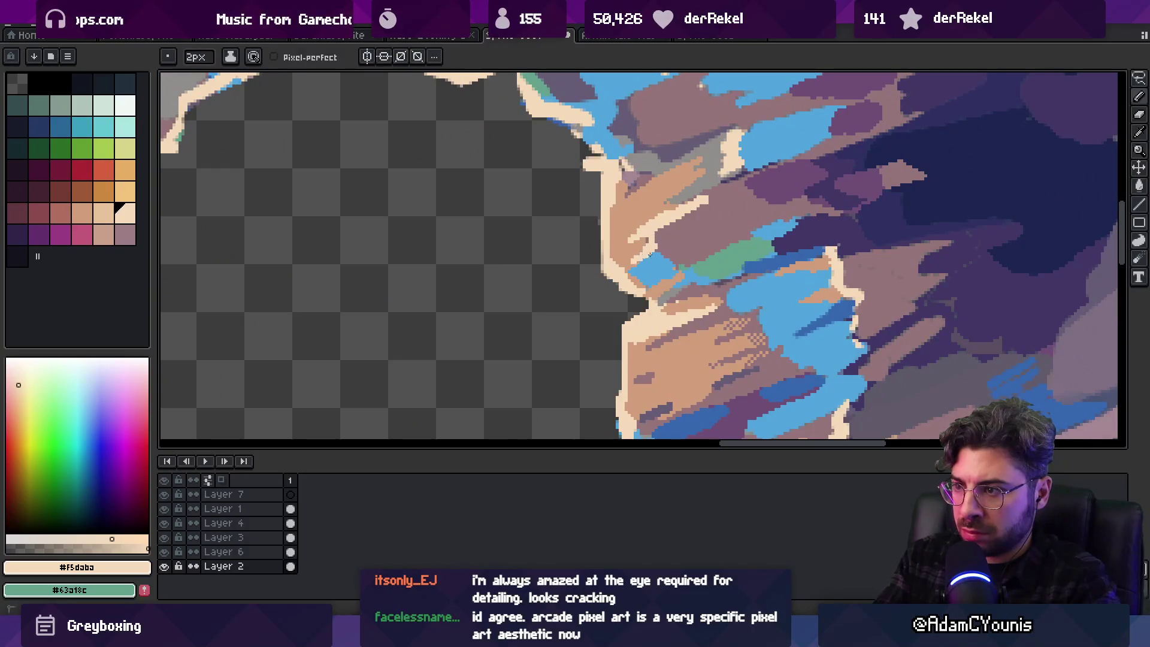
# Paint tan shading on the right pillar's inner edge and re-pick cream and mauve
pyautogui.keyDown('alt'); pyautogui.click(639, 247); pyautogui.keyUp('alt')
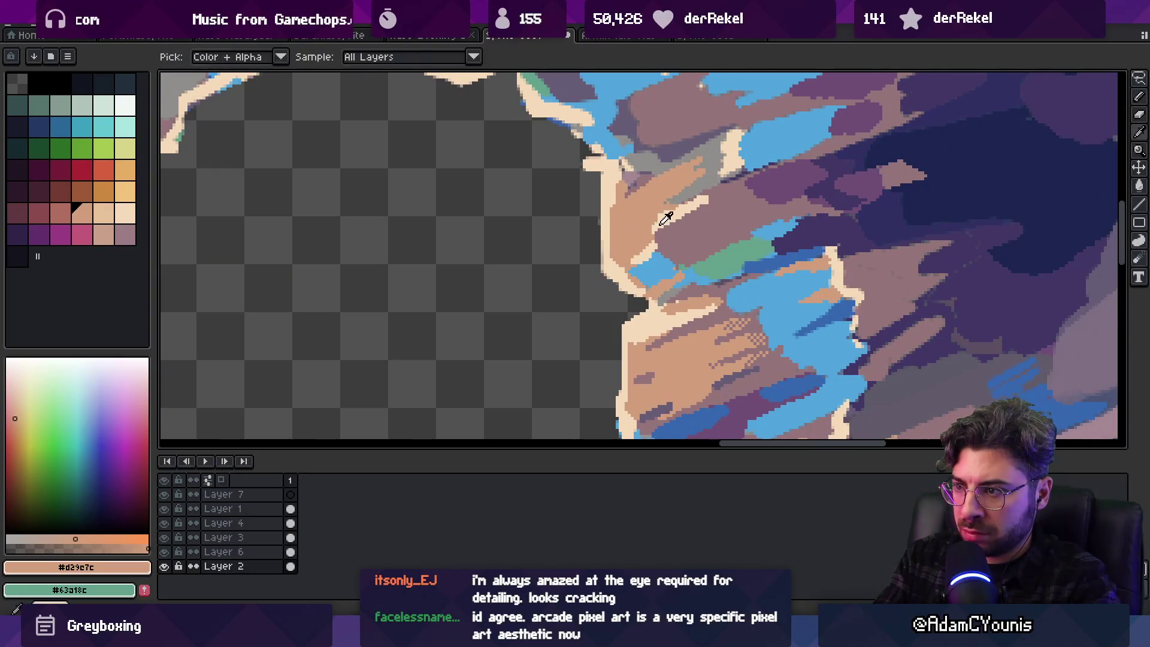
pyautogui.keyDown('alt'); pyautogui.click(652, 226); pyautogui.keyUp('alt')
pyautogui.keyDown('alt'); pyautogui.click(654, 227); pyautogui.keyUp('alt')
pyautogui.keyDown('alt'); pyautogui.click(661, 226); pyautogui.keyUp('alt')
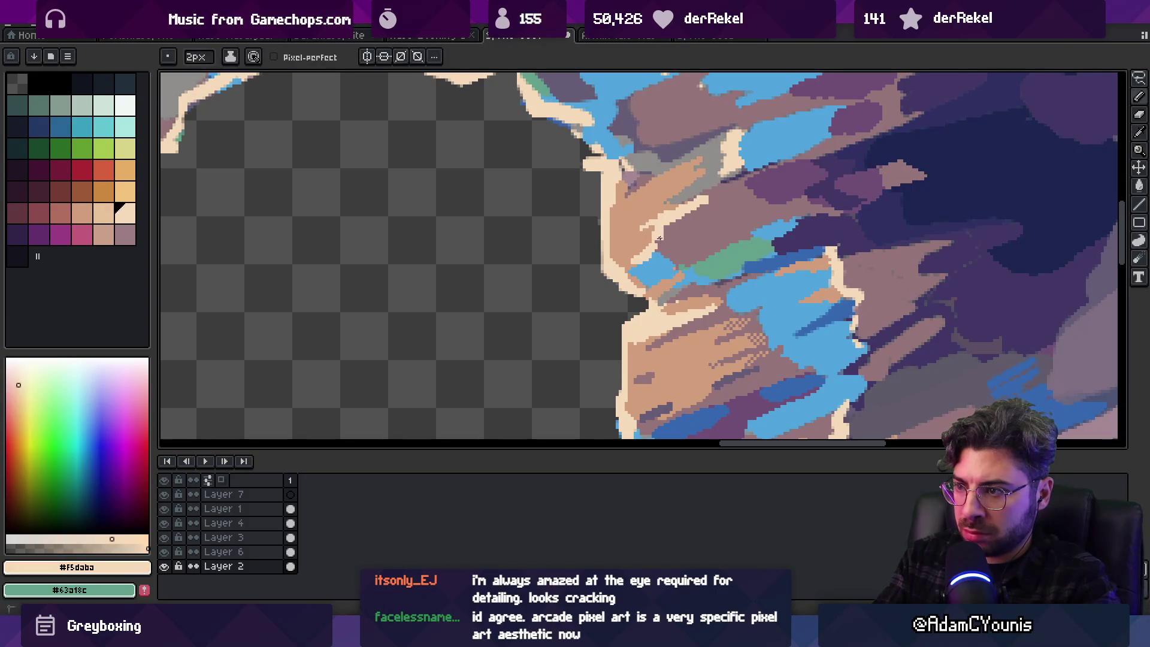
pyautogui.scroll(-5, 658, 234)
pyautogui.scroll(5, 689, 242)
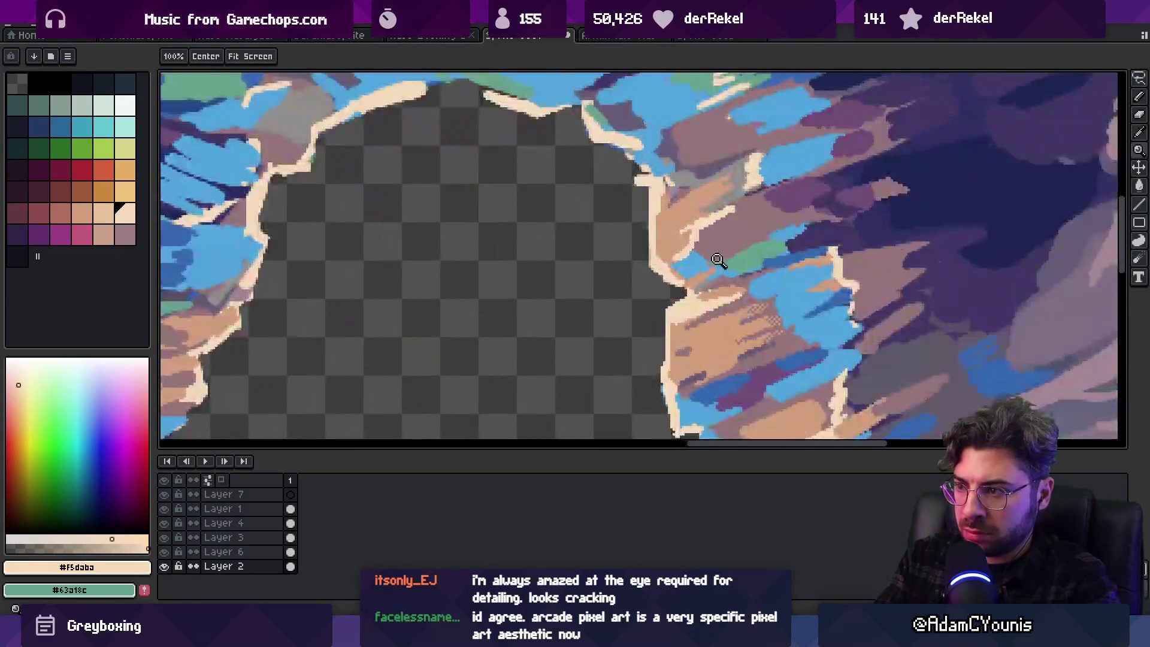
pyautogui.keyDown('alt'); pyautogui.click(649, 238); pyautogui.keyUp('alt')
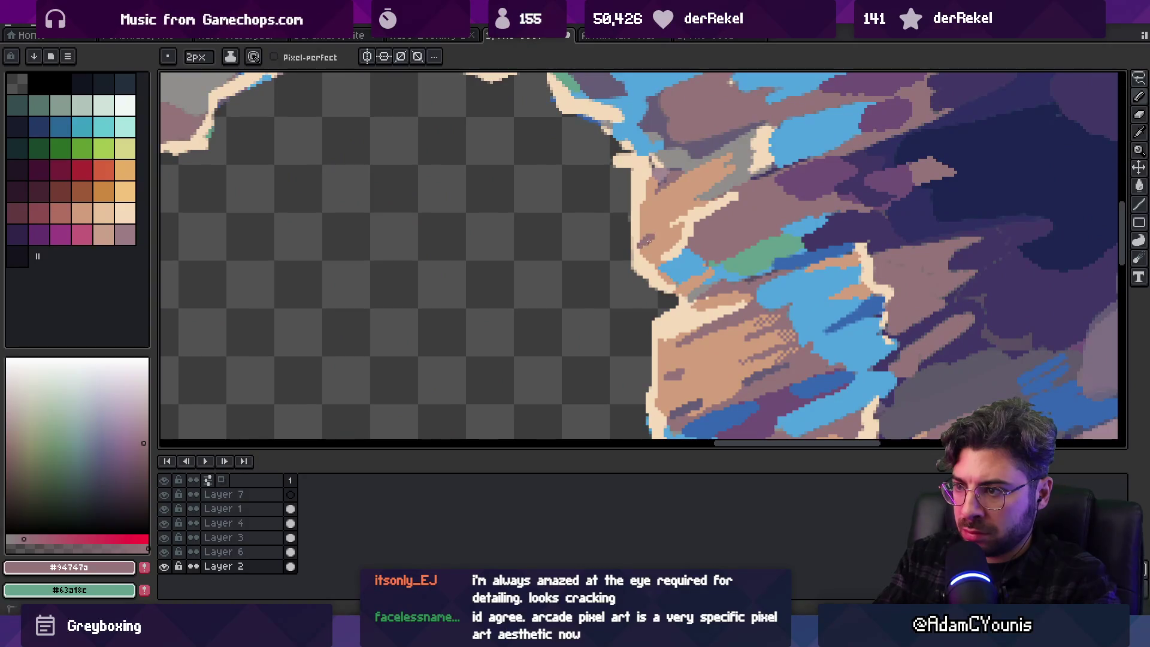
# Pick up cream and toggle between the 7px brush and 2px pencil
pyautogui.keyDown('alt'); pyautogui.click(694, 211); pyautogui.keyUp('alt')
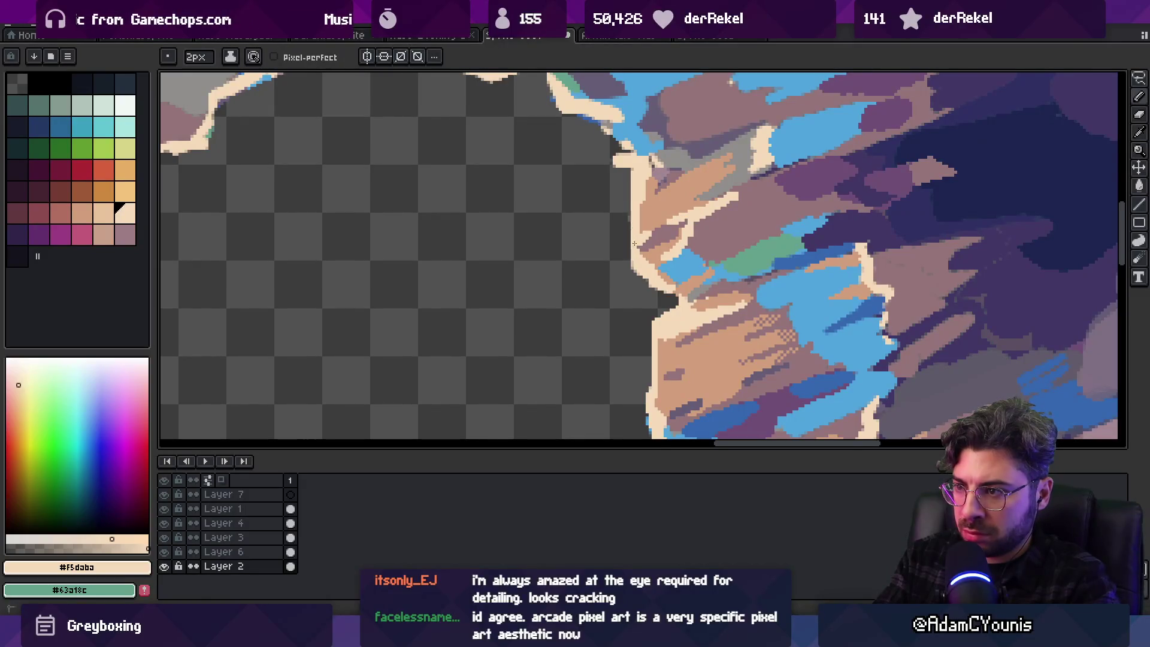
pyautogui.press('b')
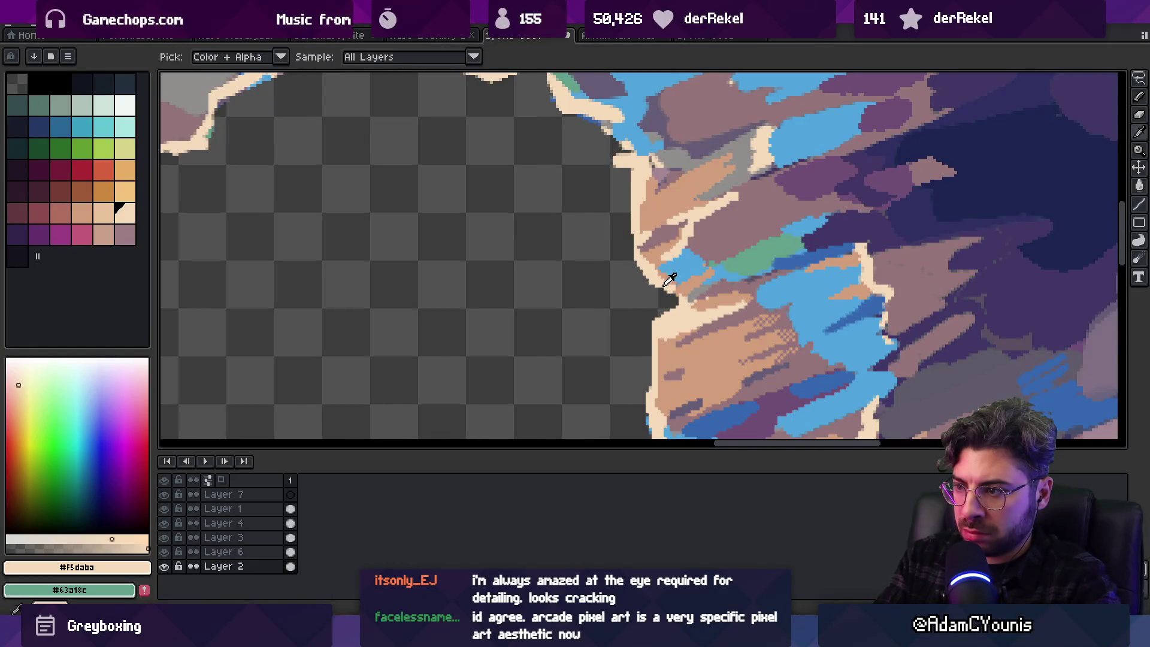
pyautogui.press('b')
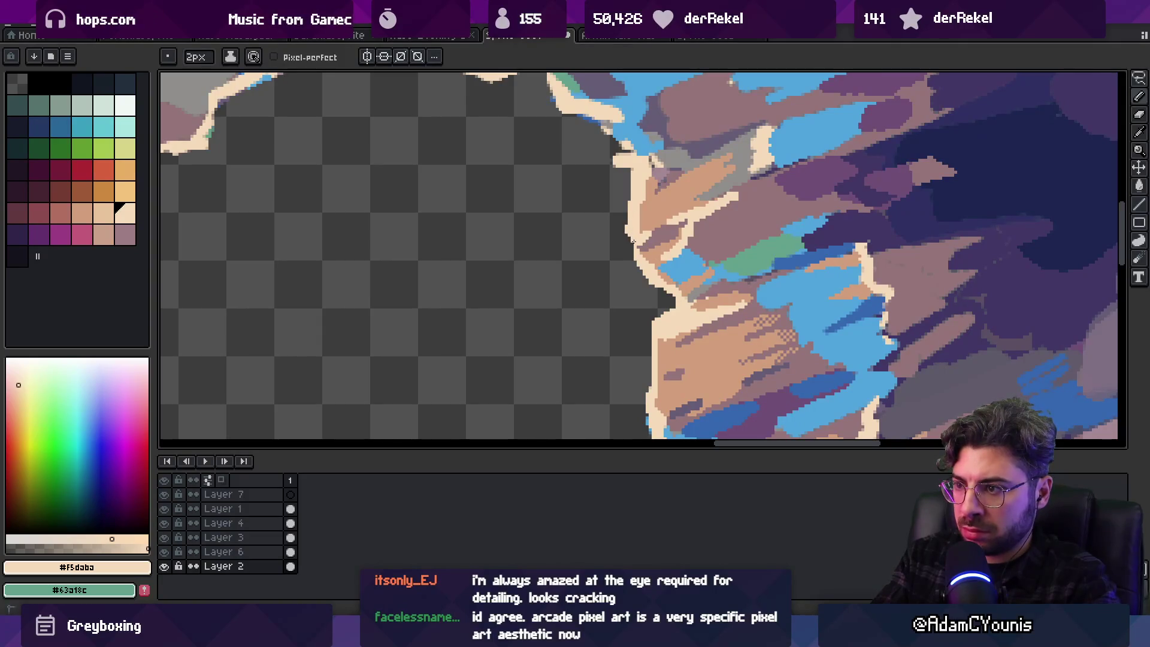
pyautogui.press('b')
pyautogui.scroll(-5, 622, 166)
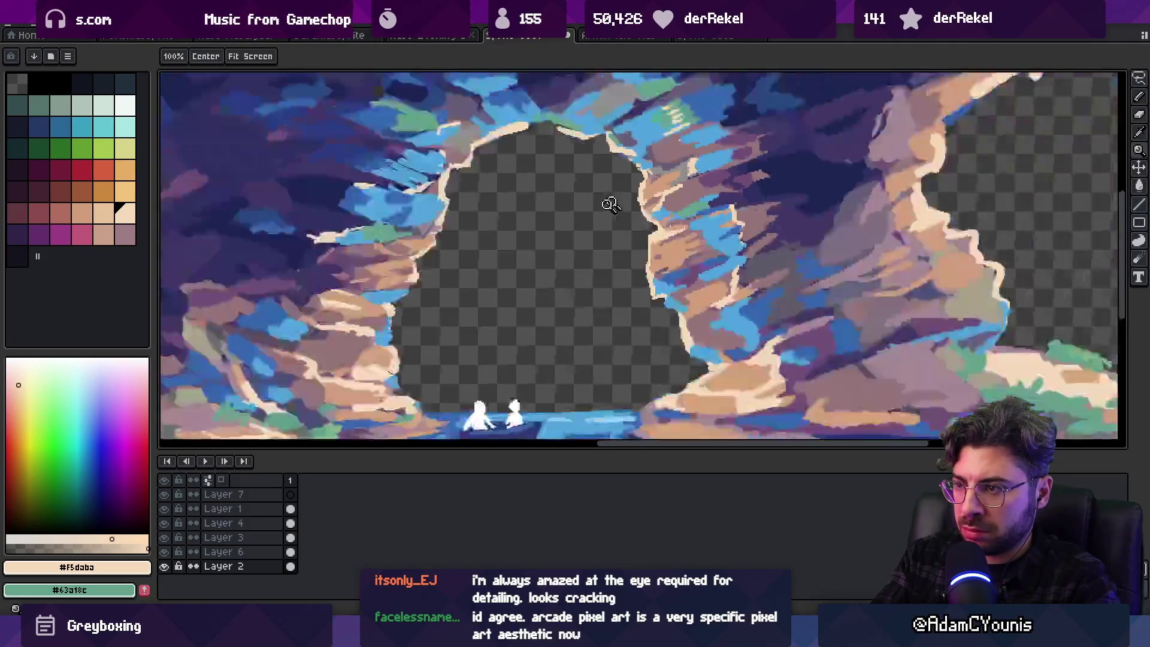
# Zoom in close on the arch's right pillar edge
pyautogui.scroll(1, 606, 200)
pyautogui.scroll(-1, 646, 221)
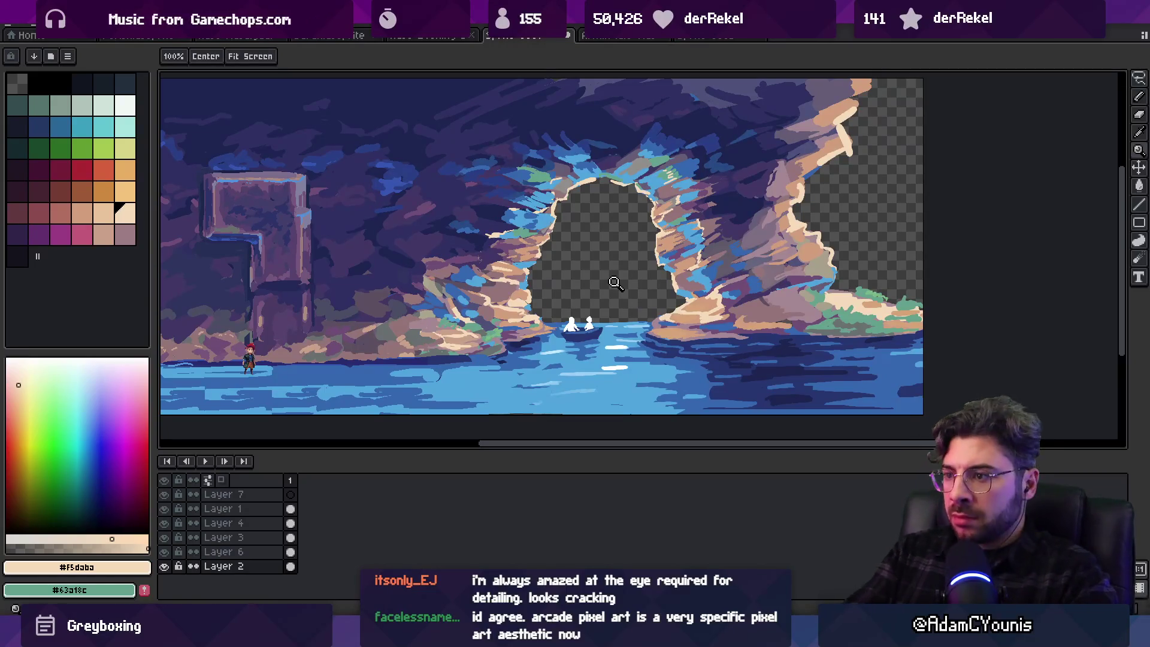
pyautogui.click(655, 230)
pyautogui.click(654, 230)
pyautogui.press('p')
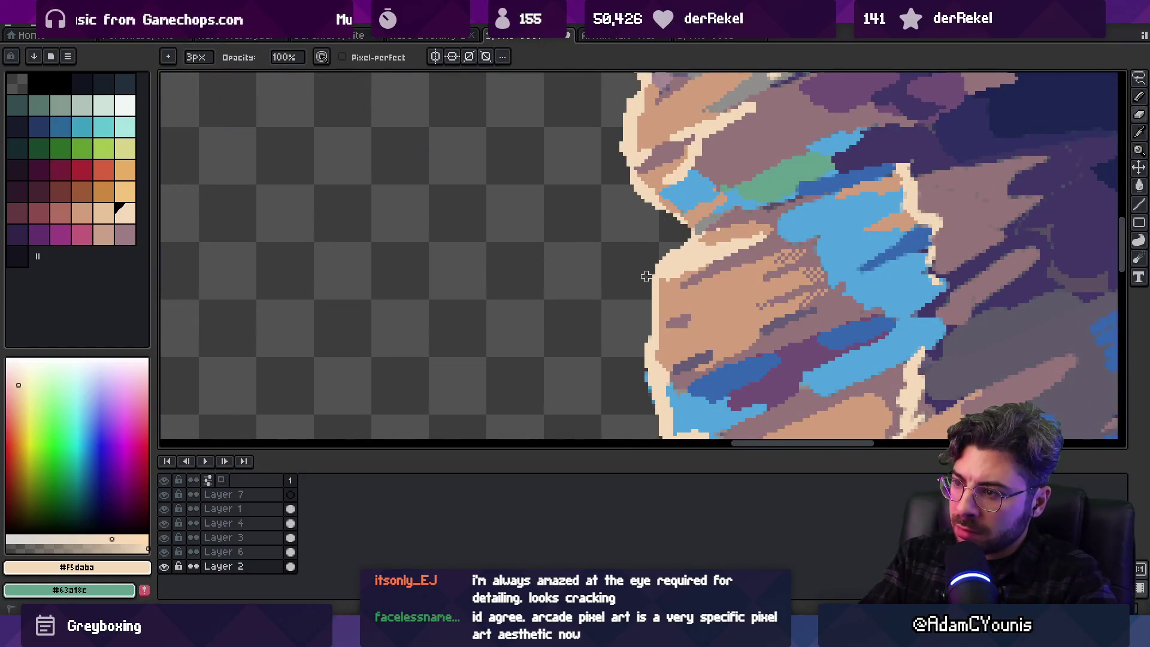
pyautogui.scroll(-3, 653, 261)
pyautogui.scroll(2, 659, 258)
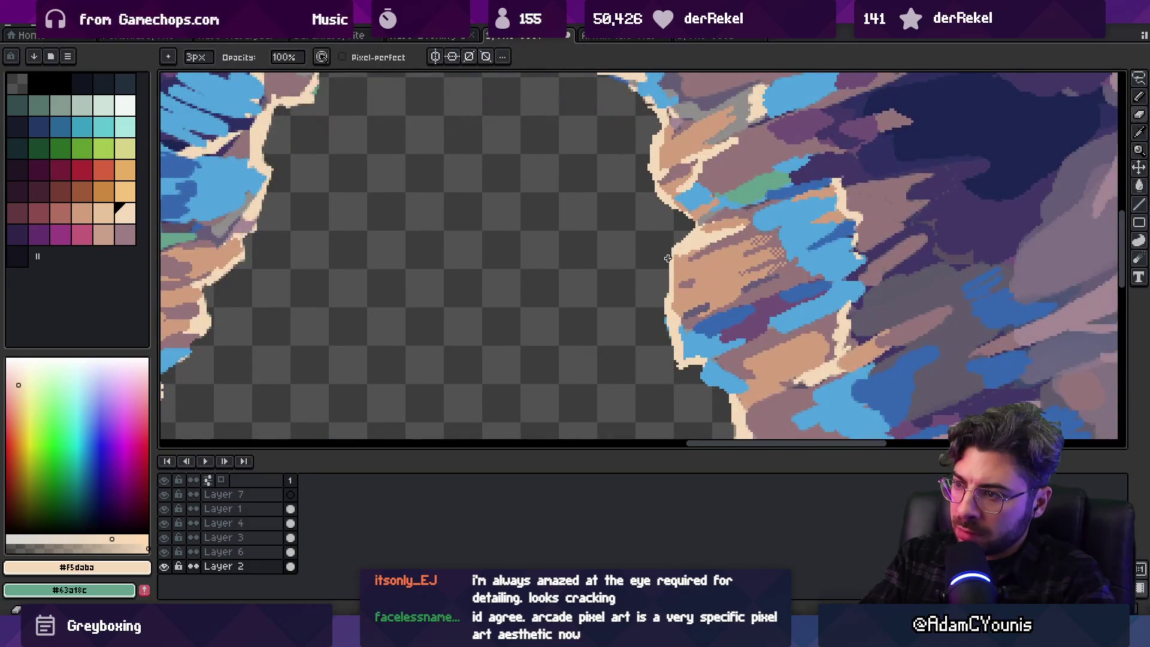
pyautogui.press('z')
pyautogui.scroll(-3, 659, 300)
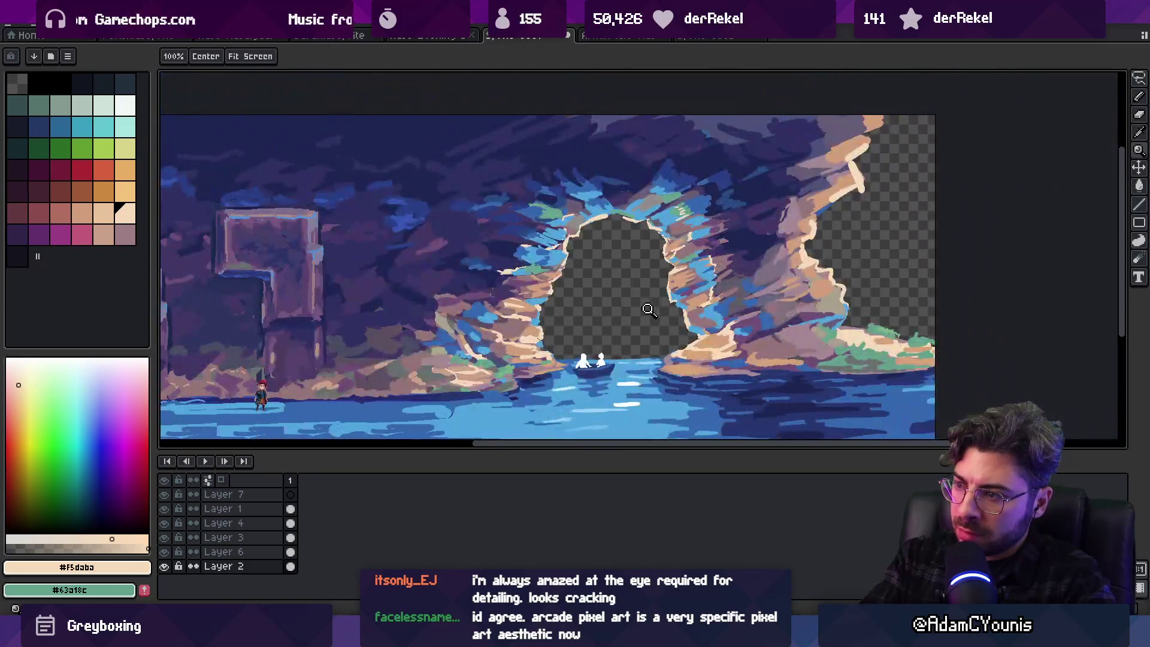
pyautogui.scroll(3, 652, 299)
pyautogui.click(662, 288)
# Draw a light vertical stroke on the right pillar edge, sample the tan rock colour, then switch to erasing
pyautogui.press('b')
pyautogui.moveTo(658, 273)
pyautogui.mouseDown()
pyautogui.moveTo(662, 307)
pyautogui.moveTo(675, 248)
pyautogui.mouseUp()
pyautogui.keyDown('alt'); pyautogui.click(675, 248); pyautogui.keyUp('alt')
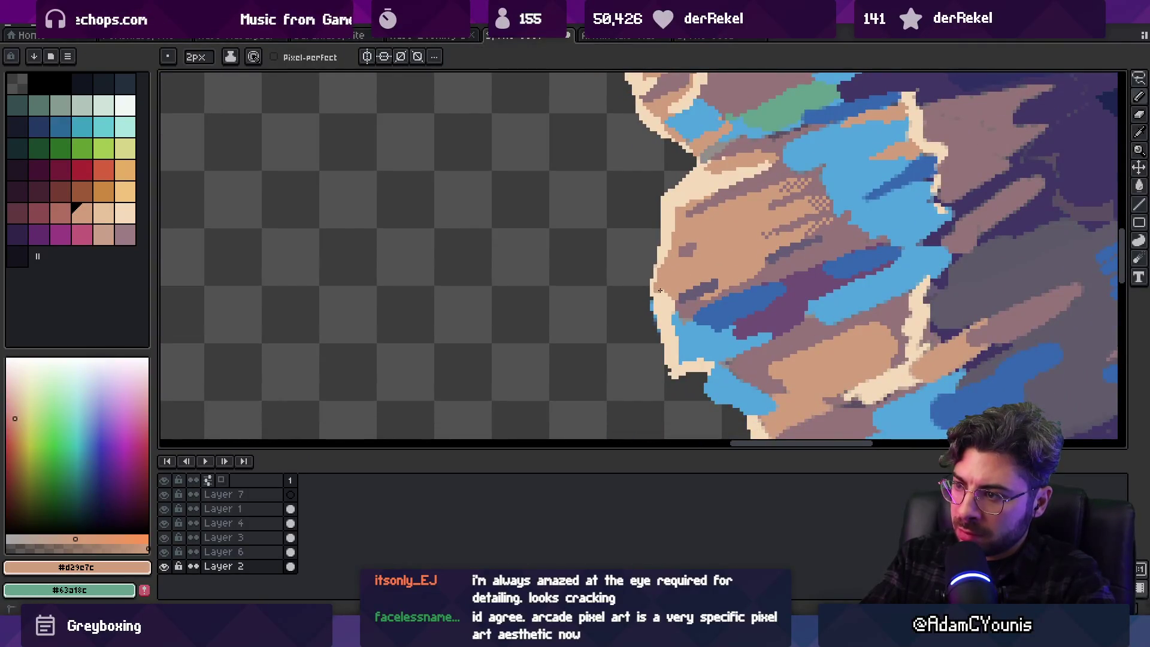
pyautogui.press('e')
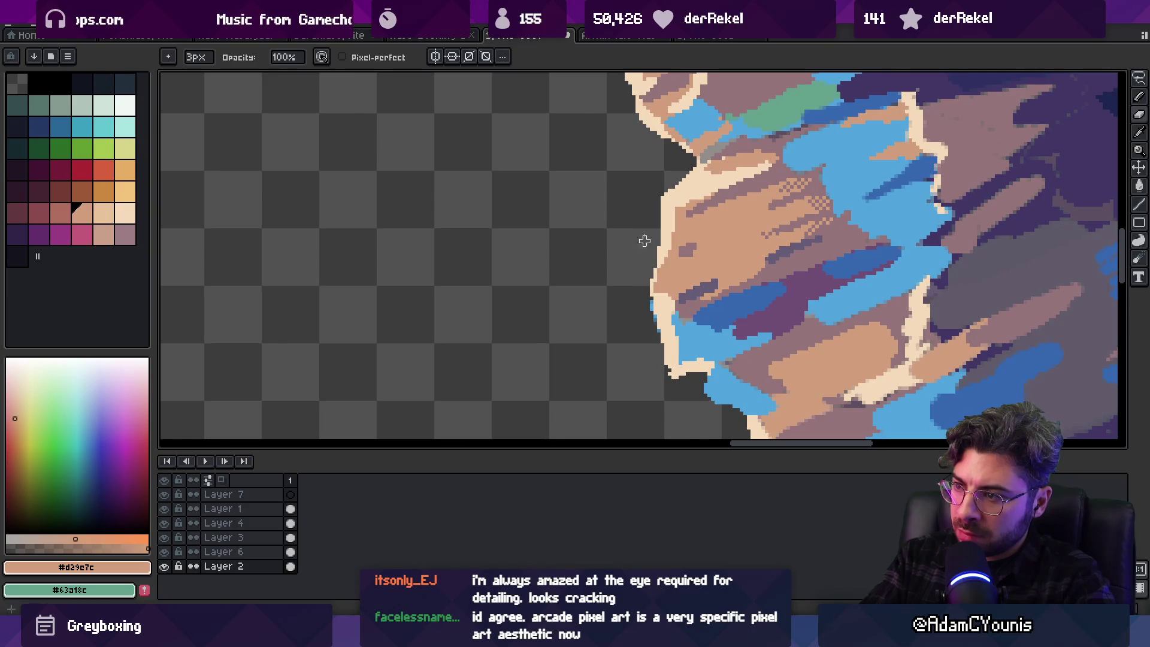
pyautogui.scroll(-5, 644, 241)
# Open the Owlboy dungeon screenshot from the image search as a reference in Aseprite
pyautogui.hotkey('alt', 'Tab')
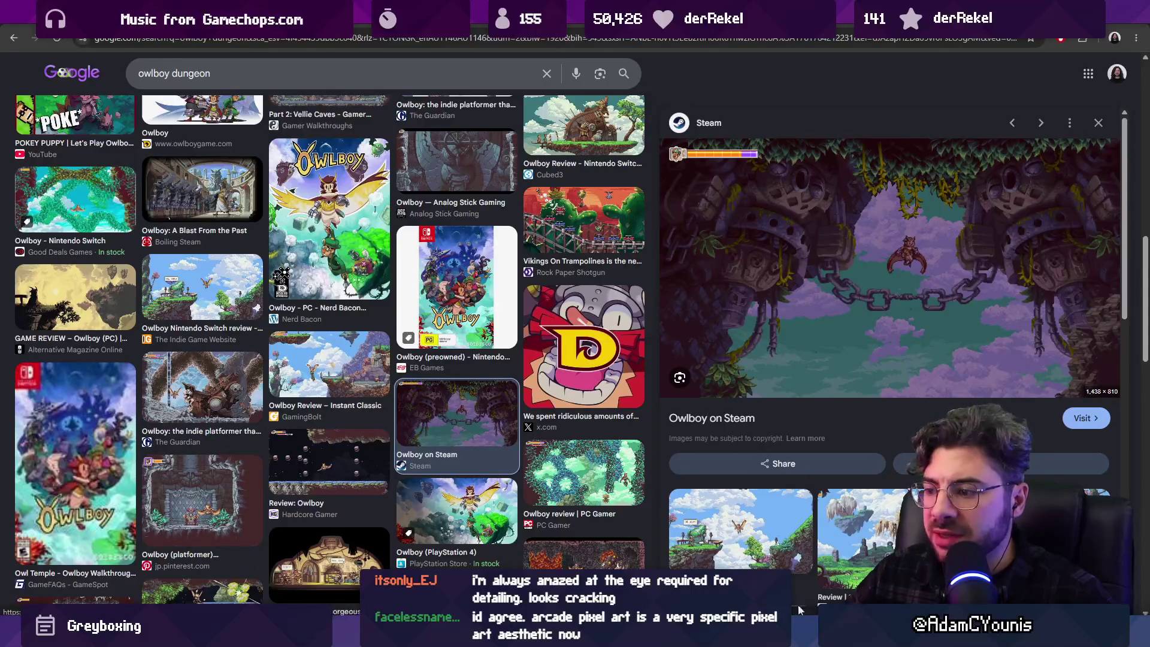
pyautogui.click(800, 629)
pyautogui.click(697, 36)
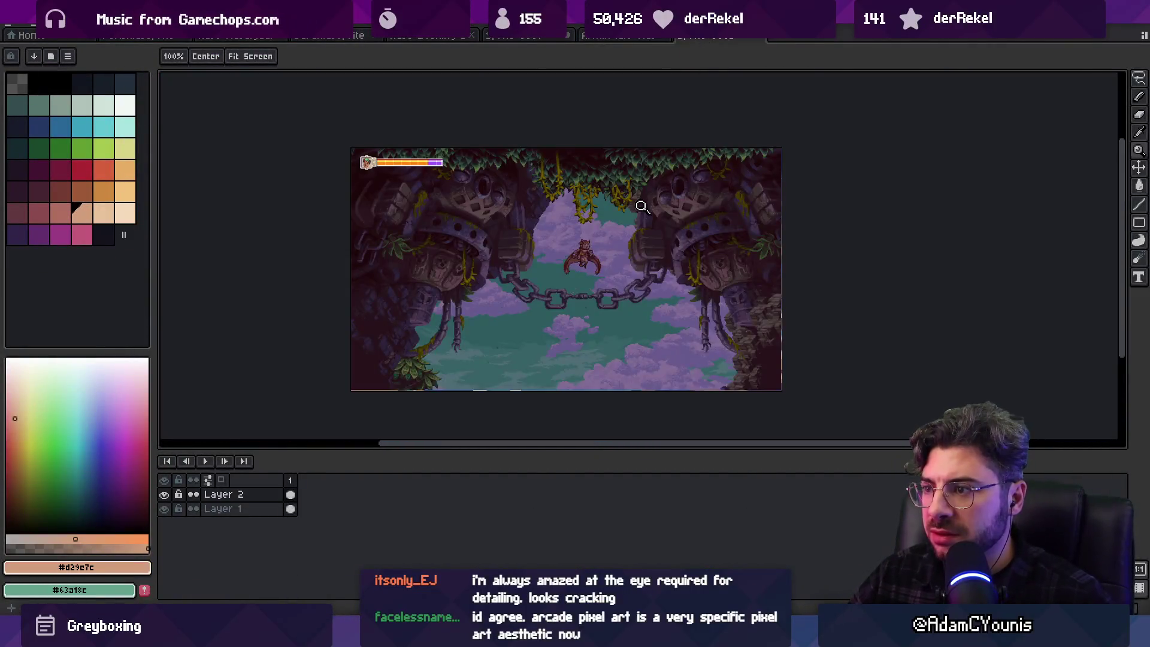
pyautogui.scroll(3, 647, 206)
pyautogui.scroll(-1, 688, 206)
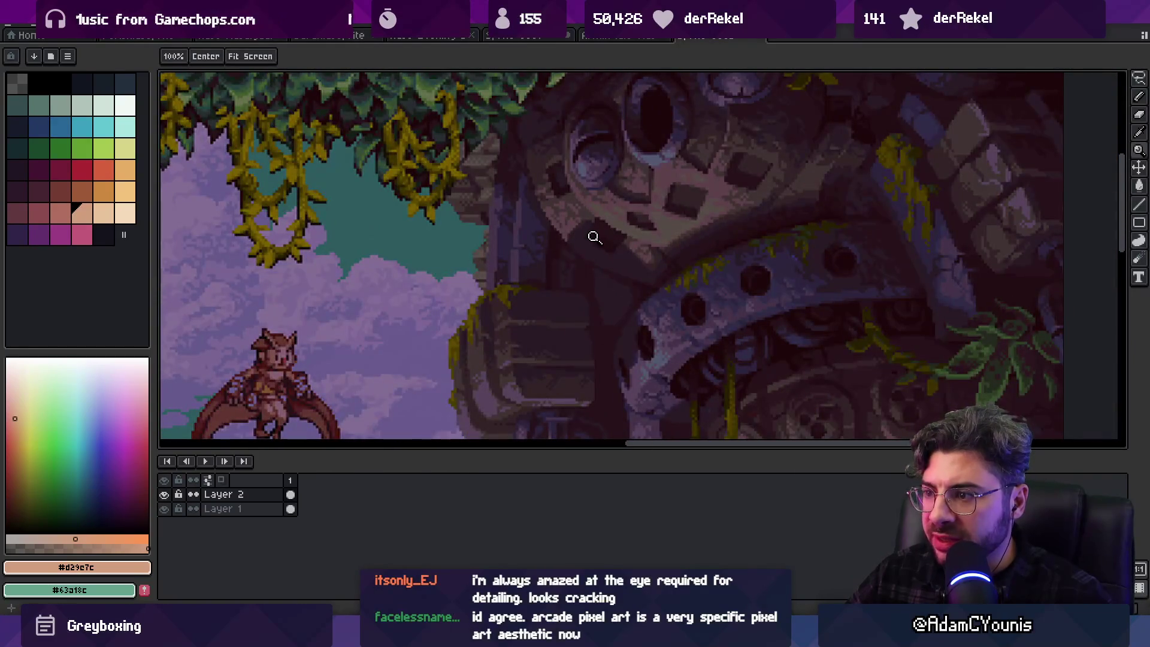
pyautogui.scroll(-1, 792, 226)
pyautogui.scroll(-1, 526, 298)
pyautogui.scroll(2, 526, 287)
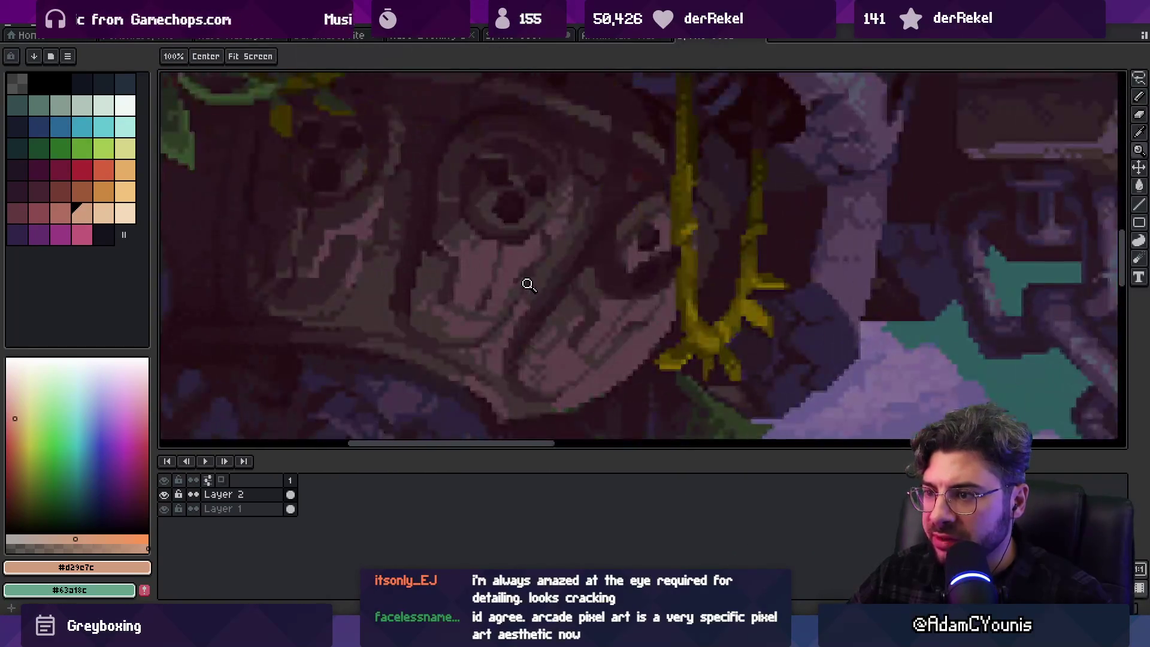
pyautogui.scroll(-1, 542, 276)
pyautogui.moveTo(686, 209); pyautogui.dragTo(582, 311)
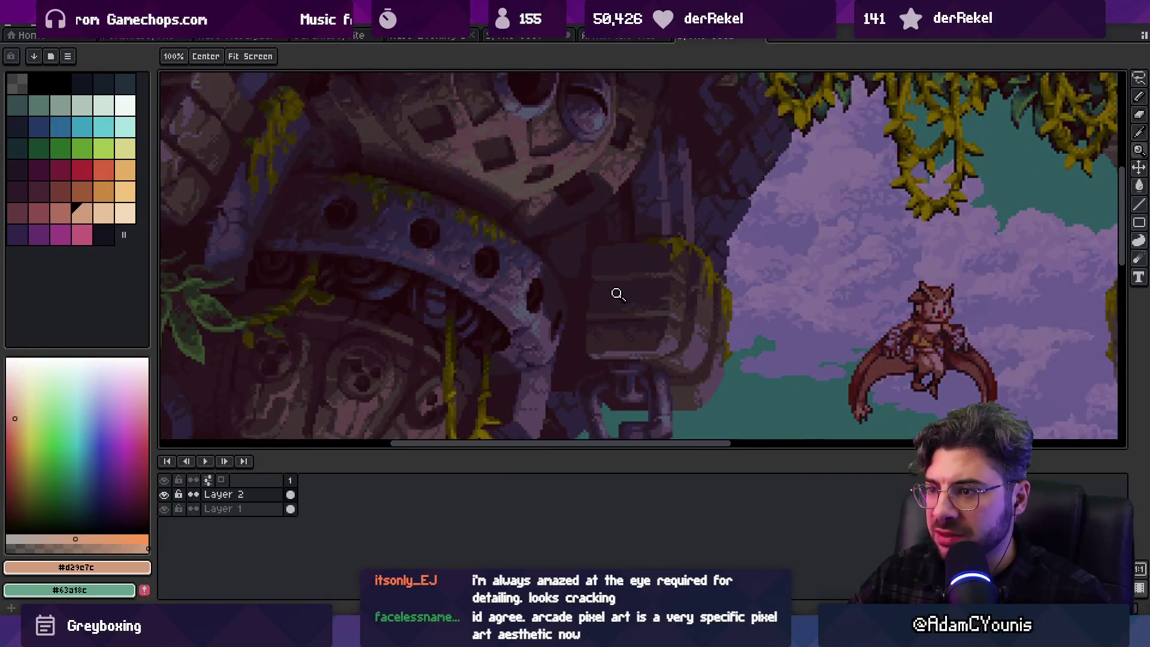
pyautogui.scroll(-3, 636, 281)
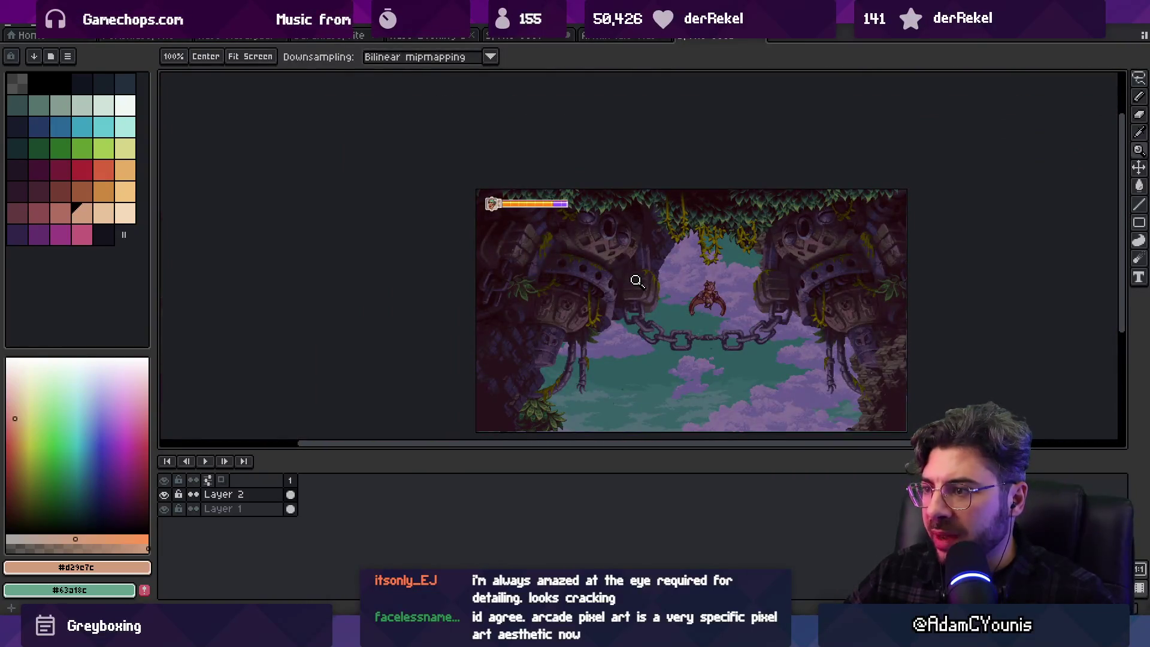
pyautogui.scroll(5, 625, 268)
pyautogui.scroll(-2, 608, 248)
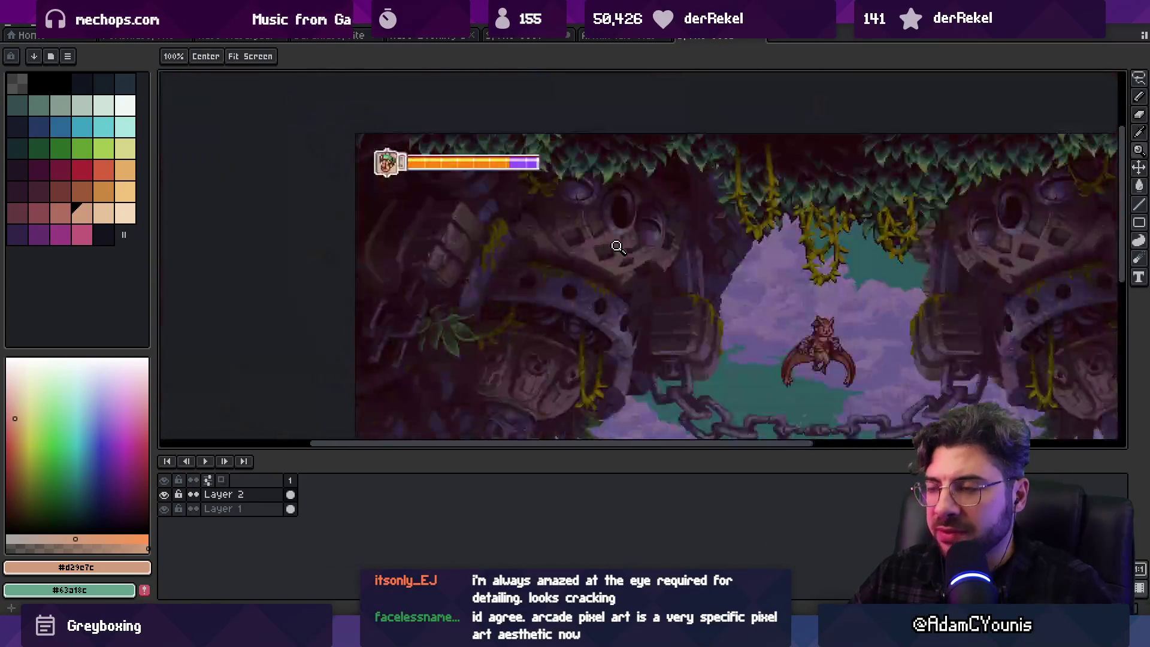
pyautogui.scroll(3, 557, 281)
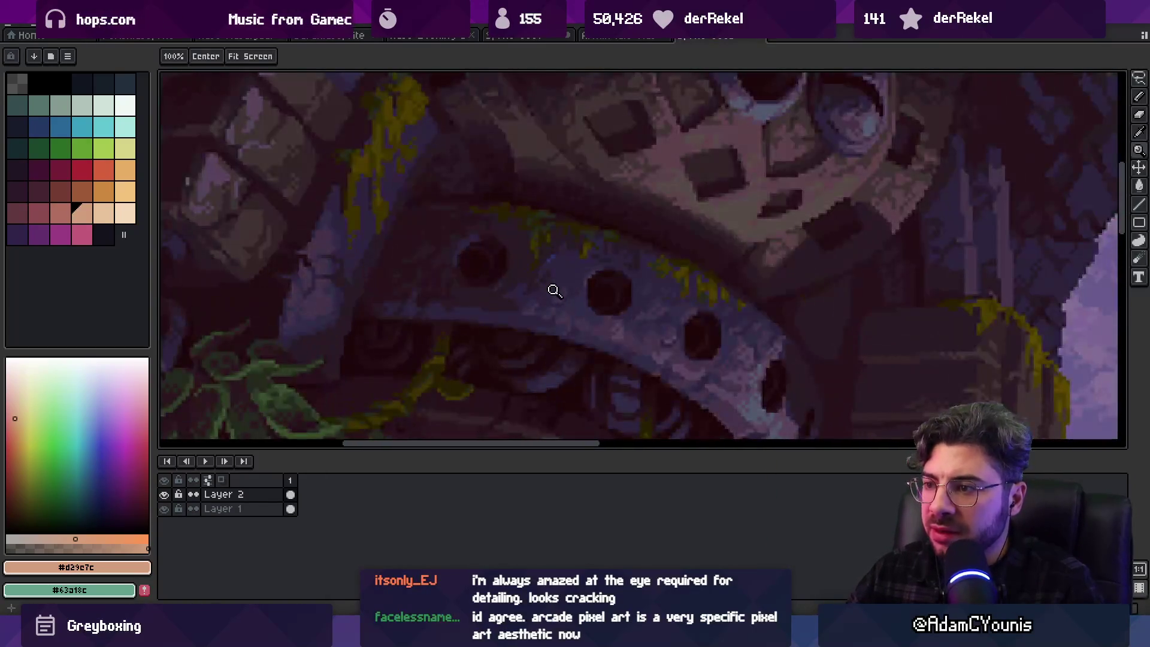
pyautogui.scroll(-3, 575, 267)
pyautogui.scroll(3, 726, 269)
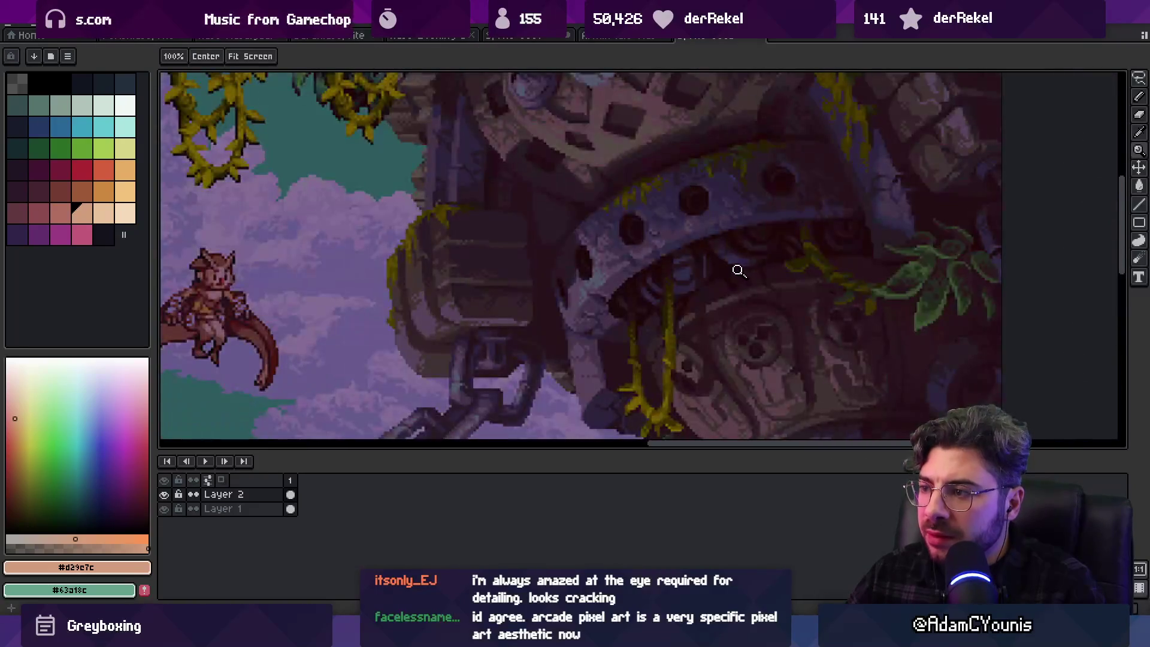
pyautogui.scroll(-3, 758, 246)
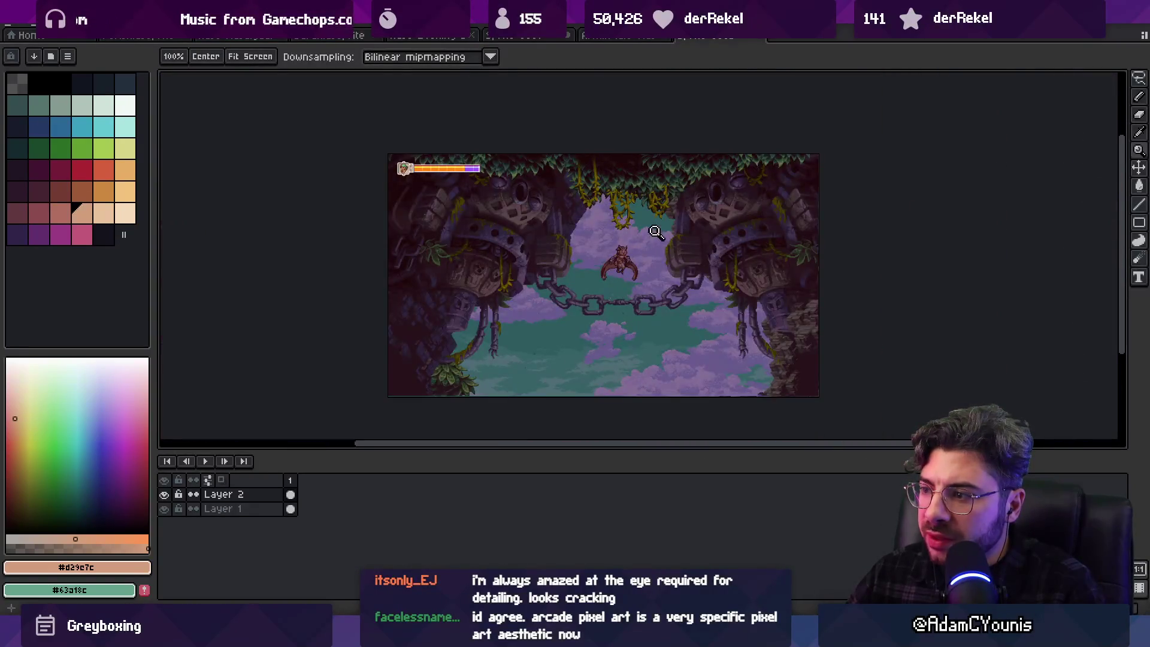
pyautogui.scroll(1, 477, 325)
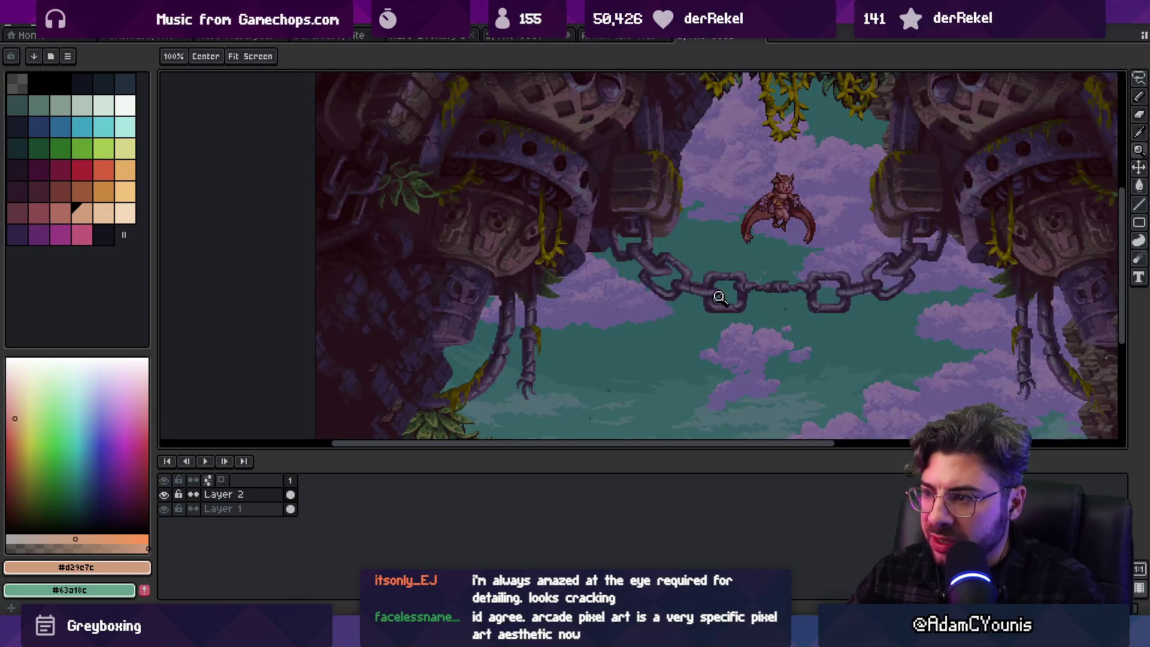
pyautogui.scroll(2, 719, 297)
pyautogui.scroll(-3, 715, 278)
pyautogui.scroll(1, 735, 316)
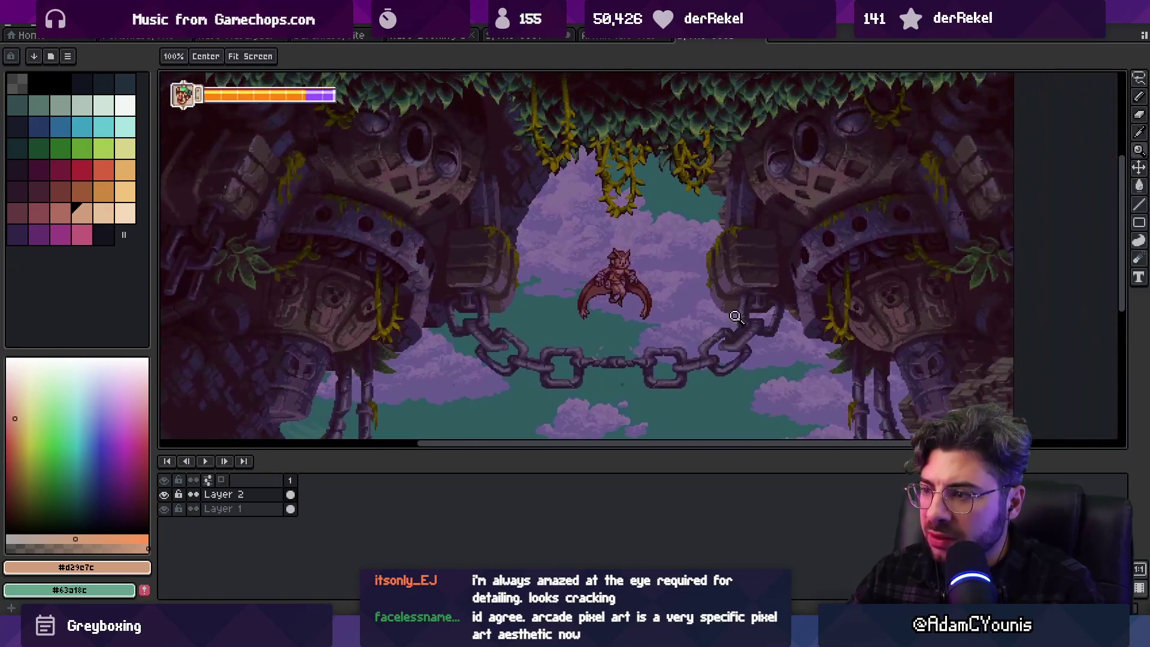
pyautogui.scroll(2, 758, 278)
pyautogui.scroll(-2, 662, 264)
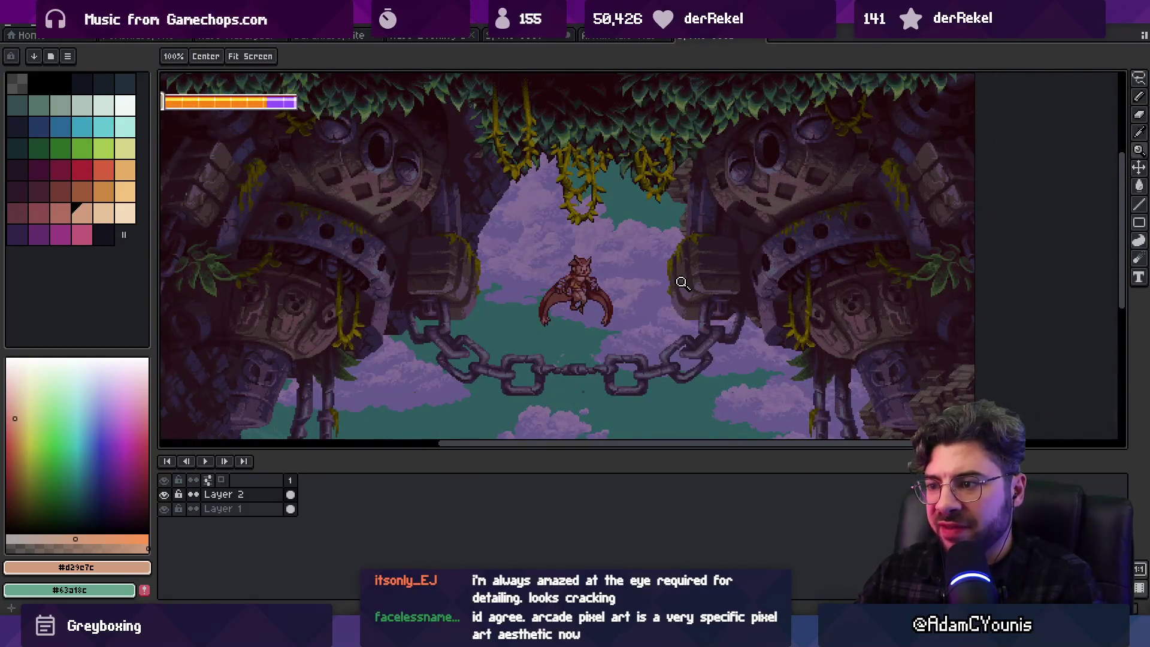
pyautogui.scroll(2, 623, 239)
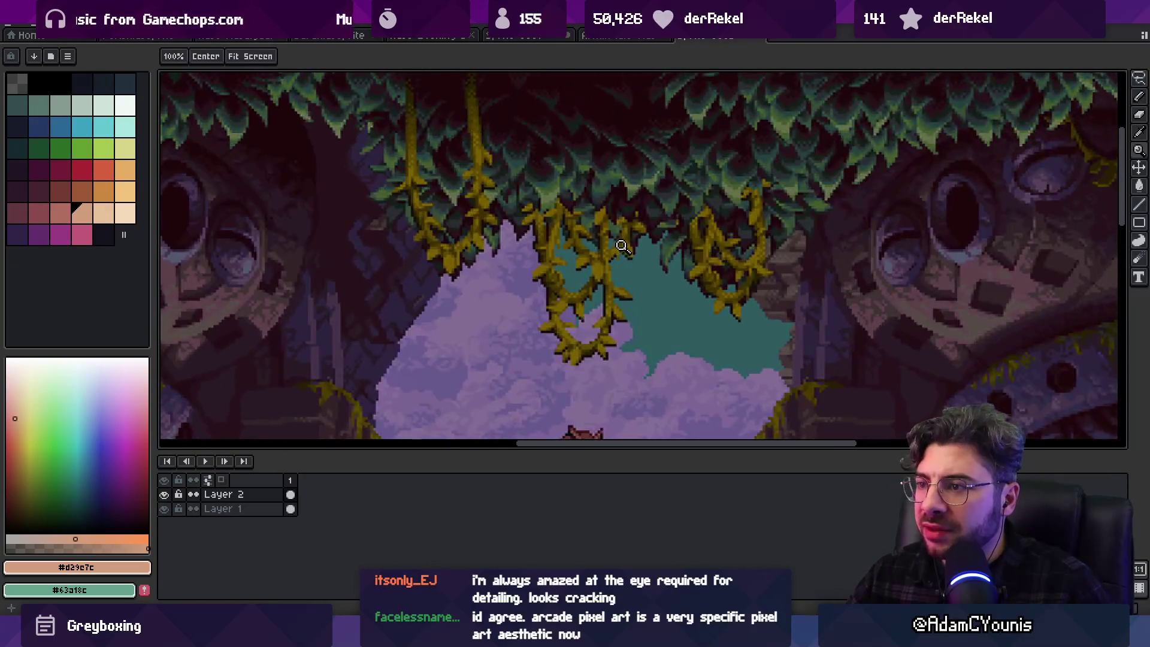
pyautogui.moveTo(622, 245); pyautogui.dragTo(621, 290)
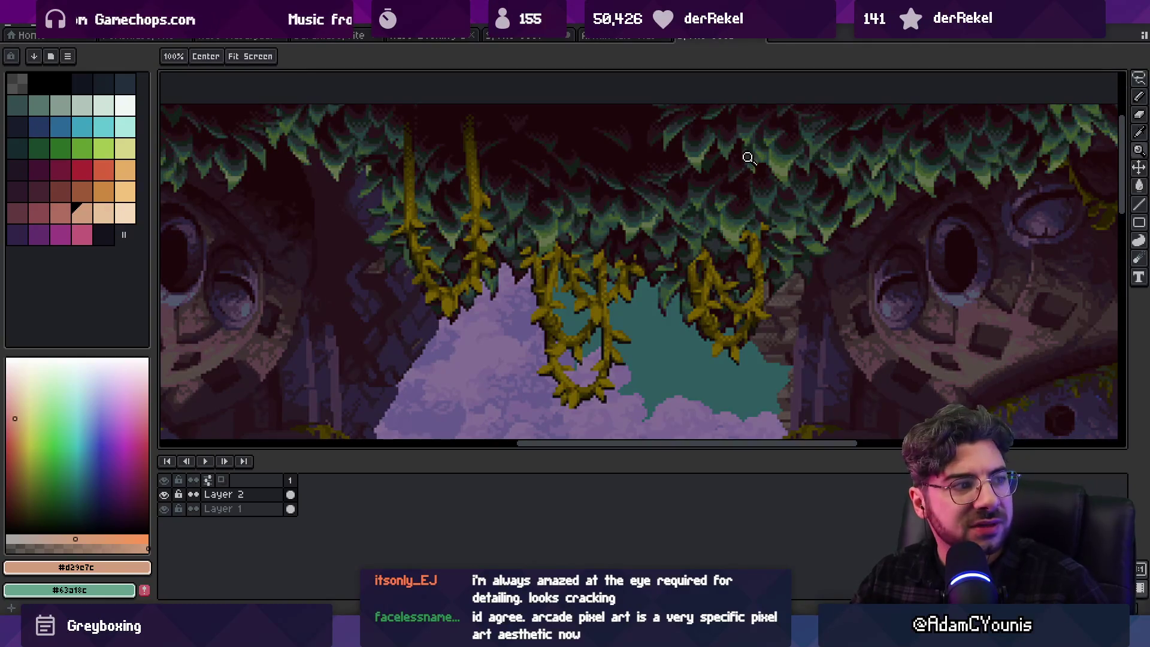
pyautogui.scroll(-3, 899, 210)
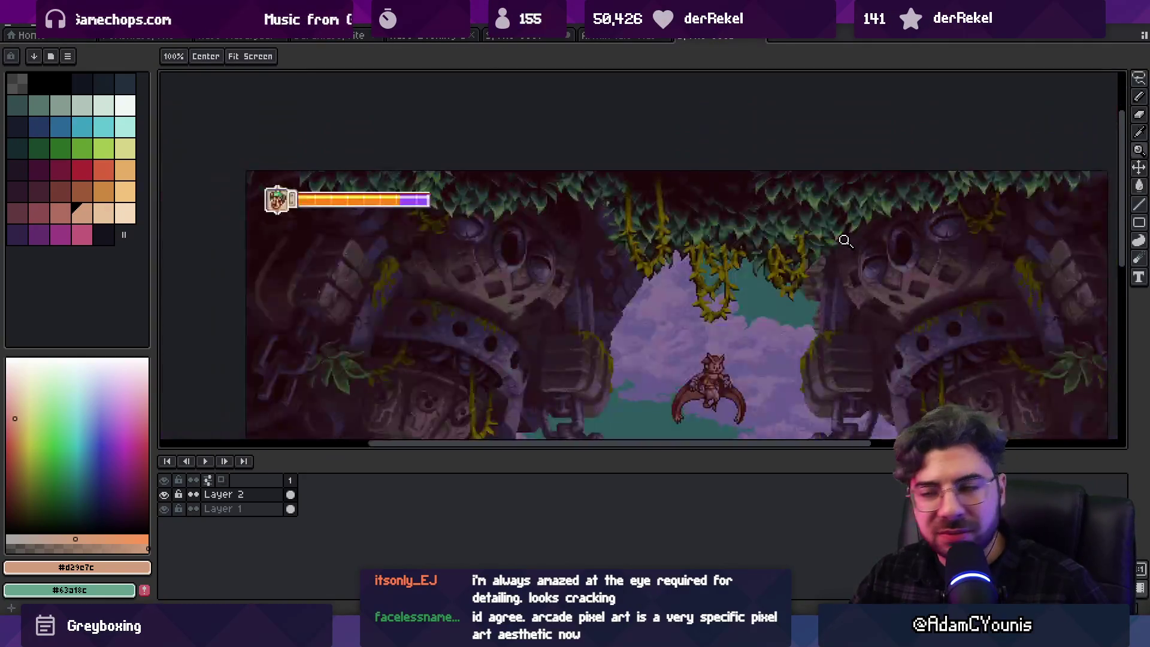
pyautogui.moveTo(868, 288); pyautogui.dragTo(660, 196)
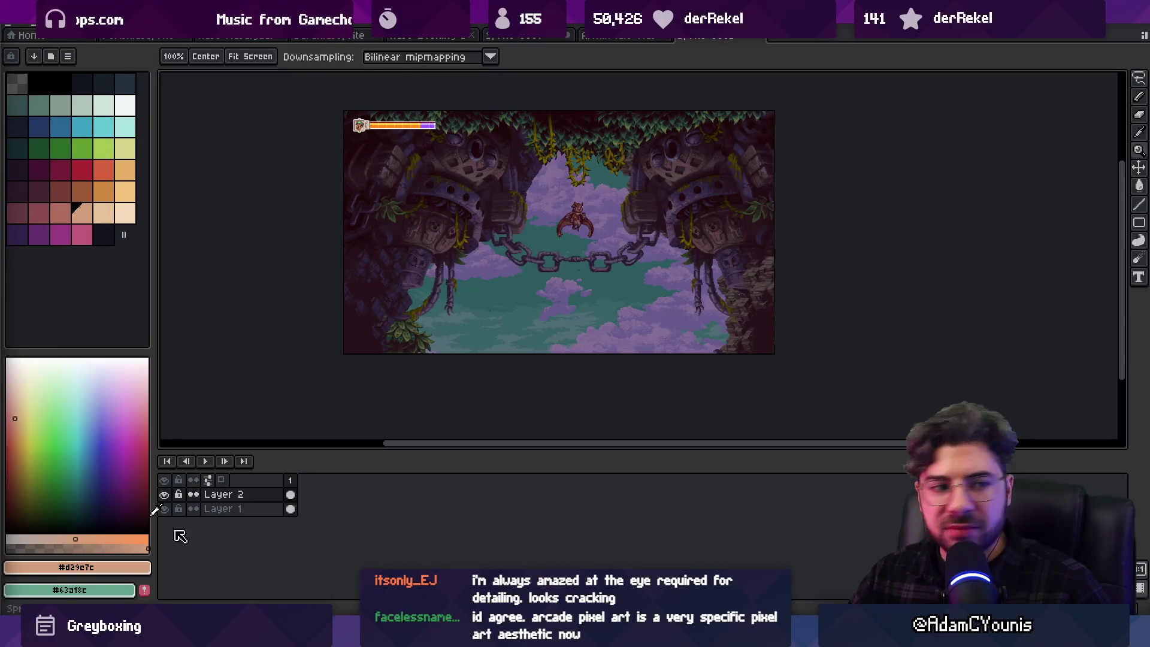
# In Chrome, run a Google Images search for 'chasm game screenshot'
pyautogui.hotkey('alt', 'Tab')
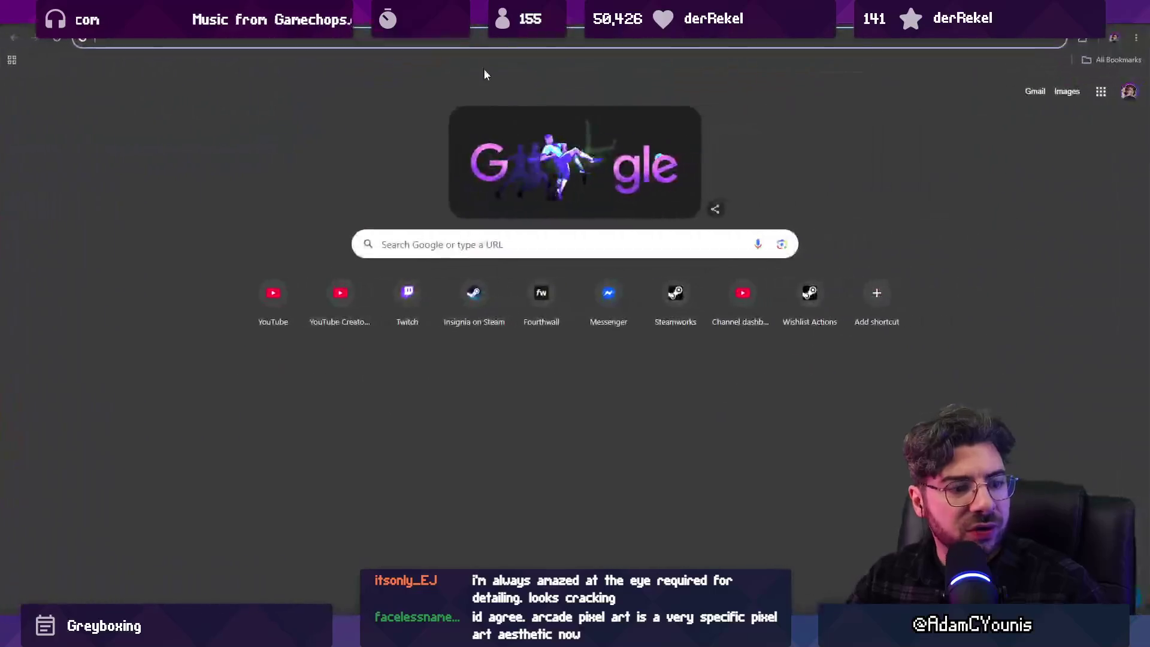
pyautogui.write('chasm')
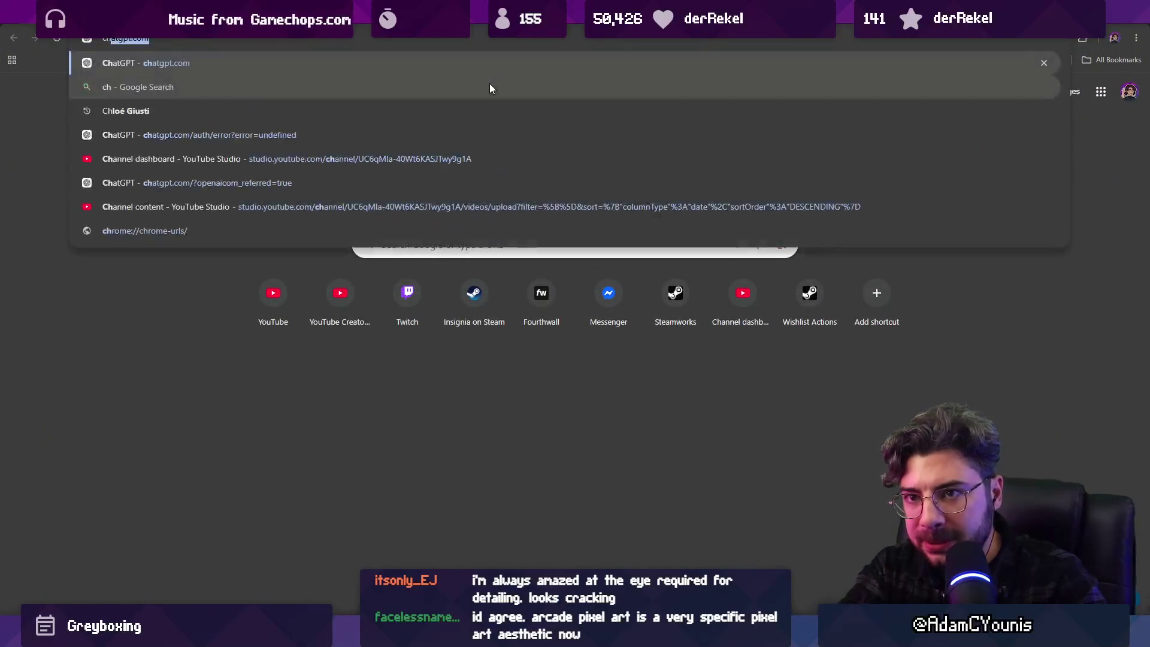
pyautogui.press('Down')
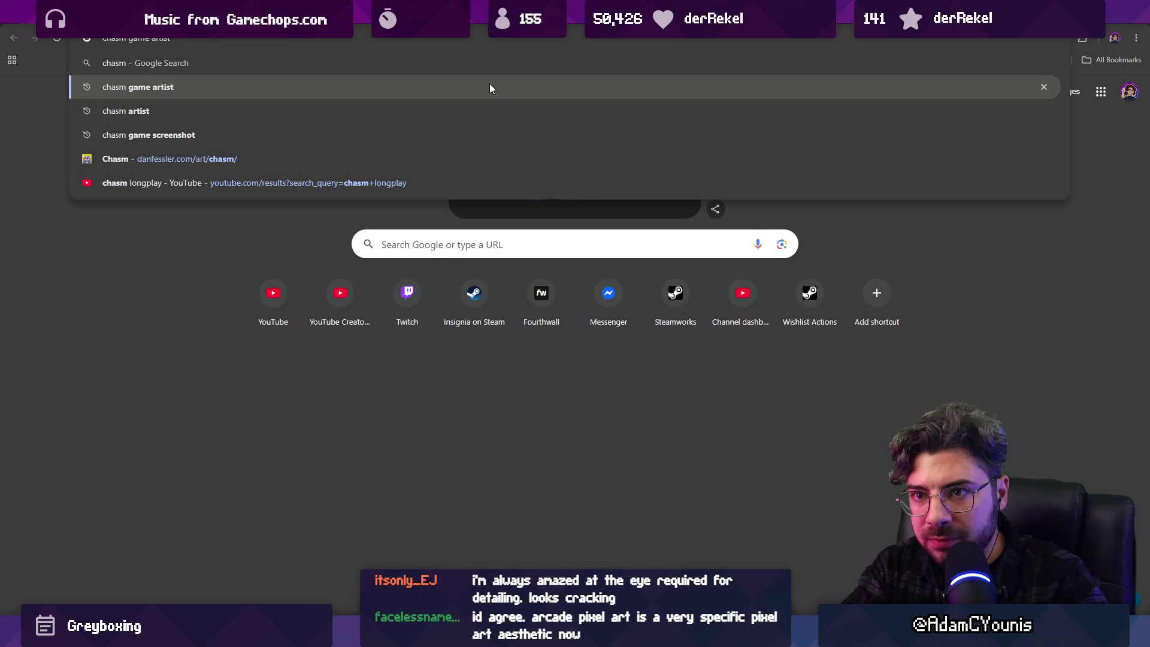
pyautogui.press('Down')
pyautogui.press('Down')
pyautogui.press('Return')
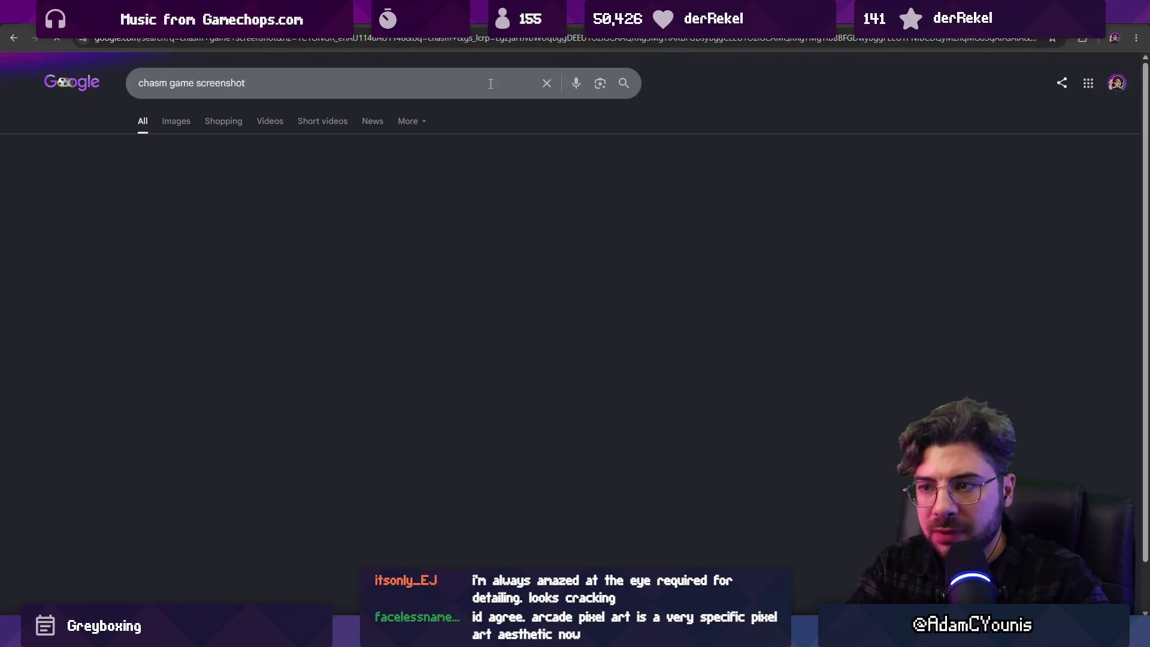
pyautogui.click(188, 122)
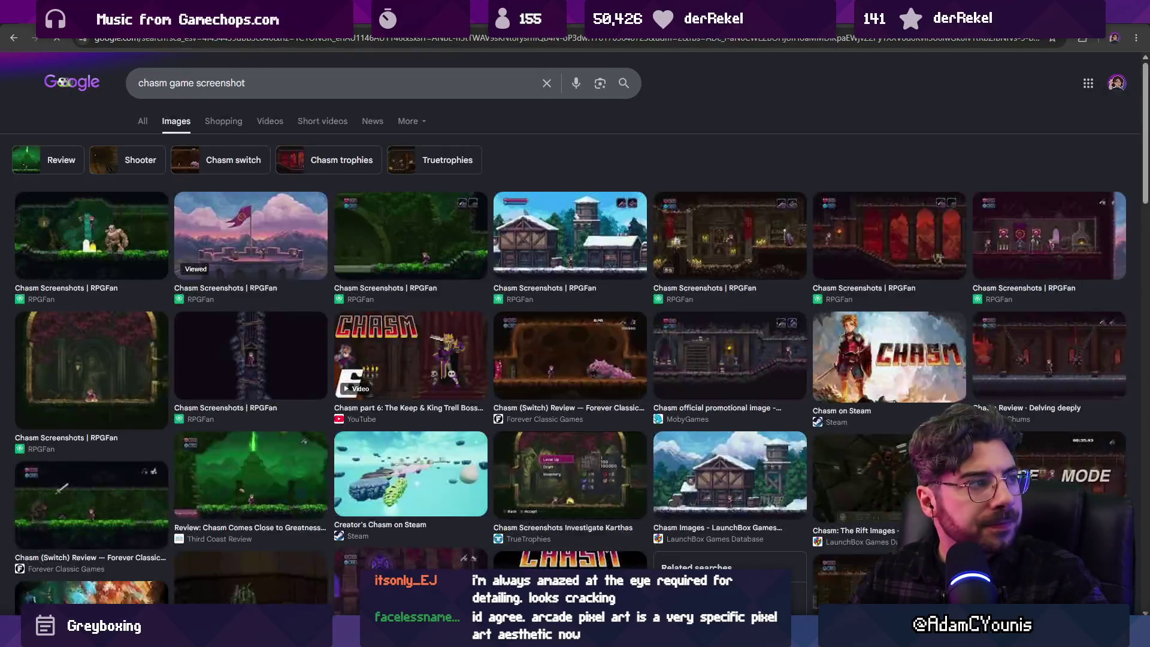
# Copy the green Chasm screenshot to the clipboard and return to Aseprite
pyautogui.click(410, 237)
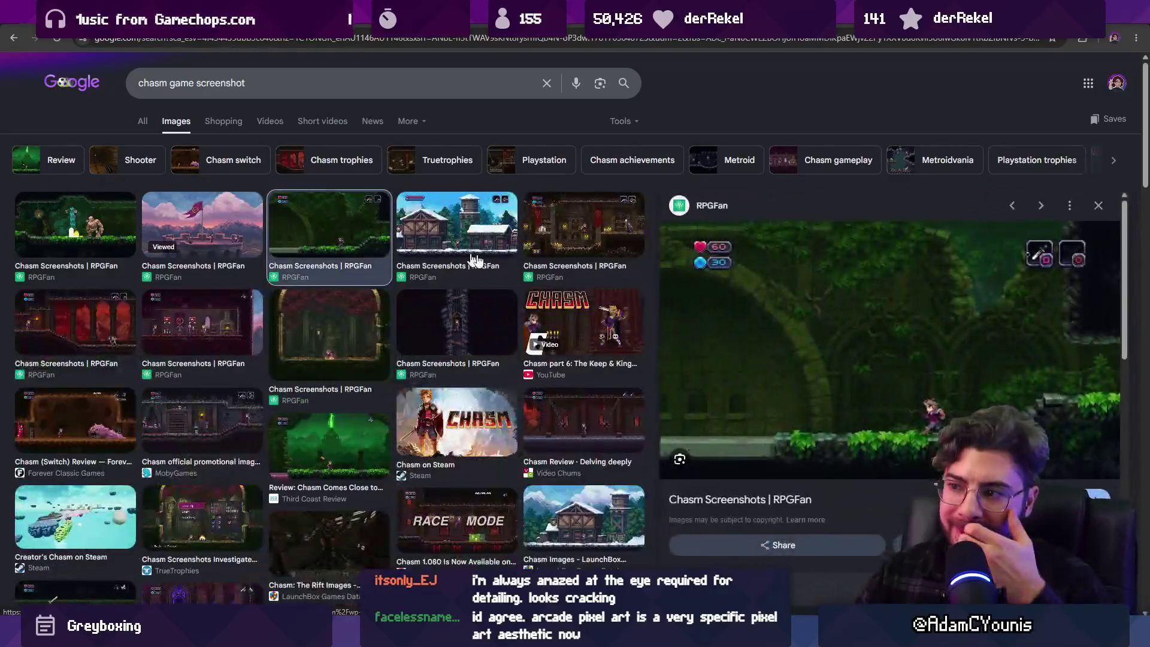
pyautogui.rightClick(805, 326)
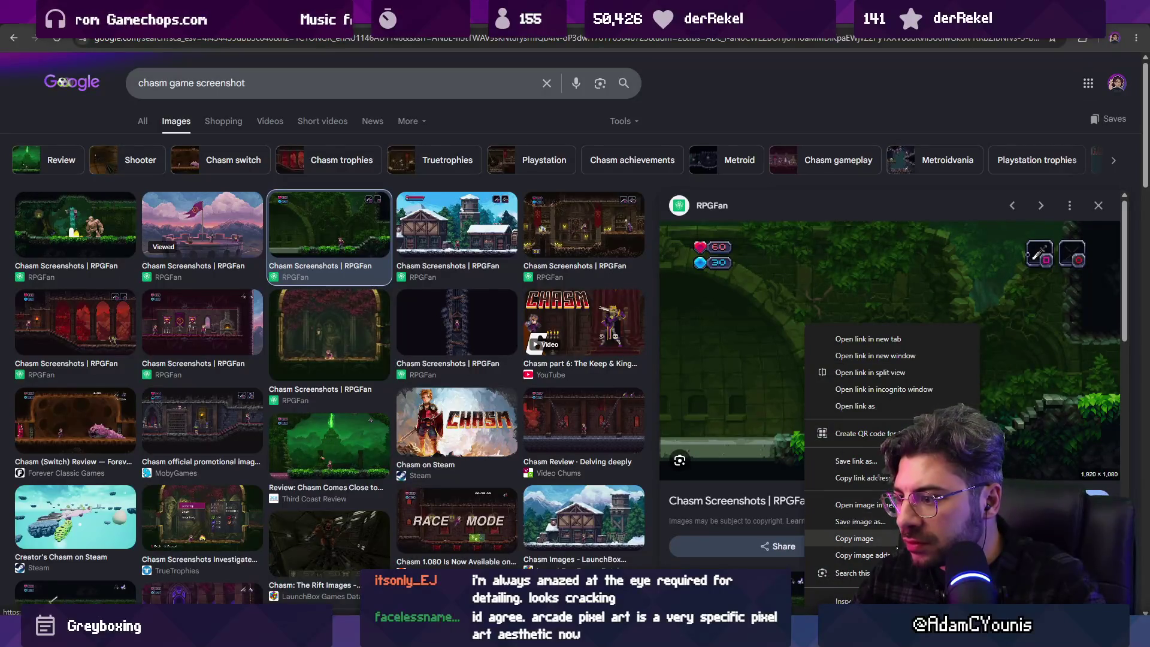
pyautogui.click(855, 538)
pyautogui.hotkey('alt', 'Tab')
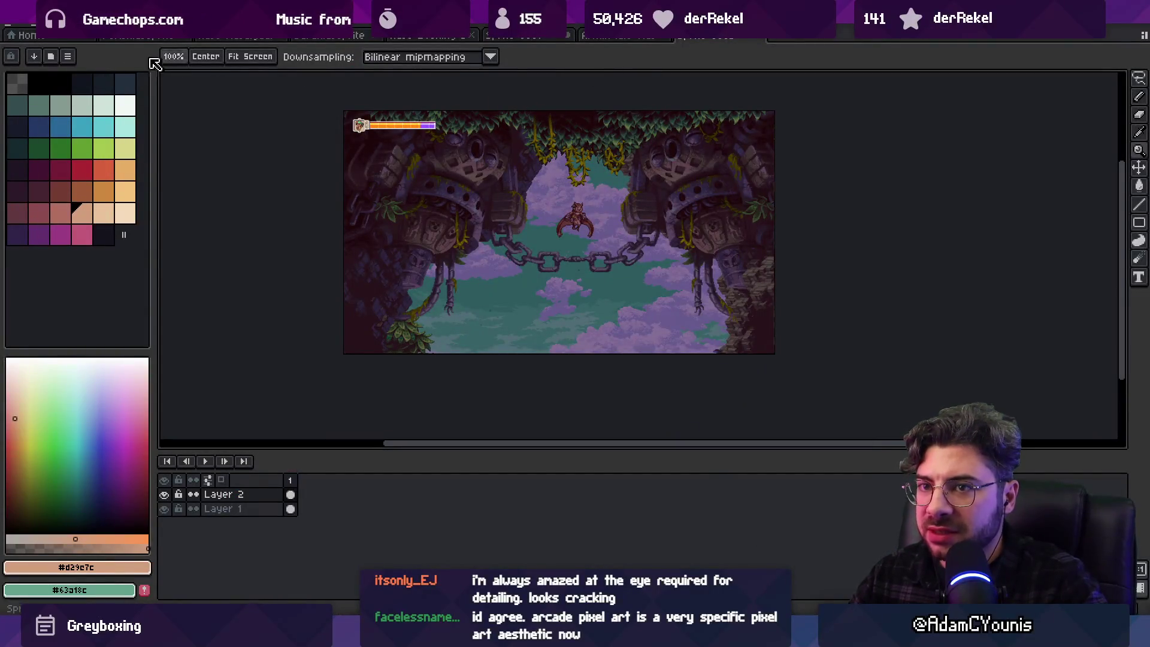
# Create a new 1920x1080 sprite and paste the Chasm screenshot into it
pyautogui.click(12, 29)
pyautogui.click(18, 44)
pyautogui.press('Return')
pyautogui.hotkey('ctrl', 'v')
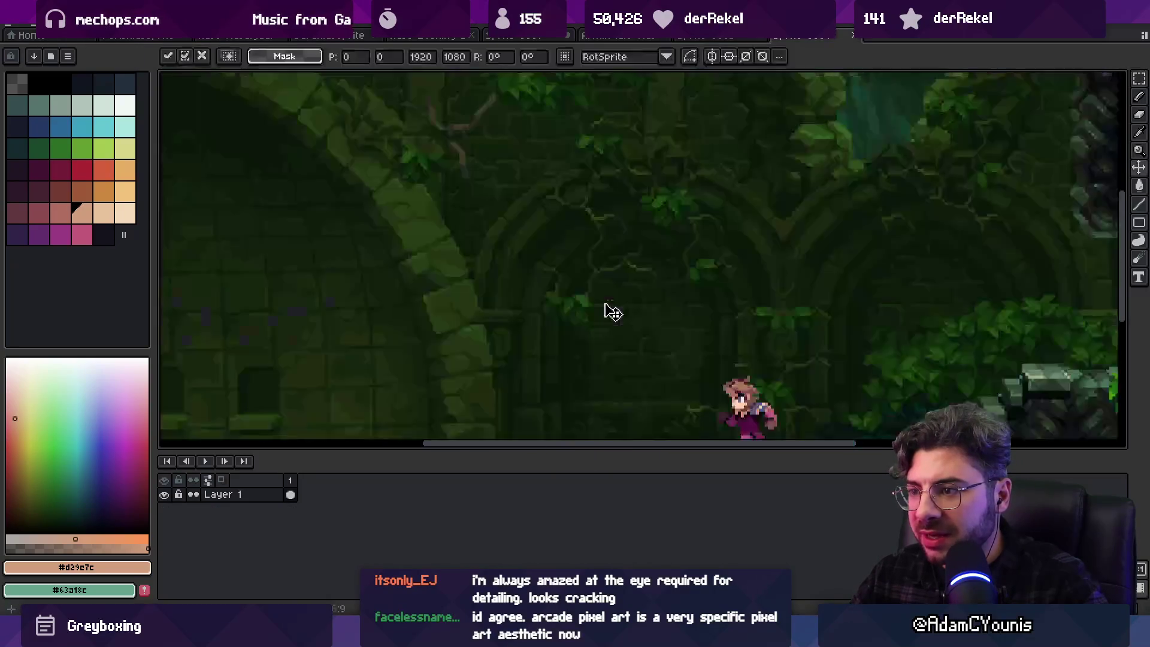
pyautogui.scroll(-2, 629, 303)
pyautogui.scroll(3, 628, 304)
pyautogui.scroll(-3, 629, 304)
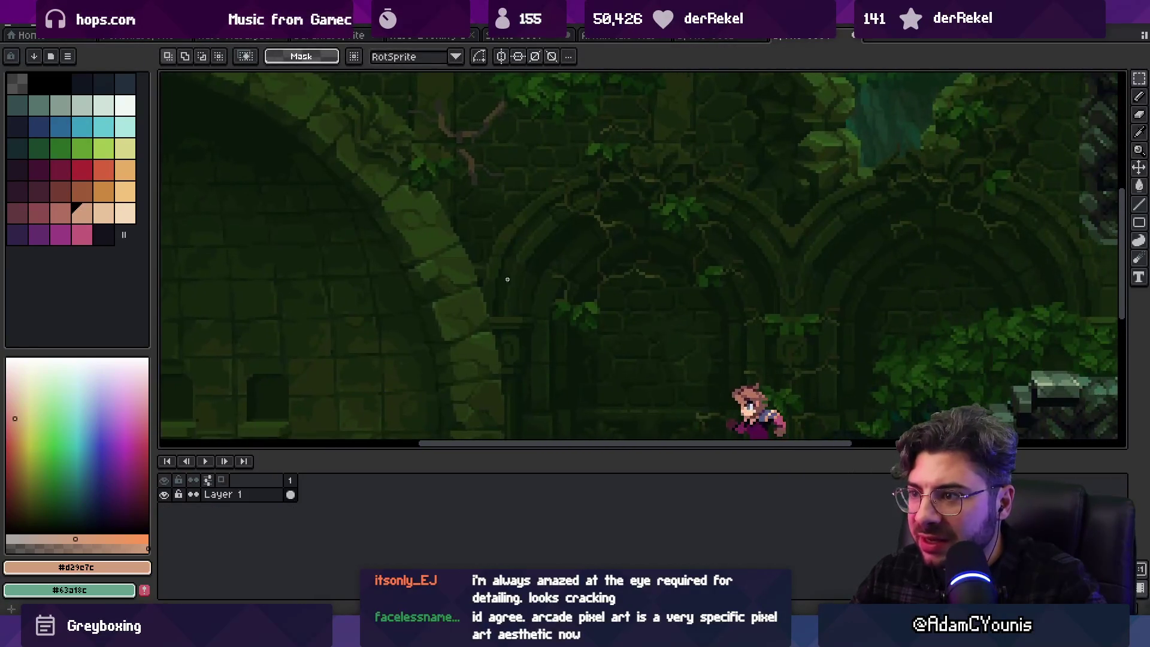
# Compare the Owlboy reference against the new Chasm reference sprite
pyautogui.hotkey('ctrl', 'v')
pyautogui.scroll(6, 451, 203)
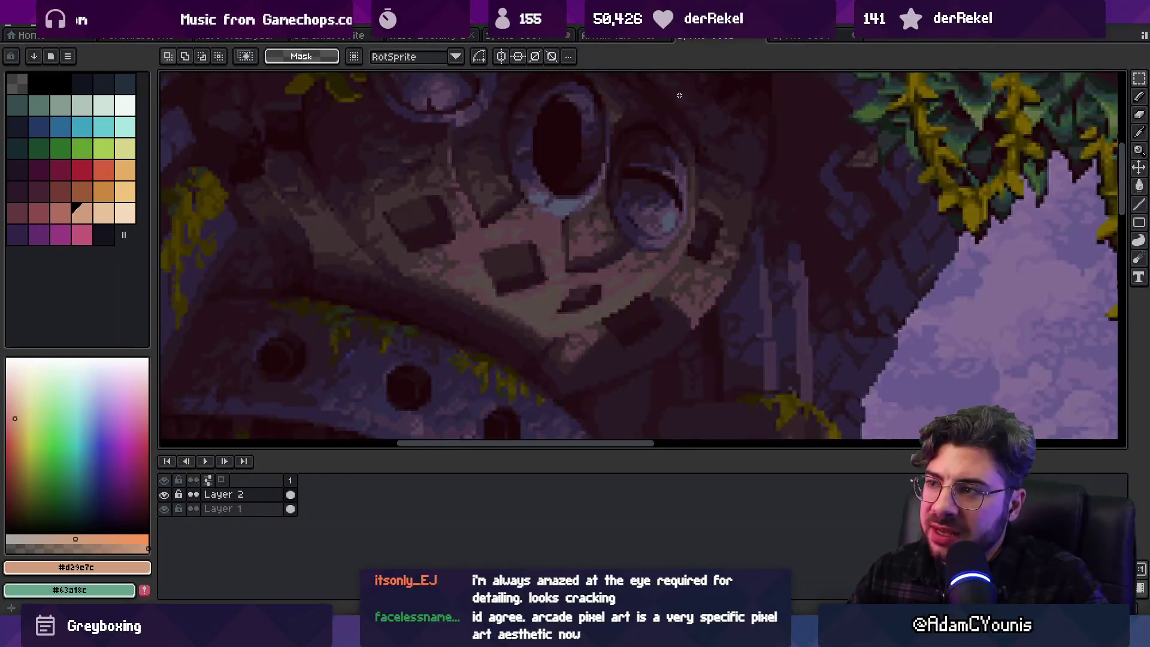
pyautogui.hotkey('ctrl', 'Tab')
pyautogui.scroll(5, 670, 183)
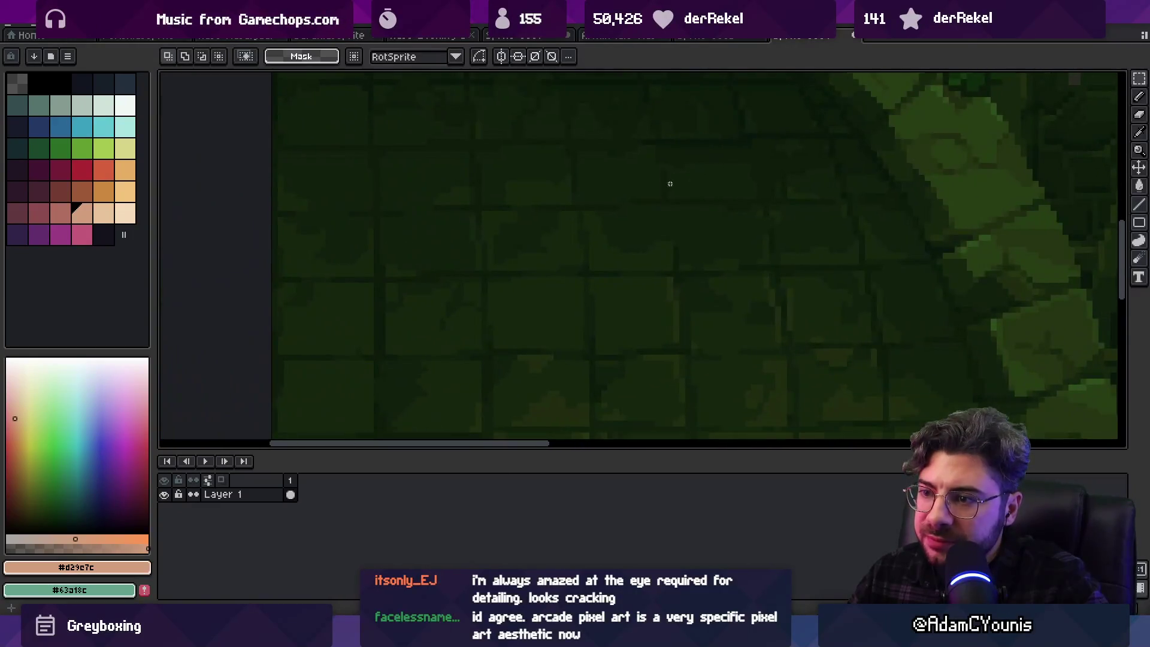
pyautogui.scroll(-3, 670, 183)
# Draw a freehand selection around the archway in the Chasm screenshot
pyautogui.press('q')
pyautogui.moveTo(458, 141)
pyautogui.mouseDown()
pyautogui.moveTo(475, 382)
pyautogui.moveTo(719, 205)
pyautogui.moveTo(443, 153)
pyautogui.moveTo(471, 155)
pyautogui.moveTo(760, 421)
pyautogui.mouseUp()
pyautogui.scroll(5, 647, 197)
pyautogui.scroll(-4, 505, 268)
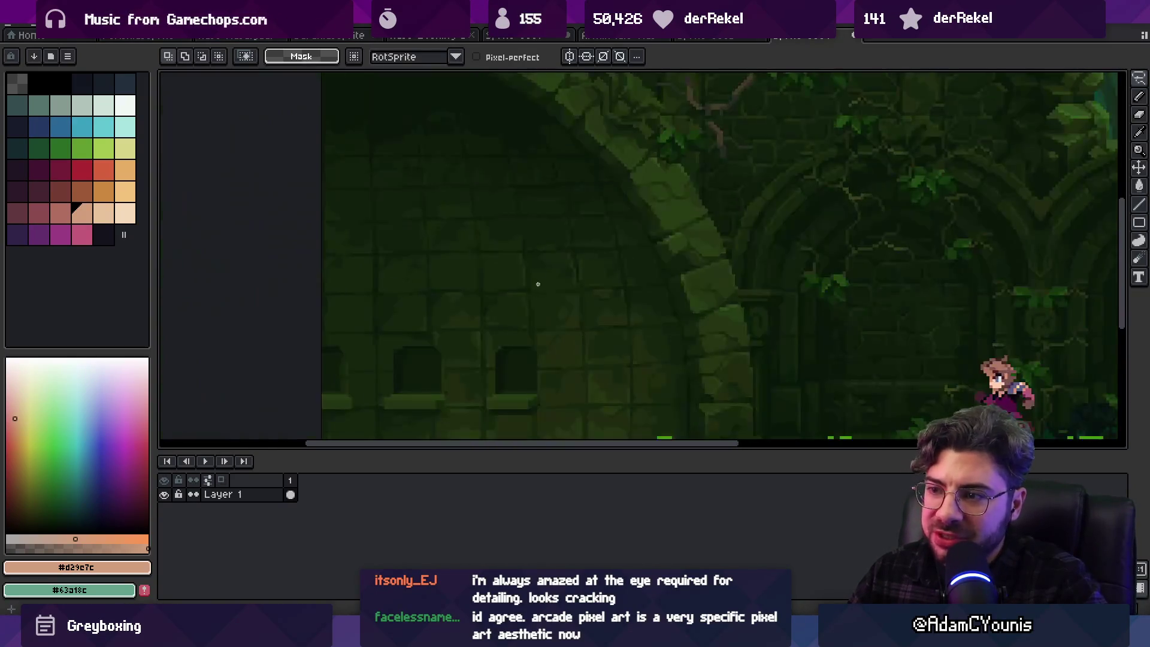
pyautogui.scroll(3, 521, 230)
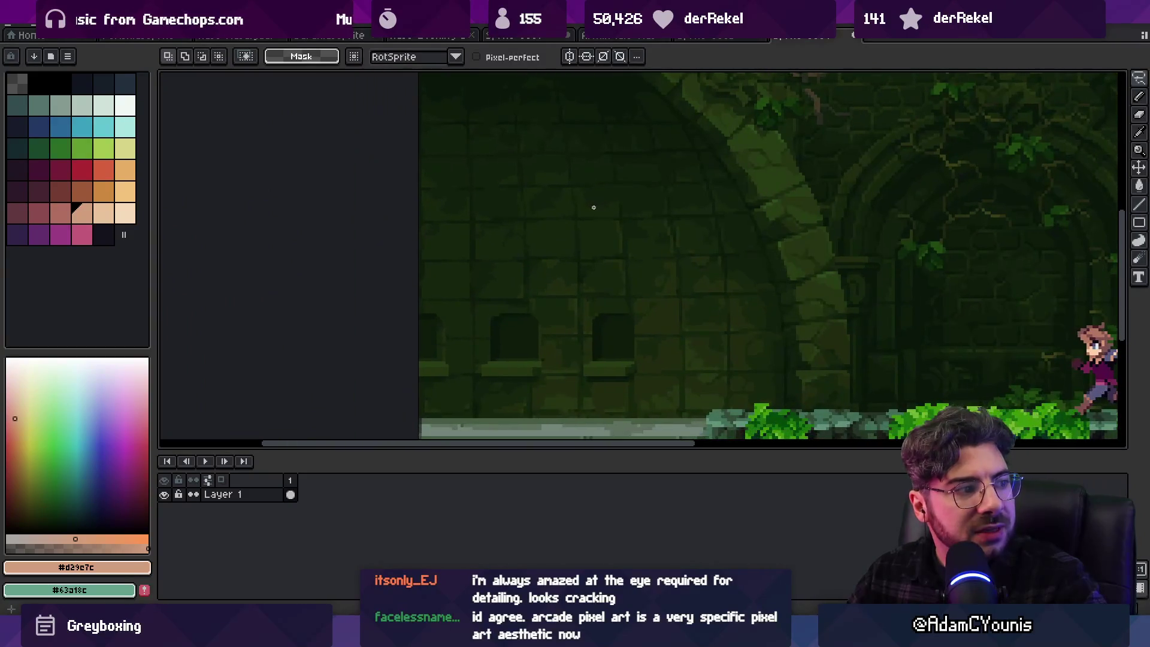
pyautogui.scroll(-3, 654, 264)
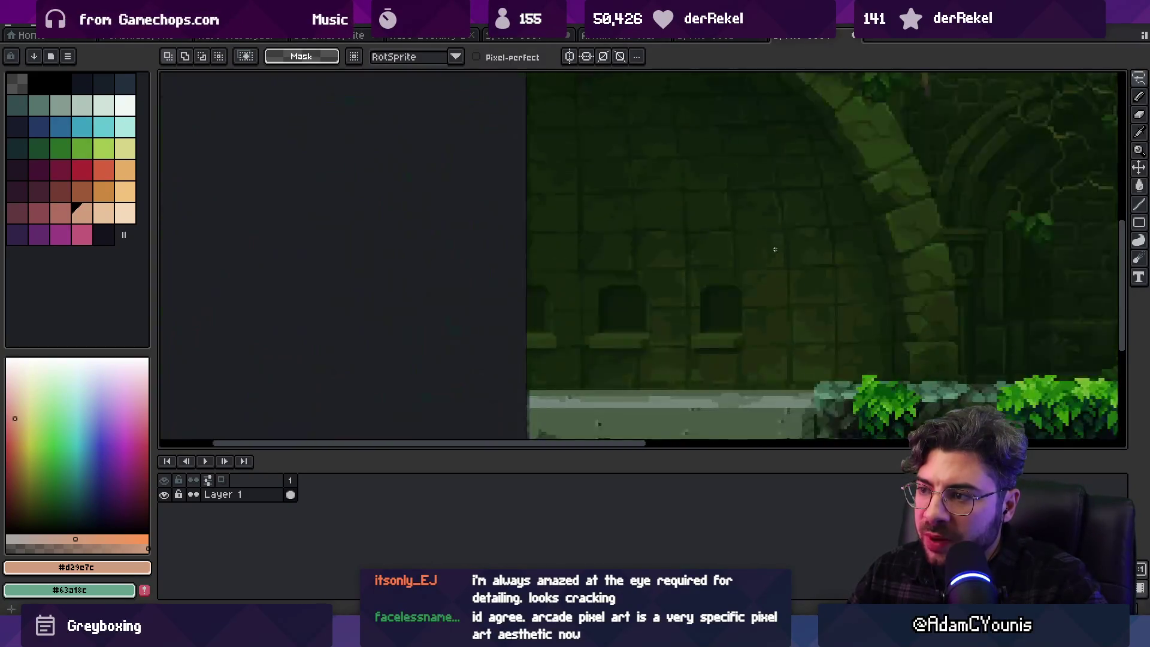
pyautogui.scroll(3, 654, 264)
pyautogui.scroll(-3, 644, 269)
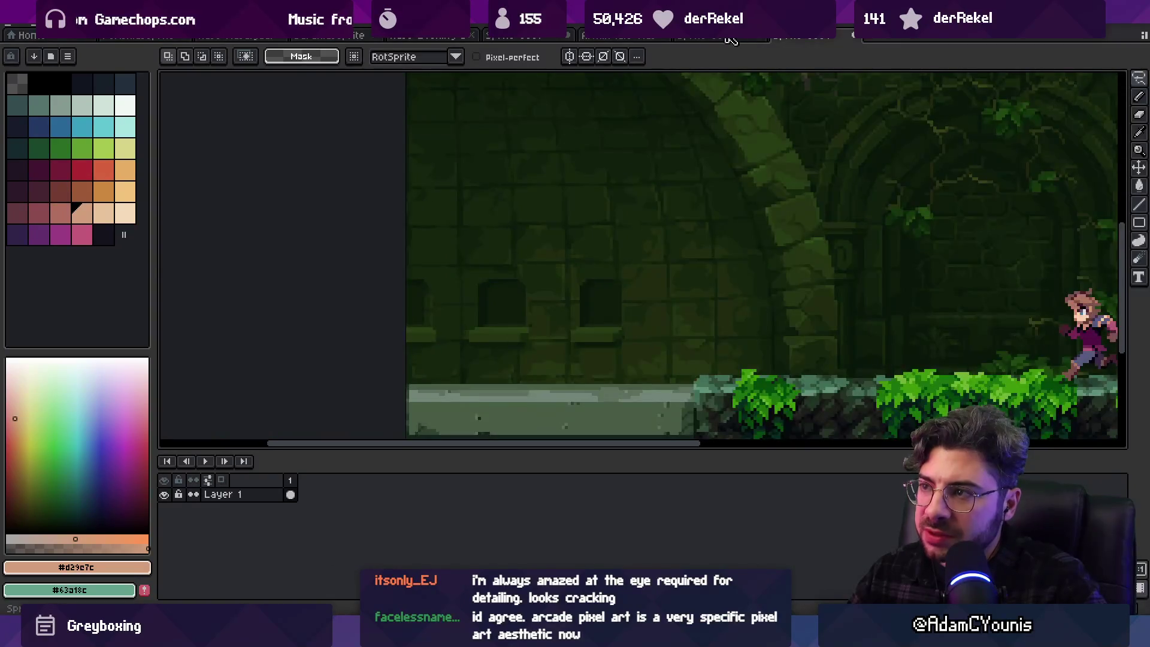
# Glance back at the Owlboy reference, then bring up the animated character sprite document
pyautogui.hotkey('ctrl', 'v')
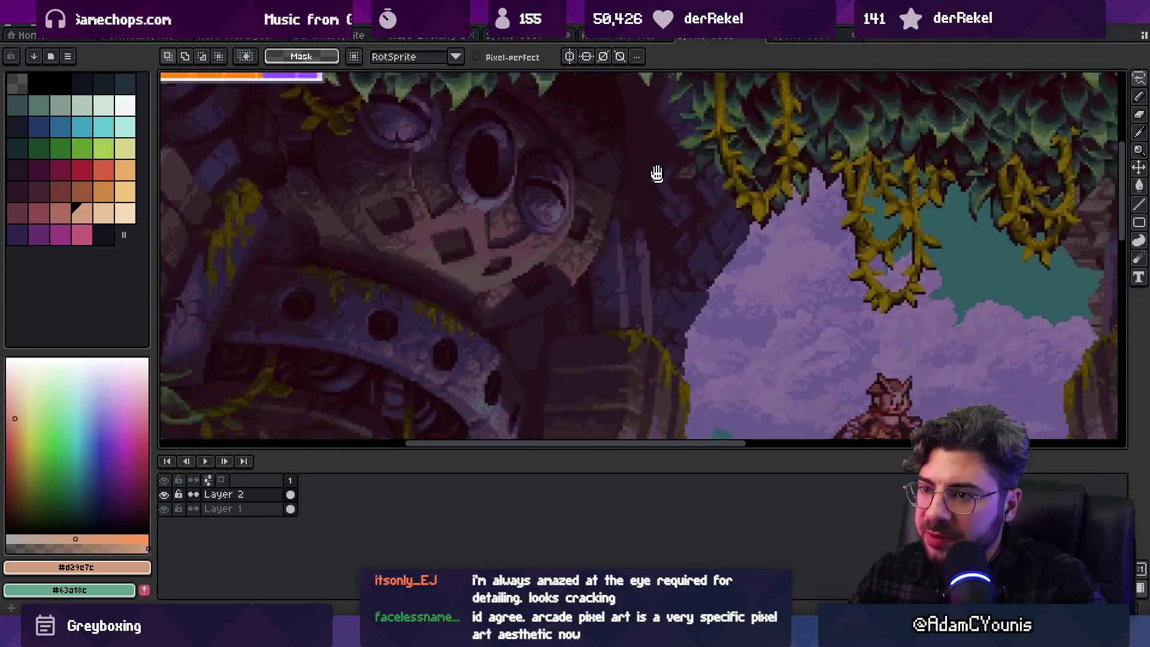
pyautogui.scroll(-3, 657, 174)
pyautogui.scroll(5, 539, 198)
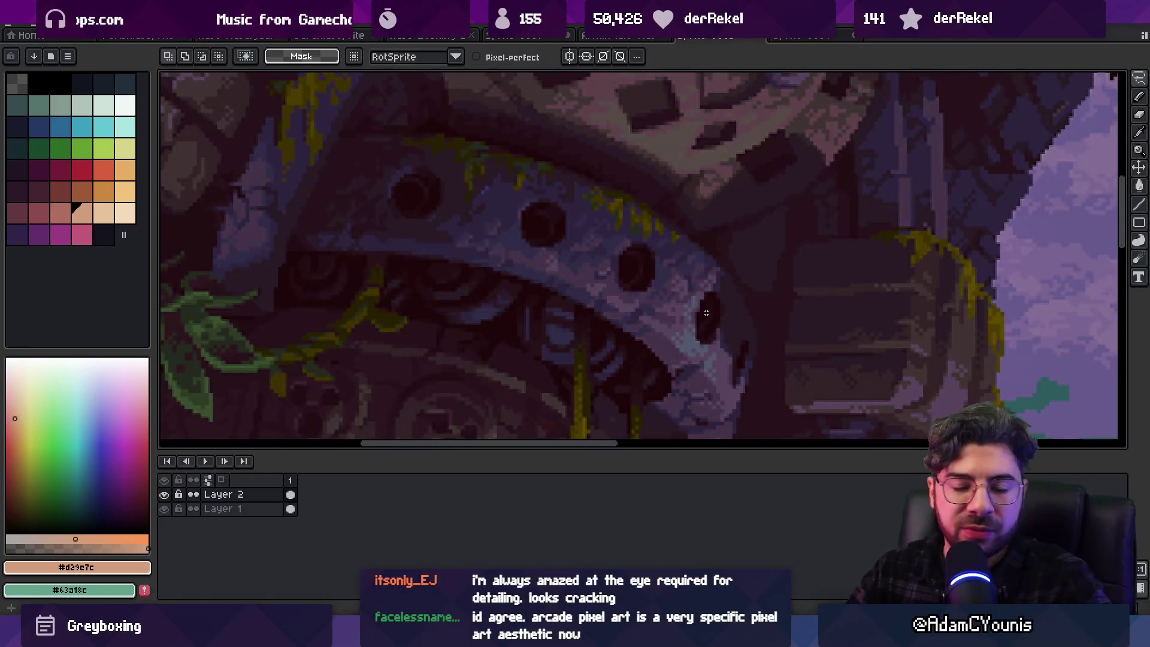
pyautogui.click(632, 36)
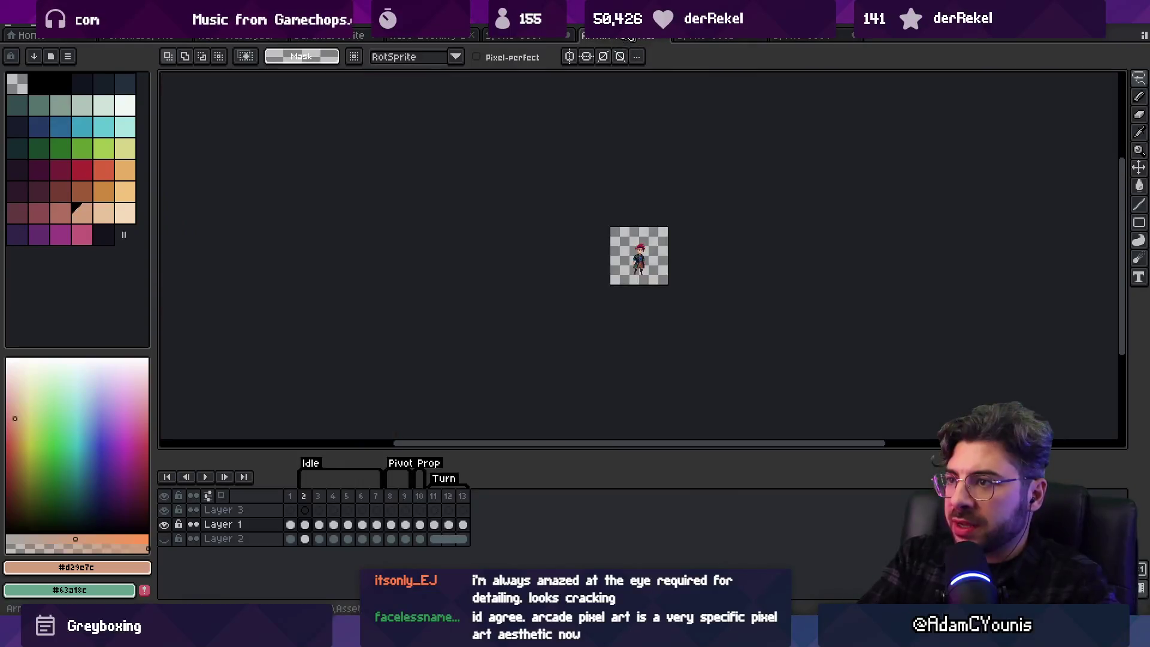
# Switch to the cave painting document and zoom into its canvas
pyautogui.click(516, 36)
pyautogui.press('z')
pyautogui.scroll(-1, 644, 194)
pyautogui.scroll(1, 644, 194)
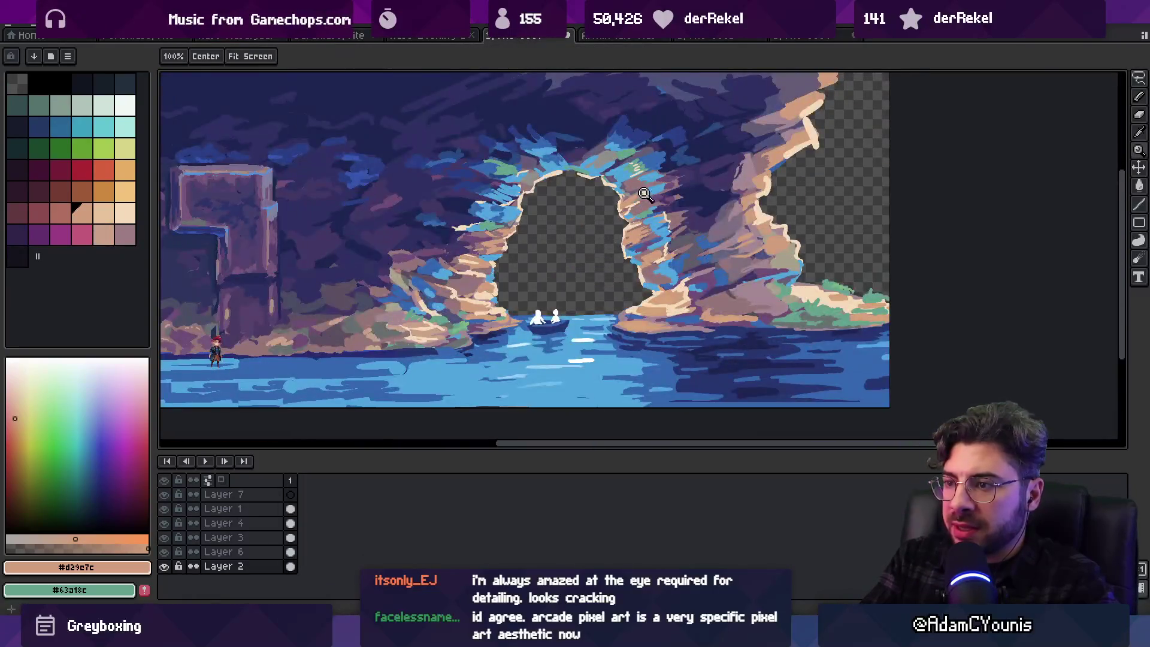
pyautogui.scroll(1, 642, 197)
pyautogui.scroll(1, 627, 220)
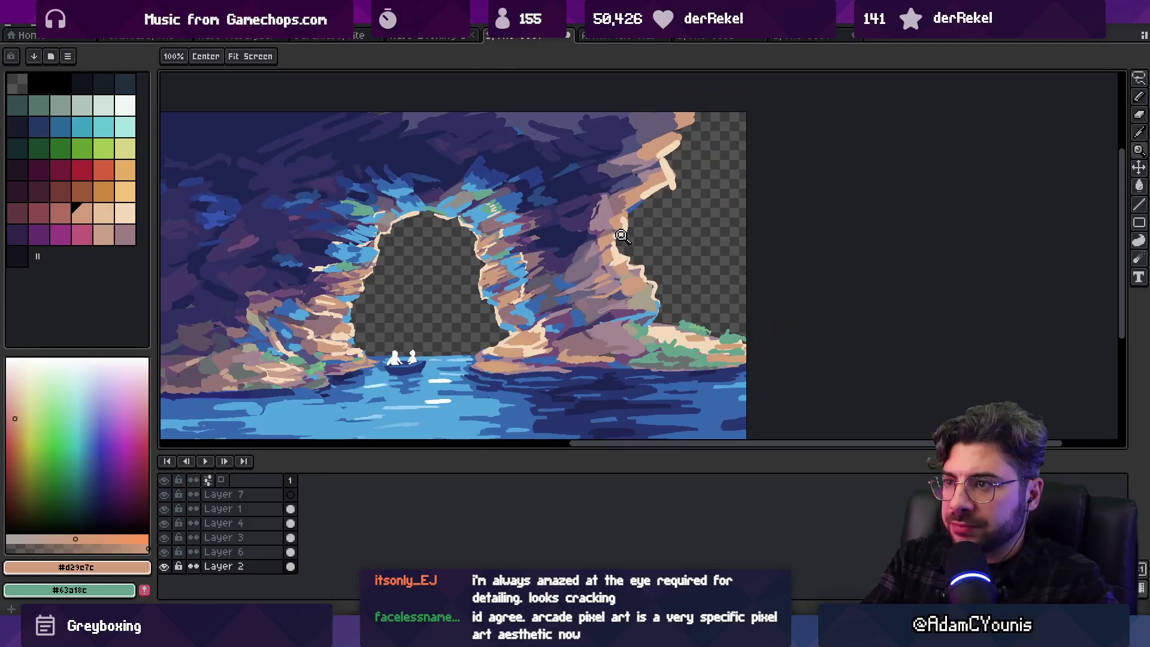
# Bring up the sunset ship scene and set View > Tiled Mode to None
pyautogui.hotkey('ctrl', 'Tab')
pyautogui.hotkey('ctrl', 'Tab')
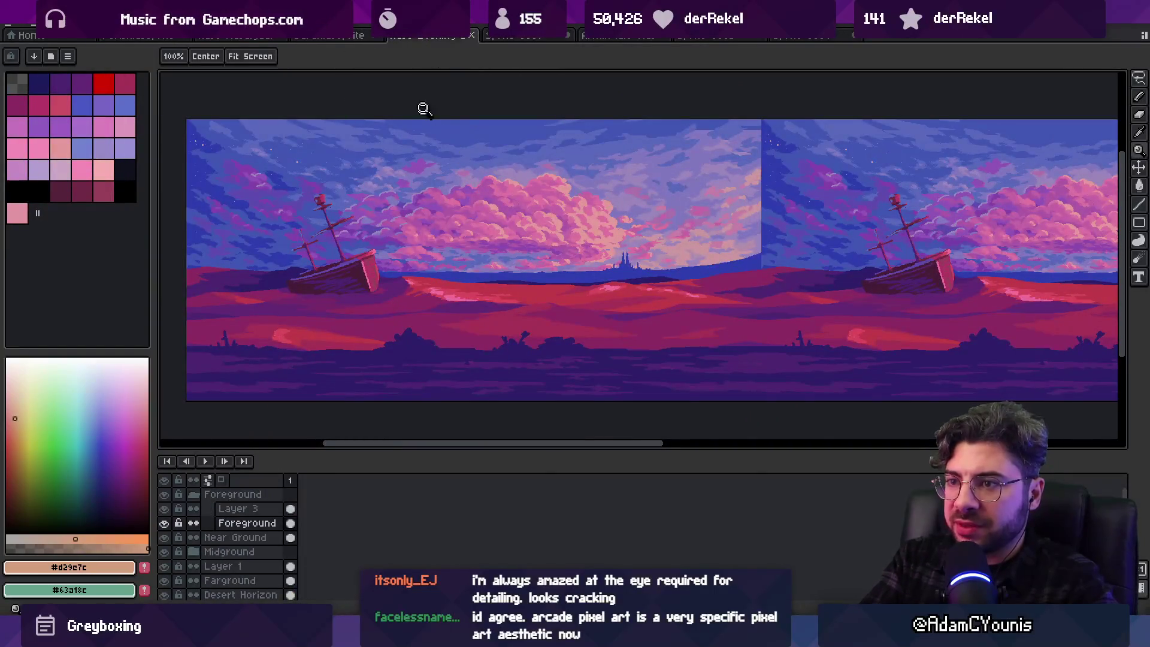
pyautogui.click(187, 23)
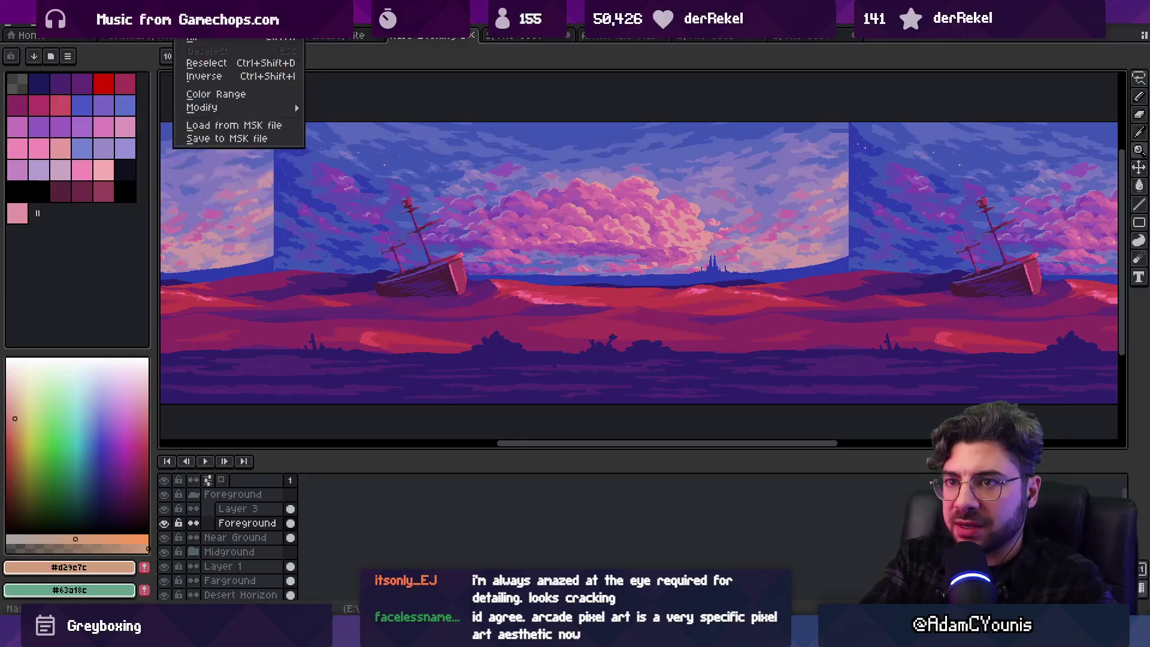
pyautogui.moveTo(337, 127)
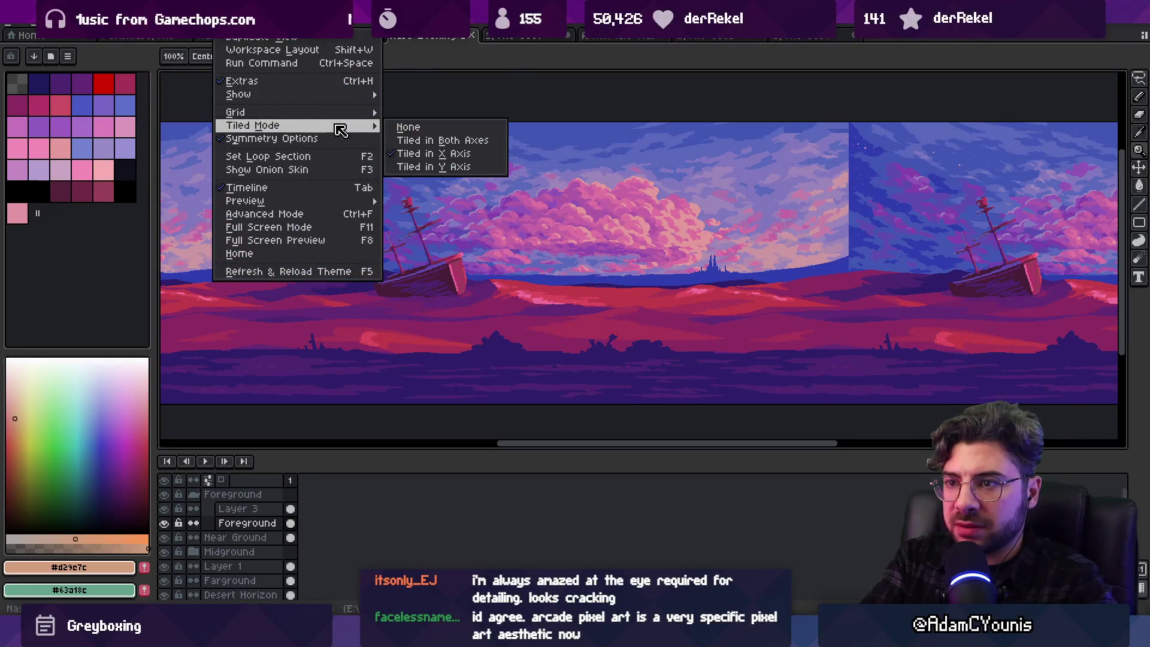
pyautogui.click(410, 129)
pyautogui.scroll(4, 526, 236)
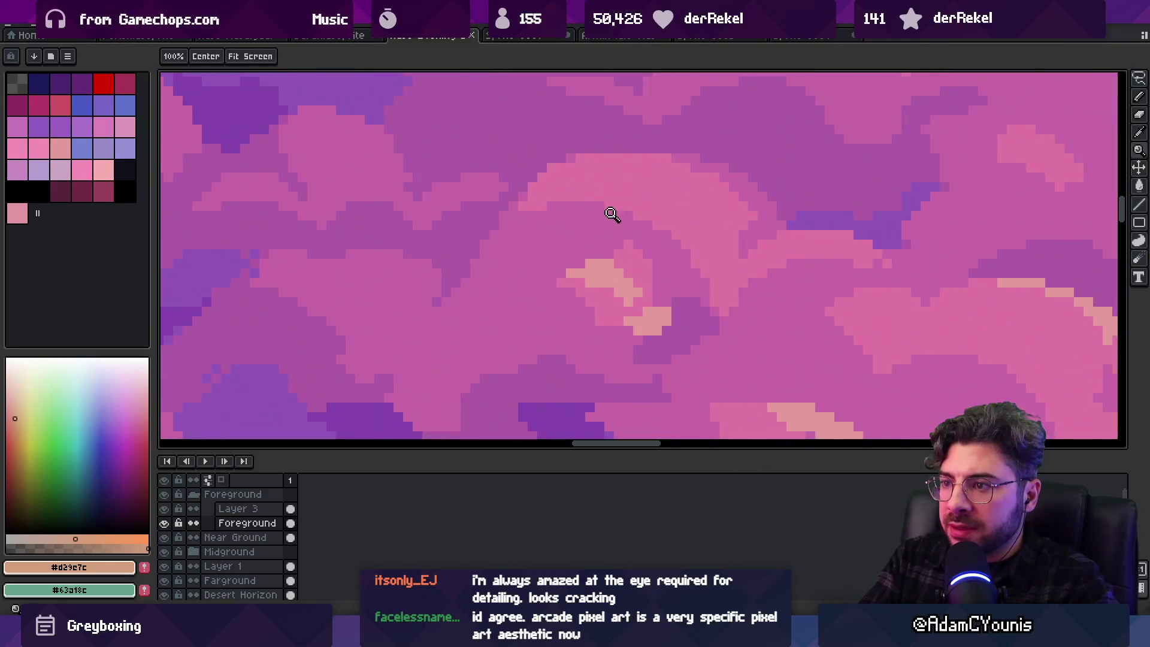
# Sample the pink cloud colour and zoom in on the sunset clouds
pyautogui.keyDown('alt'); pyautogui.click(611, 214); pyautogui.keyUp('alt')
pyautogui.press('b')
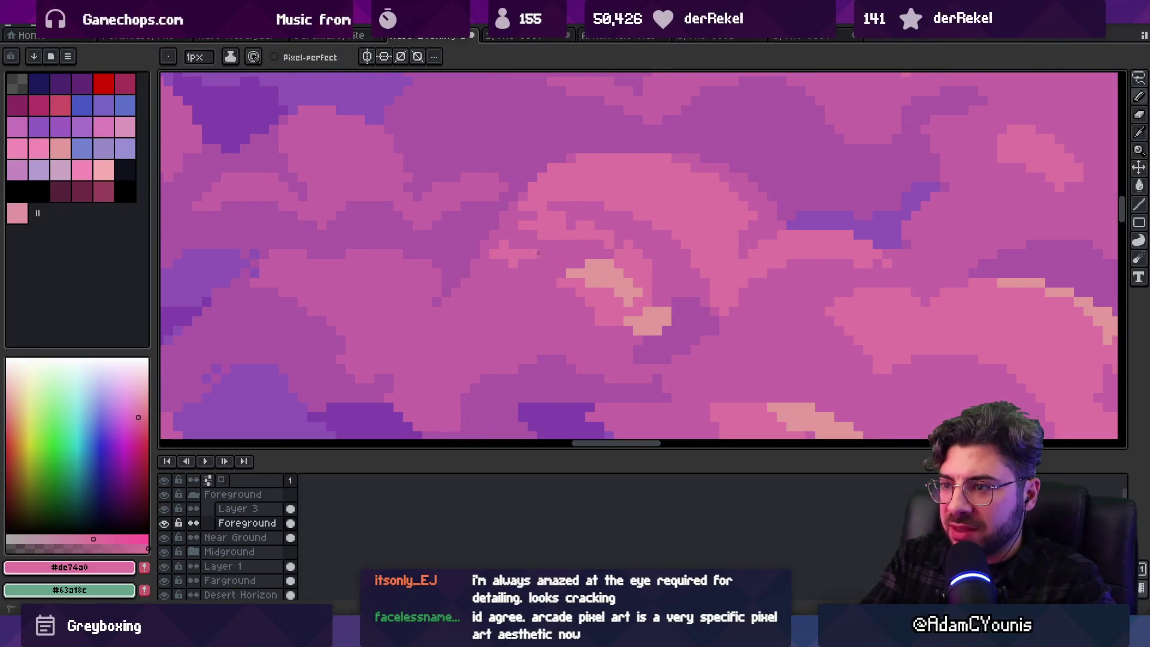
pyautogui.press('z')
pyautogui.scroll(-5, 560, 231)
pyautogui.scroll(-1, 638, 219)
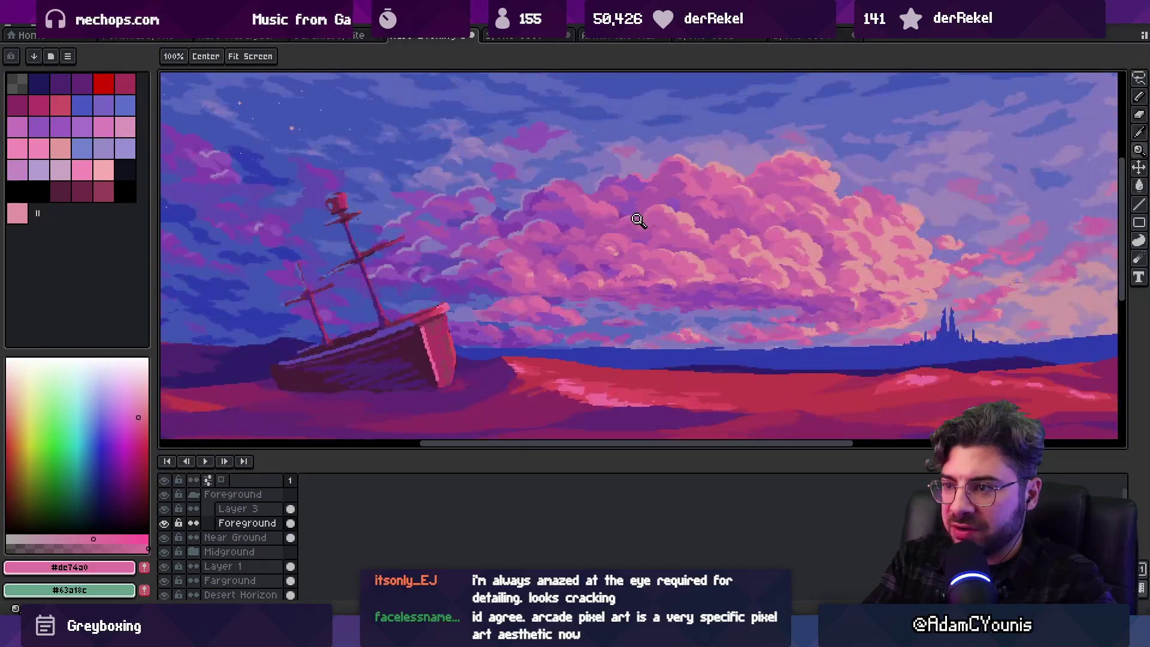
pyautogui.scroll(6, 611, 233)
pyautogui.press('b')
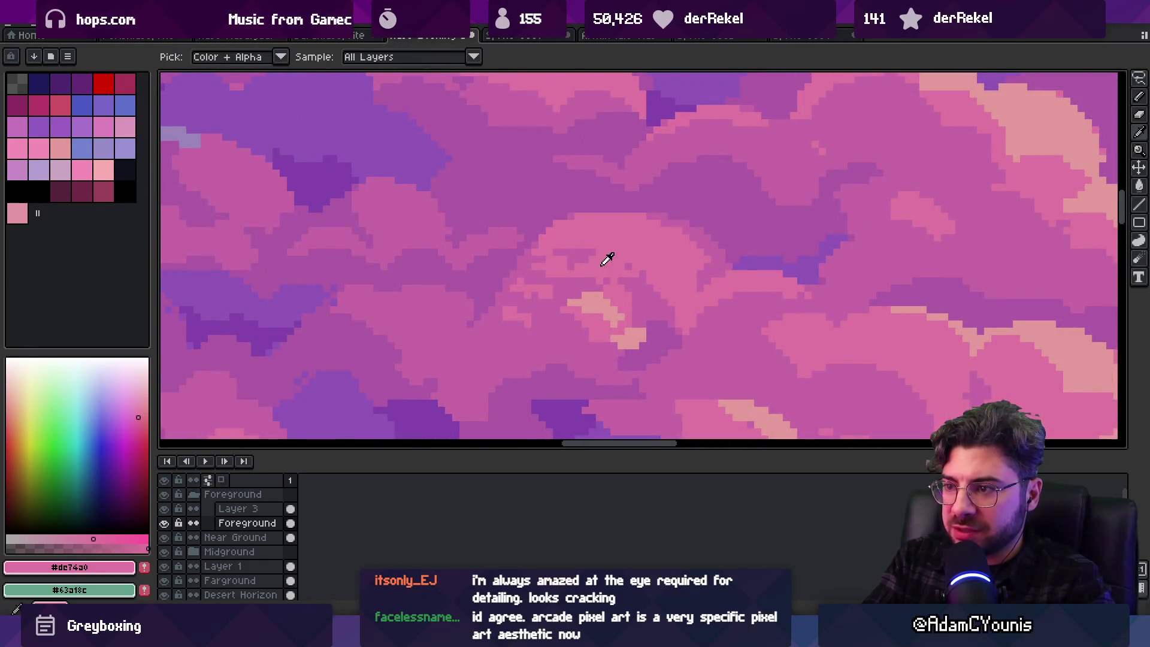
# Eyedrop the cloud shades magenta #c666a4 and pink #de74a0, then zoom to view the whole scene
pyautogui.keyDown('alt'); pyautogui.click(600, 258); pyautogui.keyUp('alt')
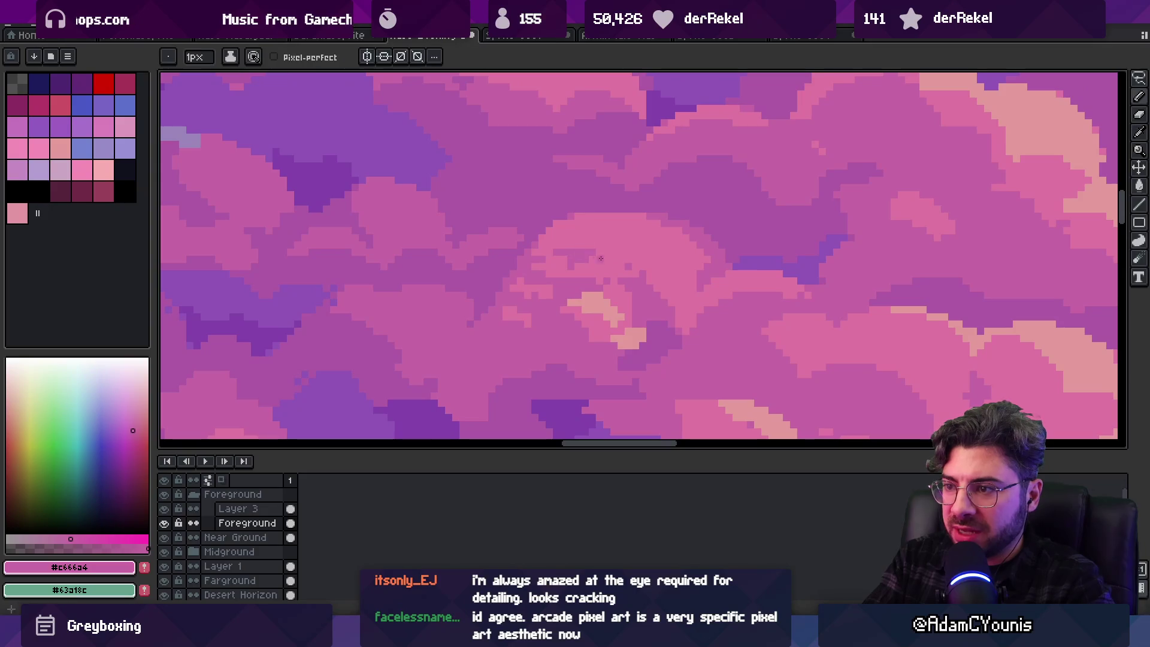
pyautogui.keyDown('alt'); pyautogui.click(636, 277); pyautogui.keyUp('alt')
pyautogui.keyDown('alt'); pyautogui.click(634, 262); pyautogui.keyUp('alt')
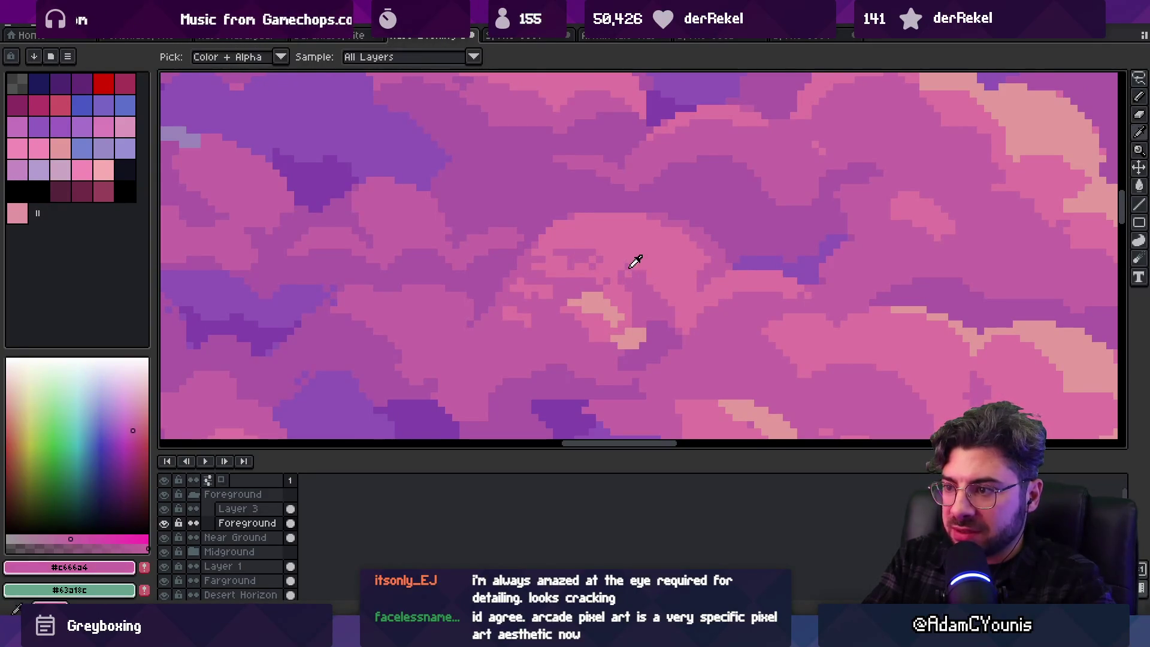
pyautogui.press('z')
pyautogui.scroll(-5, 601, 272)
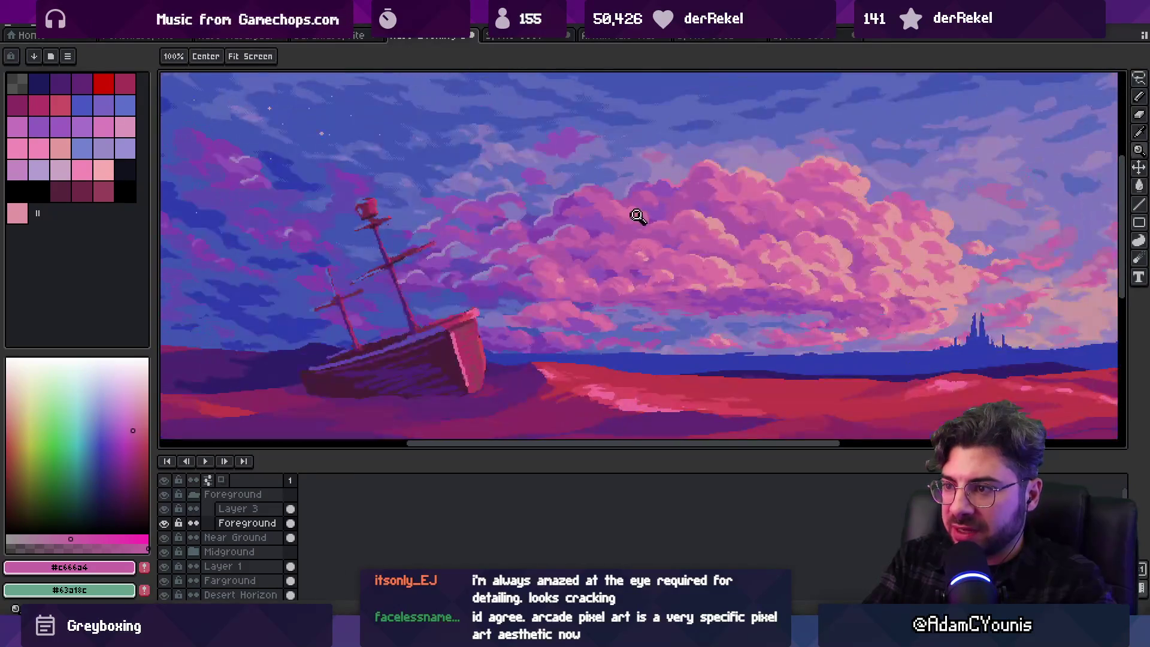
pyautogui.scroll(-2, 666, 230)
pyautogui.scroll(2, 661, 210)
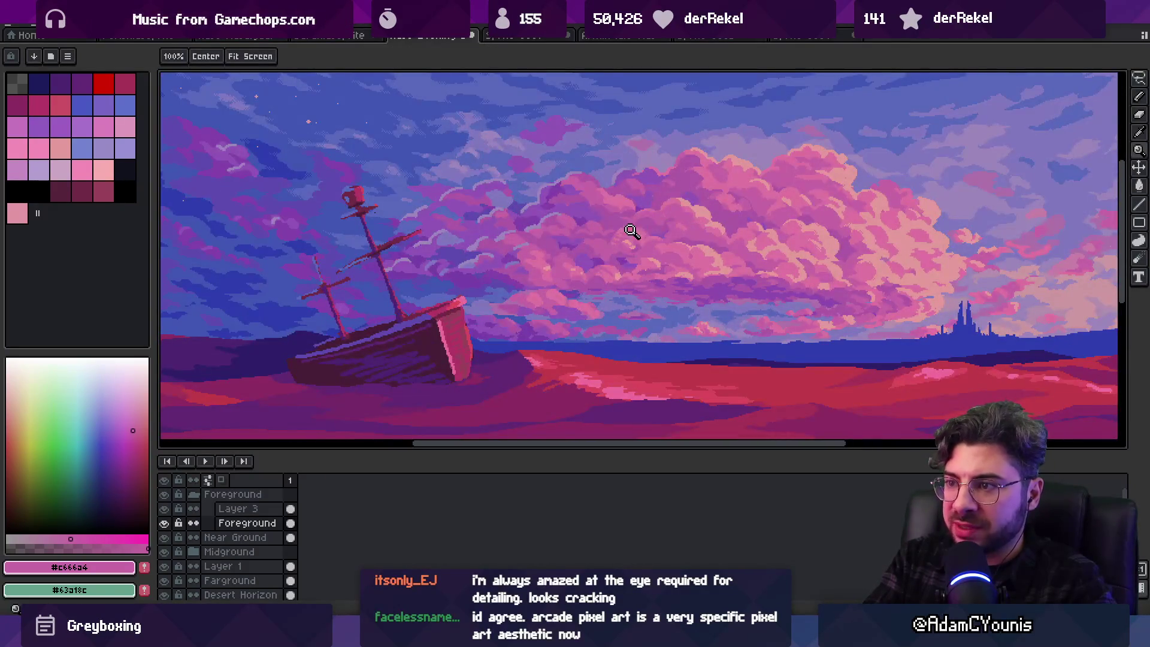
pyautogui.scroll(4, 599, 240)
# Settle on cloud pink #de74a0 after comparing neighbouring shades, then switch to the Owlboy document
pyautogui.keyDown('alt'); pyautogui.click(567, 244); pyautogui.keyUp('alt')
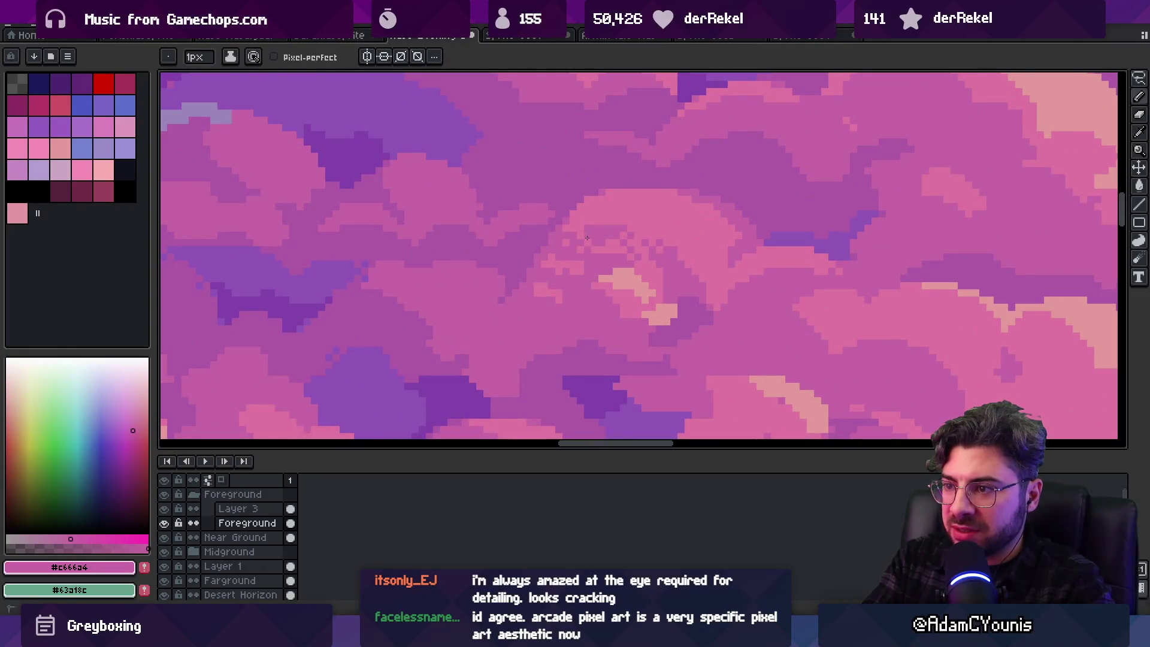
pyautogui.keyDown('alt'); pyautogui.click(594, 234); pyautogui.keyUp('alt')
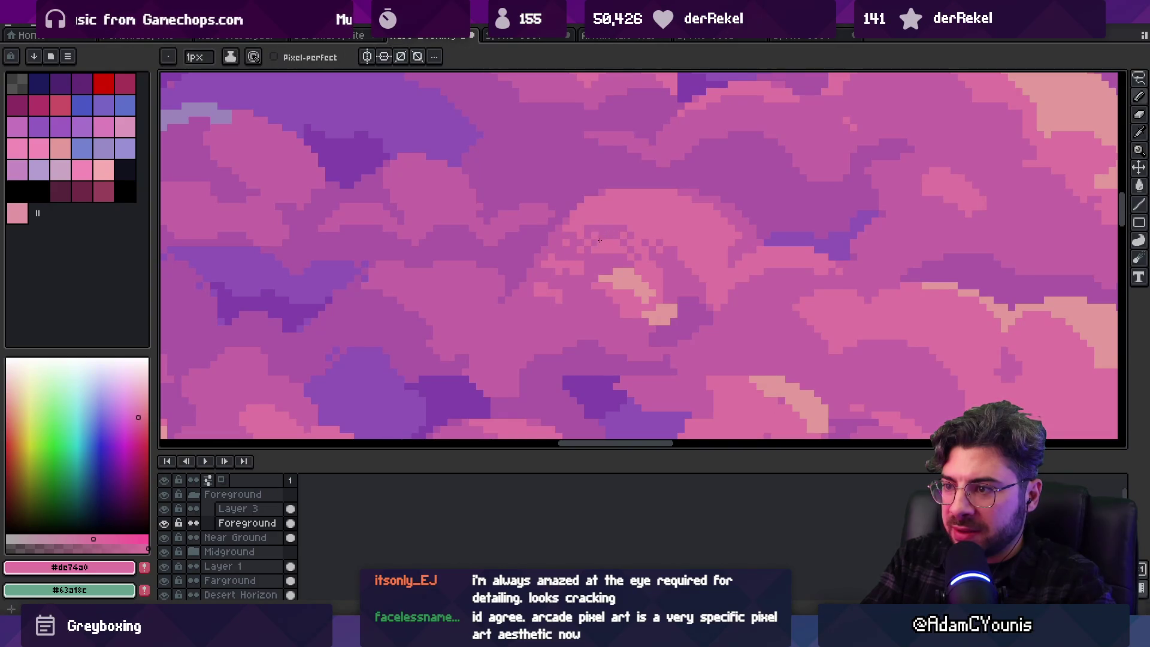
pyautogui.keyDown('alt'); pyautogui.click(609, 243); pyautogui.keyUp('alt')
pyautogui.keyDown('alt'); pyautogui.click(601, 243); pyautogui.keyUp('alt')
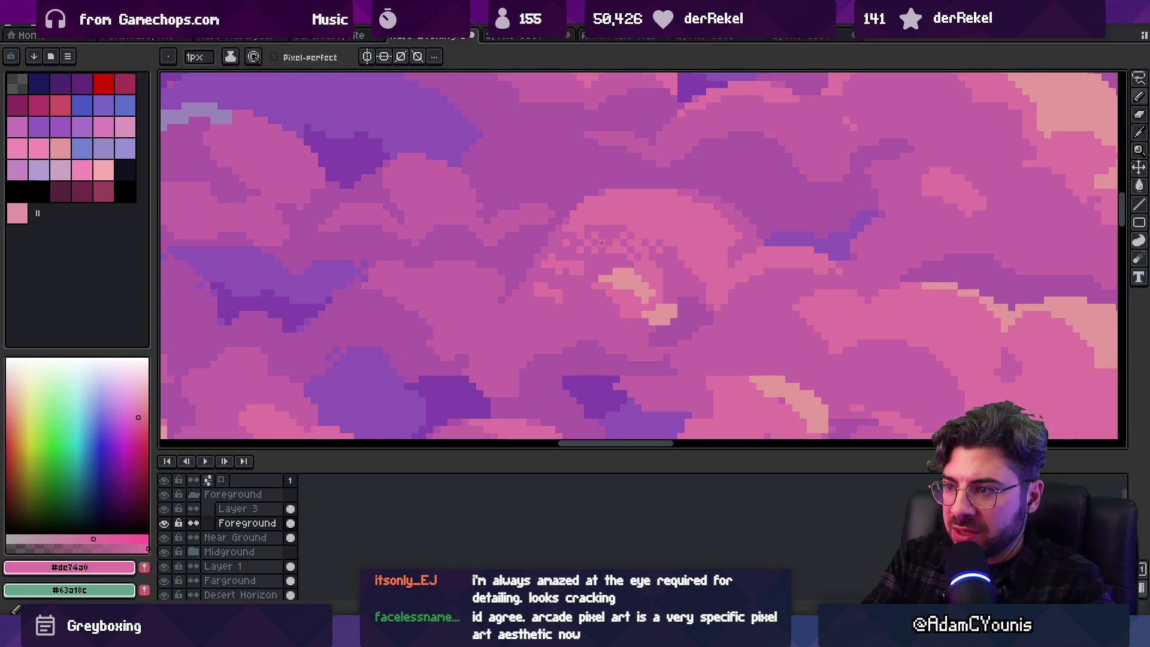
pyautogui.press('z')
pyautogui.scroll(-4, 645, 202)
pyautogui.scroll(3, 658, 209)
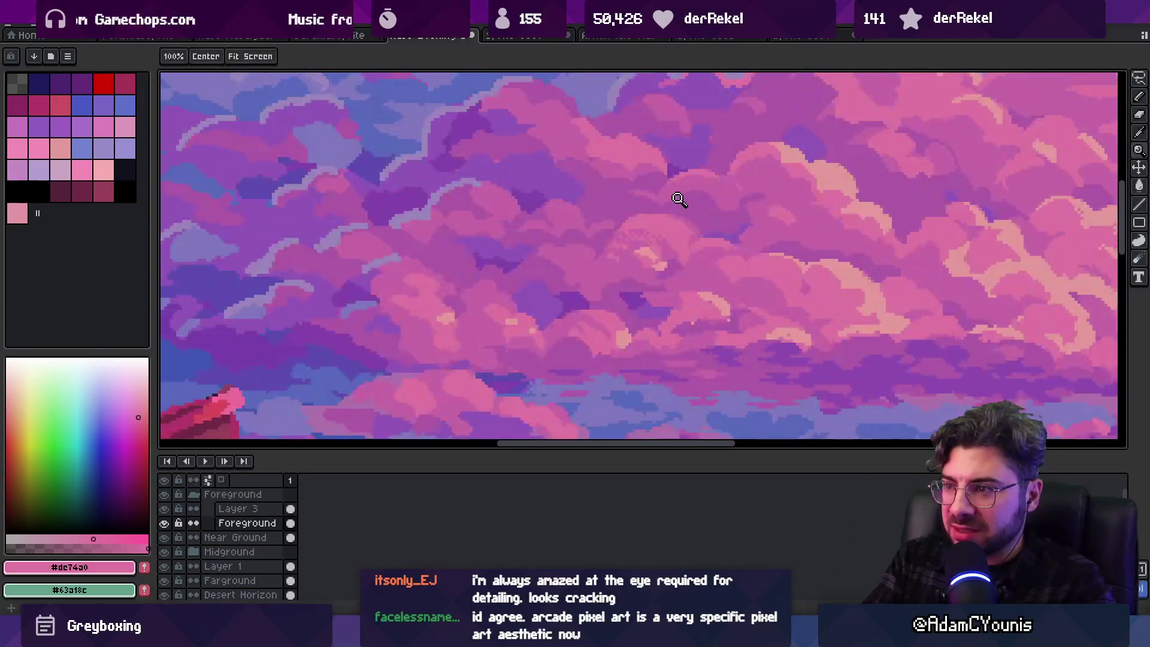
pyautogui.press('v')
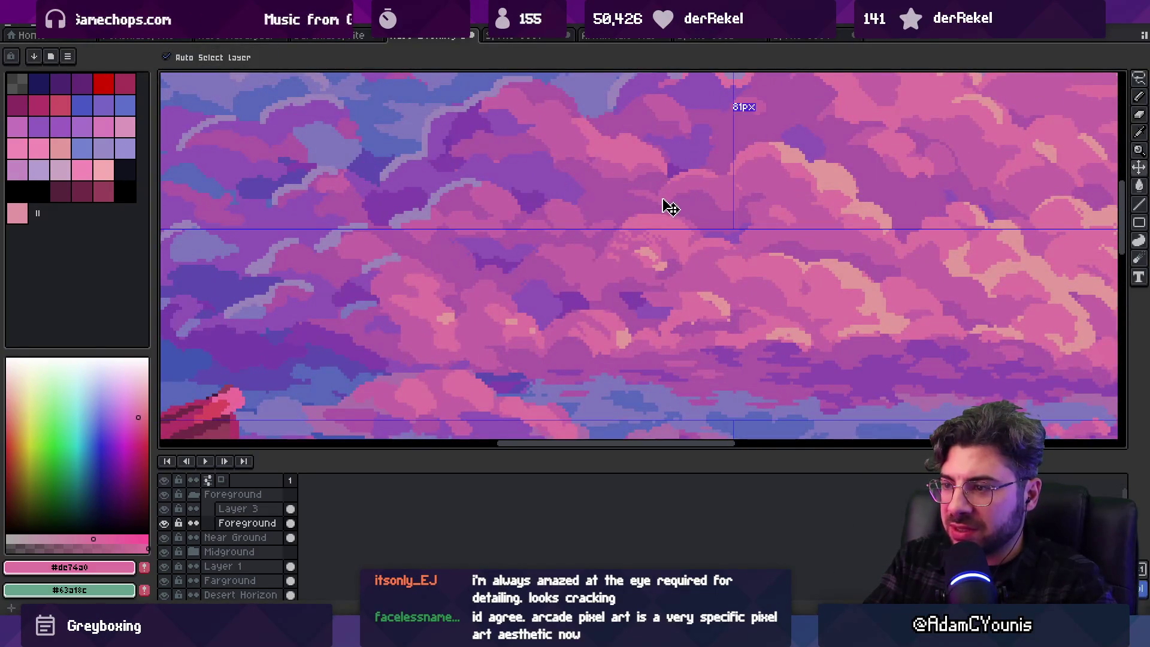
pyautogui.press('z')
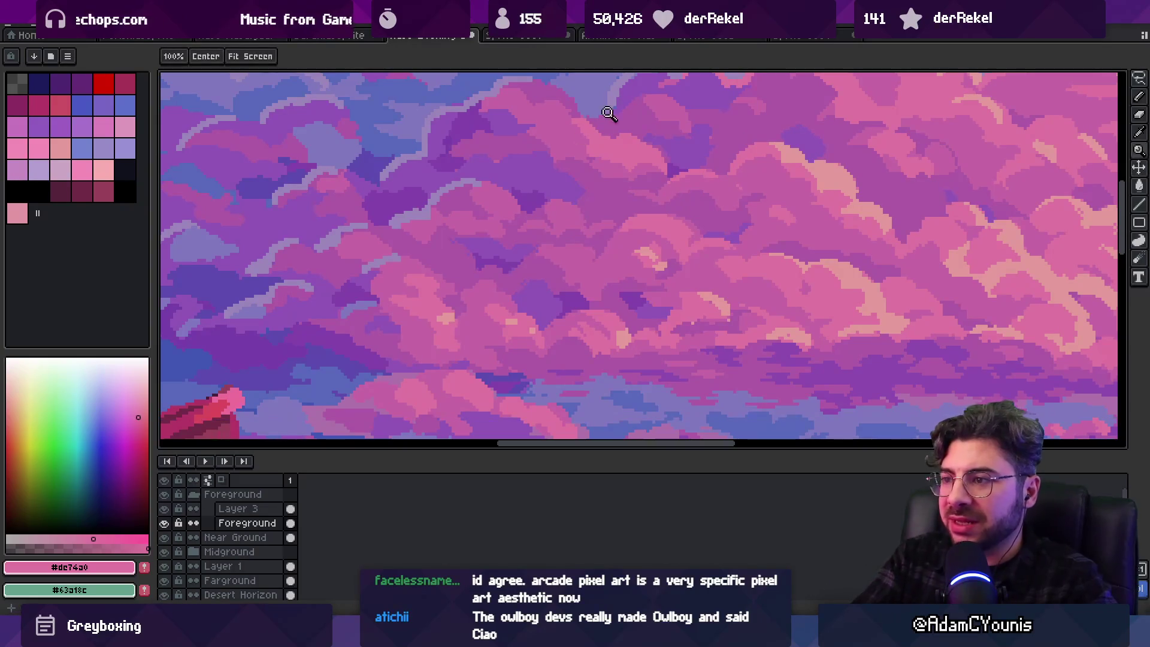
pyautogui.click(717, 36)
# Pan the Owlboy scene up-left and outline a freehand selection near its top-left
pyautogui.scroll(-2, 600, 215)
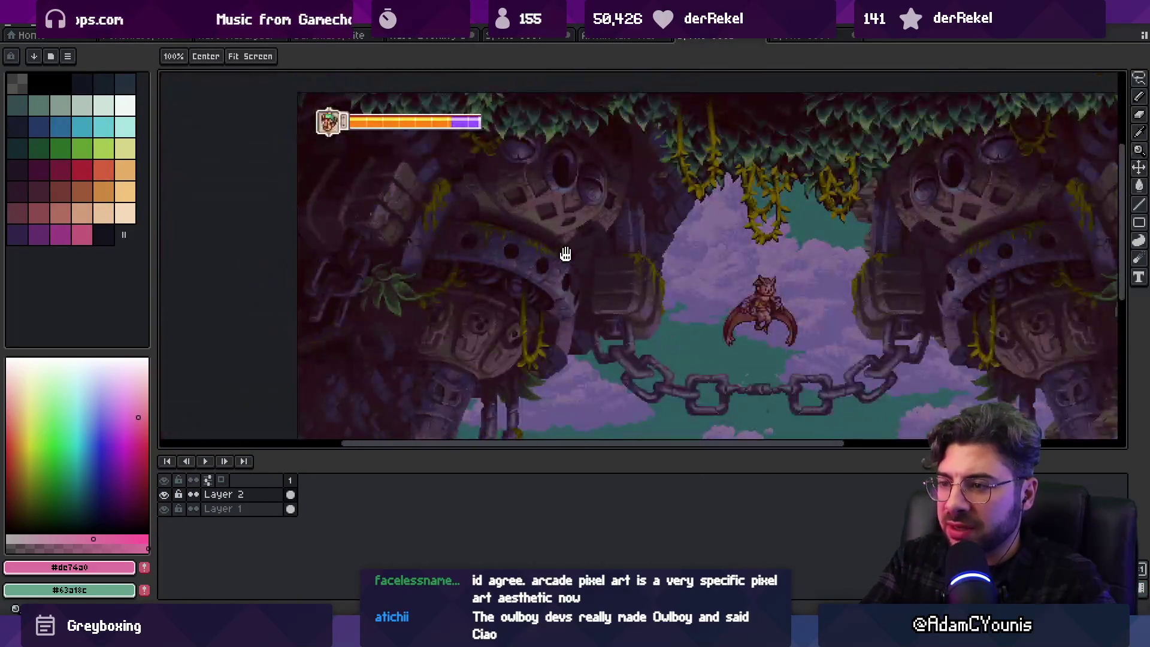
pyautogui.moveTo(565, 253); pyautogui.dragTo(547, 223)
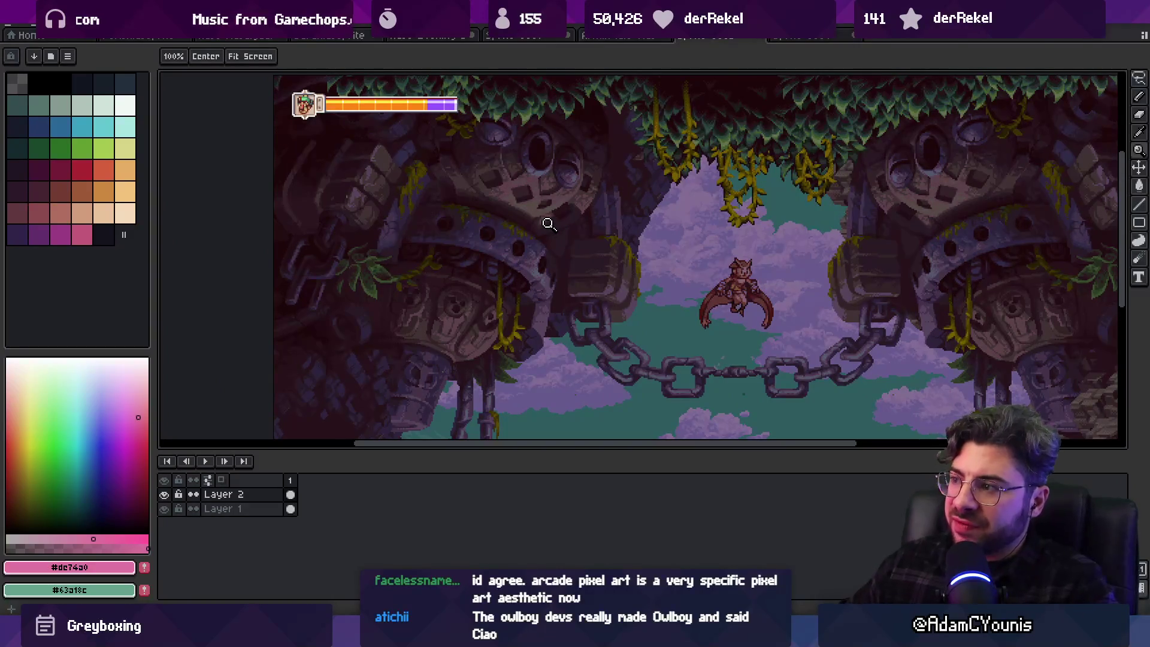
pyautogui.press('m')
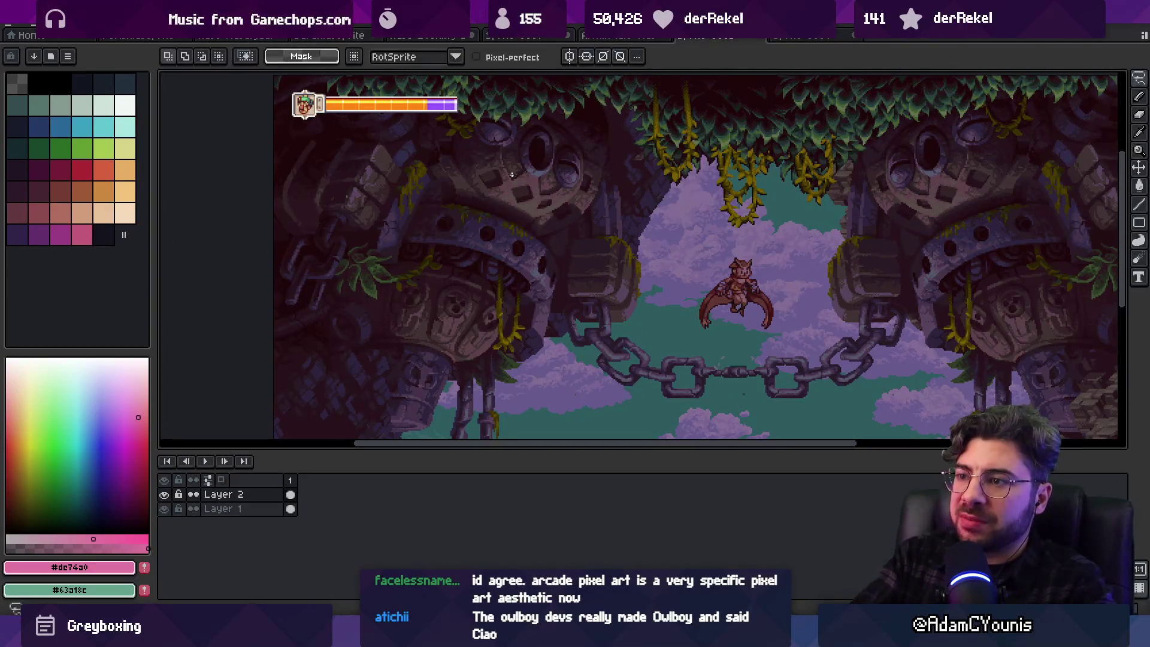
pyautogui.moveTo(459, 139)
pyautogui.mouseDown()
pyautogui.moveTo(547, 136)
pyautogui.moveTo(536, 187)
pyautogui.mouseUp()
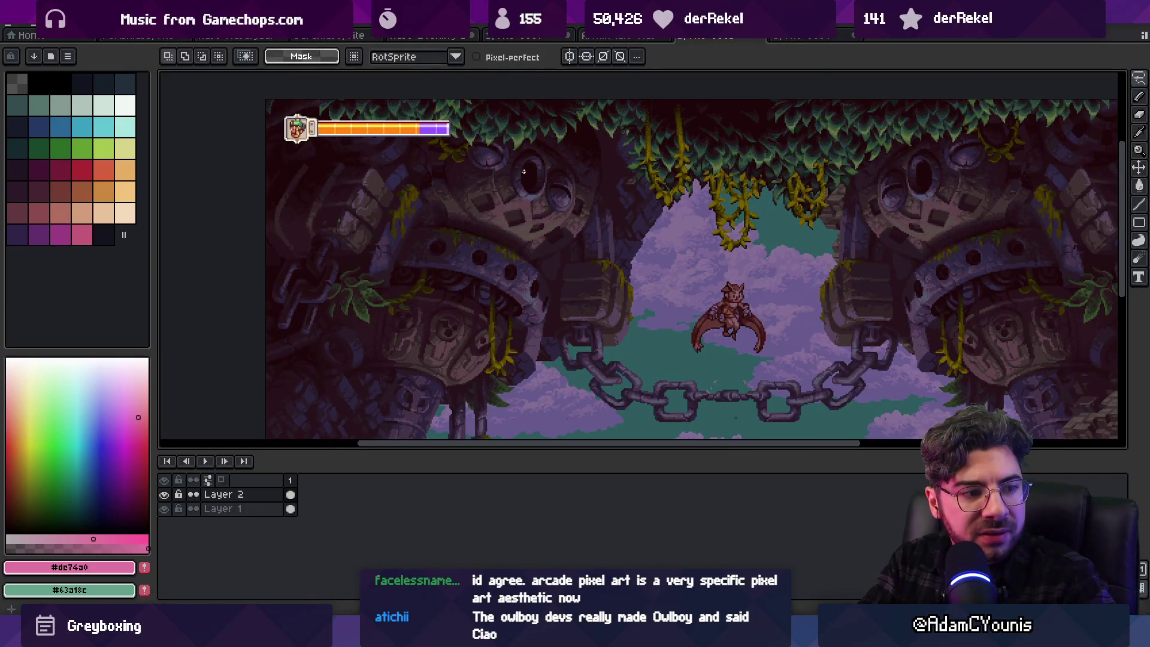
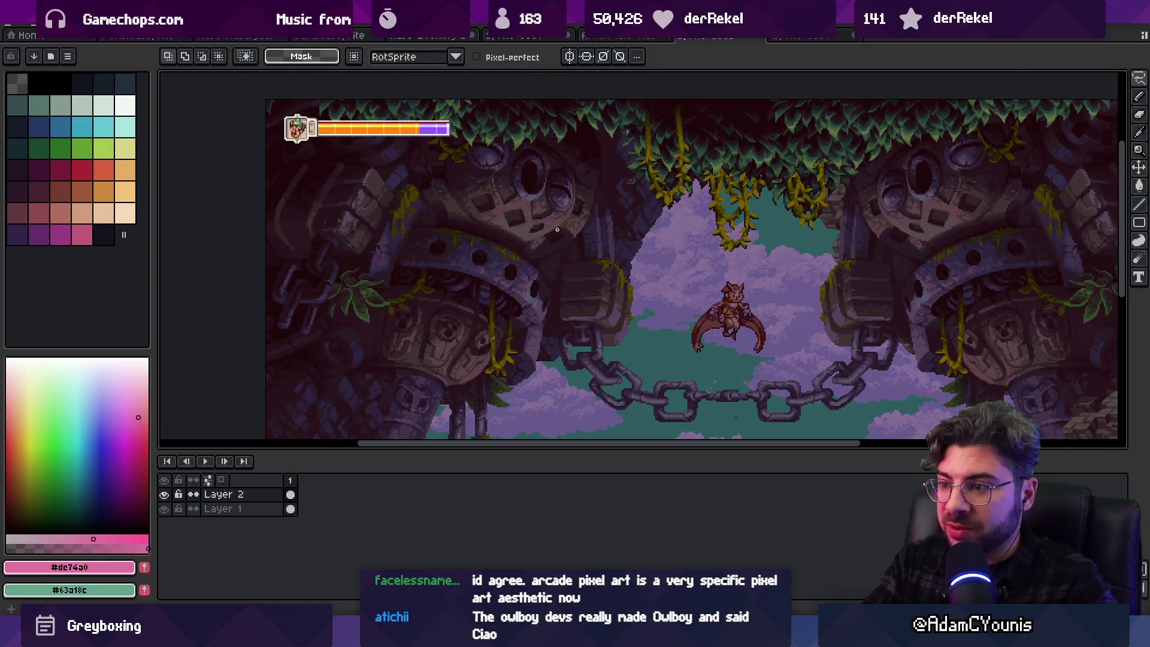
# Zoom in on the cavern art and loosely lasso the carved eye in the wall
pyautogui.scroll(1, 557, 230)
pyautogui.scroll(1, 473, 180)
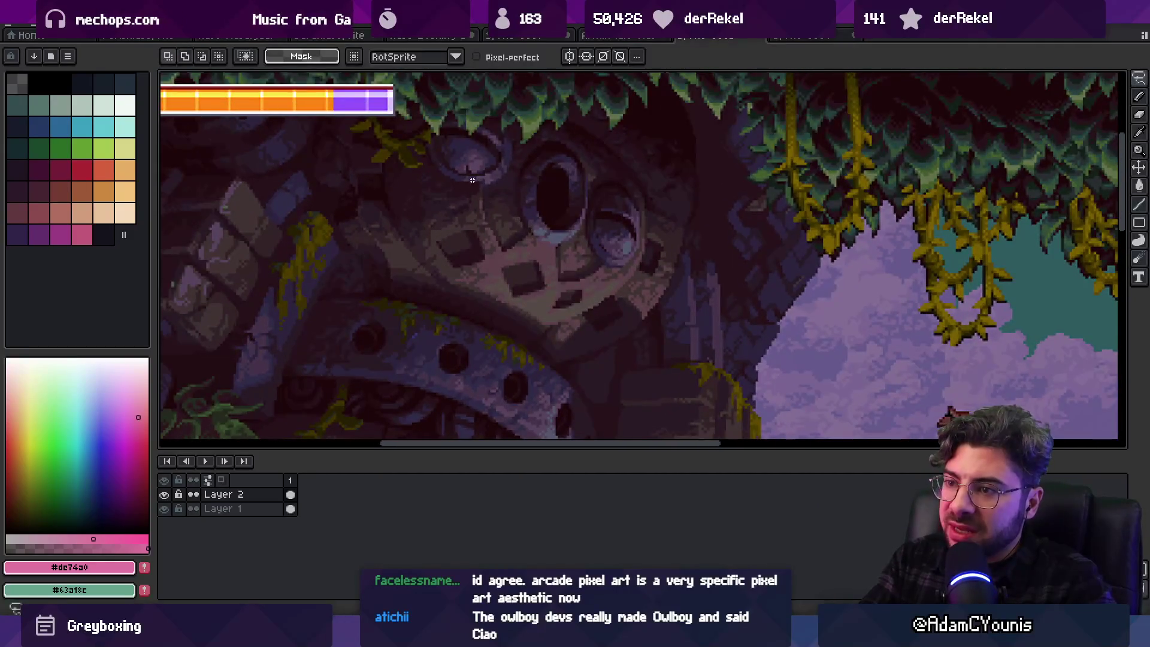
pyautogui.moveTo(386, 172)
pyautogui.mouseDown()
pyautogui.moveTo(479, 251)
pyautogui.moveTo(482, 216)
pyautogui.moveTo(442, 154)
pyautogui.moveTo(488, 216)
pyautogui.mouseUp()
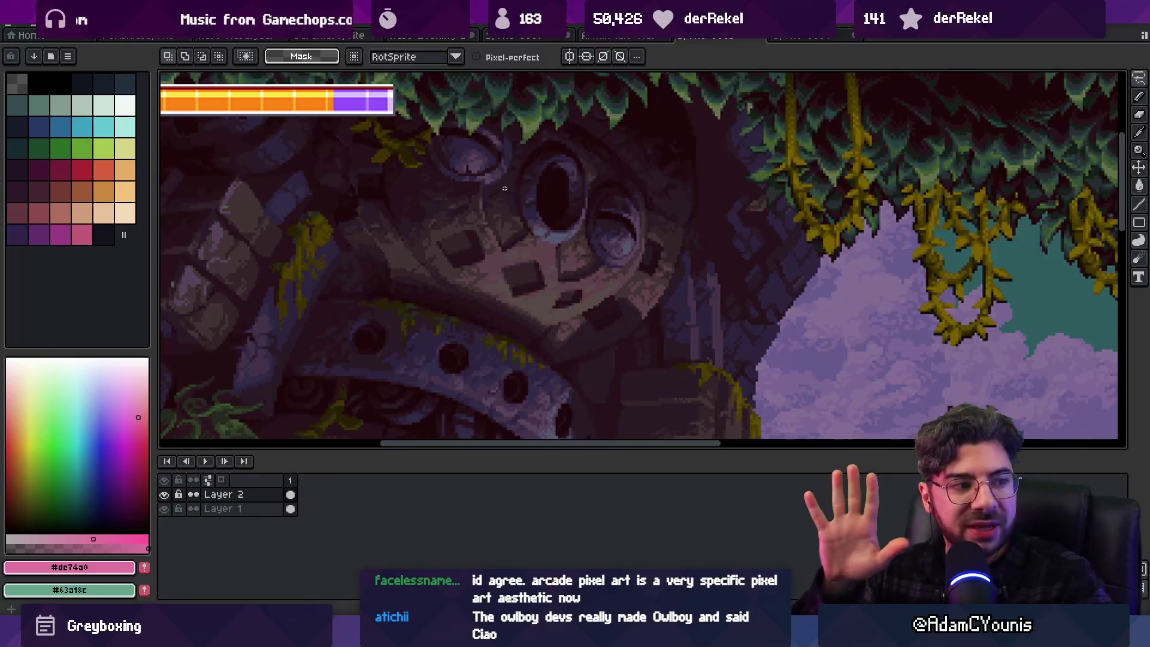
# Zoom and pan around the cavern scene, then switch to the jungle scene document
pyautogui.press('z')
pyautogui.scroll(-4, 539, 227)
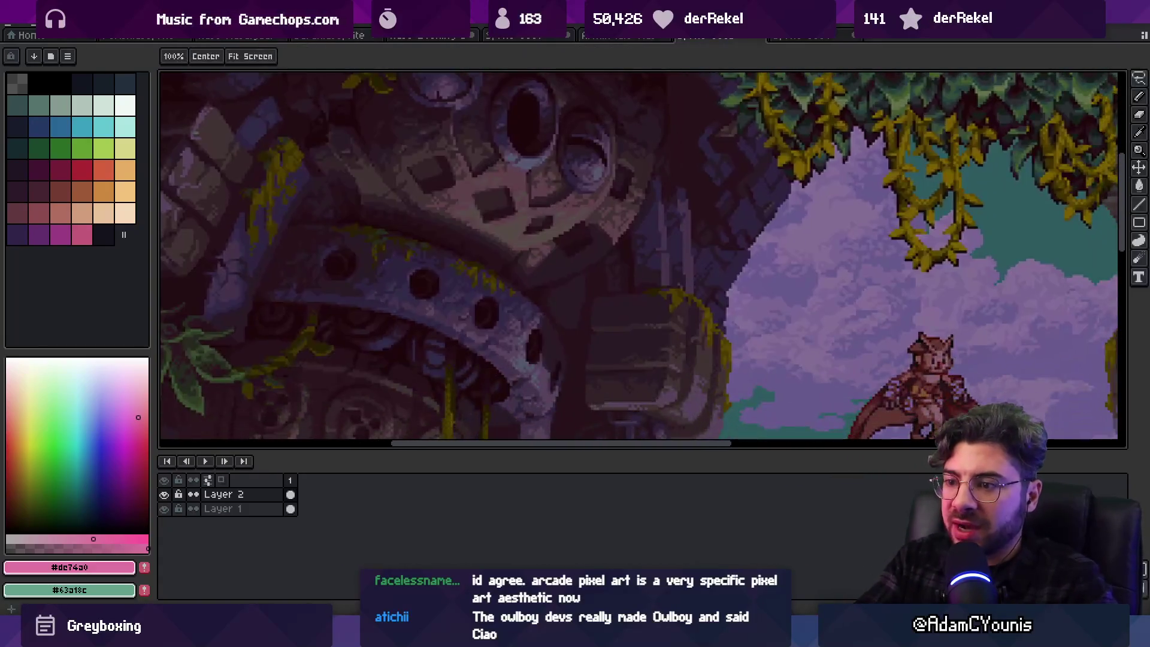
pyautogui.scroll(1, 567, 246)
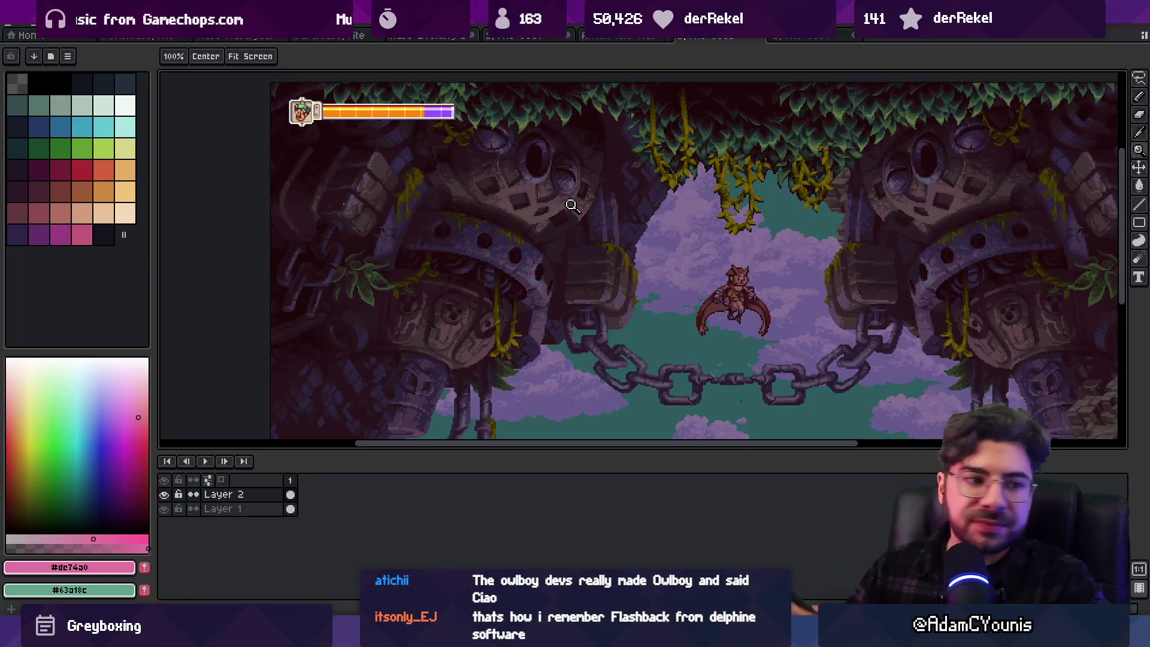
pyautogui.hscroll(3, 539, 259)
pyautogui.scroll(-1, 533, 260)
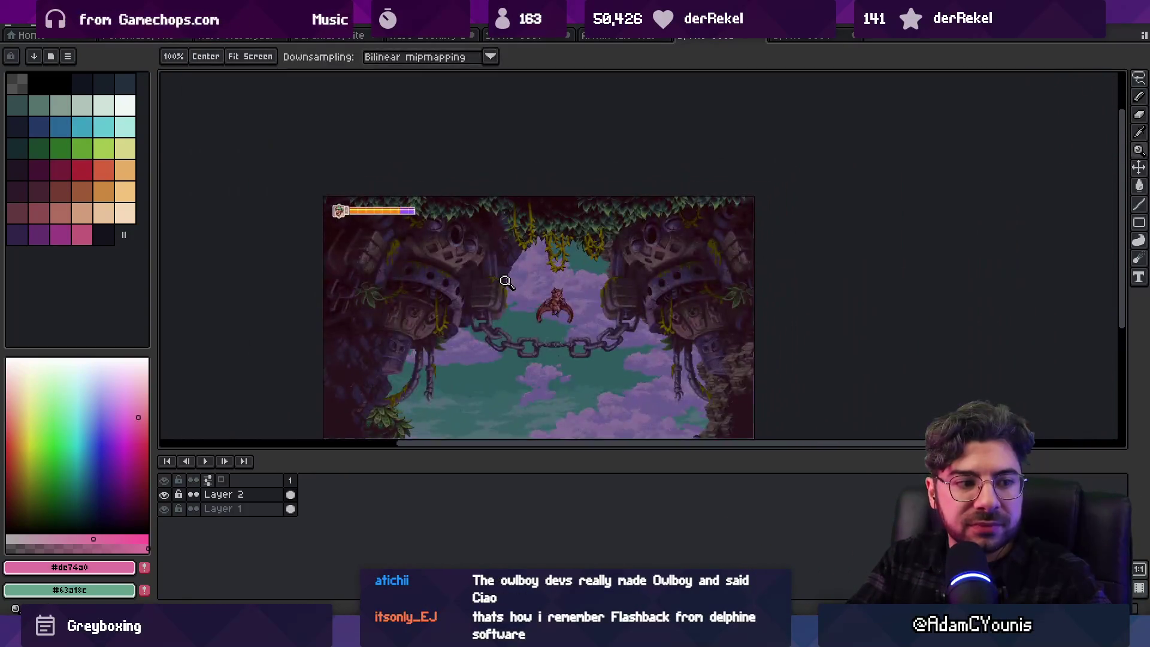
pyautogui.scroll(1, 509, 267)
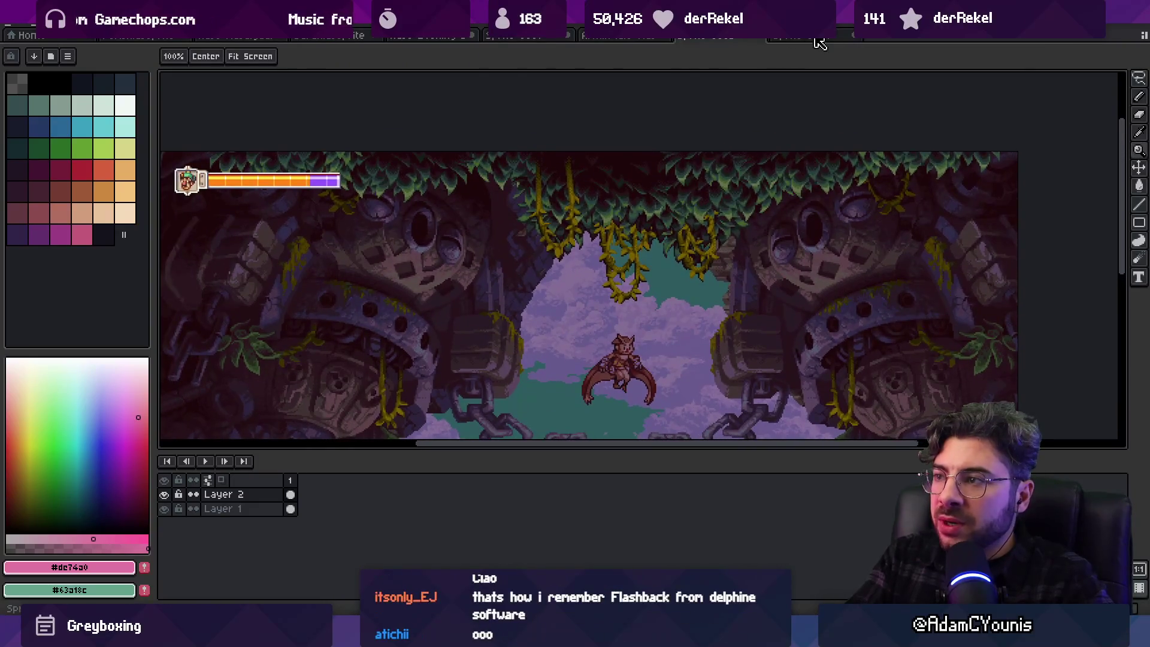
pyautogui.hotkey('ctrl', 'Tab')
# Zoom around the jungle foliage, marquee a small patch of leaf pixels, then clear it
pyautogui.scroll(-3, 436, 265)
pyautogui.scroll(2, 582, 267)
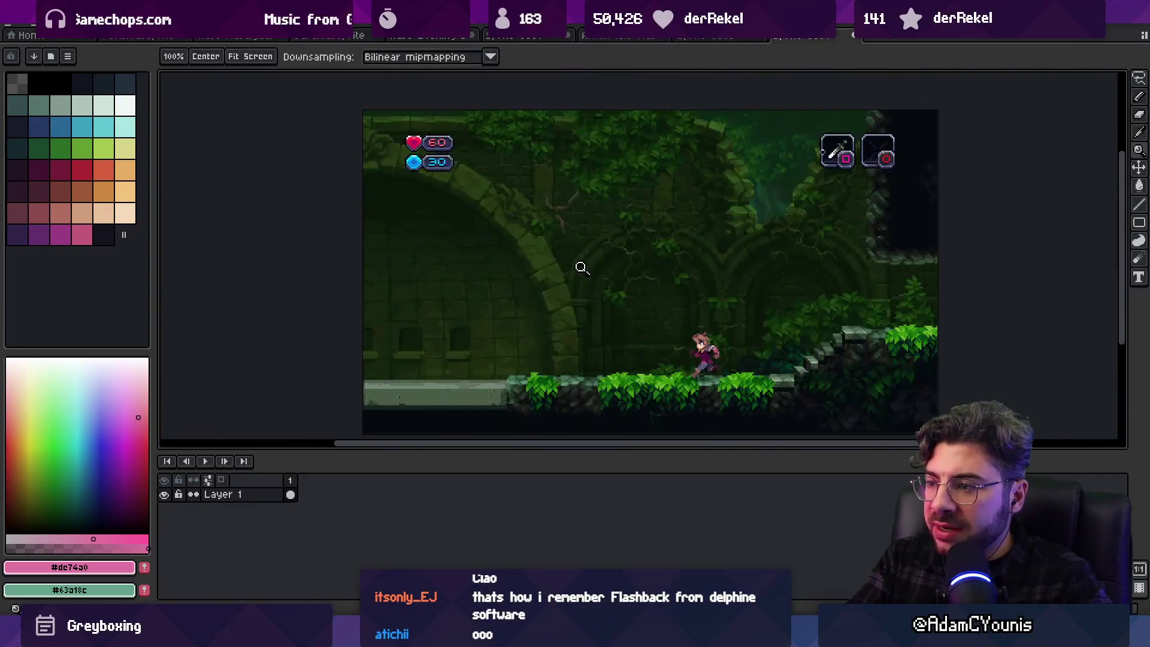
pyautogui.scroll(1, 752, 171)
pyautogui.scroll(1, 744, 179)
pyautogui.scroll(1, 724, 203)
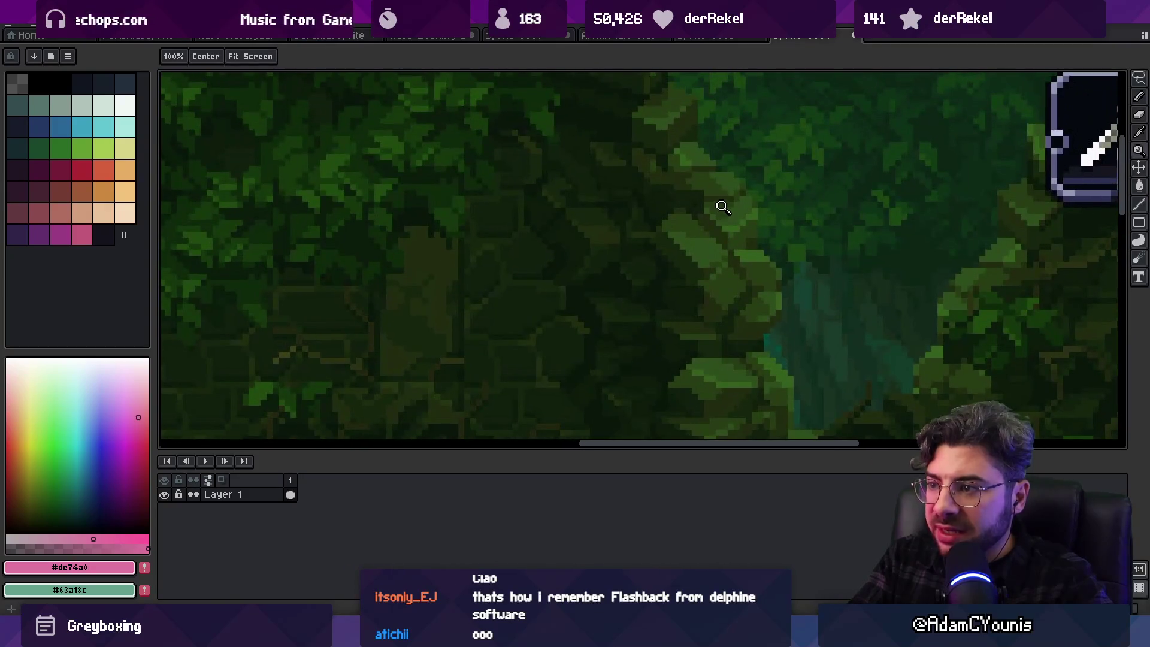
pyautogui.scroll(-1, 707, 223)
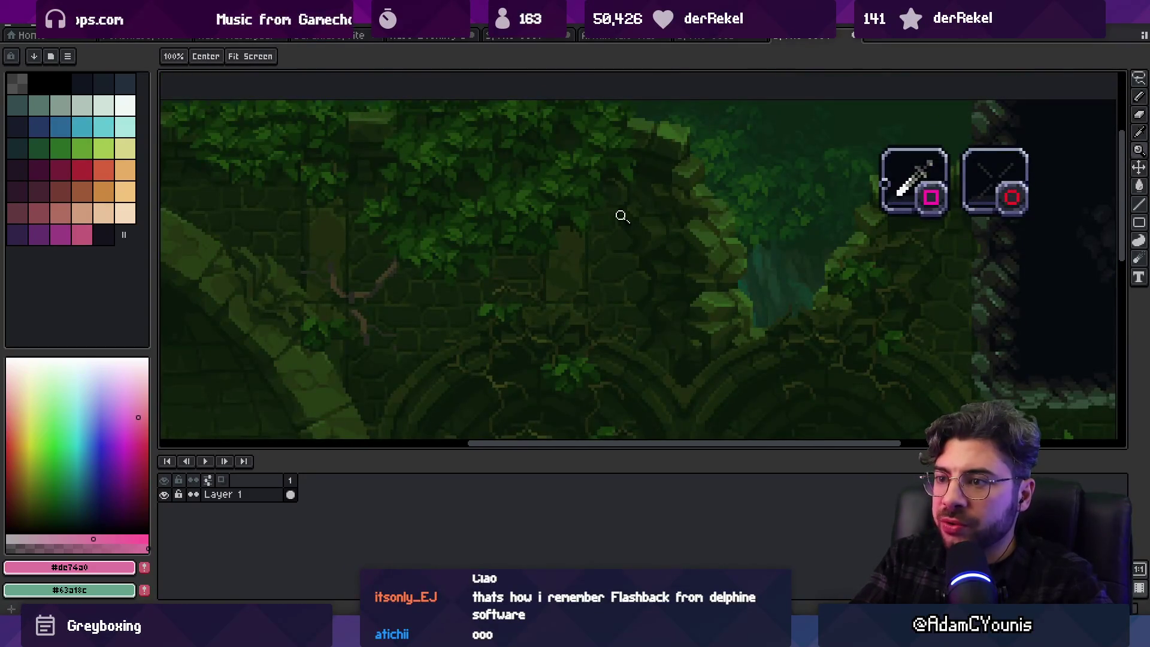
pyautogui.scroll(-3, 621, 217)
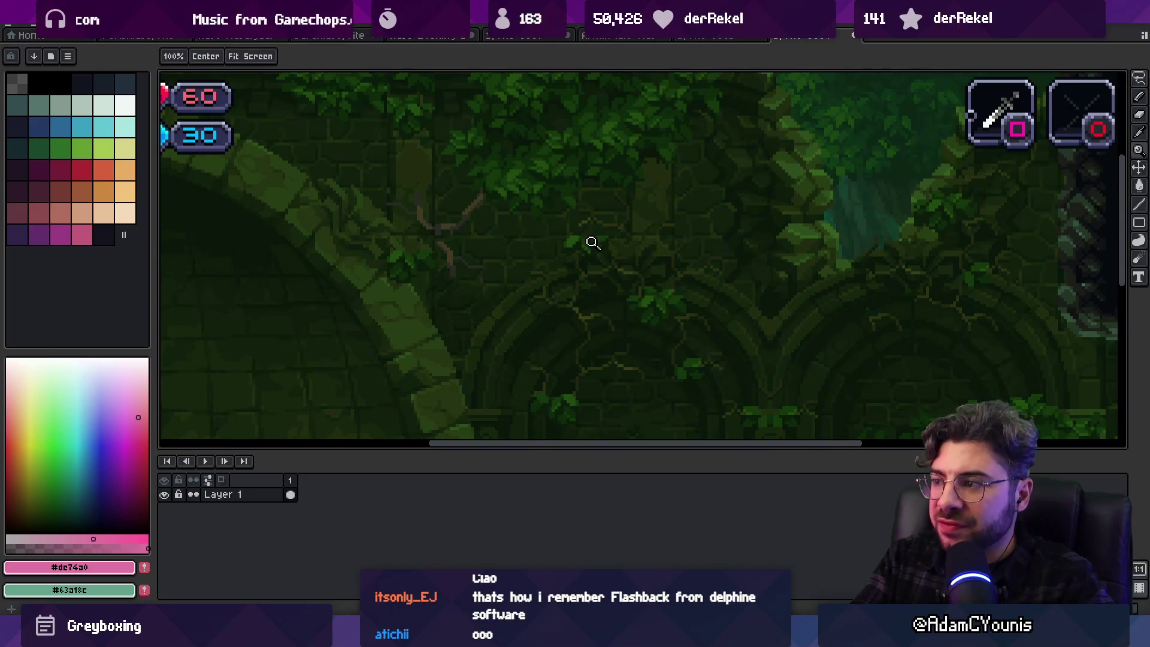
pyautogui.scroll(-1, 635, 234)
pyautogui.scroll(2, 542, 287)
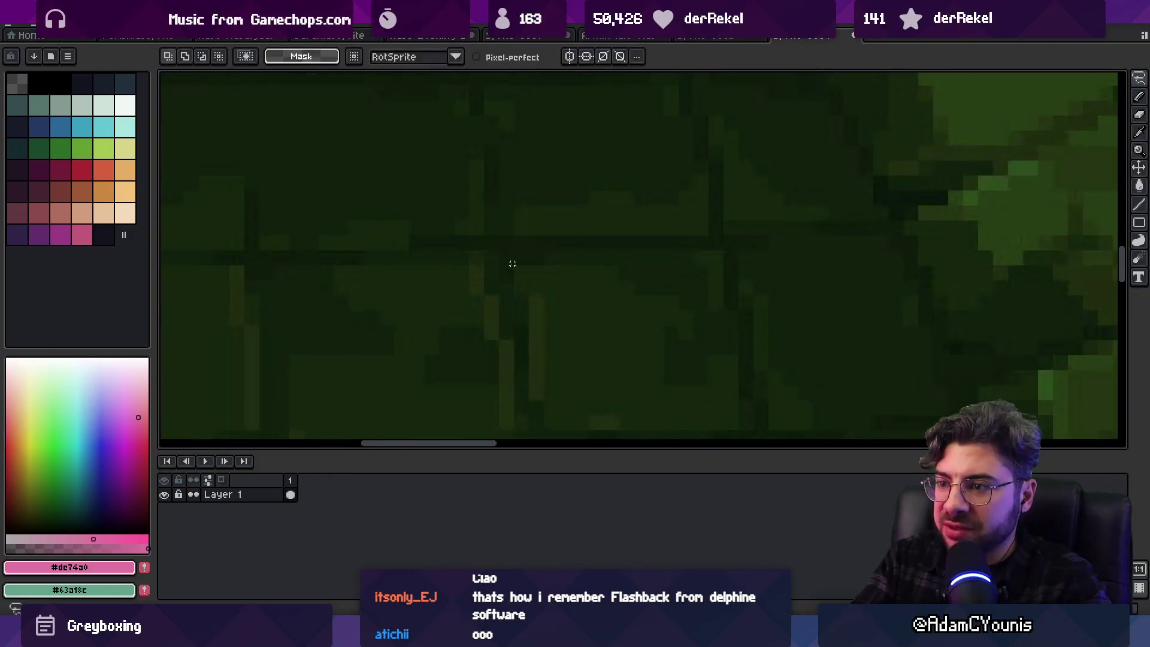
pyautogui.scroll(-1, 544, 278)
pyautogui.scroll(5, 604, 250)
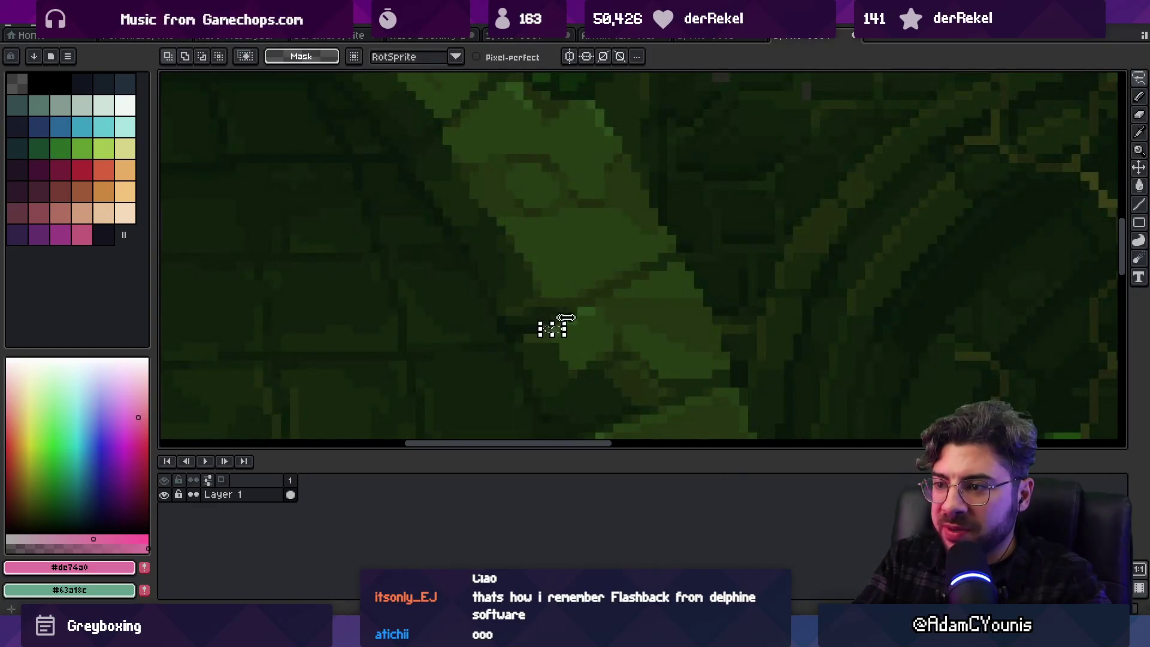
pyautogui.moveTo(555, 311); pyautogui.dragTo(584, 327)
pyautogui.click(617, 249)
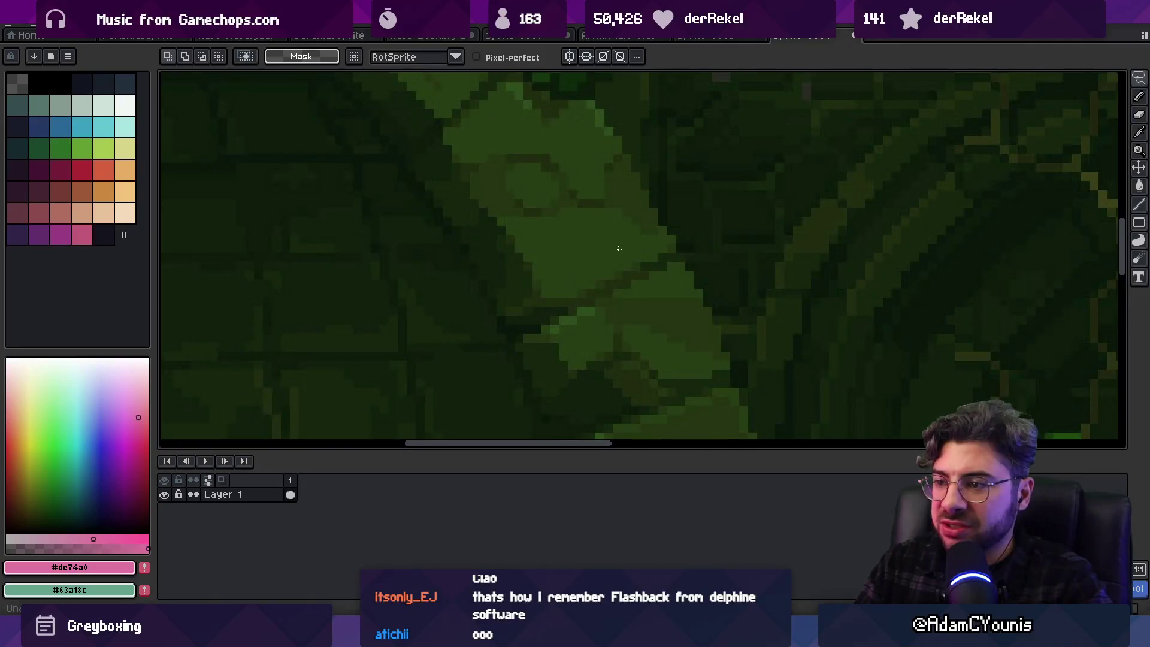
# Bring up Sprite > Sprite Size for the 1920×1080 jungle sprite
pyautogui.scroll(-6, 575, 326)
pyautogui.scroll(4, 574, 326)
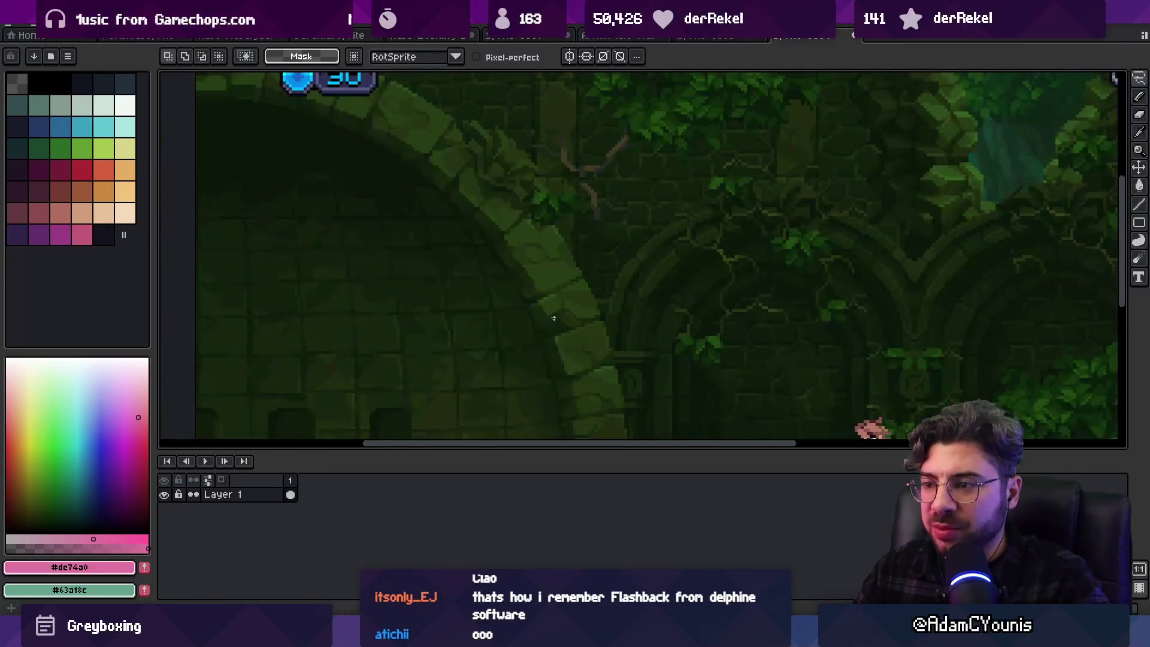
pyautogui.scroll(3, 580, 343)
pyautogui.scroll(-5, 434, 304)
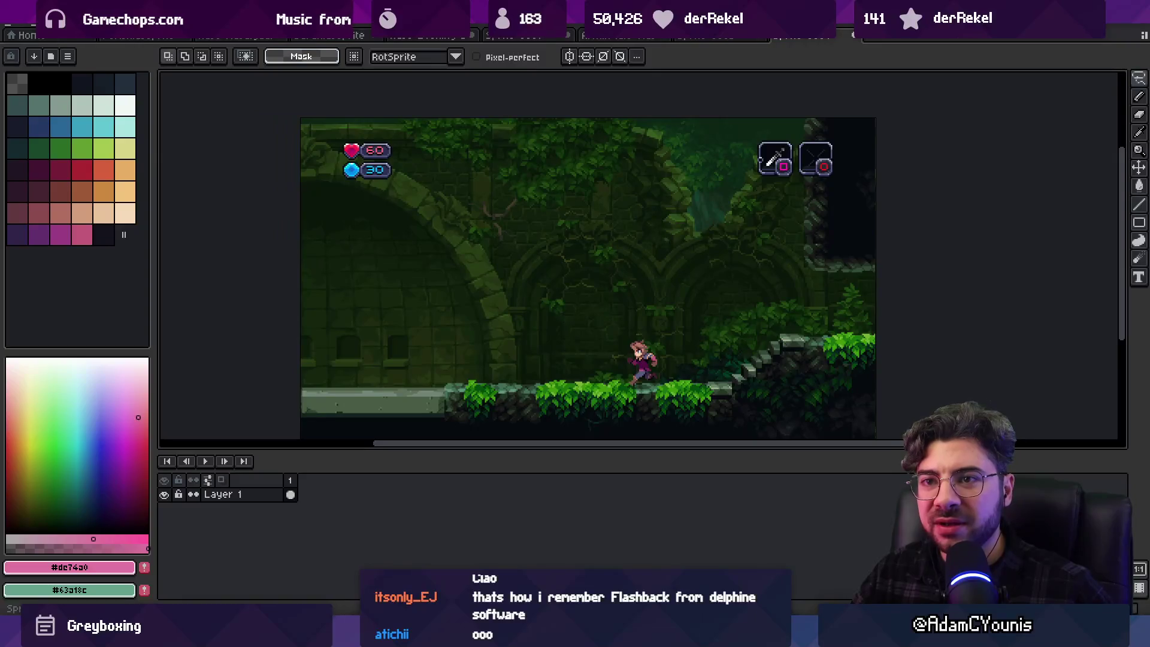
pyautogui.click(63, 25)
pyautogui.click(127, 89)
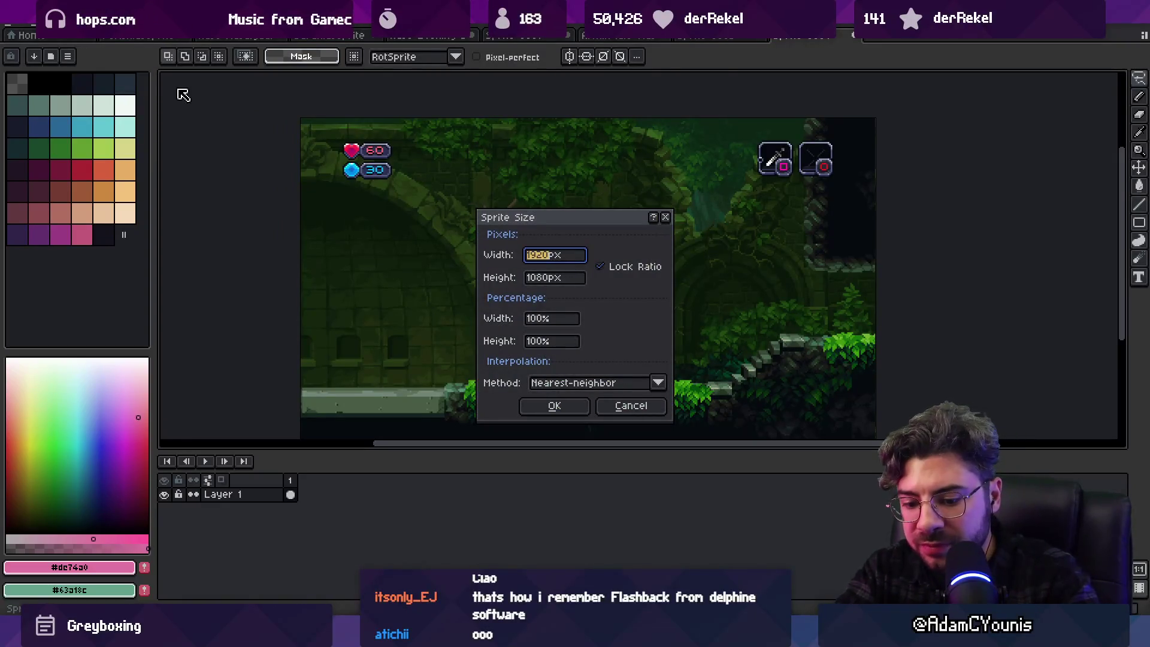
# Resize the sprite to 480 px wide and zoom to check the result
pyautogui.write('480')
pyautogui.press('Return')
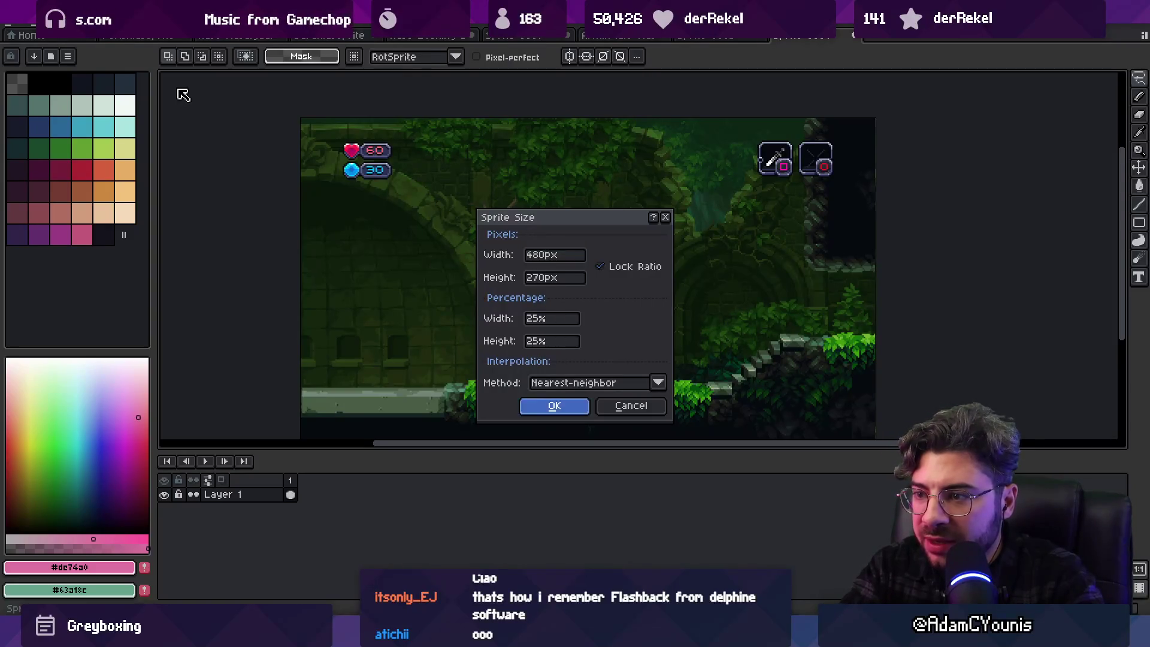
pyautogui.scroll(4, 706, 268)
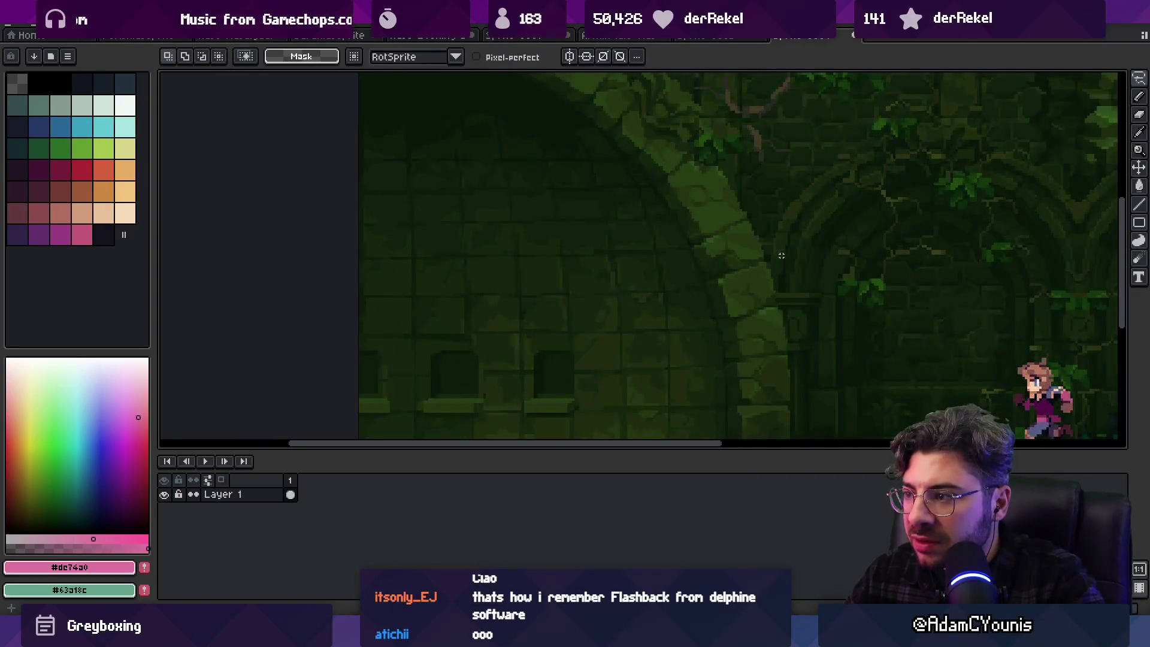
pyautogui.scroll(-1, 782, 256)
pyautogui.scroll(2, 529, 145)
pyautogui.scroll(-1, 529, 145)
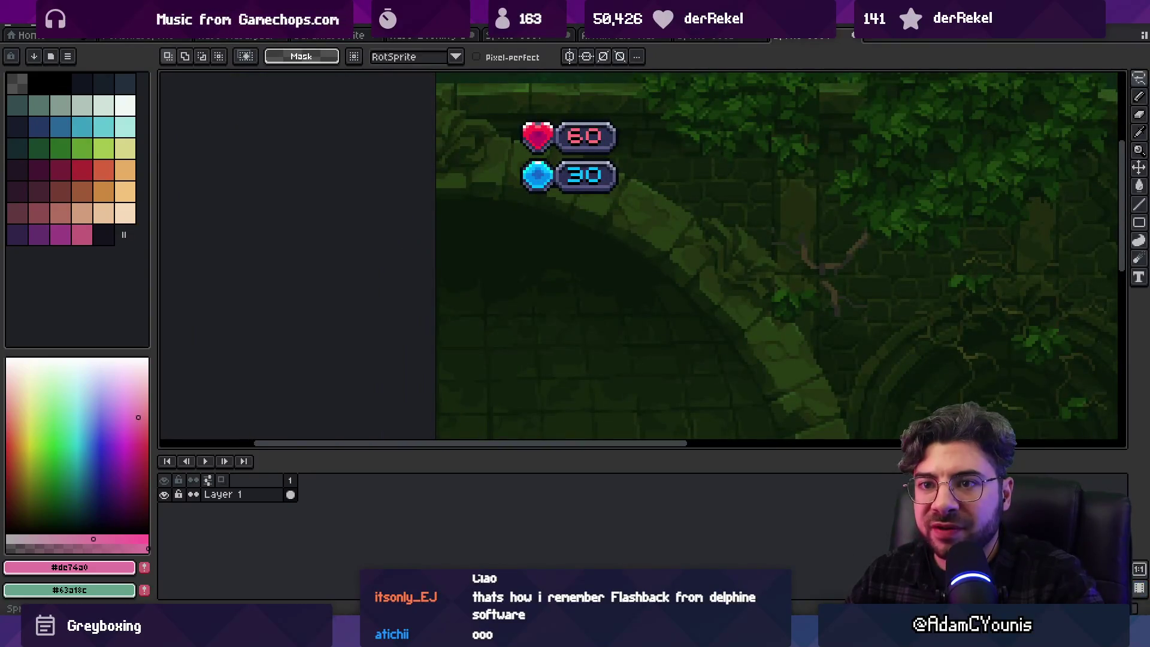
# Reopen Sprite Size, apply a smaller size, and zoom around the shrunken scene
pyautogui.click(66, 24)
pyautogui.click(123, 87)
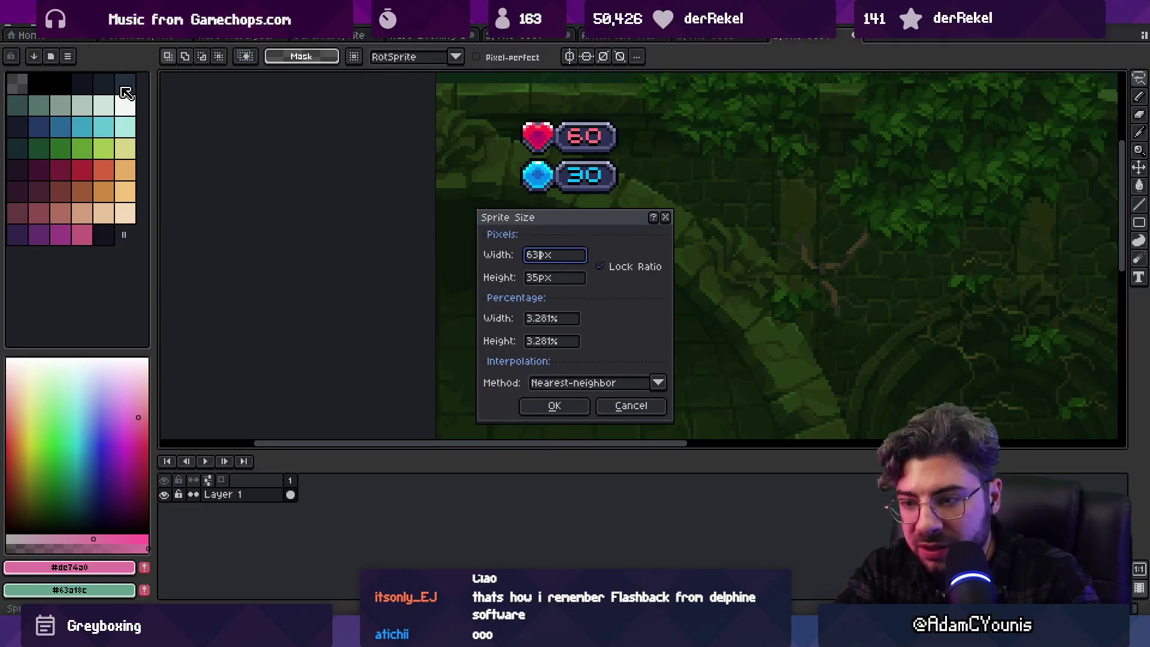
pyautogui.press('Return')
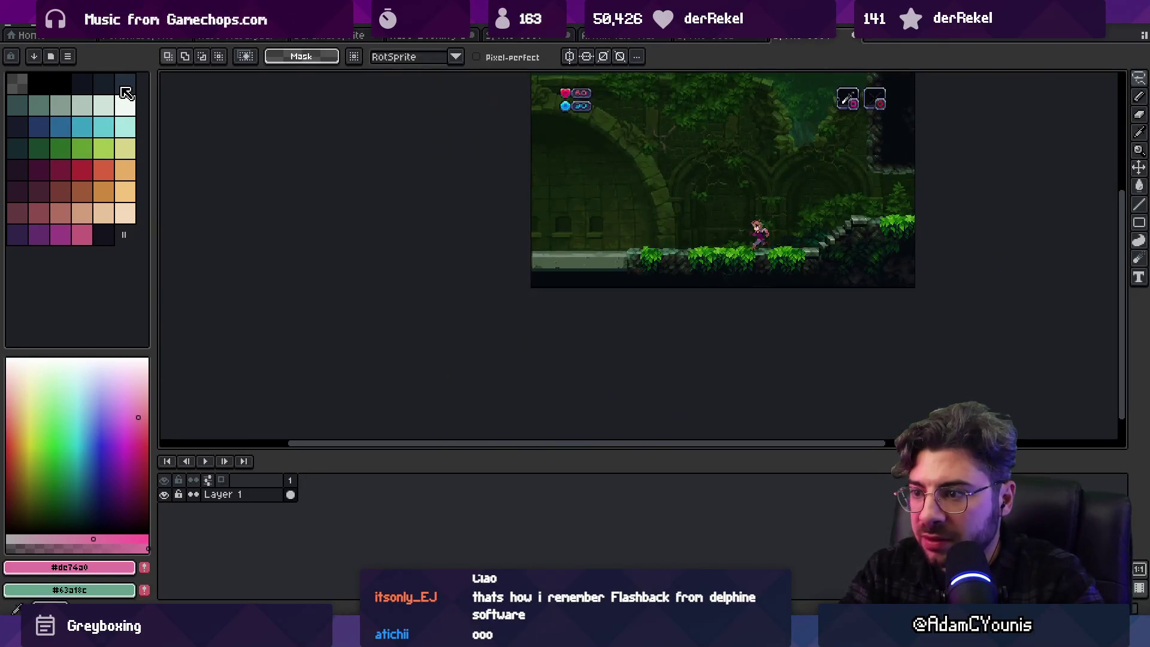
pyautogui.scroll(8, 577, 150)
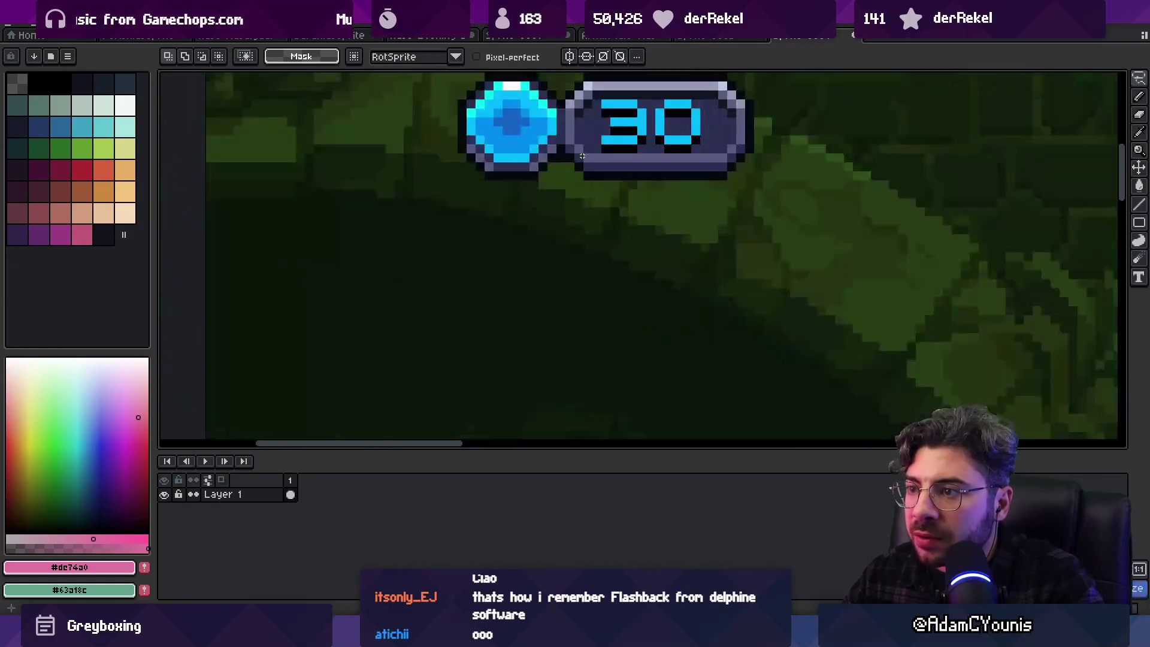
pyautogui.scroll(-7, 582, 155)
pyautogui.scroll(-1, 582, 155)
pyautogui.hscroll(2, 658, 240)
pyautogui.scroll(5, 720, 279)
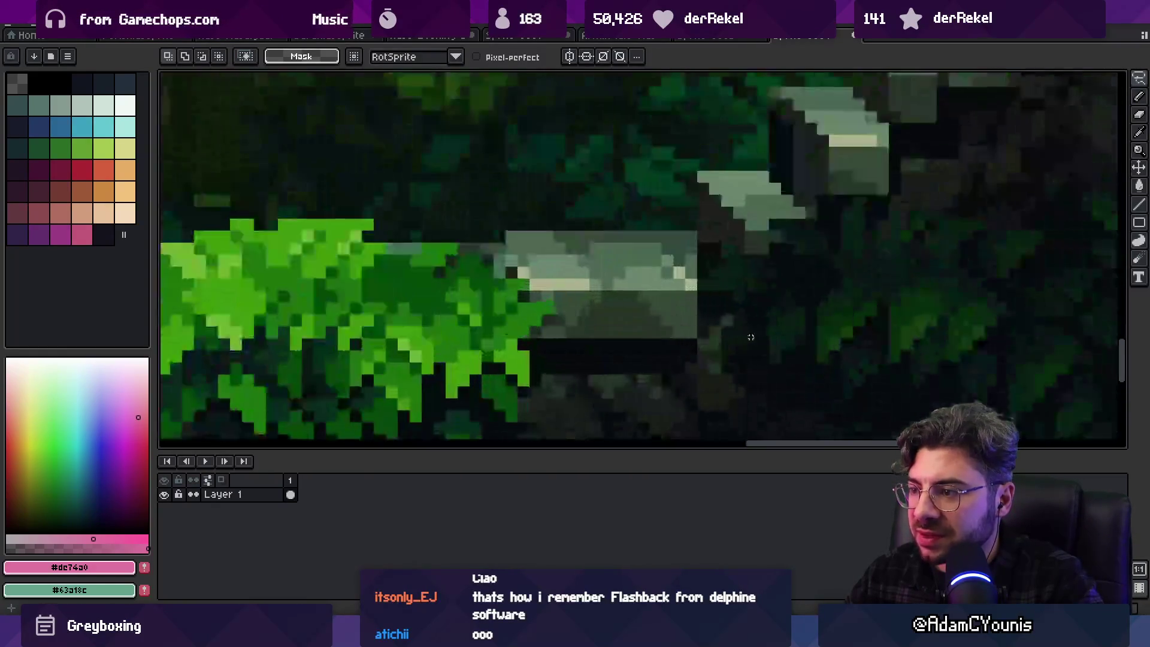
pyautogui.scroll(2, 719, 279)
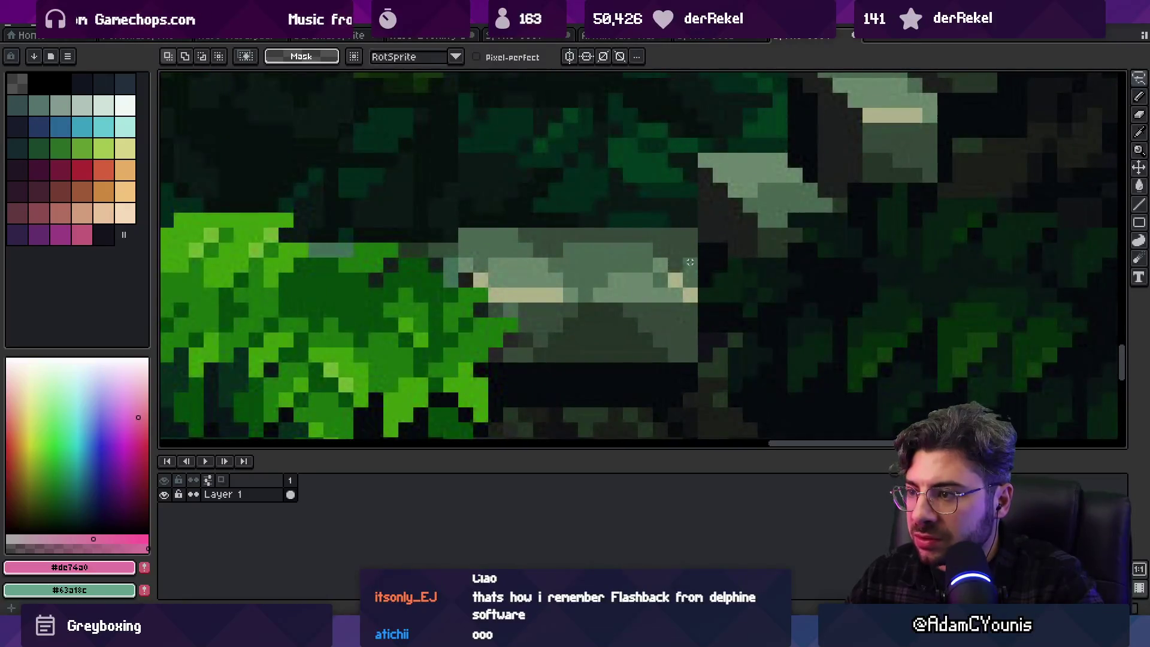
pyautogui.scroll(3, 690, 262)
# Select the rectangle marquee tool and confirm resizing the sprite to 20% in Sprite Size
pyautogui.press('m')
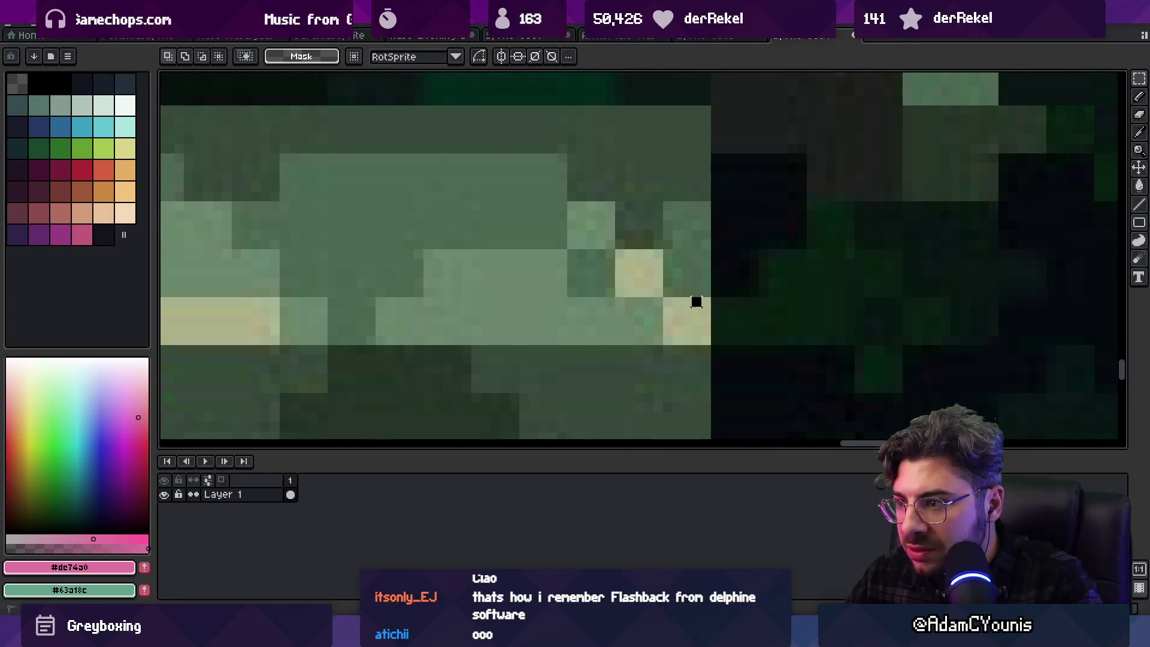
pyautogui.scroll(-3, 706, 286)
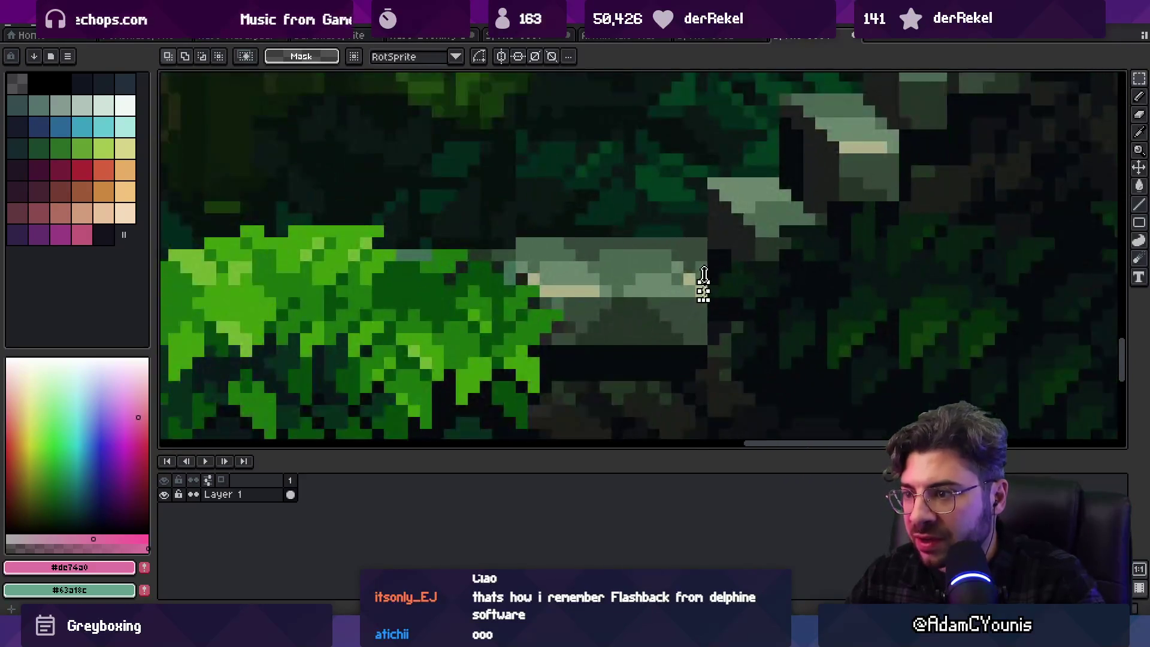
pyautogui.scroll(-2, 703, 285)
pyautogui.click(64, 29)
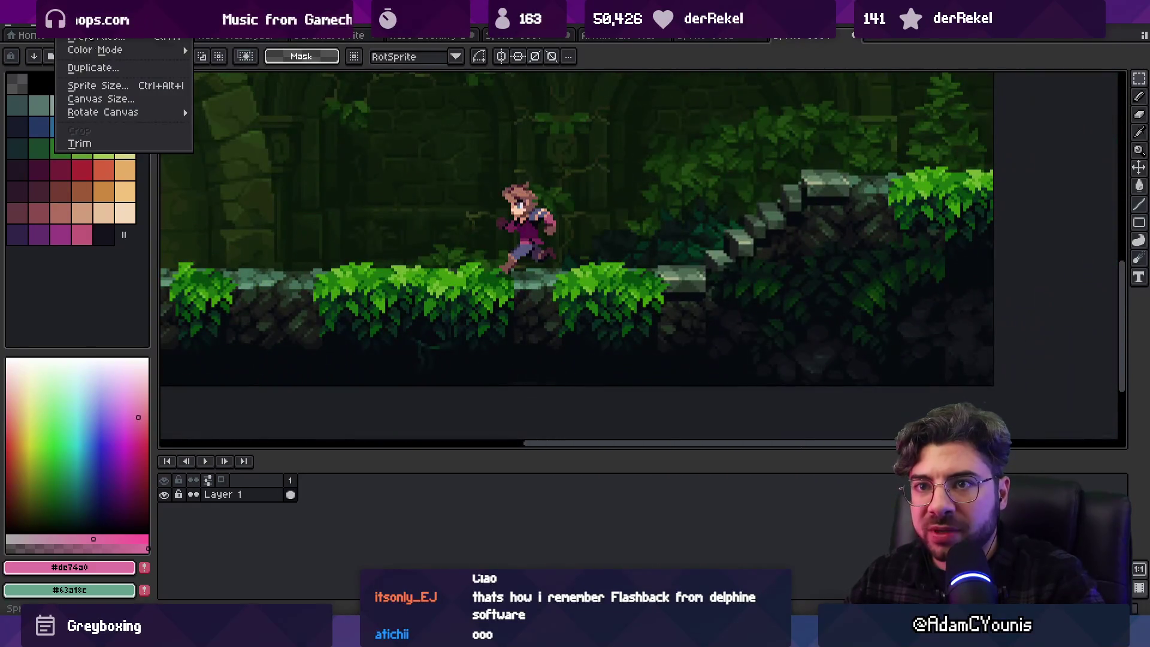
pyautogui.click(131, 89)
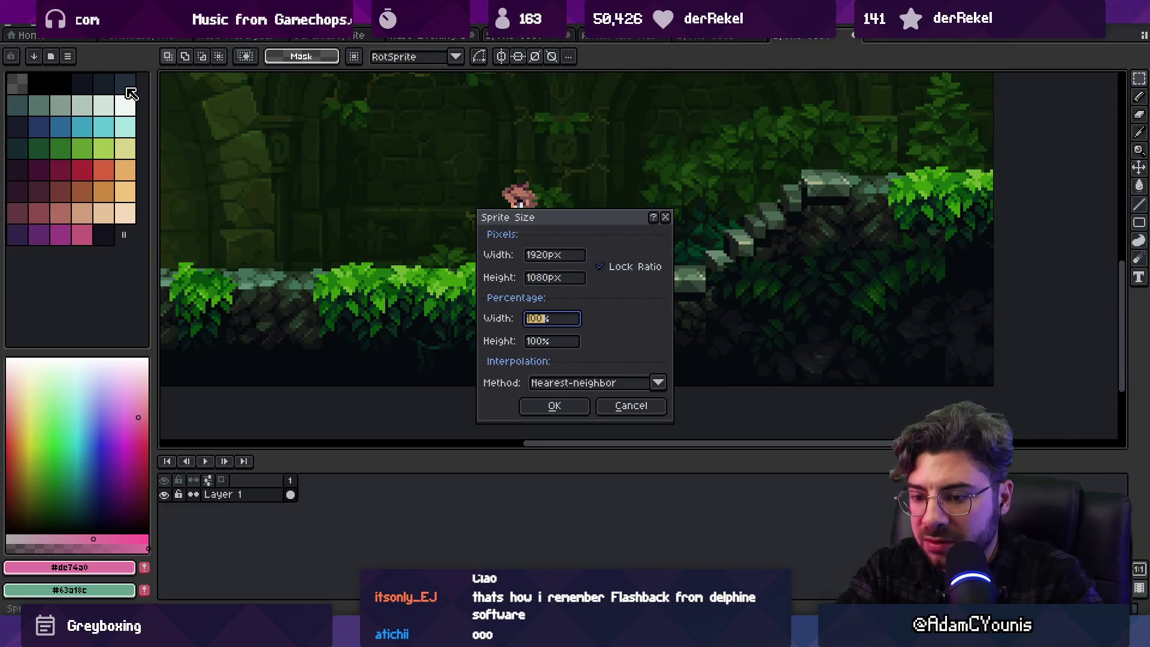
pyautogui.press('Return')
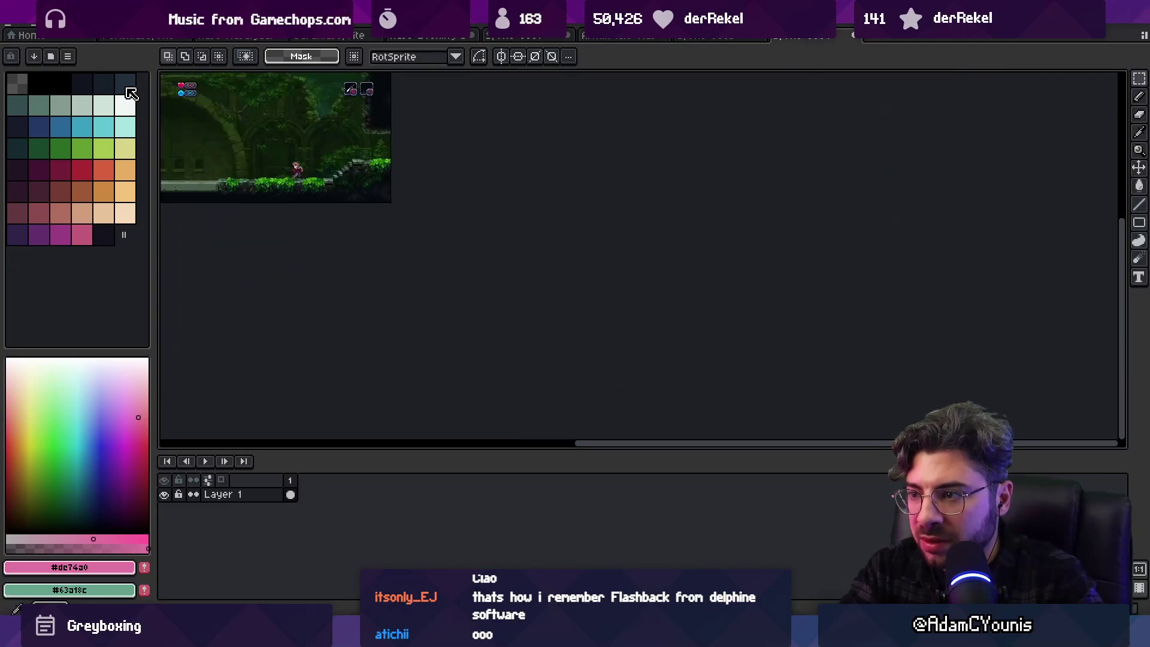
# Zoom into the scene and sample the blue from the 30 mana display
pyautogui.scroll(5, 512, 227)
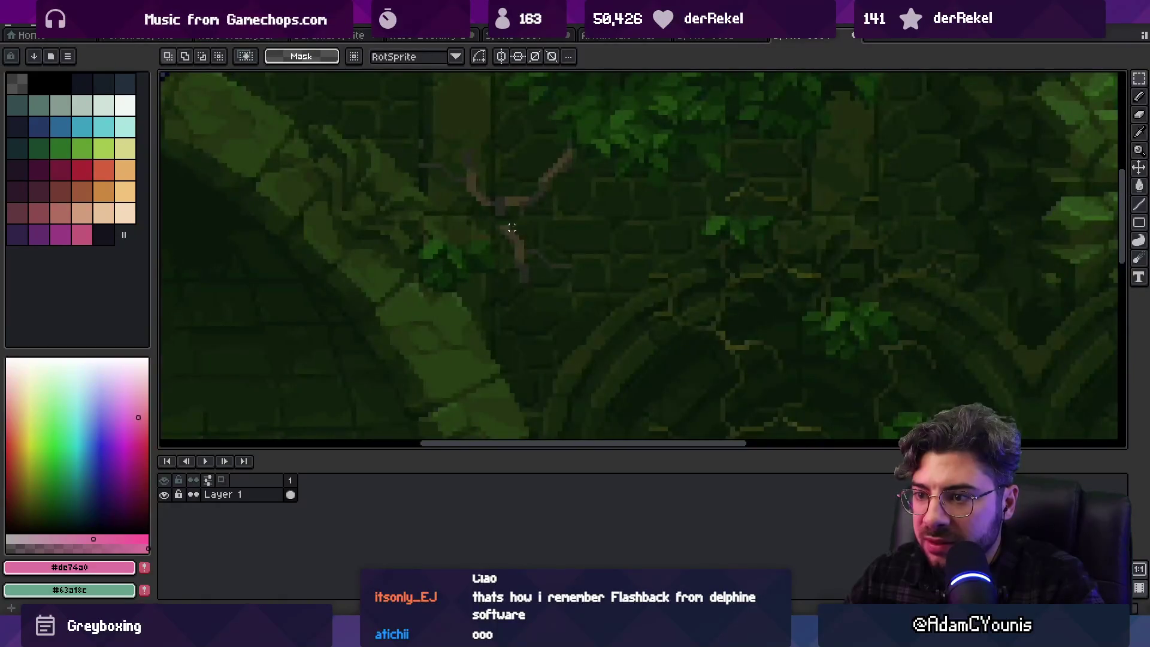
pyautogui.scroll(-5, 511, 228)
pyautogui.scroll(3, 758, 354)
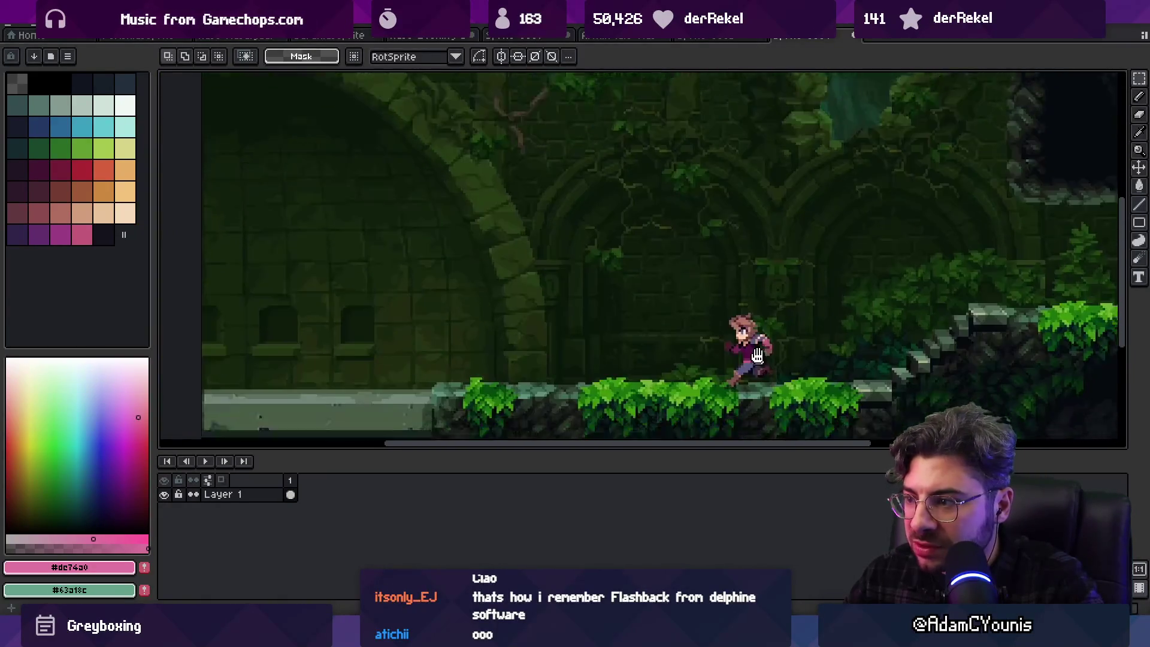
pyautogui.scroll(2, 757, 355)
pyautogui.scroll(-3, 732, 309)
pyautogui.scroll(5, 500, 248)
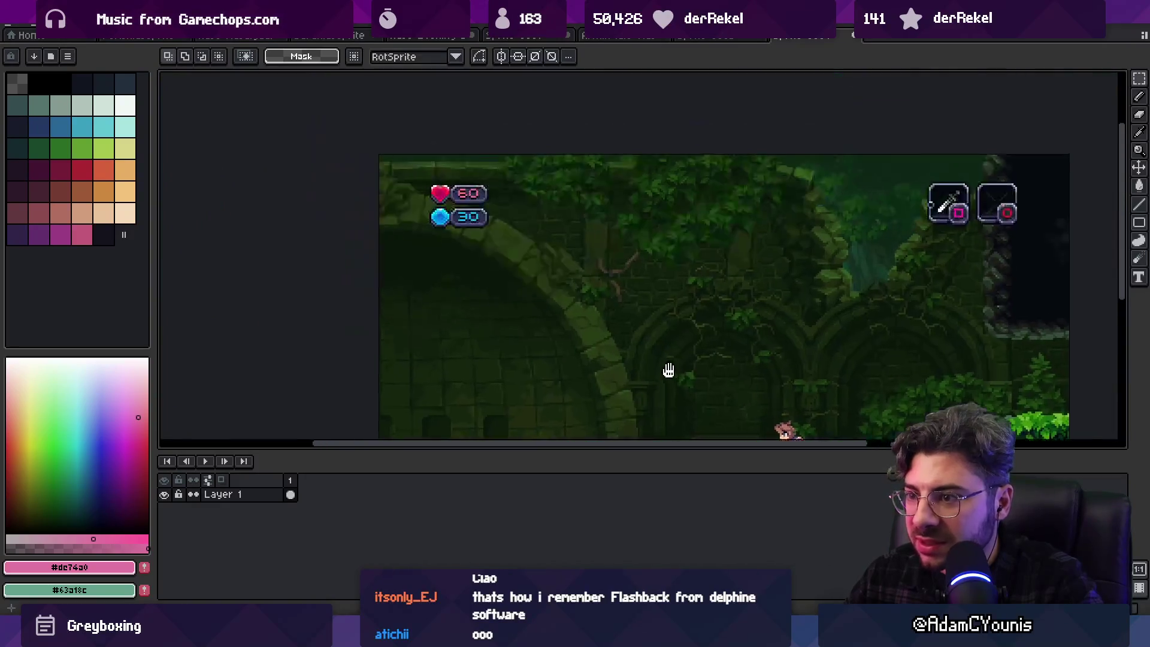
pyautogui.scroll(3, 500, 249)
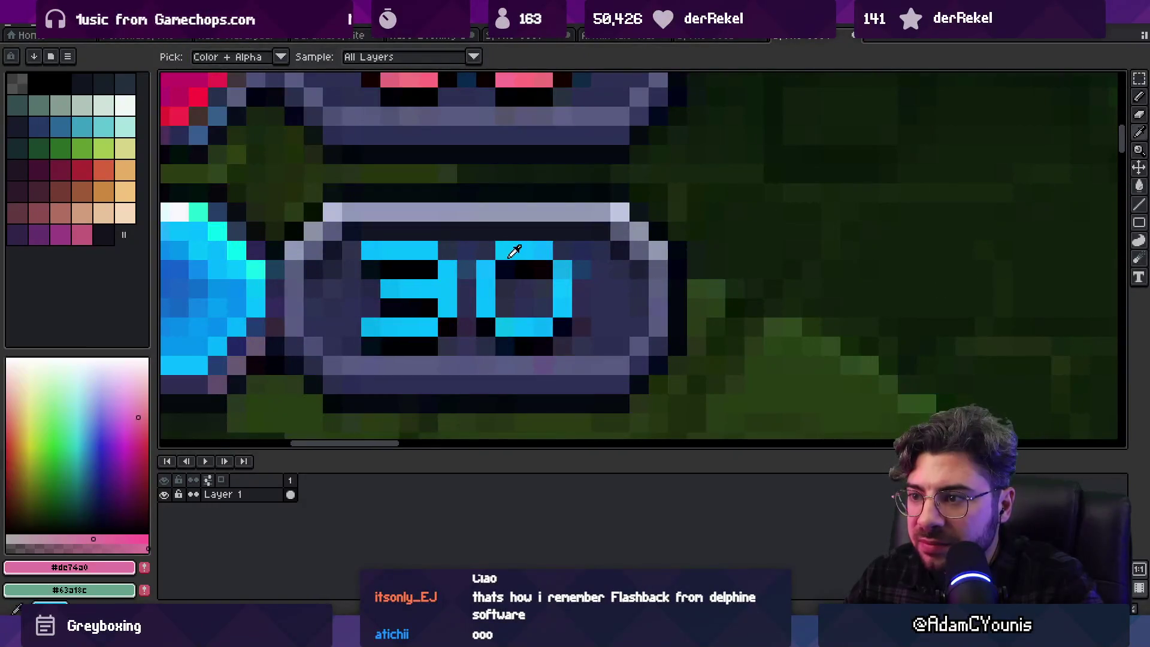
pyautogui.keyDown('alt'); pyautogui.click(514, 249); pyautogui.keyUp('alt')
# Pan toward the top-right item boxes and sample the dark green from the foliage
pyautogui.scroll(-3, 513, 249)
pyautogui.scroll(2, 508, 253)
pyautogui.scroll(-2, 509, 253)
pyautogui.moveTo(508, 254); pyautogui.dragTo(209, 133)
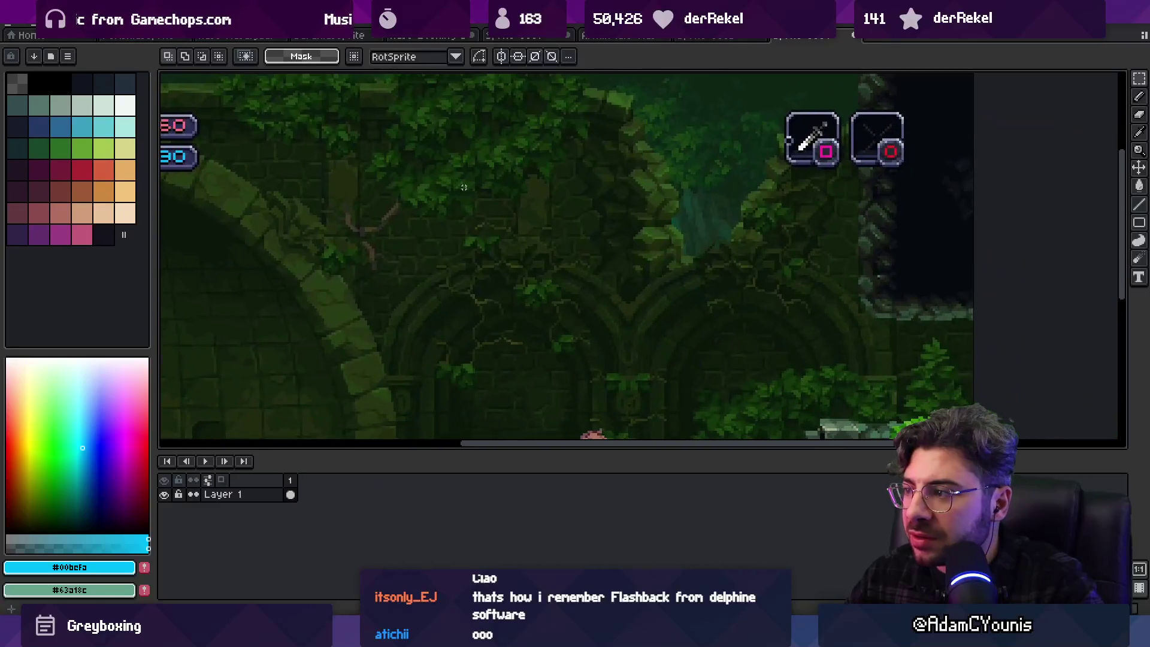
pyautogui.scroll(3, 846, 144)
pyautogui.scroll(-3, 846, 144)
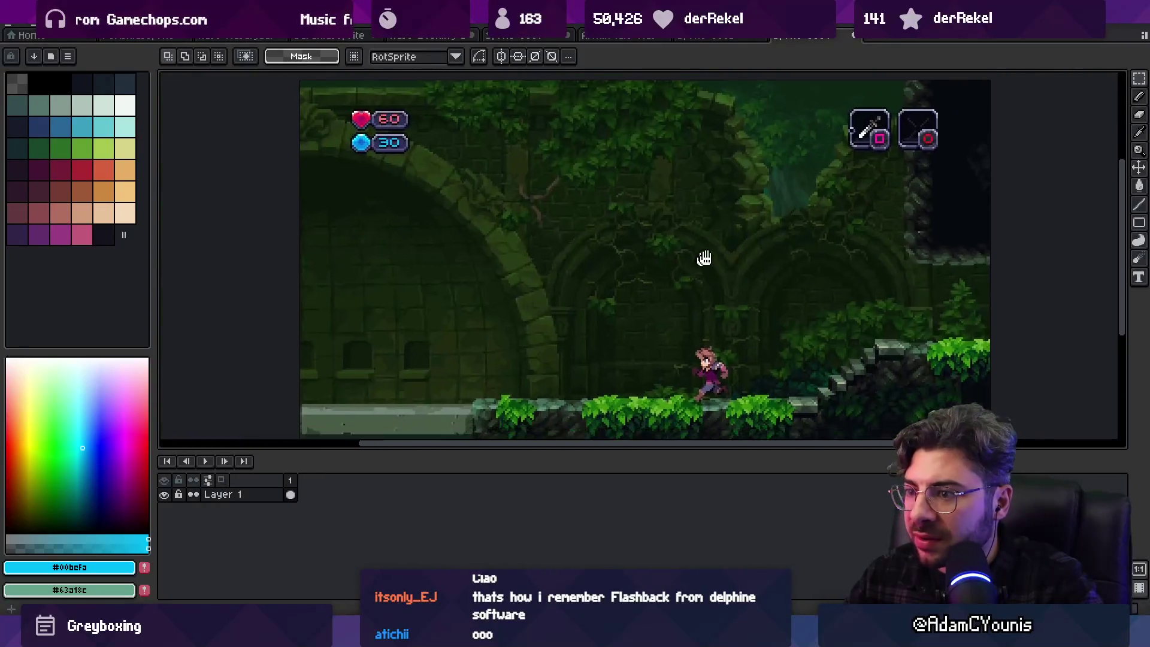
pyautogui.scroll(4, 703, 256)
pyautogui.click(558, 266)
# Pan and zoom the scene to bring the stone arches and steps into view
pyautogui.press('m')
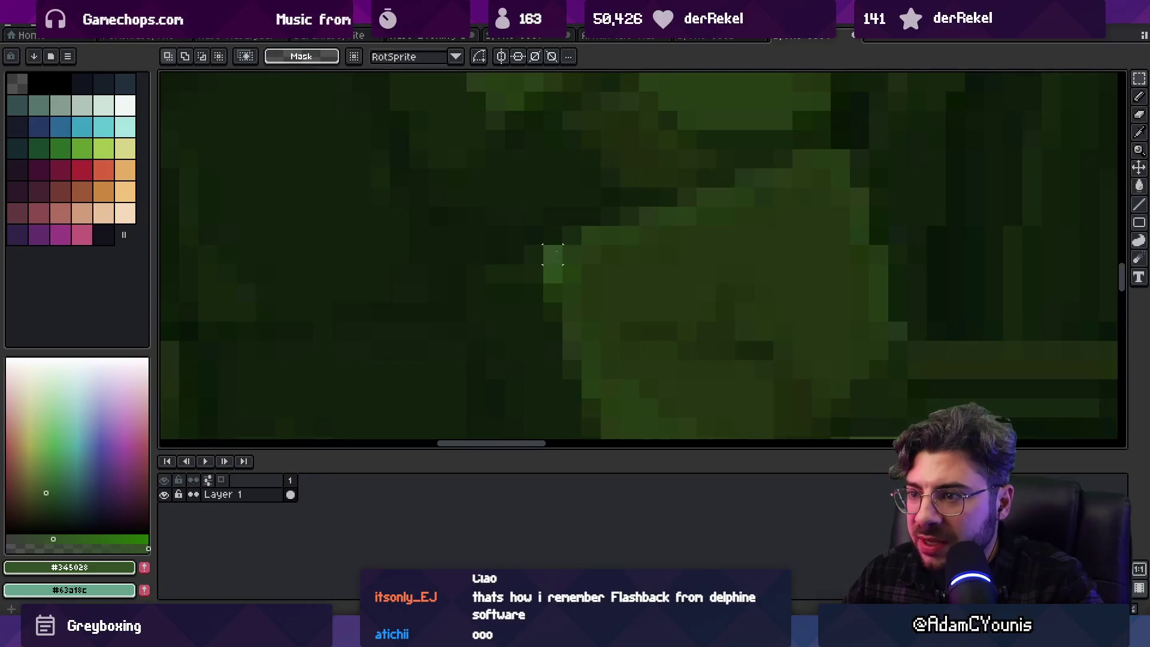
pyautogui.scroll(-3, 615, 211)
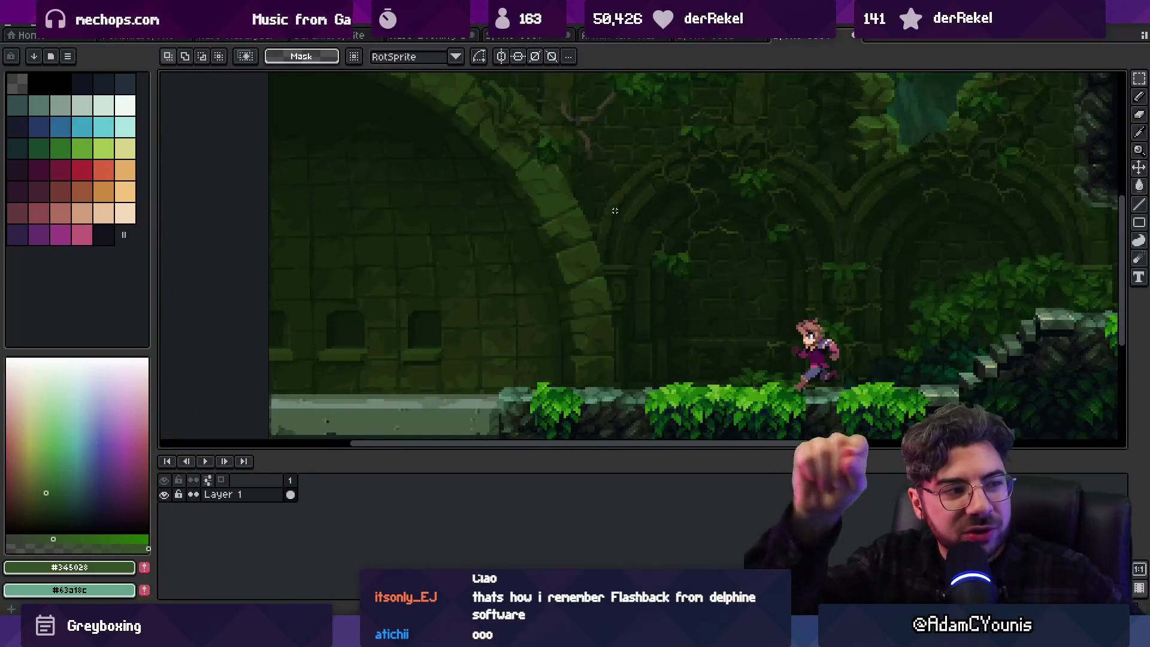
pyautogui.press('h')
pyautogui.scroll(-2, 637, 323)
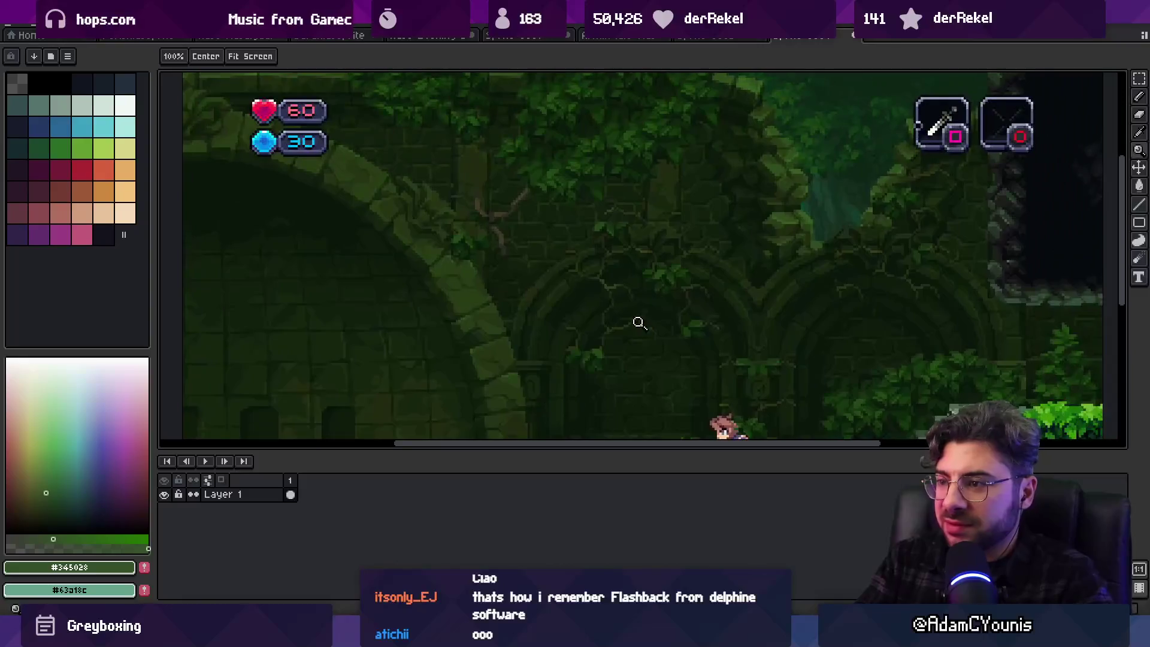
pyautogui.scroll(-1, 641, 288)
pyautogui.scroll(1, 635, 303)
pyautogui.moveTo(635, 303); pyautogui.dragTo(630, 257)
pyautogui.scroll(3, 657, 259)
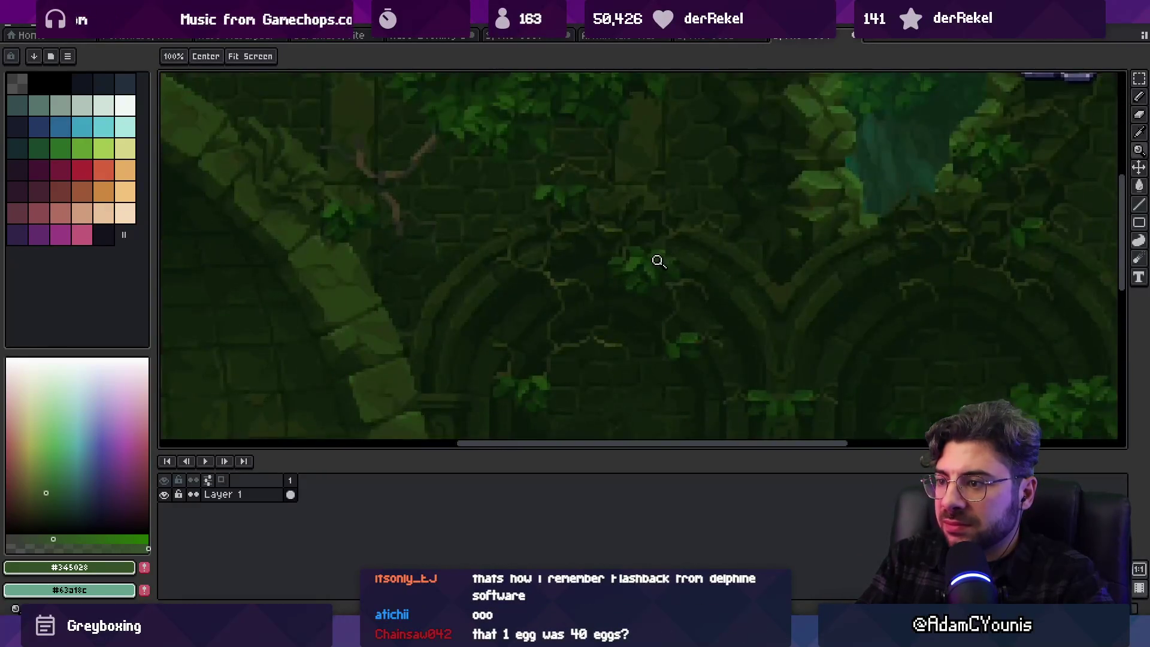
pyautogui.scroll(-1, 620, 278)
pyautogui.scroll(-1, 620, 279)
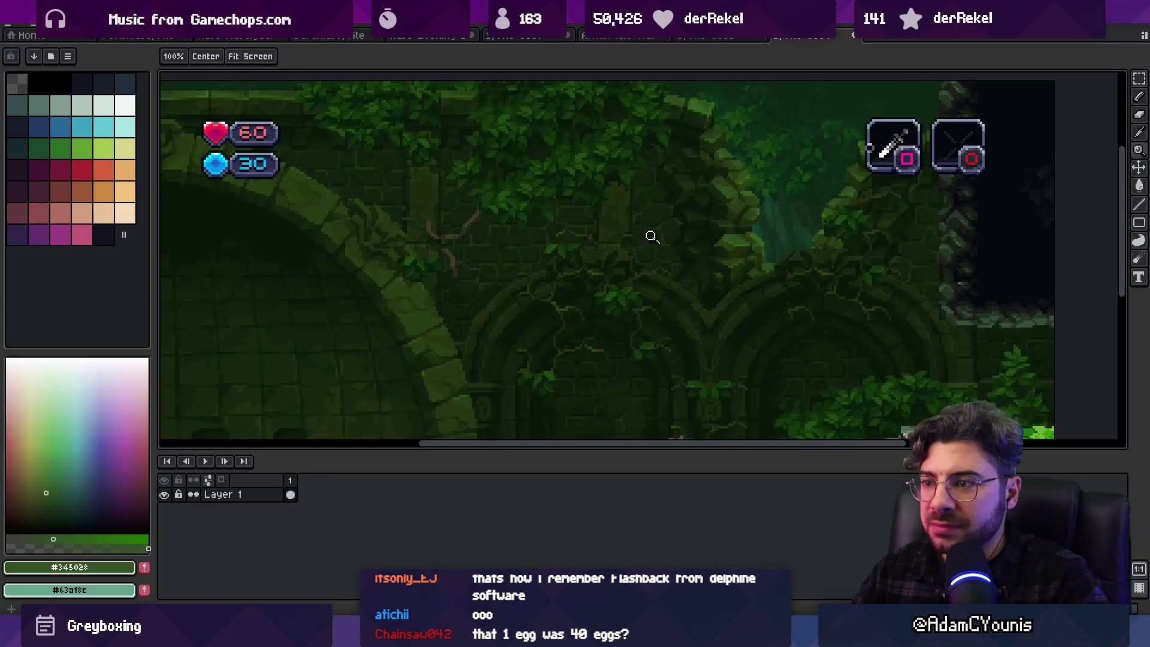
pyautogui.scroll(-1, 686, 203)
pyautogui.scroll(-1, 682, 187)
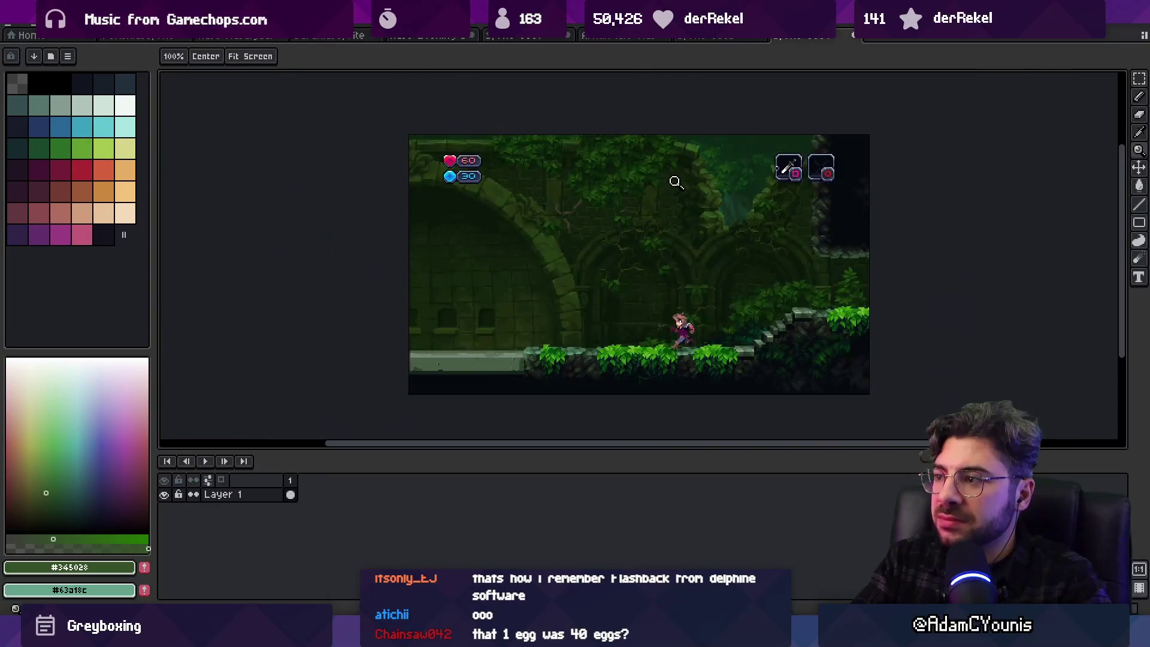
pyautogui.scroll(5, 682, 197)
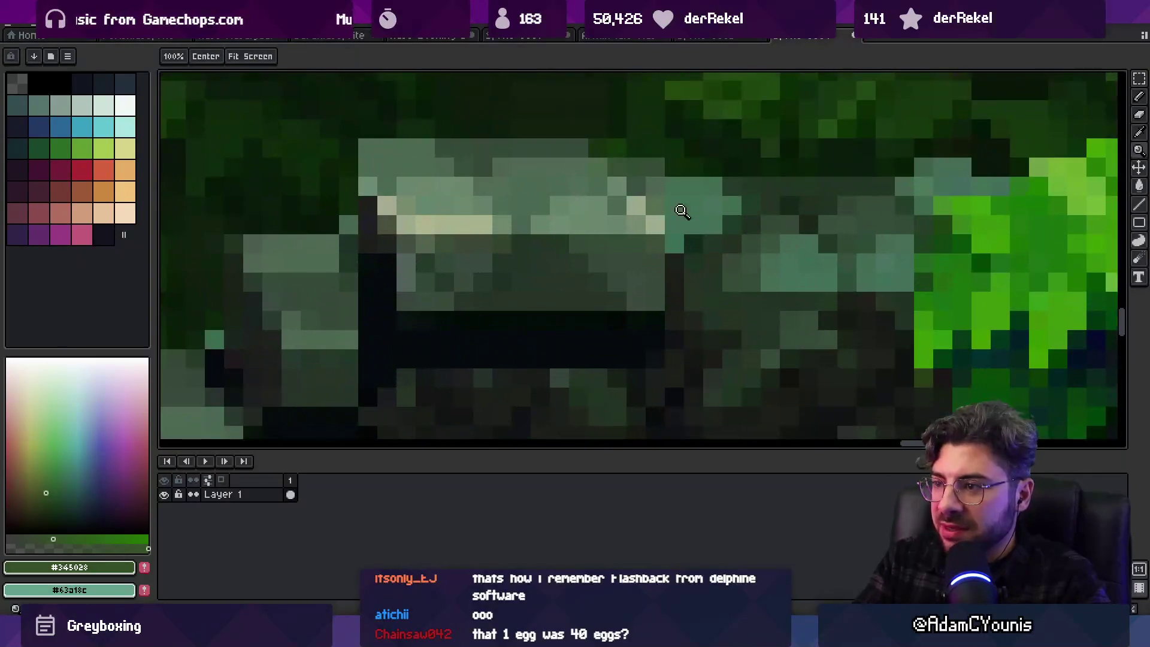
# Sample the light green-grey from a stone step and paint highlight pixels along its edge
pyautogui.keyDown('alt'); pyautogui.click(642, 194); pyautogui.keyUp('alt')
pyautogui.click(637, 220)
pyautogui.scroll(-4, 698, 228)
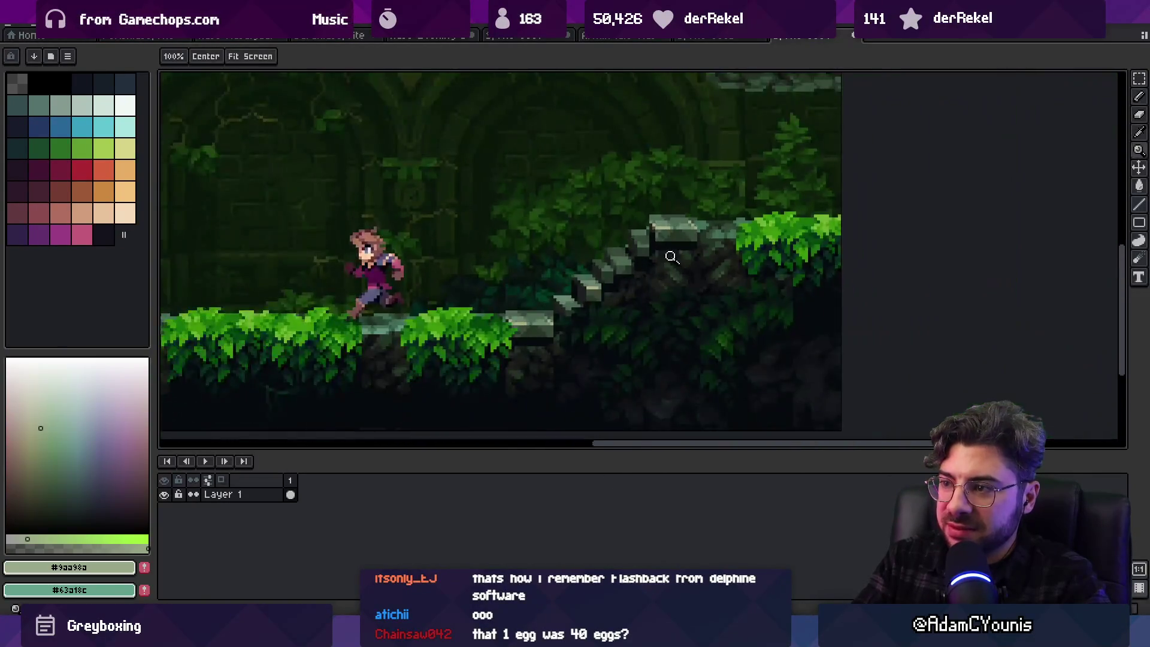
pyautogui.scroll(-1, 667, 251)
pyautogui.scroll(1, 667, 254)
pyautogui.scroll(4, 657, 253)
pyautogui.moveTo(629, 230); pyautogui.dragTo(650, 231)
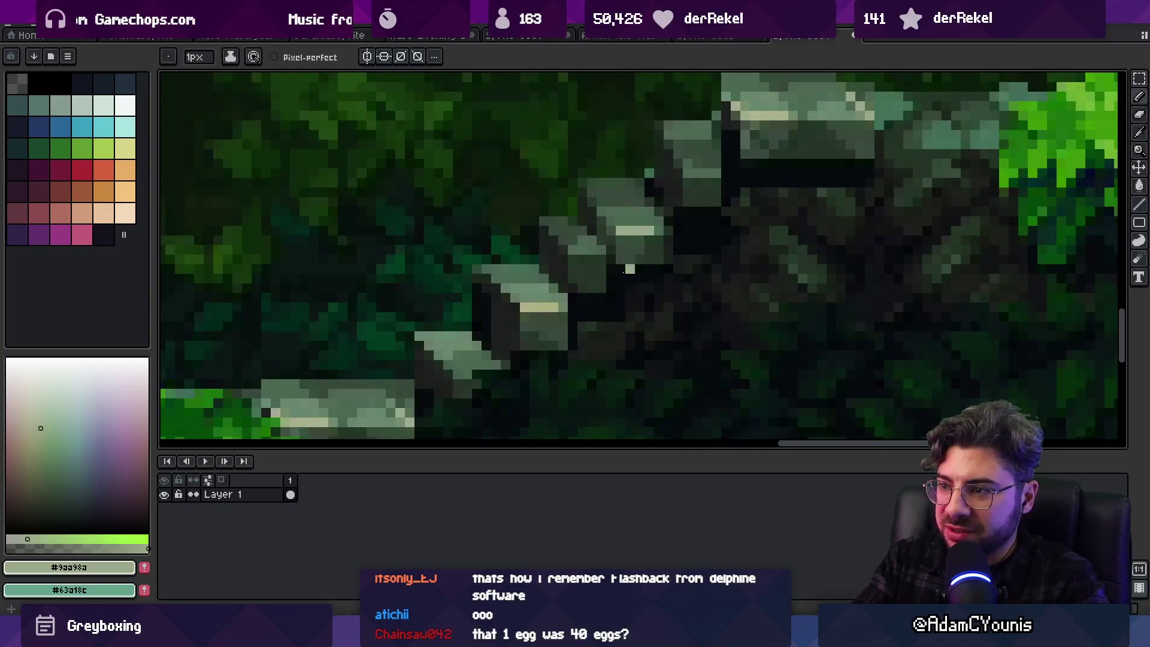
pyautogui.keyDown('alt'); pyautogui.click(636, 231); pyautogui.keyUp('alt')
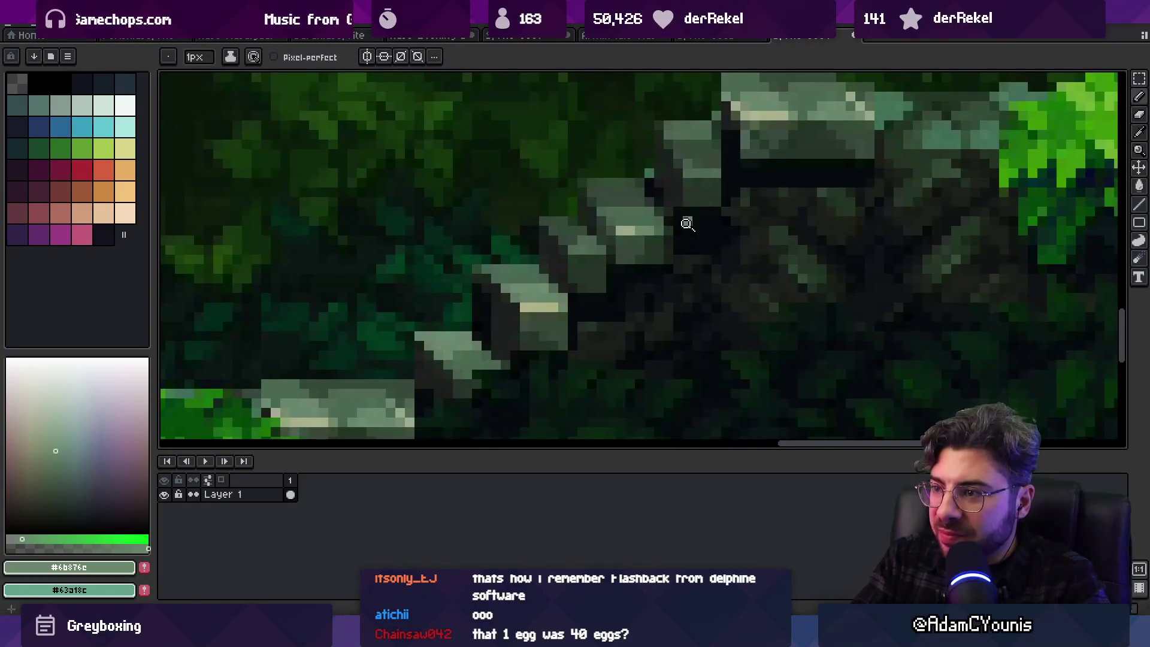
# Zoom out and switch over to the small character sprite document
pyautogui.press('z')
pyautogui.scroll(-4, 636, 231)
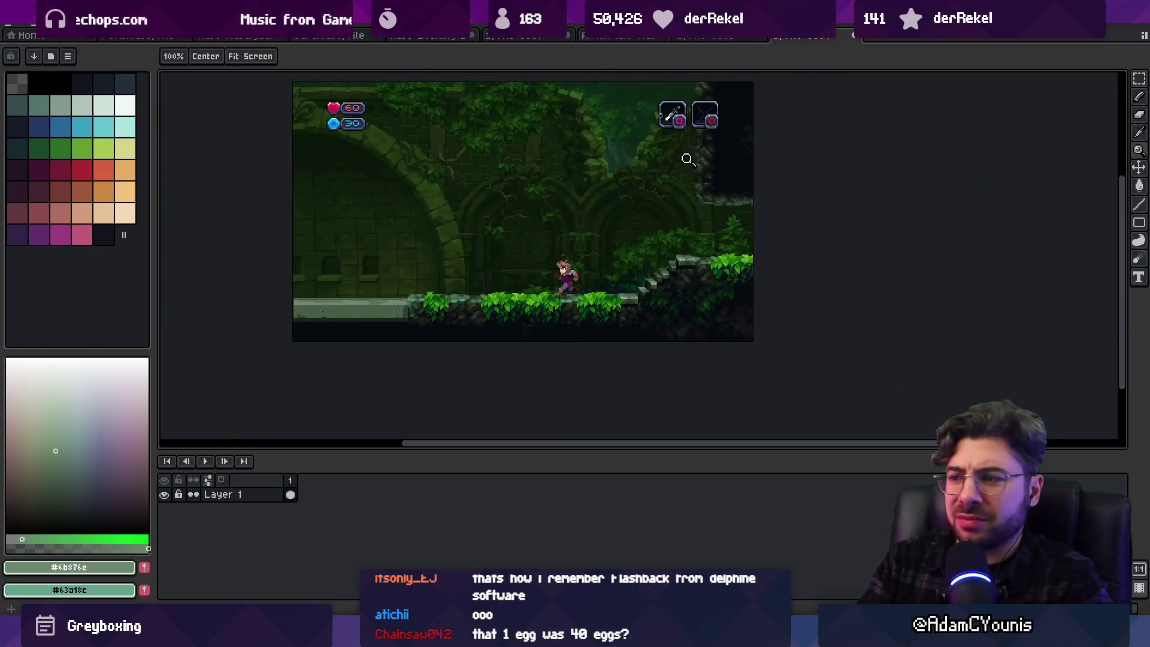
pyautogui.press('v')
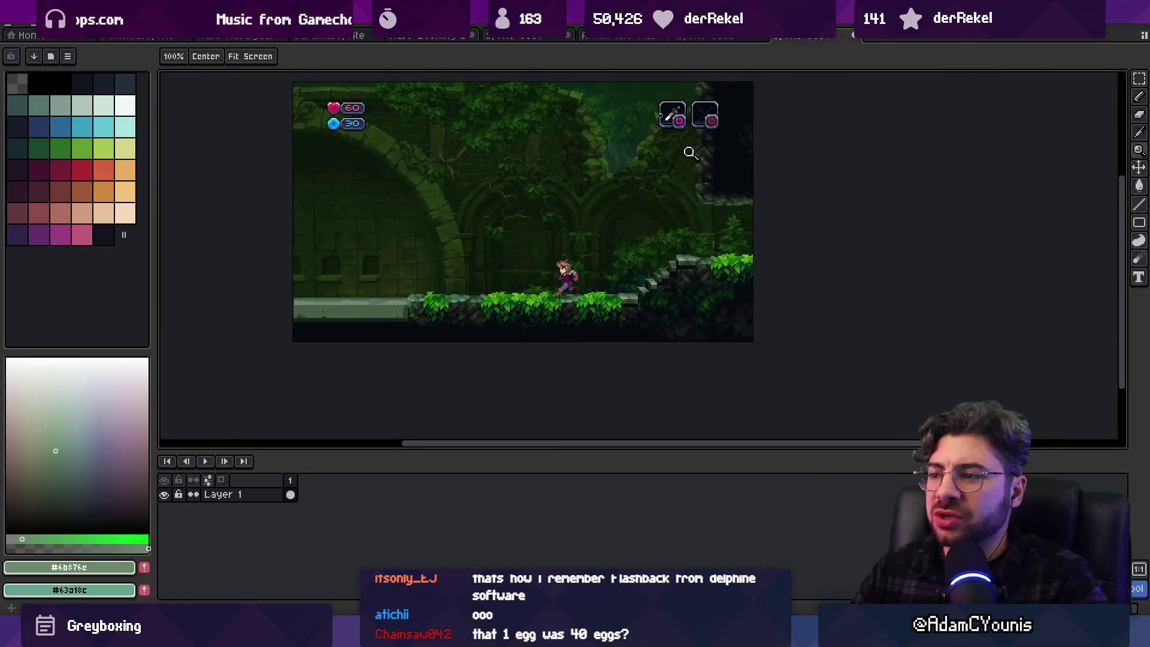
pyautogui.scroll(2, 590, 289)
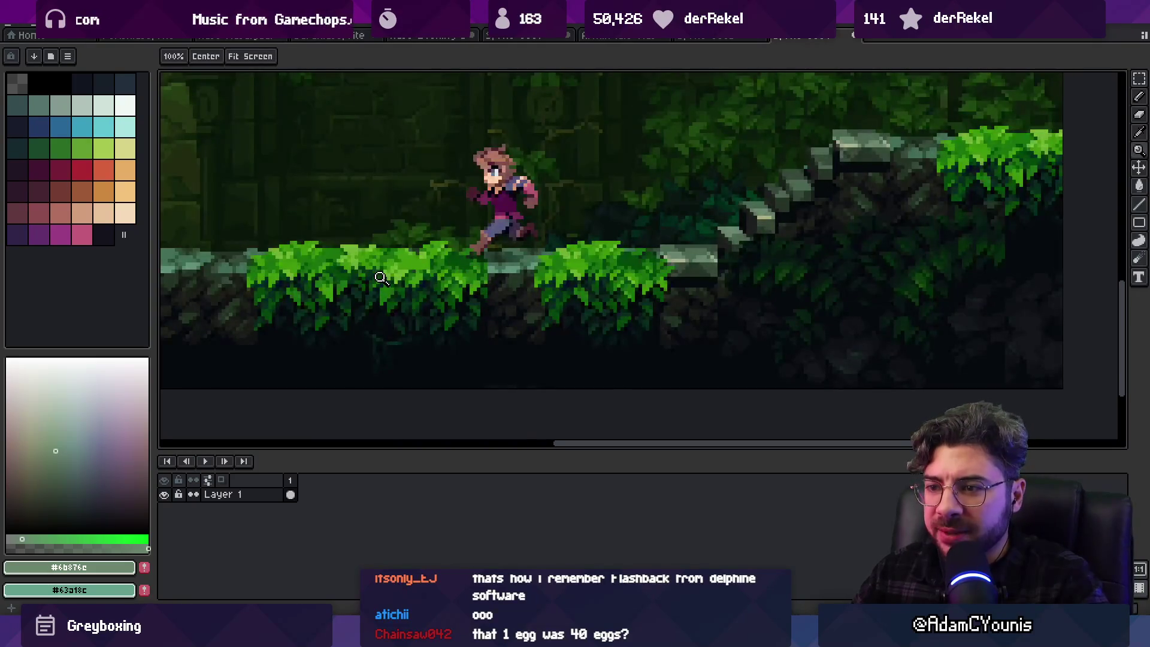
pyautogui.click(704, 38)
pyautogui.hotkey('ctrl', 'shift', 'Tab')
pyautogui.hotkey('ctrl', 'shift', 'Tab')
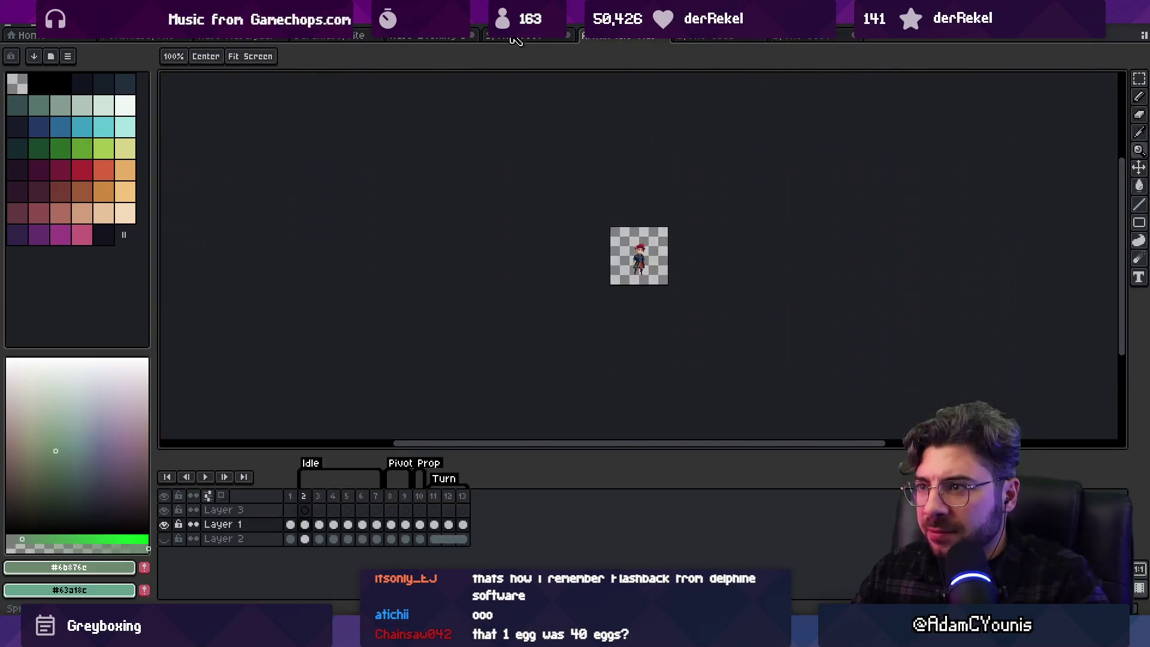
# Flip through the ship, character and pillars documents to the caped character sprite
pyautogui.click(437, 39)
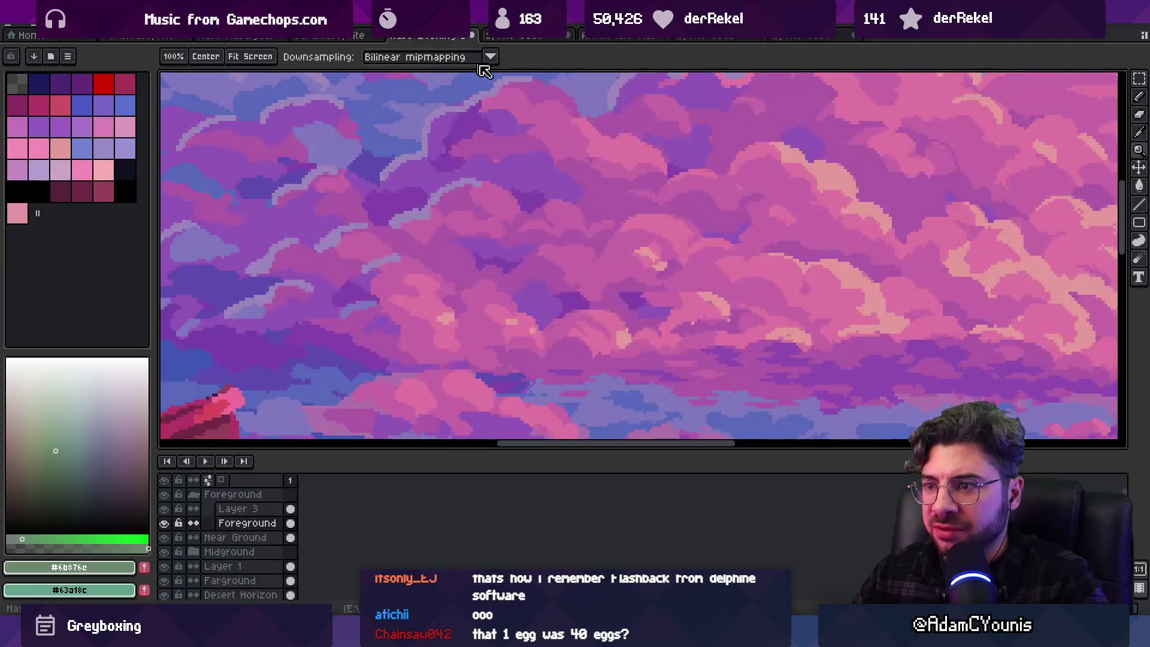
pyautogui.scroll(-2, 615, 223)
pyautogui.scroll(2, 563, 265)
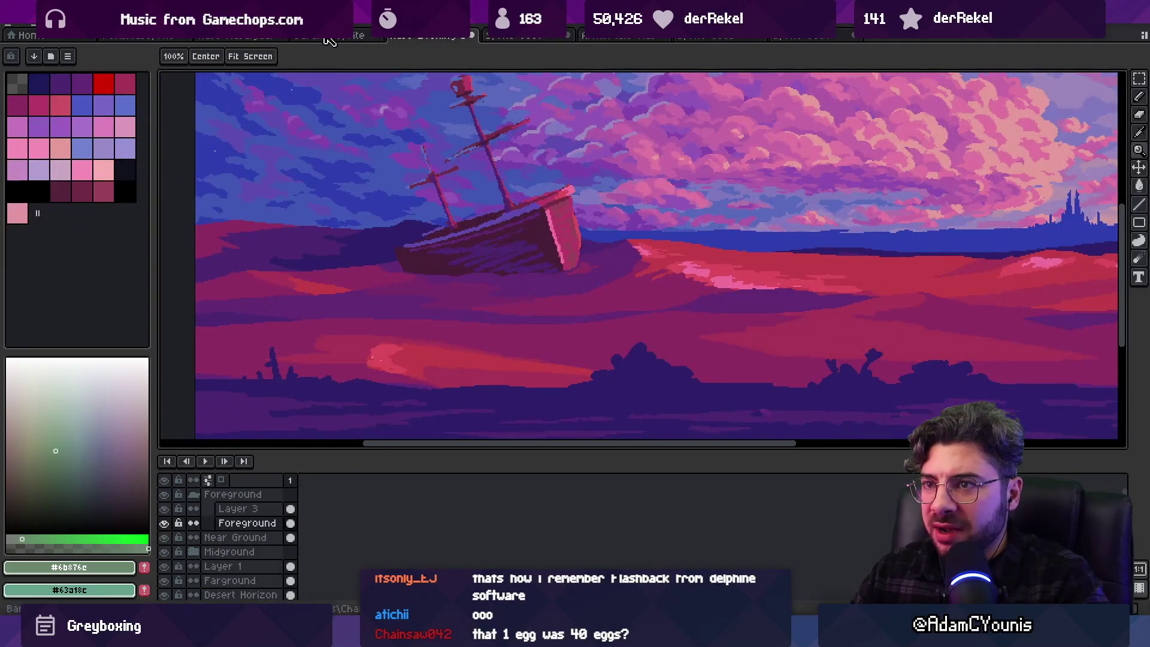
pyautogui.click(328, 38)
pyautogui.click(231, 38)
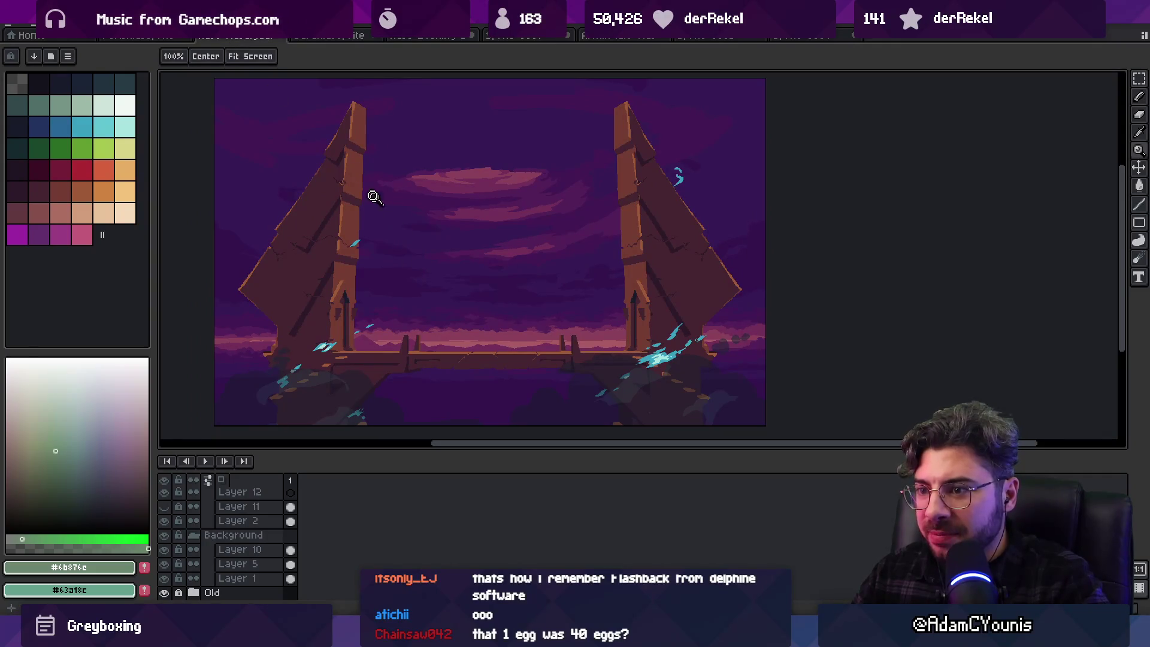
pyautogui.click(139, 37)
pyautogui.scroll(3, 605, 223)
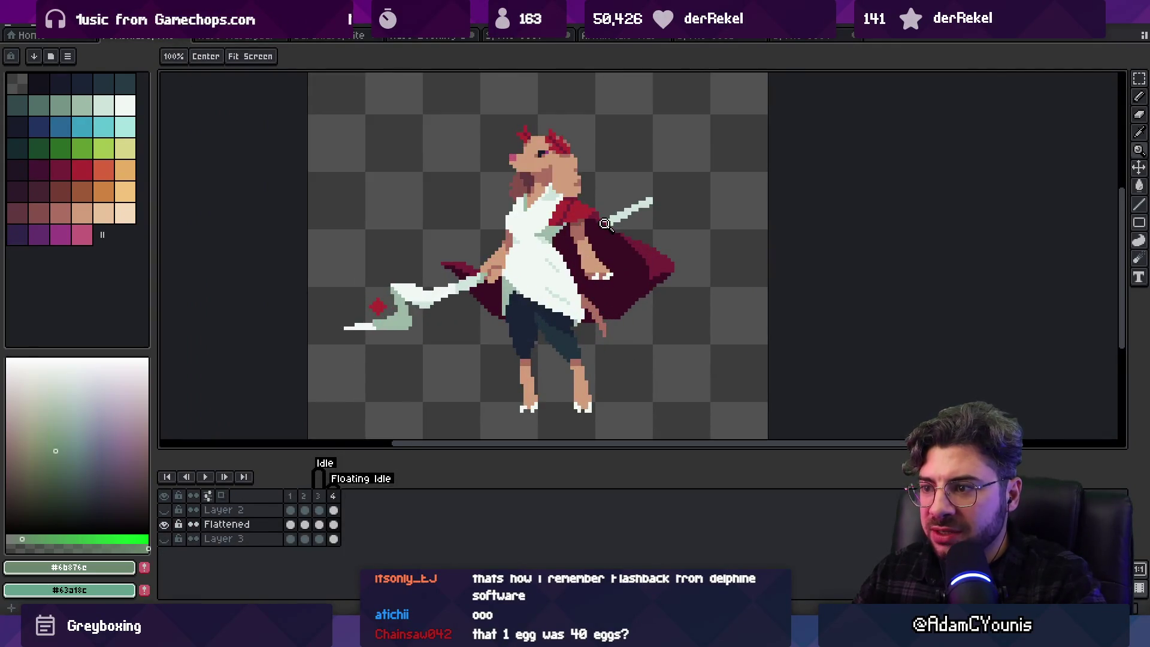
pyautogui.scroll(-2, 618, 201)
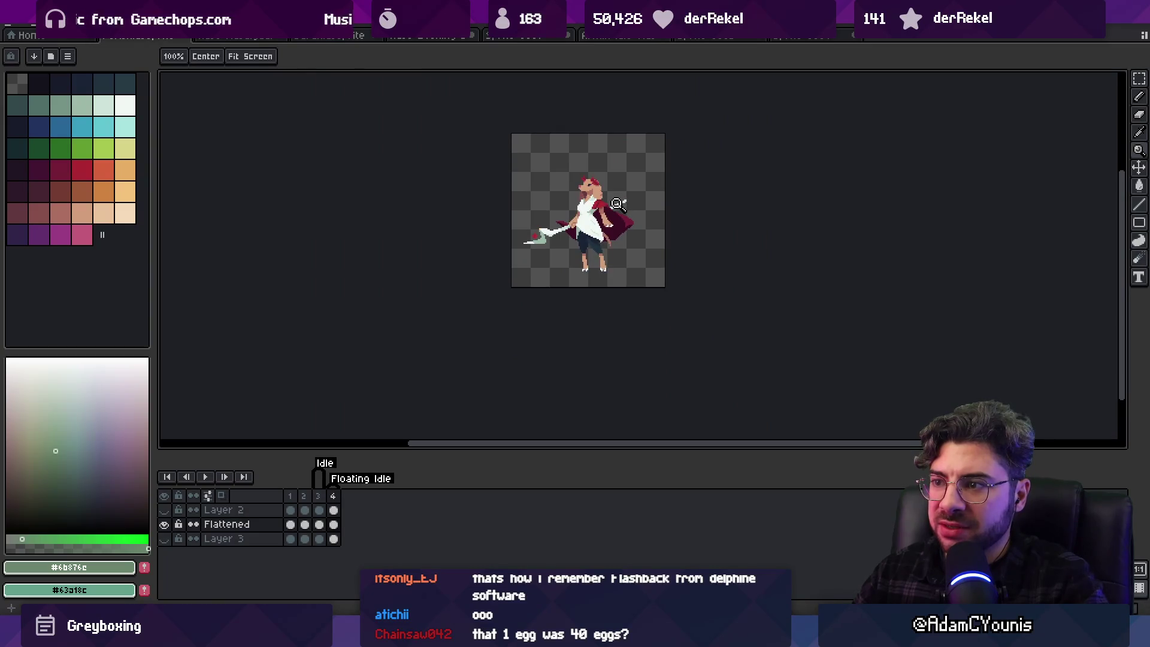
pyautogui.scroll(4, 621, 206)
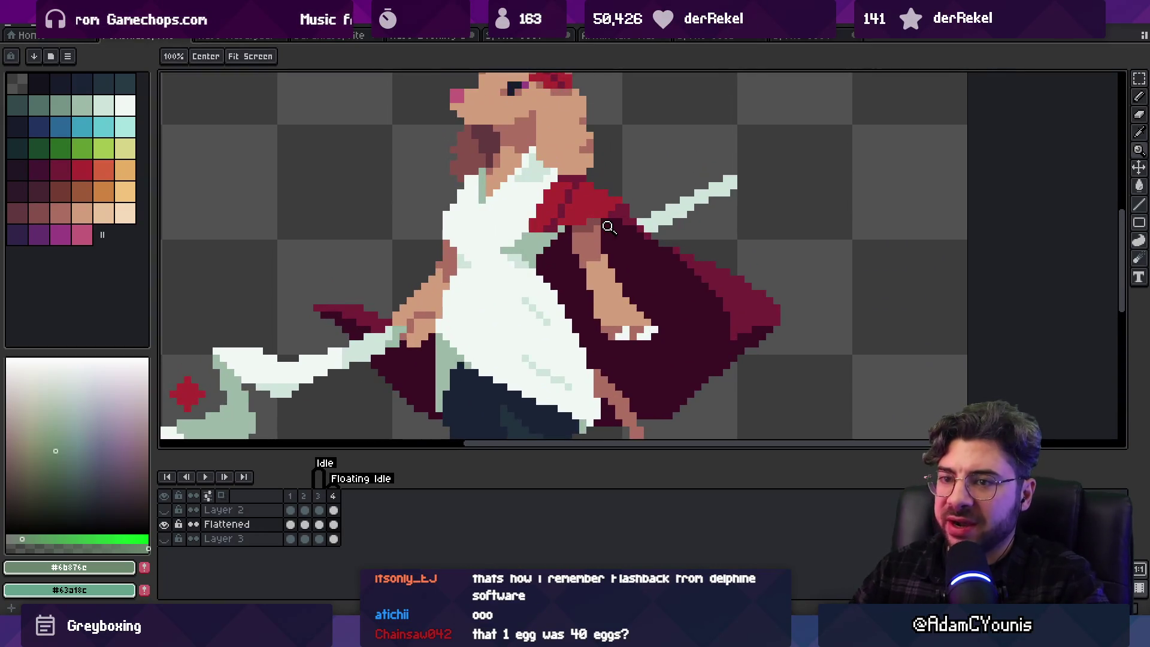
# Choose the pencil with orange, then red-orange, palette colours to accent the character's shoulder
pyautogui.click(103, 191)
pyautogui.press('b')
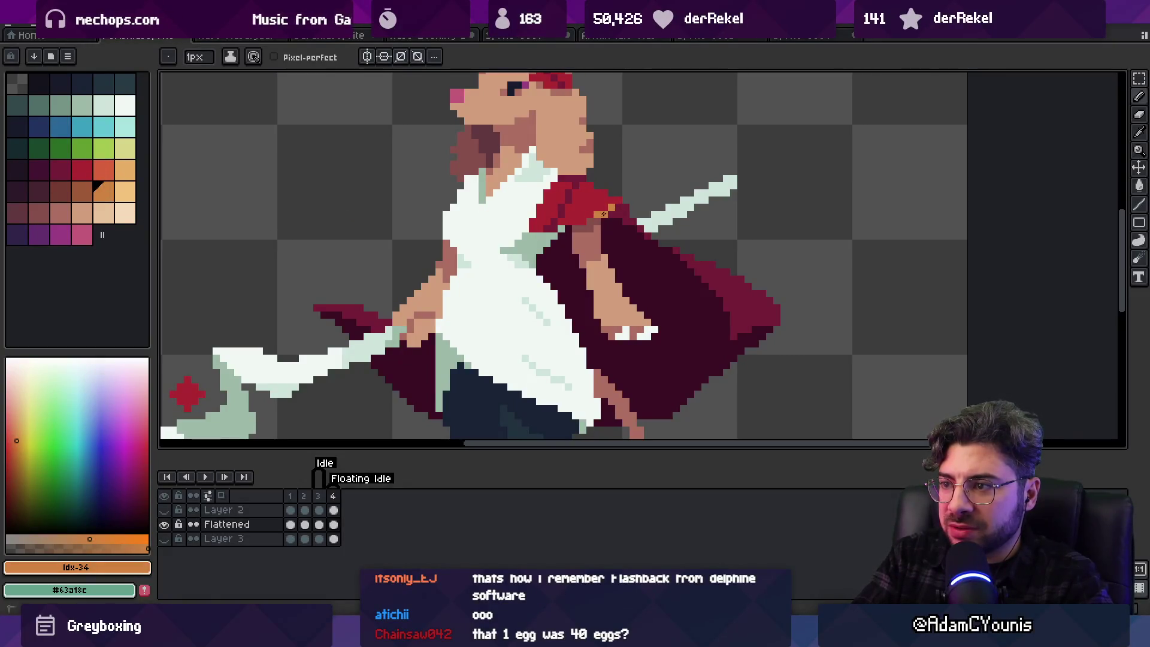
pyautogui.press('z')
pyautogui.scroll(-2, 604, 213)
pyautogui.scroll(3, 627, 182)
pyautogui.press('b')
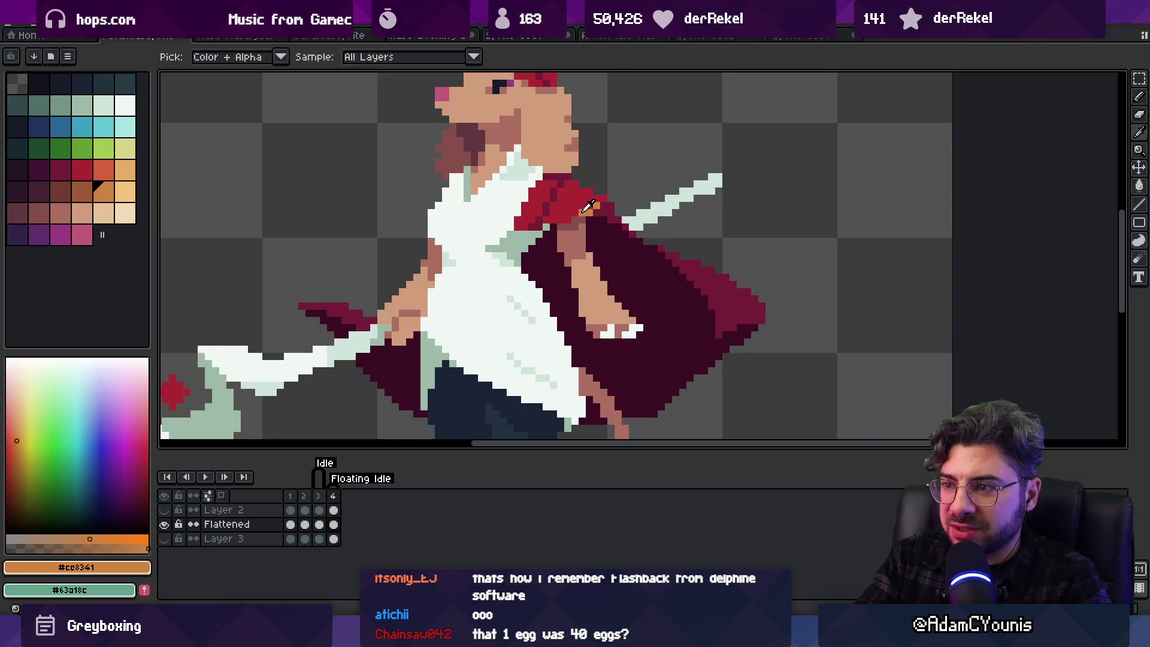
pyautogui.click(103, 170)
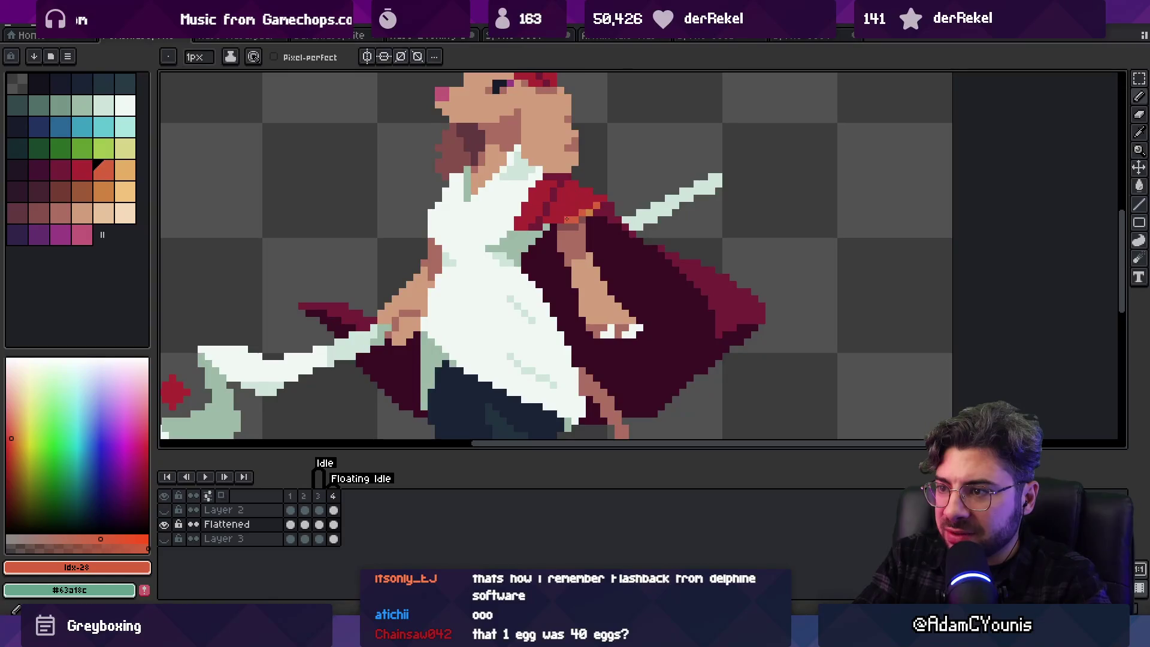
# Zoom the view and switch to the chained stone ruins document
pyautogui.press('z')
pyautogui.scroll(-3, 574, 209)
pyautogui.scroll(1, 610, 170)
pyautogui.press('v')
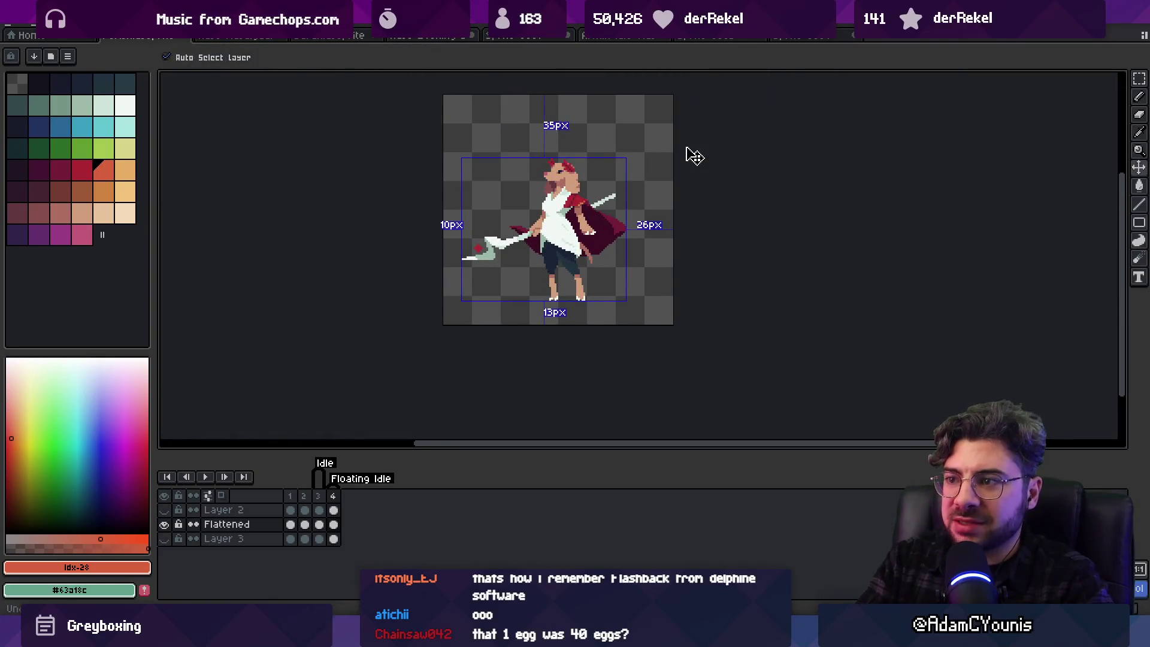
pyautogui.press('z')
pyautogui.click(683, 37)
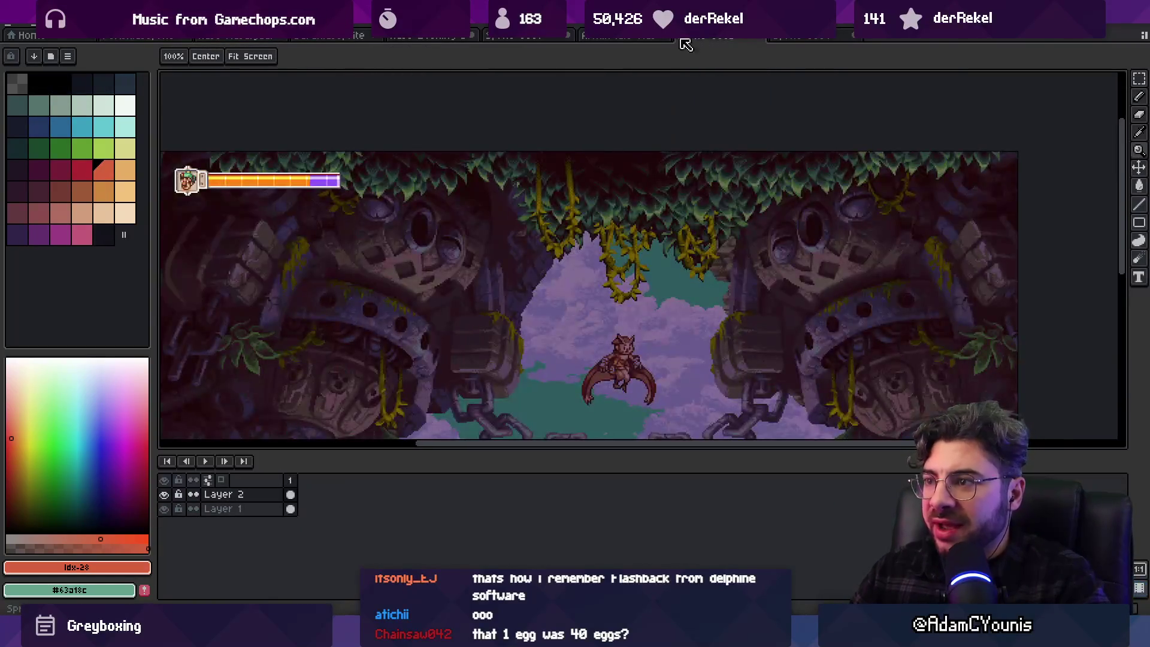
# Flip through the ruined-temple, cave and ship-at-sunset artworks, zooming on the ship
pyautogui.click(635, 38)
pyautogui.click(537, 38)
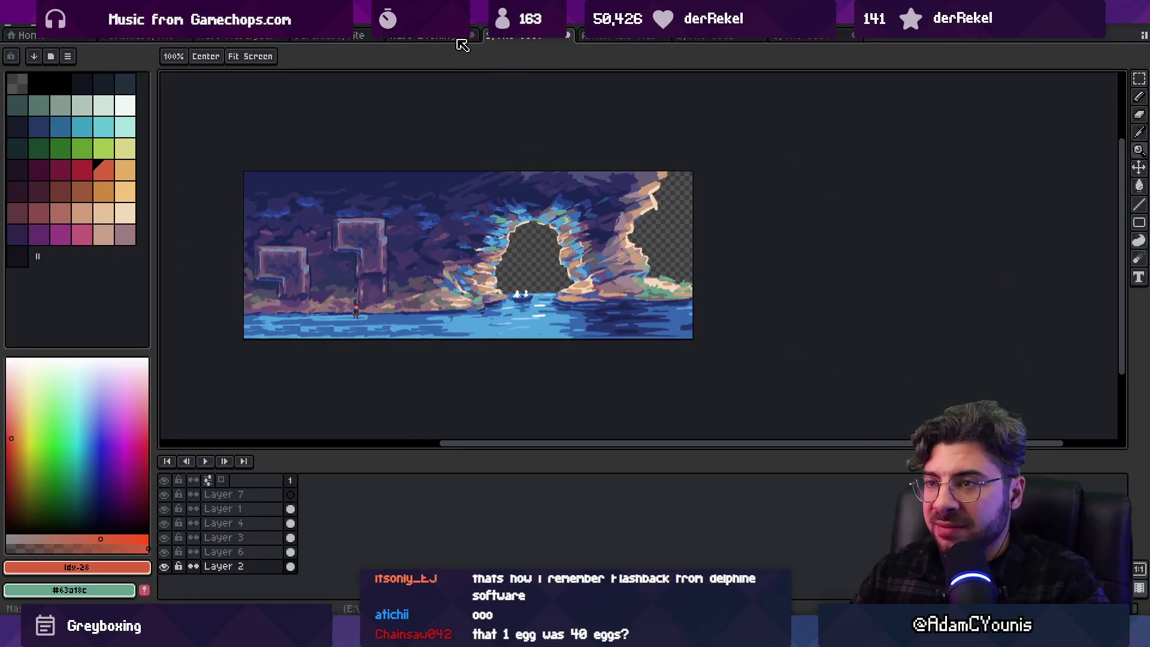
pyautogui.click(437, 37)
pyautogui.scroll(-2, 681, 207)
pyautogui.scroll(4, 693, 228)
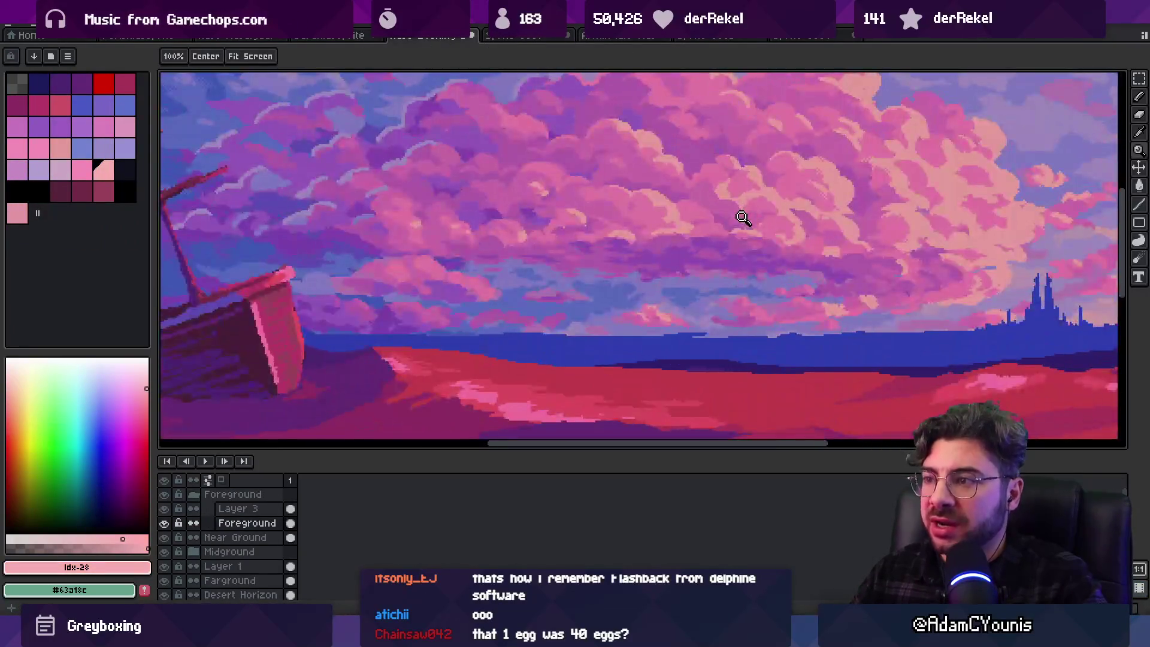
pyautogui.scroll(-3, 710, 218)
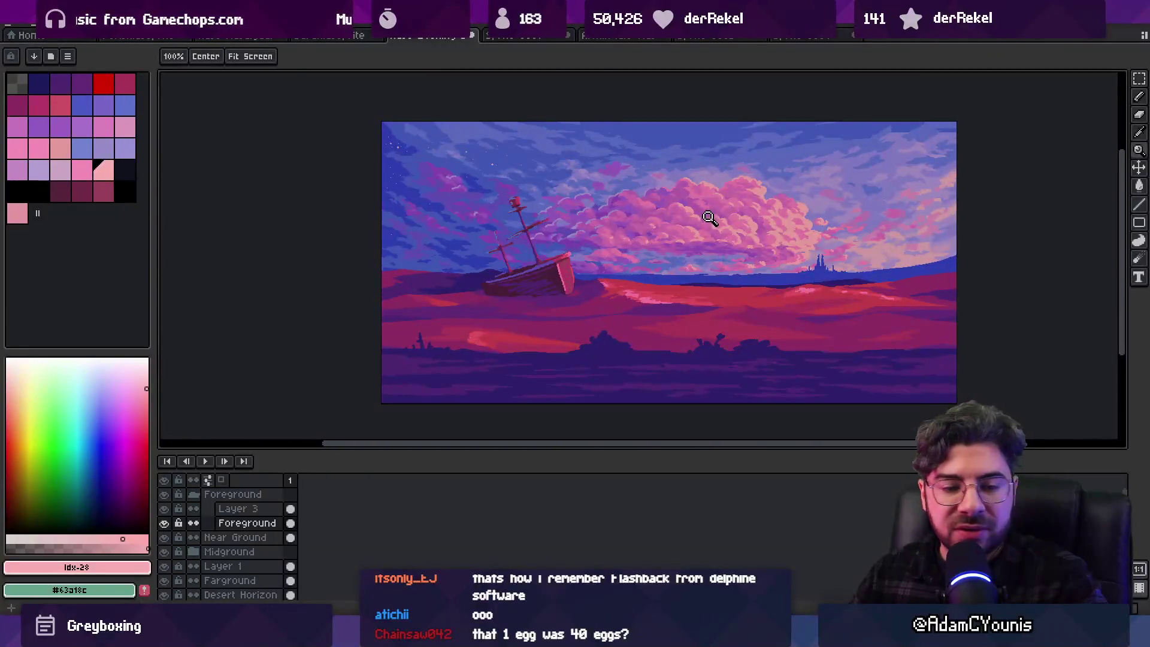
# Switch to the jungle platformer scene and zoom and pan around it
pyautogui.click(698, 37)
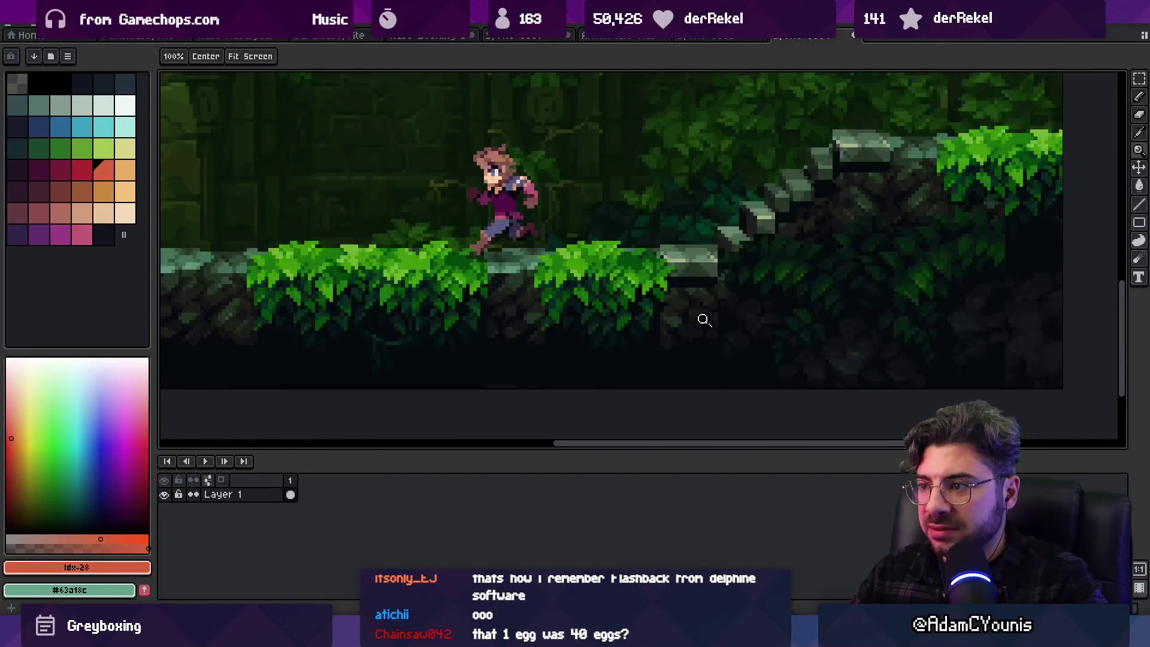
pyautogui.scroll(2, 704, 321)
pyautogui.scroll(-2, 689, 314)
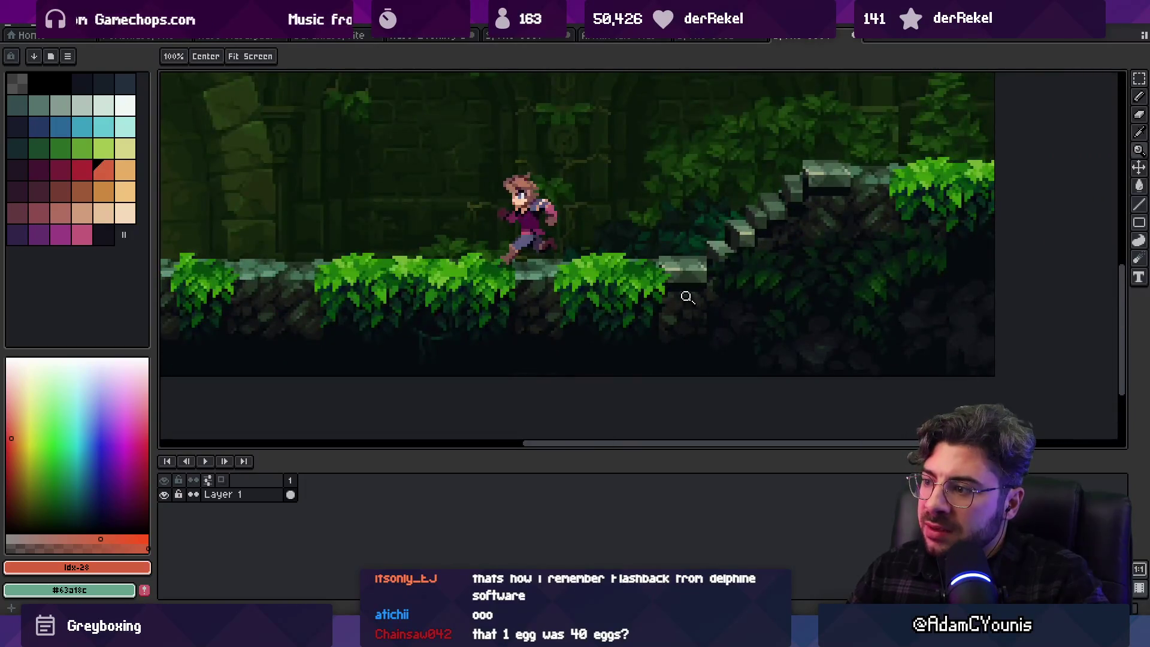
pyautogui.moveTo(686, 297); pyautogui.dragTo(689, 396)
pyautogui.scroll(-3, 701, 329)
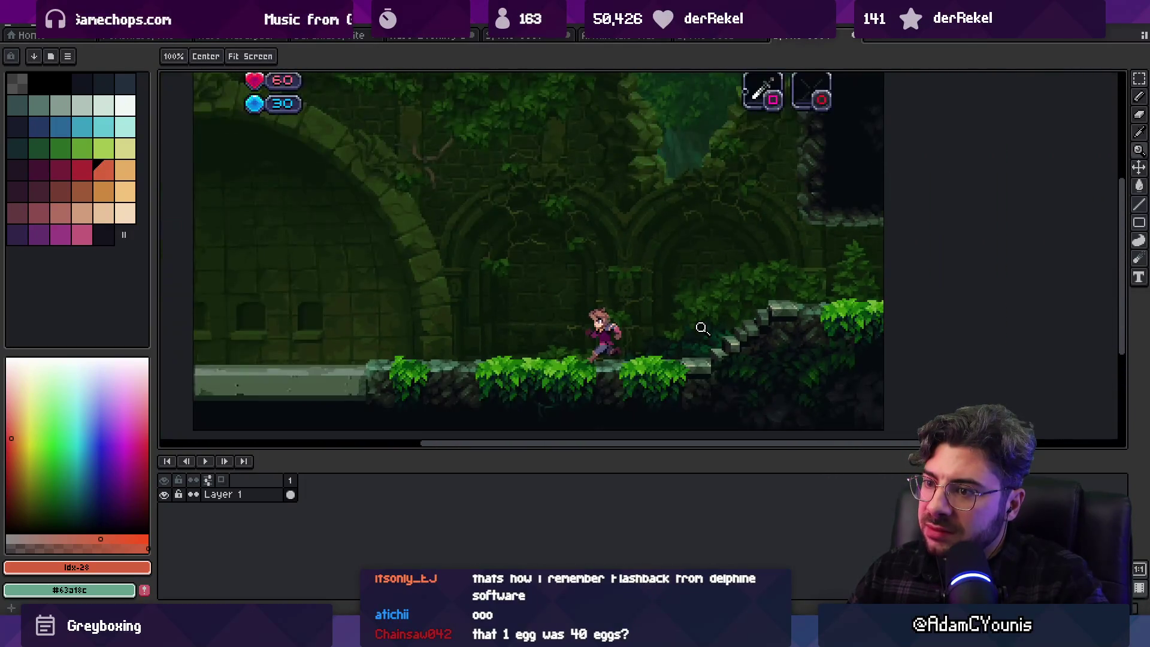
pyautogui.scroll(1, 647, 205)
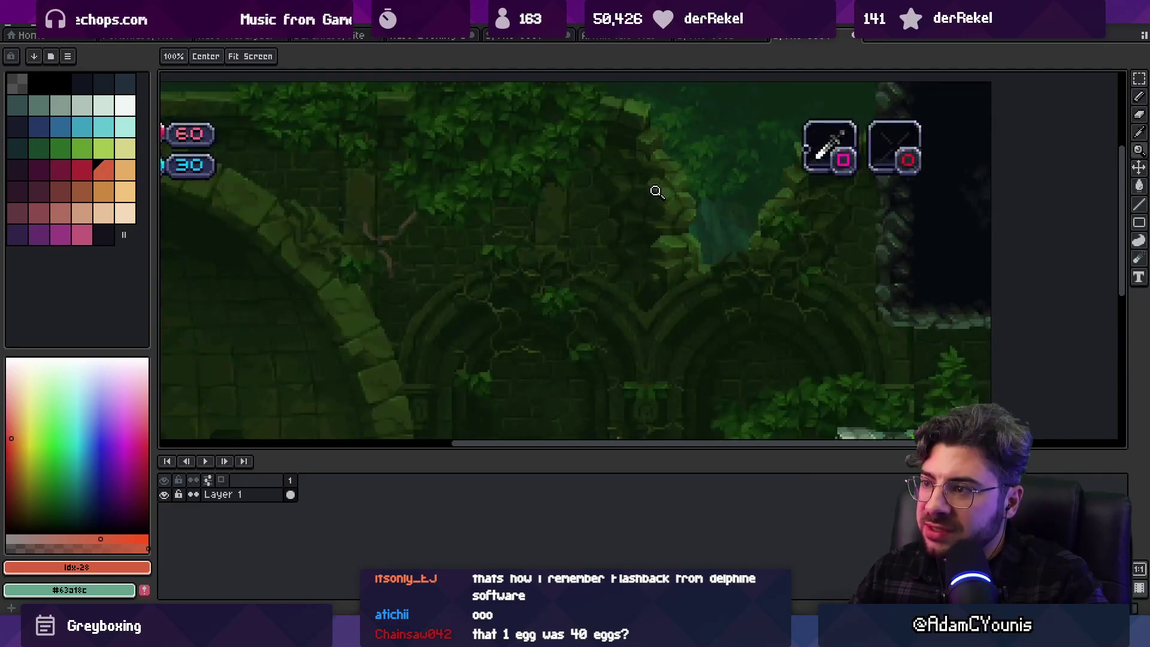
pyautogui.scroll(-2, 655, 188)
pyautogui.scroll(1, 596, 215)
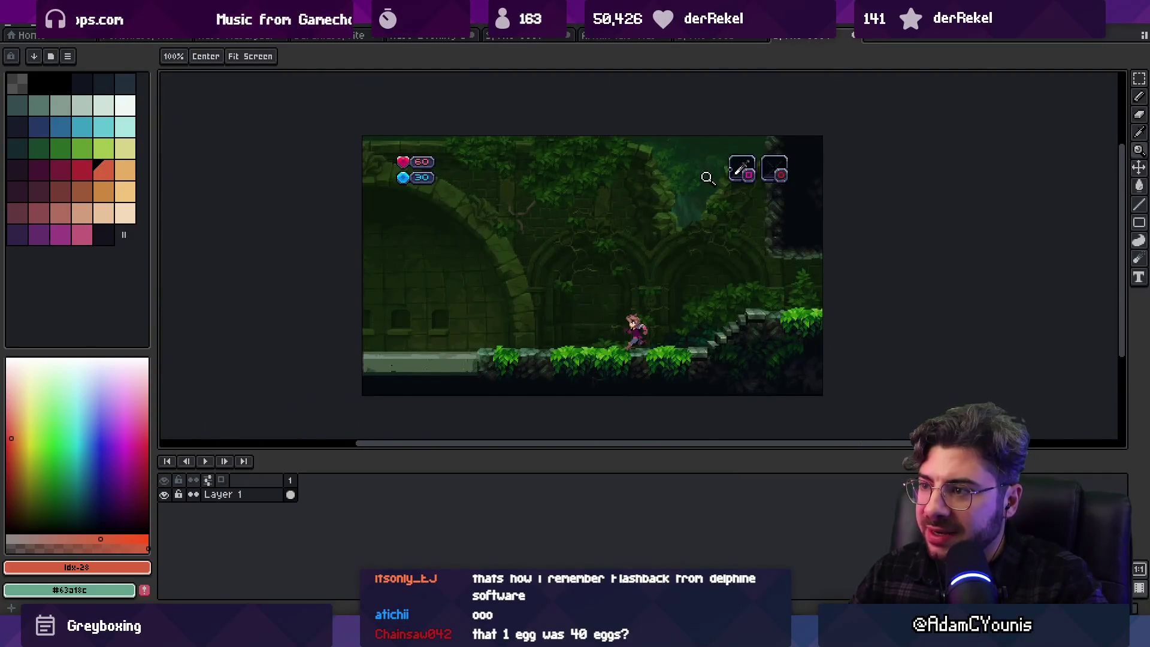
pyautogui.scroll(1, 707, 178)
# Cycle through the cave, ship and character sprite tabs, then move to Unity's scene graph
pyautogui.click(525, 37)
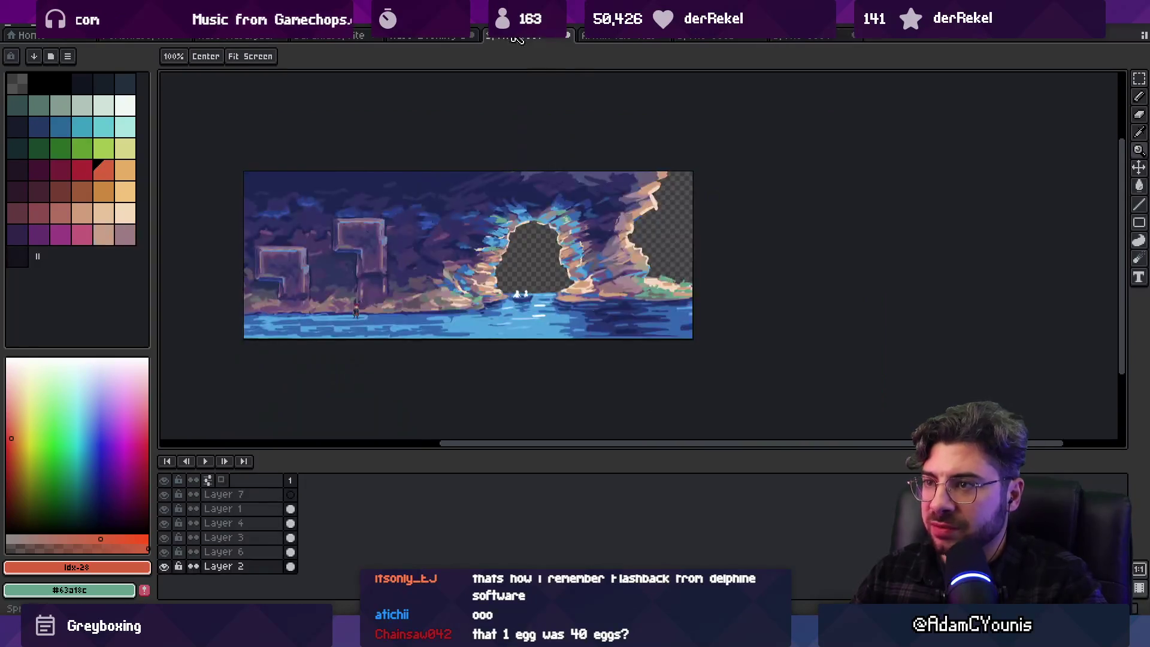
pyautogui.click(444, 37)
pyautogui.click(361, 36)
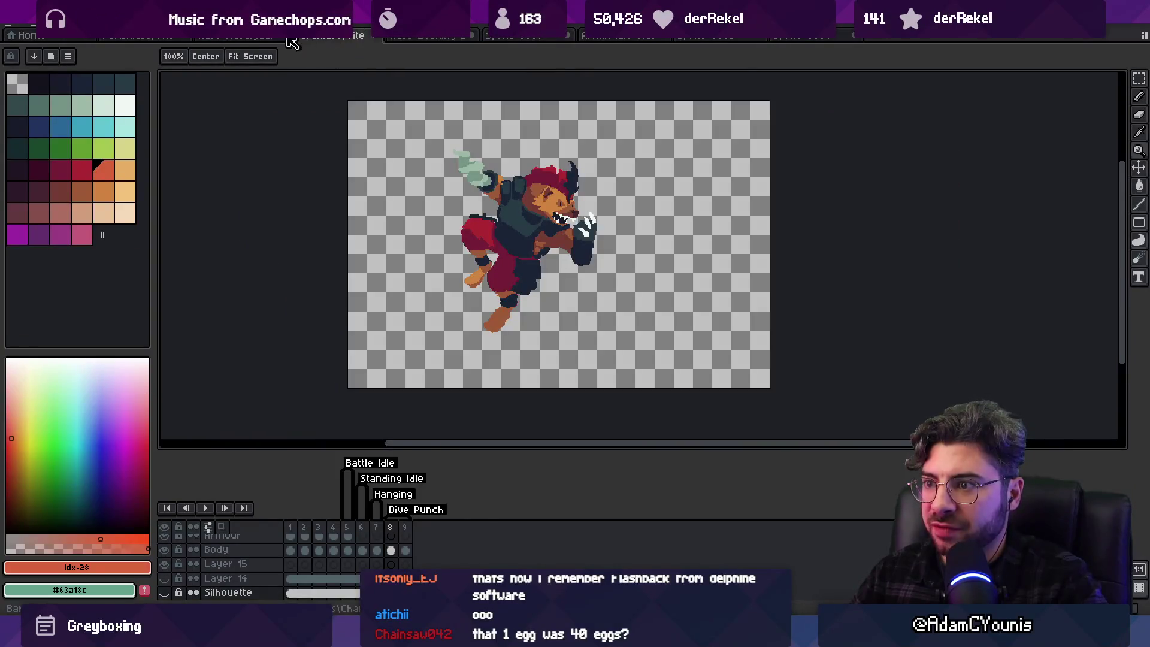
pyautogui.click(233, 36)
pyautogui.click(137, 37)
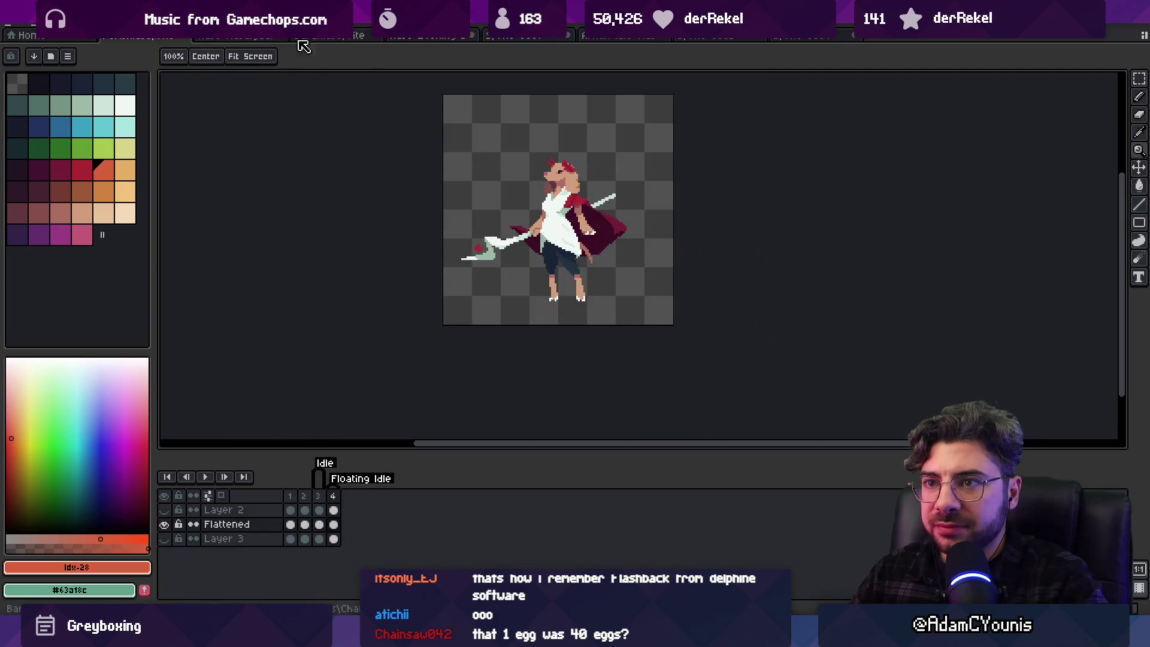
pyautogui.click(413, 37)
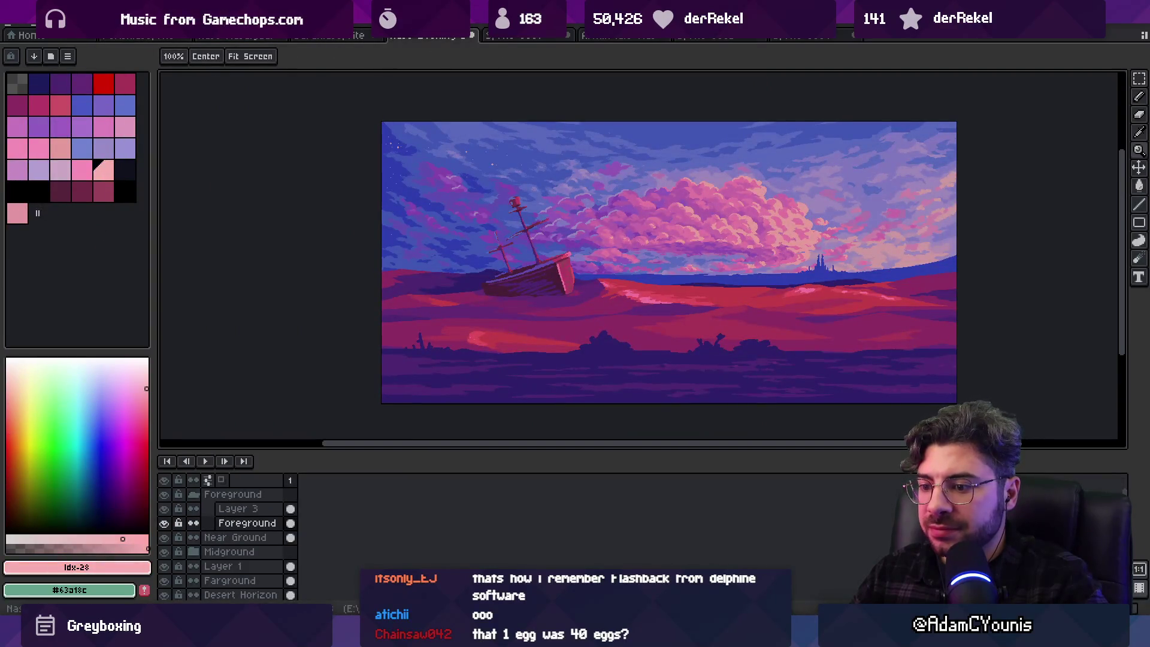
pyautogui.hotkey('alt', 'Tab')
pyautogui.scroll(-5, 633, 299)
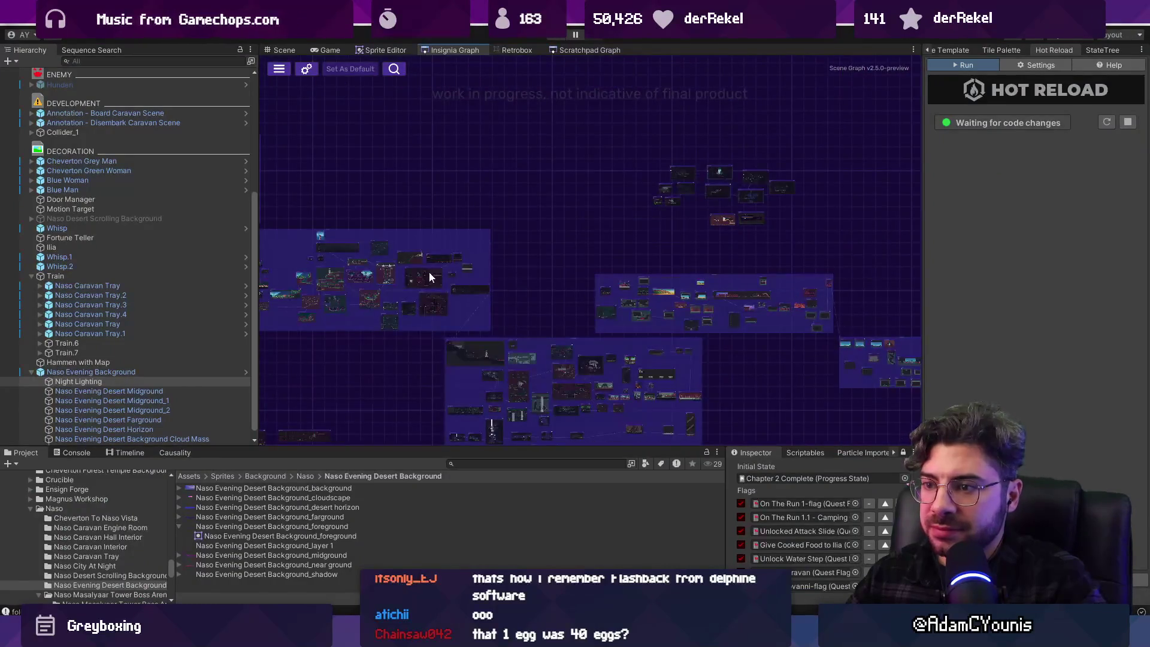
# Narrow the Unity asset search from 'nearground' to 'forest' and enlarge the result icons
pyautogui.scroll(10, 661, 305)
pyautogui.write('nearground forest')
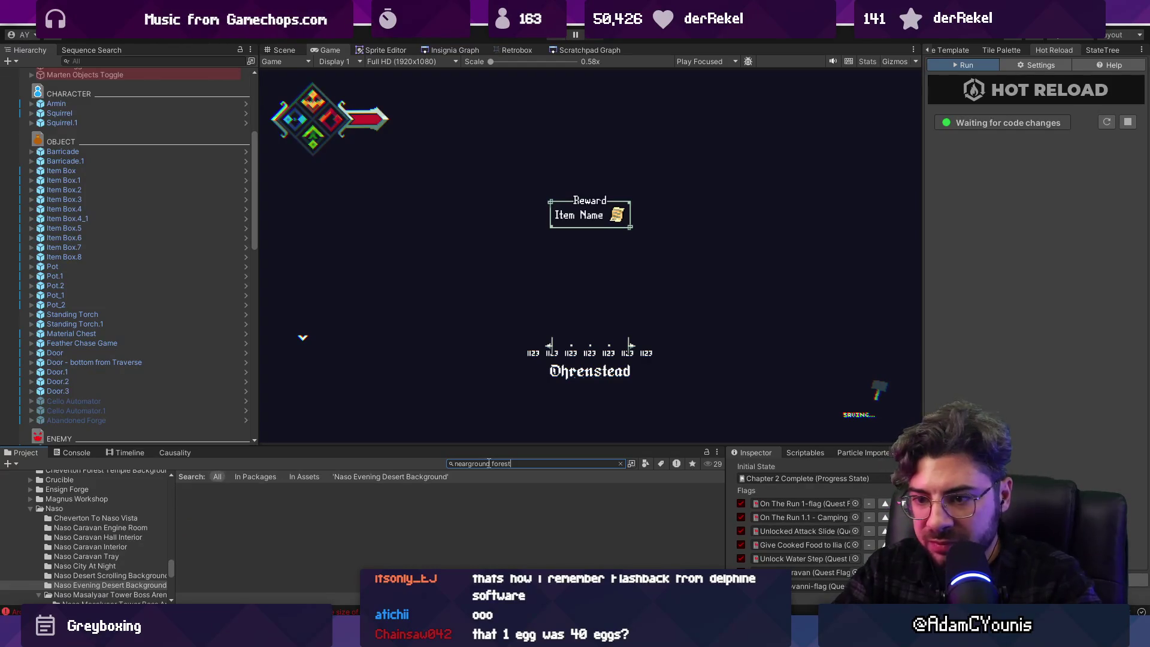
pyautogui.press('BackSpace')
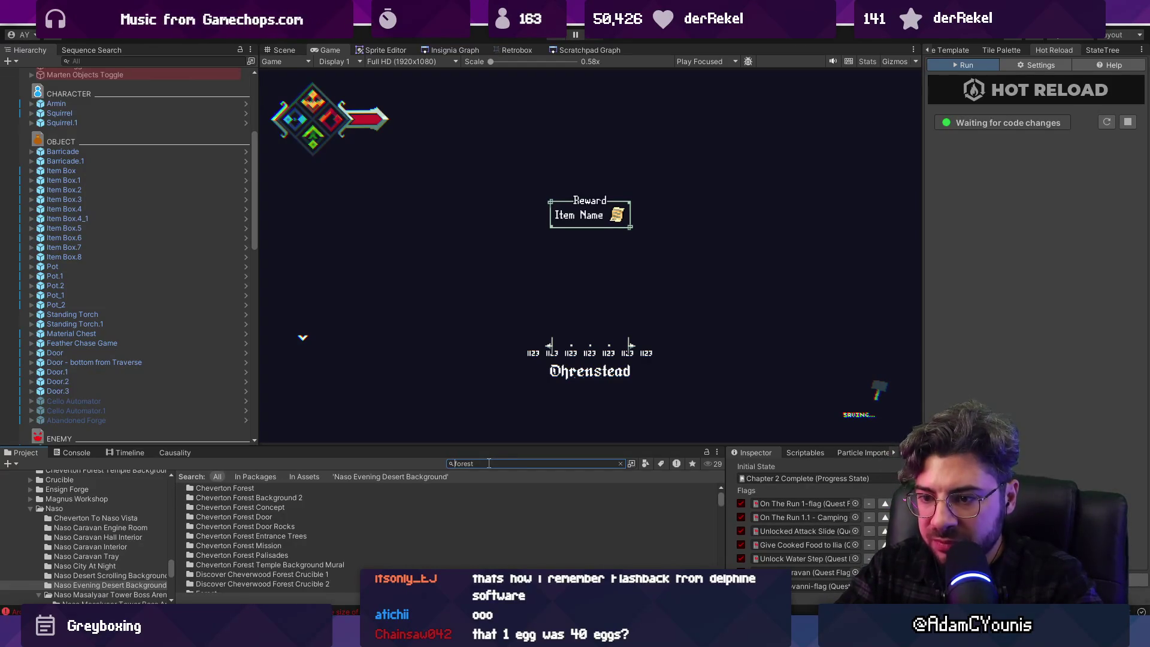
pyautogui.scroll(-3, 467, 523)
pyautogui.keyDown('ctrl'); pyautogui.scroll(2, 458, 523); pyautogui.keyUp('ctrl')
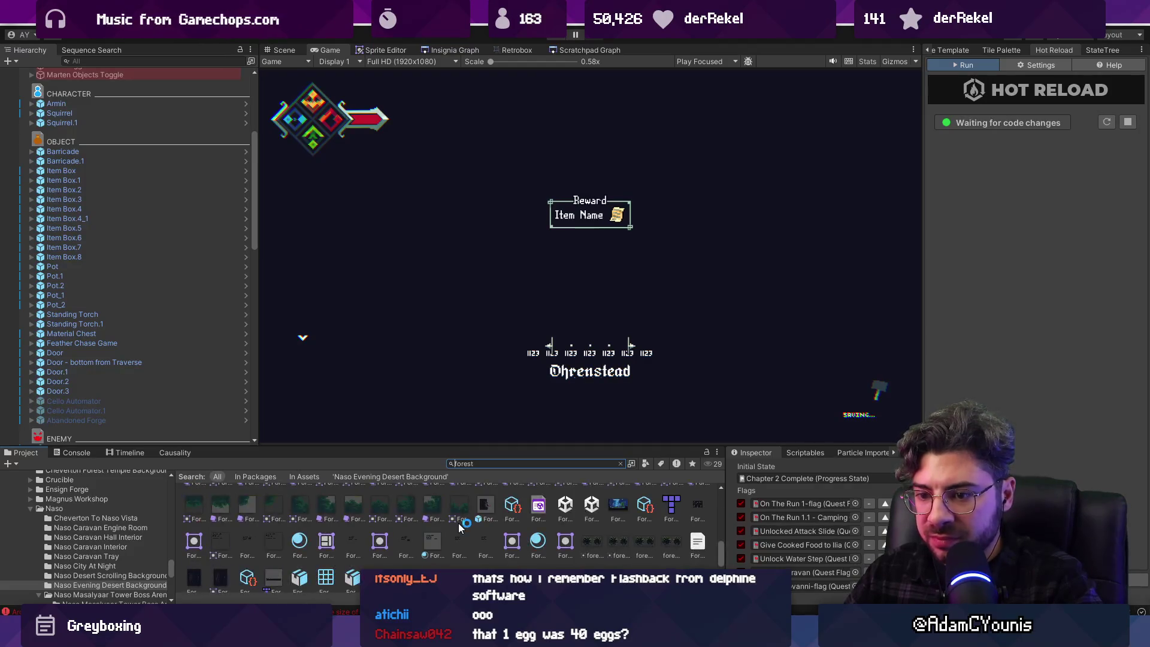
pyautogui.scroll(2, 431, 521)
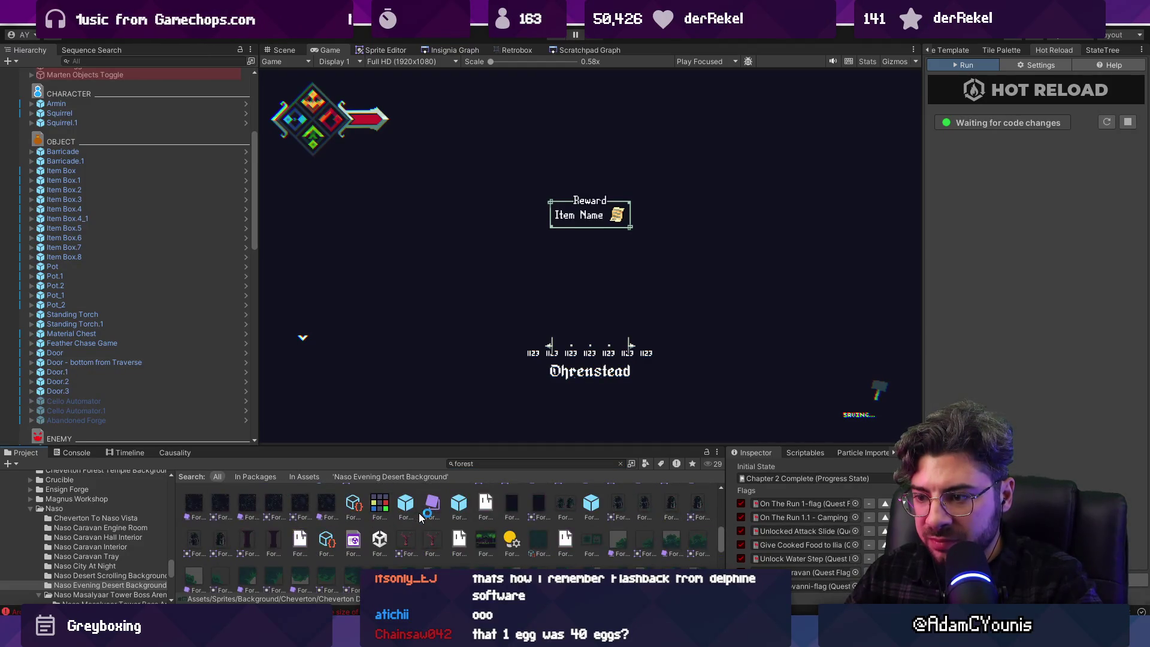
# Open the forest tileset sprite from the search results in Aseprite
pyautogui.doubleClick(461, 541)
pyautogui.hotkey('alt', 'Tab')
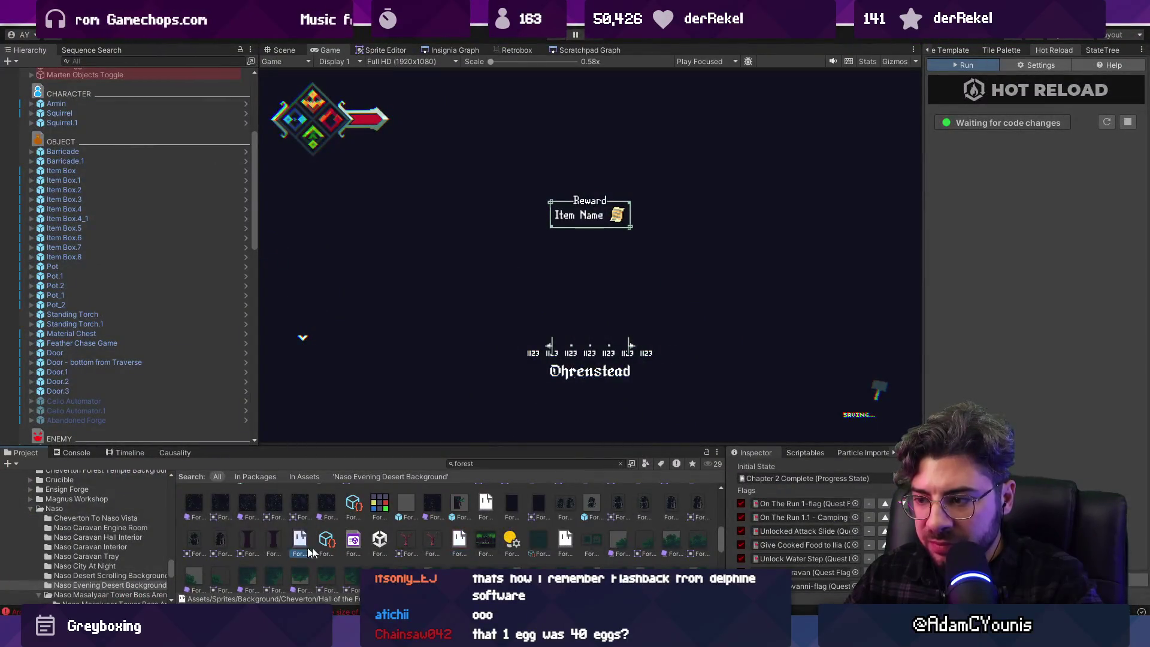
pyautogui.doubleClick(572, 545)
pyautogui.click(536, 244)
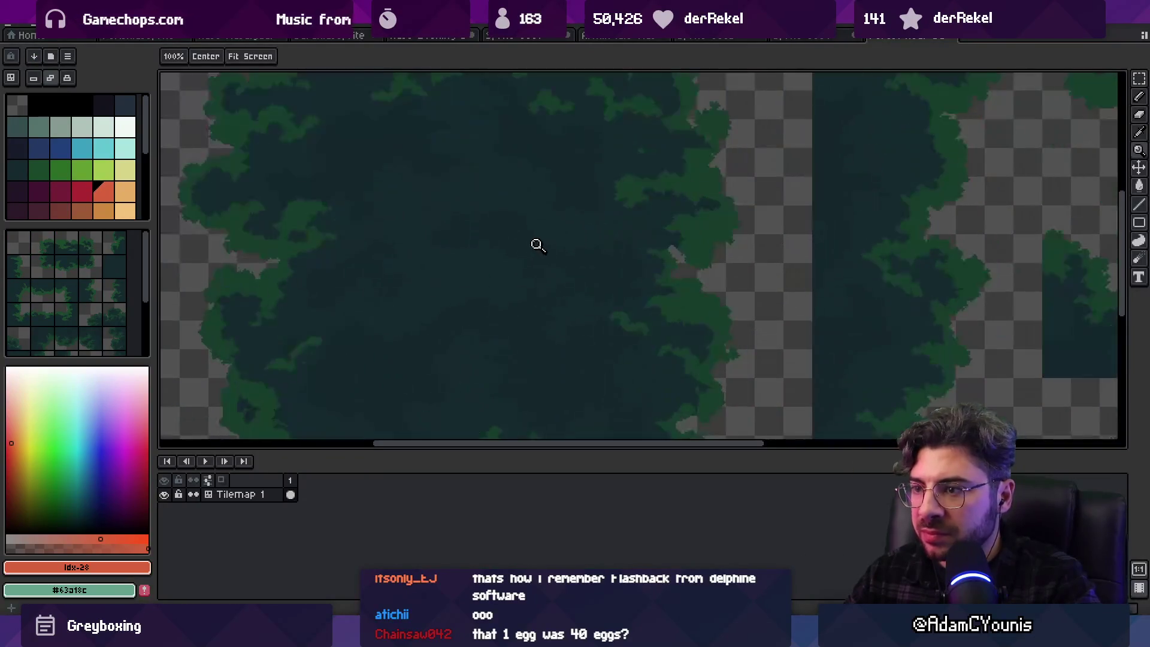
pyautogui.click(629, 332)
pyautogui.click(475, 261)
pyautogui.click(485, 257)
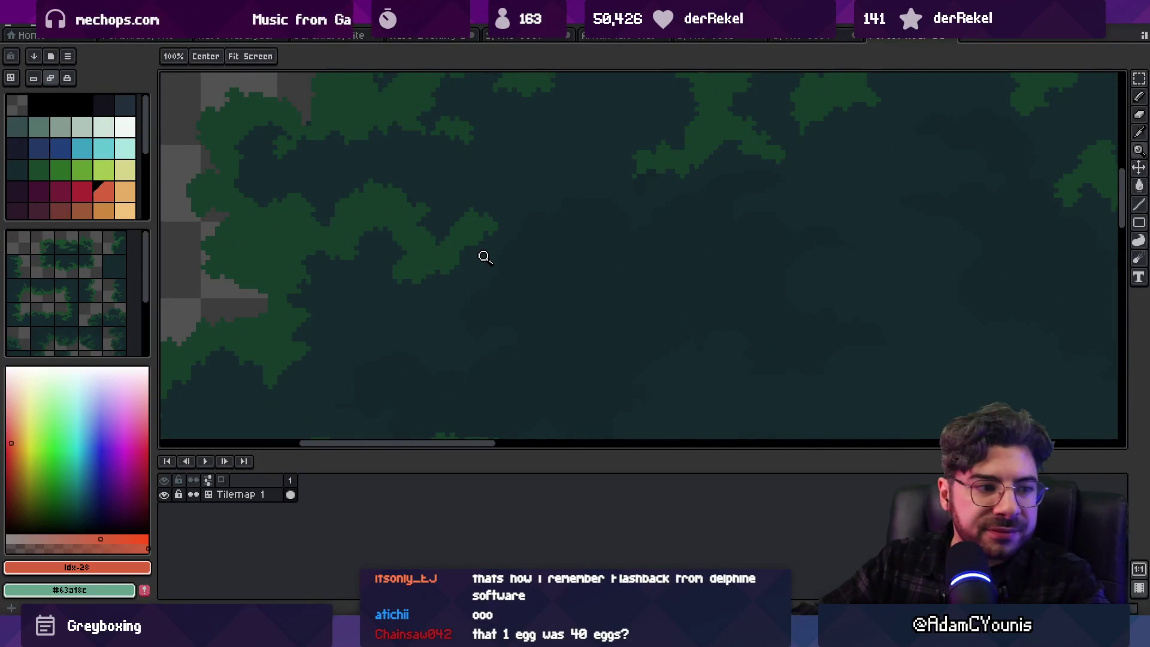
pyautogui.scroll(-4, 644, 267)
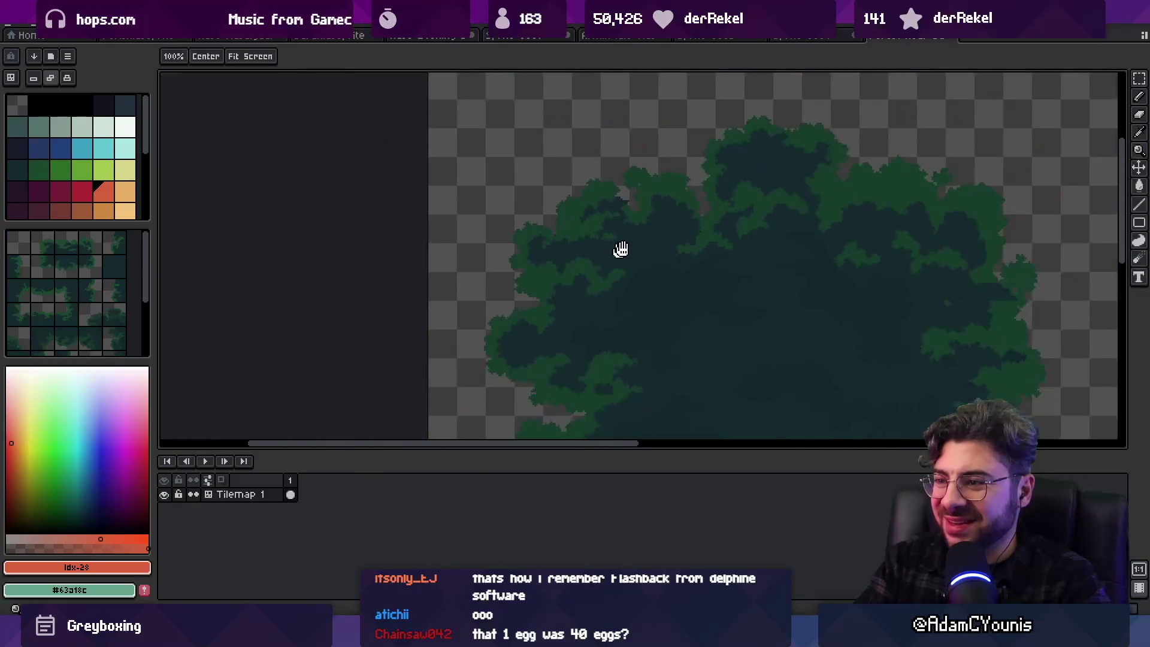
pyautogui.click(575, 224)
pyautogui.click(599, 203)
pyautogui.keyDown('alt'); pyautogui.click(616, 193); pyautogui.keyUp('alt')
pyautogui.click(608, 187)
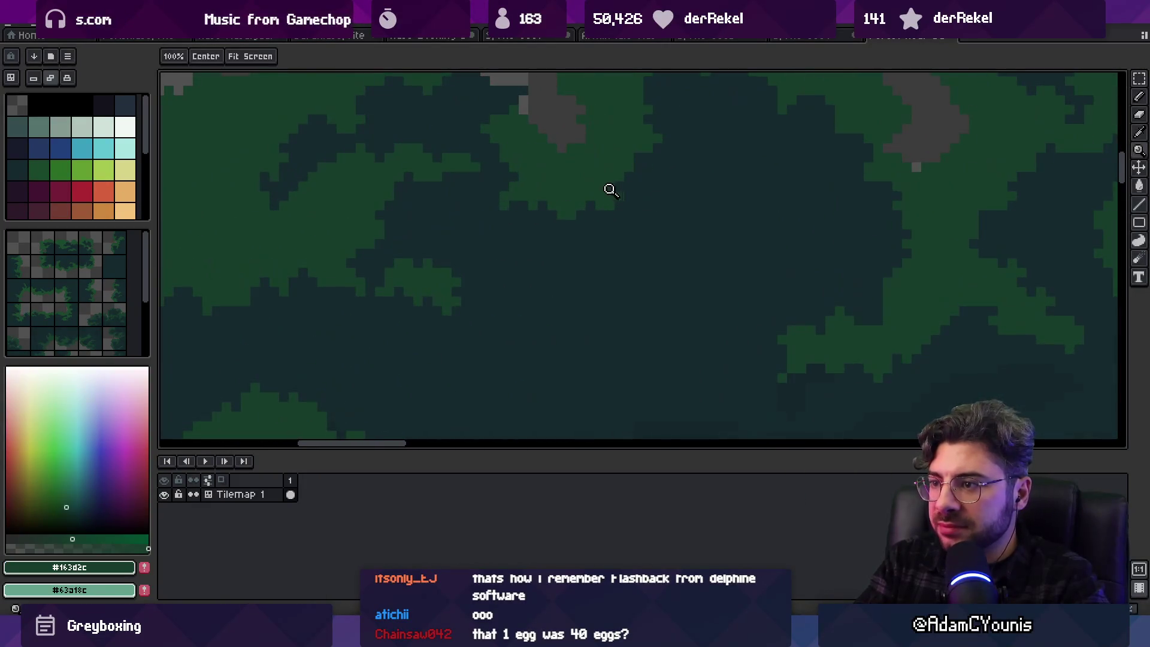
pyautogui.press('i')
pyautogui.press('b')
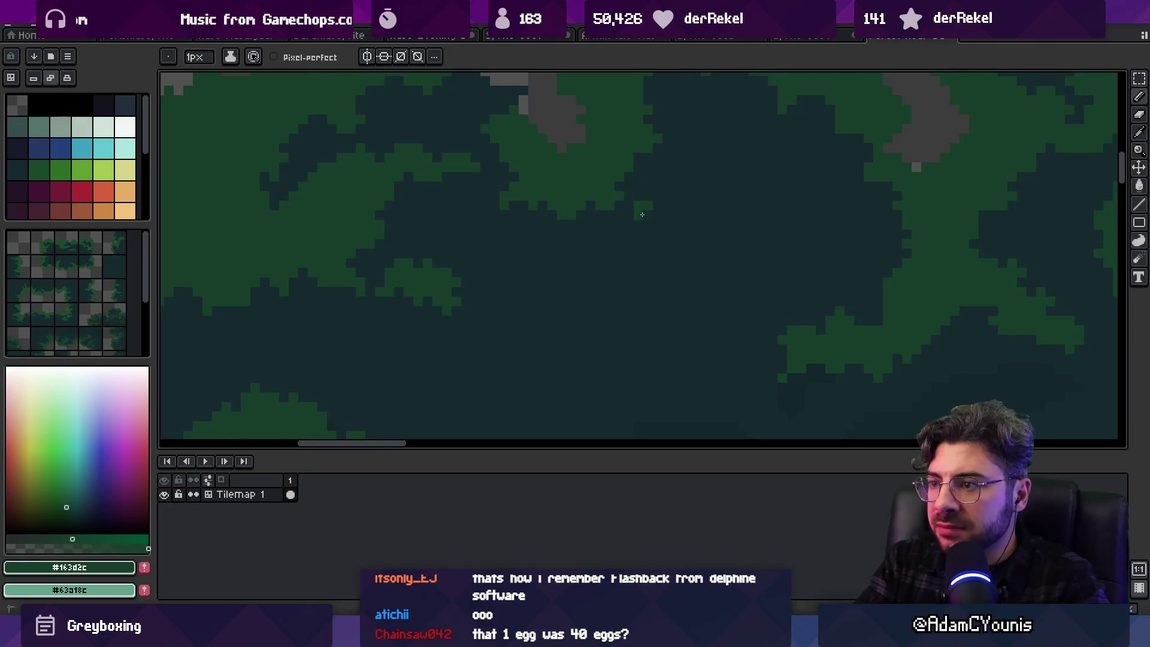
pyautogui.keyDown('alt'); pyautogui.click(634, 204); pyautogui.keyUp('alt')
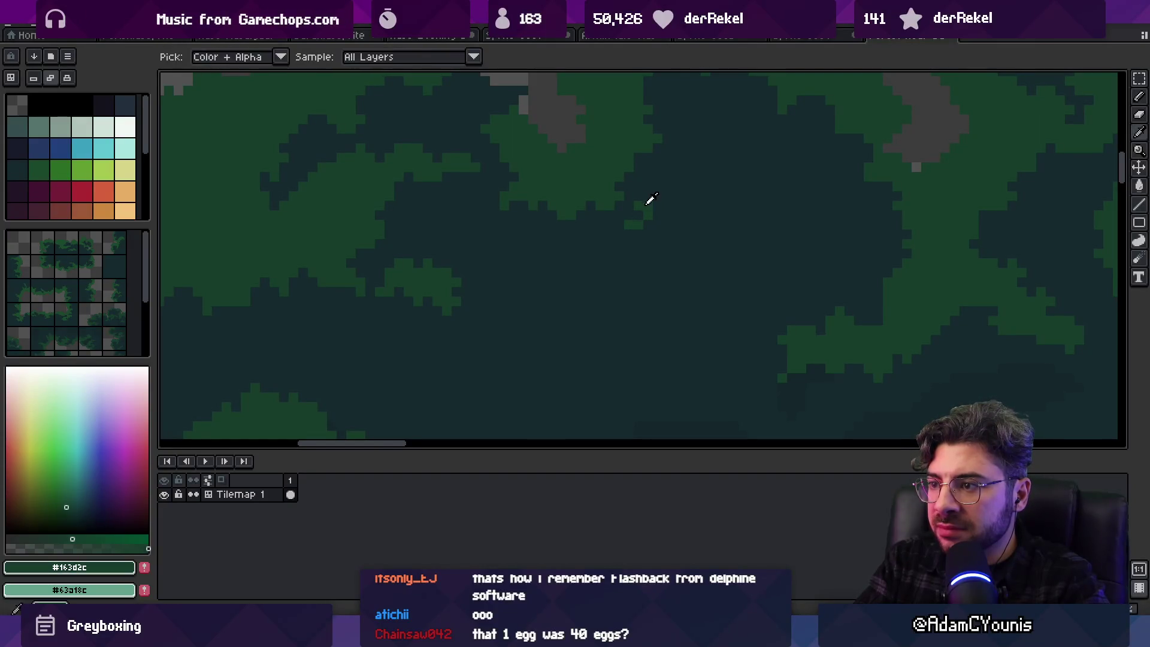
pyautogui.click(657, 200)
pyautogui.keyDown('alt'); pyautogui.click(441, 290); pyautogui.keyUp('alt')
pyautogui.click(472, 316)
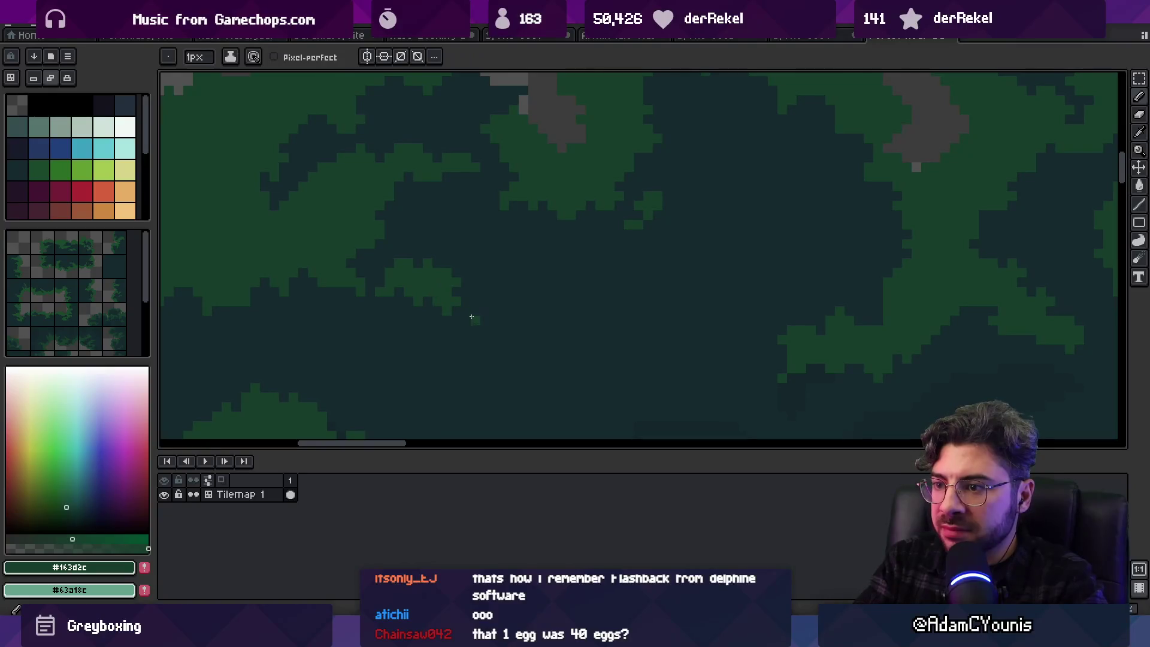
pyautogui.click(494, 329)
pyautogui.keyDown('alt'); pyautogui.click(479, 338); pyautogui.keyUp('alt')
pyautogui.click(475, 329)
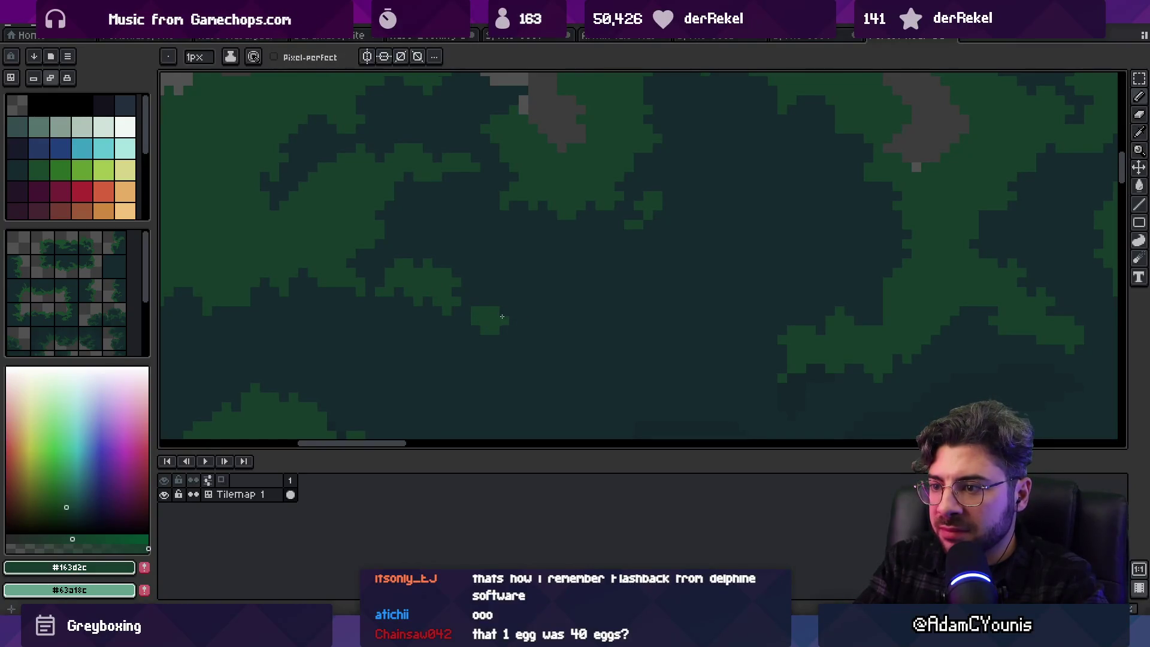
pyautogui.scroll(-4, 514, 282)
pyautogui.scroll(4, 585, 285)
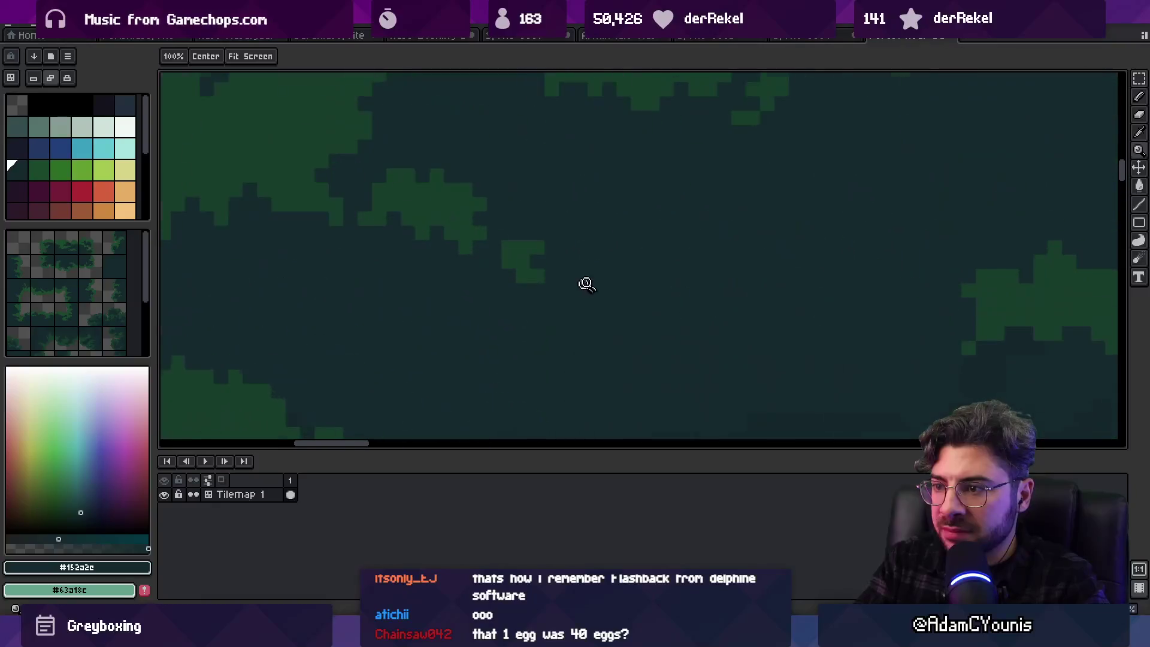
pyautogui.press('z')
pyautogui.press('b')
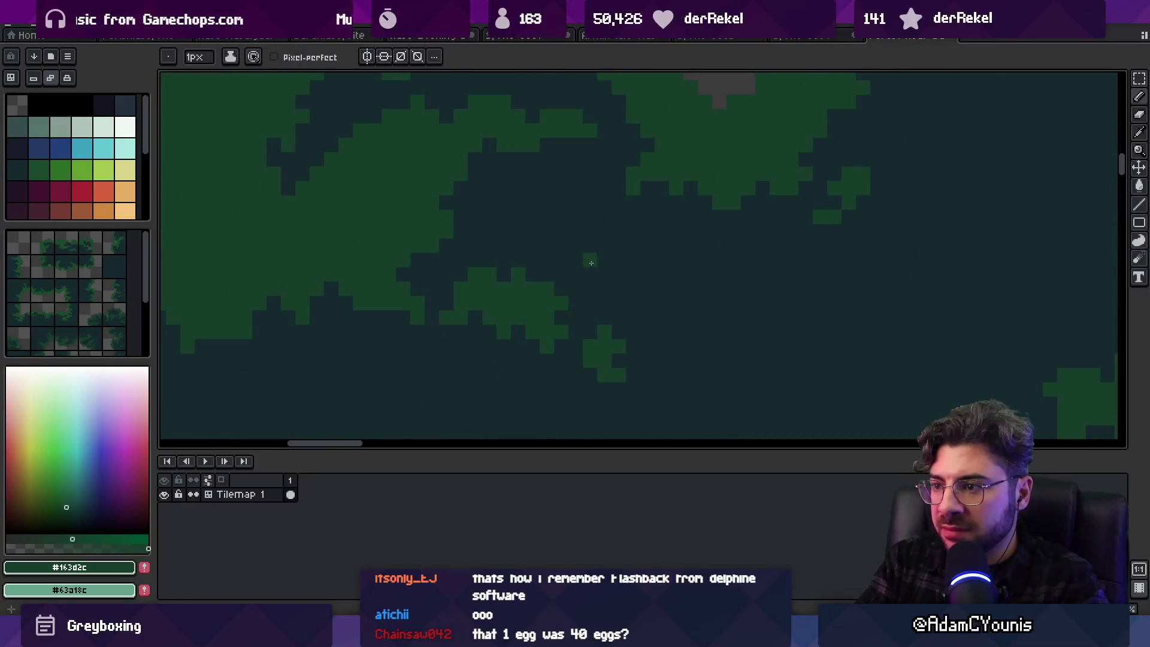
pyautogui.press('z')
pyautogui.scroll(-3, 577, 281)
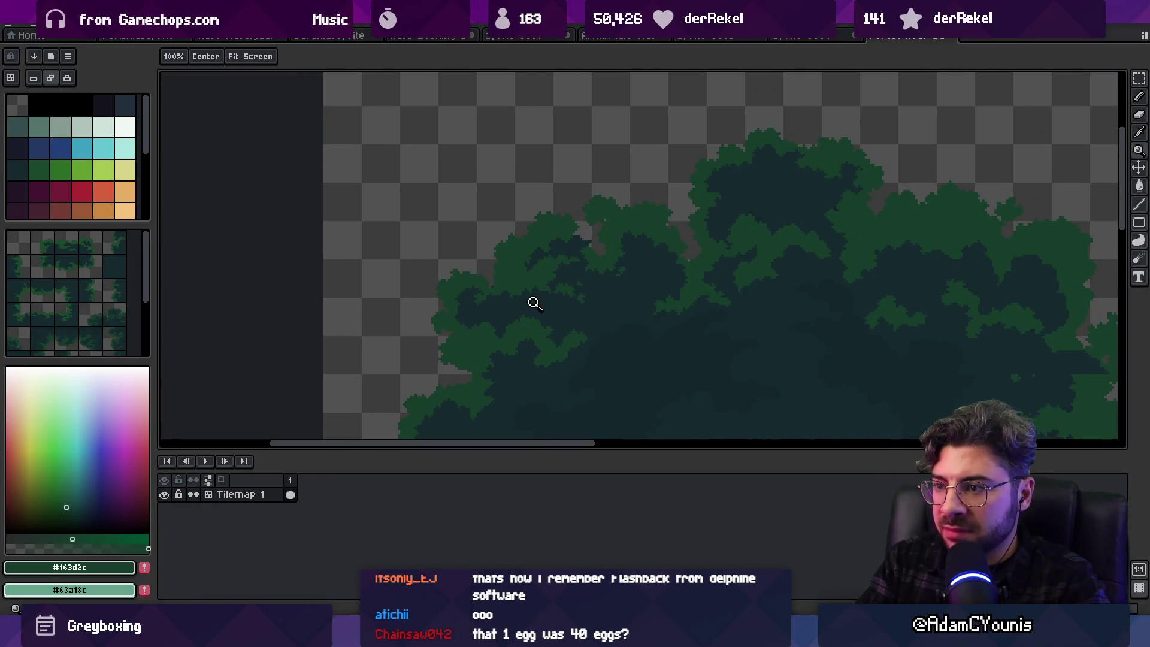
pyautogui.scroll(4, 534, 304)
pyautogui.press('b')
pyautogui.press('z')
pyautogui.scroll(-4, 557, 289)
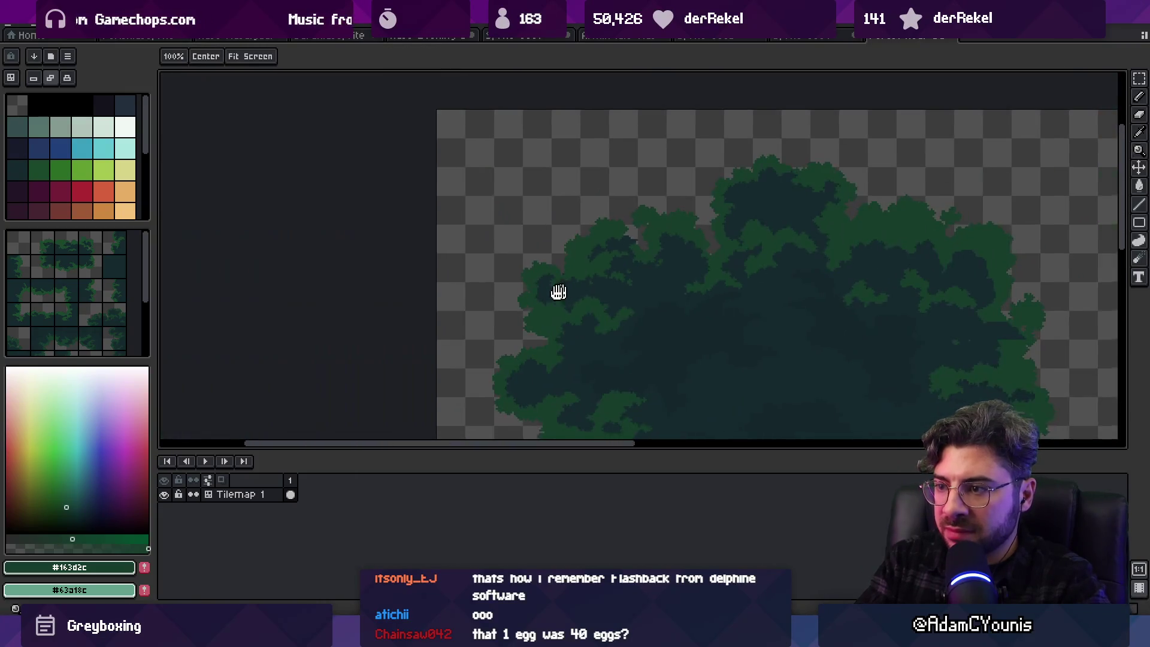
pyautogui.scroll(4, 653, 313)
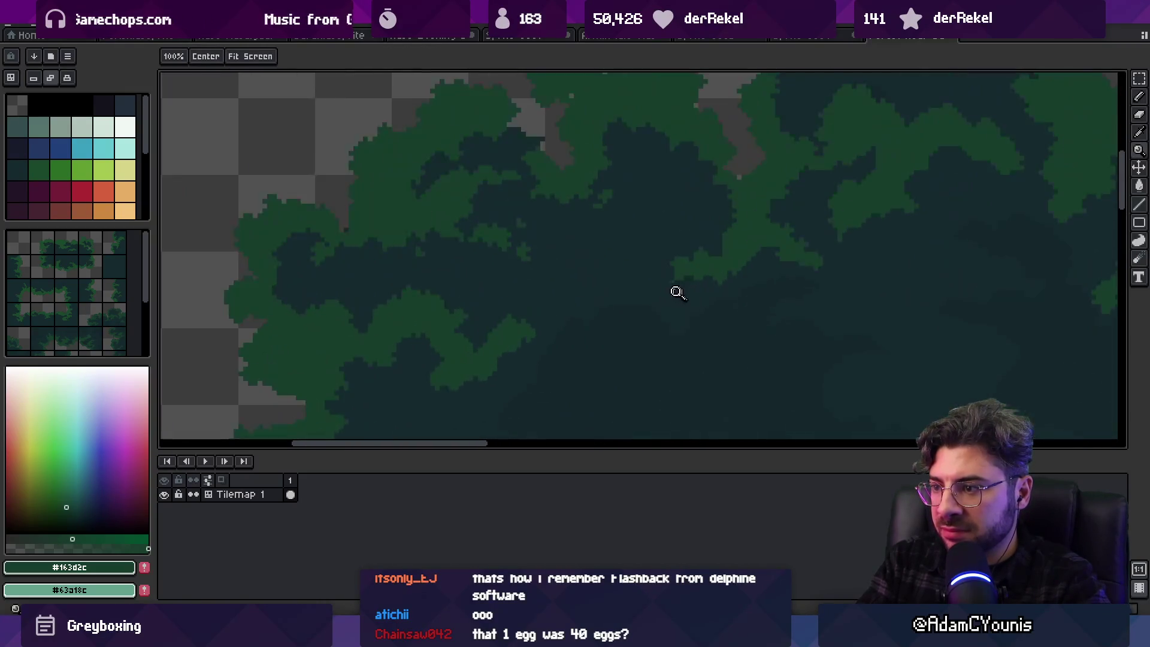
pyautogui.press('b')
pyautogui.scroll(1, 649, 282)
pyautogui.press('z')
pyautogui.scroll(-4, 650, 269)
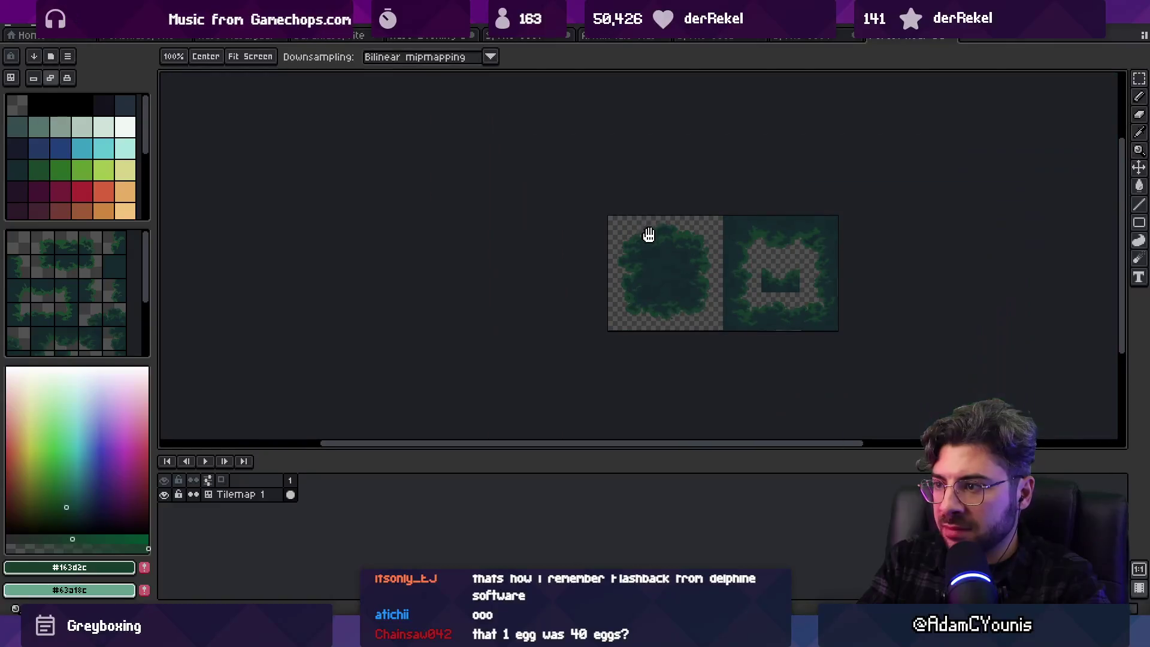
pyautogui.scroll(2, 652, 239)
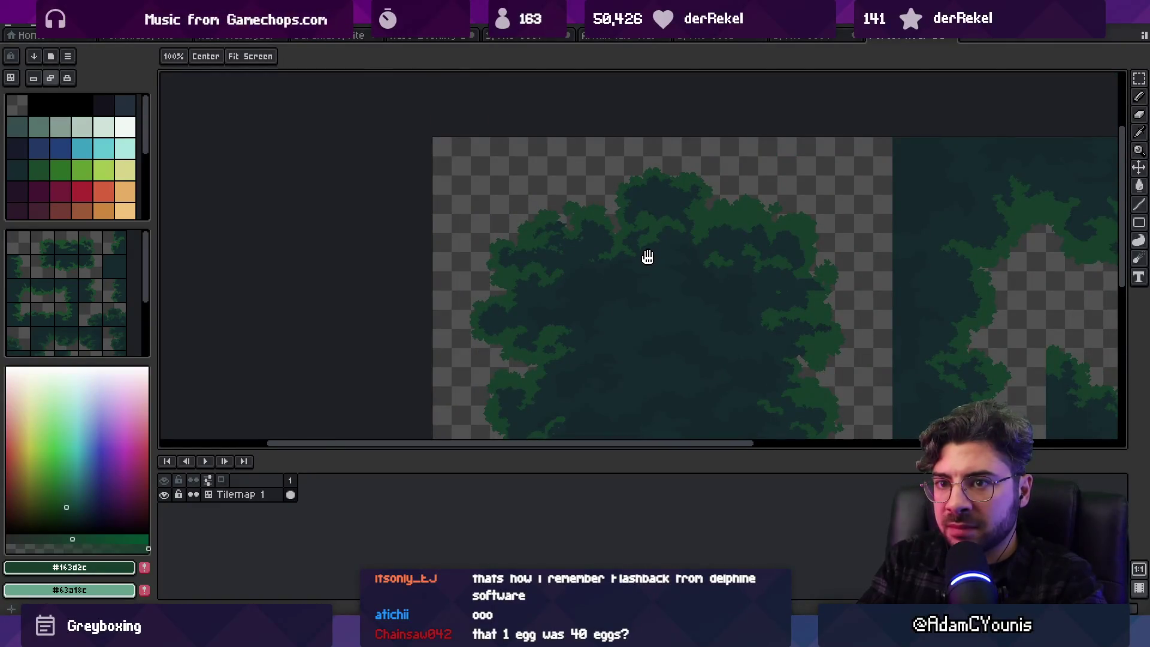
pyautogui.press('Tab')
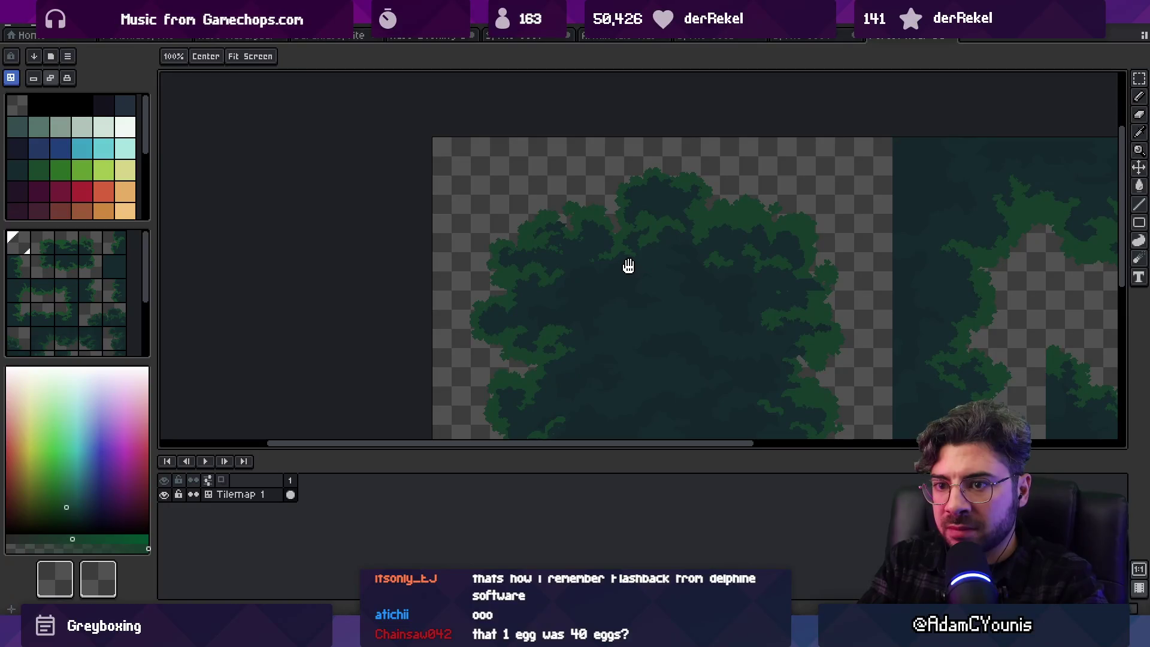
pyautogui.hotkey('space', 'Tab')
pyautogui.moveTo(147, 267); pyautogui.dragTo(146, 328)
pyautogui.scroll(-4, 603, 260)
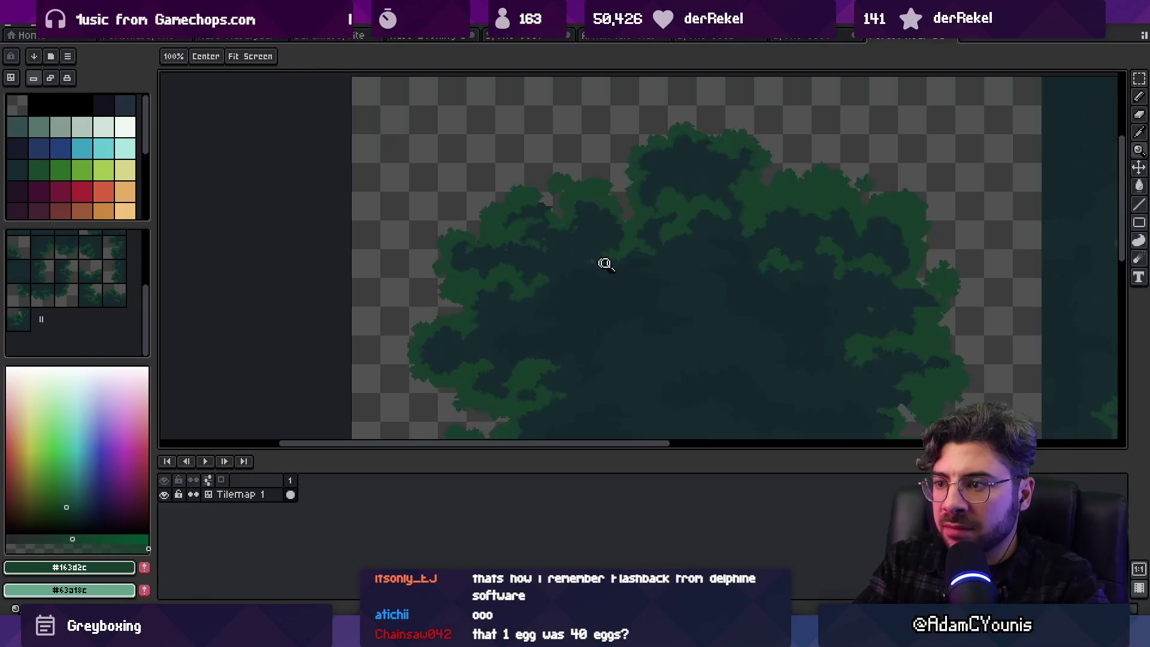
pyautogui.scroll(2, 629, 248)
pyautogui.scroll(5, 636, 262)
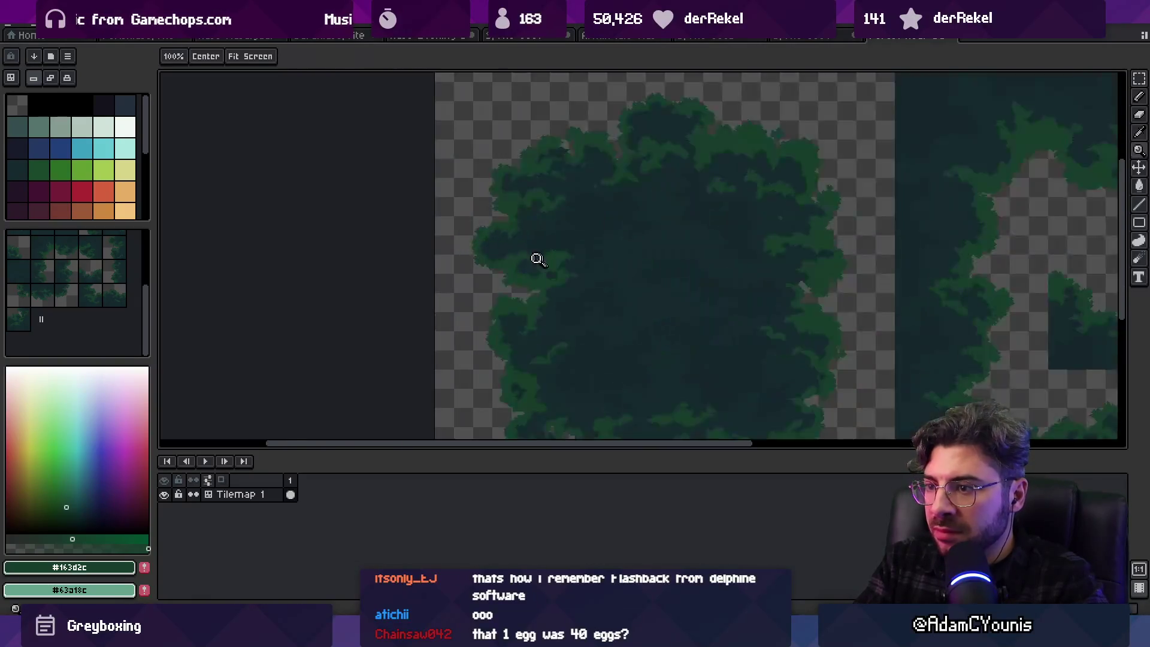
pyautogui.press('b')
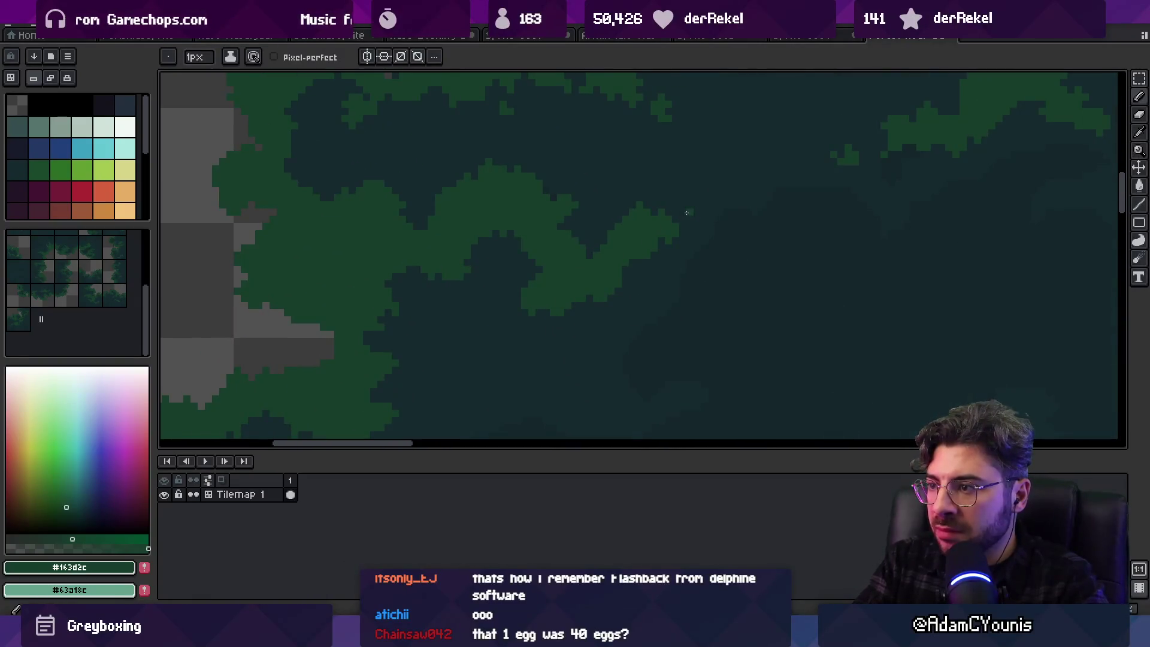
# Add green pixels beside the small leaf blob and paint dark over its left edge
pyautogui.click(700, 216)
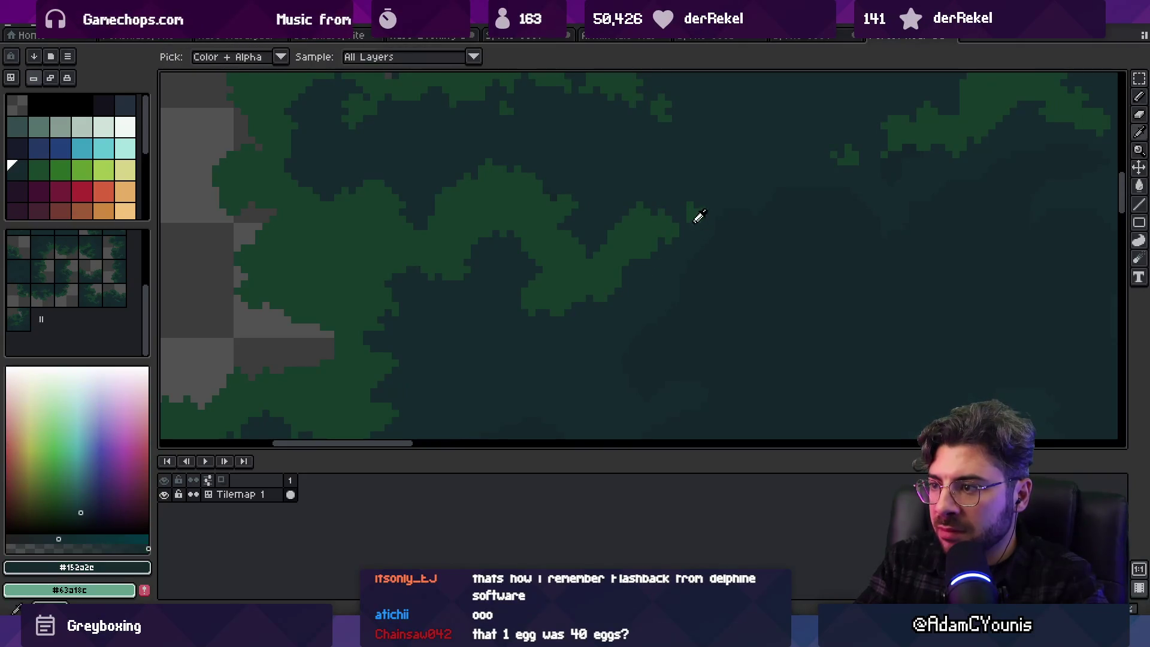
pyautogui.scroll(-2, 569, 226)
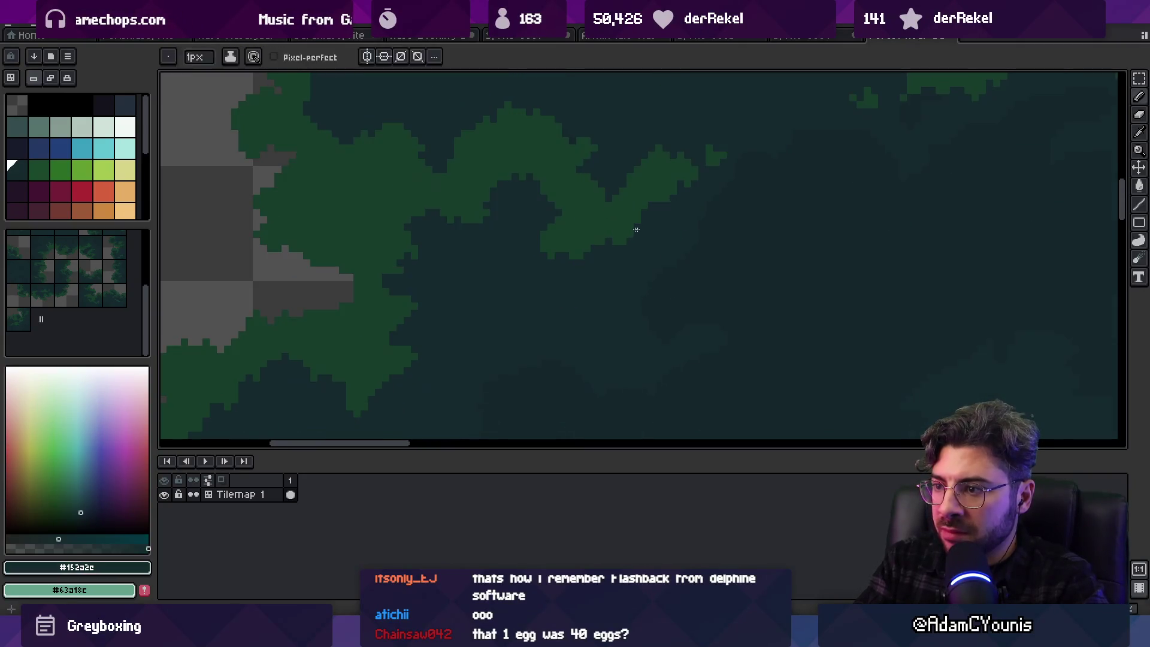
pyautogui.keyDown('alt'); pyautogui.click(538, 279); pyautogui.keyUp('alt')
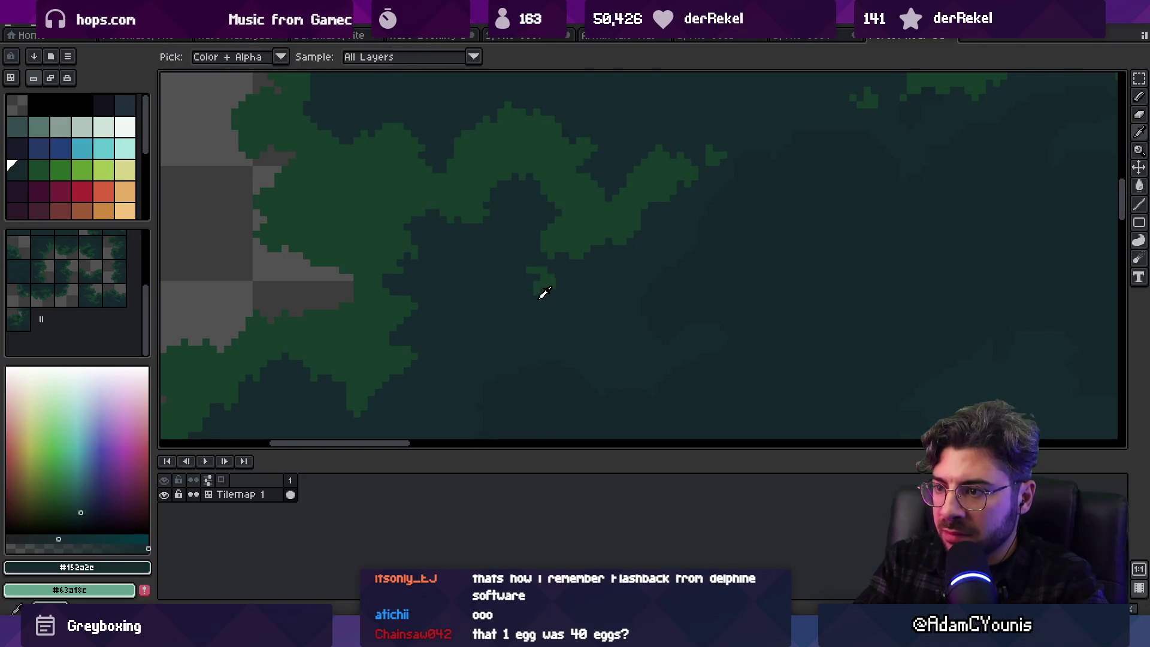
pyautogui.keyDown('alt'); pyautogui.click(529, 281); pyautogui.keyUp('alt')
pyautogui.click(529, 281)
pyautogui.click(530, 270)
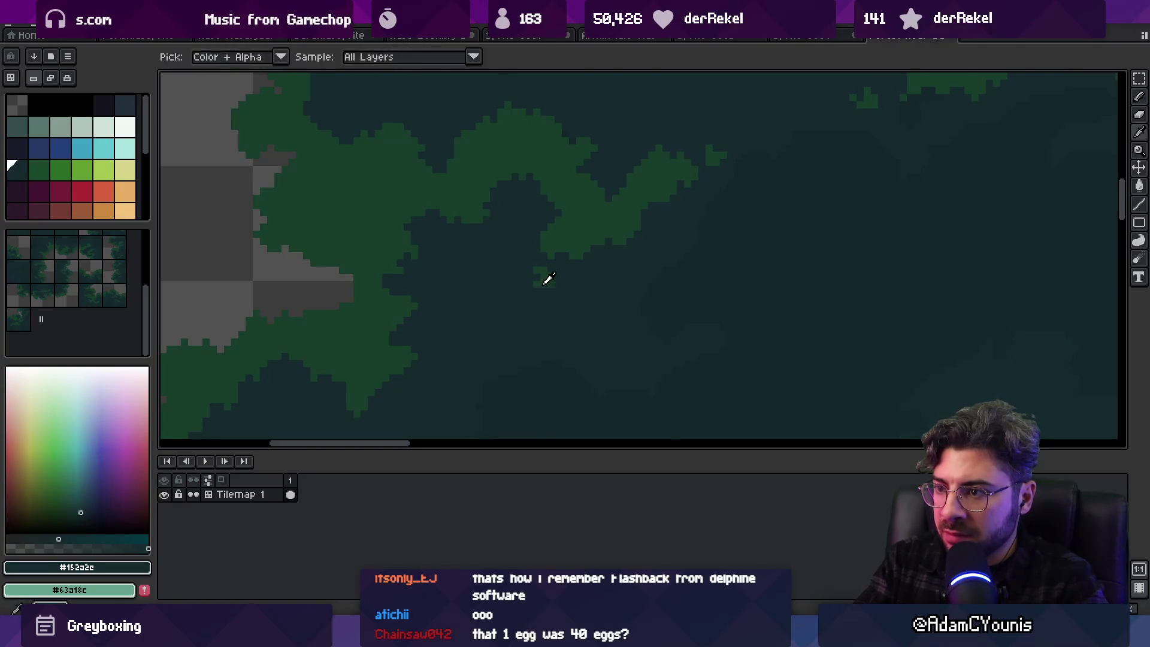
# Add green pixels at the blob's bottom-left, then sample dark green #152a2e
pyautogui.click(437, 313)
pyautogui.keyDown('alt'); pyautogui.click(441, 275); pyautogui.keyUp('alt')
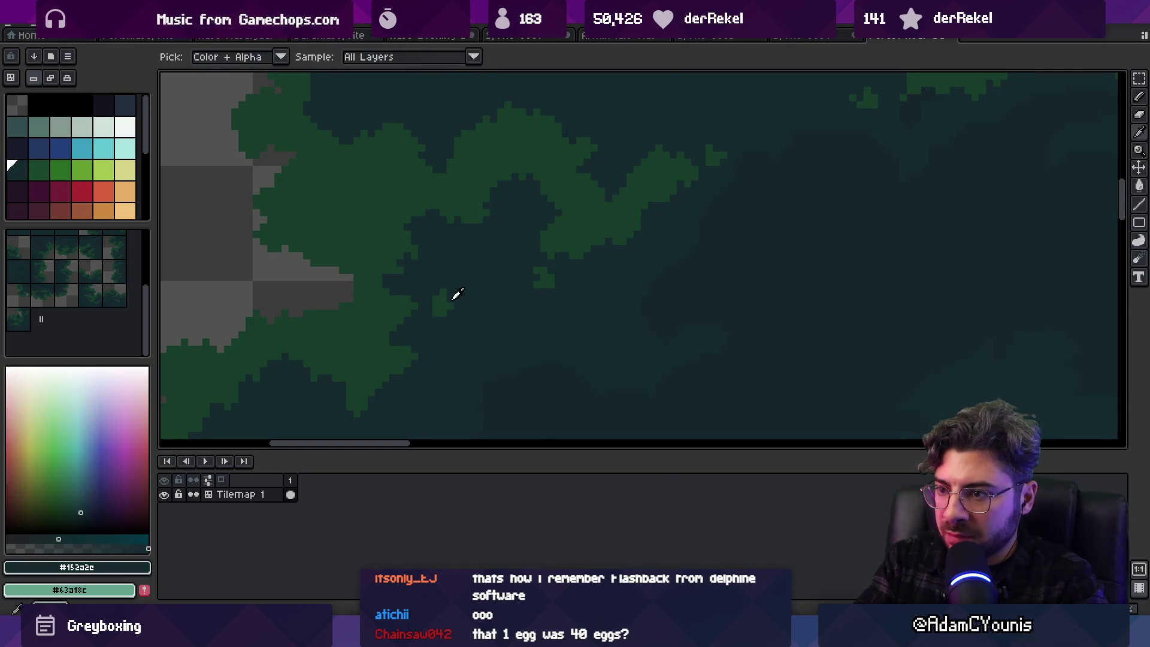
pyautogui.keyDown('alt'); pyautogui.click(455, 295); pyautogui.keyUp('alt')
pyautogui.keyDown('alt'); pyautogui.click(461, 288); pyautogui.keyUp('alt')
pyautogui.press('z')
pyautogui.scroll(-3, 479, 285)
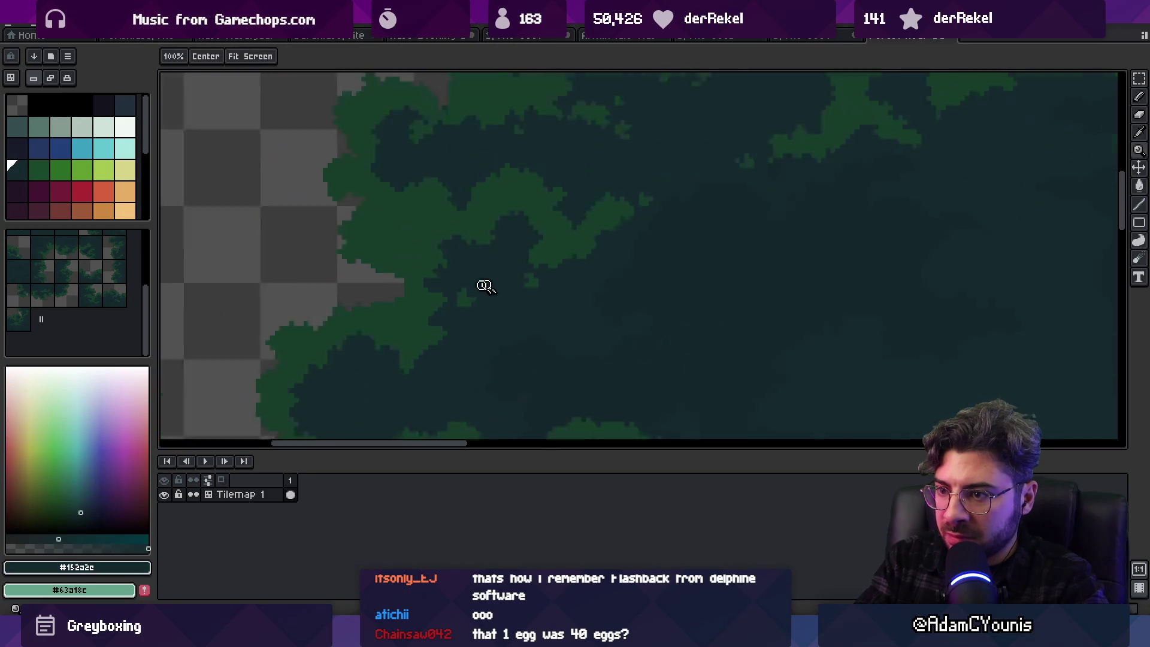
pyautogui.scroll(5, 492, 287)
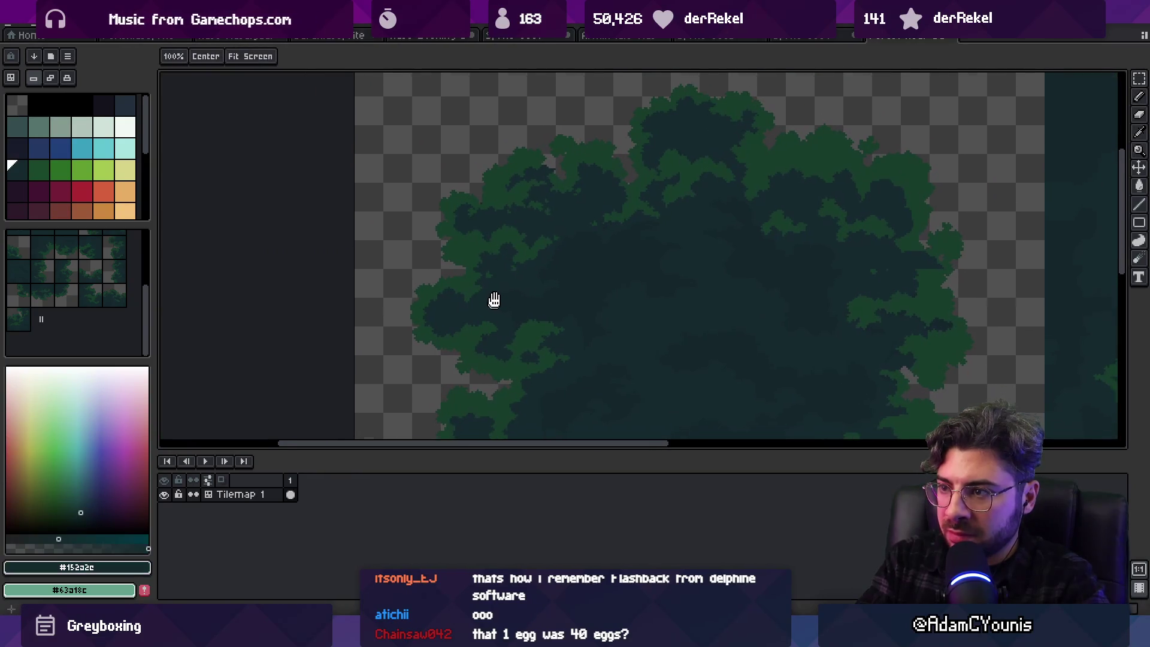
# Paint #163d2c pixels along the leaf edge and touch it up with #152a2e
pyautogui.press('b')
pyautogui.keyDown('alt'); pyautogui.click(494, 264); pyautogui.keyUp('alt')
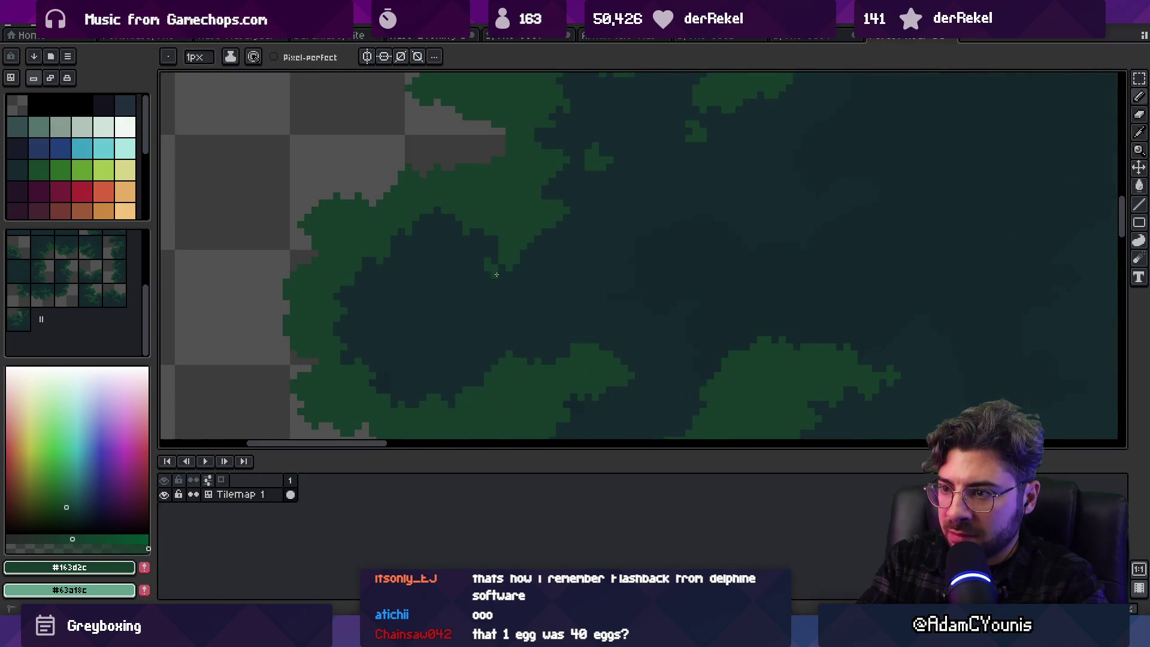
pyautogui.moveTo(486, 275)
pyautogui.mouseDown()
pyautogui.moveTo(502, 281)
pyautogui.moveTo(497, 272)
pyautogui.moveTo(501, 288)
pyautogui.mouseUp()
pyautogui.keyDown('alt'); pyautogui.click(500, 267); pyautogui.keyUp('alt')
pyautogui.keyDown('alt'); pyautogui.click(510, 249); pyautogui.keyUp('alt')
pyautogui.keyDown('alt'); pyautogui.click(477, 260); pyautogui.keyUp('alt')
pyautogui.keyDown('alt'); pyautogui.click(499, 263); pyautogui.keyUp('alt')
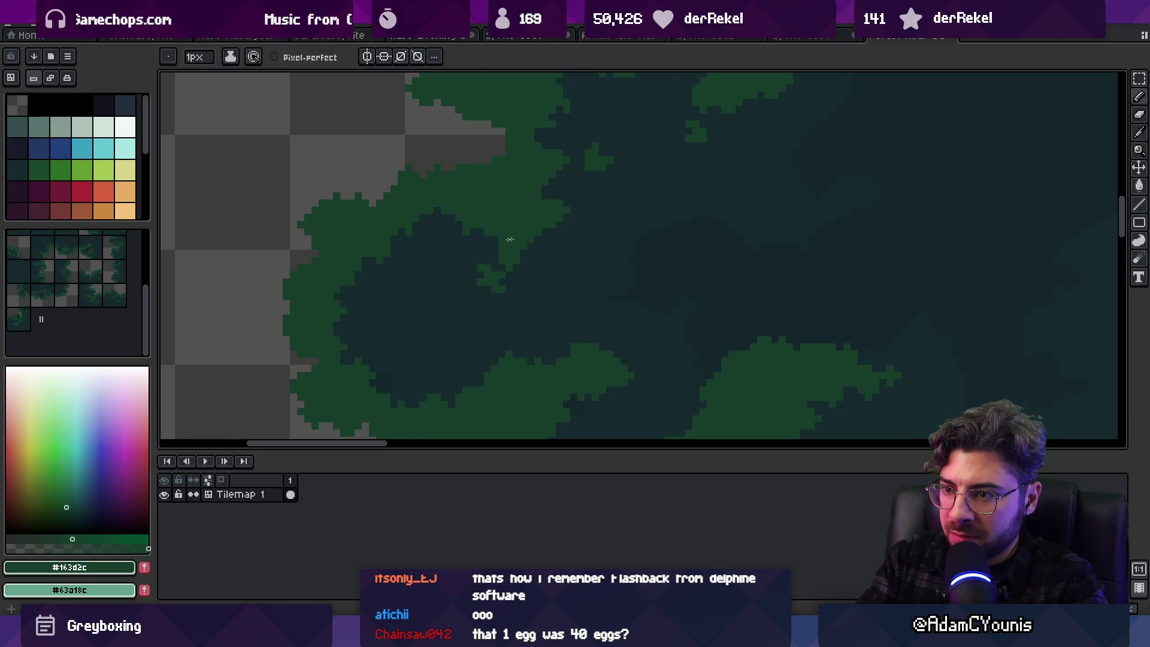
# Eyedrop dark green #152a2e and then leaf green #163d2c from the canopy
pyautogui.keyDown('alt'); pyautogui.click(383, 302); pyautogui.keyUp('alt')
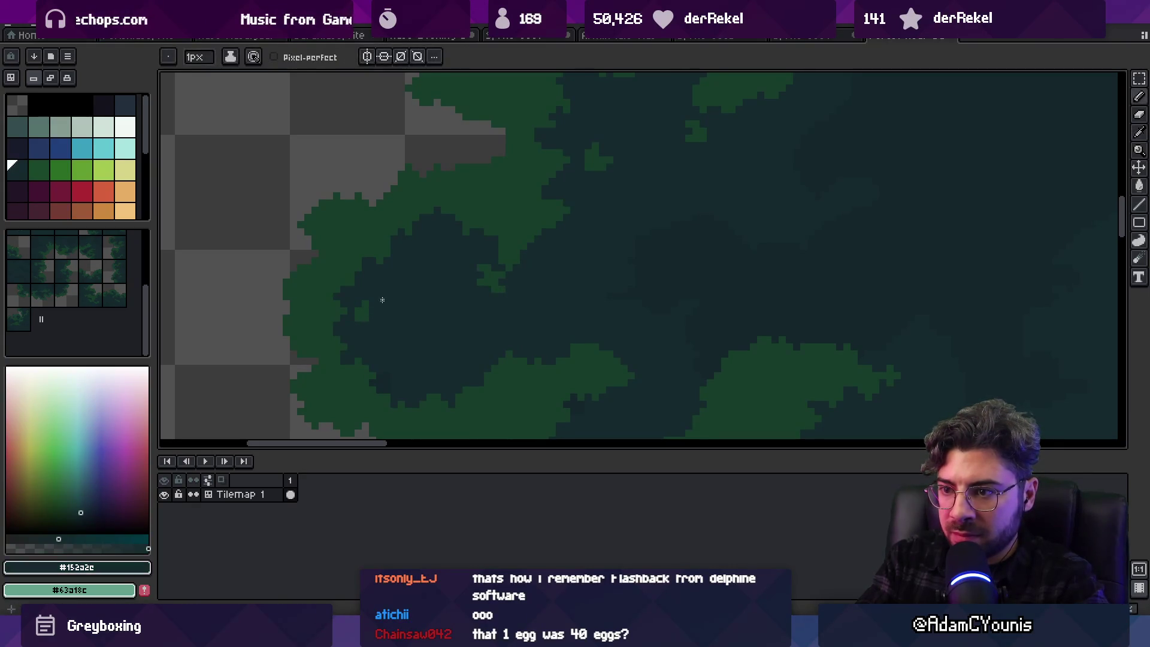
pyautogui.keyDown('alt'); pyautogui.click(361, 310); pyautogui.keyUp('alt')
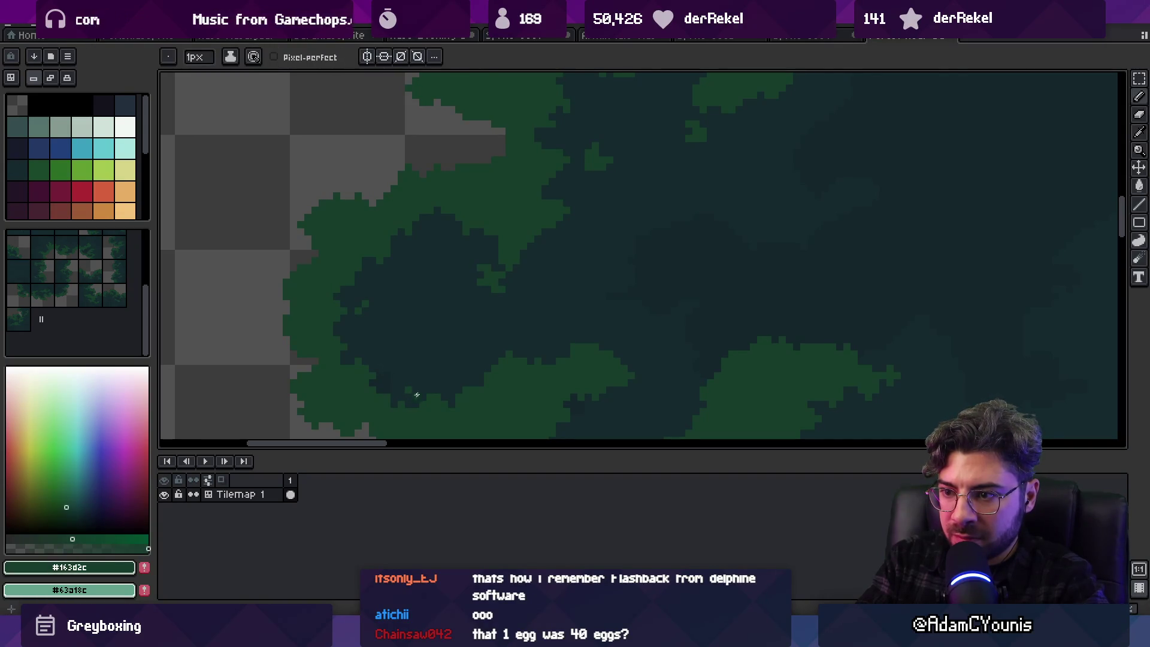
pyautogui.scroll(-3, 533, 178)
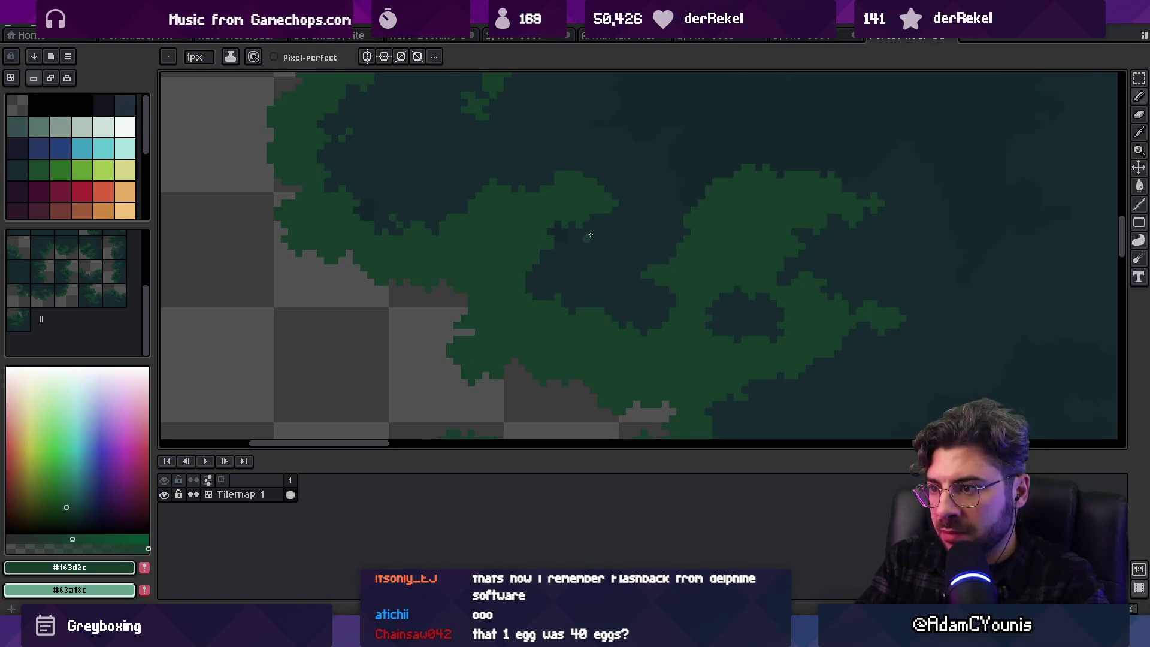
# Pan and zoom around the tree tile to find another stretch of canopy edge
pyautogui.moveTo(617, 269)
pyautogui.mouseDown()
pyautogui.moveTo(542, 287)
pyautogui.moveTo(488, 411)
pyautogui.moveTo(578, 292)
pyautogui.mouseUp()
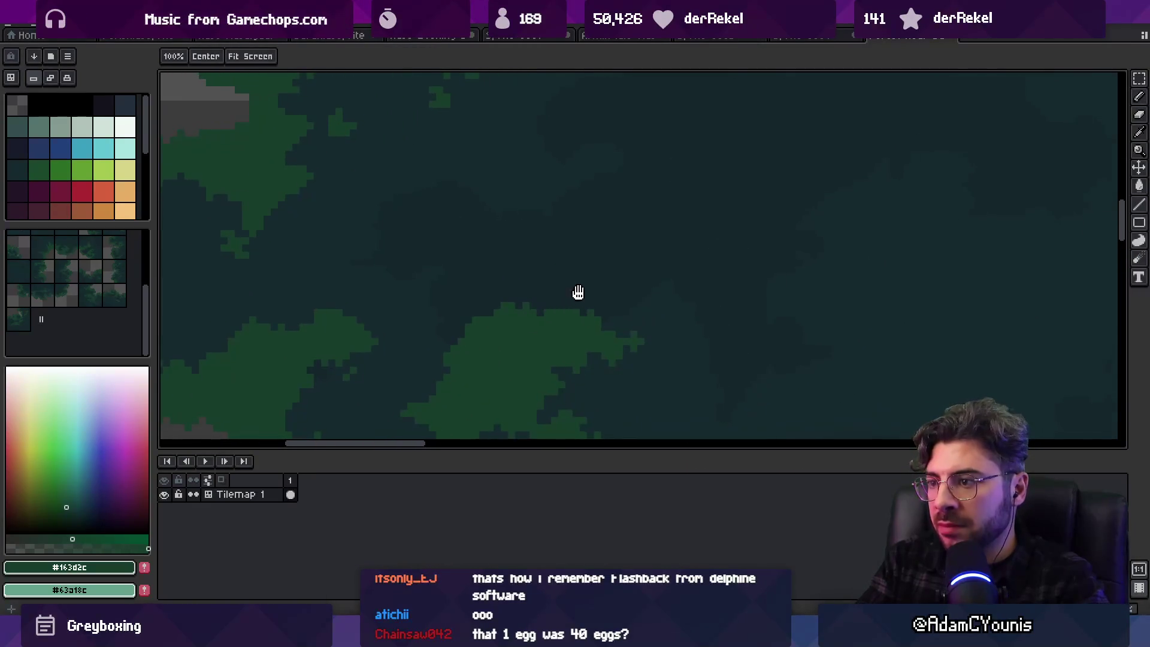
pyautogui.scroll(3, 586, 244)
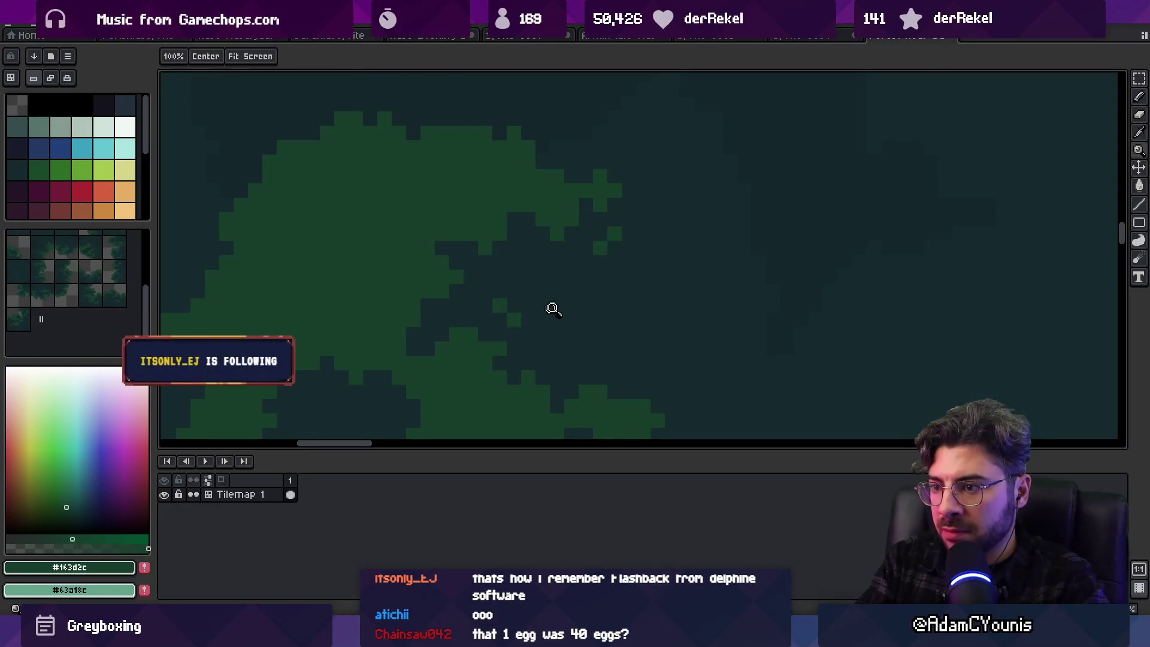
pyautogui.scroll(-5, 549, 308)
pyautogui.scroll(-1, 593, 342)
pyautogui.moveTo(633, 322); pyautogui.dragTo(617, 322)
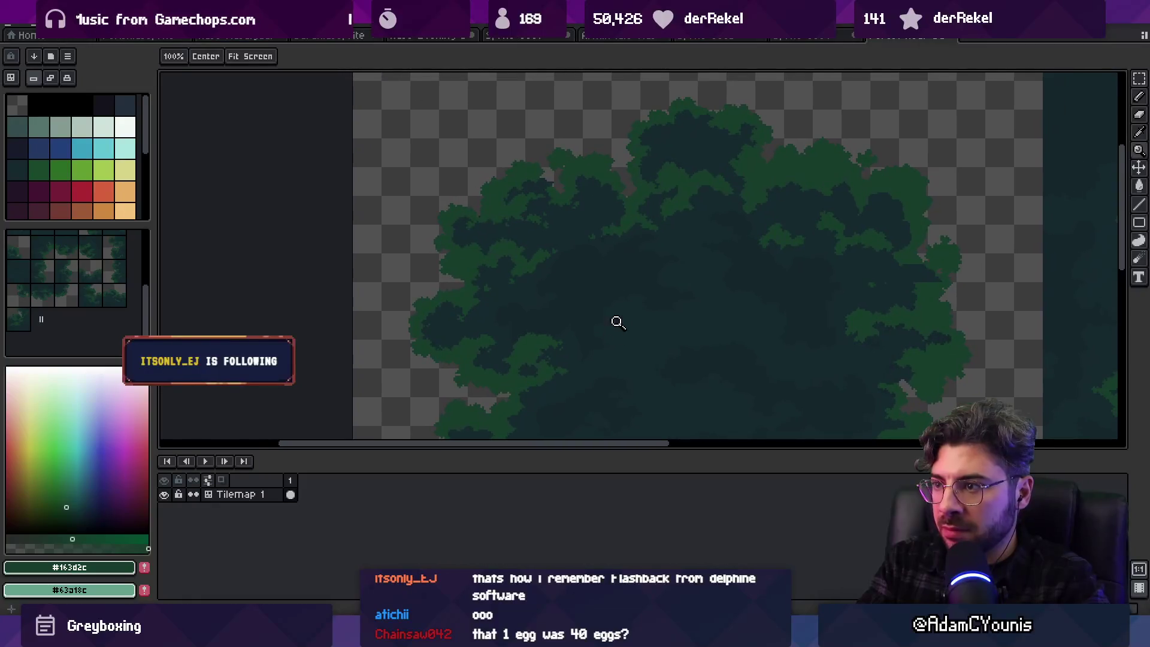
pyautogui.scroll(4, 554, 215)
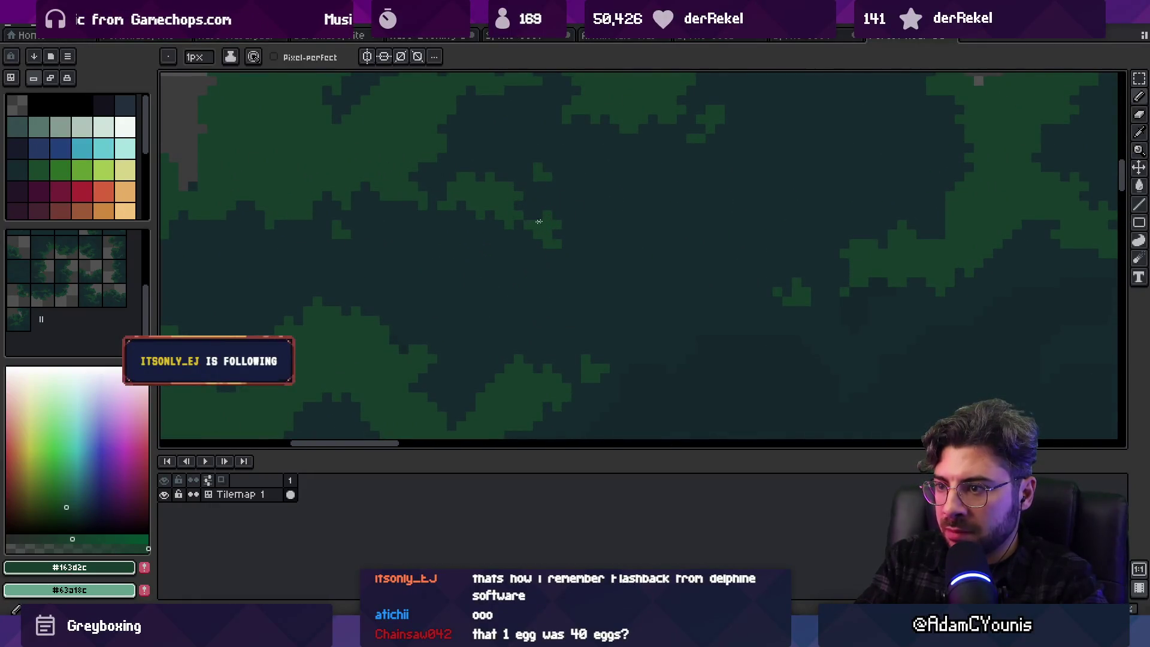
pyautogui.scroll(-4, 565, 254)
pyautogui.scroll(3, 566, 254)
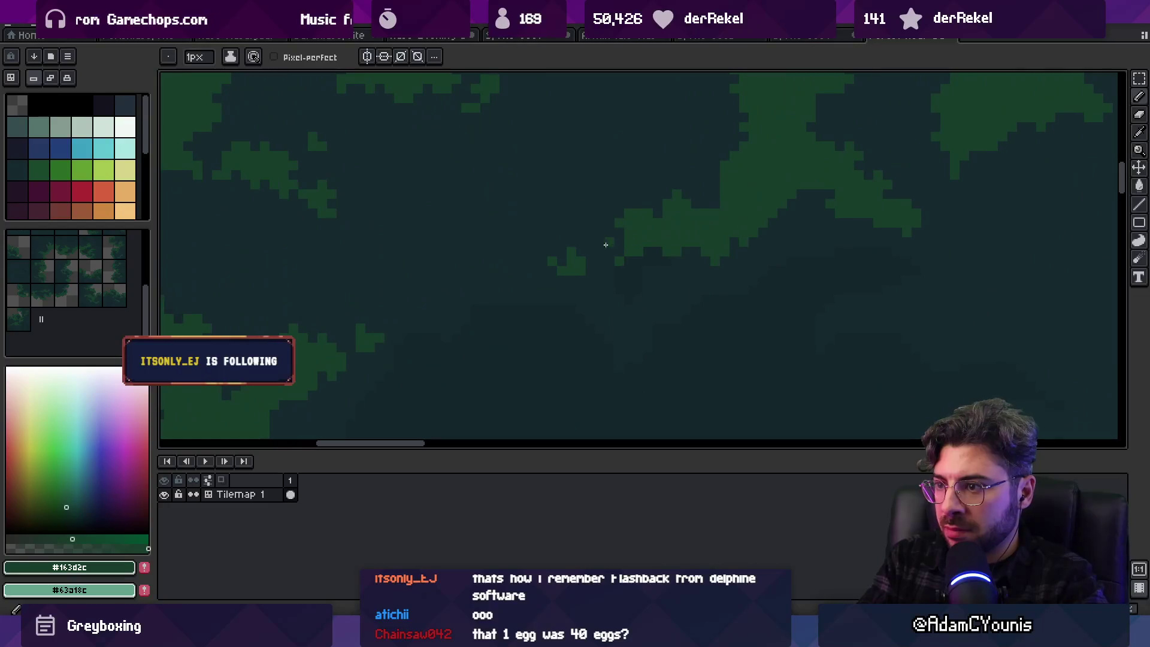
pyautogui.scroll(3, 611, 240)
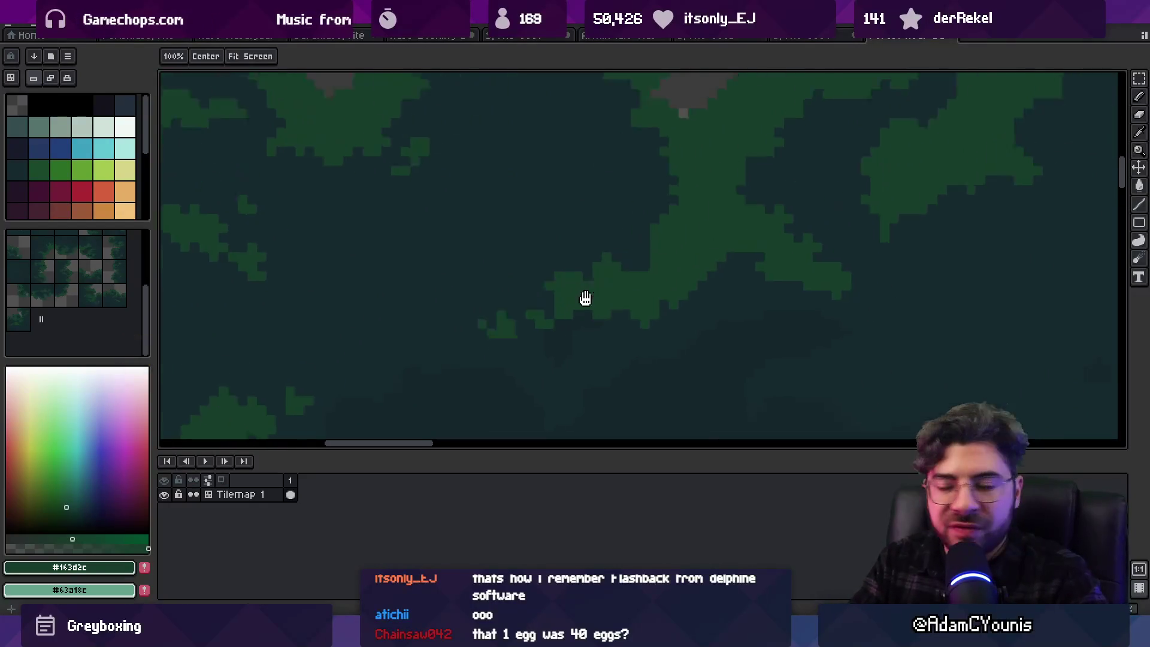
pyautogui.scroll(-3, 658, 249)
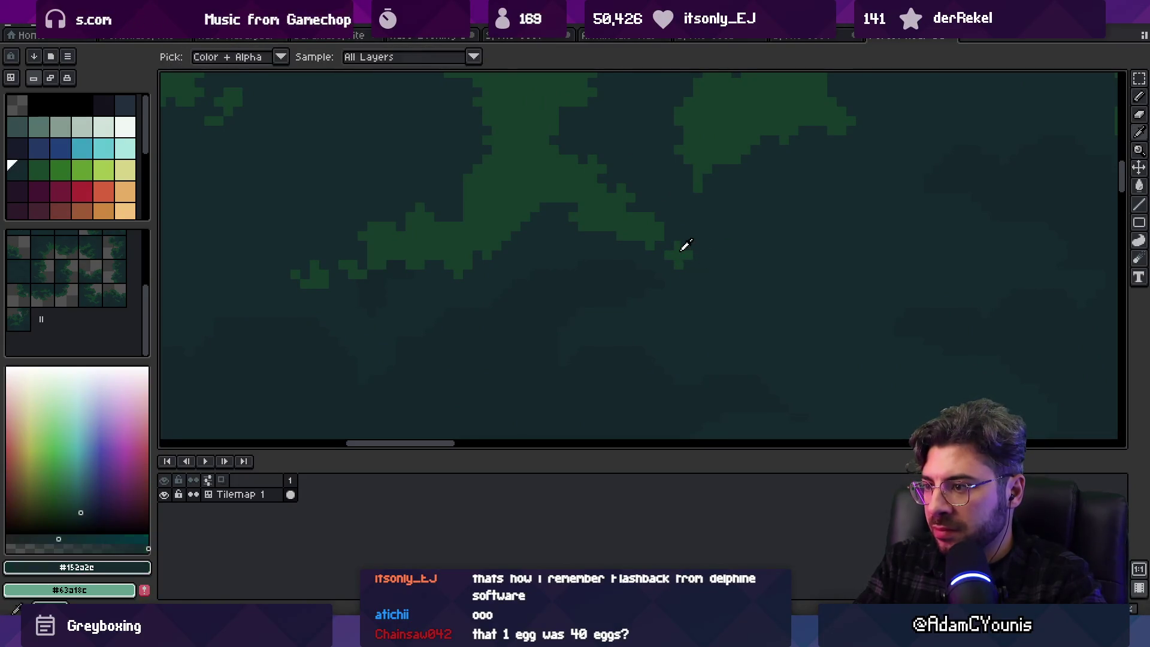
# Add a green pixel at the canopy edge and zoom in and out to check it
pyautogui.click(689, 283)
pyautogui.scroll(-4, 699, 278)
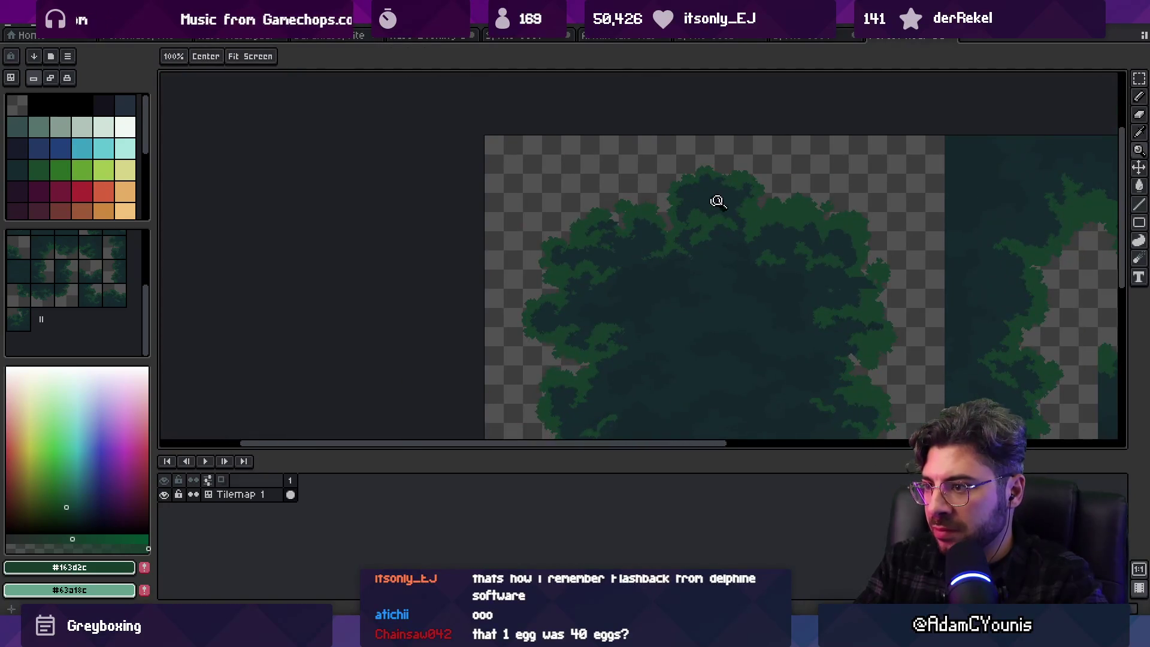
pyautogui.scroll(4, 576, 255)
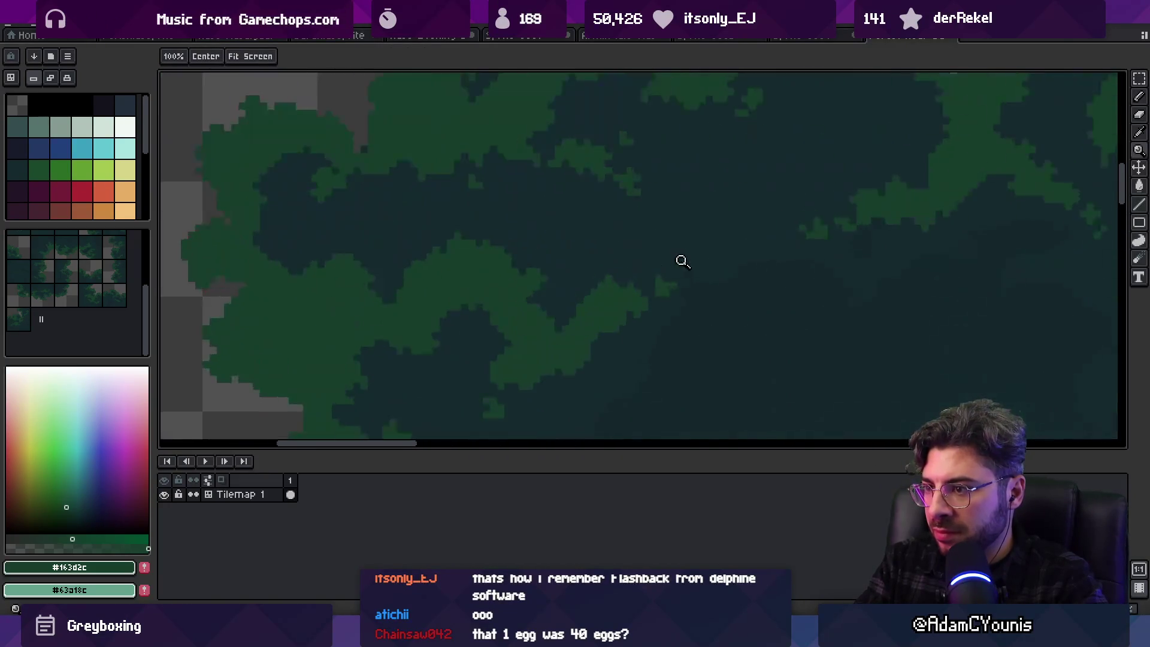
pyautogui.scroll(-3, 634, 284)
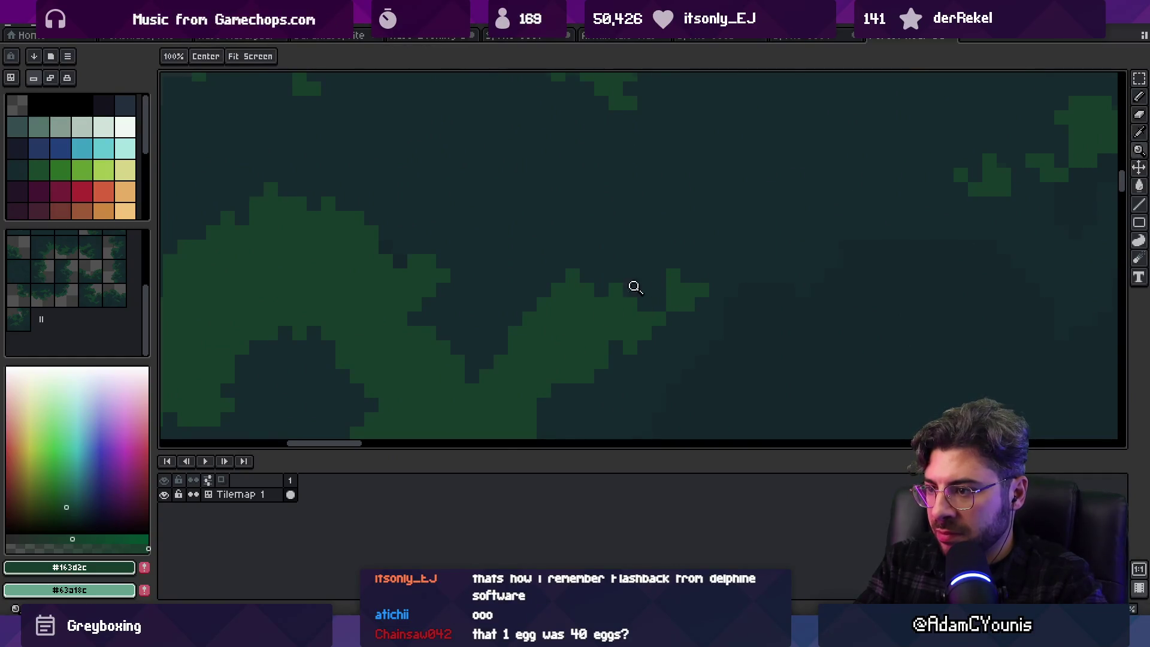
pyautogui.scroll(3, 659, 300)
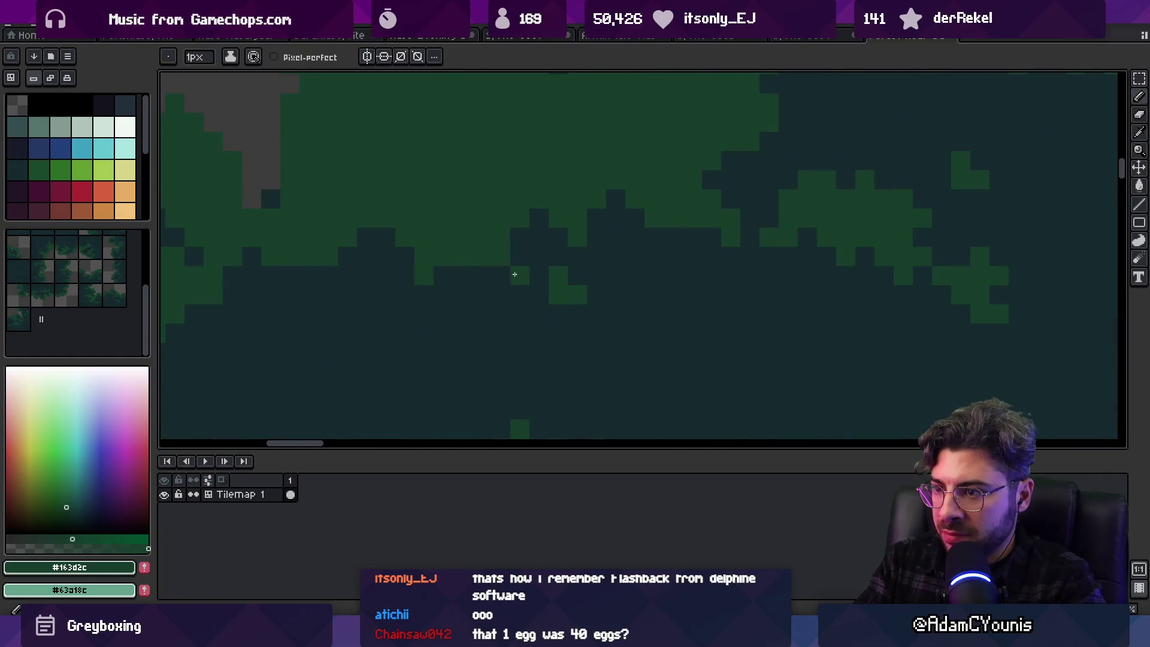
pyautogui.scroll(-4, 503, 287)
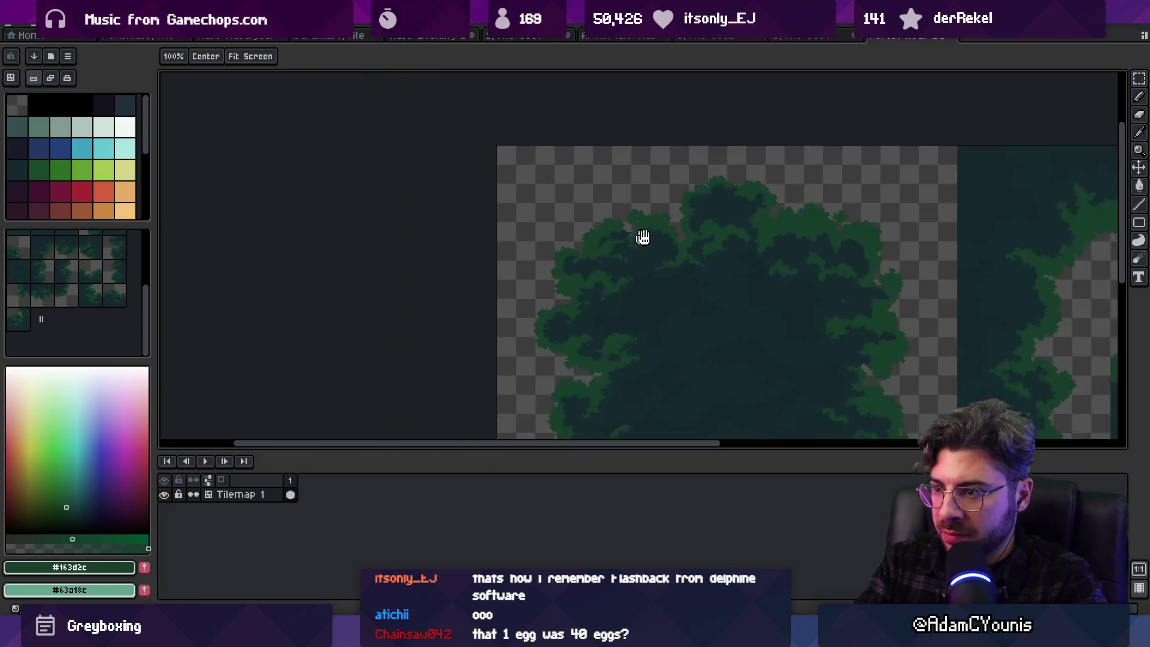
pyautogui.scroll(2, 760, 247)
pyautogui.scroll(2, 709, 252)
pyautogui.scroll(2, 710, 250)
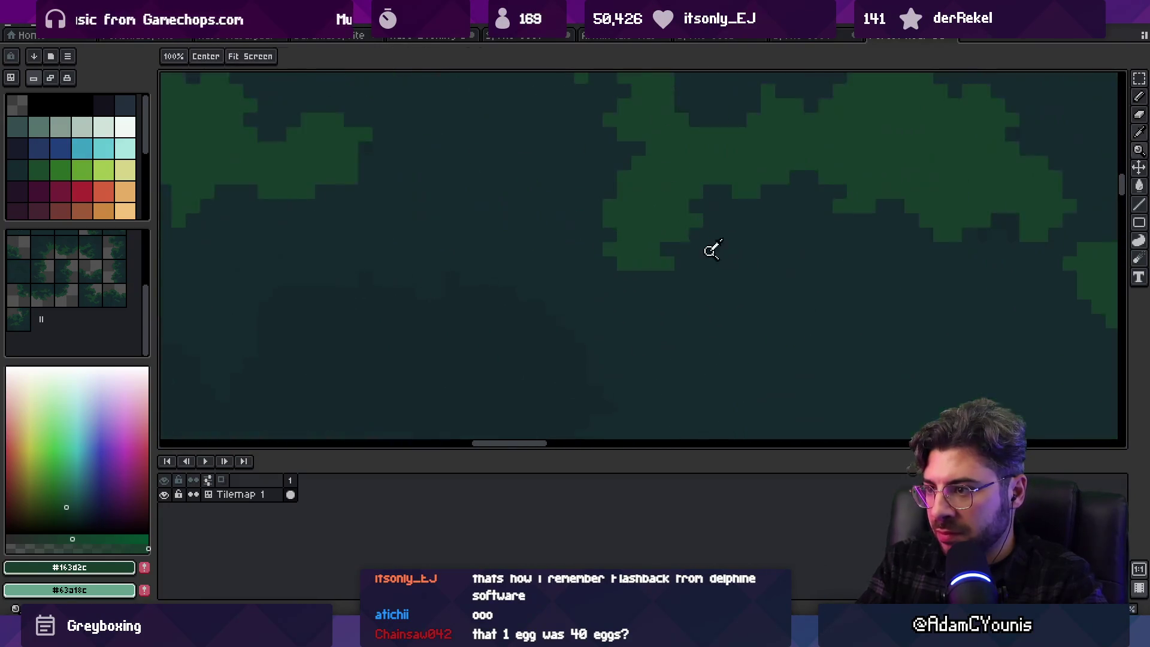
# Eyedrop the dark canopy and leaf greens, then extend the leaf edge with two green pixels
pyautogui.keyDown('alt'); pyautogui.click(630, 299); pyautogui.keyUp('alt')
pyautogui.press('b')
pyautogui.keyDown('alt'); pyautogui.click(647, 272); pyautogui.keyUp('alt')
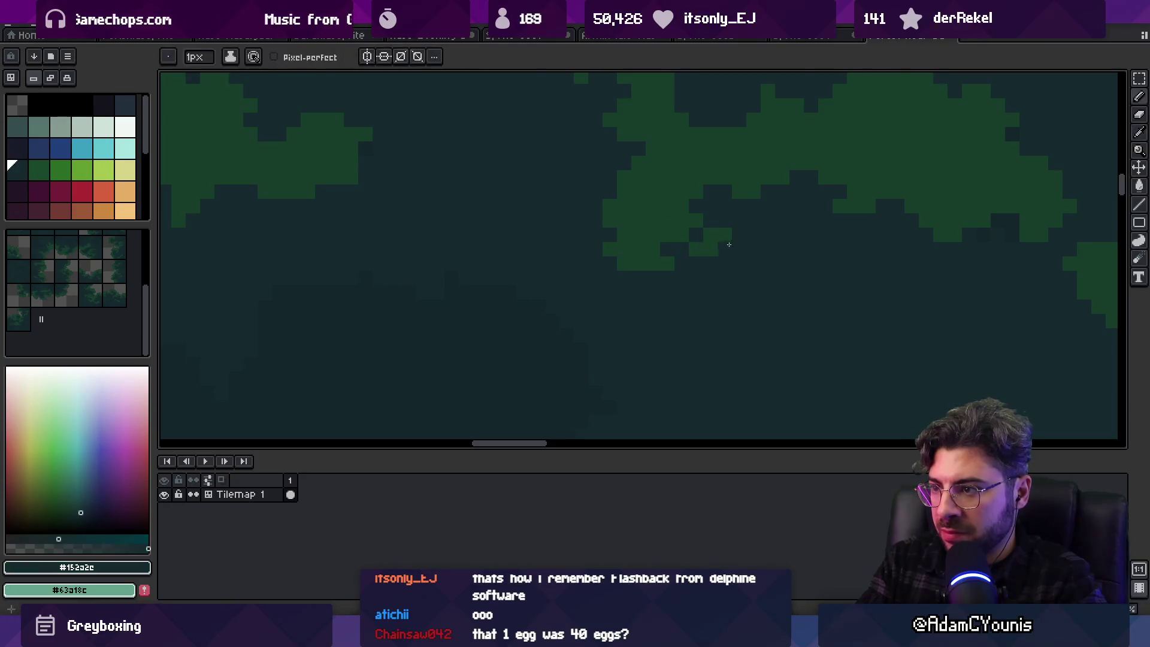
pyautogui.keyDown('alt'); pyautogui.click(721, 200); pyautogui.keyUp('alt')
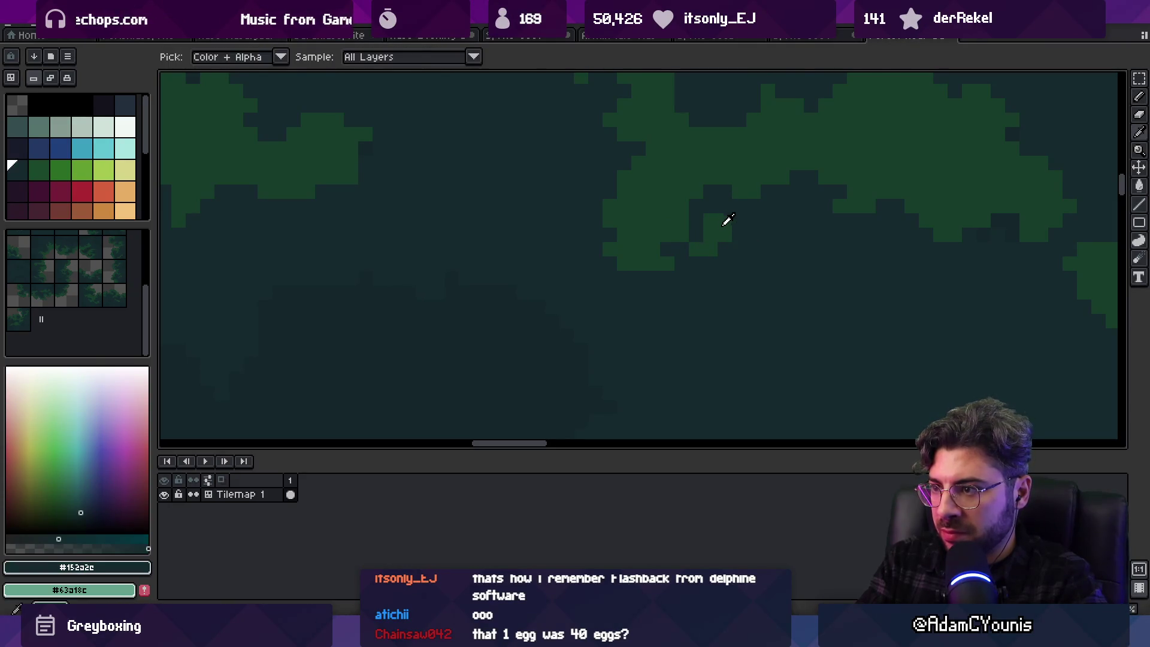
pyautogui.keyDown('alt'); pyautogui.click(728, 219); pyautogui.keyUp('alt')
pyautogui.keyDown('alt'); pyautogui.click(727, 231); pyautogui.keyUp('alt')
pyautogui.keyDown('alt'); pyautogui.click(731, 238); pyautogui.keyUp('alt')
pyautogui.scroll(-5, 738, 241)
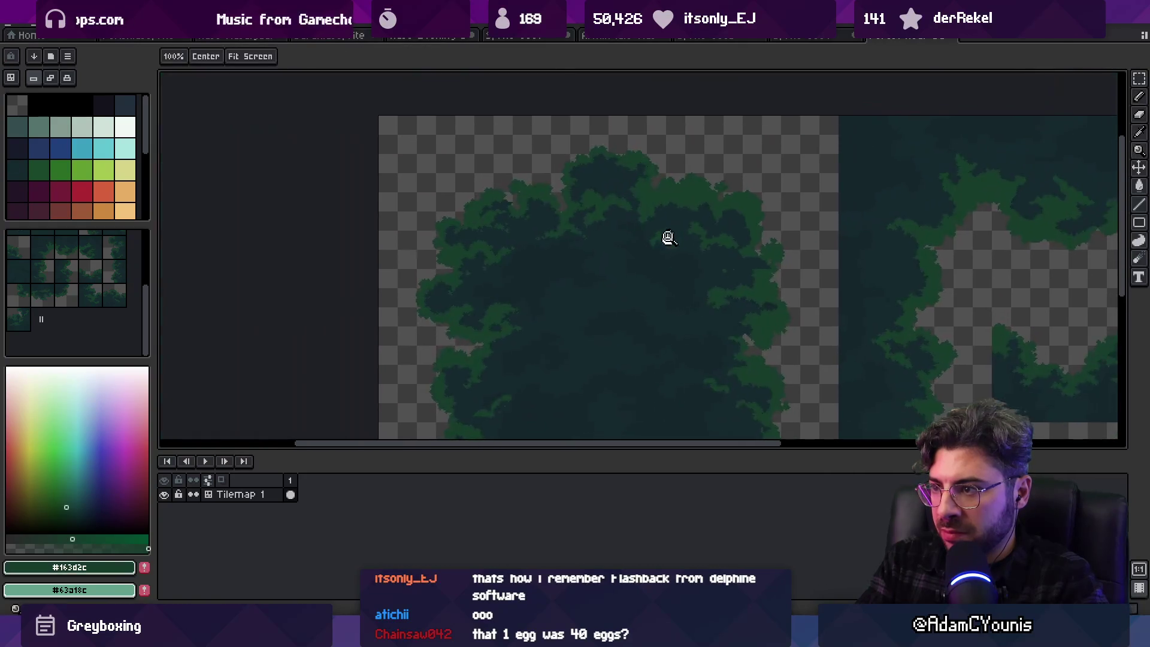
pyautogui.scroll(5, 719, 203)
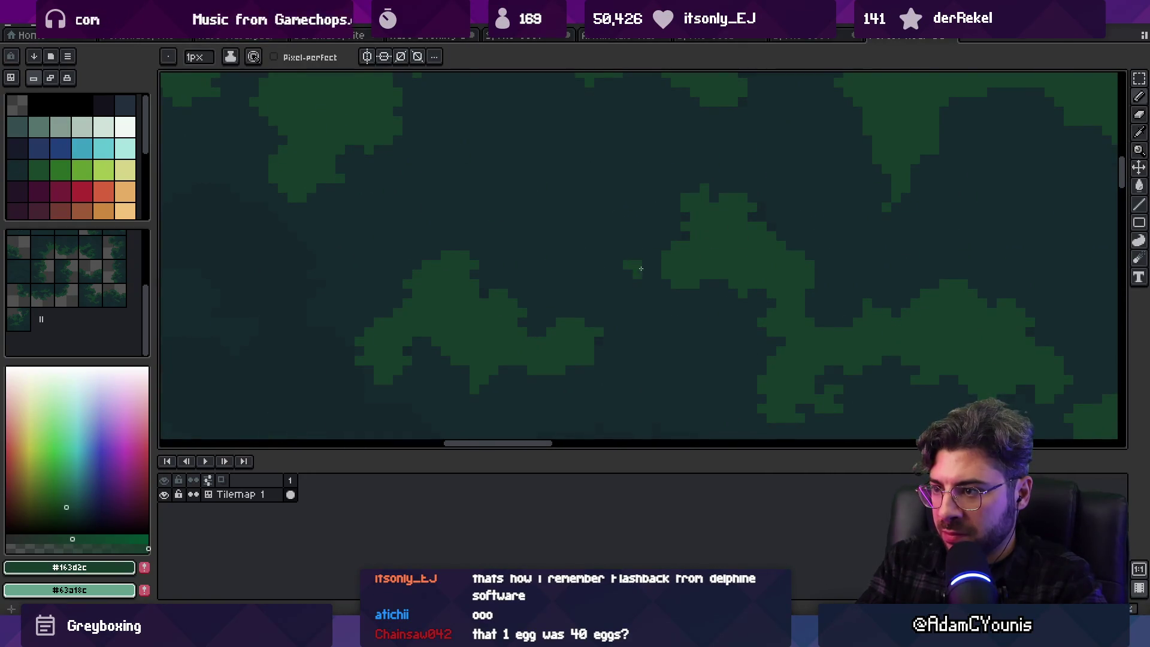
# Review the whole tile, then eyedrop #152a2e and #163d2c and add a green leaf-edge pixel
pyautogui.press('z')
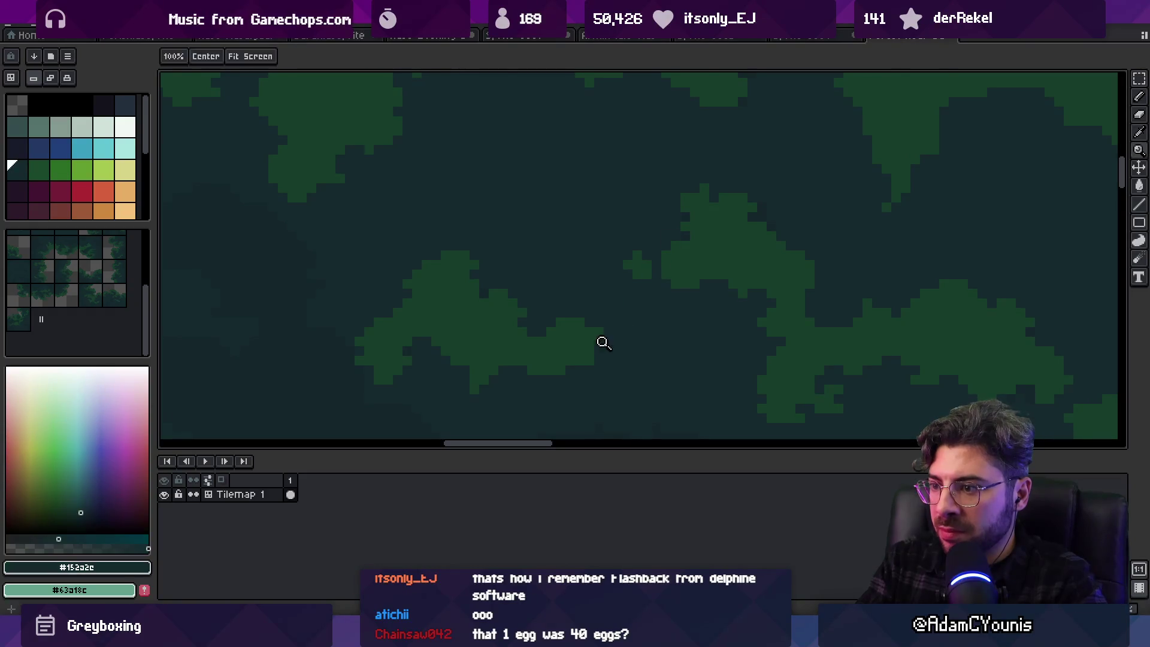
pyautogui.press('b')
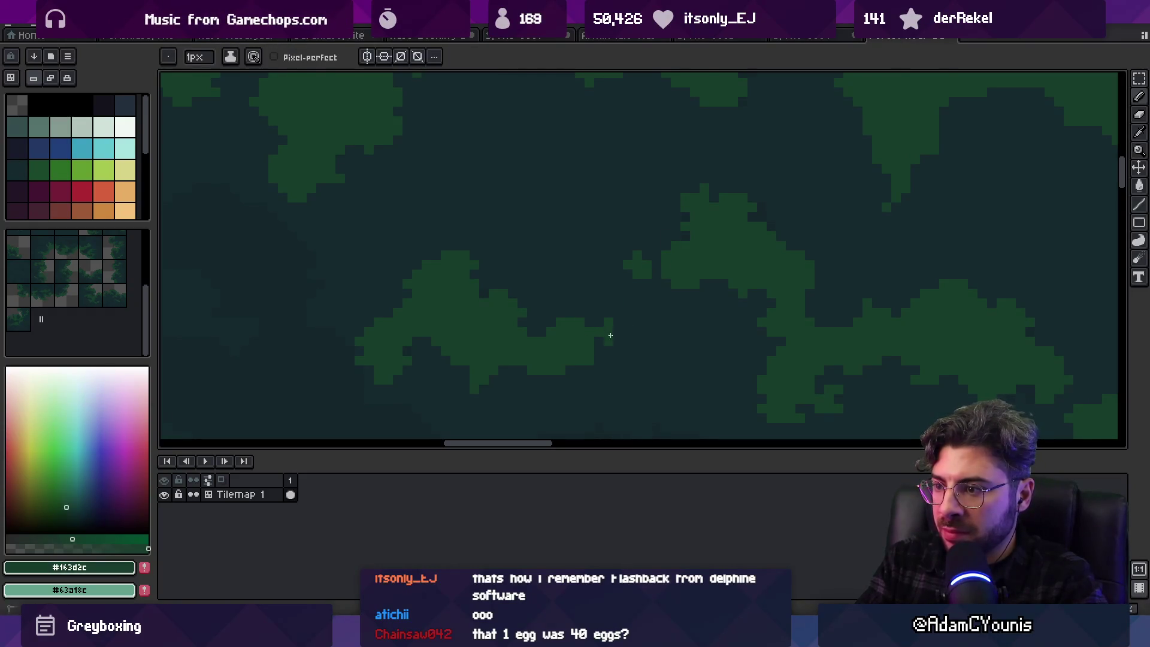
pyautogui.scroll(2, 623, 318)
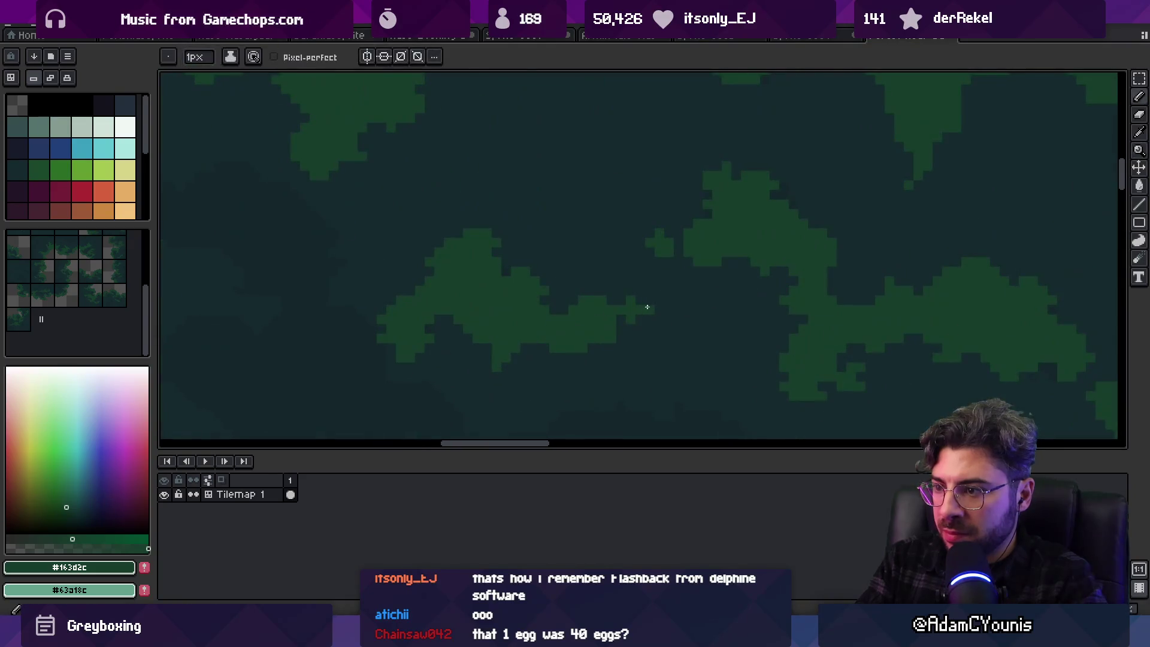
pyautogui.press('z')
pyautogui.scroll(-5, 646, 273)
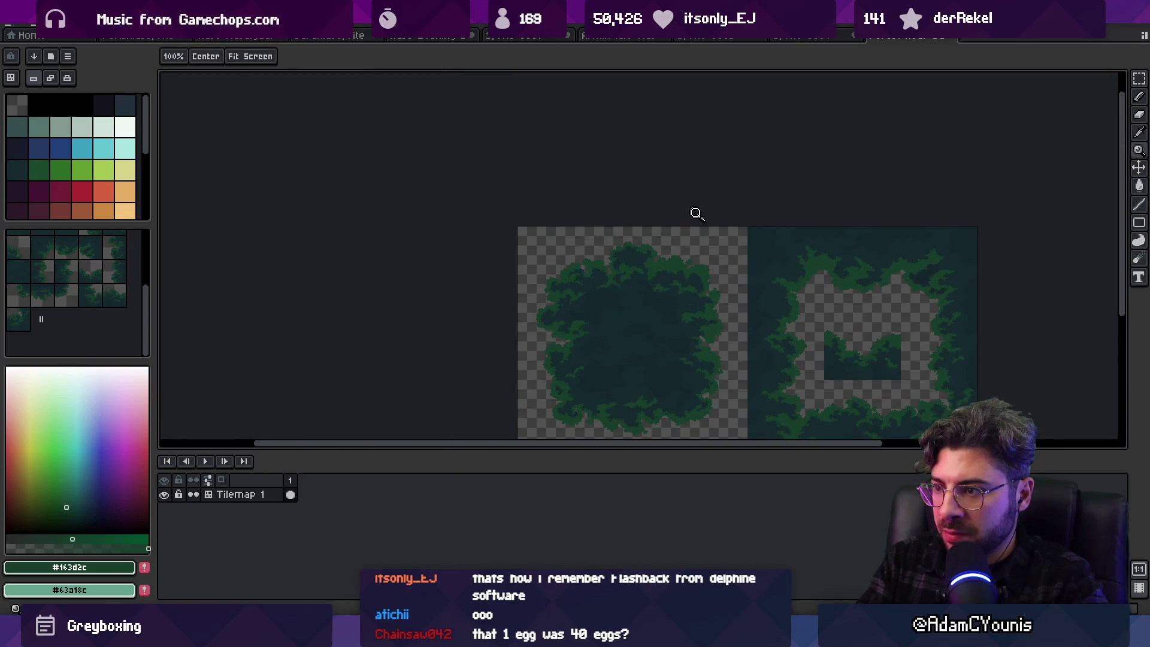
pyautogui.scroll(5, 625, 293)
pyautogui.press('b')
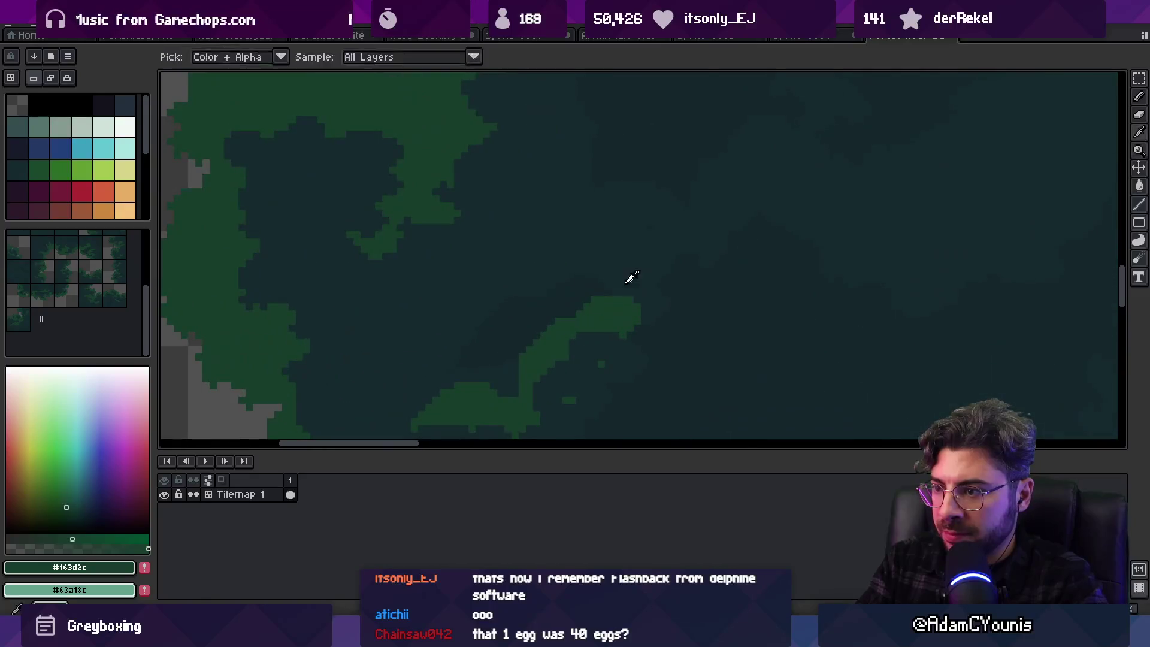
pyautogui.keyDown('alt'); pyautogui.click(622, 288); pyautogui.keyUp('alt')
pyautogui.keyDown('alt'); pyautogui.click(635, 295); pyautogui.keyUp('alt')
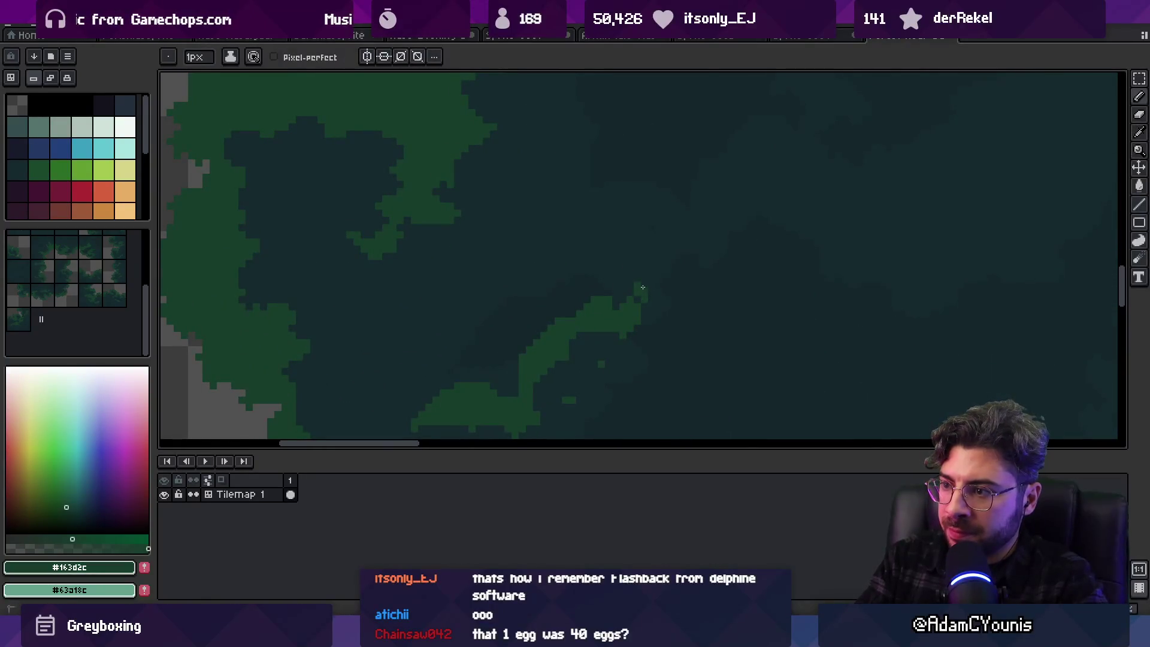
pyautogui.click(652, 286)
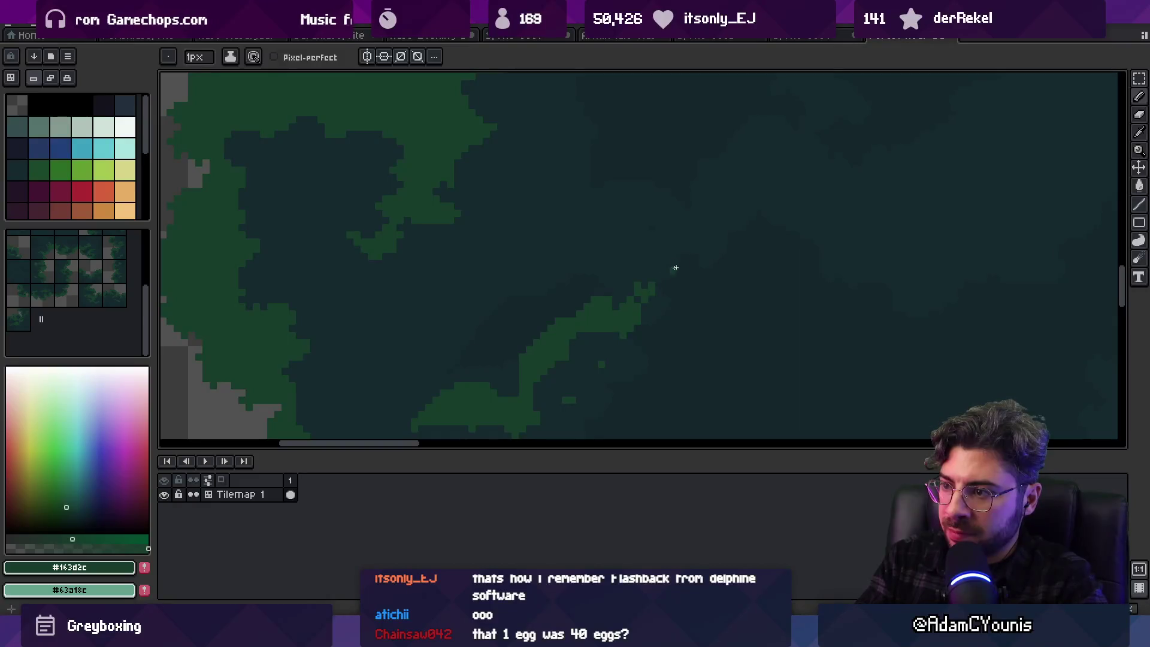
pyautogui.scroll(-2, 658, 282)
# Sample the dark interior #152a2c and leaf green #163d2c from another canopy area
pyautogui.scroll(3, 621, 311)
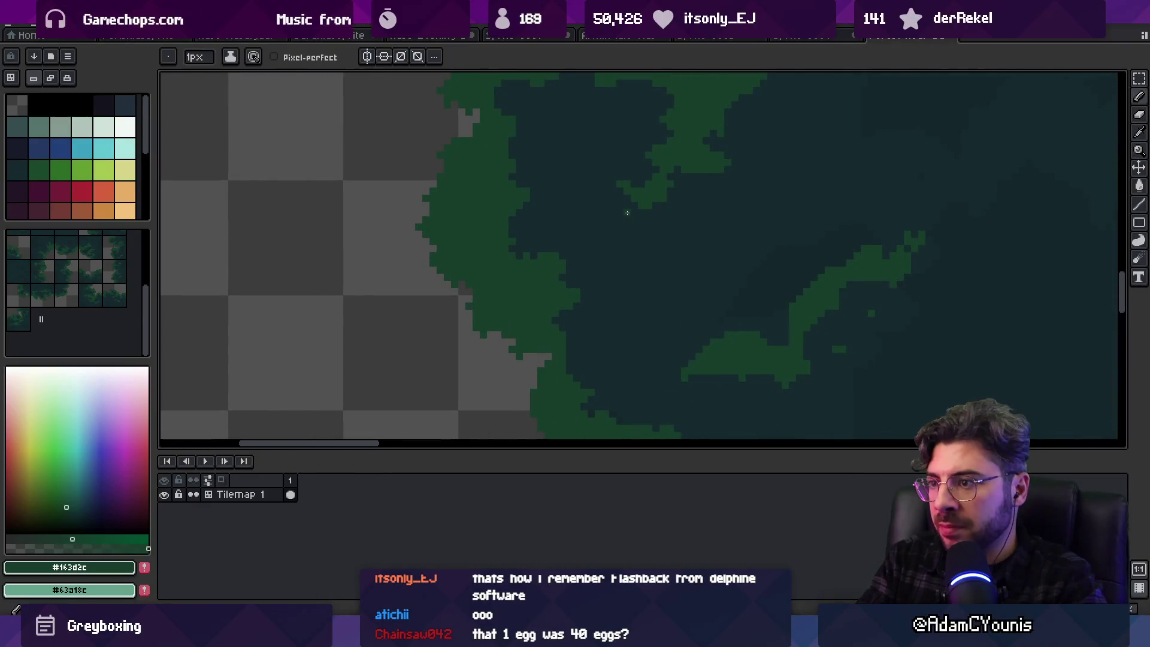
pyautogui.scroll(1, 609, 277)
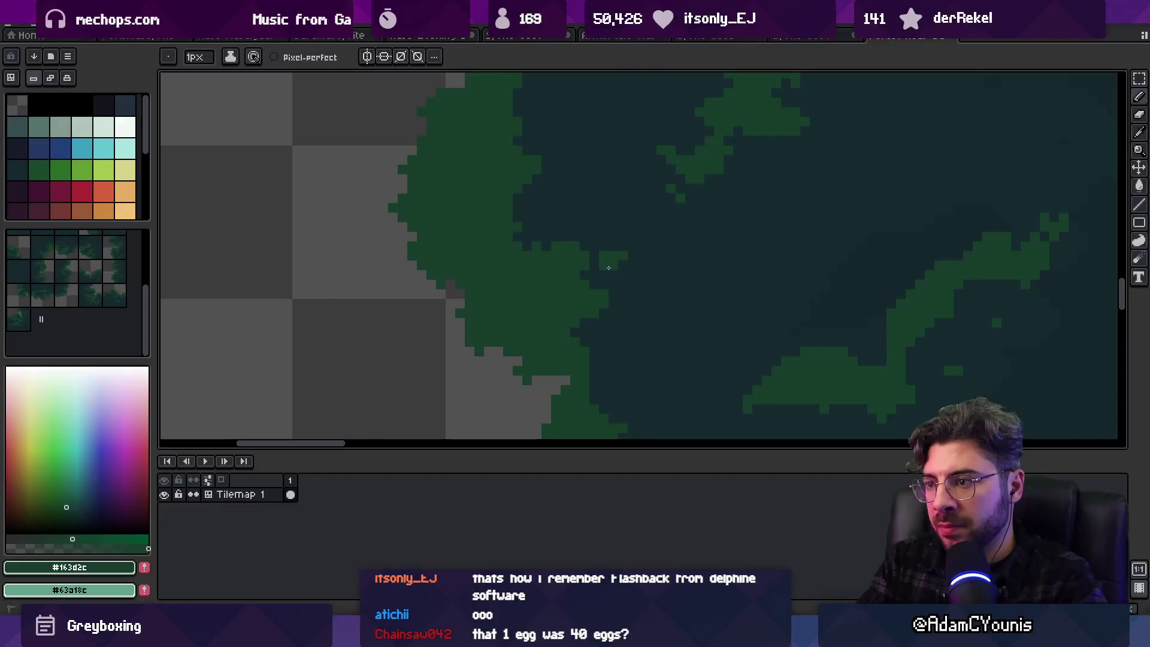
pyautogui.press('alt')
pyautogui.press('alt')
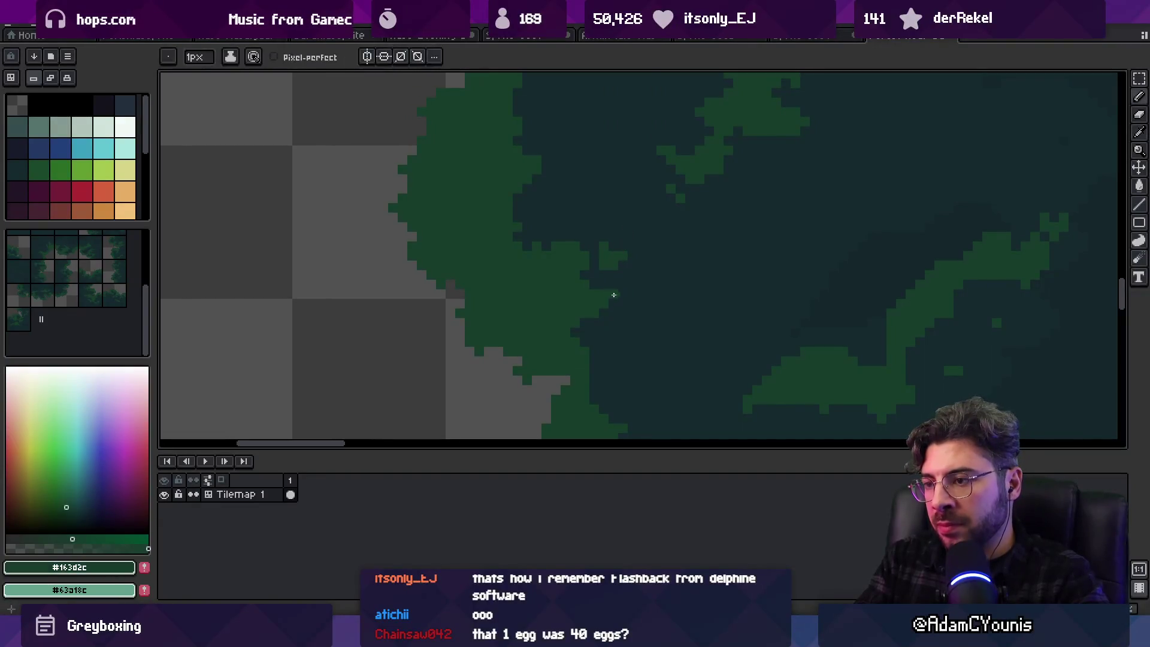
pyautogui.press('z')
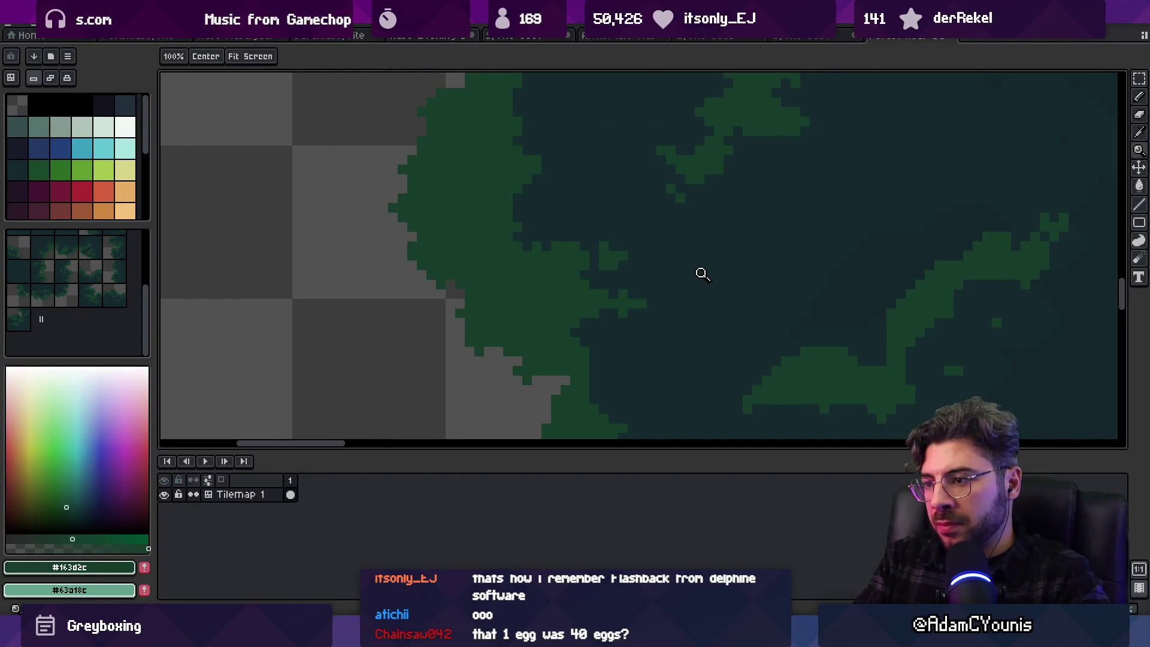
pyautogui.scroll(-3, 672, 282)
pyautogui.scroll(2, 688, 287)
pyautogui.keyDown('alt'); pyautogui.click(688, 287); pyautogui.keyUp('alt')
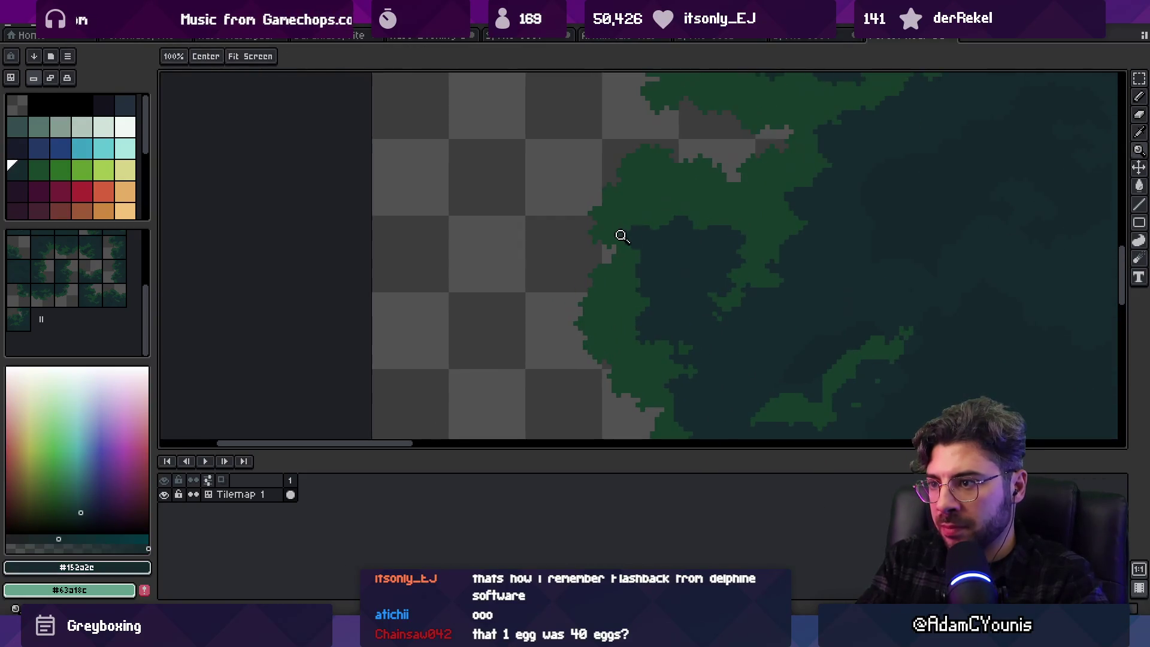
pyautogui.scroll(3, 690, 278)
pyautogui.press('b')
pyautogui.keyDown('alt'); pyautogui.click(690, 278); pyautogui.keyUp('alt')
# Move to another part of the tree and sample the dark interior #152a2c
pyautogui.press('alt')
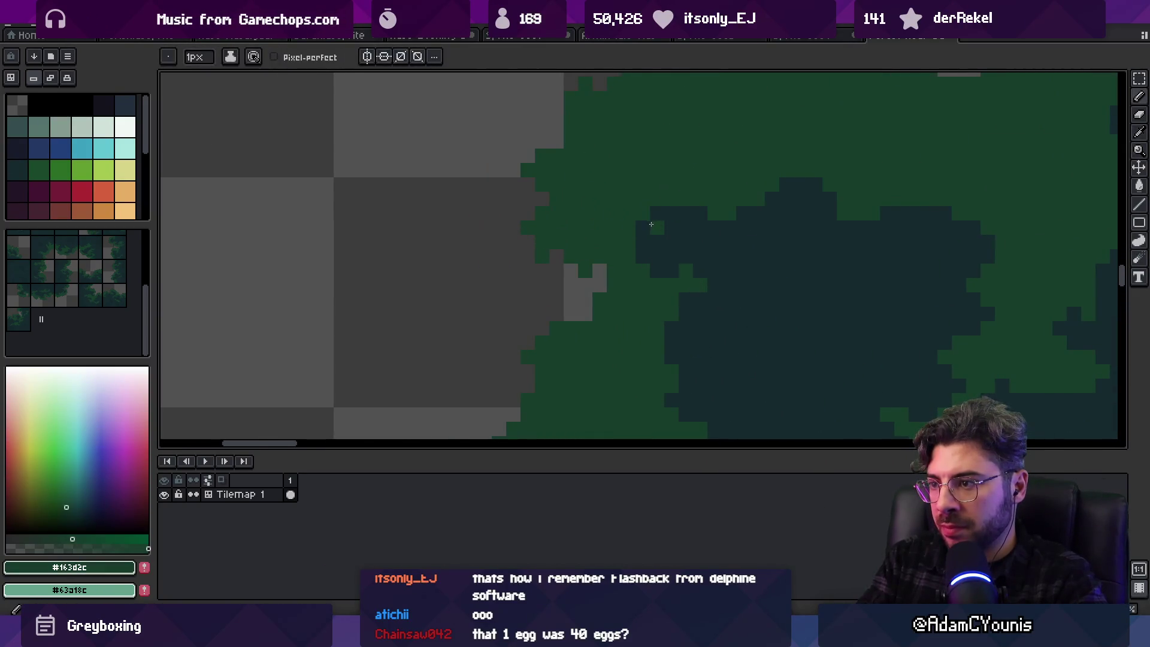
pyautogui.hscroll(3, 675, 228)
pyautogui.press('z')
pyautogui.scroll(-3, 713, 287)
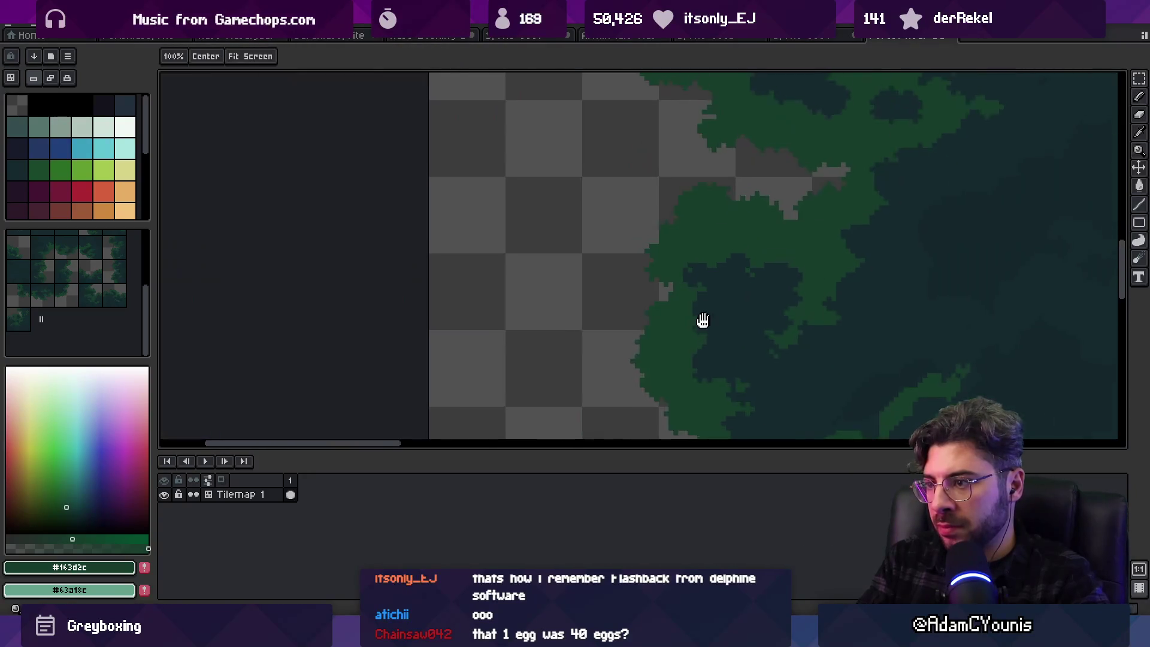
pyautogui.scroll(4, 617, 233)
pyautogui.keyDown('alt'); pyautogui.click(589, 177); pyautogui.keyUp('alt')
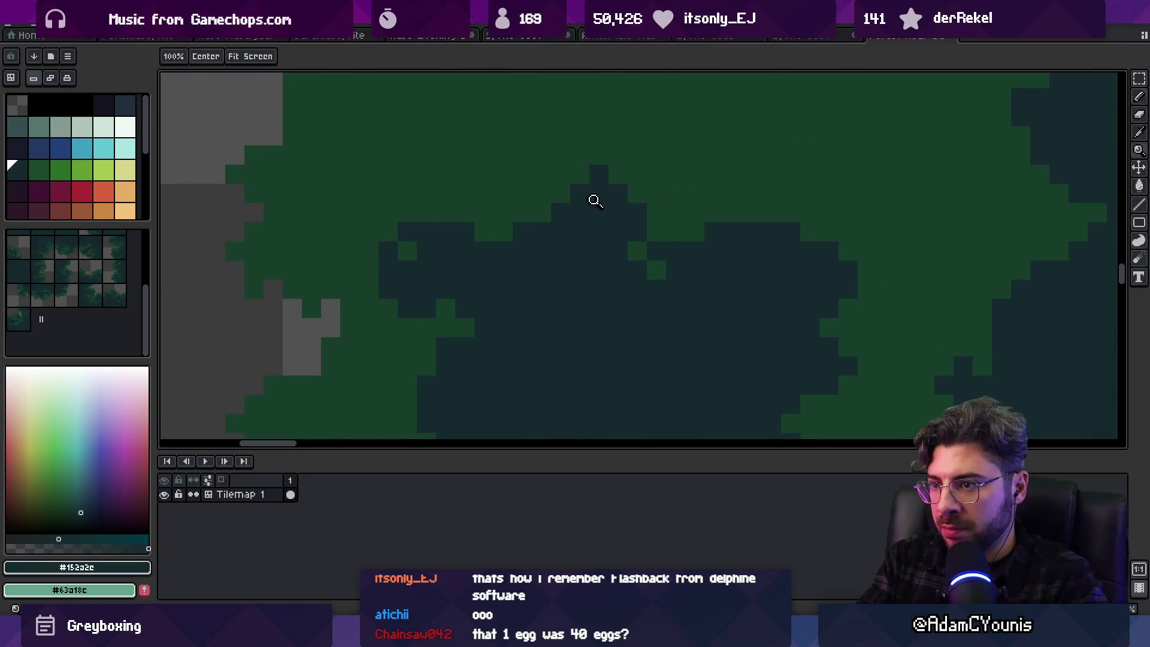
pyautogui.scroll(-3, 593, 197)
pyautogui.scroll(3, 649, 226)
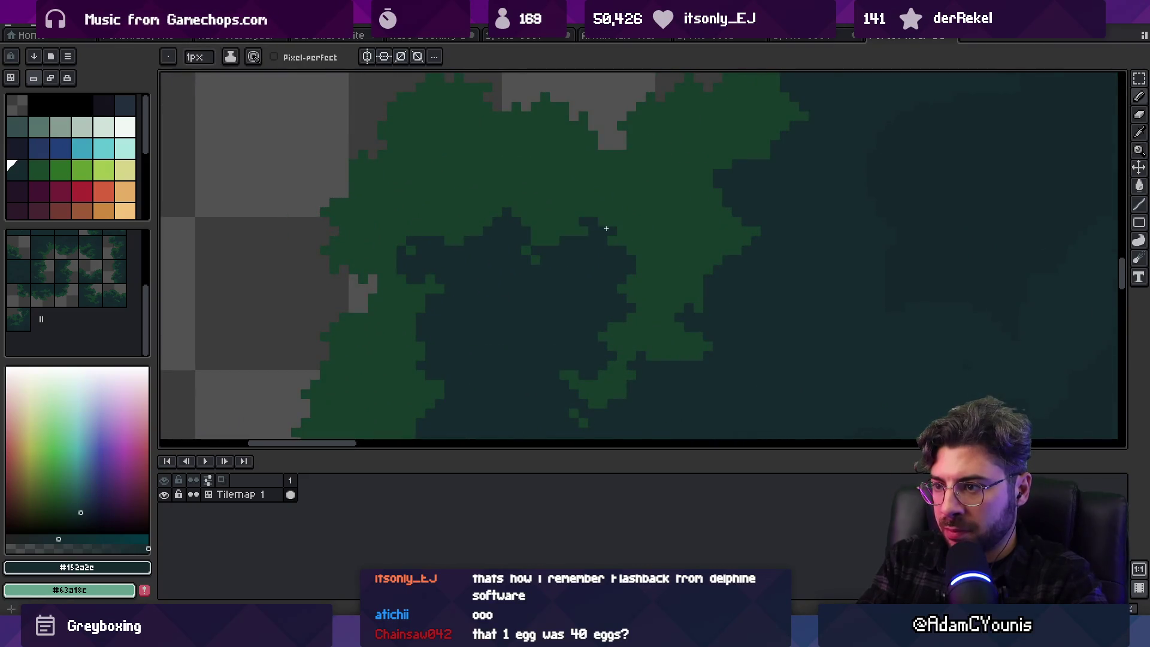
pyautogui.press('z')
pyautogui.scroll(-3, 547, 257)
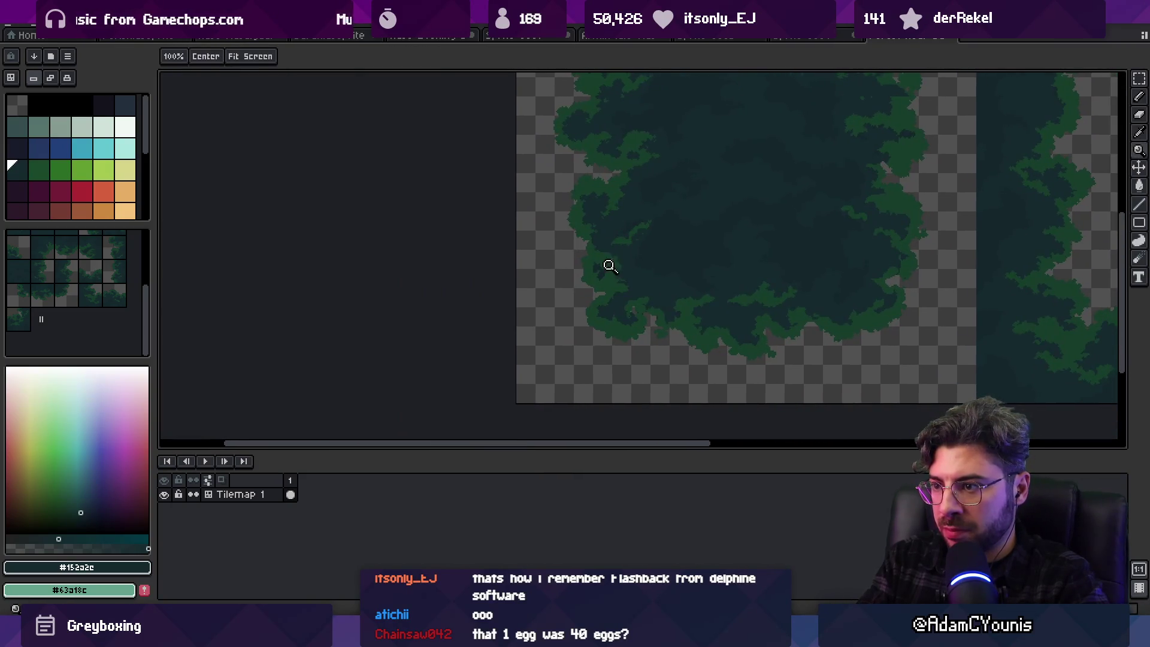
# Eyedrop canopy shades along the upper edge, dark #152a2c then leaf green #163d2c
pyautogui.scroll(3, 609, 262)
pyautogui.keyDown('alt'); pyautogui.click(635, 222); pyautogui.keyUp('alt')
pyautogui.press('b')
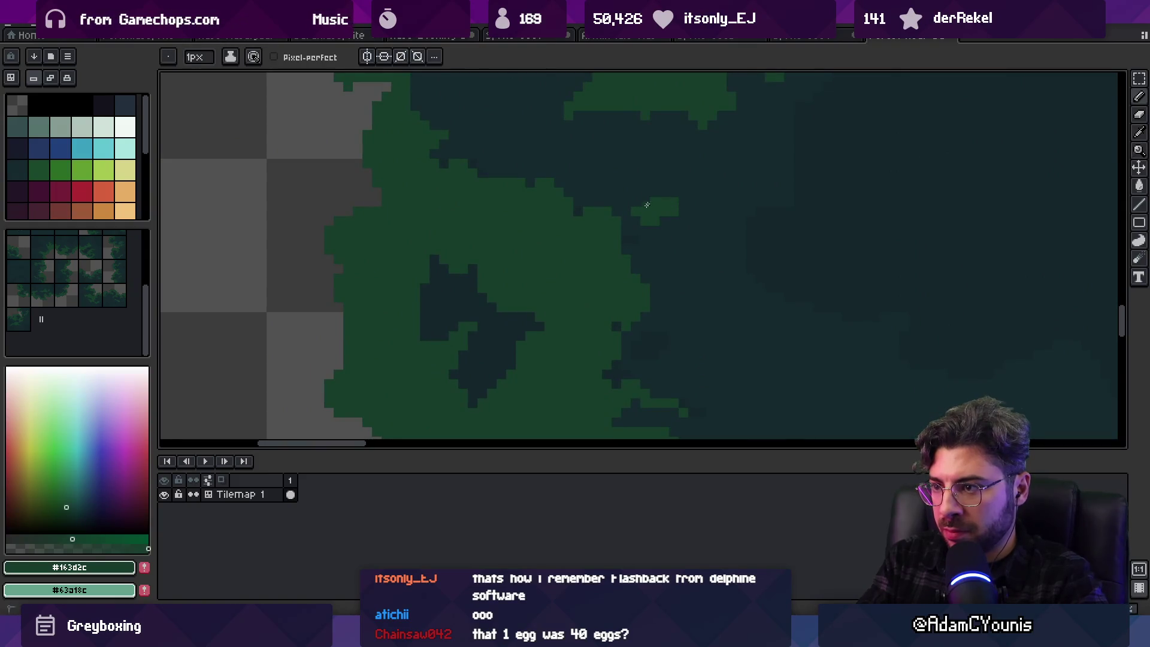
pyautogui.keyDown('alt'); pyautogui.click(679, 200); pyautogui.keyUp('alt')
pyautogui.keyDown('alt'); pyautogui.click(664, 195); pyautogui.keyUp('alt')
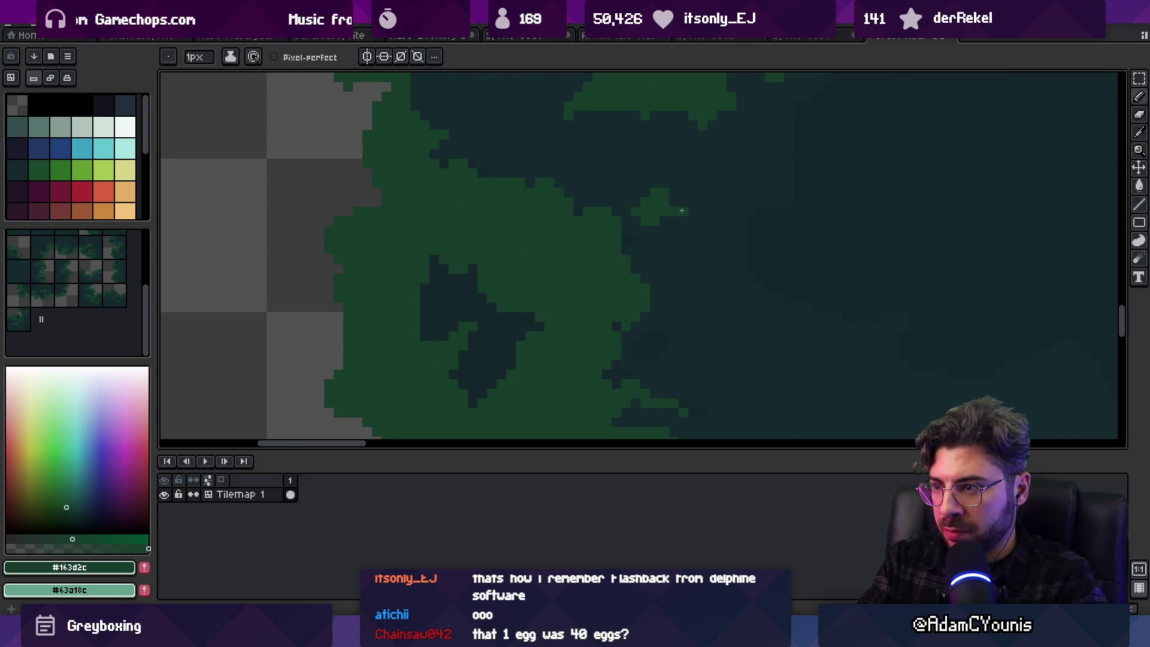
pyautogui.keyDown('alt'); pyautogui.click(677, 188); pyautogui.keyUp('alt')
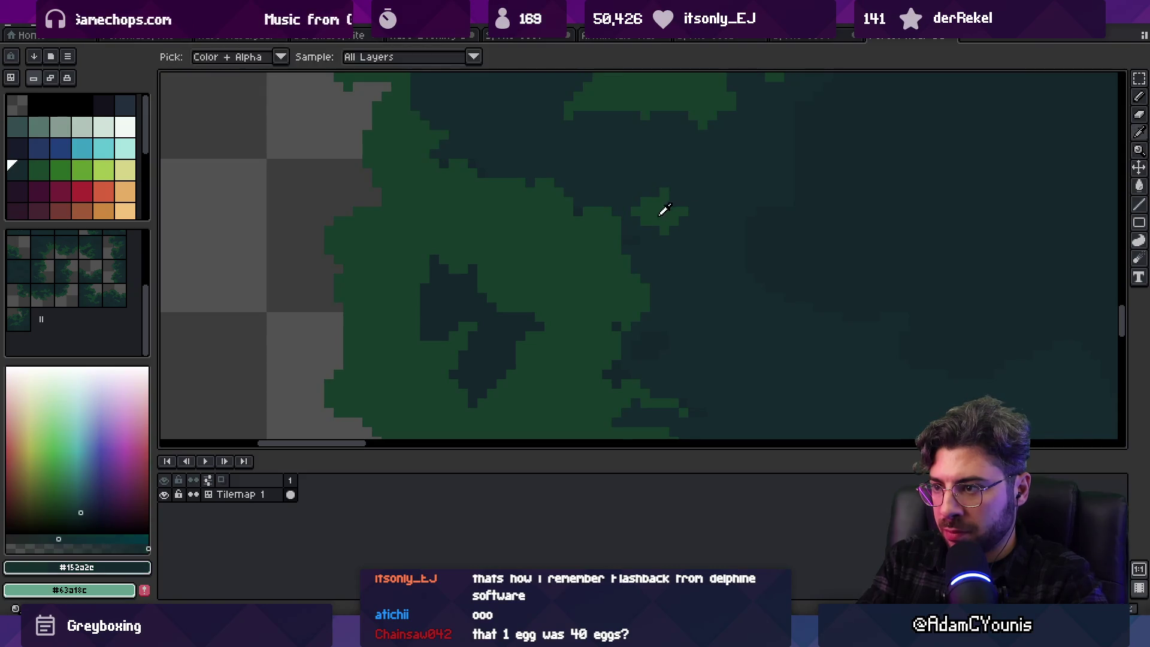
pyautogui.keyDown('alt'); pyautogui.click(662, 210); pyautogui.keyUp('alt')
pyautogui.keyDown('alt'); pyautogui.click(678, 230); pyautogui.keyUp('alt')
pyautogui.keyDown('alt'); pyautogui.click(659, 229); pyautogui.keyUp('alt')
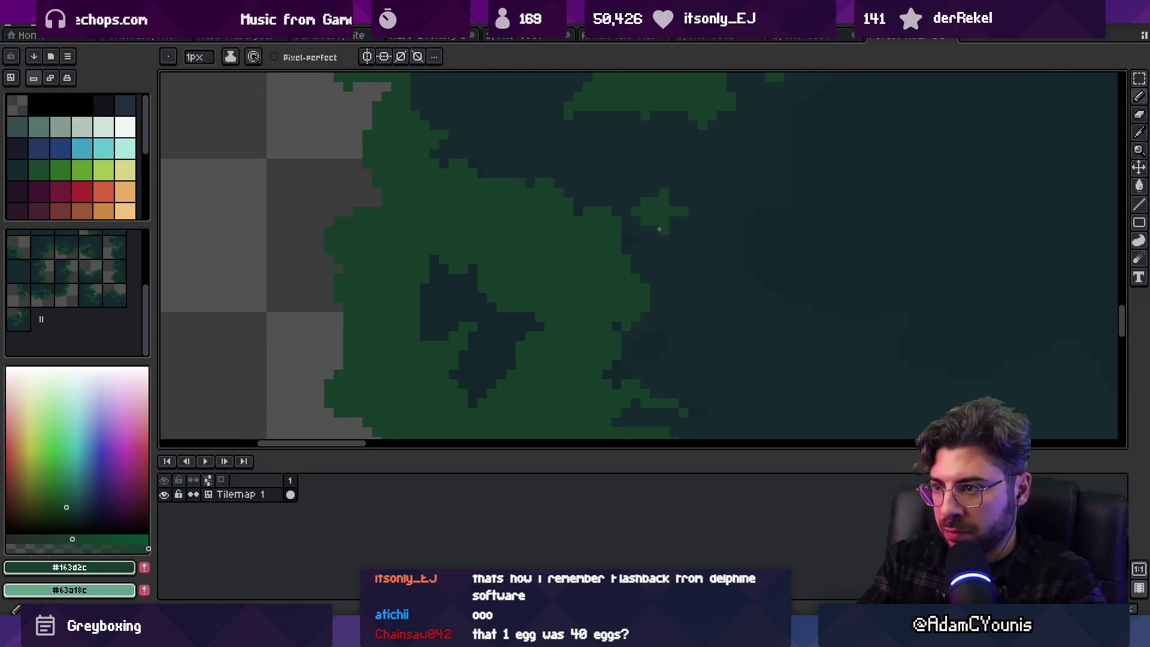
# Pan and zoom to bring the lower stretches of the canopy into view
pyautogui.scroll(-2, 709, 228)
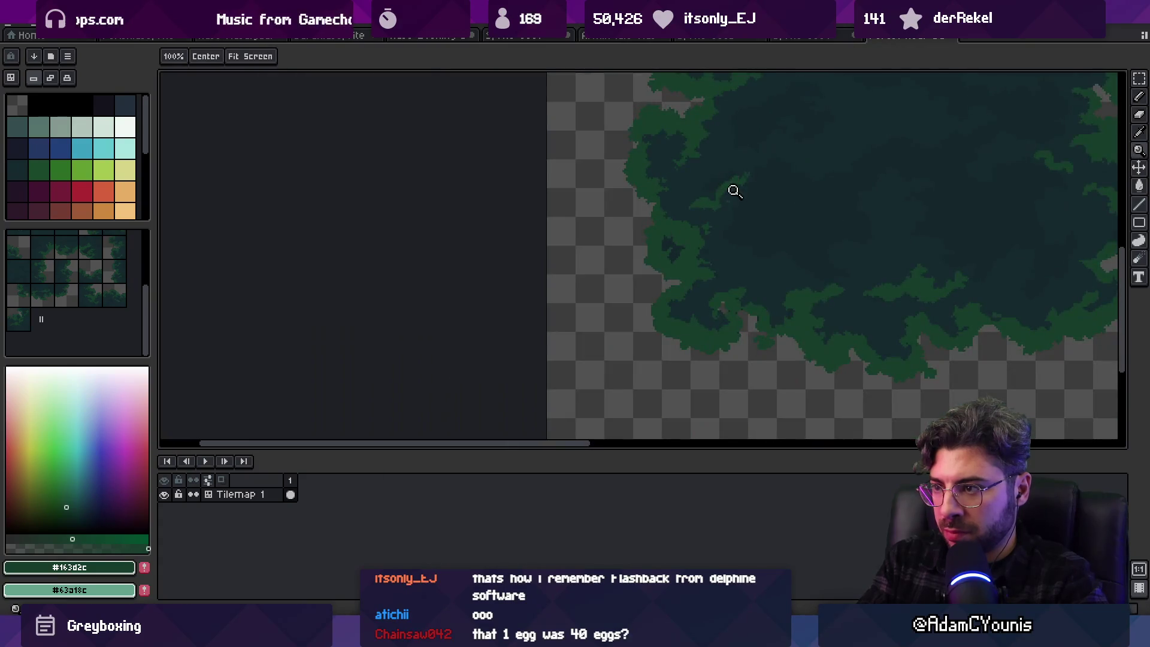
pyautogui.scroll(3, 731, 188)
pyautogui.moveTo(594, 185); pyautogui.dragTo(625, 264)
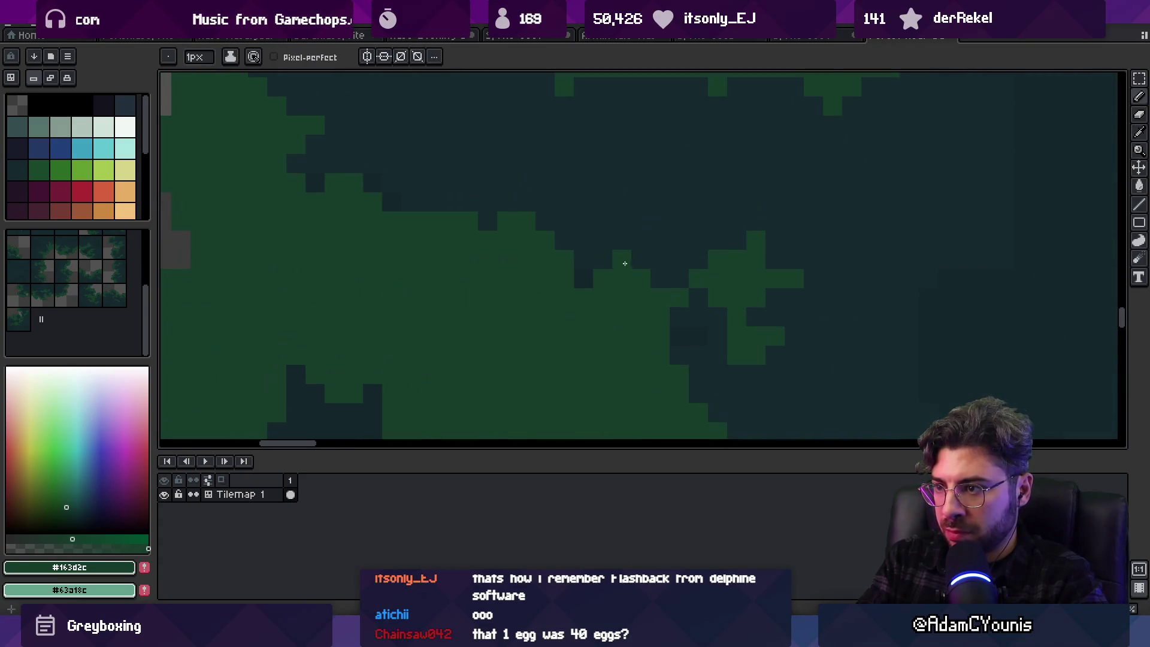
pyautogui.scroll(-2, 617, 241)
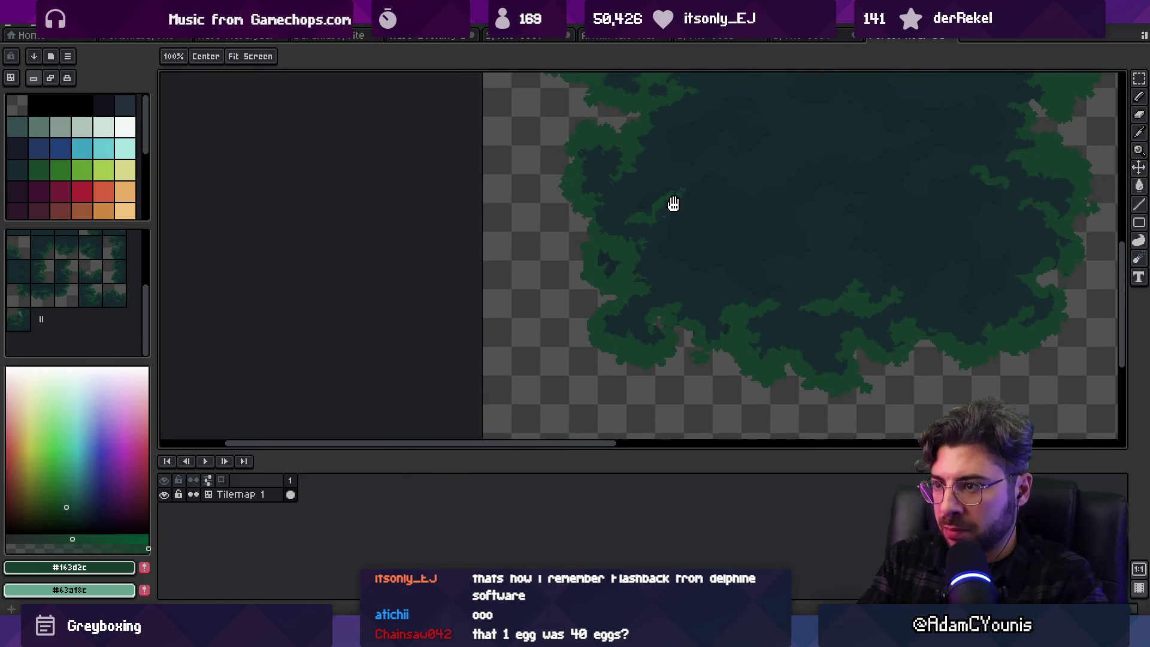
pyautogui.scroll(1, 601, 344)
pyautogui.moveTo(601, 343); pyautogui.dragTo(605, 377)
pyautogui.scroll(1, 723, 184)
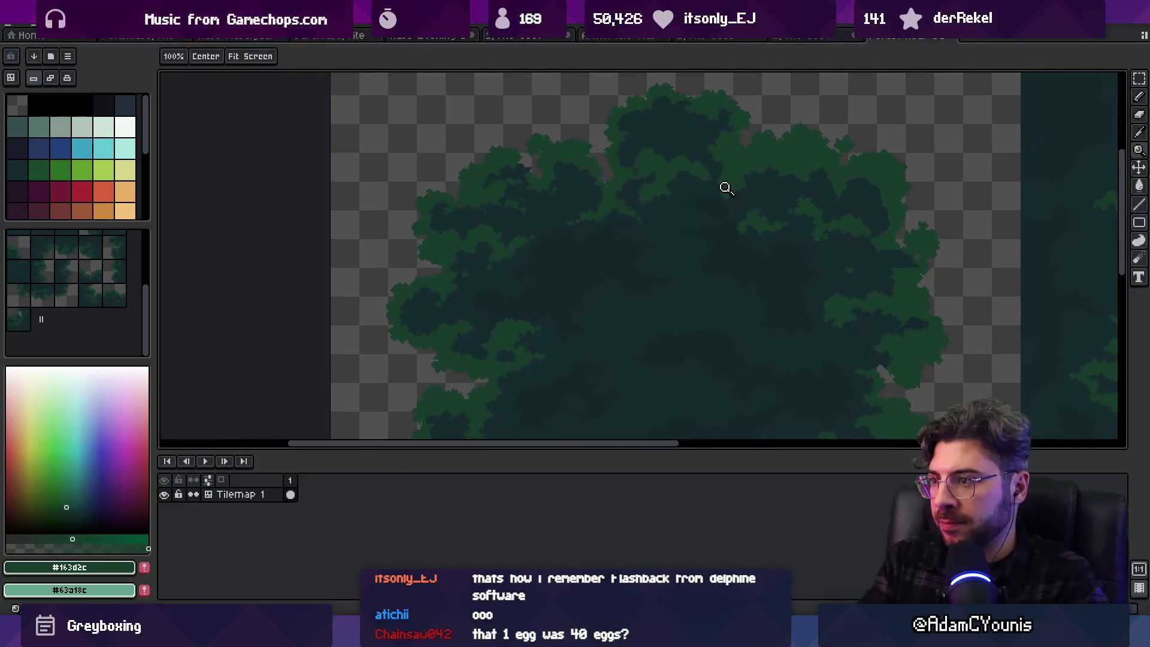
pyautogui.scroll(2, 770, 192)
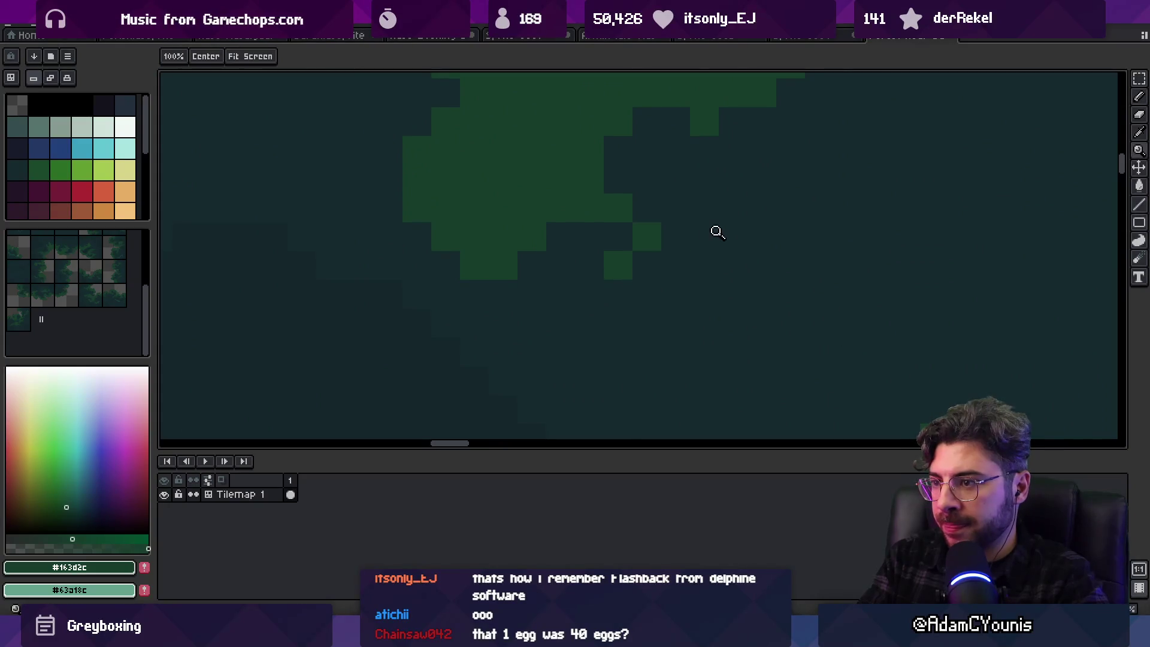
pyautogui.scroll(-2, 712, 234)
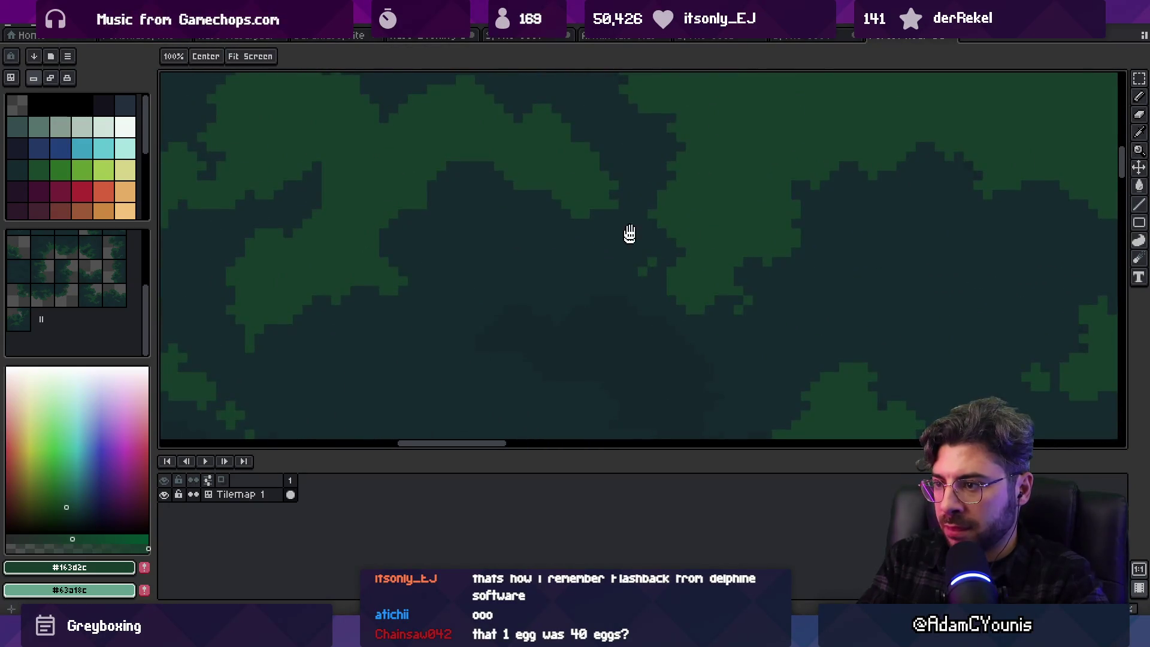
pyautogui.scroll(3, 633, 230)
pyautogui.scroll(-3, 643, 241)
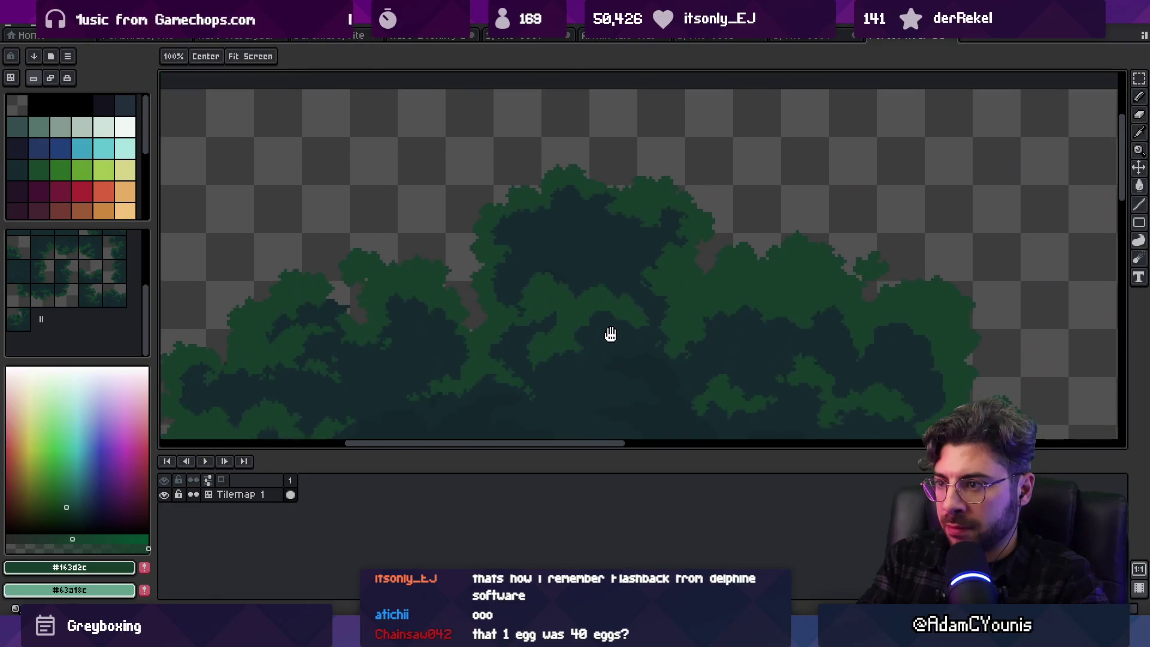
# Paint single green pixels at two spots on the leaf edge
pyautogui.scroll(4, 669, 226)
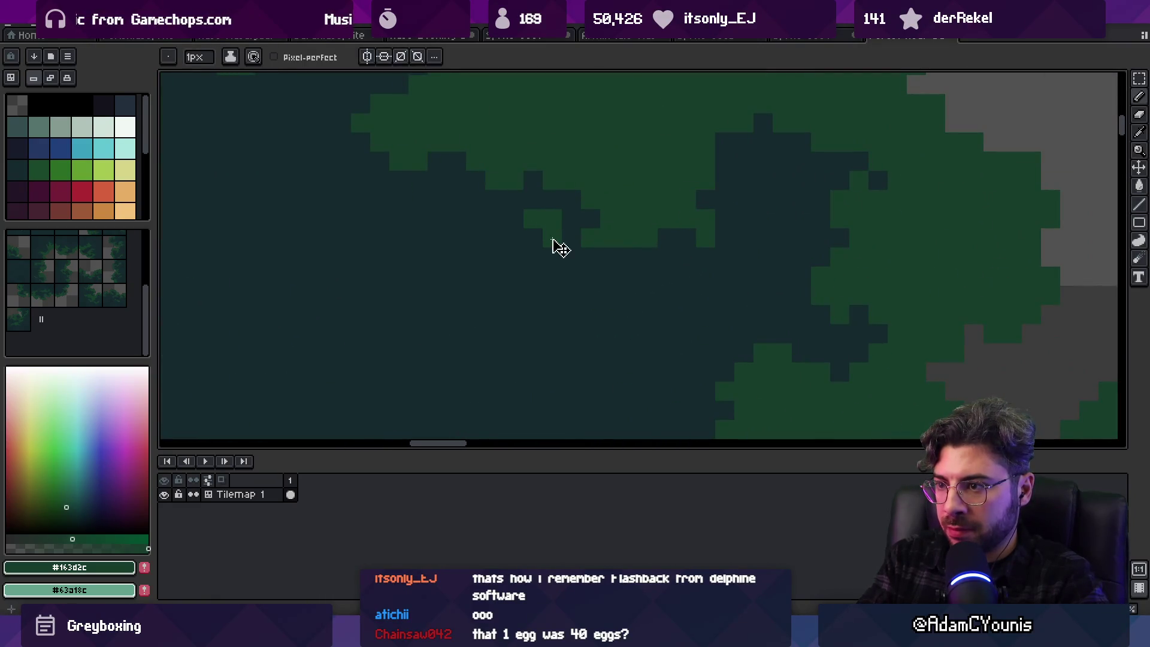
pyautogui.scroll(-4, 635, 242)
pyautogui.scroll(3, 605, 254)
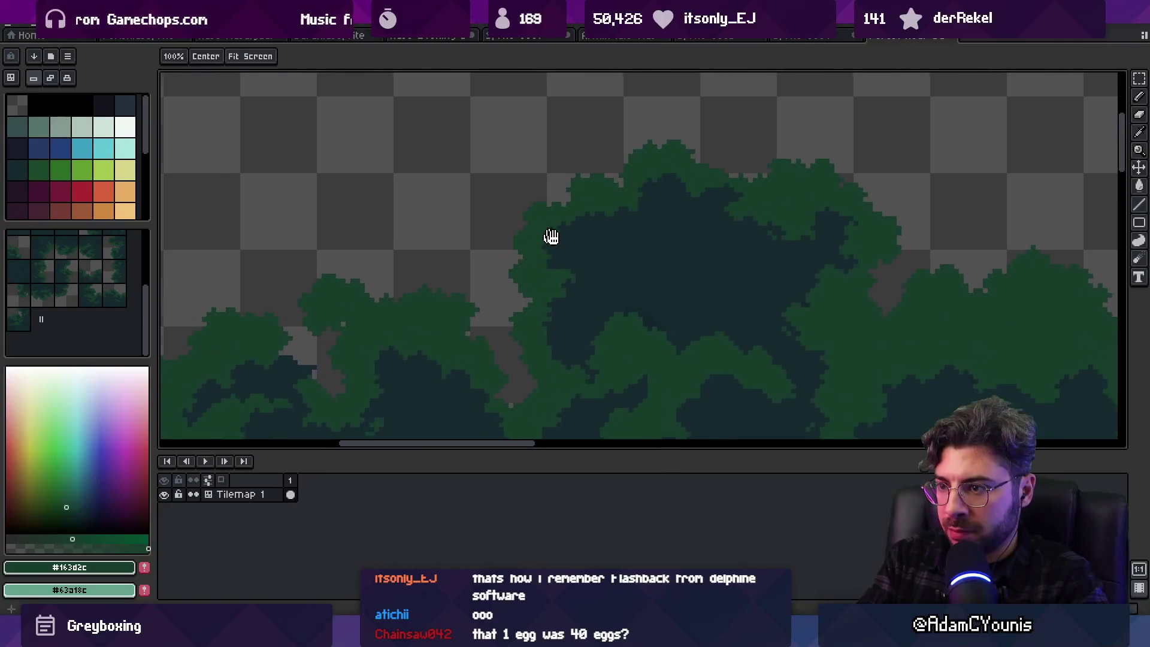
pyautogui.scroll(3, 581, 288)
pyautogui.press('b')
pyautogui.click(606, 233)
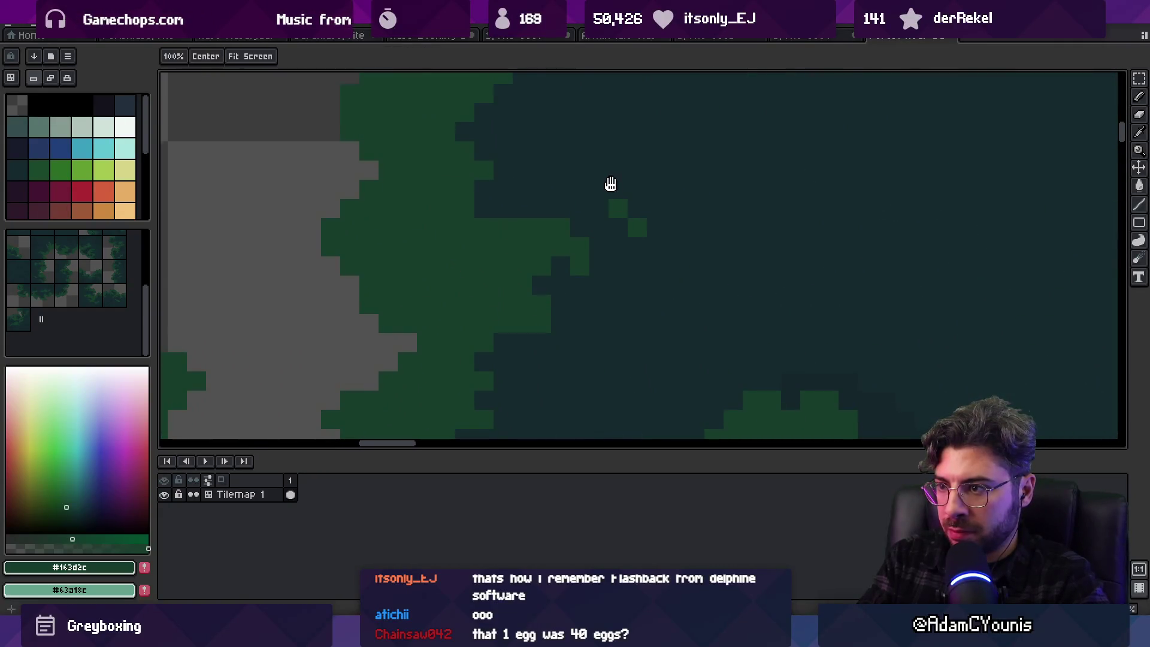
pyautogui.moveTo(610, 184); pyautogui.dragTo(624, 373)
pyautogui.click(542, 297)
# Sample #152a2c and paint a short run of green pixels along the leaf edge
pyautogui.press('z')
pyautogui.scroll(-4, 533, 299)
pyautogui.scroll(3, 628, 278)
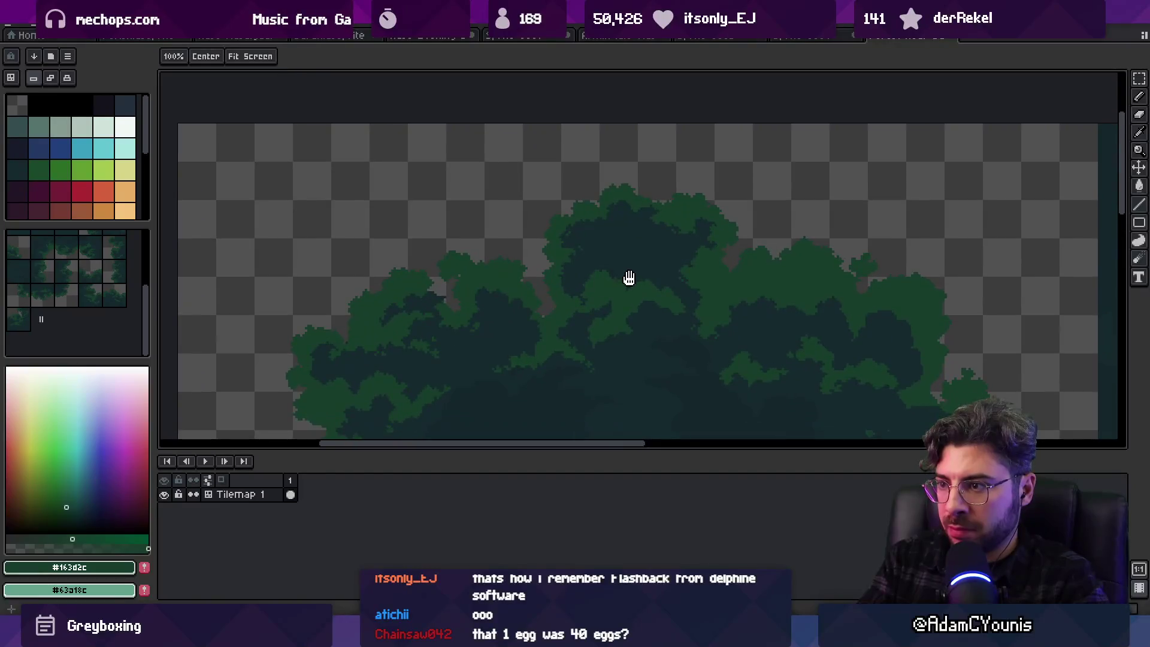
pyautogui.scroll(3, 715, 236)
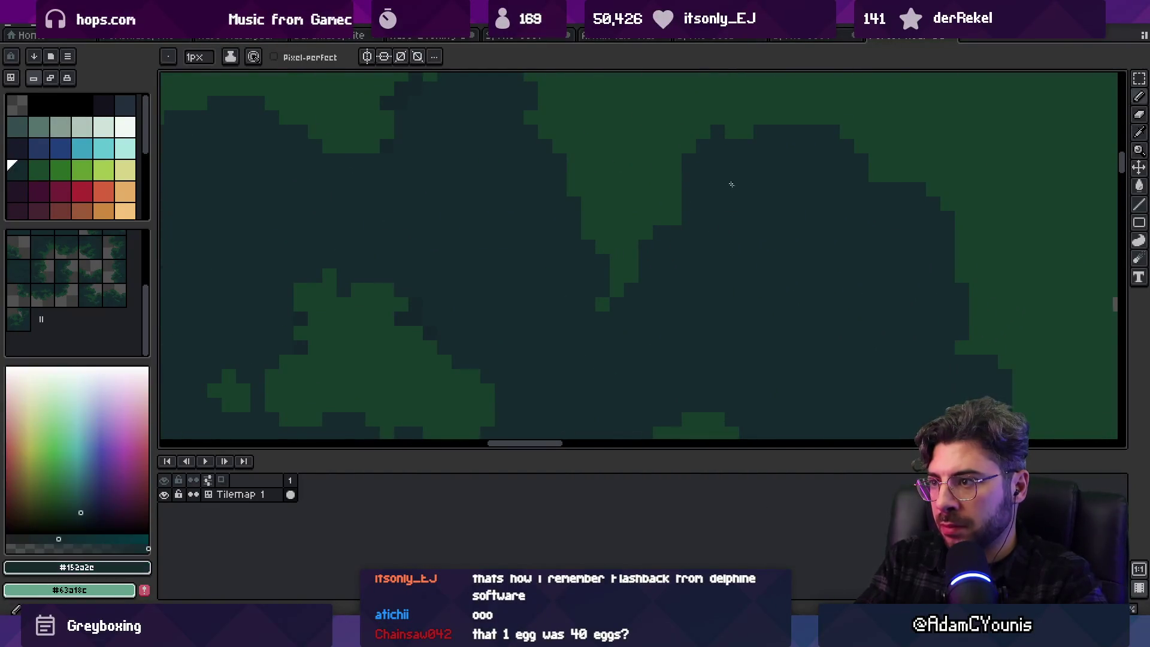
pyautogui.press('b')
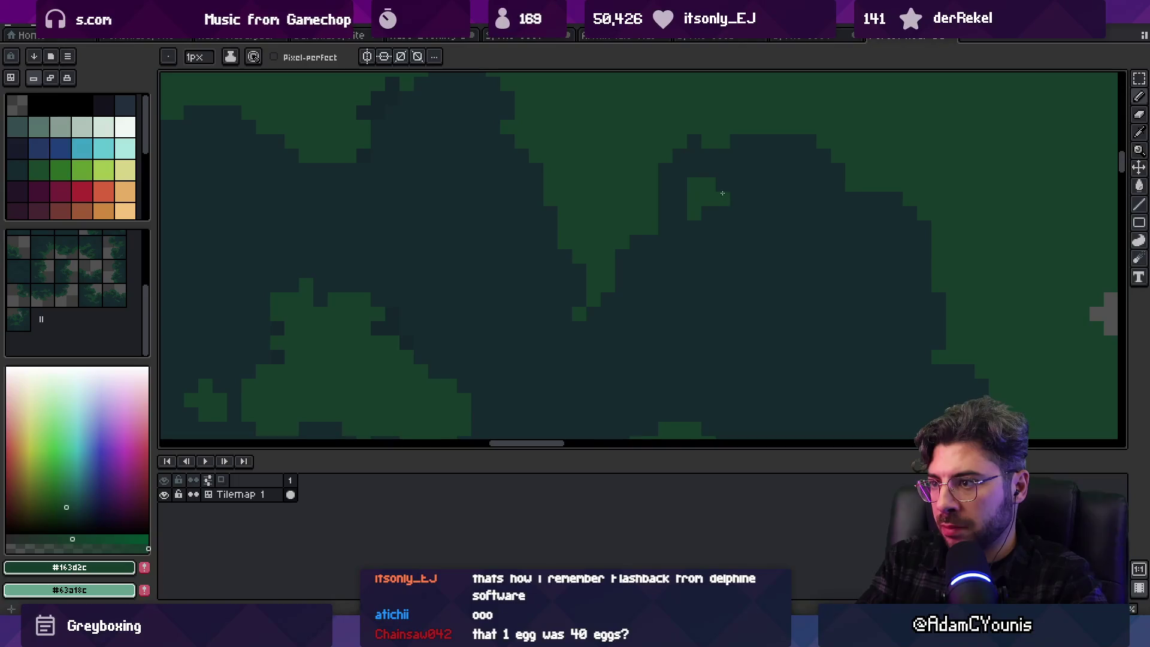
pyautogui.keyDown('alt'); pyautogui.click(708, 167); pyautogui.keyUp('alt')
pyautogui.press('b')
pyautogui.moveTo(722, 199); pyautogui.dragTo(695, 220)
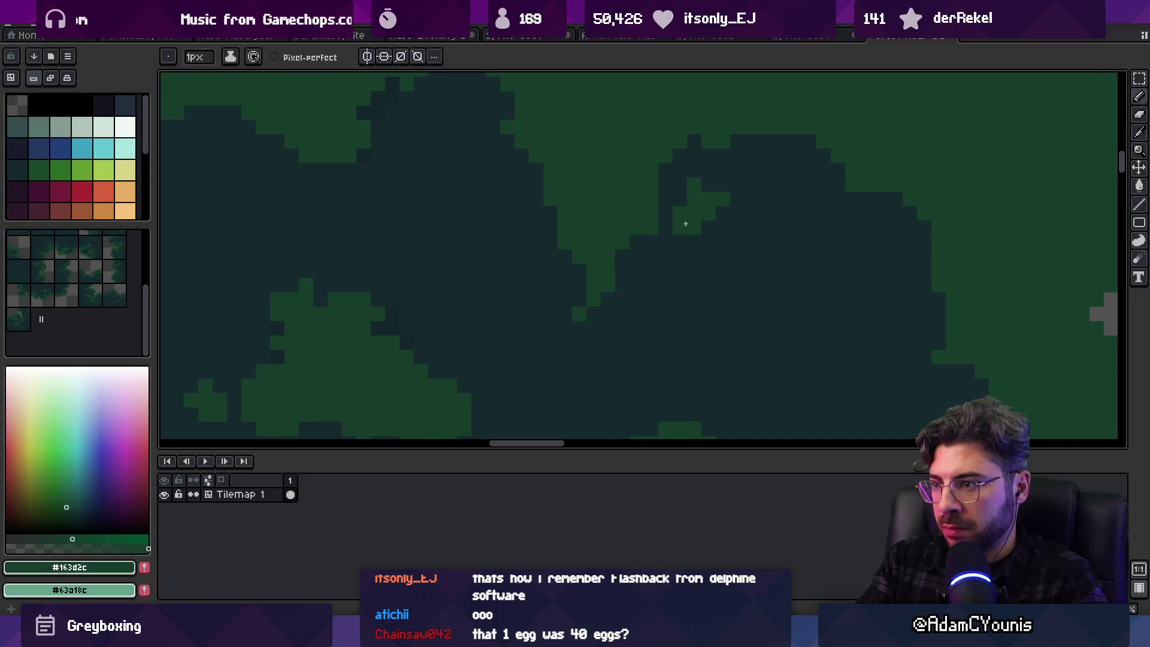
# Move to a nearby leaf edge and turn a dark pixel there green
pyautogui.press('z')
pyautogui.scroll(-5, 647, 263)
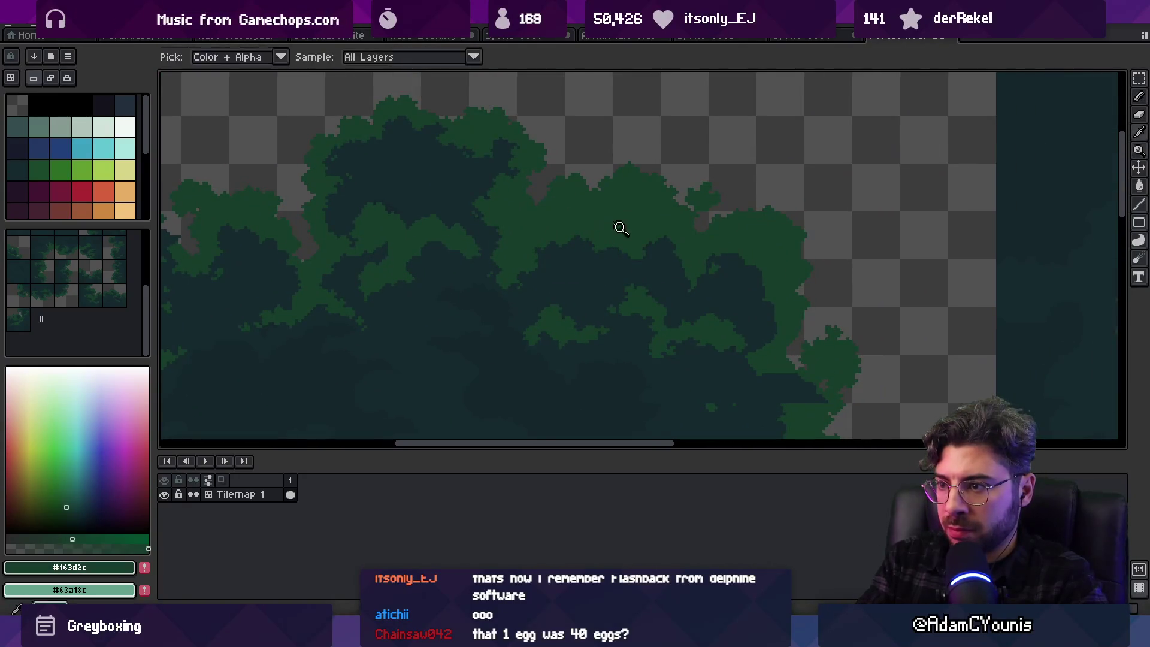
pyautogui.scroll(2, 623, 229)
pyautogui.scroll(4, 738, 305)
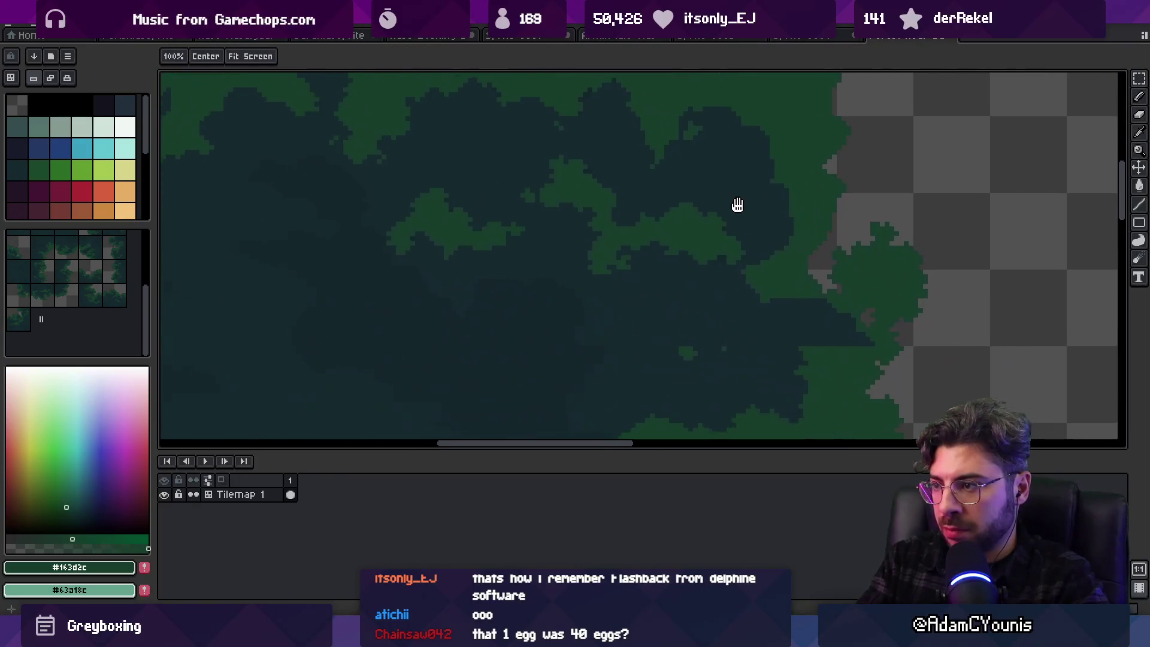
pyautogui.press('b')
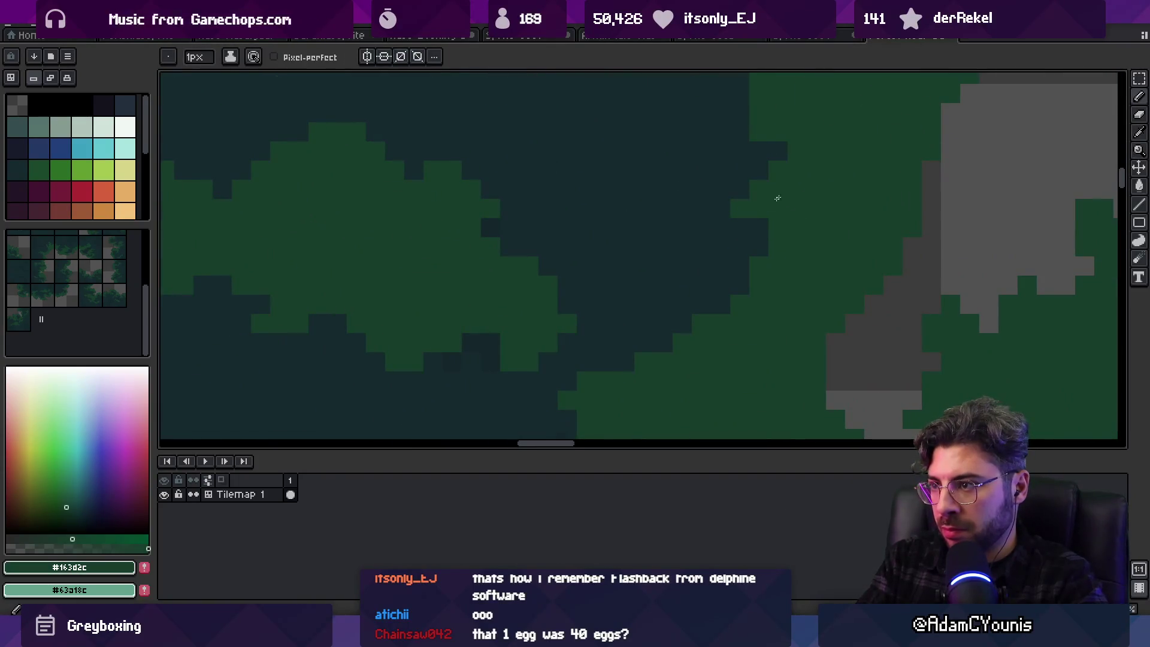
pyautogui.moveTo(777, 197); pyautogui.dragTo(724, 310)
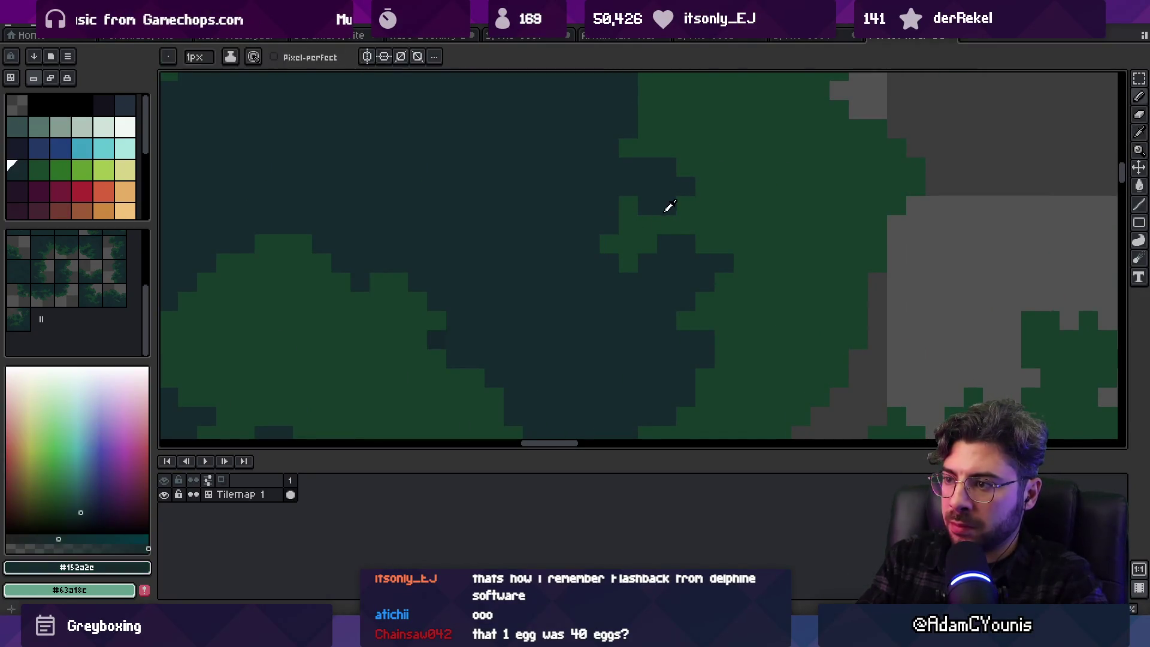
pyautogui.click(610, 224)
# Darken a stray green pixel with #152a2c, then resample the leaf green and dark shade
pyautogui.click(669, 238)
pyautogui.click(627, 263)
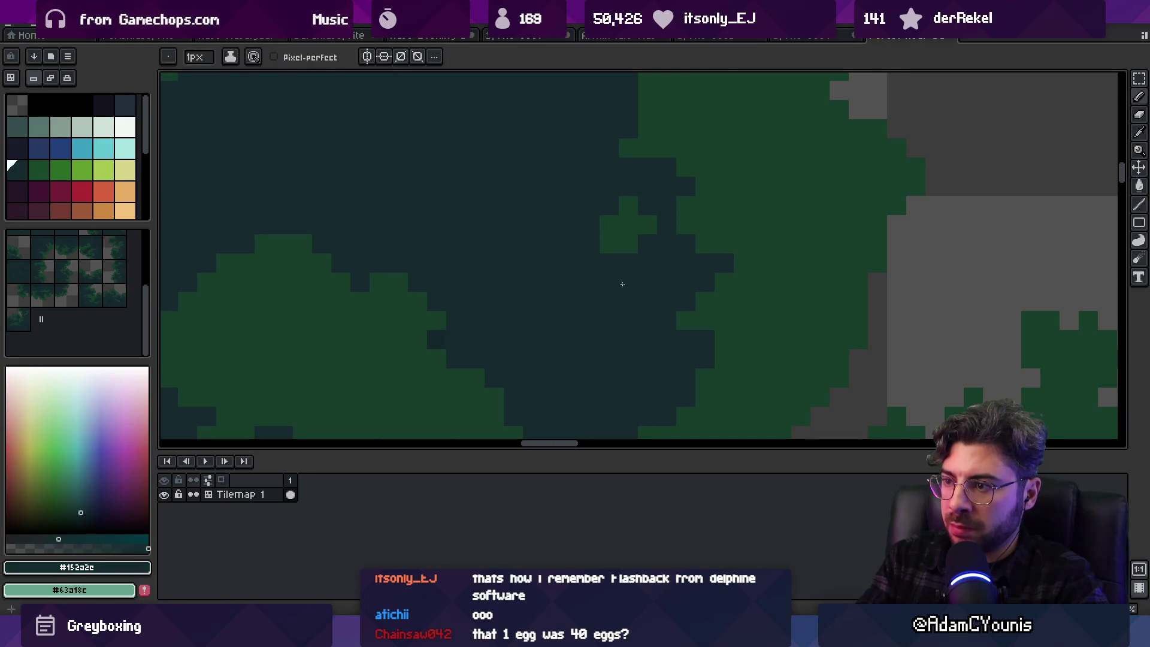
pyautogui.scroll(-2, 631, 318)
pyautogui.scroll(2, 688, 270)
pyautogui.click(694, 221)
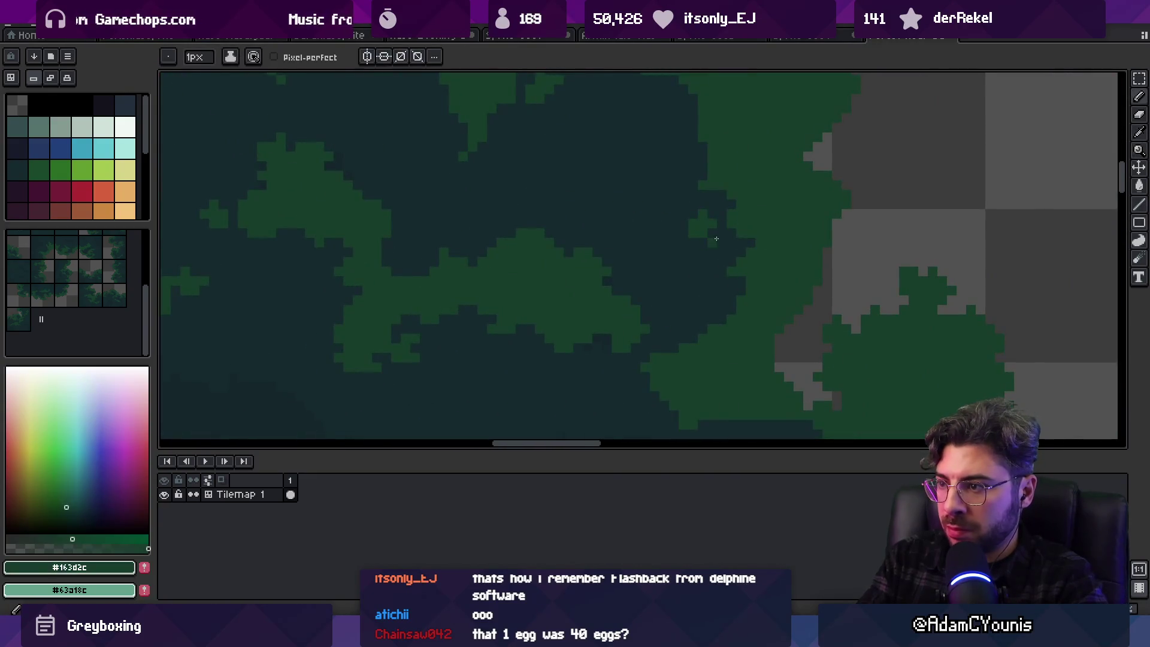
pyautogui.keyDown('alt'); pyautogui.click(704, 256); pyautogui.keyUp('alt')
pyautogui.scroll(-2, 672, 315)
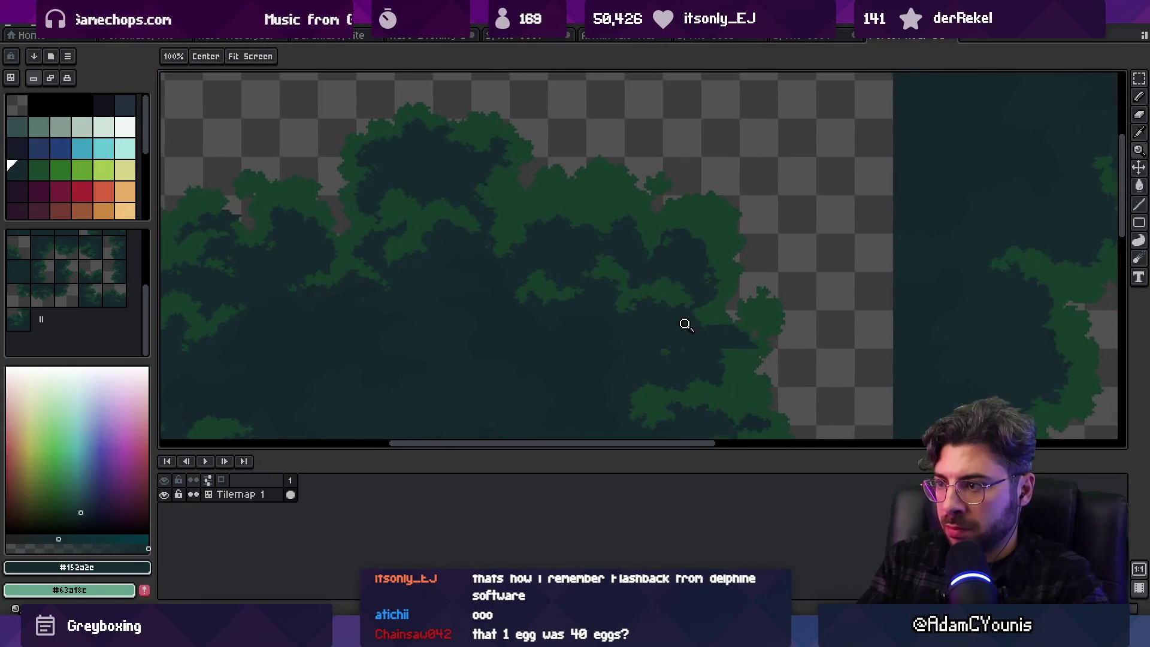
# Eyedrop dark #152a2c, cut a dark notch into the green leaf blob, then sample leaf green #163d2c
pyautogui.scroll(1, 674, 289)
pyautogui.moveTo(674, 289)
pyautogui.mouseDown()
pyautogui.moveTo(717, 195)
pyautogui.moveTo(724, 236)
pyautogui.moveTo(517, 273)
pyautogui.moveTo(588, 214)
pyautogui.mouseUp()
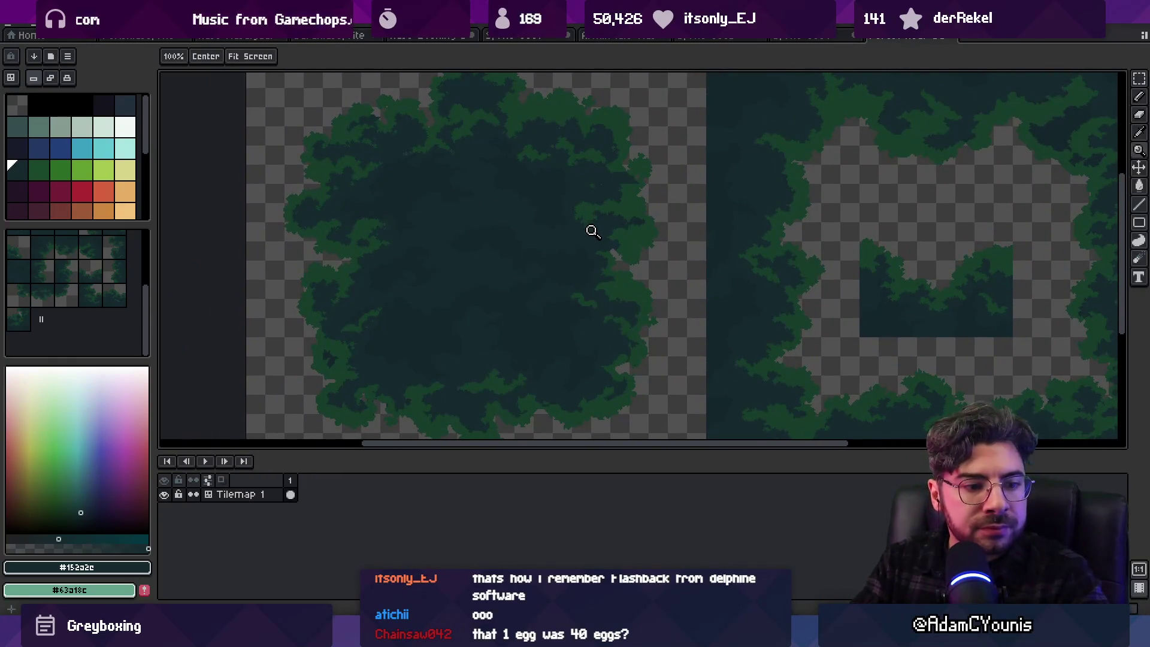
pyautogui.scroll(3, 616, 231)
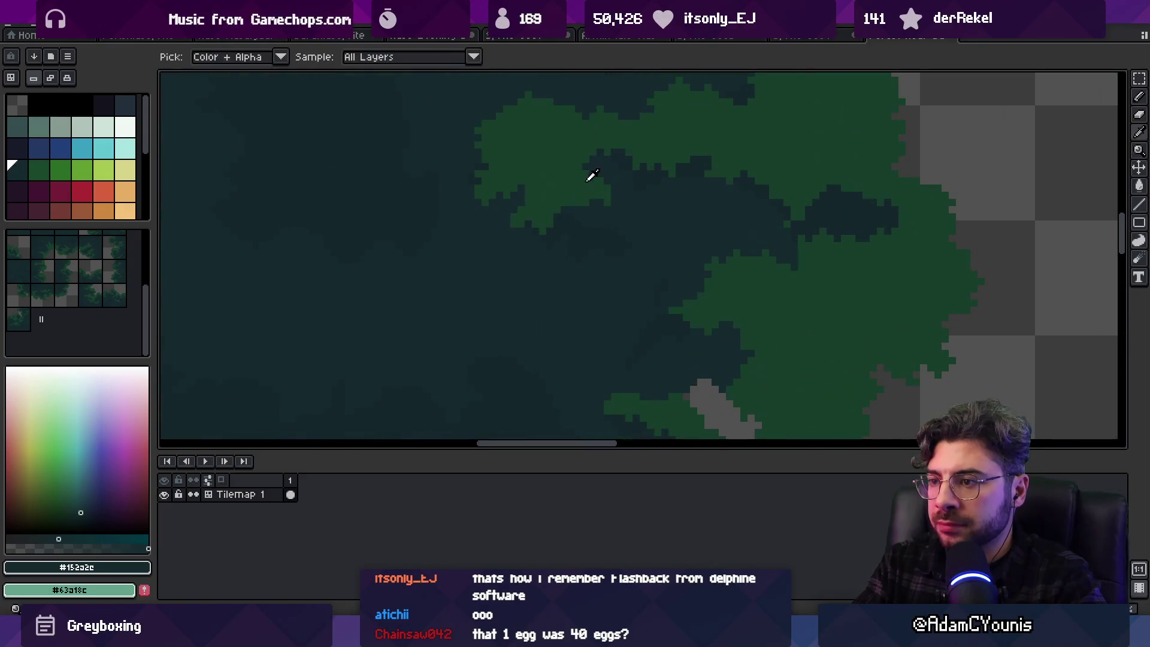
pyautogui.press('b')
pyautogui.scroll(2, 629, 207)
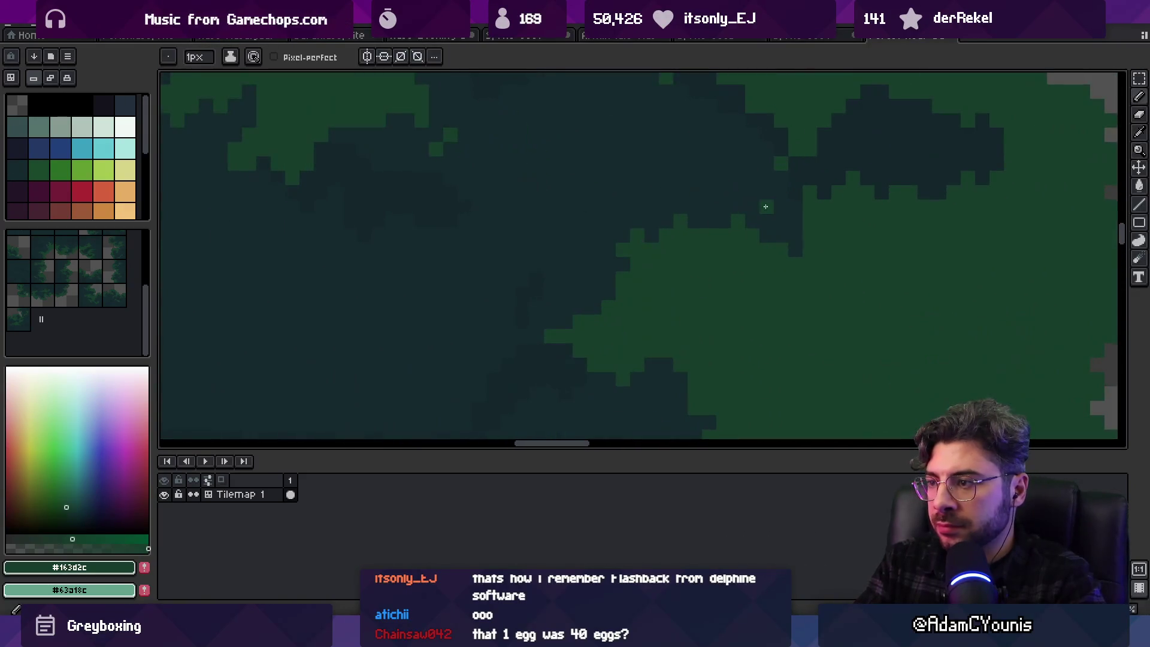
pyautogui.moveTo(624, 296); pyautogui.dragTo(737, 212)
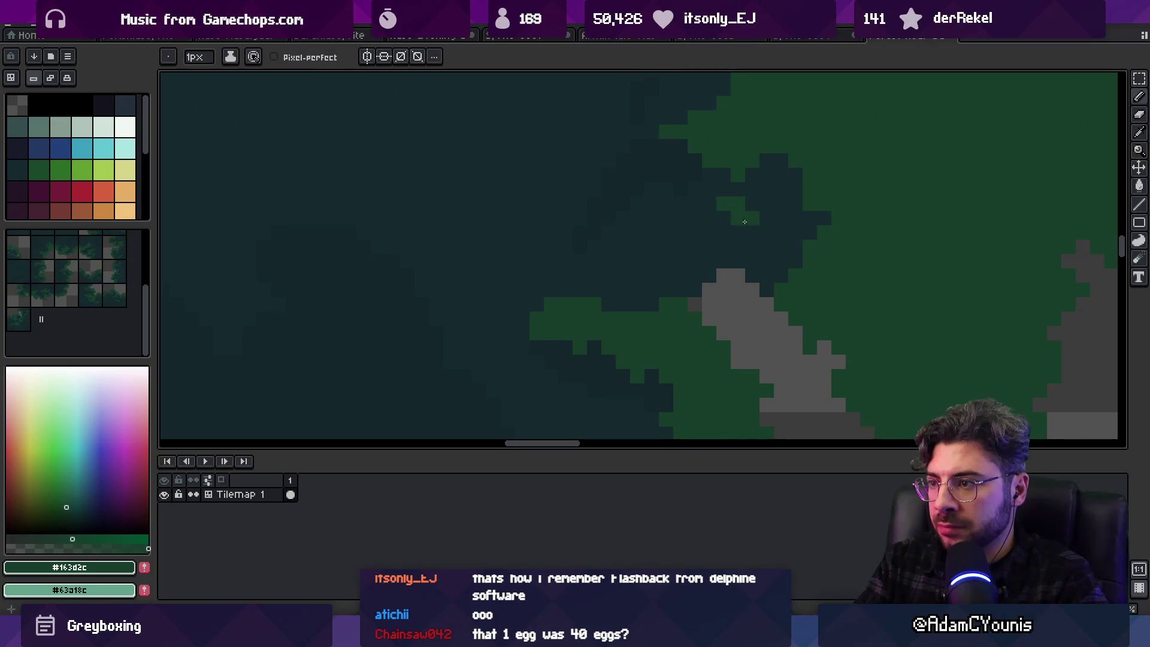
pyautogui.scroll(-3, 744, 221)
pyautogui.keyDown('alt'); pyautogui.click(676, 318); pyautogui.keyUp('alt')
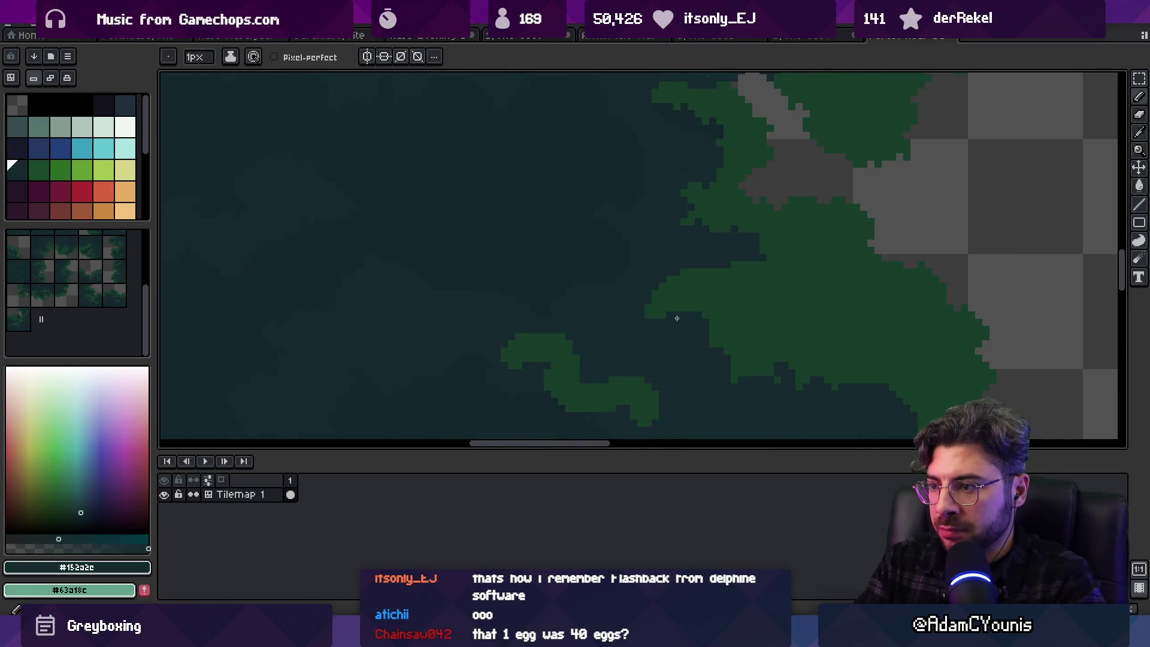
pyautogui.click(537, 339)
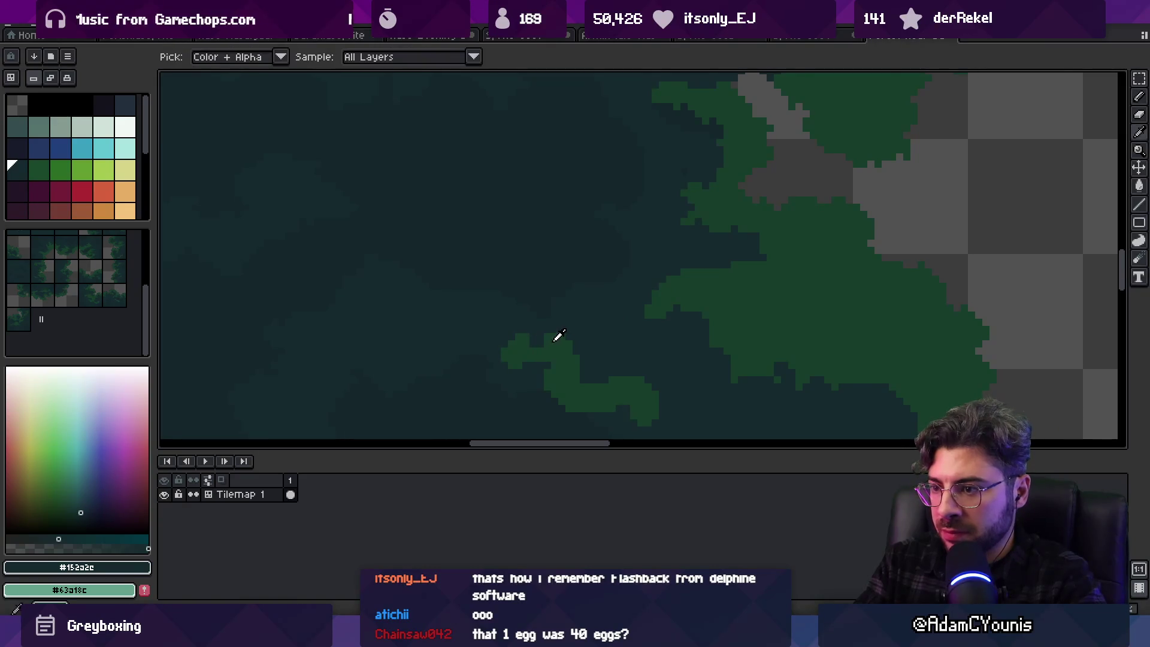
pyautogui.keyDown('alt'); pyautogui.click(512, 335); pyautogui.keyUp('alt')
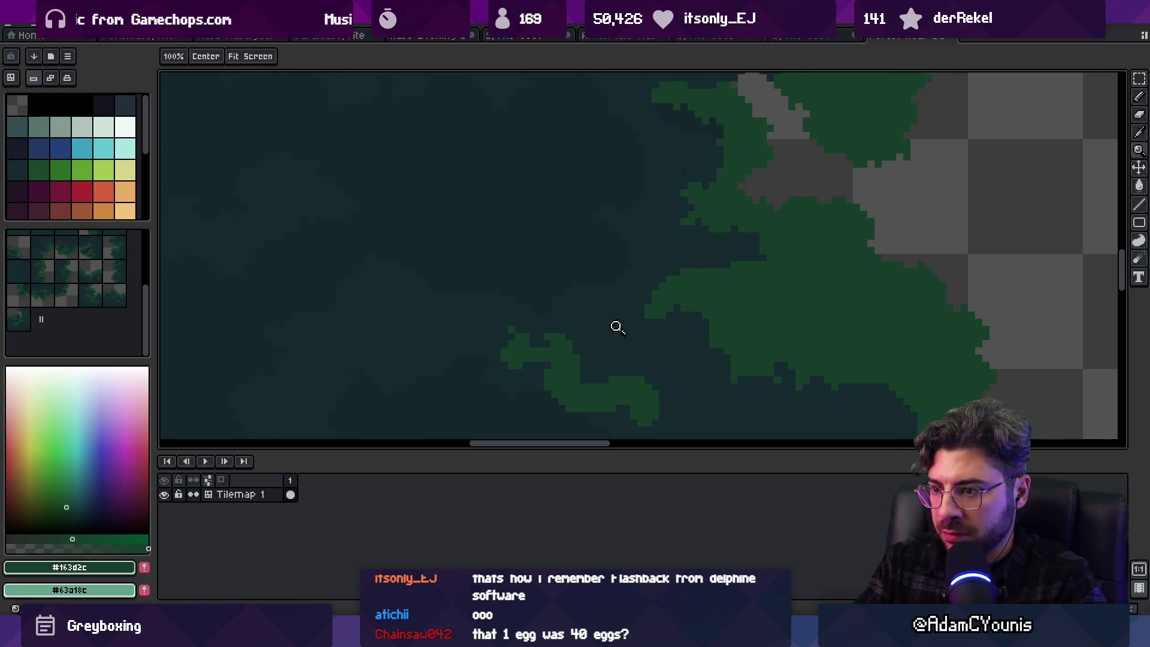
# Carve a row of dark teal pixels into another green clump, then eyedrop dark #152a2e
pyautogui.moveTo(605, 338); pyautogui.dragTo(634, 224)
pyautogui.scroll(2, 659, 246)
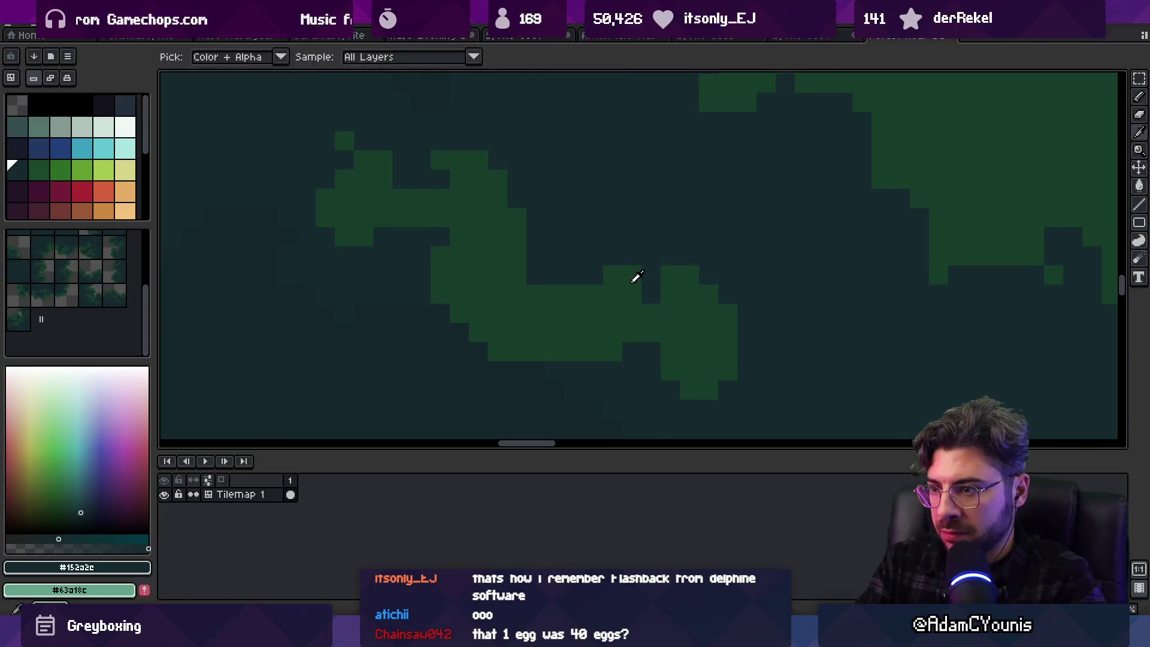
pyautogui.moveTo(630, 297)
pyautogui.mouseDown()
pyautogui.moveTo(637, 277)
pyautogui.moveTo(682, 295)
pyautogui.mouseUp()
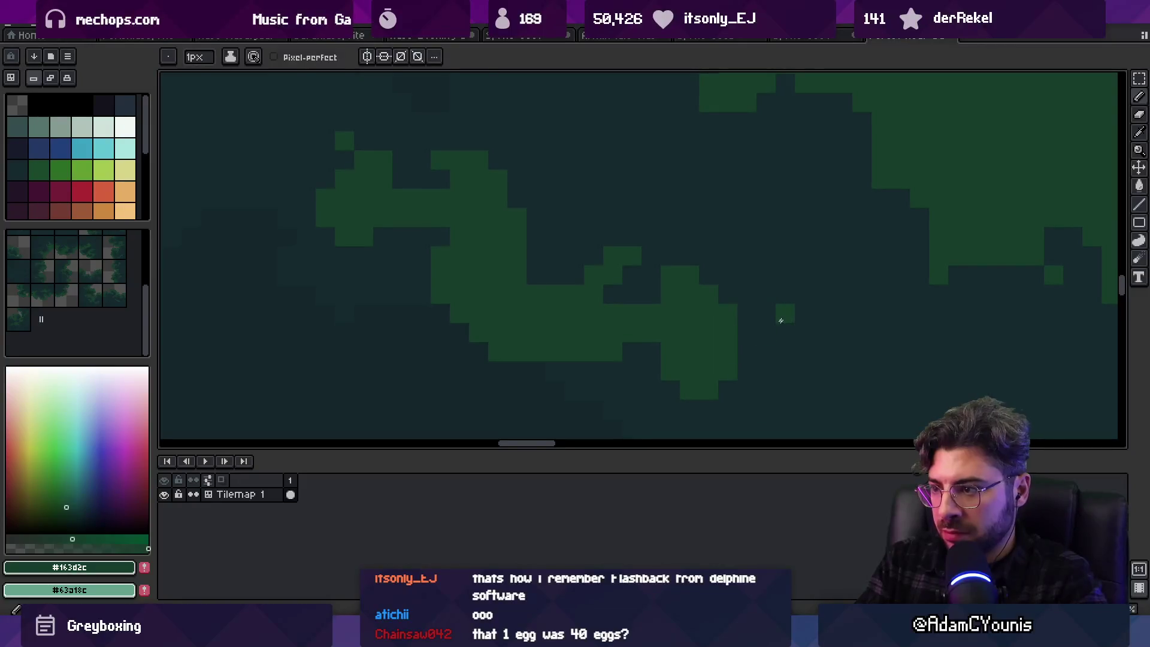
pyautogui.scroll(-2, 820, 333)
pyautogui.scroll(2, 751, 324)
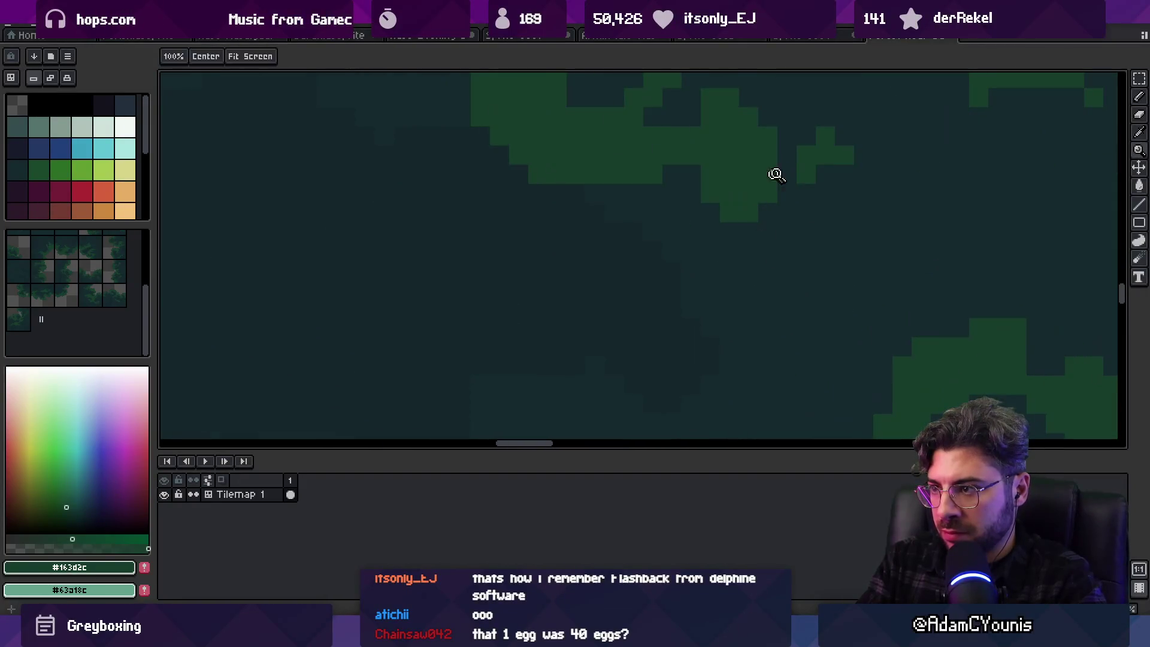
pyautogui.press('b')
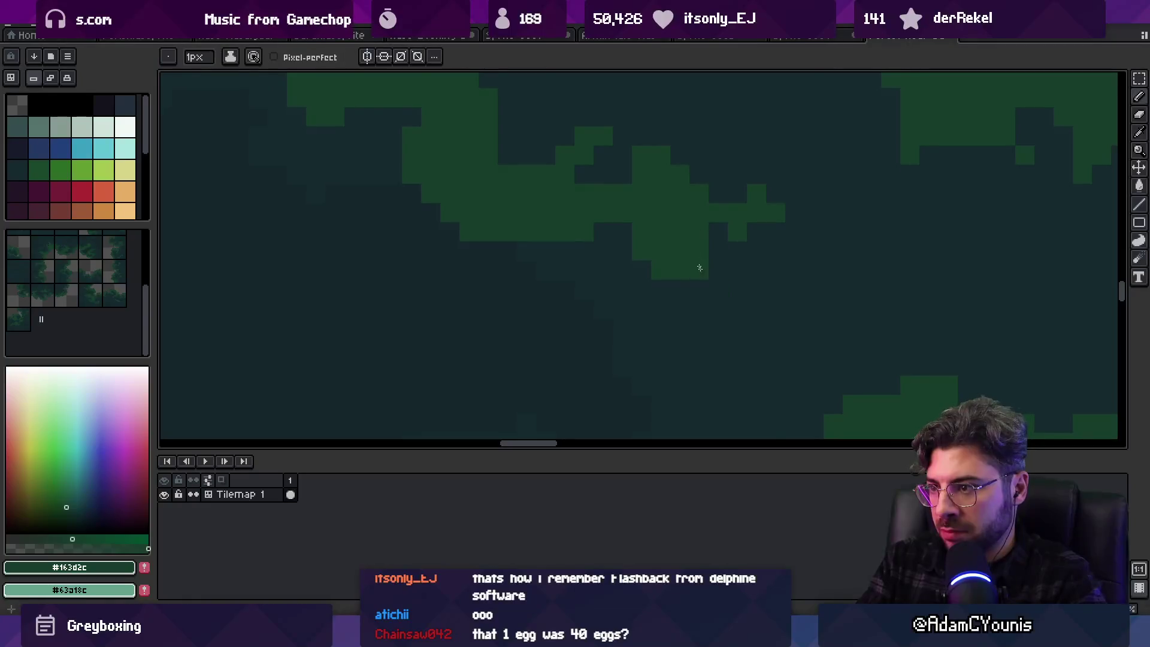
pyautogui.press('h')
pyautogui.scroll(-5, 749, 315)
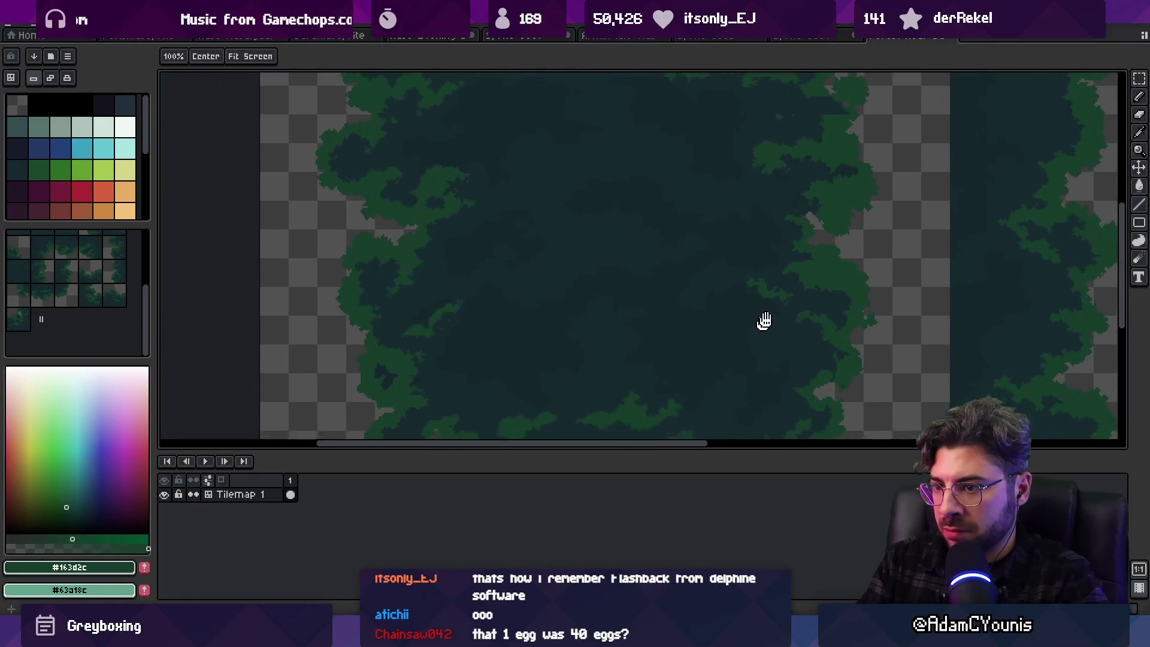
pyautogui.scroll(5, 559, 298)
pyautogui.press('b')
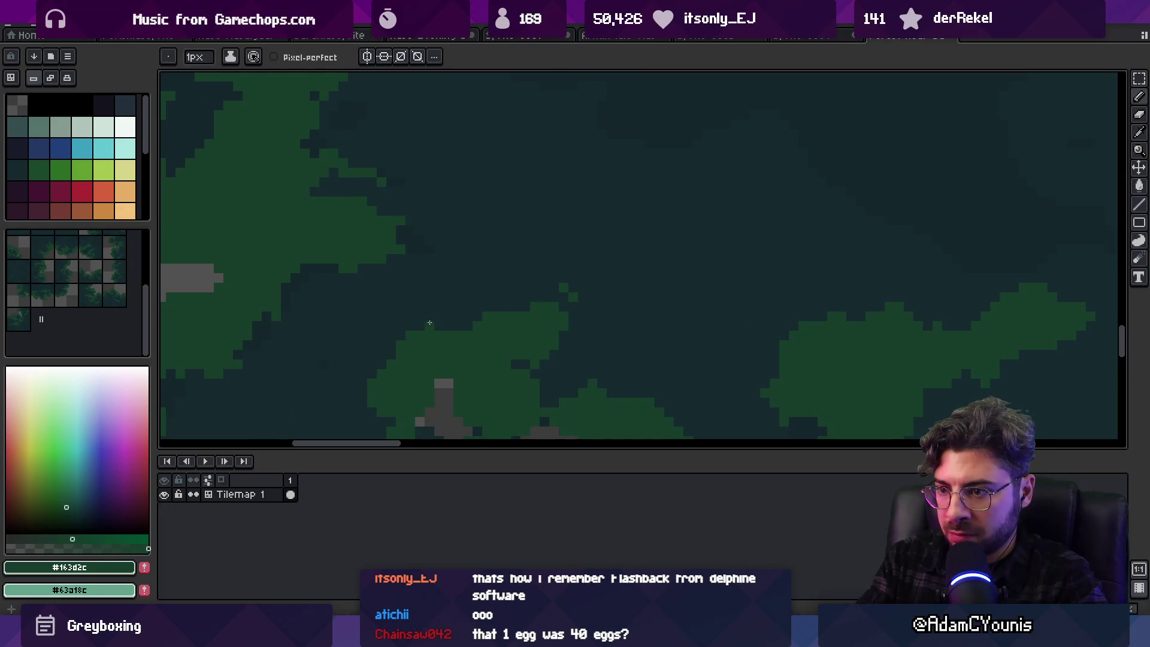
pyautogui.scroll(-3, 569, 317)
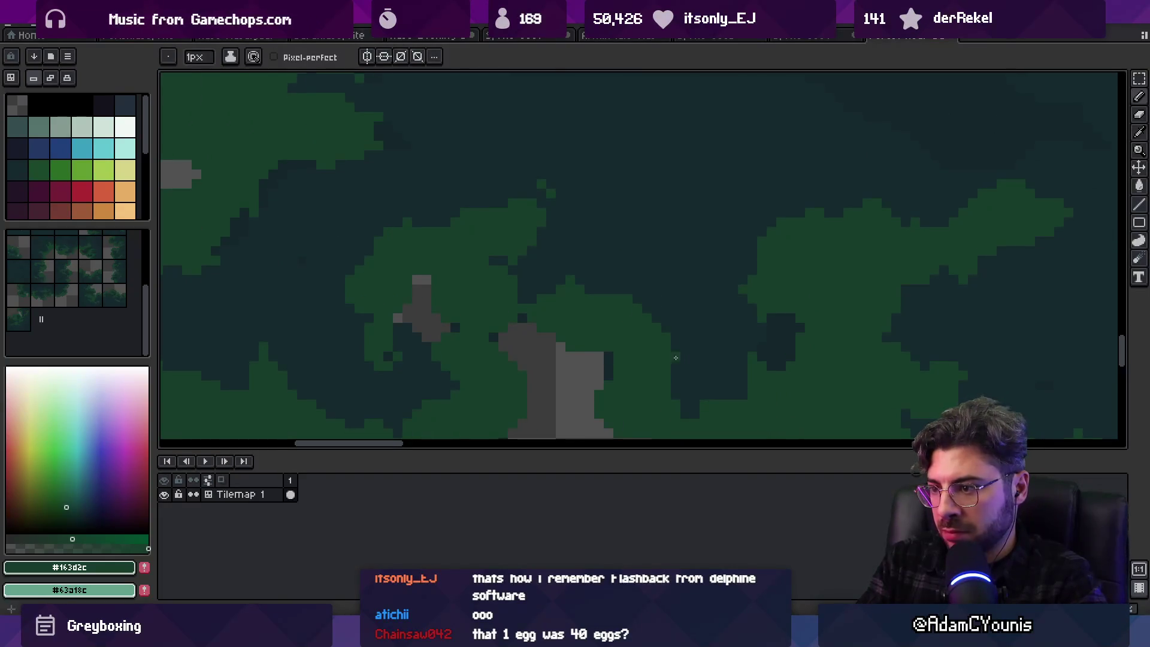
pyautogui.keyDown('alt'); pyautogui.click(675, 359); pyautogui.keyUp('alt')
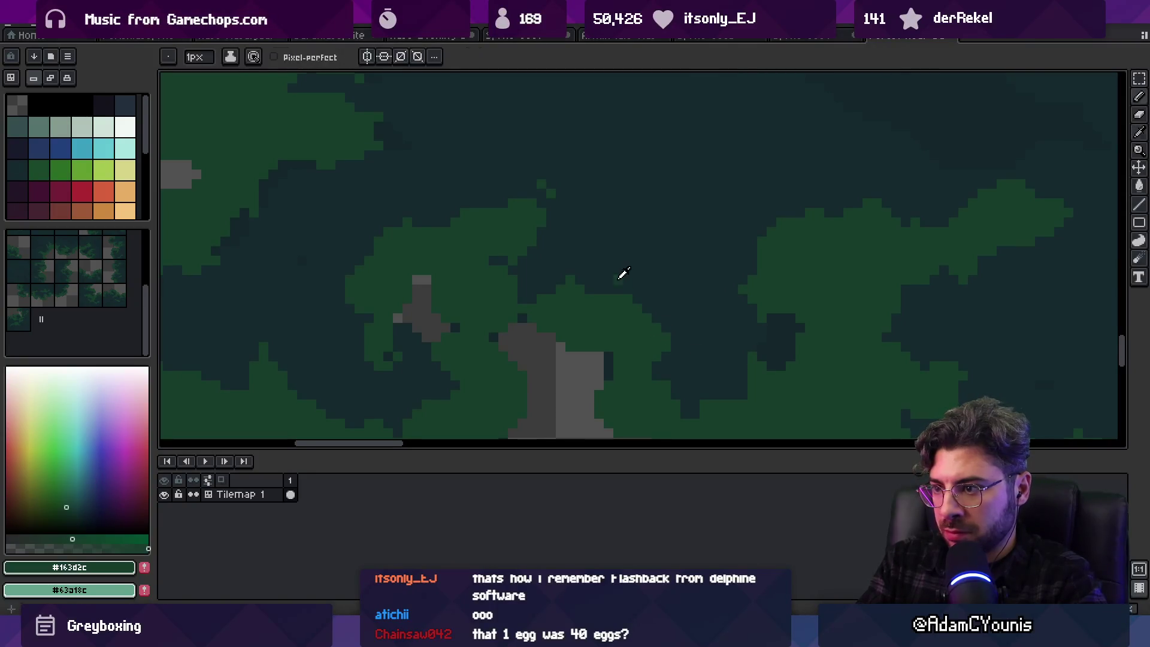
# Briefly switch to the 3px Eraser, then save the tilemap with Ctrl+S
pyautogui.press('e')
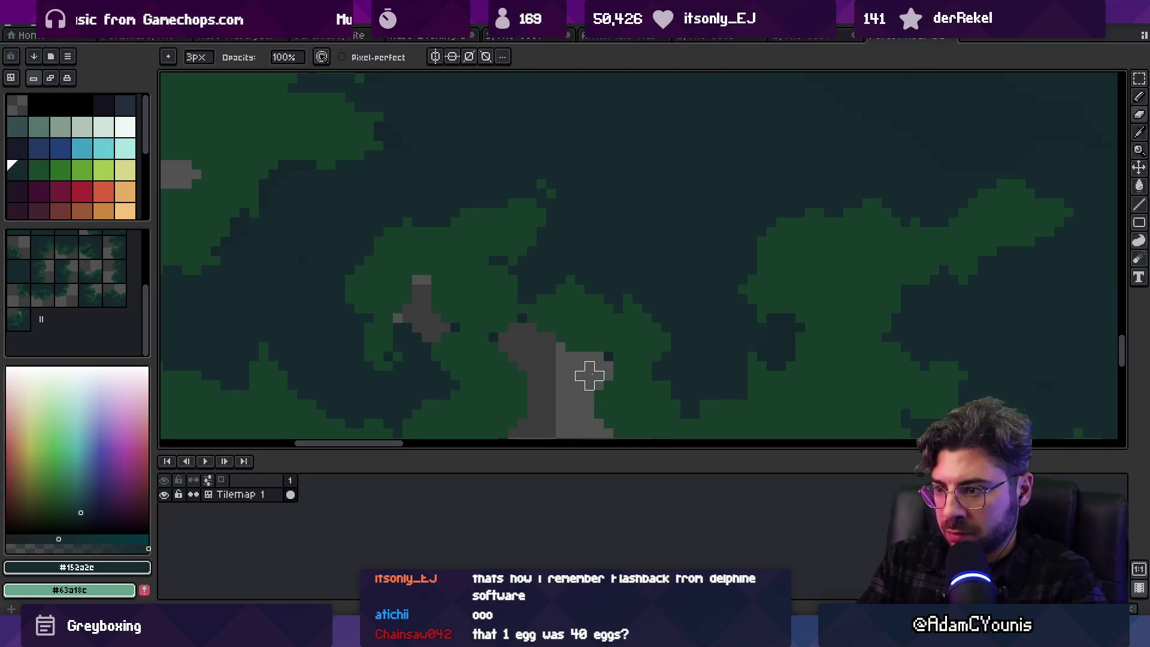
pyautogui.press('z')
pyautogui.scroll(-4, 679, 294)
pyautogui.scroll(5, 677, 285)
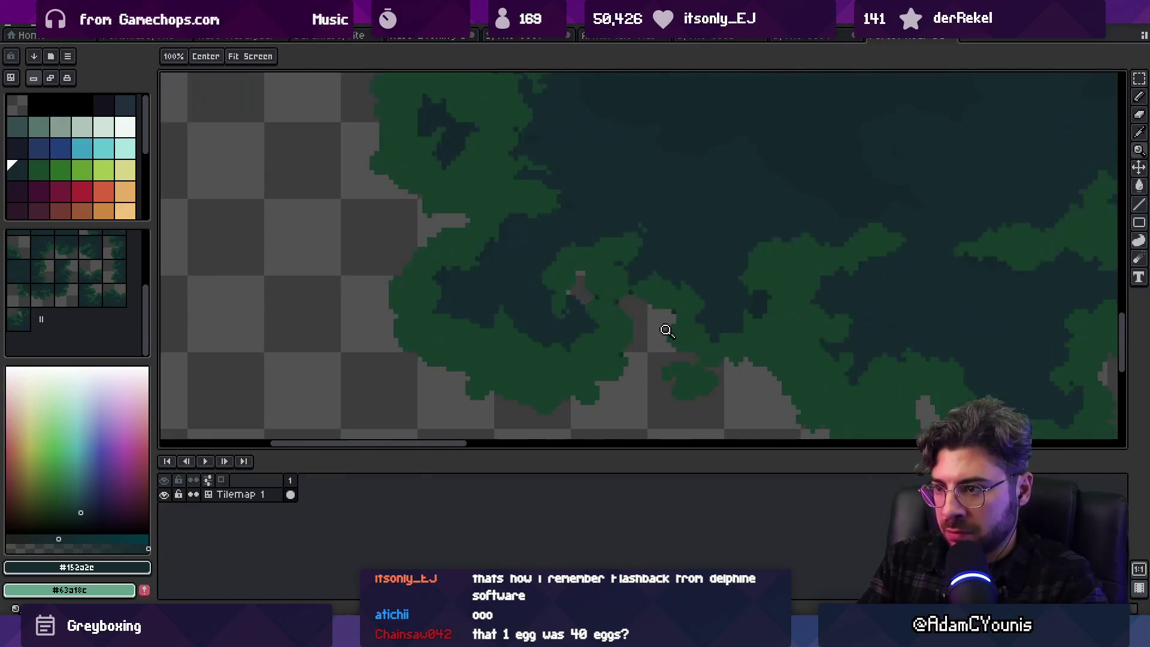
pyautogui.press('e')
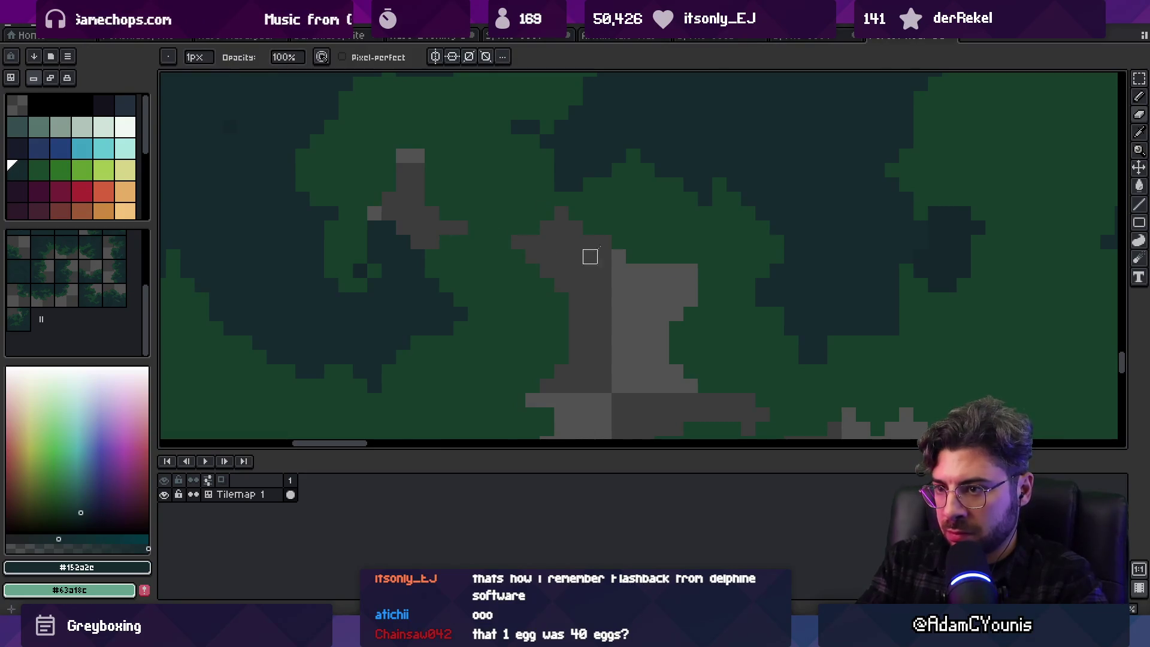
pyautogui.scroll(3, 512, 295)
pyautogui.hscroll(-2, 513, 295)
pyautogui.scroll(-3, 527, 266)
pyautogui.hotkey('ctrl', 's')
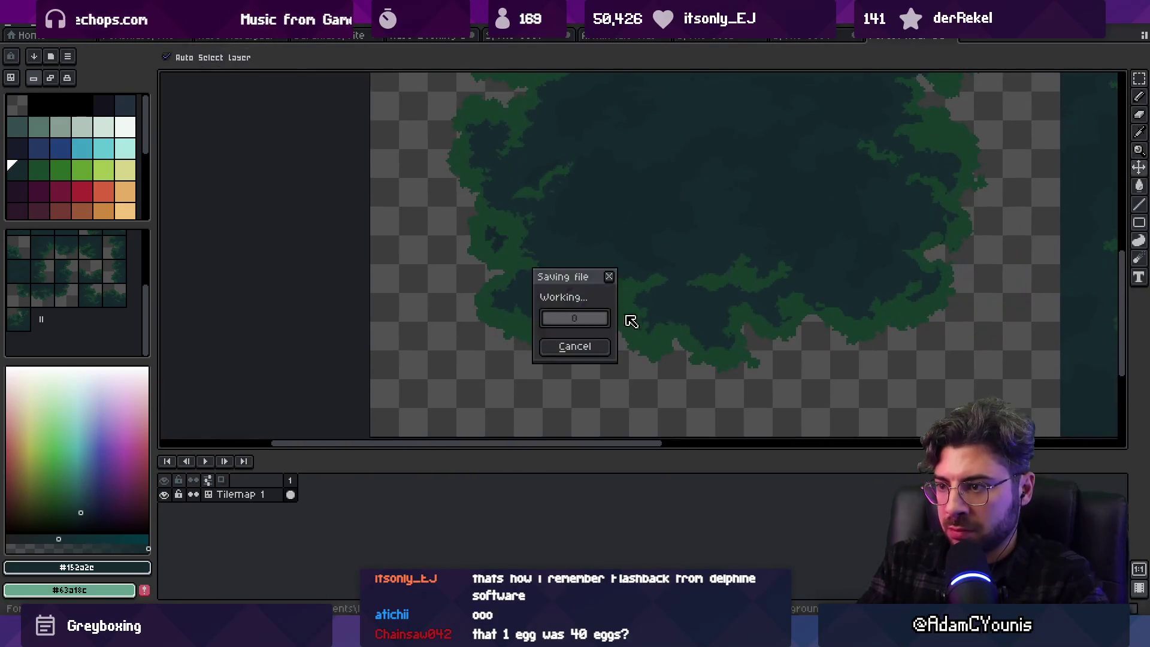
pyautogui.press('z')
pyautogui.scroll(2, 711, 315)
# With the 1px Pencil and leaf green #163d2c, add a green pixel to the clump edge
pyautogui.press('b')
pyautogui.keyDown('alt'); pyautogui.click(781, 311); pyautogui.keyUp('alt')
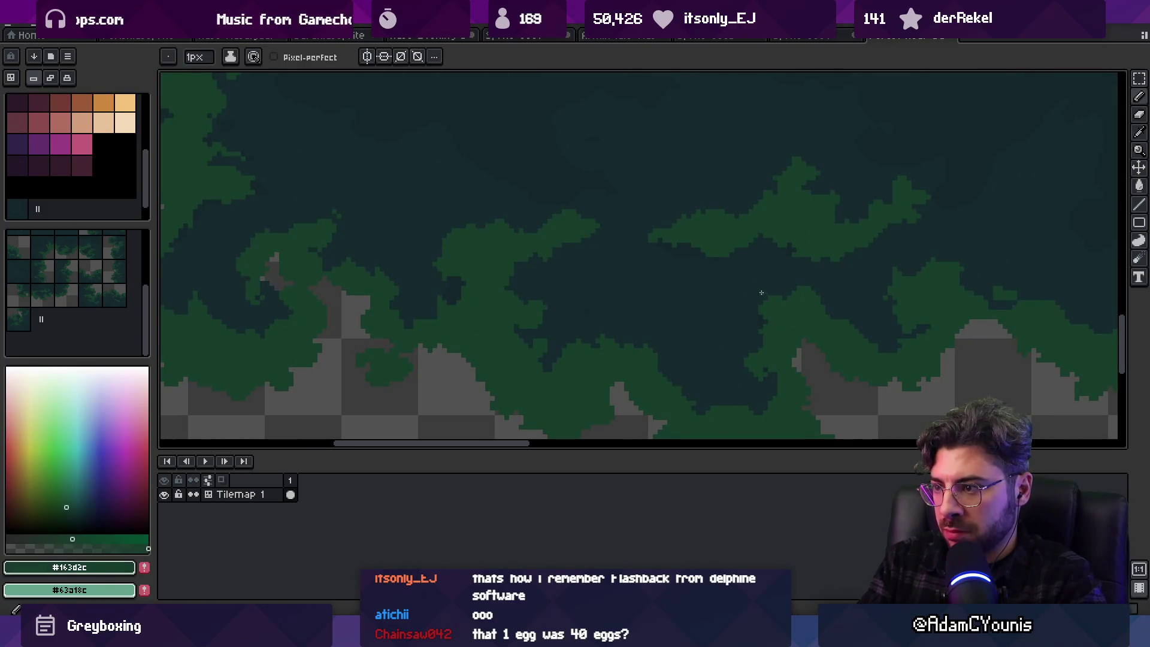
pyautogui.scroll(3, 637, 282)
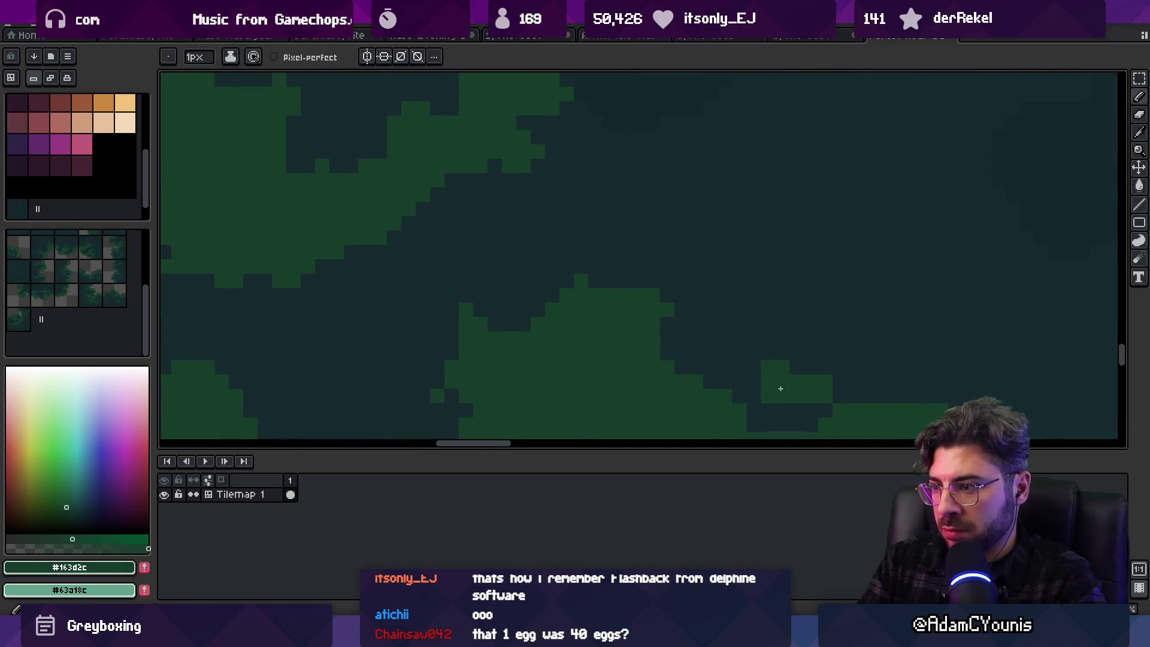
pyautogui.keyDown('alt'); pyautogui.click(790, 401); pyautogui.keyUp('alt')
pyautogui.keyDown('alt'); pyautogui.click(774, 384); pyautogui.keyUp('alt')
pyautogui.click(703, 312)
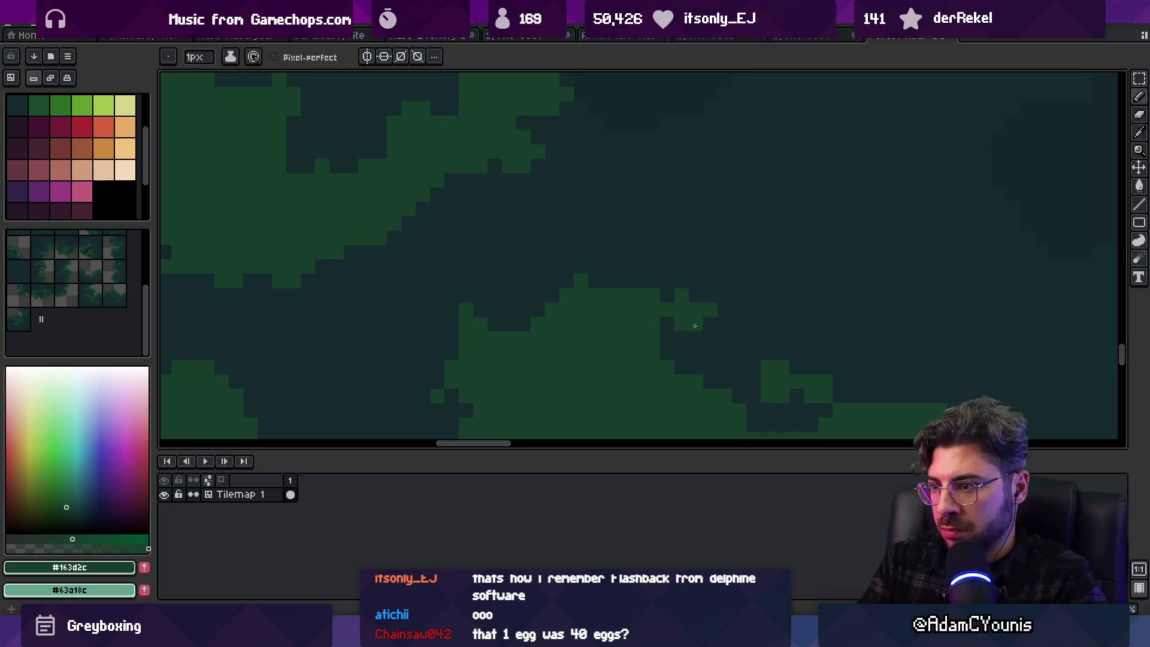
pyautogui.scroll(-3, 710, 306)
pyautogui.scroll(3, 693, 303)
# Re-sample leaf green #163d2c and add another green pixel to the leaf edge
pyautogui.keyDown('alt'); pyautogui.click(659, 299); pyautogui.keyUp('alt')
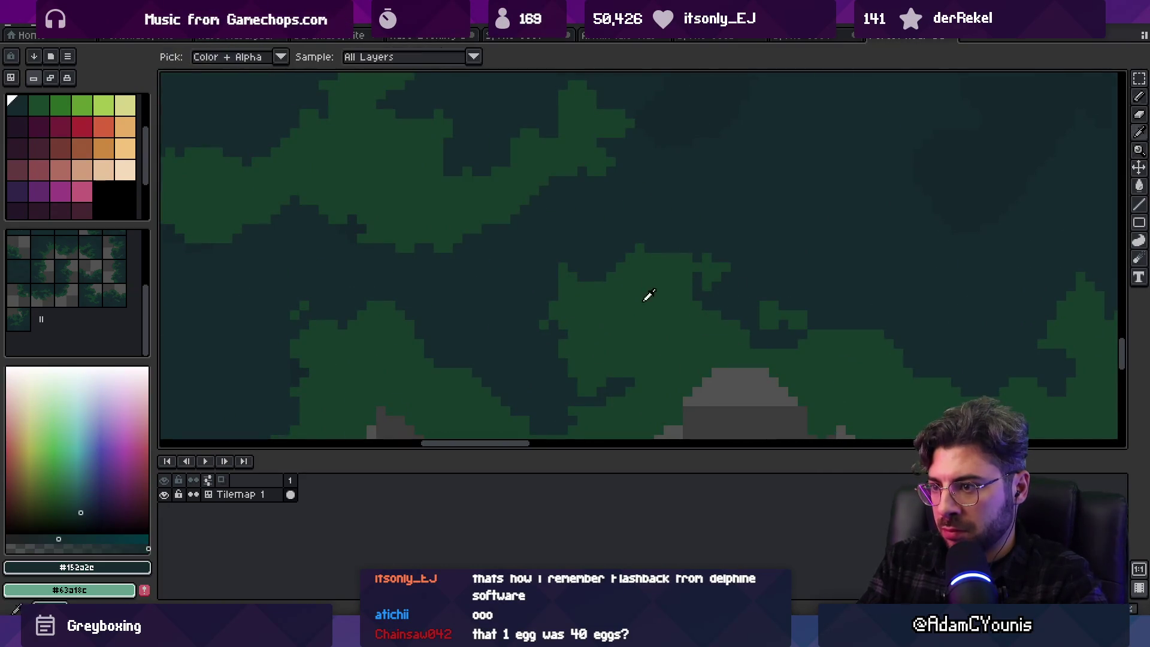
pyautogui.scroll(-3, 647, 296)
pyautogui.scroll(4, 727, 311)
pyautogui.keyDown('alt'); pyautogui.click(663, 285); pyautogui.keyUp('alt')
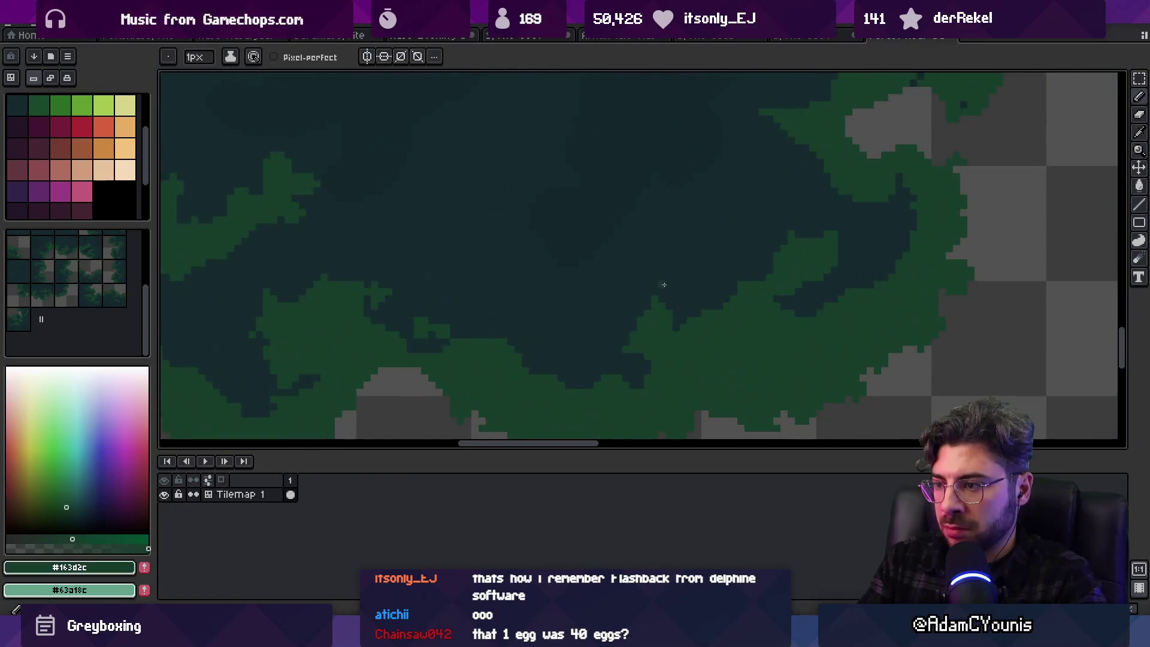
pyautogui.scroll(3, 681, 292)
pyautogui.click(816, 184)
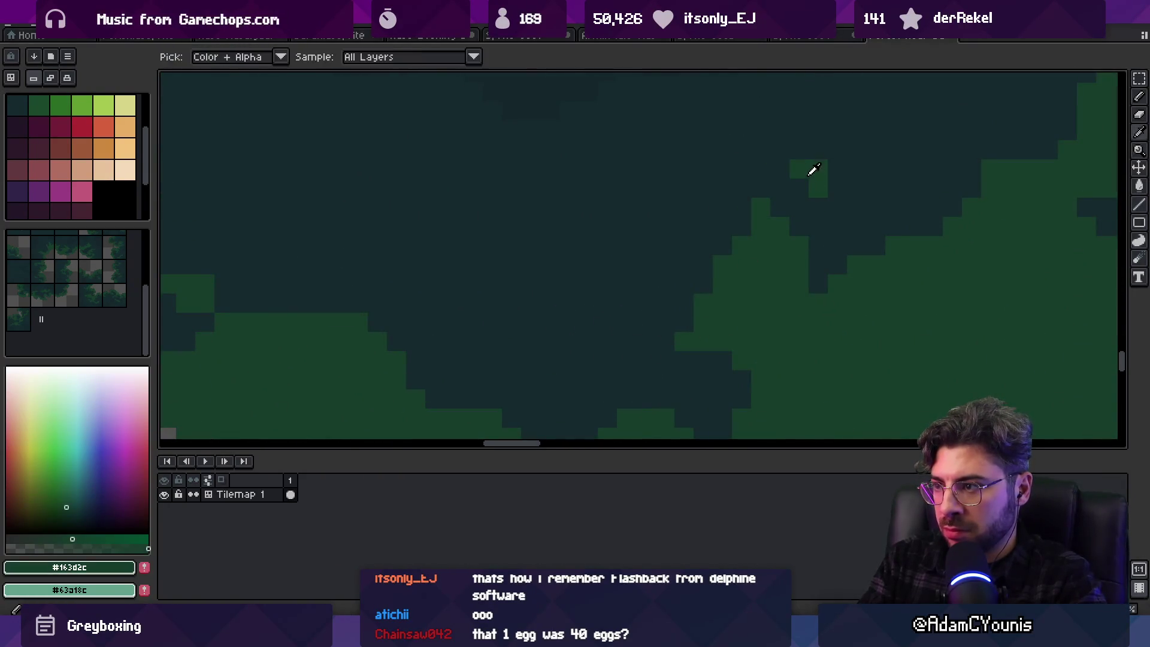
pyautogui.scroll(-4, 634, 358)
pyautogui.scroll(3, 606, 357)
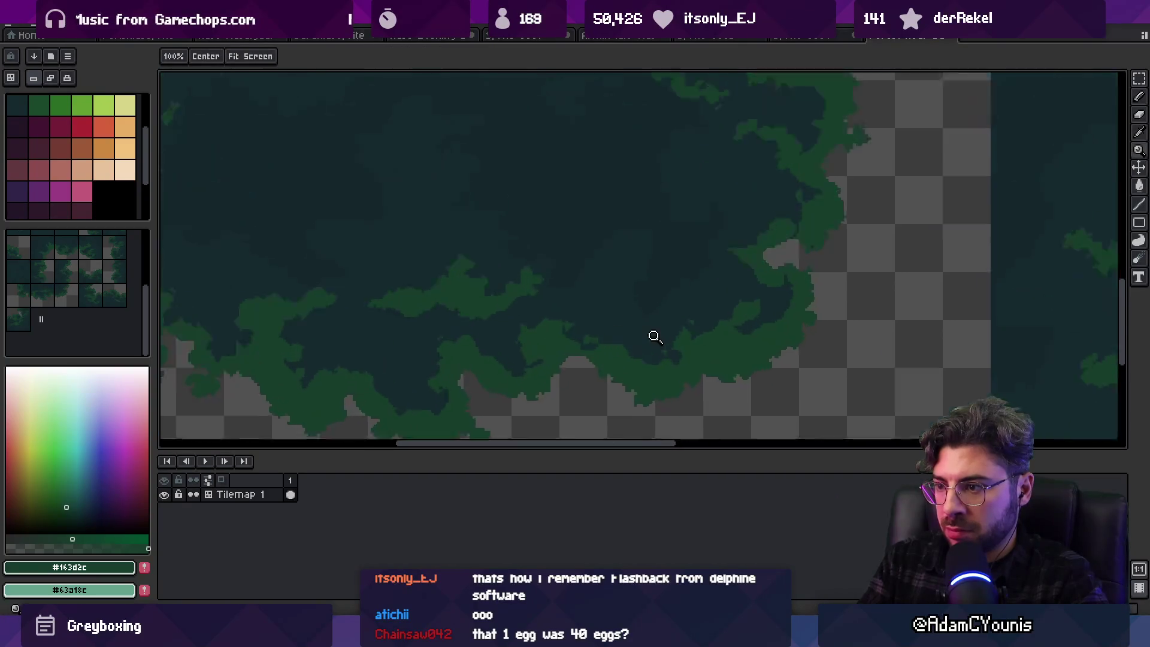
# Zoom in on the leaf edge and paint a three-pixel dark #152a2e notch into the green edge
pyautogui.press('z')
pyautogui.click(583, 363)
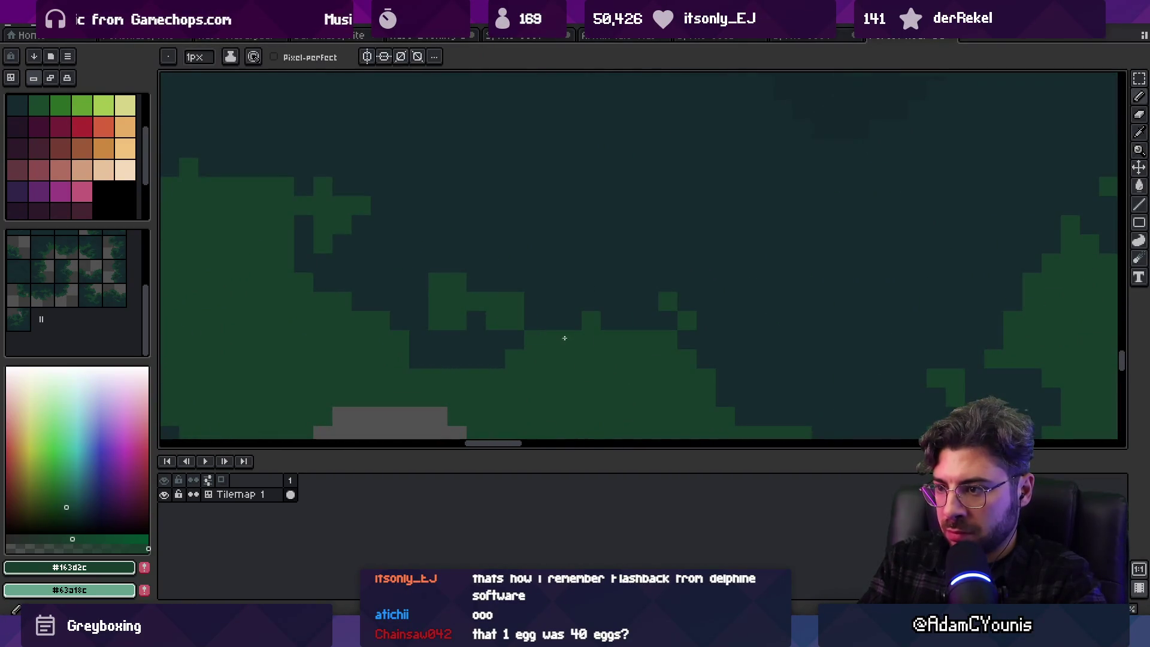
pyautogui.keyDown('alt'); pyautogui.click(631, 311); pyautogui.keyUp('alt')
pyautogui.click(630, 339)
pyautogui.keyDown('alt'); pyautogui.click(608, 342); pyautogui.keyUp('alt')
pyautogui.keyDown('alt'); pyautogui.click(633, 330); pyautogui.keyUp('alt')
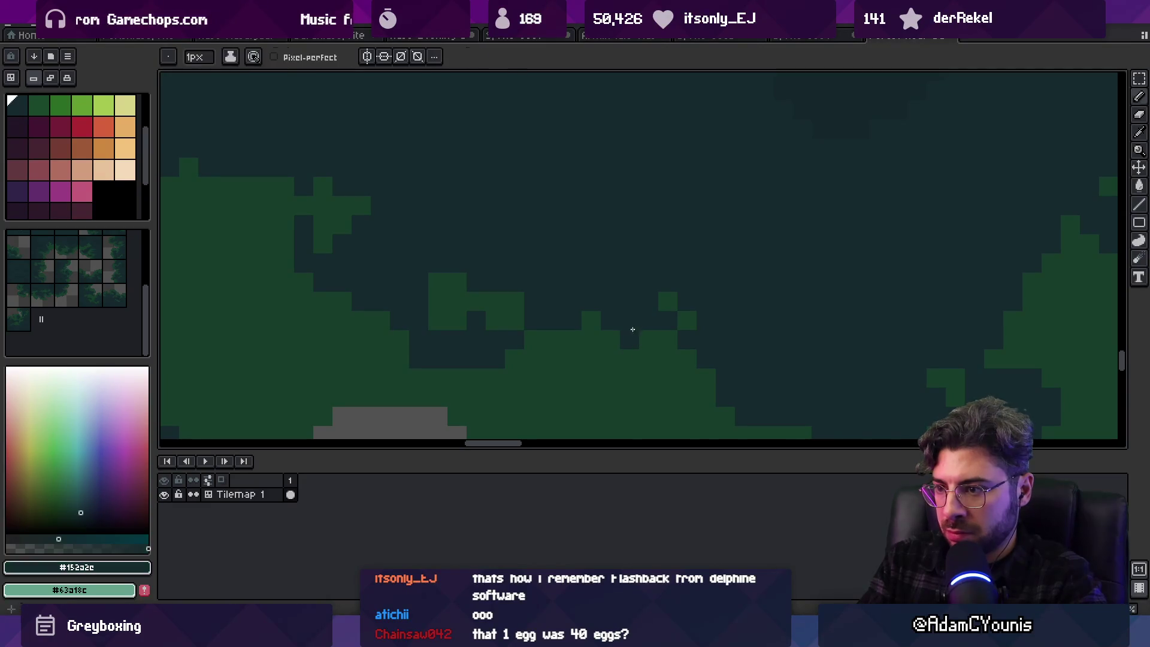
# Zoom in on the dark foliage by the tile edge, sampling #163d2c and #152a2e, then switch to eyedropping
pyautogui.press('z')
pyautogui.scroll(-3, 503, 296)
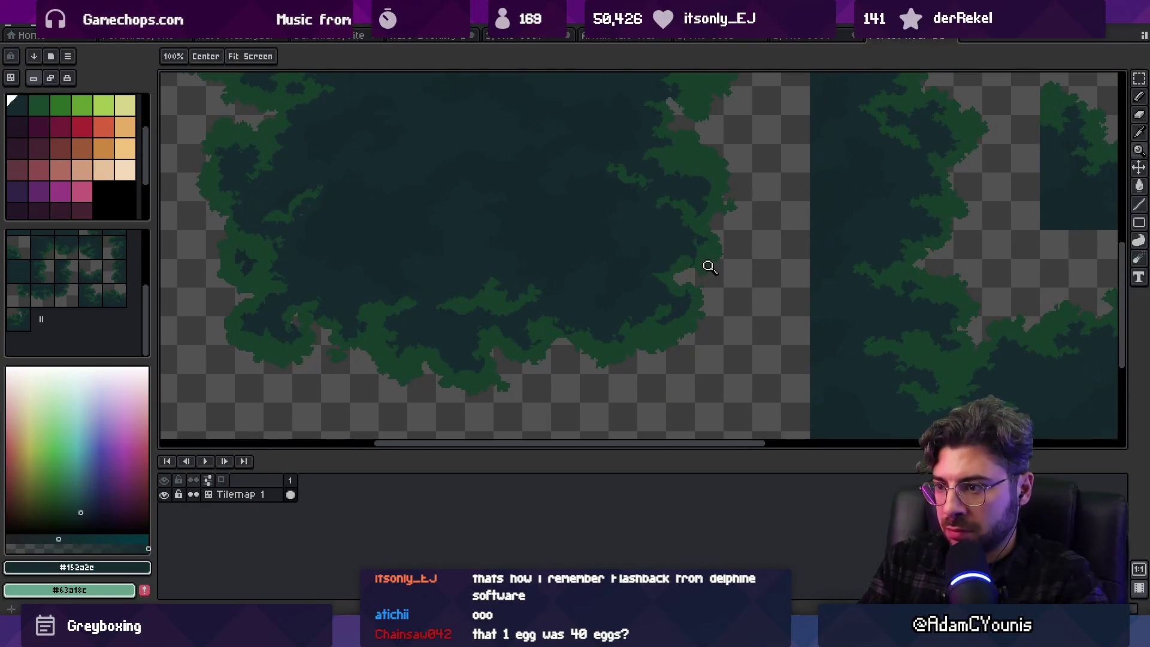
pyautogui.scroll(4, 582, 318)
pyautogui.scroll(-2, 637, 307)
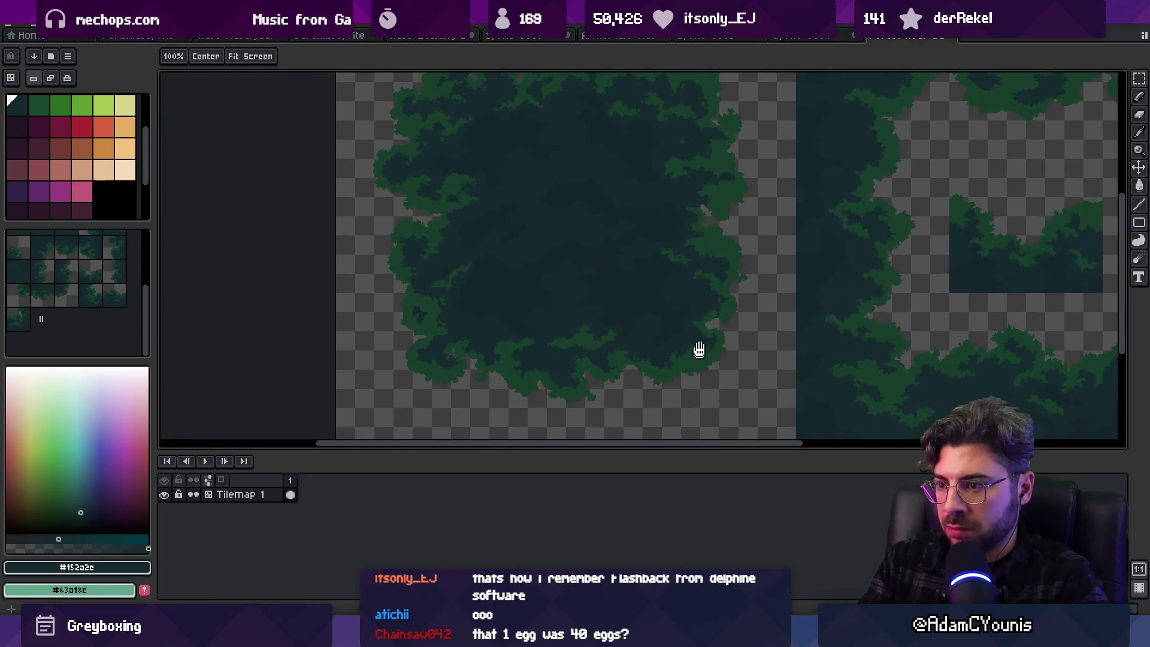
pyautogui.moveTo(699, 346)
pyautogui.mouseDown()
pyautogui.moveTo(693, 321)
pyautogui.moveTo(700, 345)
pyautogui.mouseUp()
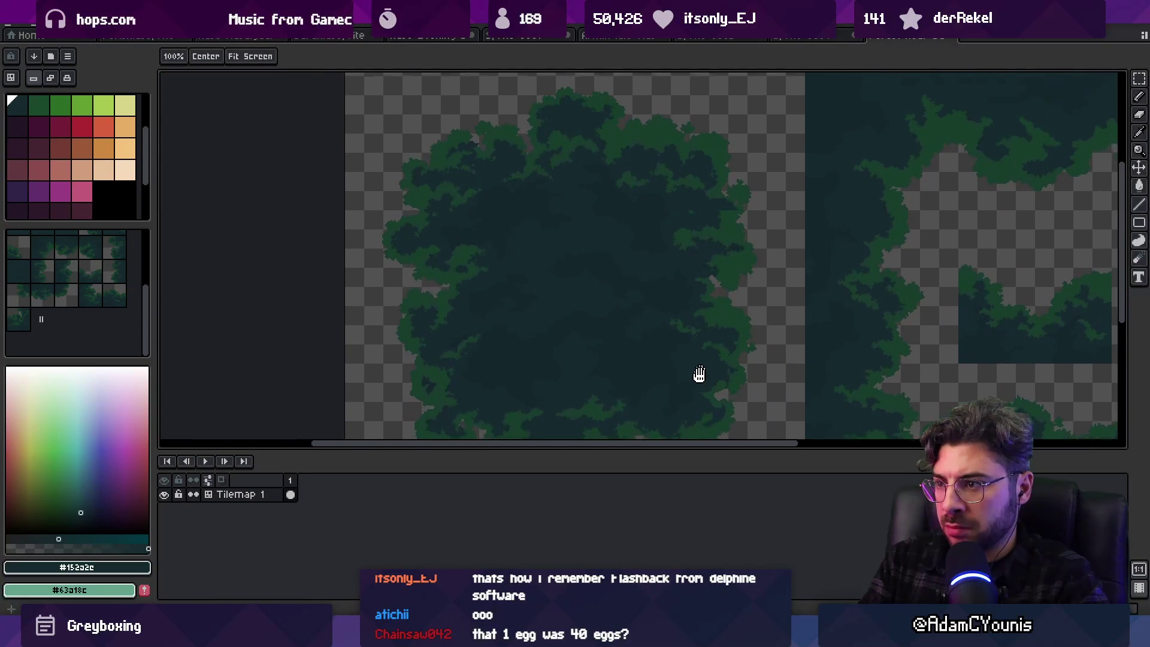
pyautogui.scroll(4, 729, 223)
pyautogui.keyDown('alt'); pyautogui.click(742, 258); pyautogui.keyUp('alt')
pyautogui.press('b')
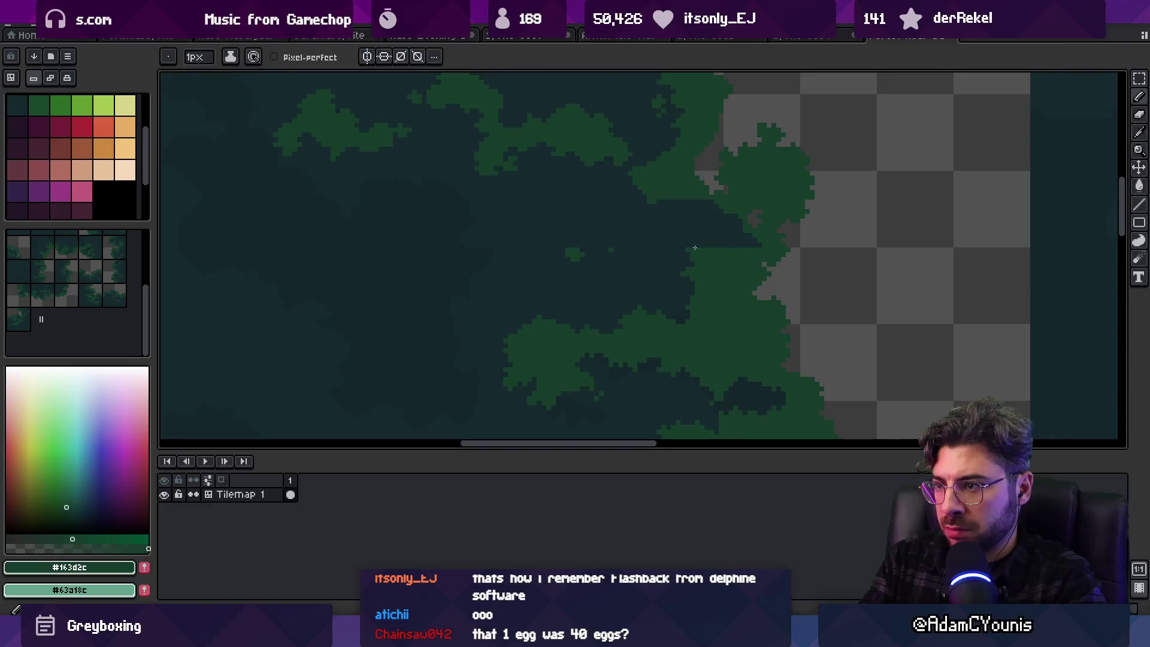
pyautogui.moveTo(687, 207)
pyautogui.mouseDown()
pyautogui.moveTo(688, 267)
pyautogui.moveTo(709, 246)
pyautogui.mouseUp()
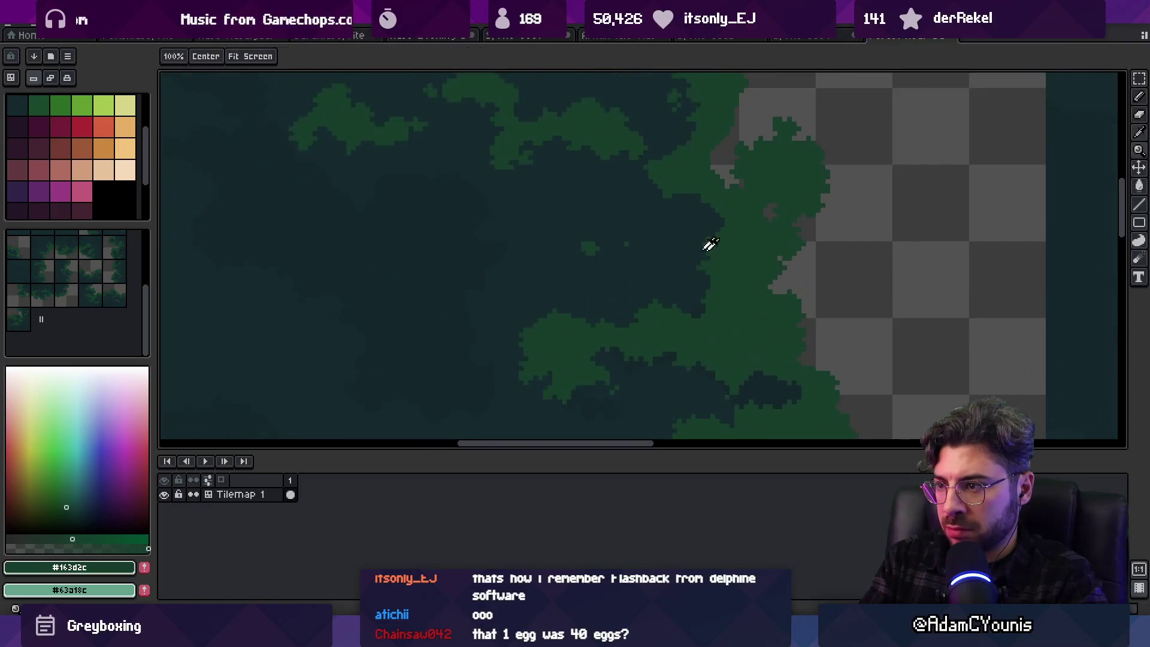
pyautogui.keyDown('alt'); pyautogui.click(709, 255); pyautogui.keyUp('alt')
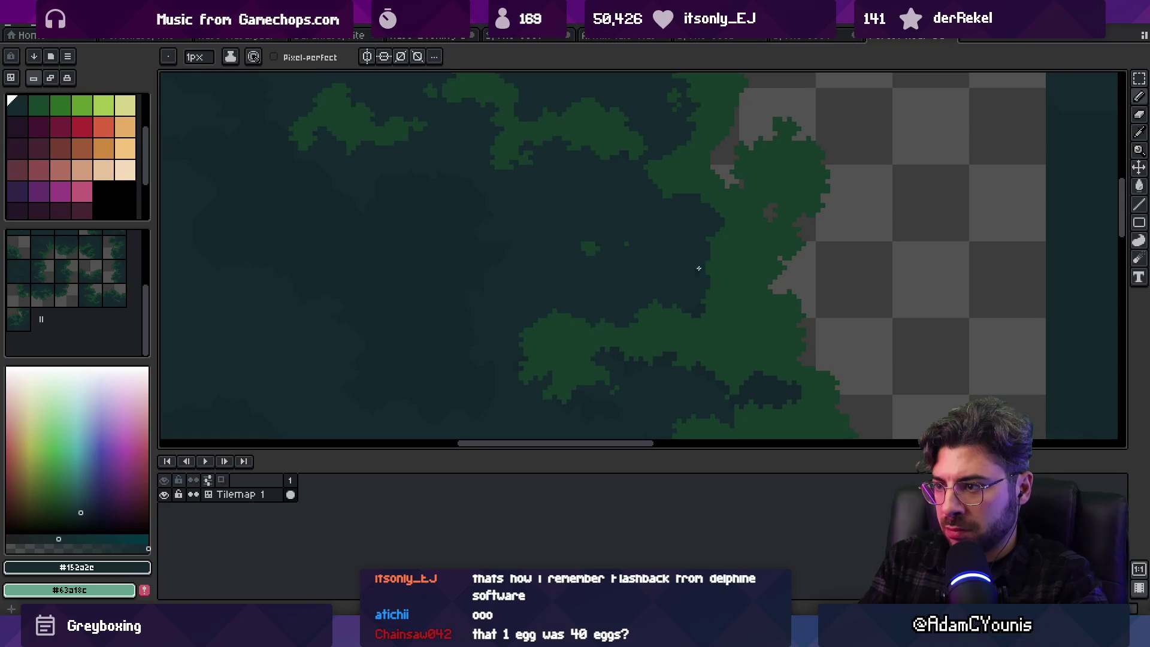
pyautogui.scroll(1, 712, 256)
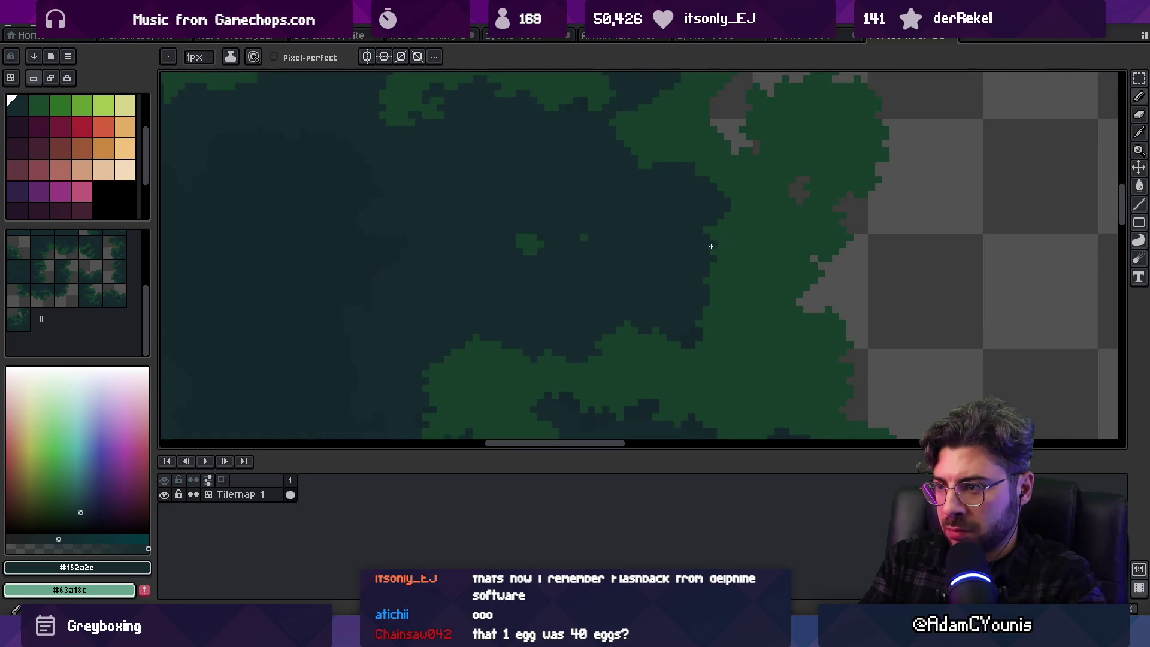
pyautogui.press('alt')
pyautogui.scroll(3, 649, 224)
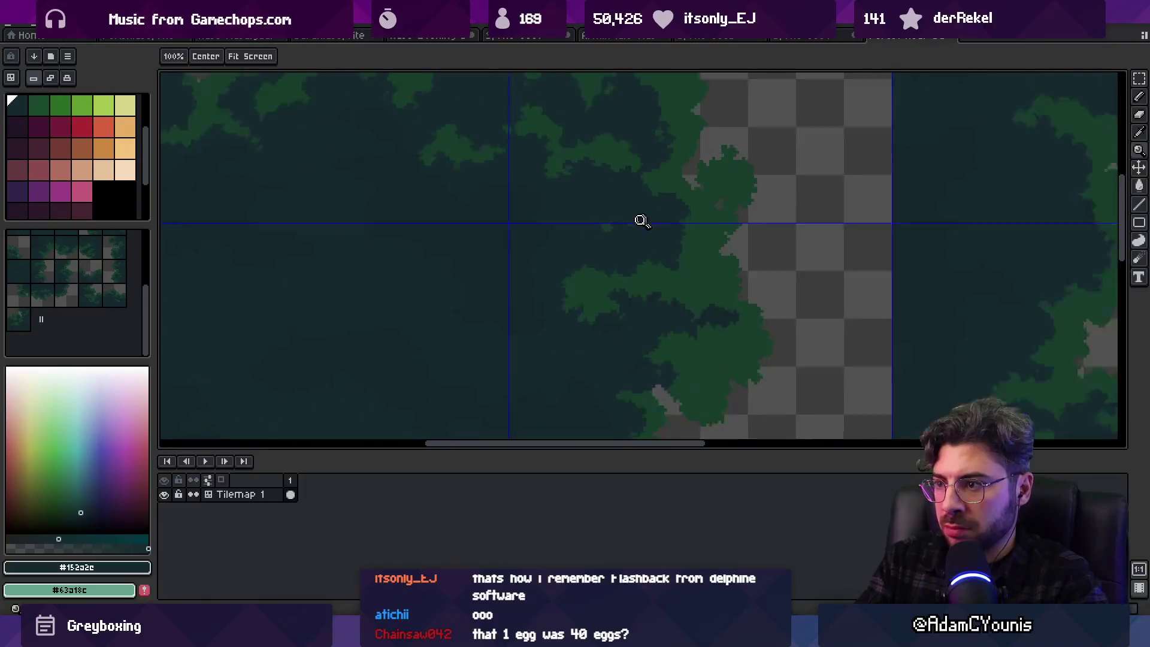
# Paint over stray green pixels in dark, then pick up canopy green #163d2c
pyautogui.moveTo(566, 237); pyautogui.dragTo(539, 240)
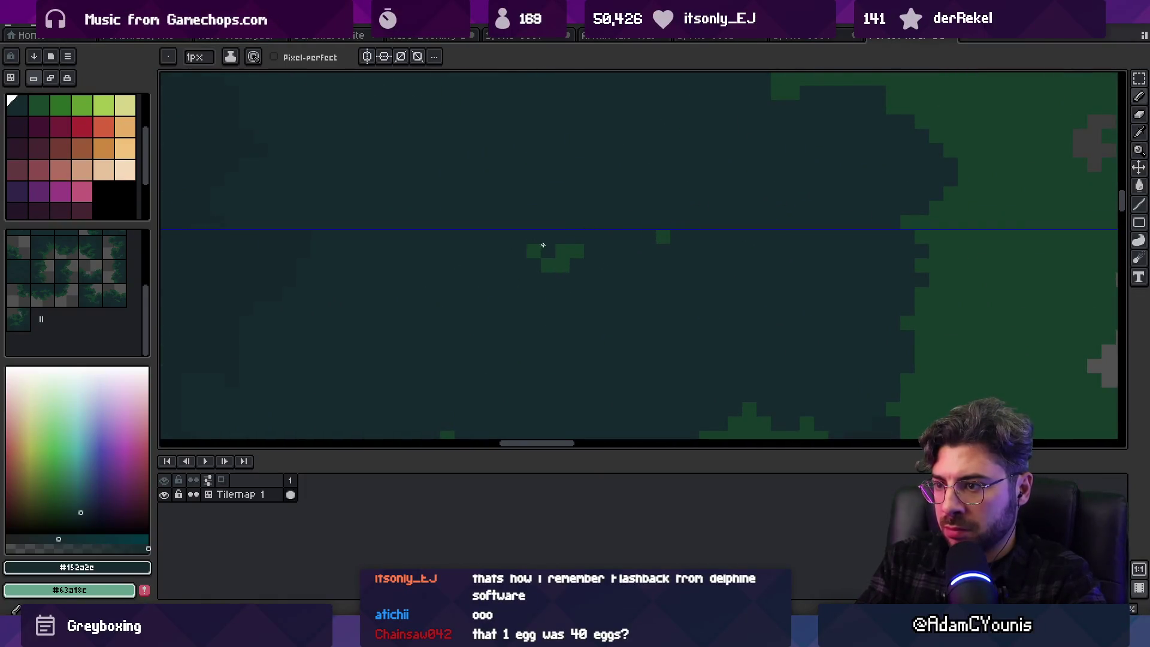
pyautogui.keyDown('alt'); pyautogui.click(911, 262); pyautogui.keyUp('alt')
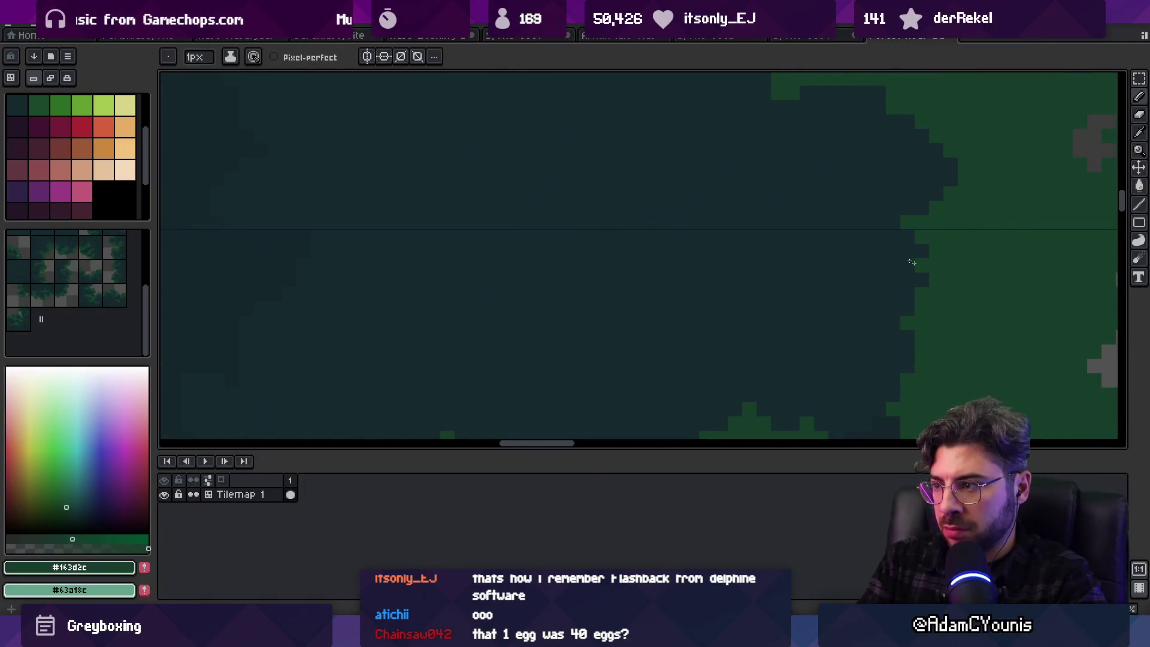
pyautogui.moveTo(913, 278); pyautogui.dragTo(848, 247)
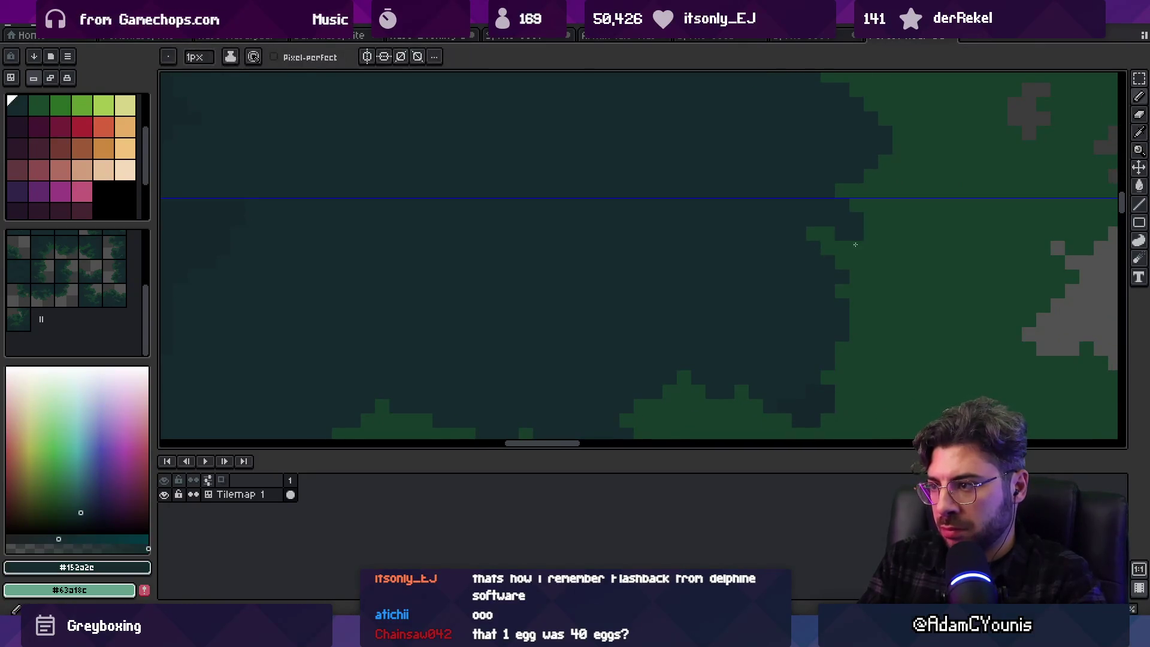
pyautogui.scroll(-3, 806, 273)
pyautogui.scroll(3, 718, 341)
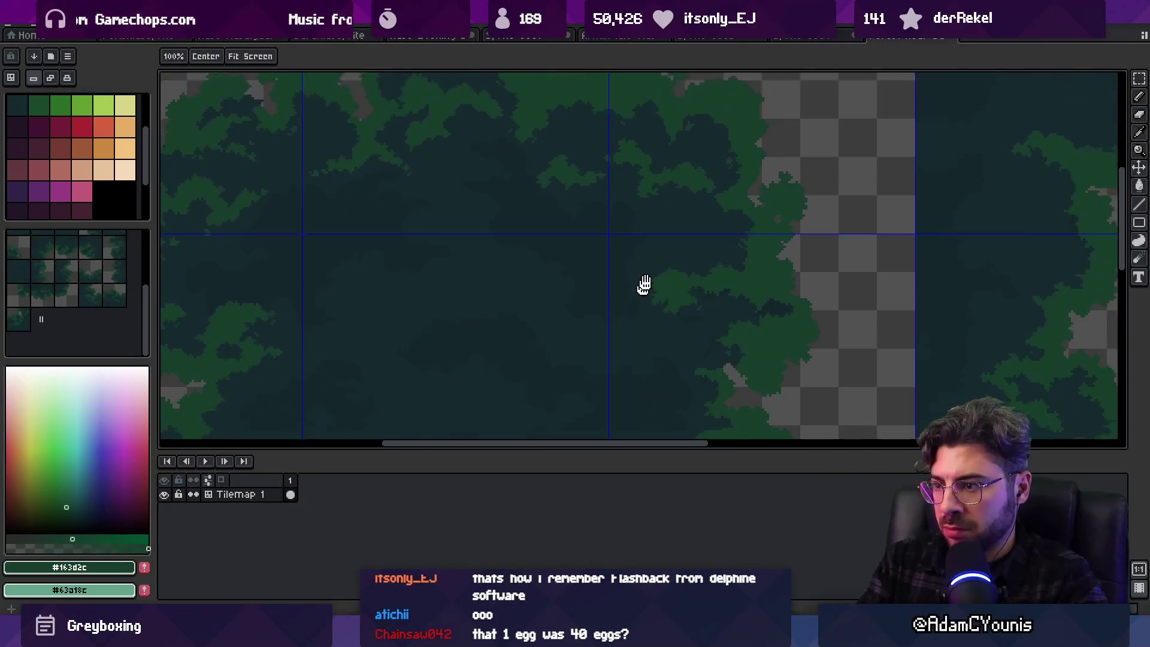
pyautogui.press('b')
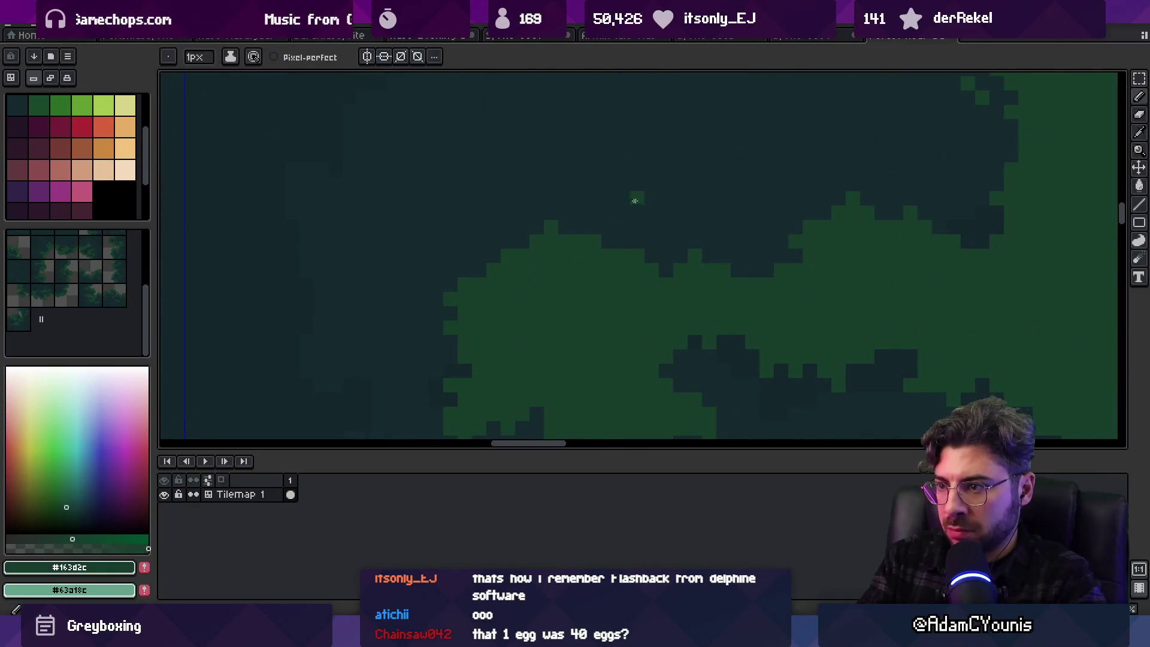
# Paint dark pixels over the green spike and around the small green clump
pyautogui.moveTo(637, 169)
pyautogui.mouseDown()
pyautogui.moveTo(605, 196)
pyautogui.moveTo(609, 212)
pyautogui.mouseUp()
pyautogui.keyDown('alt'); pyautogui.click(631, 162); pyautogui.keyUp('alt')
pyautogui.click(638, 182)
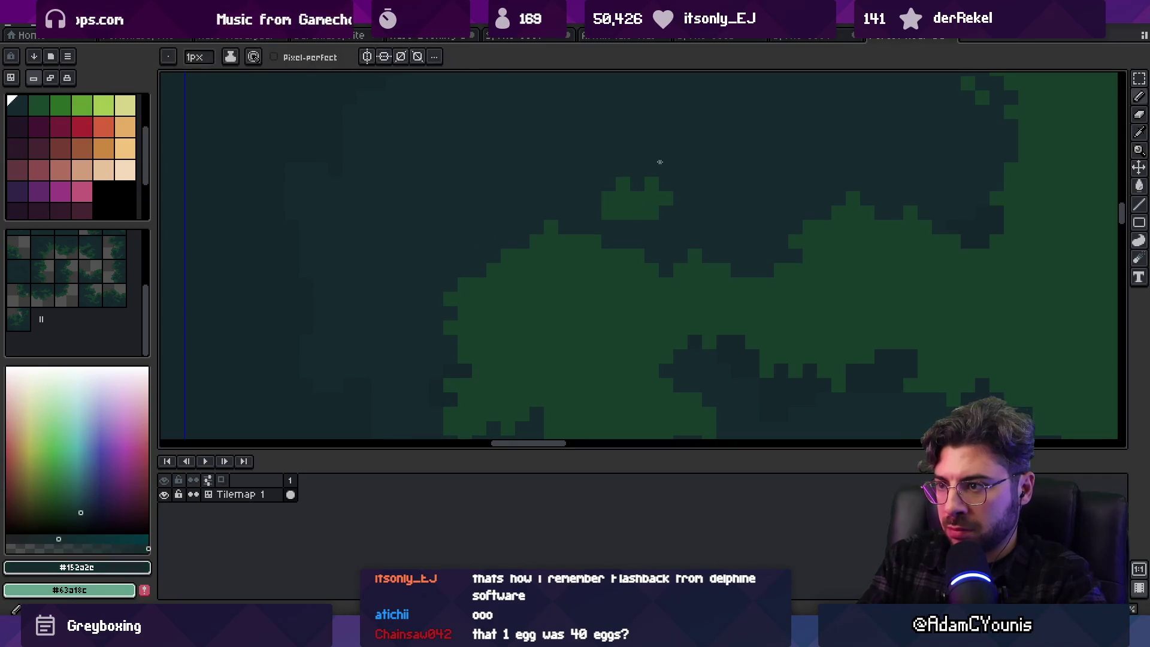
pyautogui.keyDown('alt'); pyautogui.click(631, 221); pyautogui.keyUp('alt')
pyautogui.click(623, 226)
pyautogui.click(651, 213)
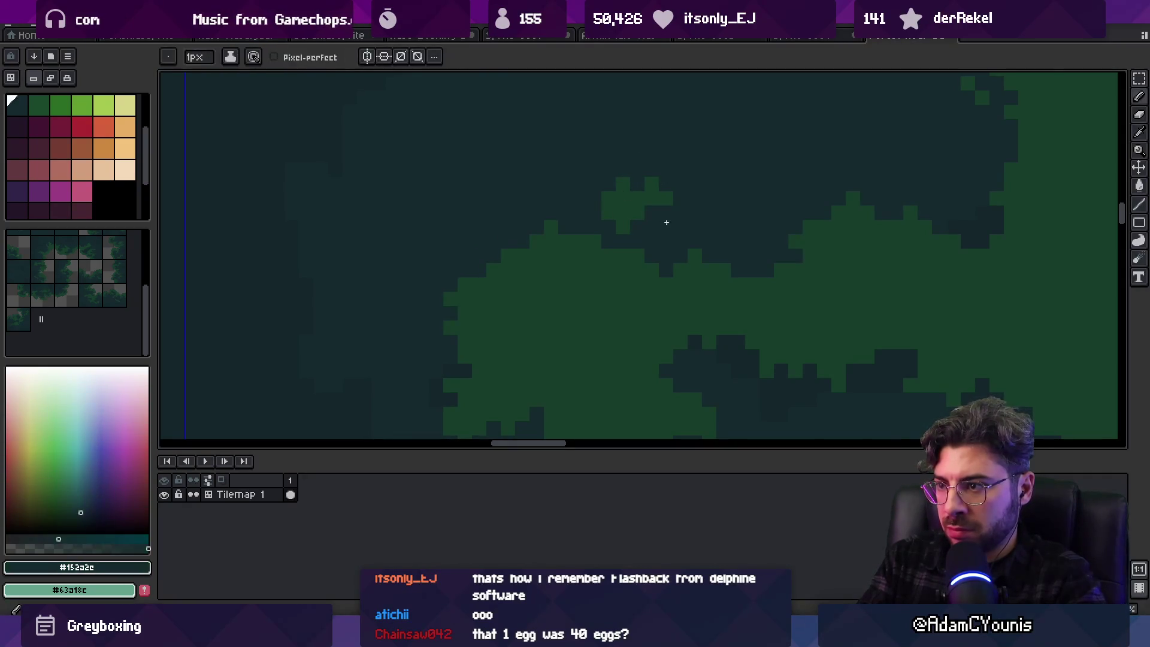
# Add two diagonal tree-green #163d2c pixels to the leaf edge, then re-sample the dark background
pyautogui.press('z')
pyautogui.scroll(-5, 743, 189)
pyautogui.scroll(2, 815, 117)
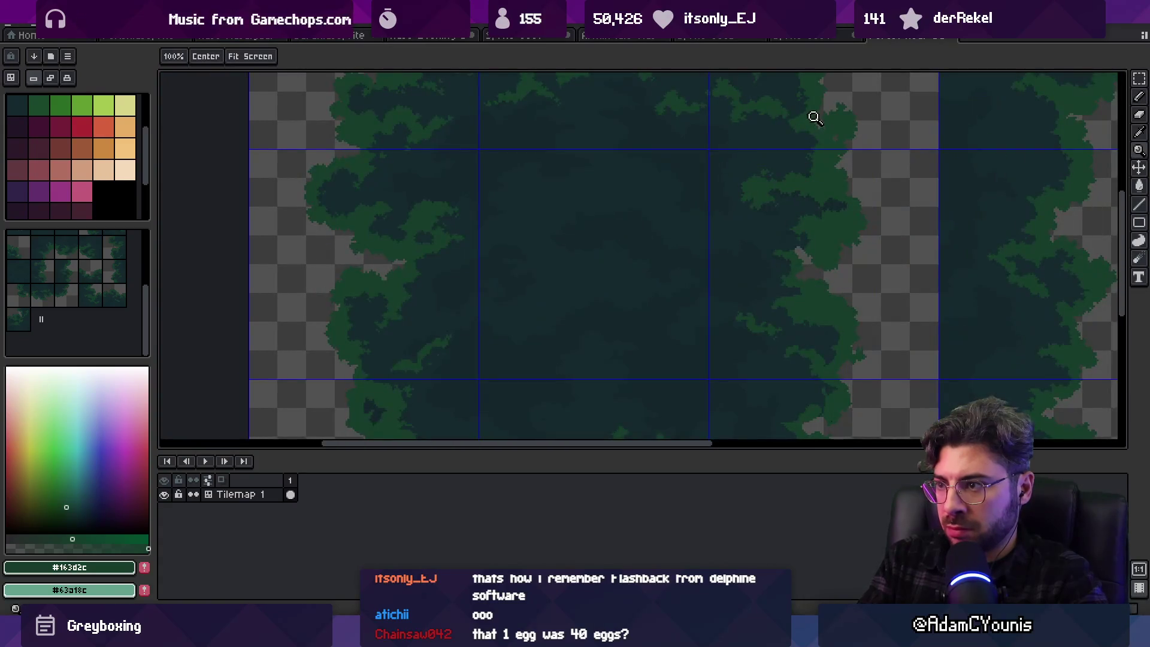
pyautogui.scroll(3, 778, 164)
pyautogui.press('b')
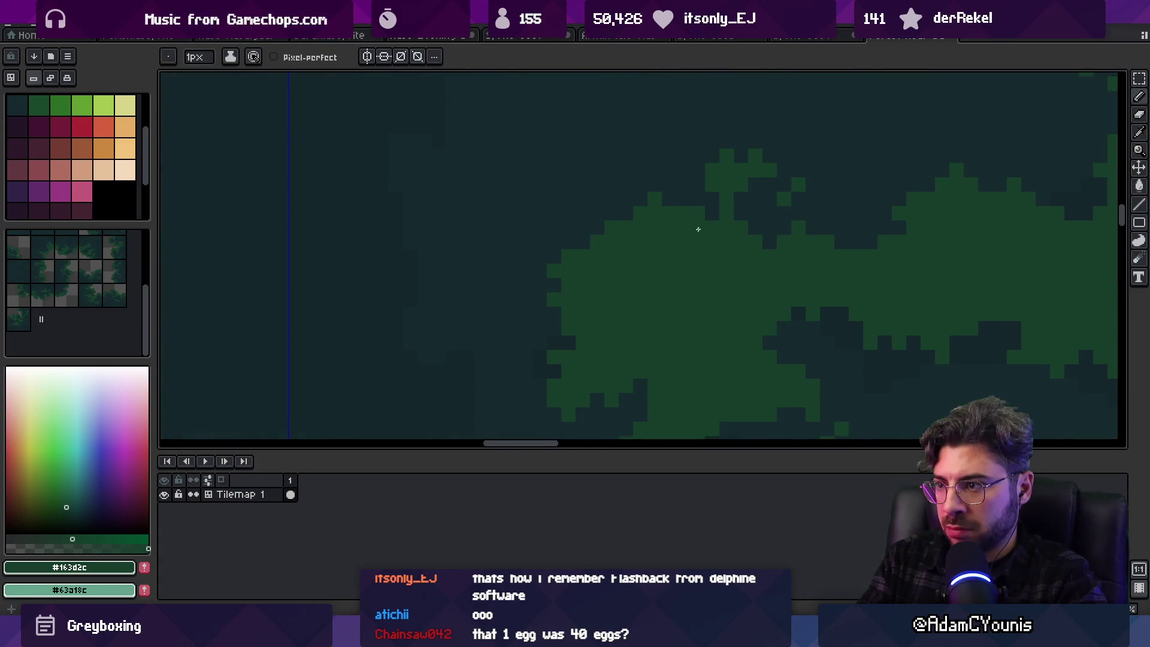
pyautogui.scroll(-3, 758, 175)
pyautogui.moveTo(639, 252); pyautogui.dragTo(673, 286)
pyautogui.scroll(4, 429, 264)
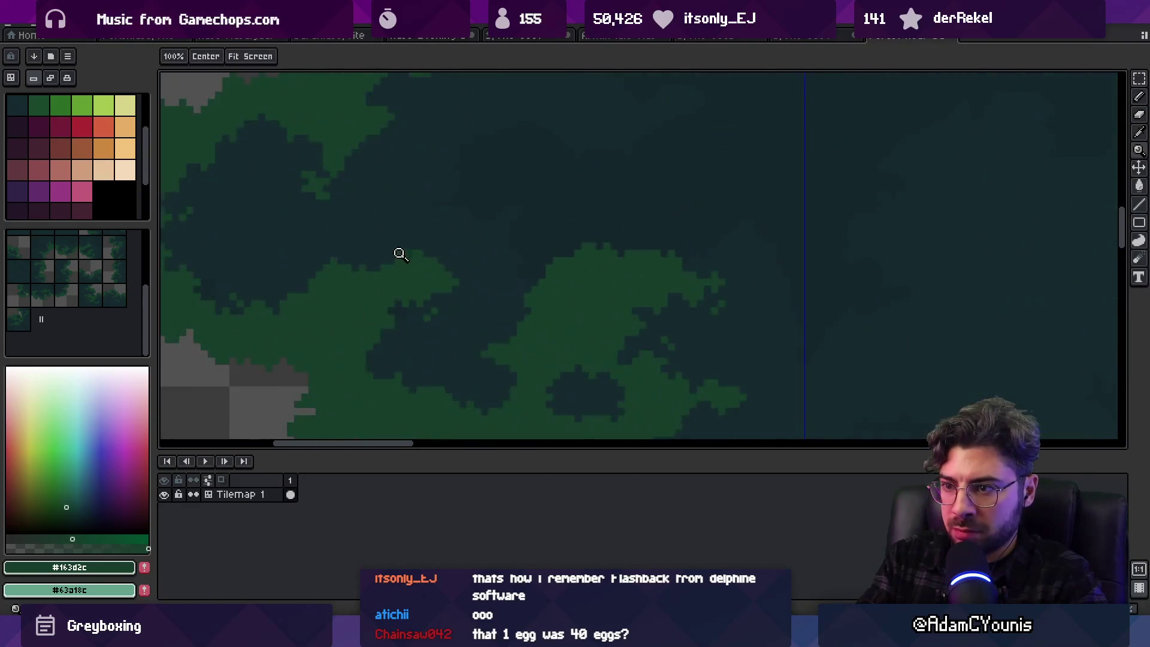
pyautogui.press('b')
pyautogui.keyDown('alt'); pyautogui.click(398, 246); pyautogui.keyUp('alt')
pyautogui.moveTo(368, 245); pyautogui.dragTo(386, 223)
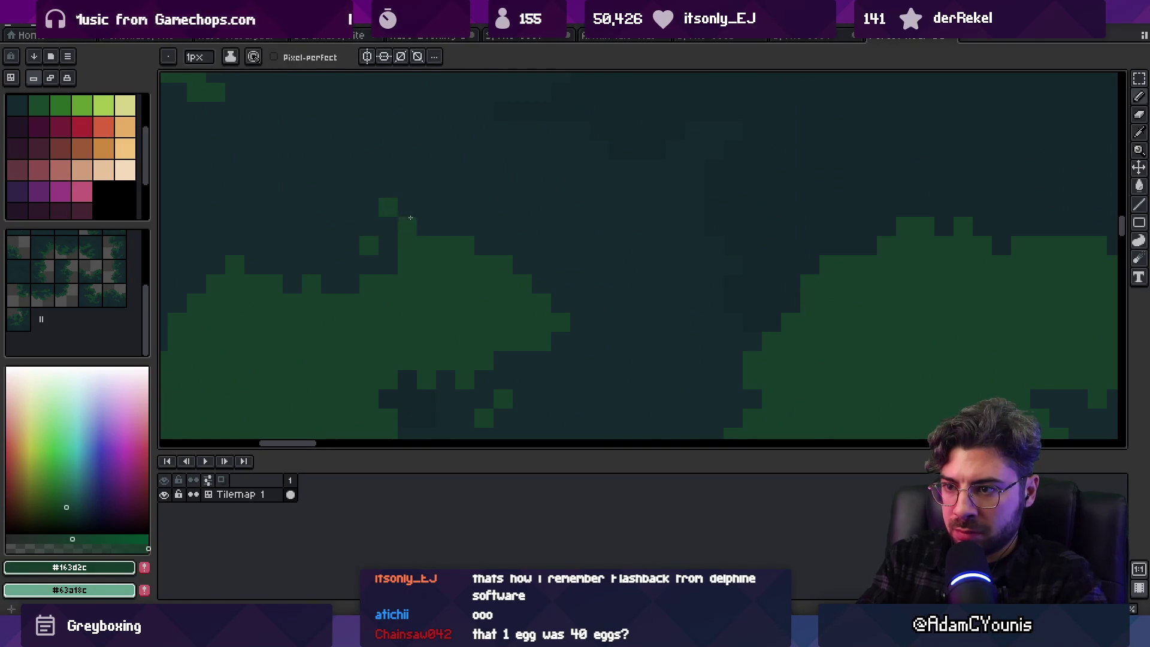
pyautogui.keyDown('alt'); pyautogui.click(410, 218); pyautogui.keyUp('alt')
# Eyedrop the canopy green, dark background #152a2e, and leaf-clump green #163d2c from the canvas
pyautogui.scroll(-6, 542, 219)
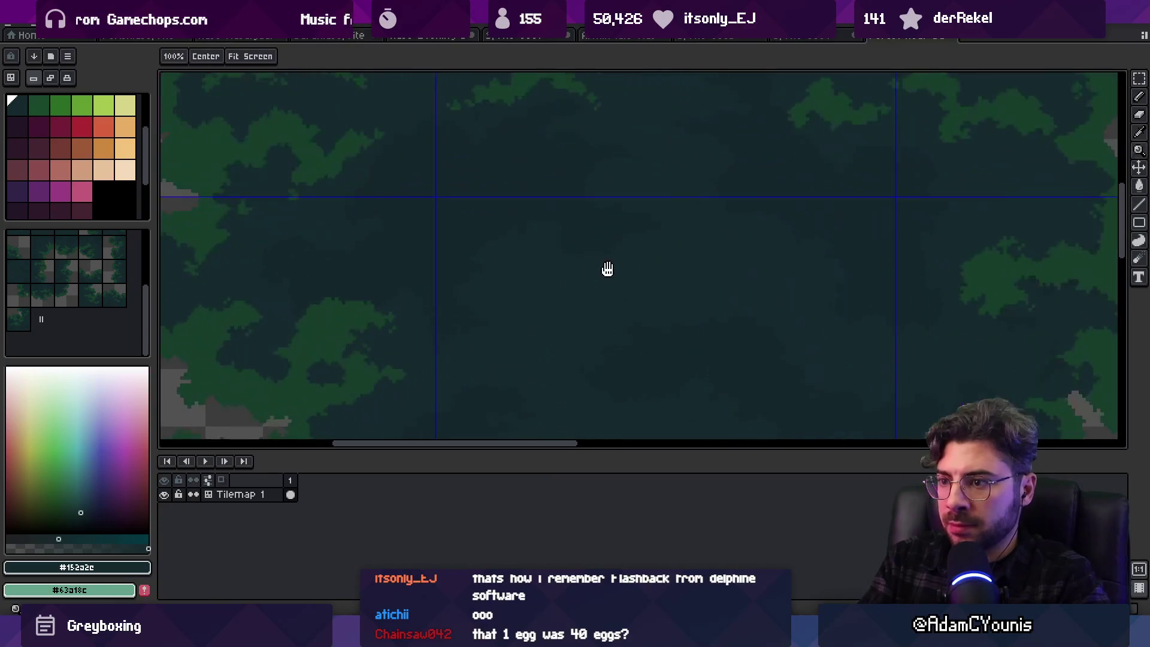
pyautogui.scroll(3, 608, 267)
pyautogui.scroll(2, 624, 222)
pyautogui.keyDown('alt'); pyautogui.click(465, 190); pyautogui.keyUp('alt')
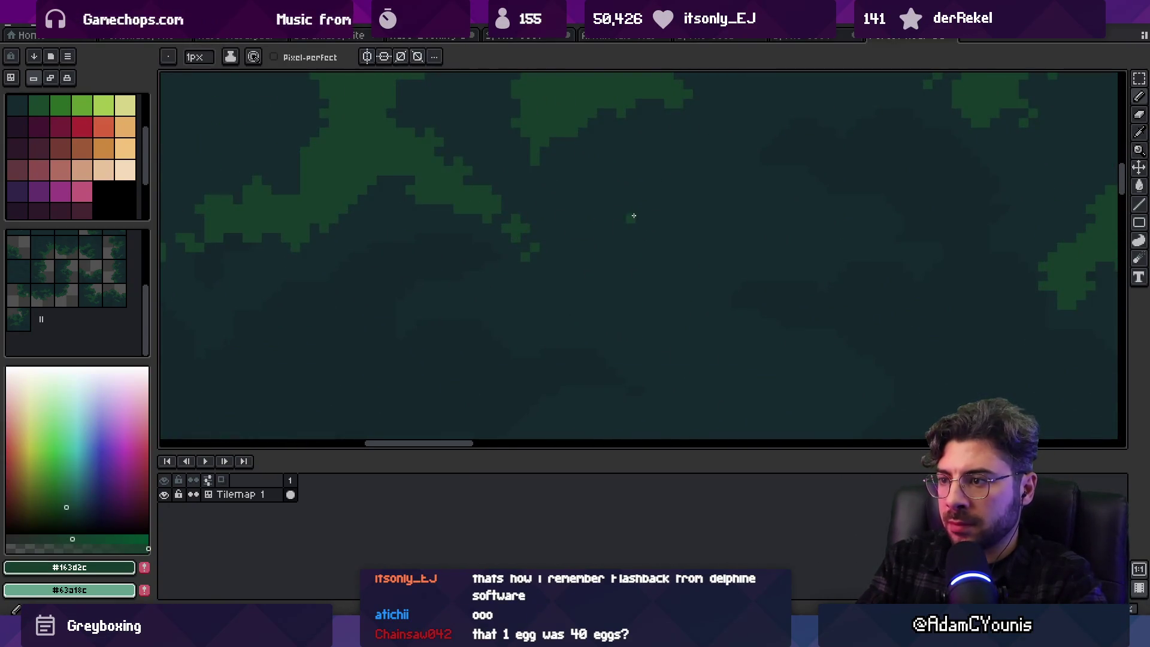
pyautogui.press('alt')
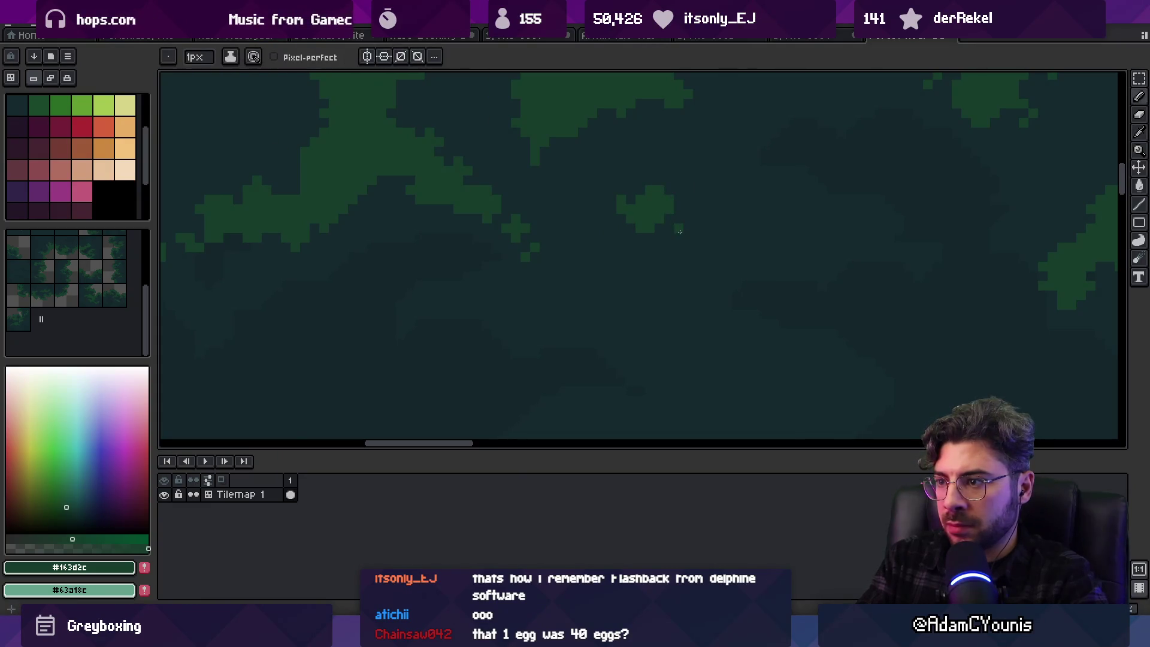
pyautogui.press('alt')
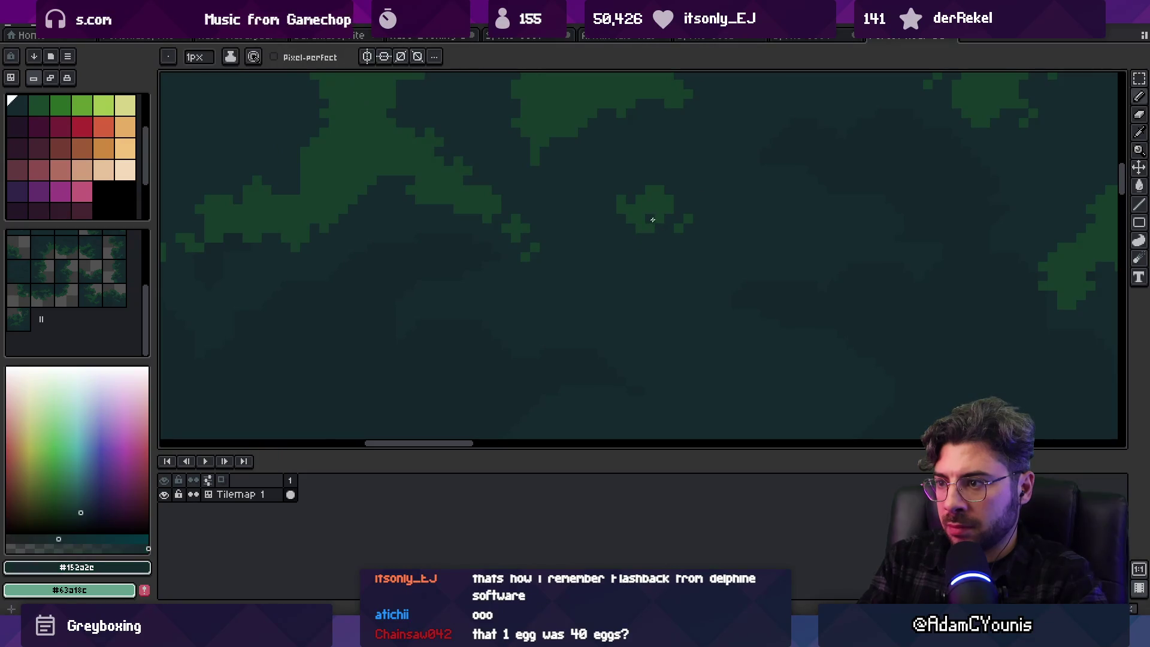
pyautogui.click(695, 203)
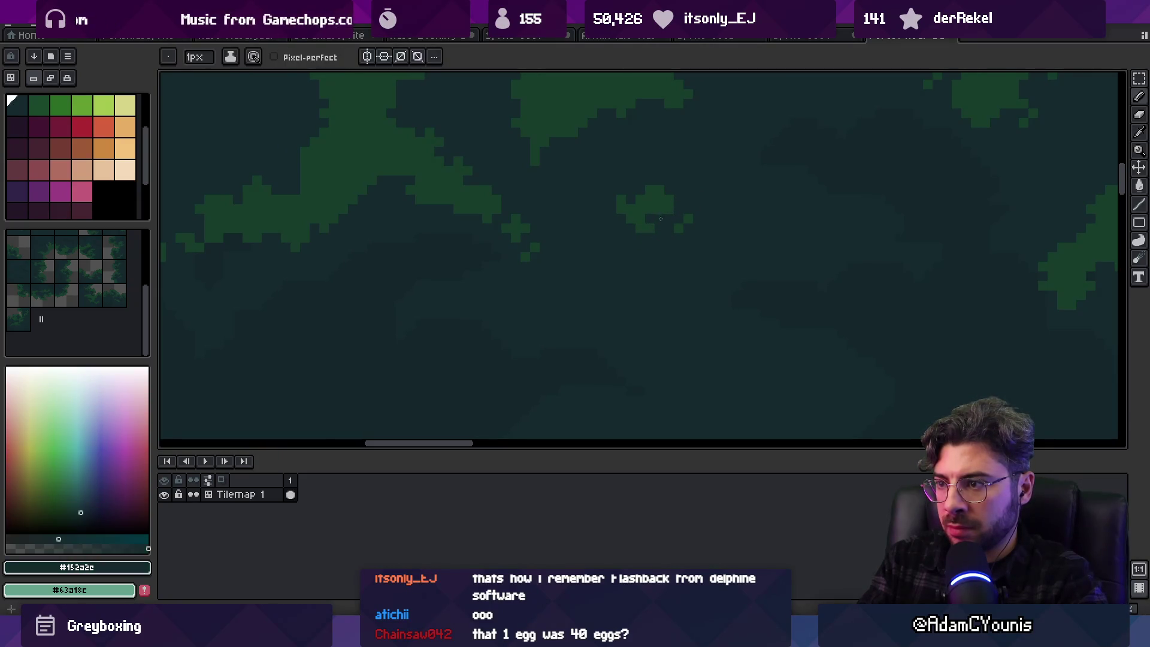
pyautogui.click(656, 193)
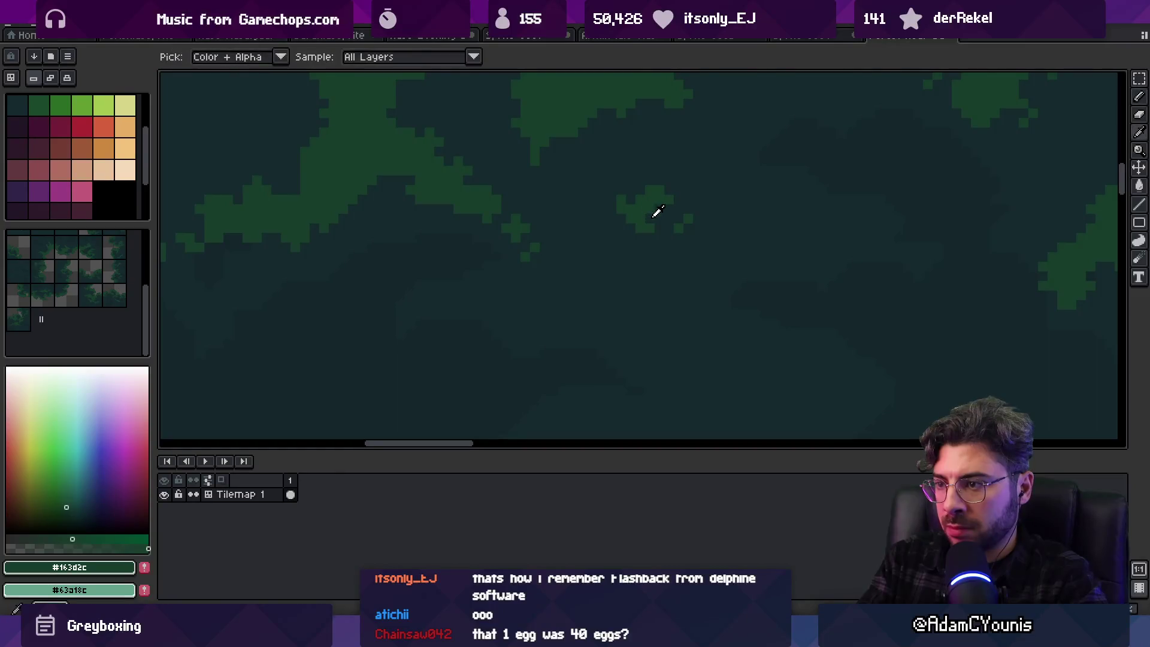
pyautogui.press('alt')
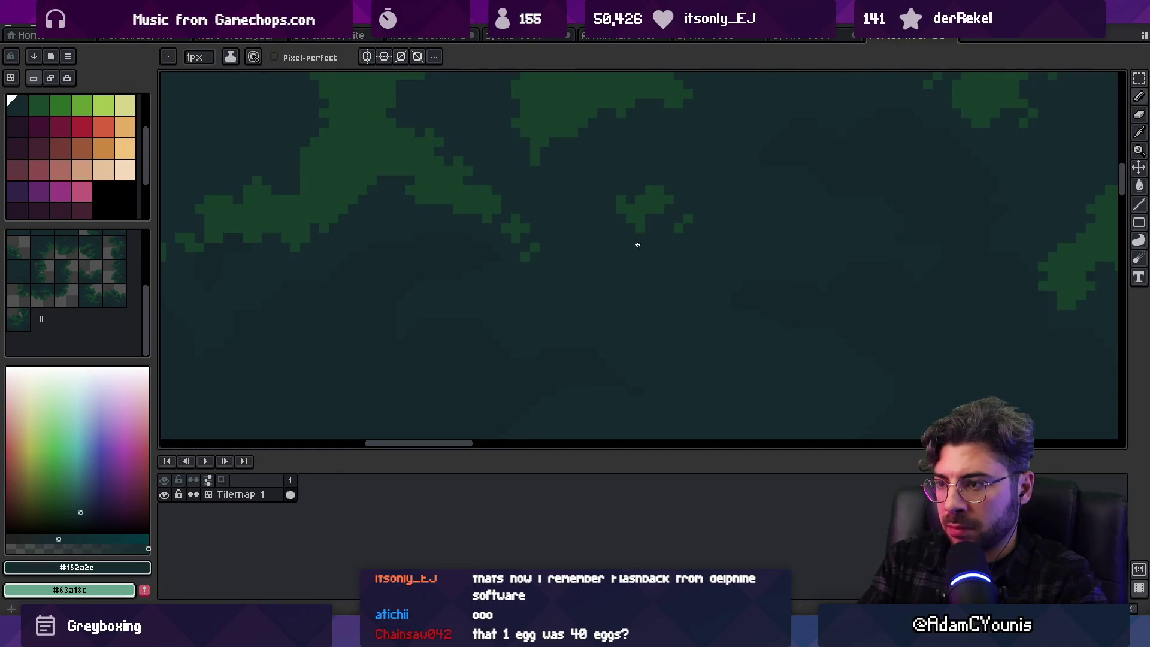
# Darken one pixel at the clump's edge with #152a2e, then re-sample green #163d2c
pyautogui.press('z')
pyautogui.scroll(-4, 682, 228)
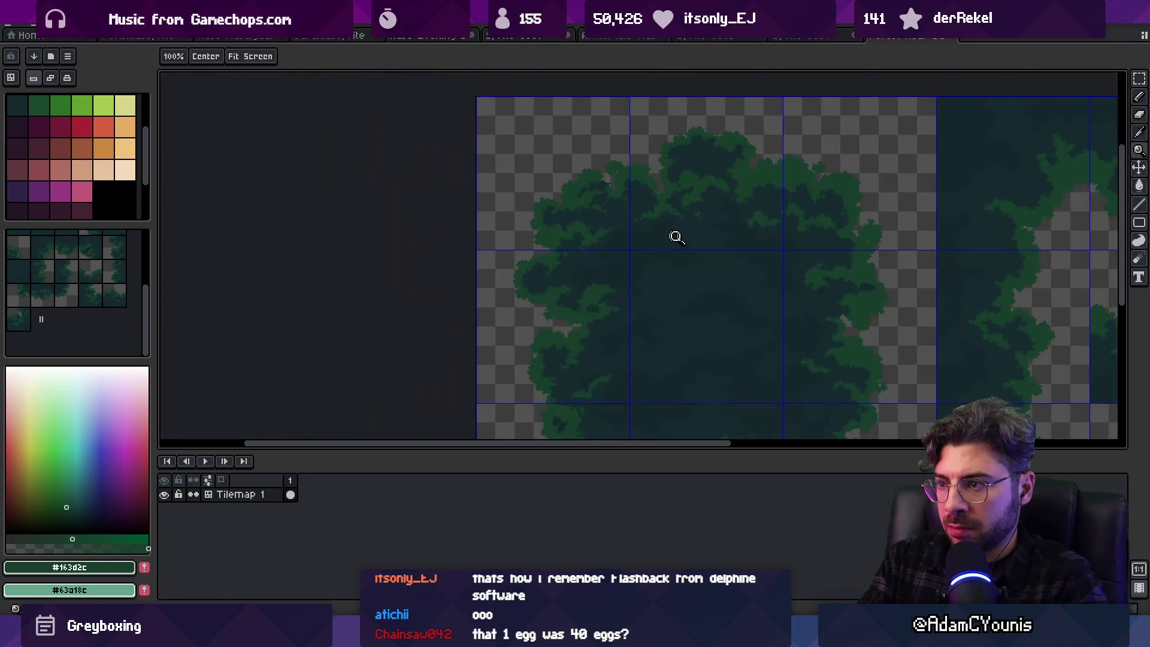
pyautogui.scroll(4, 718, 210)
pyautogui.press('alt')
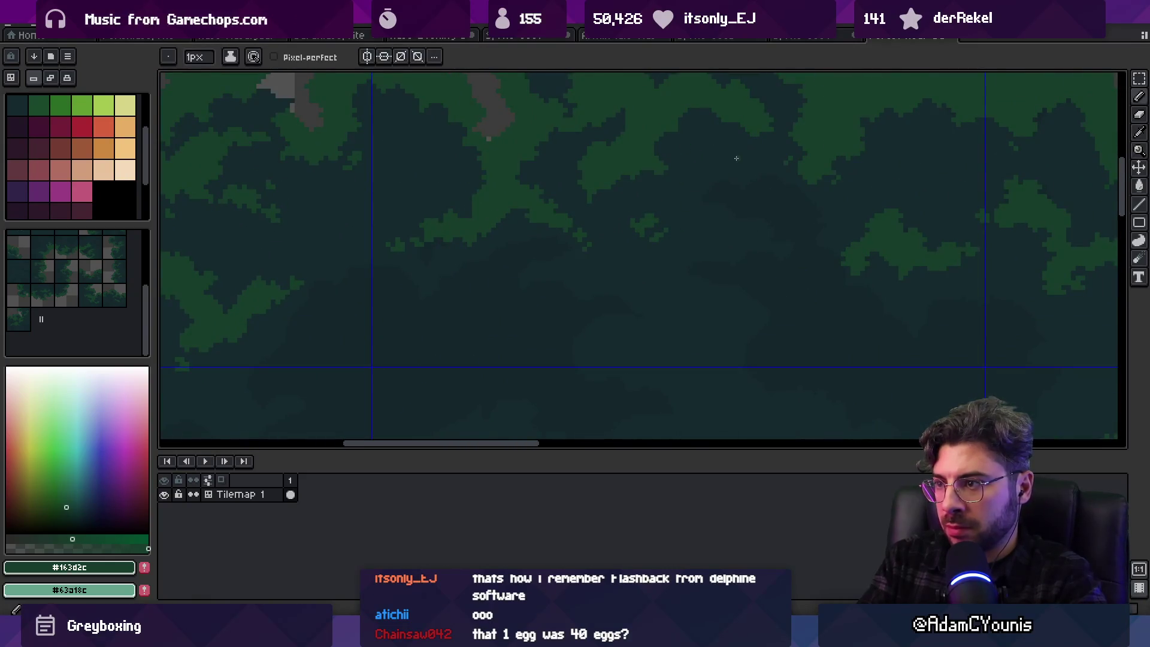
pyautogui.scroll(2, 761, 158)
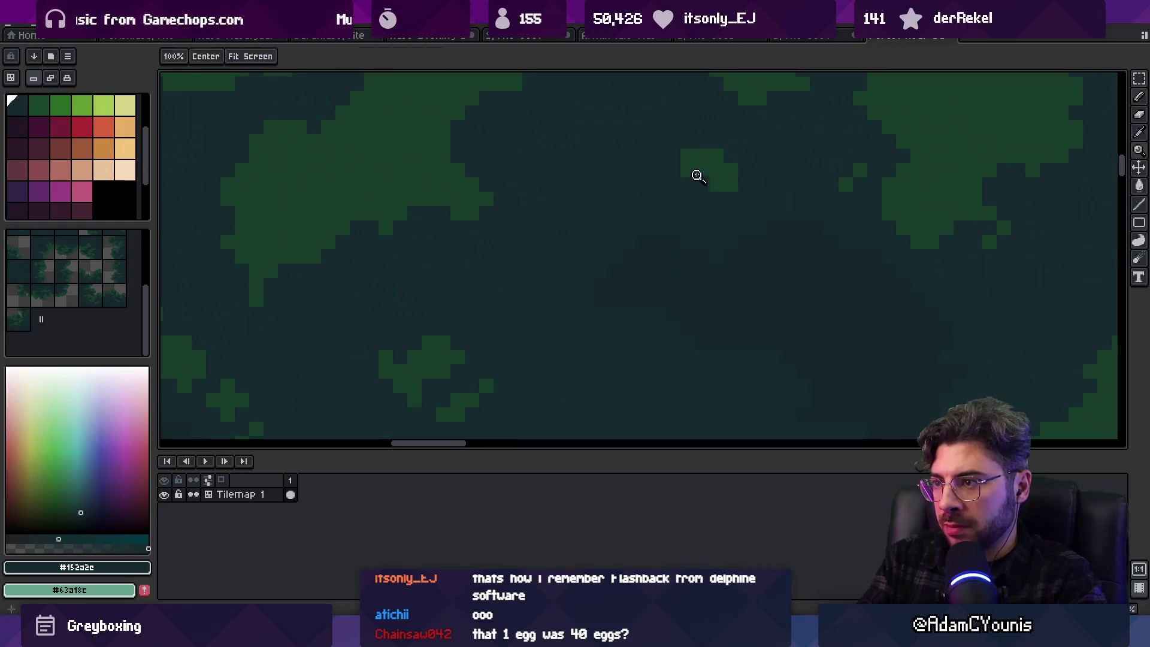
pyautogui.keyDown('alt'); pyautogui.click(748, 160); pyautogui.keyUp('alt')
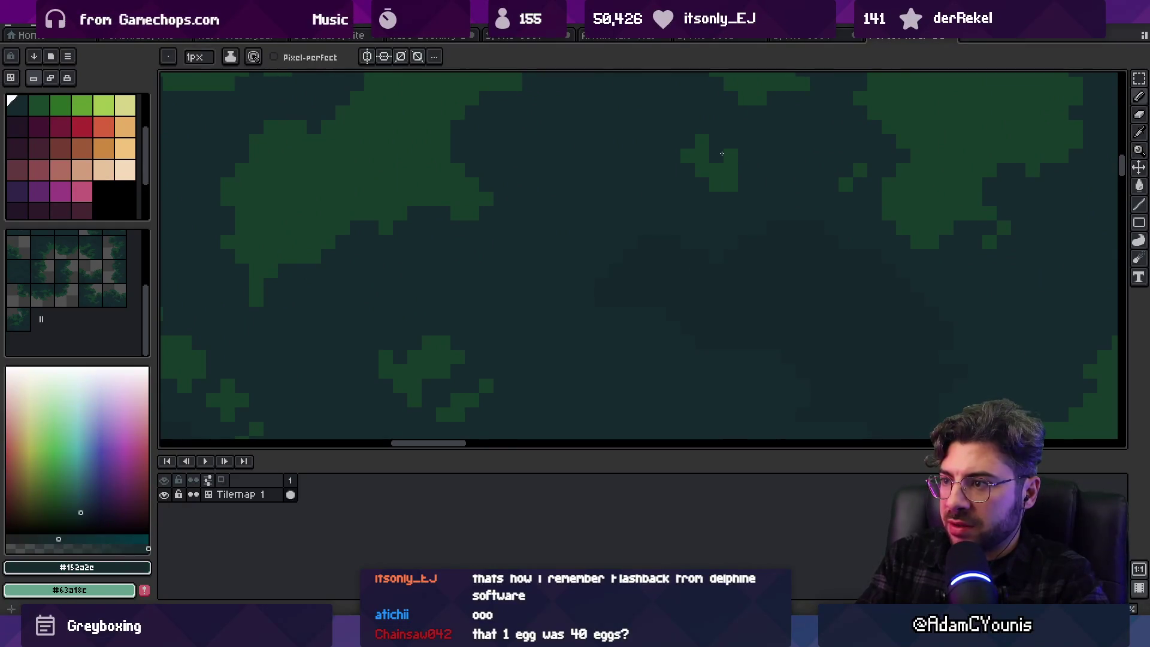
pyautogui.click(721, 154)
pyautogui.keyDown('alt'); pyautogui.click(692, 177); pyautogui.keyUp('alt')
# Zoom out to check the tile grid, then add a short stroke of green pixels
pyautogui.press('z')
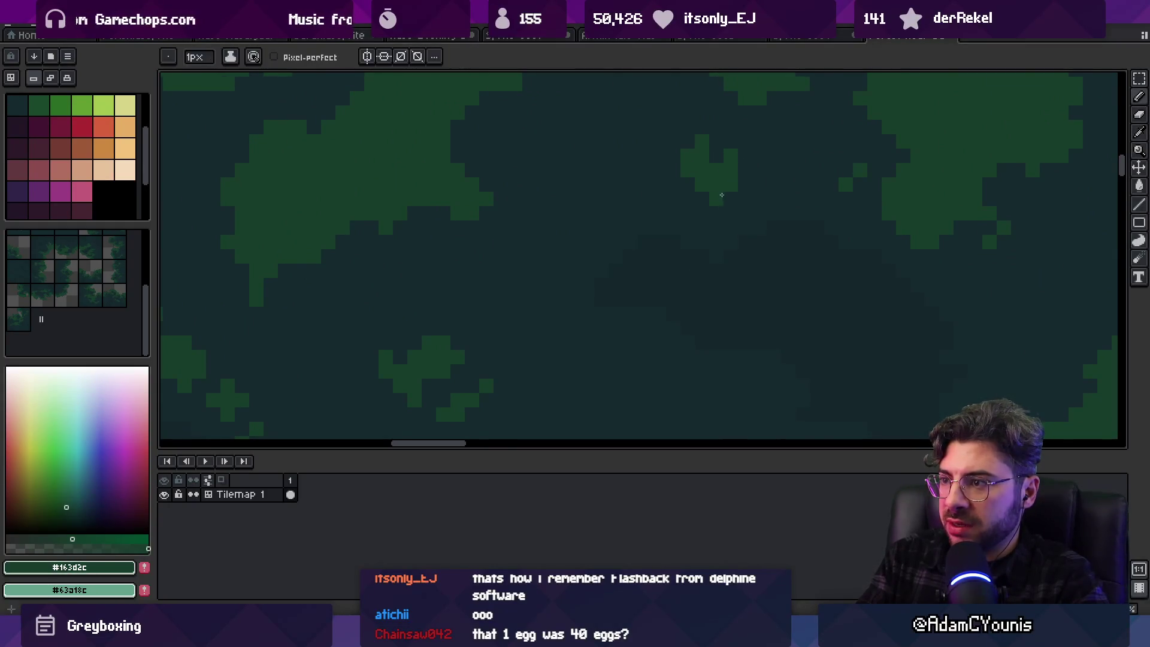
pyautogui.scroll(-3, 746, 192)
pyautogui.scroll(3, 747, 182)
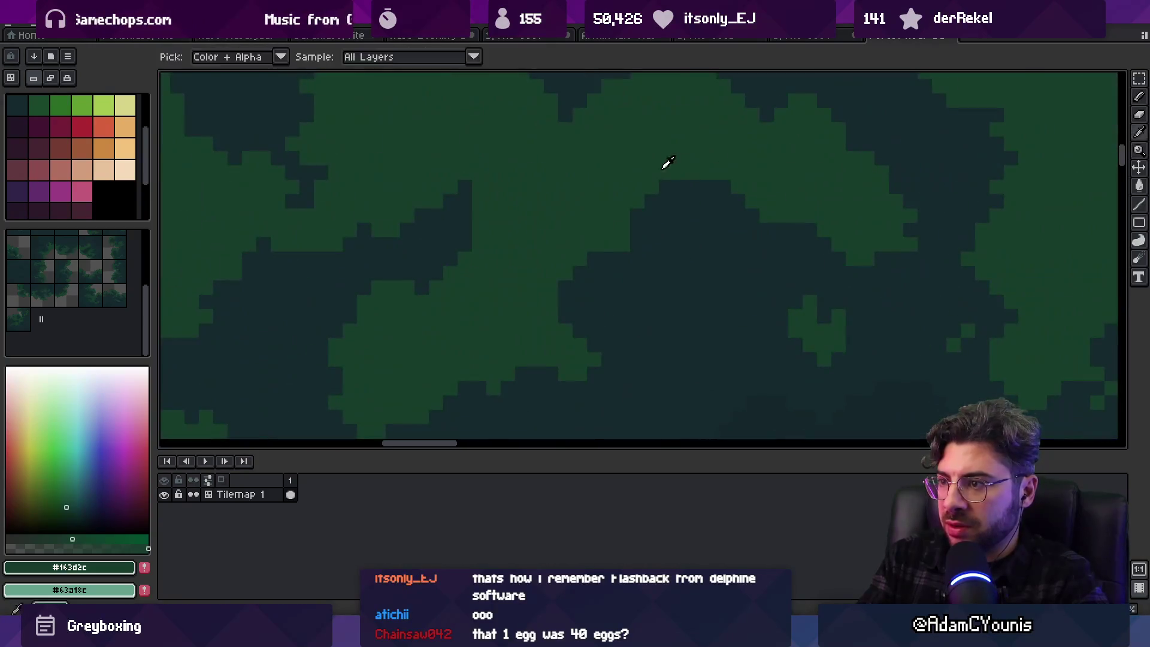
pyautogui.press('z')
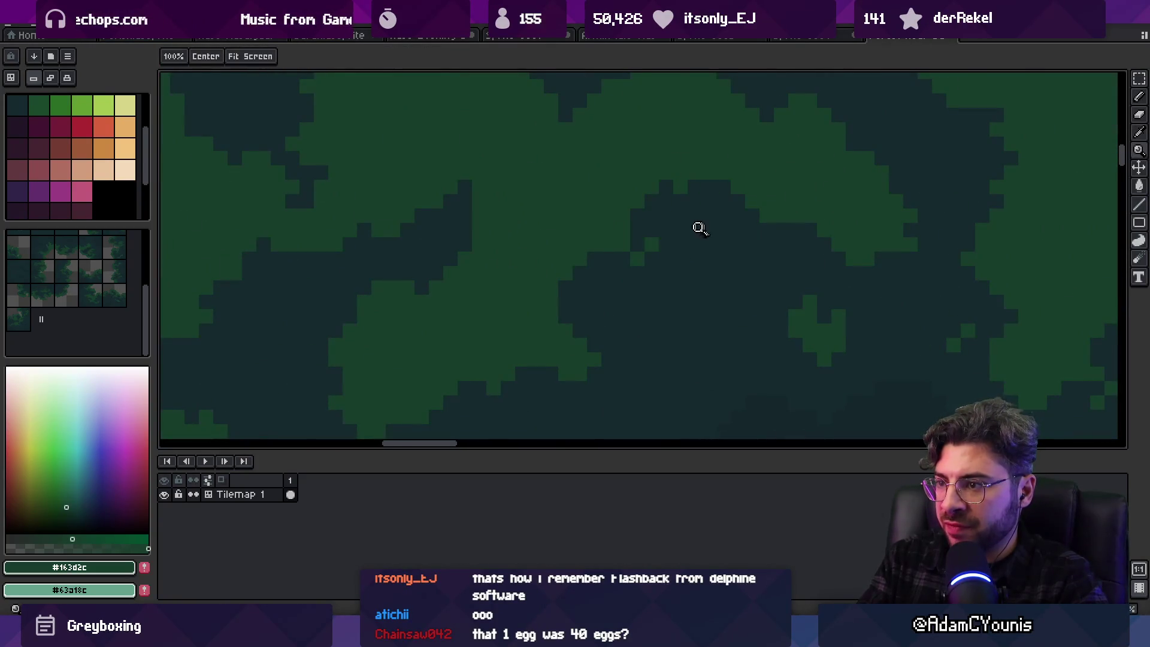
pyautogui.scroll(-3, 678, 234)
pyautogui.scroll(-2, 646, 226)
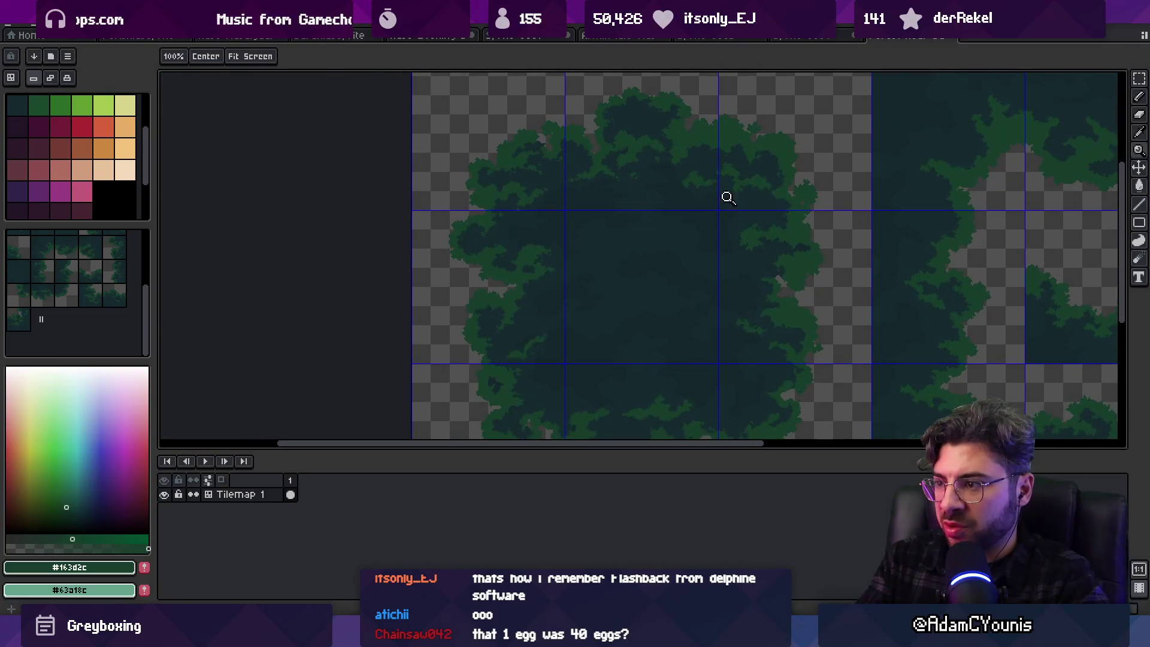
pyautogui.scroll(4, 563, 270)
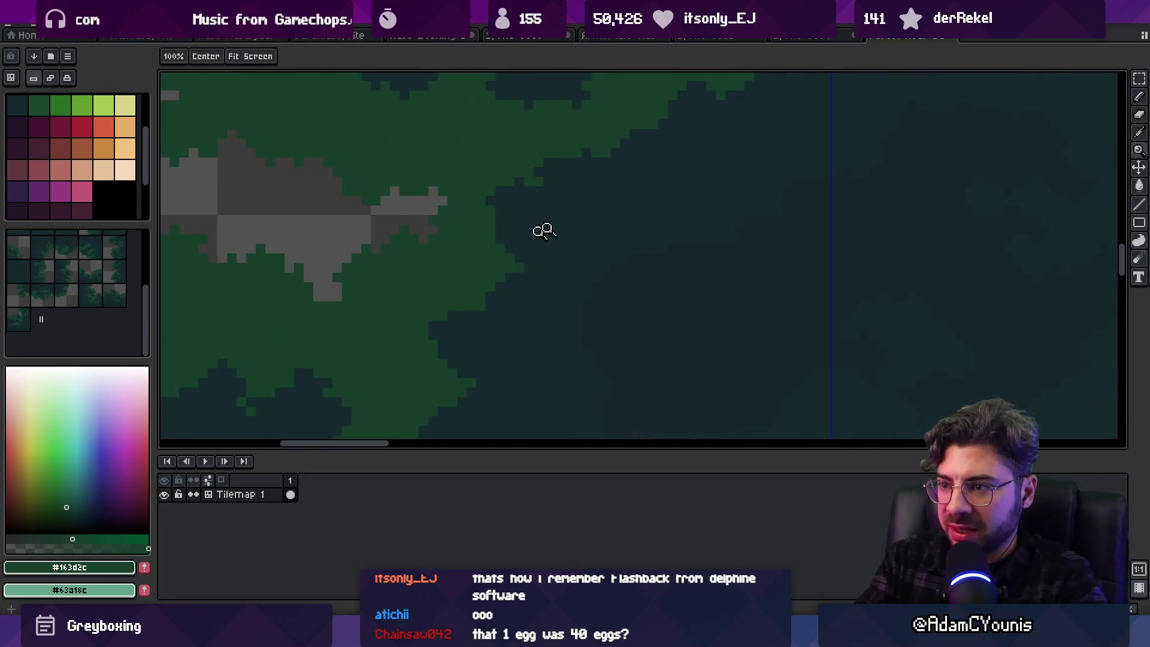
pyautogui.press('b')
pyautogui.moveTo(623, 211); pyautogui.dragTo(647, 211)
# Paint a few green pixels below the light-green patch
pyautogui.scroll(2, 683, 239)
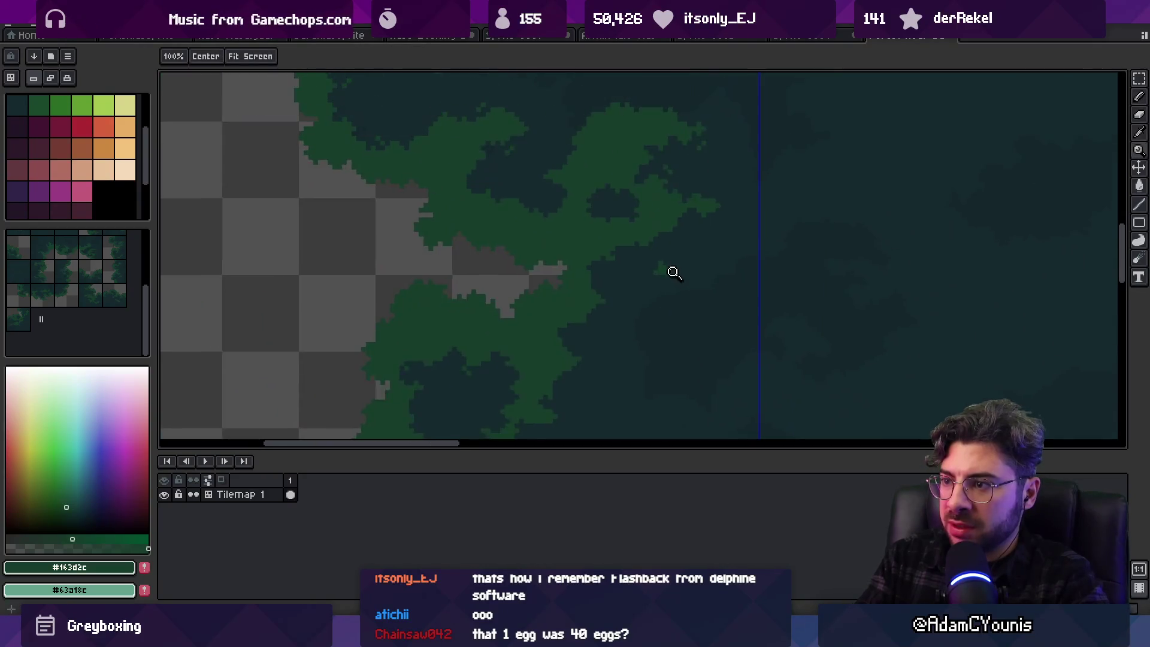
pyautogui.press('i')
pyautogui.press('b')
pyautogui.moveTo(682, 294); pyautogui.dragTo(668, 294)
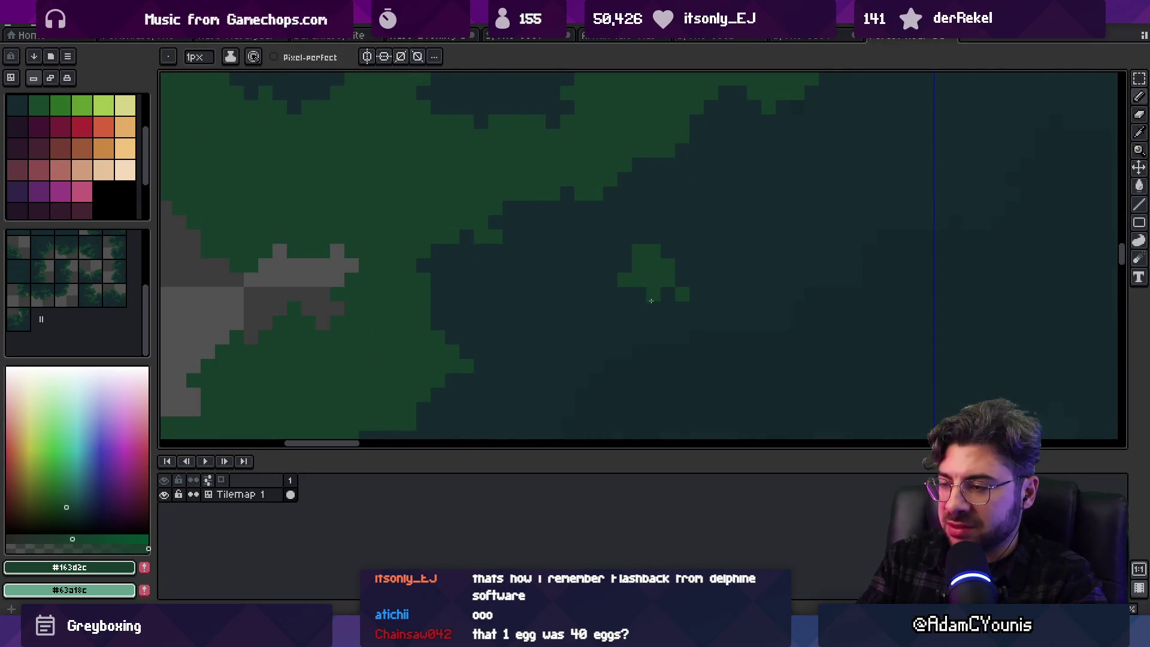
pyautogui.scroll(-3, 659, 293)
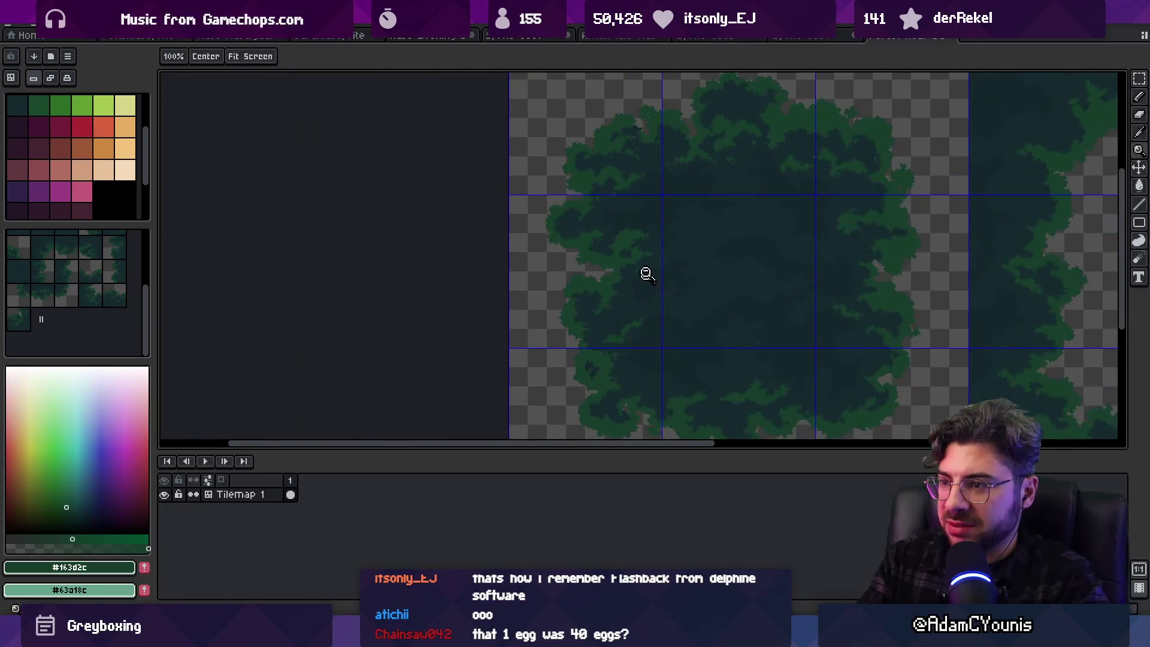
pyautogui.scroll(3, 644, 272)
# Alternate between Eyedropper and Pencil while zooming in and out to check the patch
pyautogui.press('i')
pyautogui.press('b')
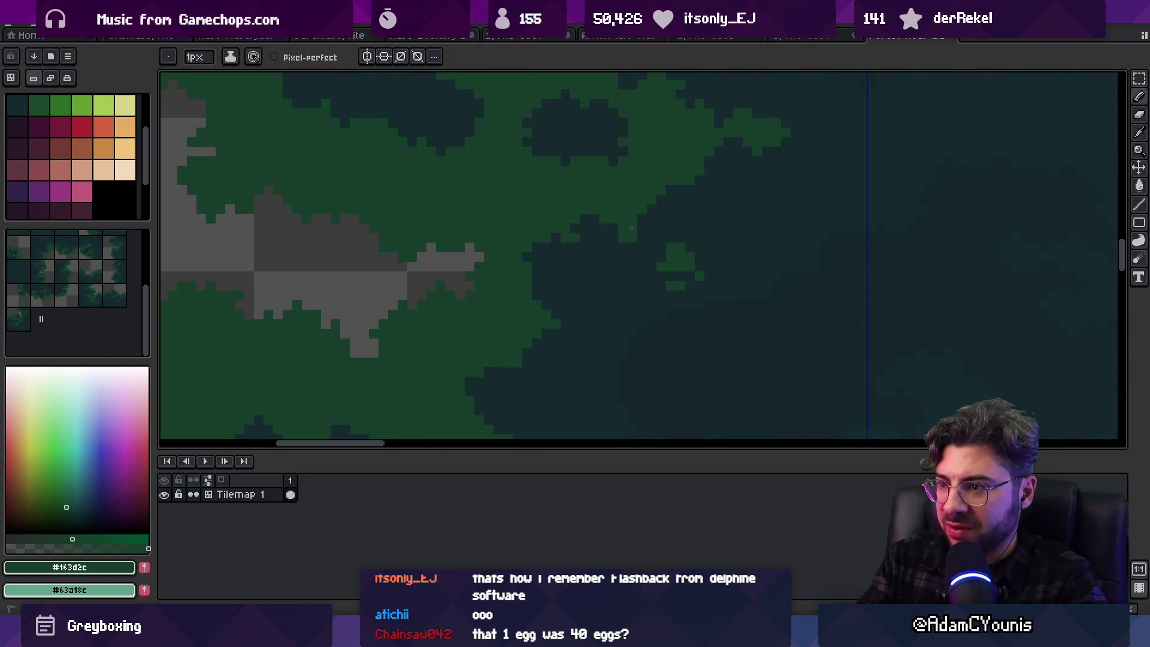
pyautogui.press('i')
pyautogui.press('b')
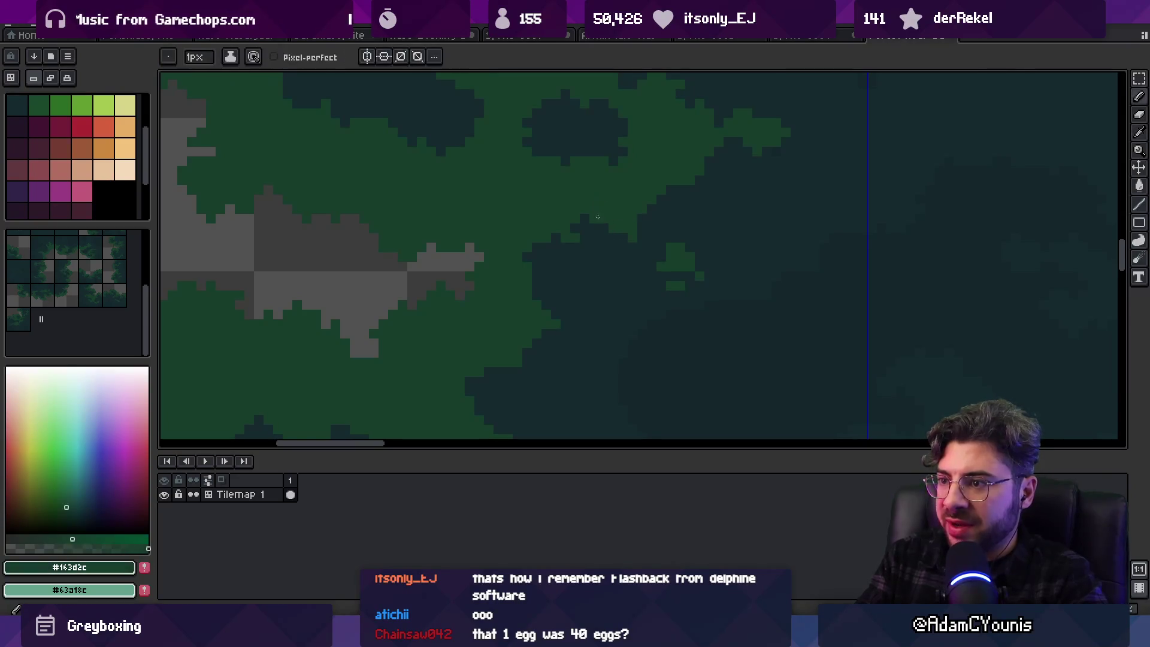
pyautogui.press('z')
pyautogui.scroll(-2, 595, 213)
pyautogui.scroll(4, 653, 221)
pyautogui.press('i')
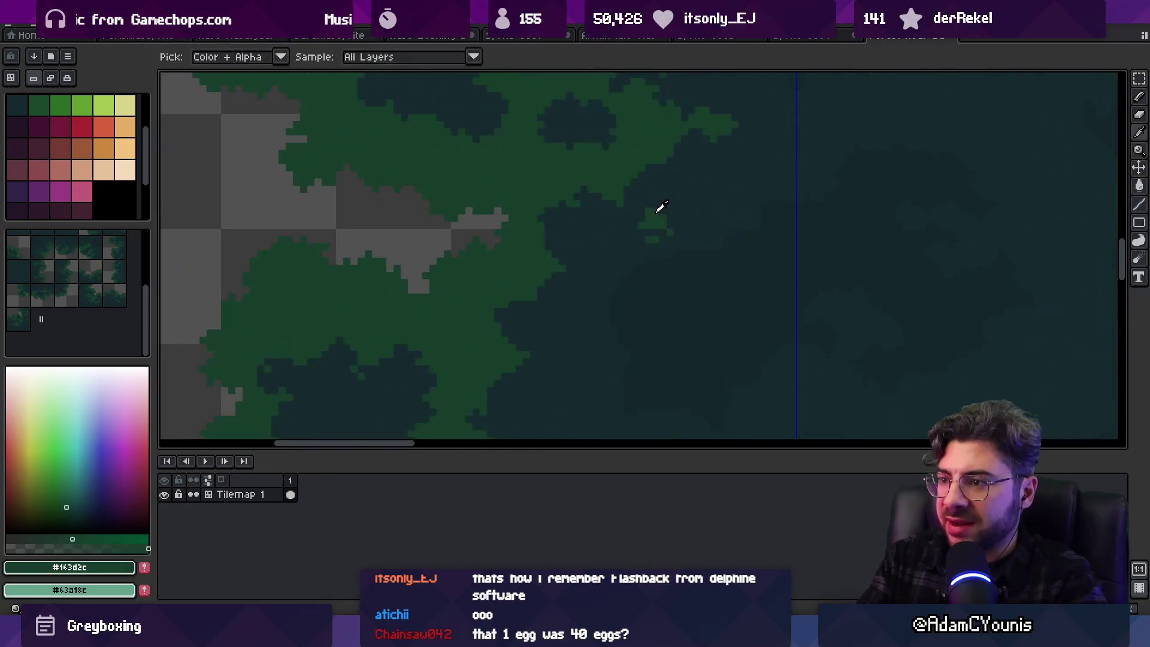
pyautogui.press('b')
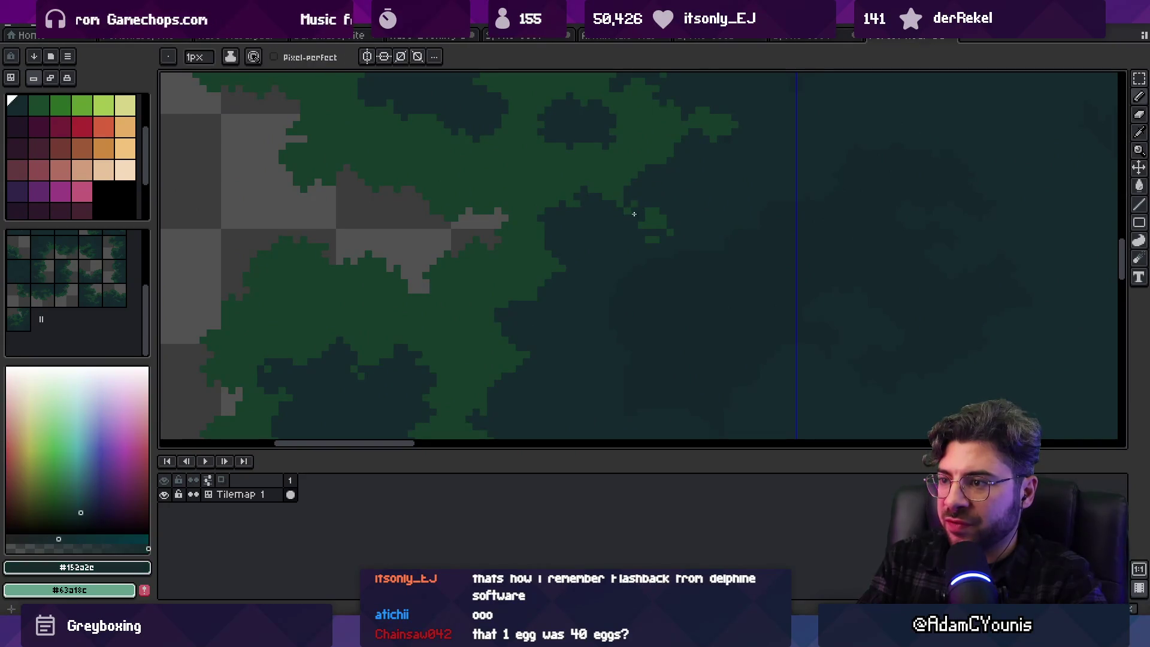
pyautogui.press('z')
pyautogui.scroll(-2, 650, 218)
pyautogui.scroll(3, 675, 195)
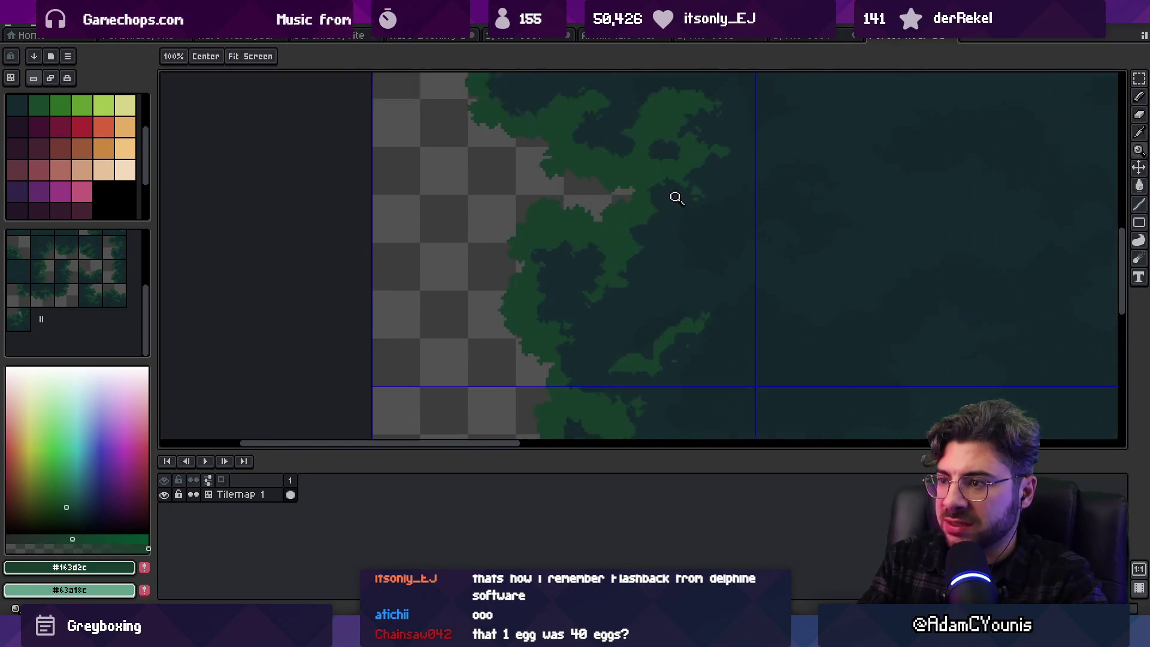
pyautogui.press('b')
pyautogui.press('h')
pyautogui.scroll(-3, 605, 249)
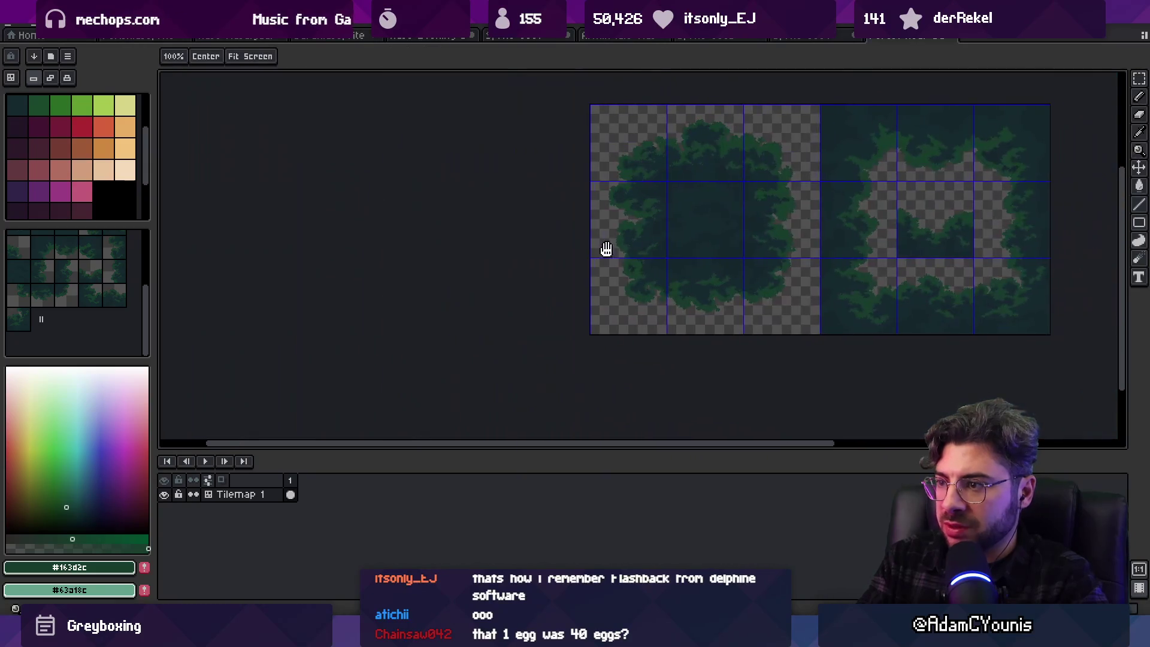
# Paint #163d2c leaf-green pixels into the dark edge area, sampling both greens from the tree
pyautogui.scroll(3, 784, 216)
pyautogui.scroll(2, 665, 267)
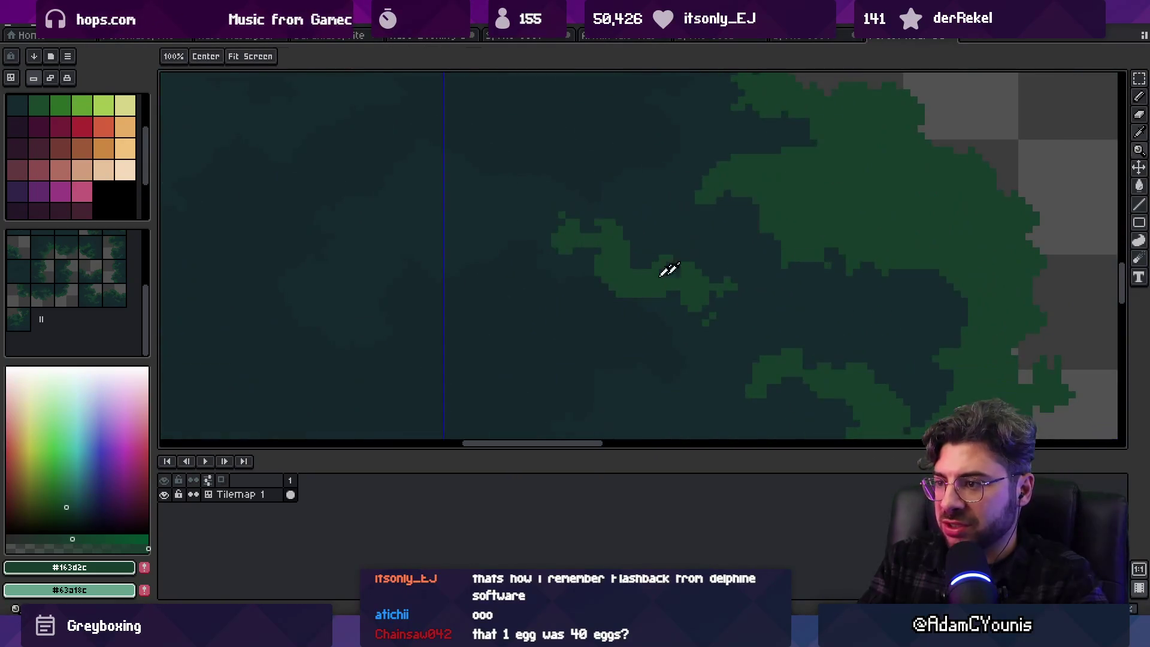
pyautogui.press('b')
pyautogui.keyDown('alt'); pyautogui.click(595, 280); pyautogui.keyUp('alt')
pyautogui.press('h')
pyautogui.moveTo(910, 274); pyautogui.dragTo(802, 241)
pyautogui.press('b')
pyautogui.keyDown('alt'); pyautogui.click(802, 241); pyautogui.keyUp('alt')
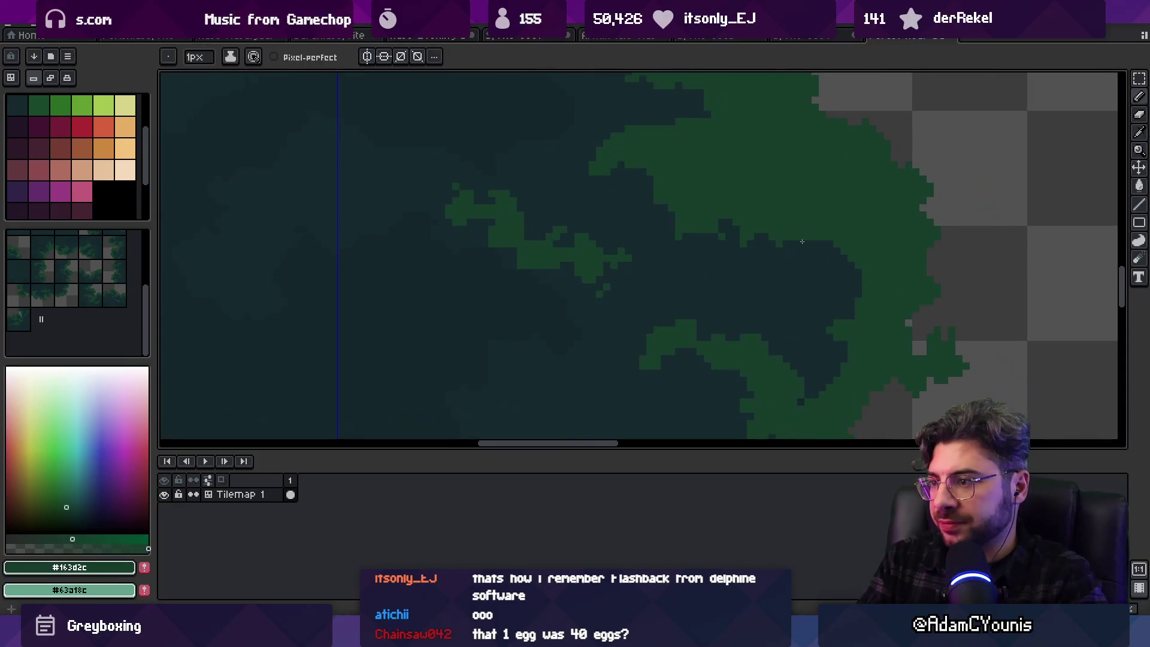
pyautogui.keyDown('alt'); pyautogui.click(812, 270); pyautogui.keyUp('alt')
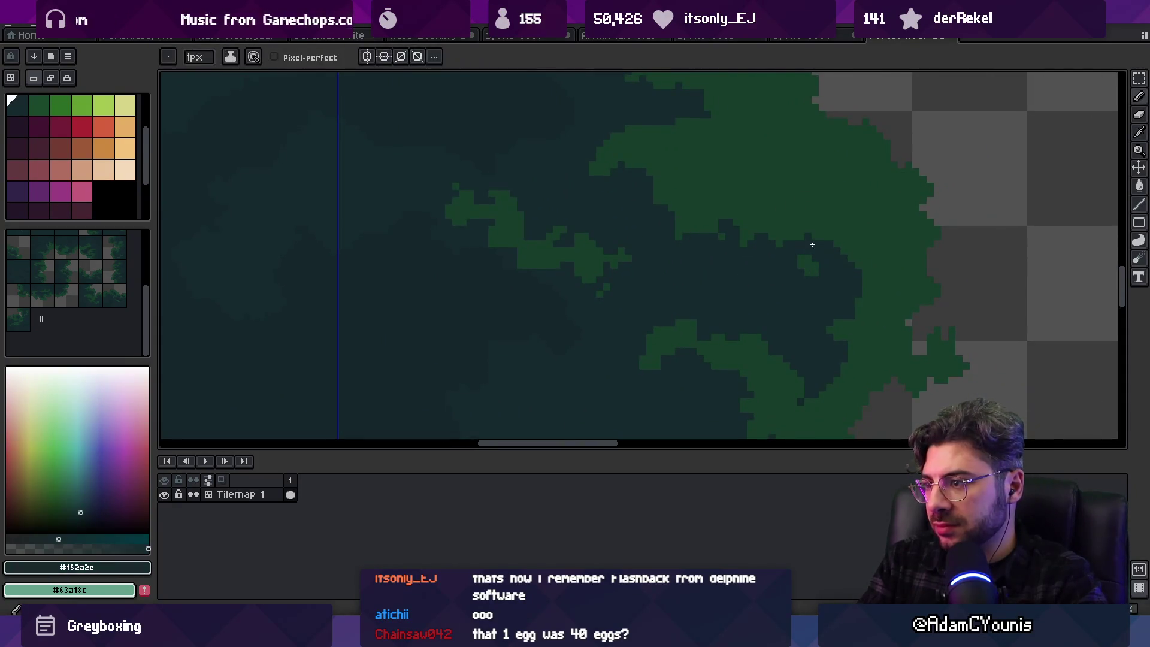
pyautogui.keyDown('alt'); pyautogui.click(817, 264); pyautogui.keyUp('alt')
pyautogui.moveTo(817, 272)
pyautogui.mouseDown()
pyautogui.moveTo(831, 280)
pyautogui.moveTo(816, 288)
pyautogui.mouseUp()
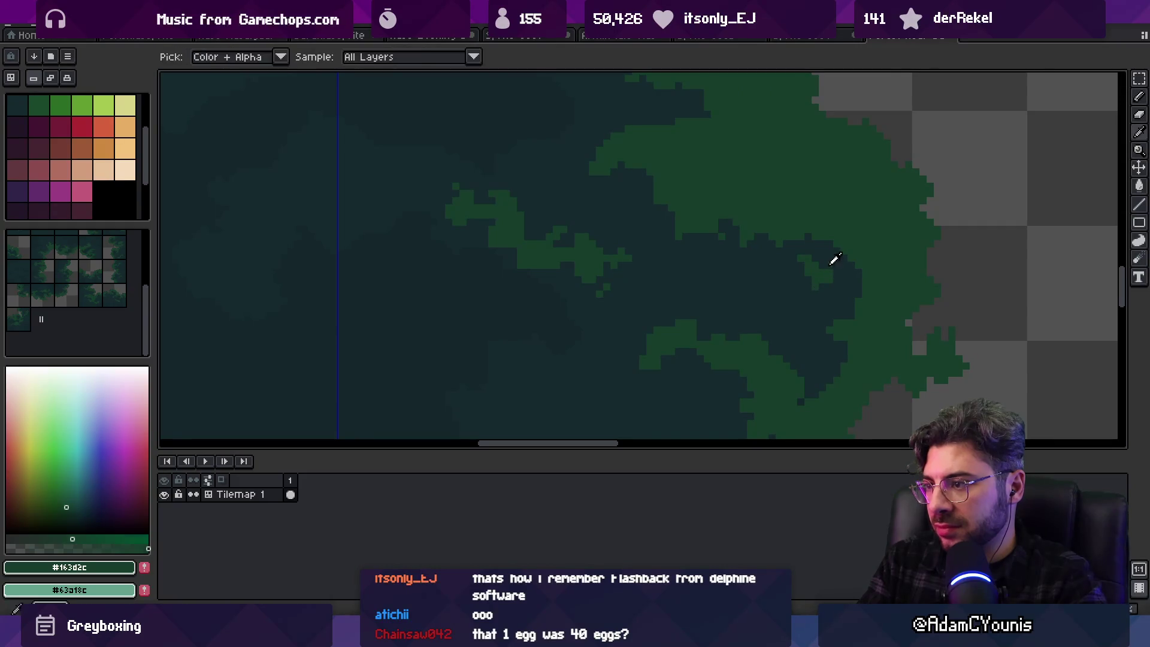
# Pick up the dark #152a2c again and bring the right side of the tileset into view
pyautogui.keyDown('alt'); pyautogui.click(832, 257); pyautogui.keyUp('alt')
pyautogui.scroll(-3, 842, 282)
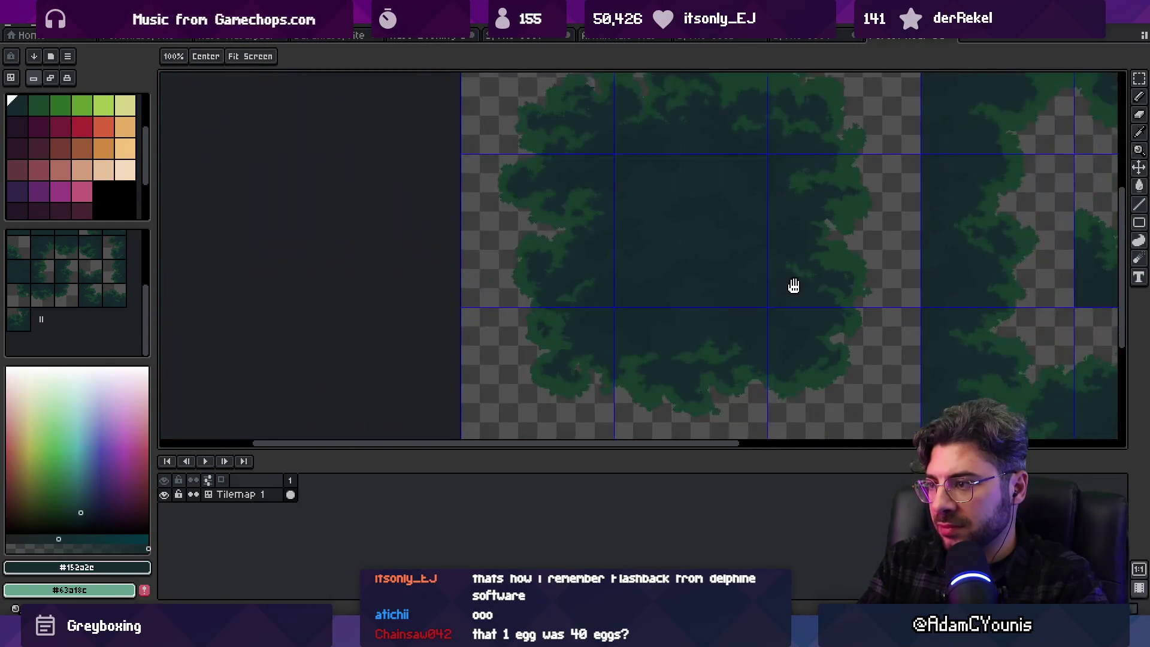
pyautogui.scroll(3, 817, 249)
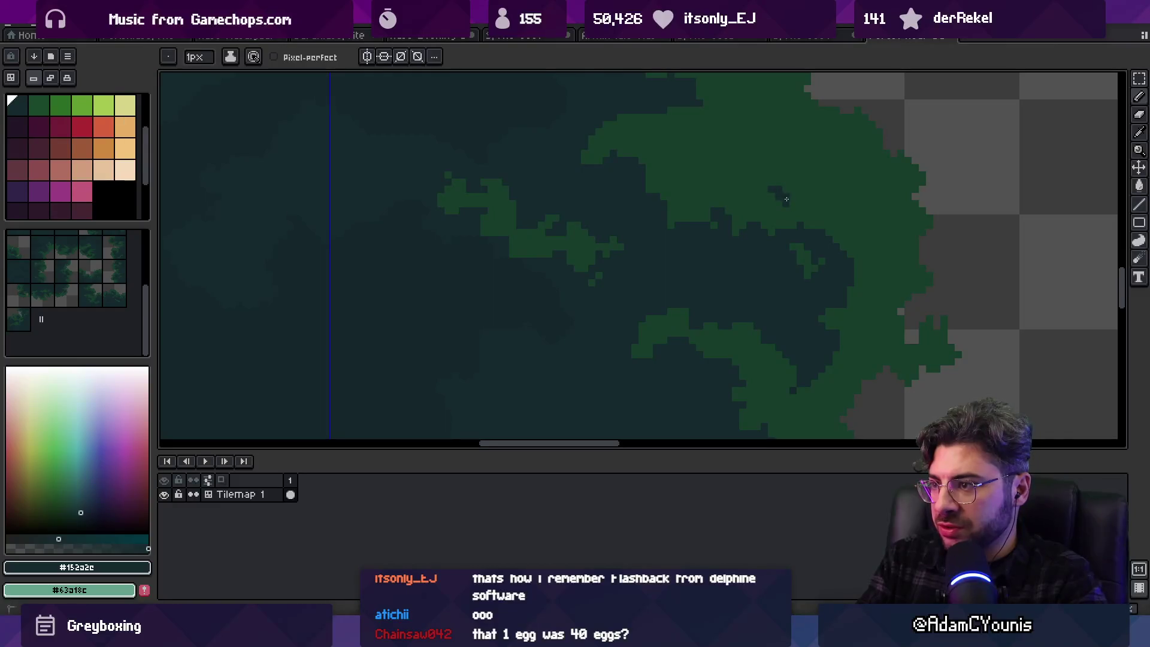
pyautogui.scroll(-3, 772, 209)
pyautogui.moveTo(745, 329)
pyautogui.mouseDown()
pyautogui.moveTo(727, 325)
pyautogui.moveTo(729, 356)
pyautogui.mouseUp()
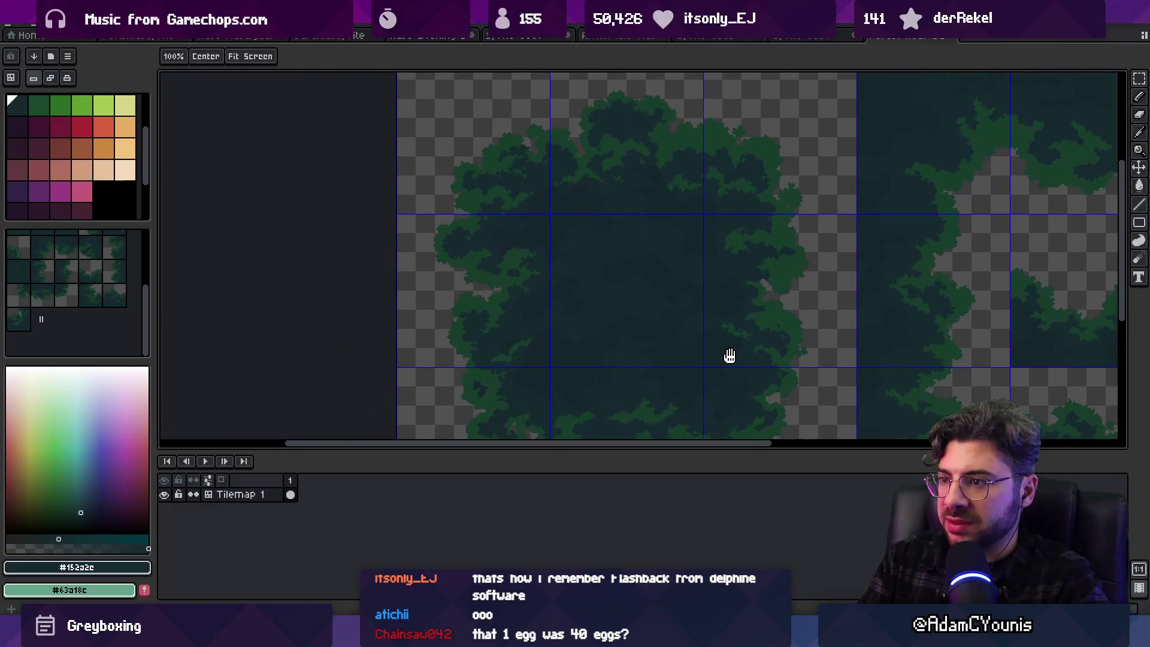
pyautogui.scroll(5, 741, 274)
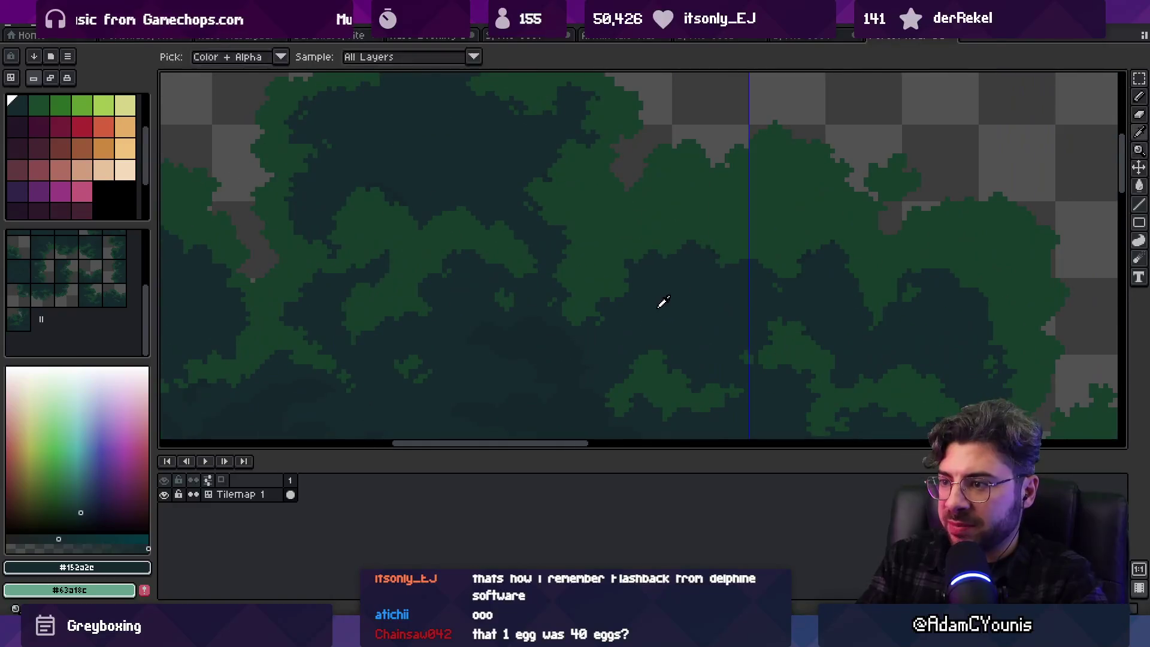
pyautogui.press('b')
pyautogui.scroll(2, 622, 228)
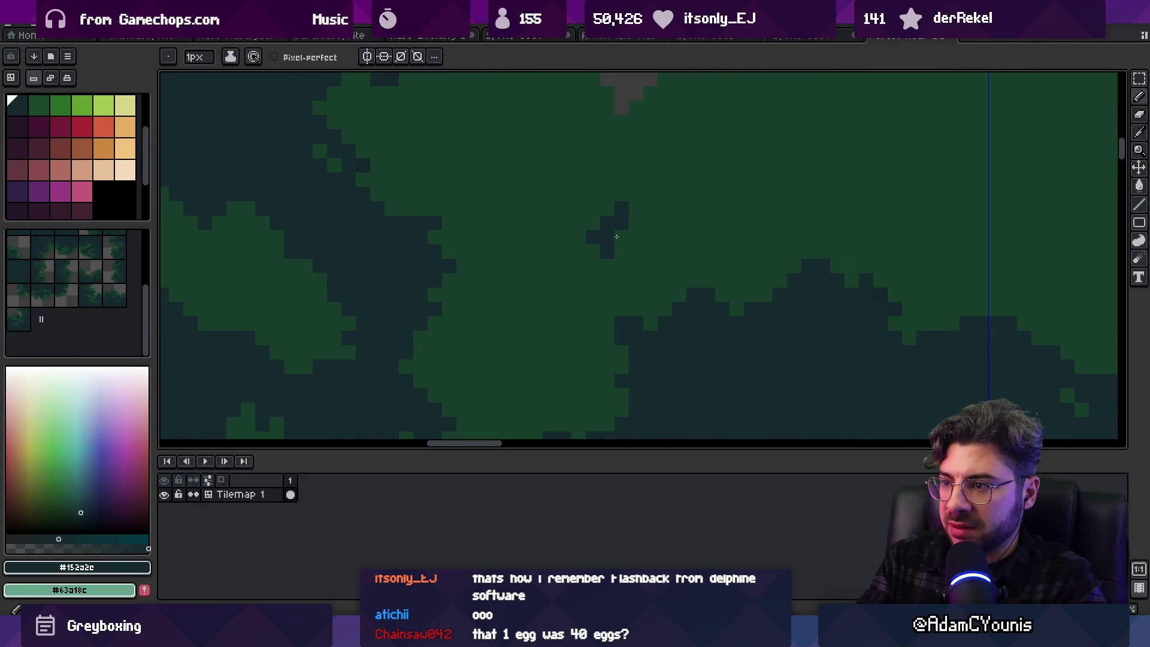
# Paint a single dark #152a2c pixel into the green leaf band near its top
pyautogui.keyDown('alt'); pyautogui.click(637, 240); pyautogui.keyUp('alt')
pyautogui.keyDown('alt'); pyautogui.click(611, 231); pyautogui.keyUp('alt')
pyautogui.click(573, 203)
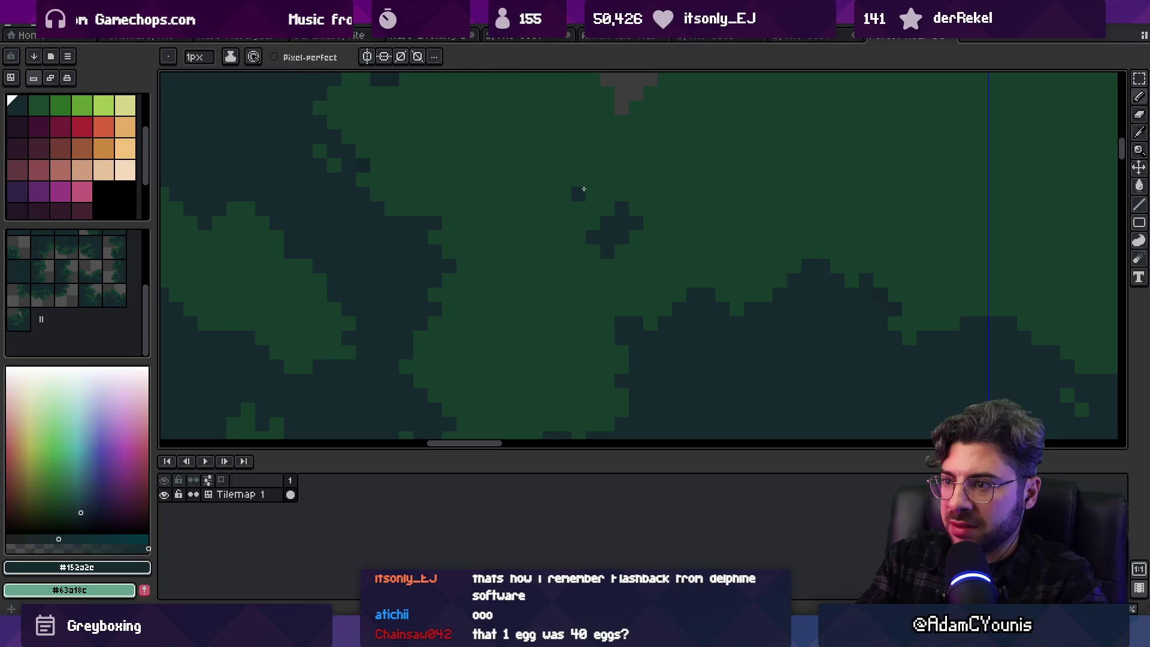
pyautogui.press('z')
pyautogui.scroll(-5, 578, 228)
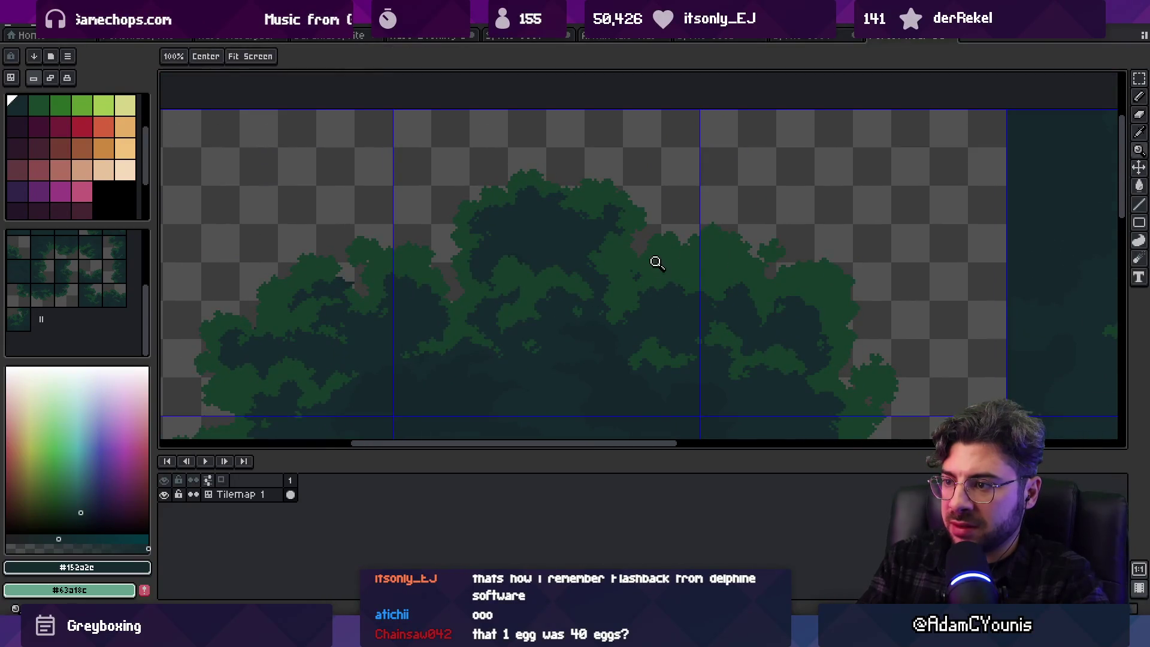
# Bring the canopy's right outer edge into view and zoom in on the tree's upper edge
pyautogui.scroll(3, 657, 263)
pyautogui.press('b')
pyautogui.moveTo(651, 294); pyautogui.dragTo(666, 212)
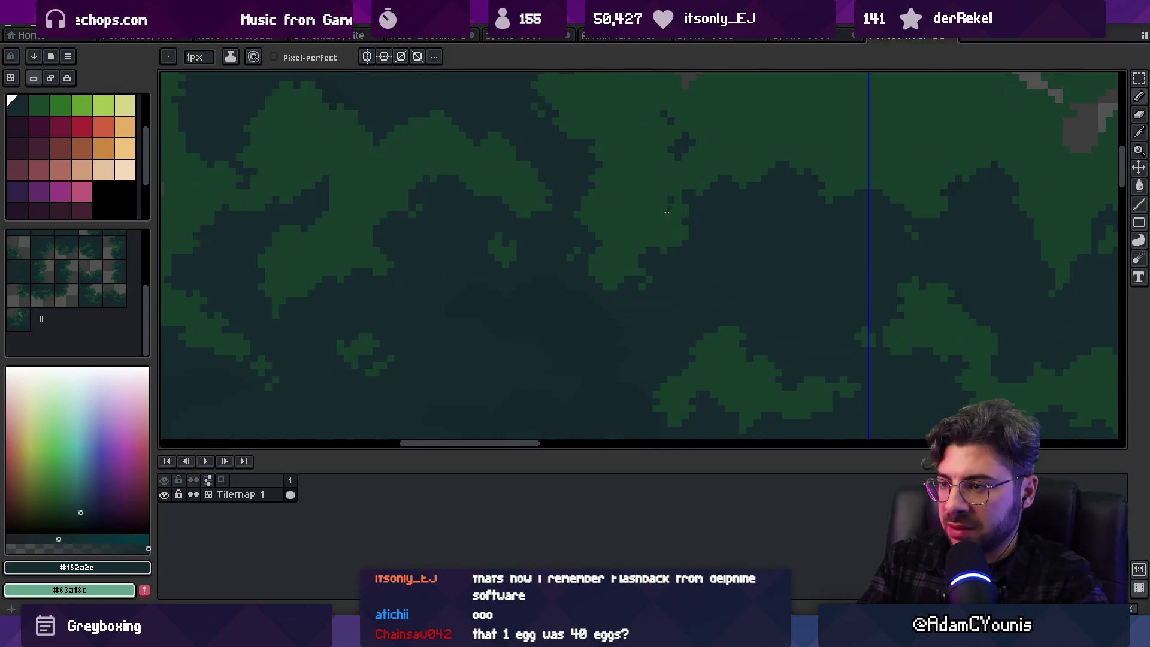
pyautogui.moveTo(864, 190); pyautogui.dragTo(603, 264)
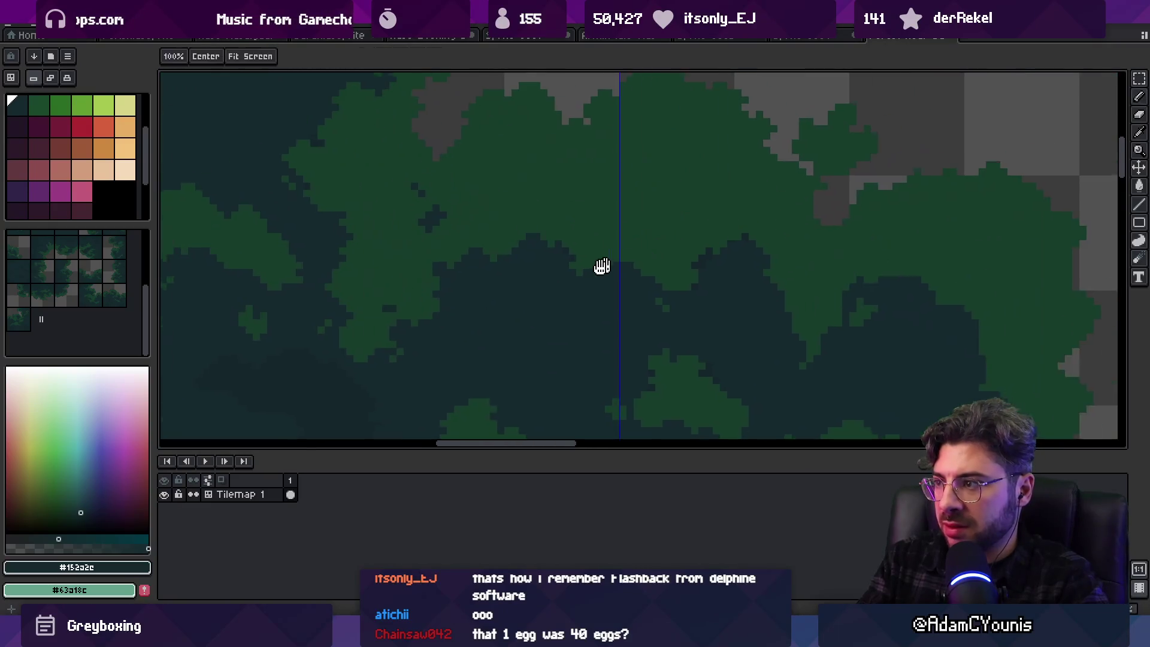
pyautogui.moveTo(899, 268); pyautogui.dragTo(726, 232)
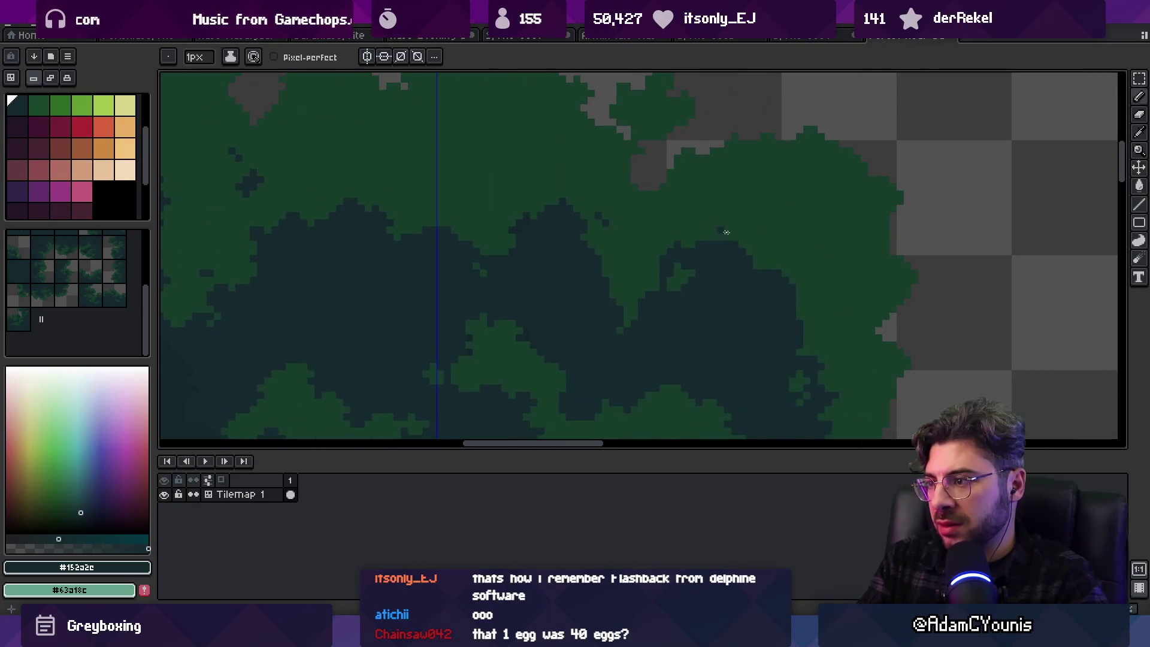
pyautogui.scroll(-2, 718, 234)
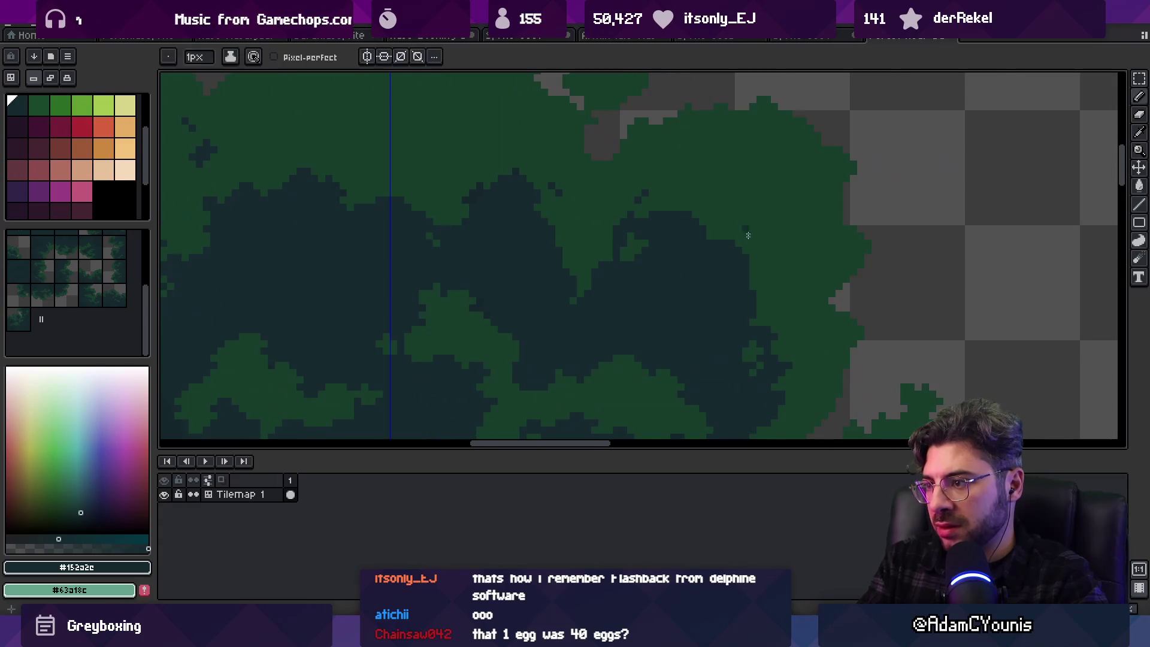
pyautogui.keyDown('alt'); pyautogui.click(785, 275); pyautogui.keyUp('alt')
pyautogui.press('z')
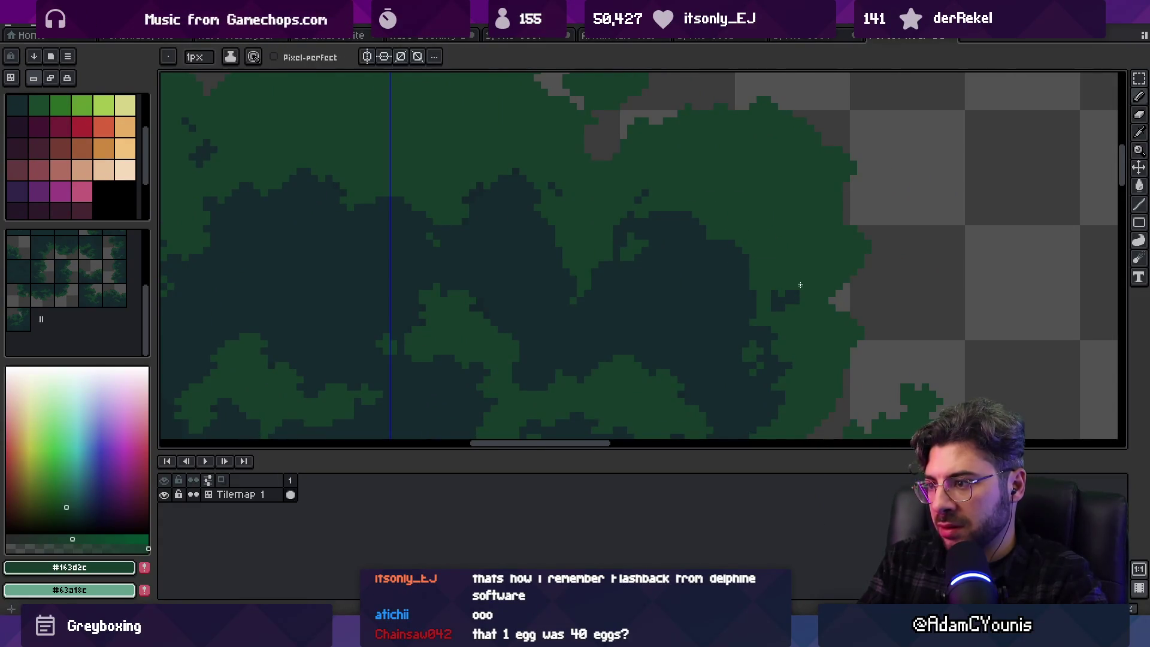
pyautogui.scroll(-5, 739, 247)
pyautogui.click(769, 245)
# Sample the dark #152a2c from the canopy to dab single pixels into the green edge
pyautogui.scroll(-3, 728, 228)
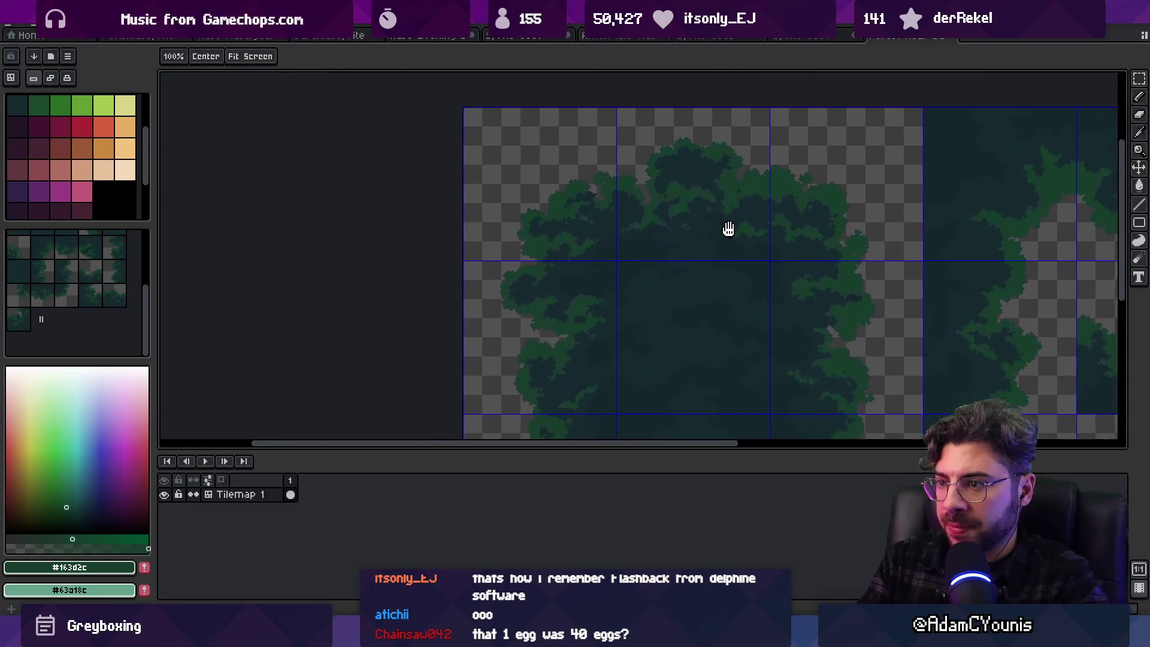
pyautogui.scroll(3, 599, 242)
pyautogui.keyDown('alt'); pyautogui.click(642, 267); pyautogui.keyUp('alt')
pyautogui.press('b')
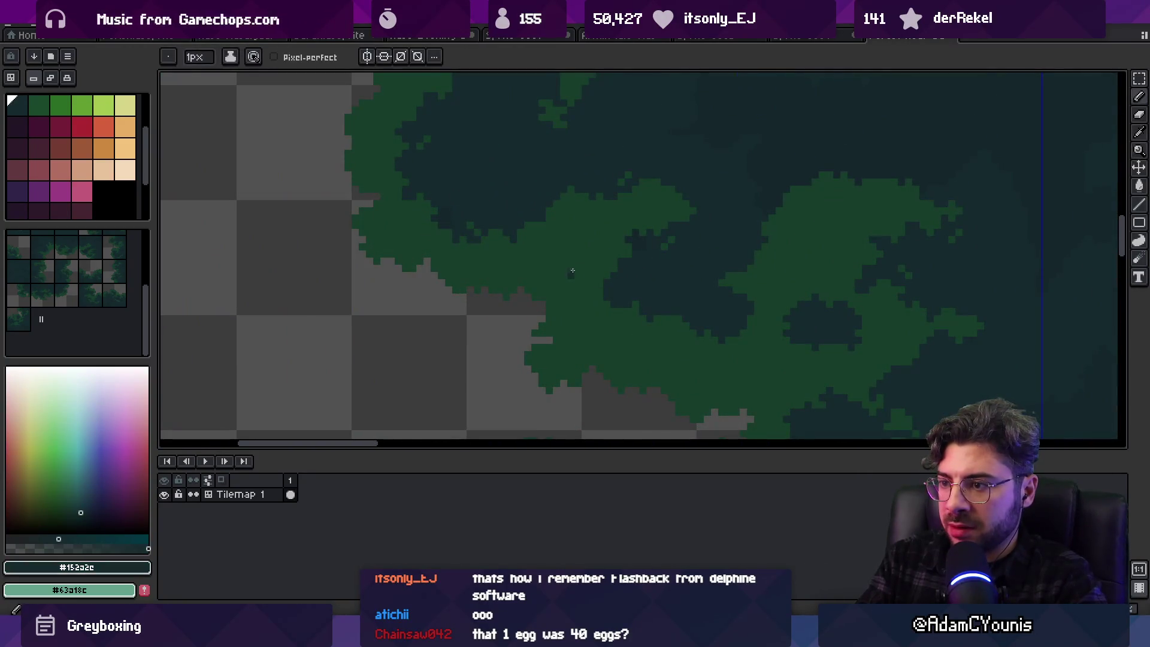
pyautogui.scroll(2, 599, 347)
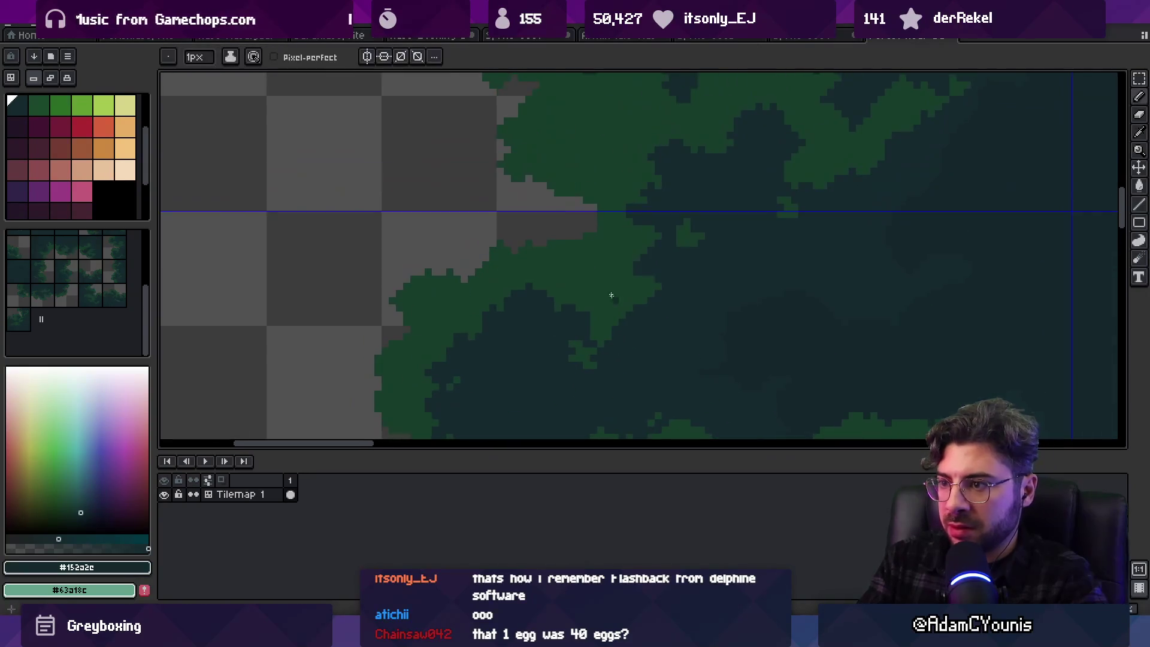
pyautogui.keyDown('alt'); pyautogui.click(621, 284); pyautogui.keyUp('alt')
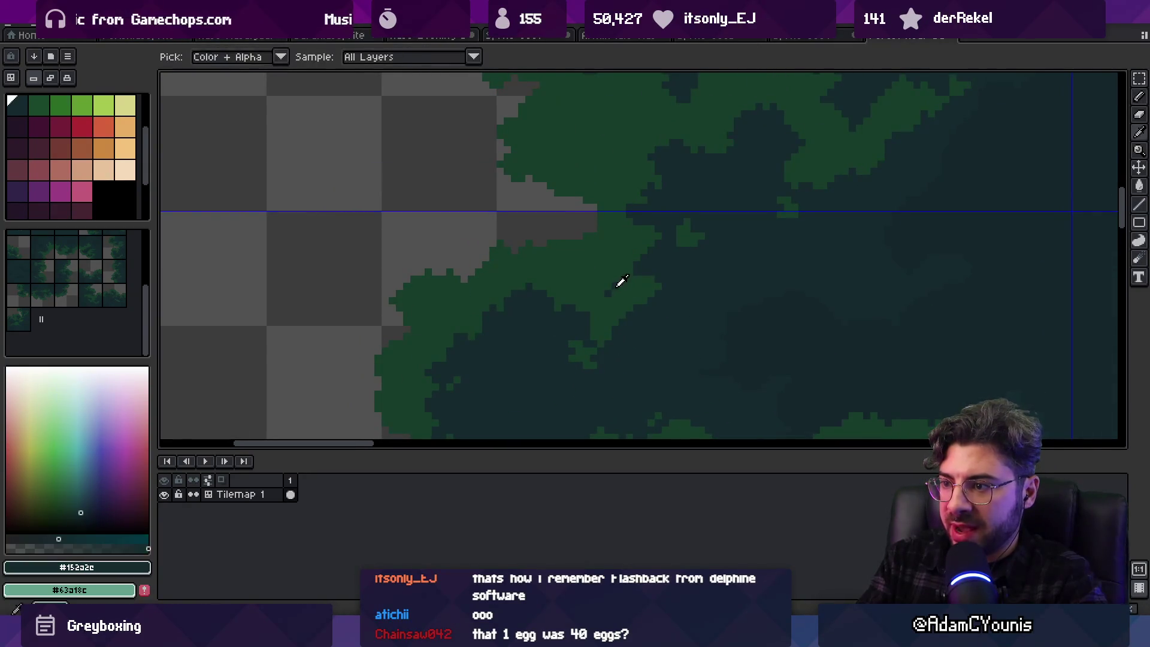
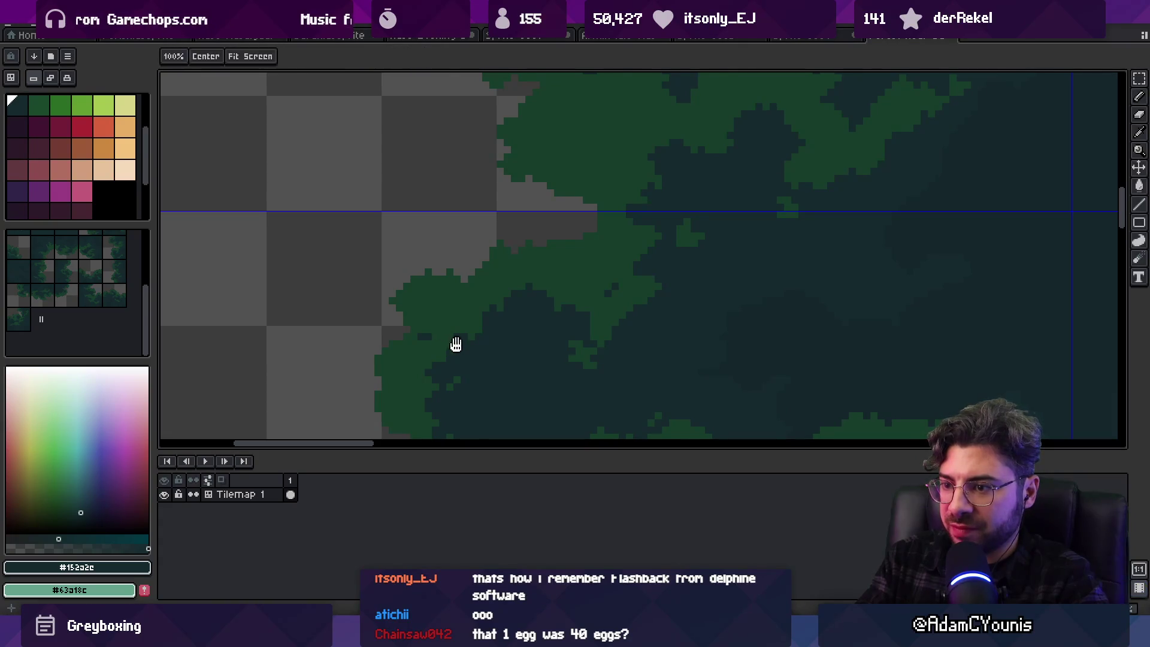
# Sample the dark green #163d2c from the canopy foliage
pyautogui.scroll(3, 539, 290)
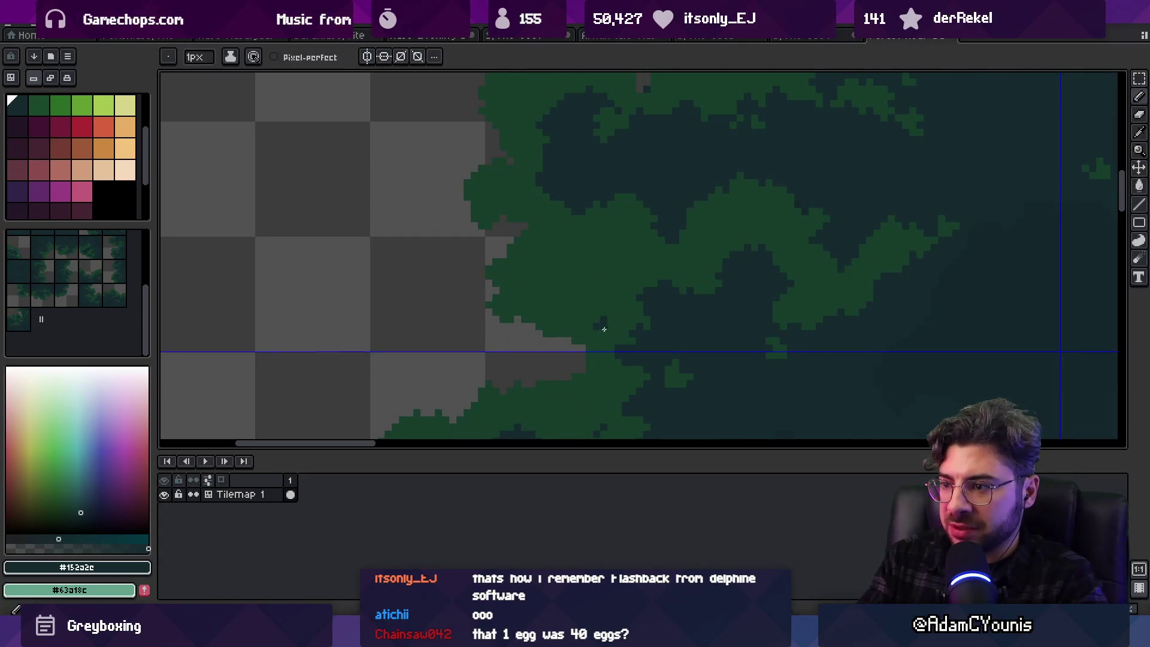
pyautogui.press('h')
pyautogui.scroll(-3, 599, 264)
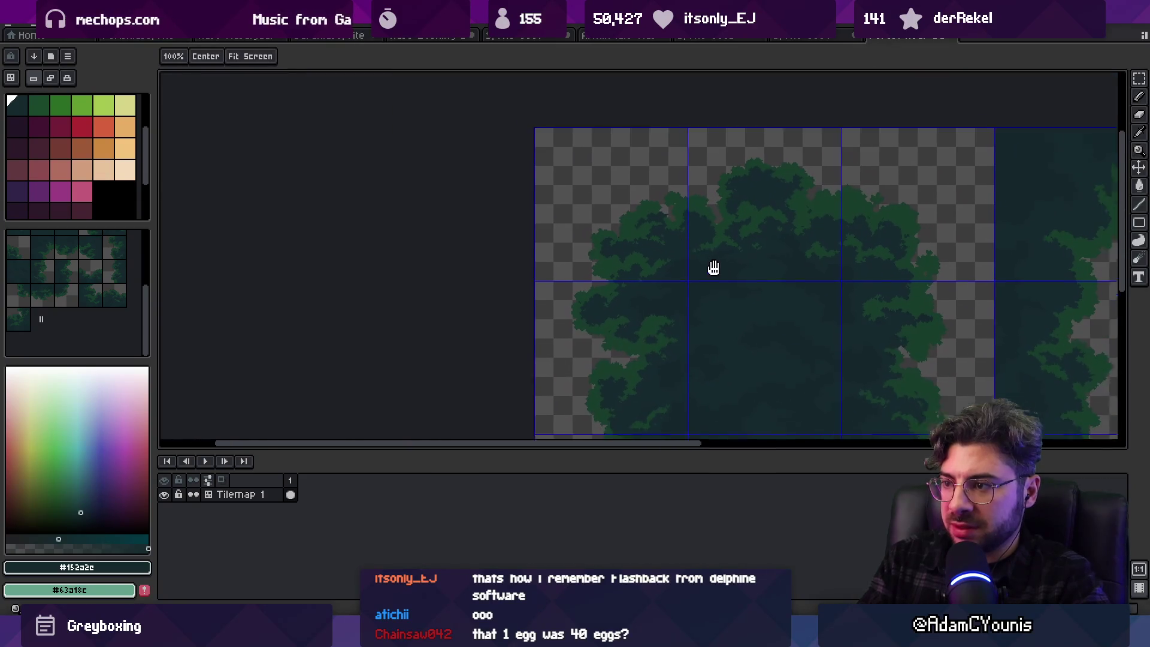
pyautogui.hscroll(2, 718, 246)
pyautogui.scroll(5, 718, 246)
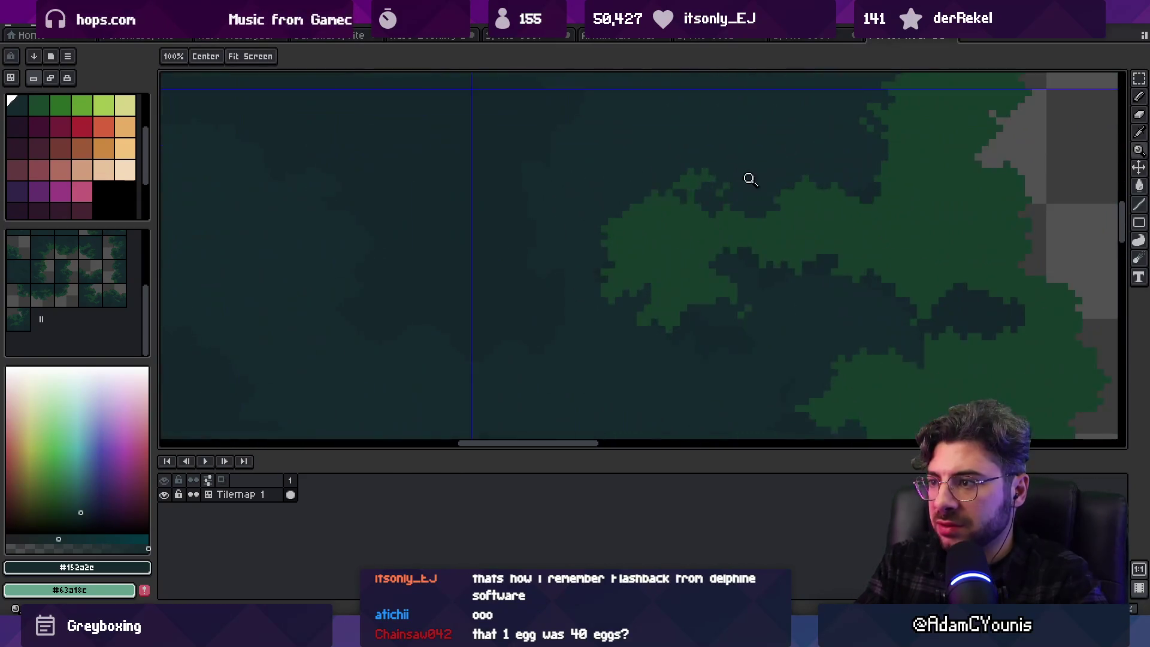
pyautogui.keyDown('alt'); pyautogui.click(706, 186); pyautogui.keyUp('alt')
# Paint dark green pixels along the foliage edge with the 1px Pencil
pyautogui.press('z')
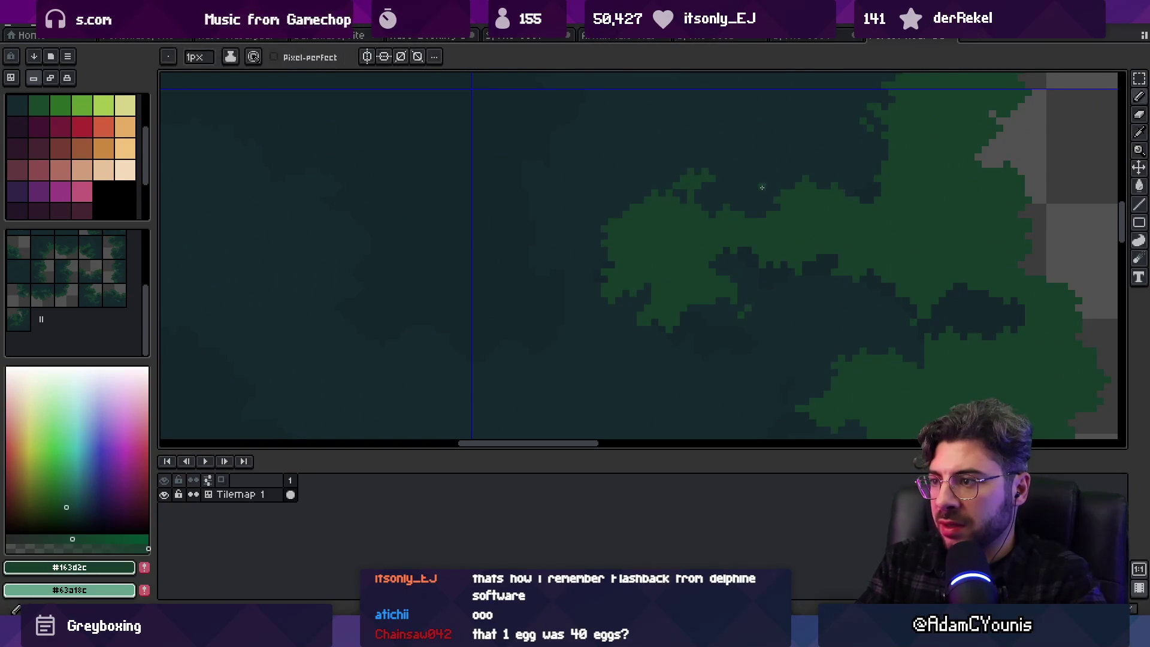
pyautogui.scroll(-6, 817, 189)
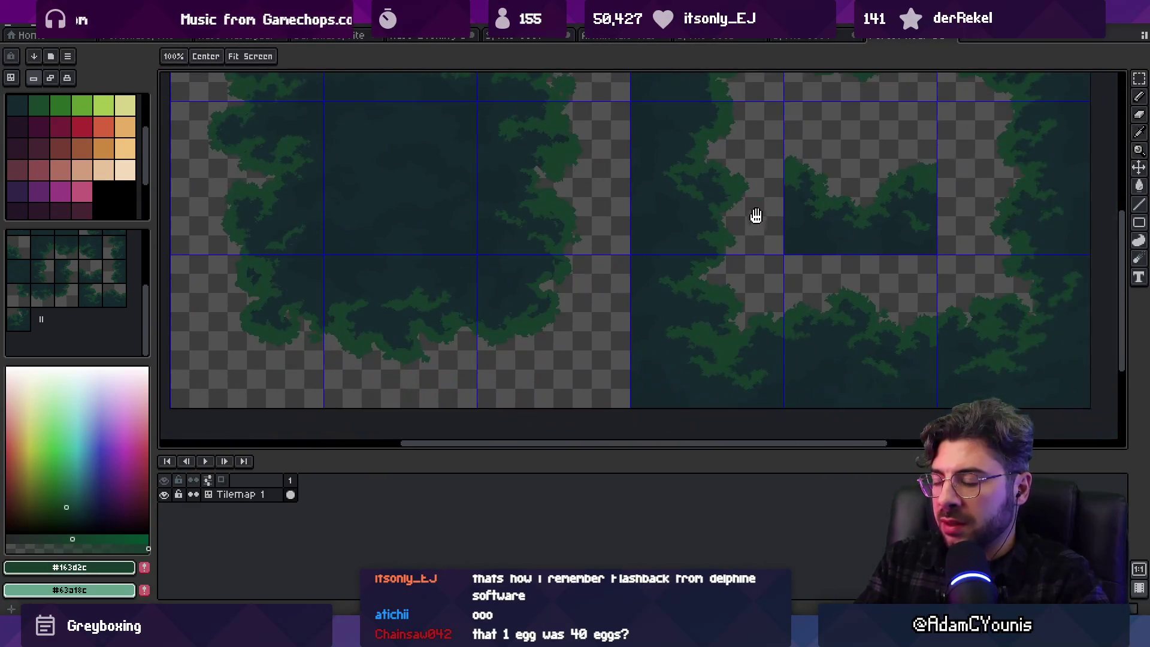
pyautogui.scroll(5, 749, 276)
pyautogui.press('b')
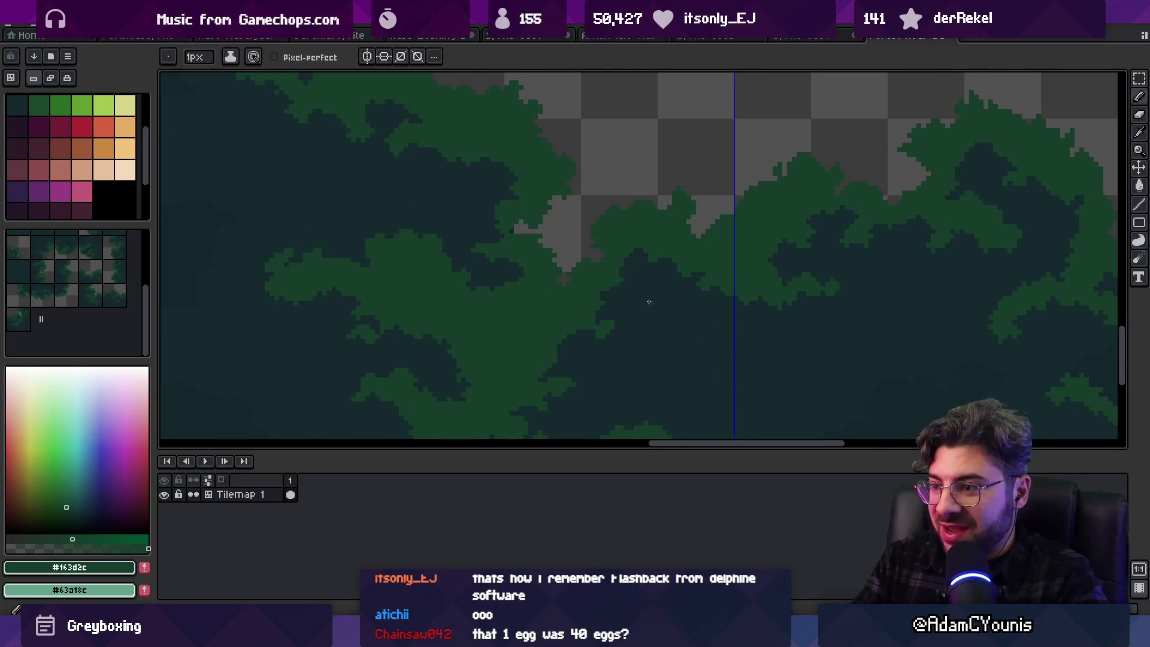
pyautogui.moveTo(714, 290); pyautogui.dragTo(831, 149)
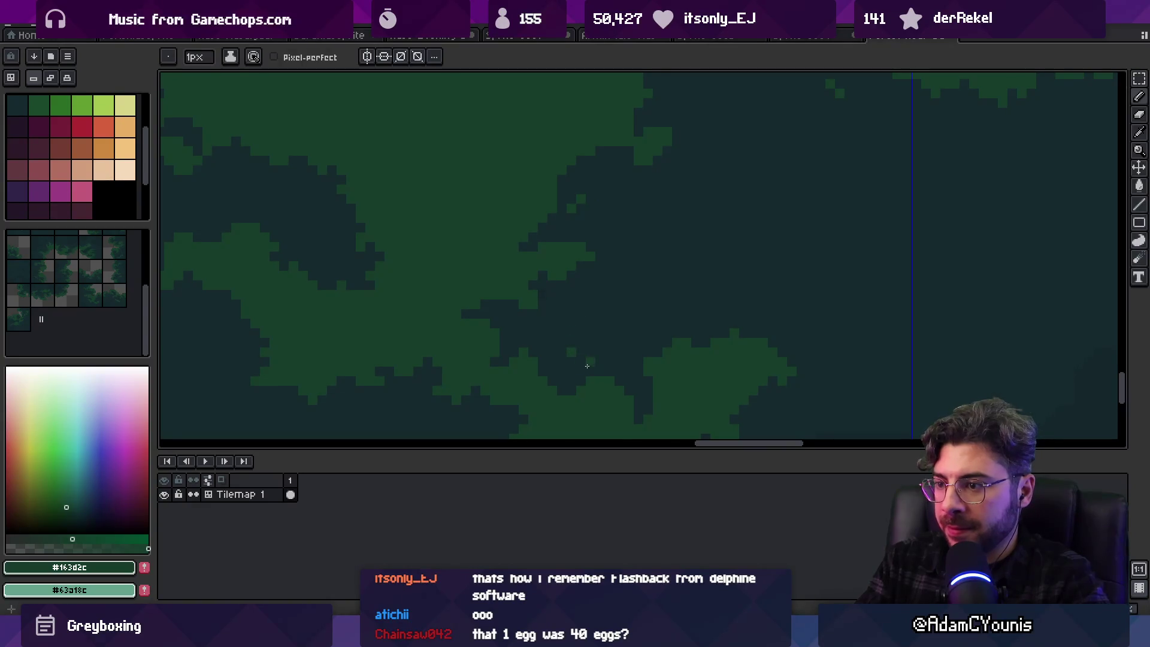
pyautogui.moveTo(587, 366); pyautogui.dragTo(579, 216)
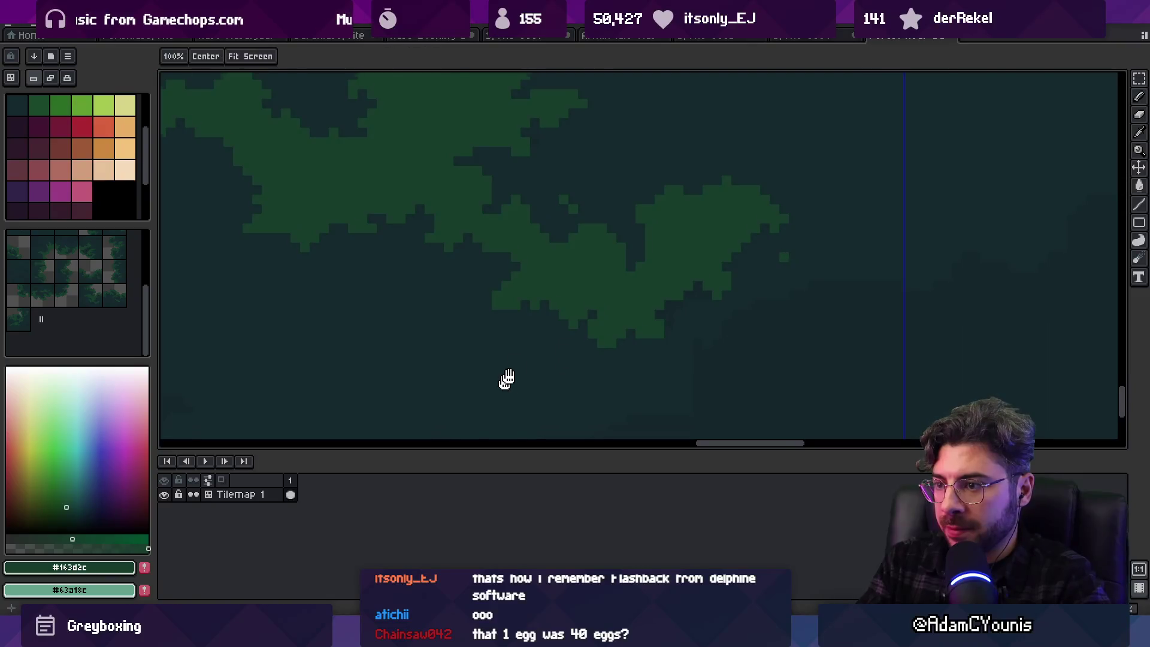
pyautogui.moveTo(506, 380); pyautogui.dragTo(603, 299)
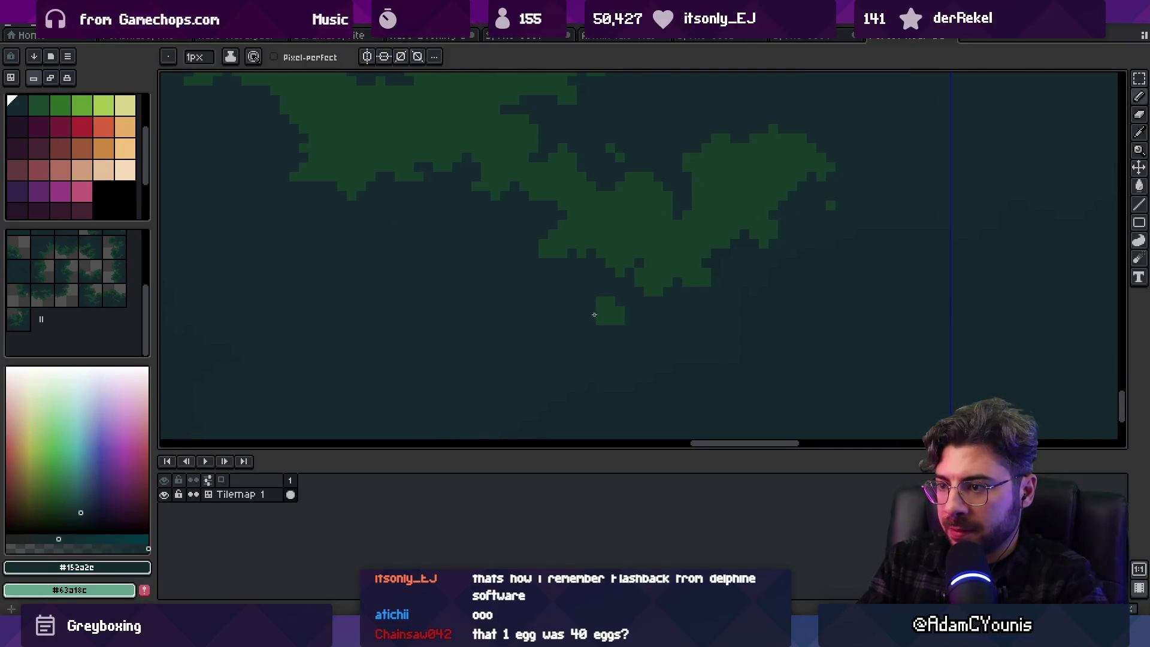
# Paint a small dark green pixel patch into another part of the foliage
pyautogui.scroll(1, 616, 315)
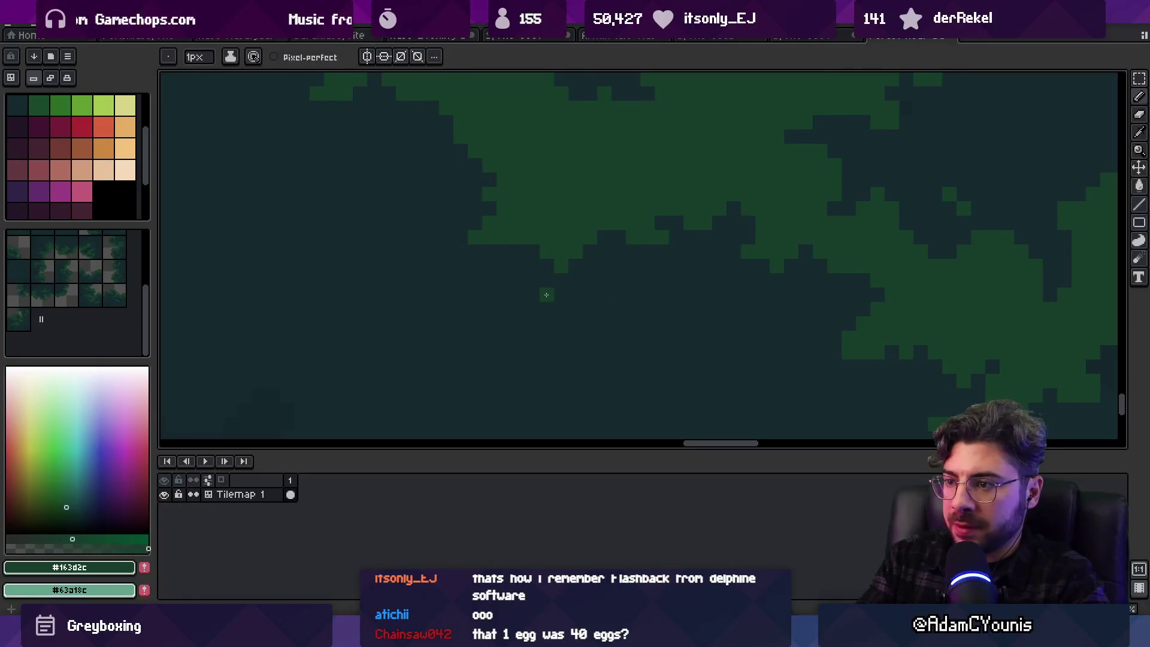
pyautogui.moveTo(579, 280); pyautogui.dragTo(627, 298)
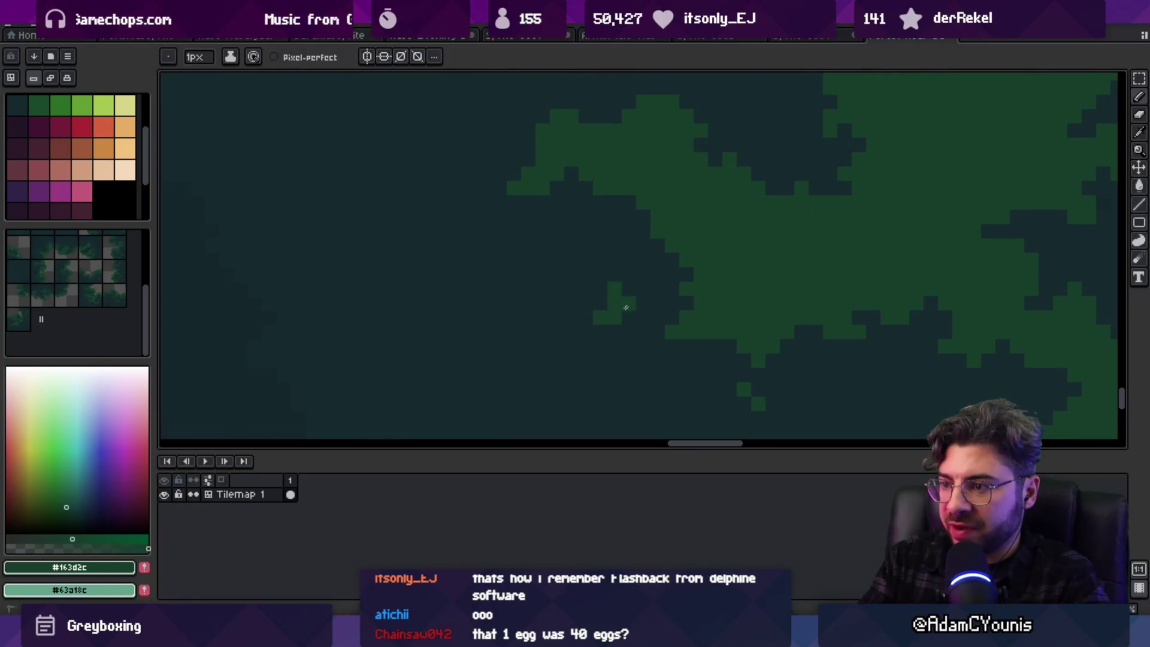
pyautogui.moveTo(575, 249); pyautogui.dragTo(598, 340)
pyautogui.press('z')
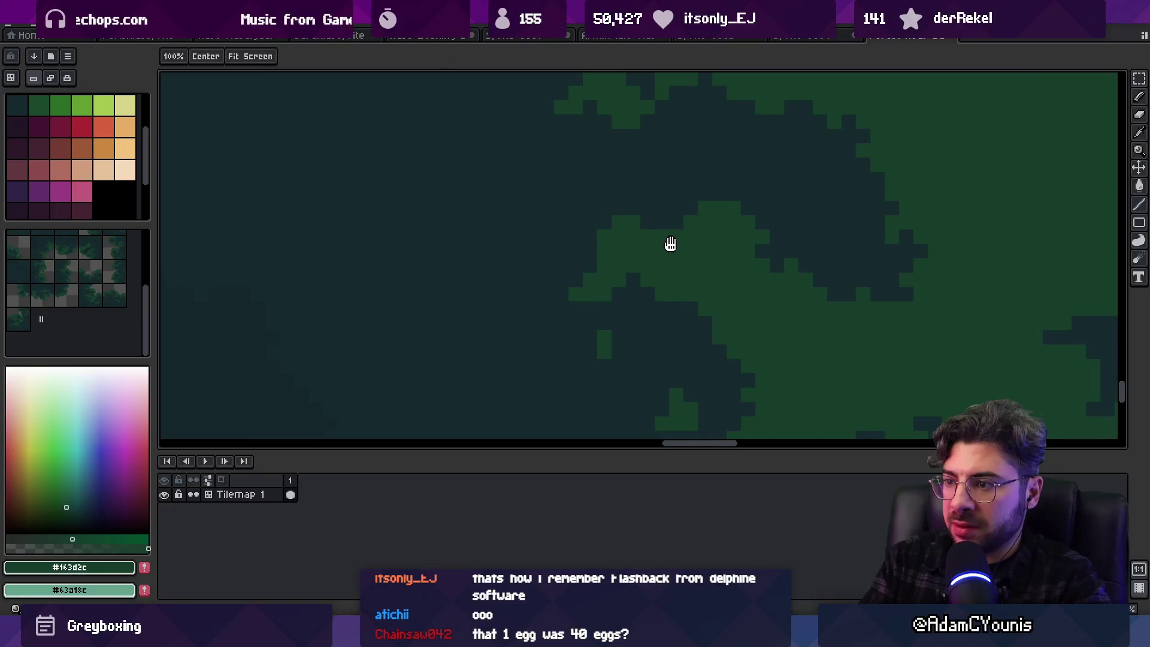
pyautogui.scroll(-4, 631, 275)
pyautogui.scroll(5, 693, 202)
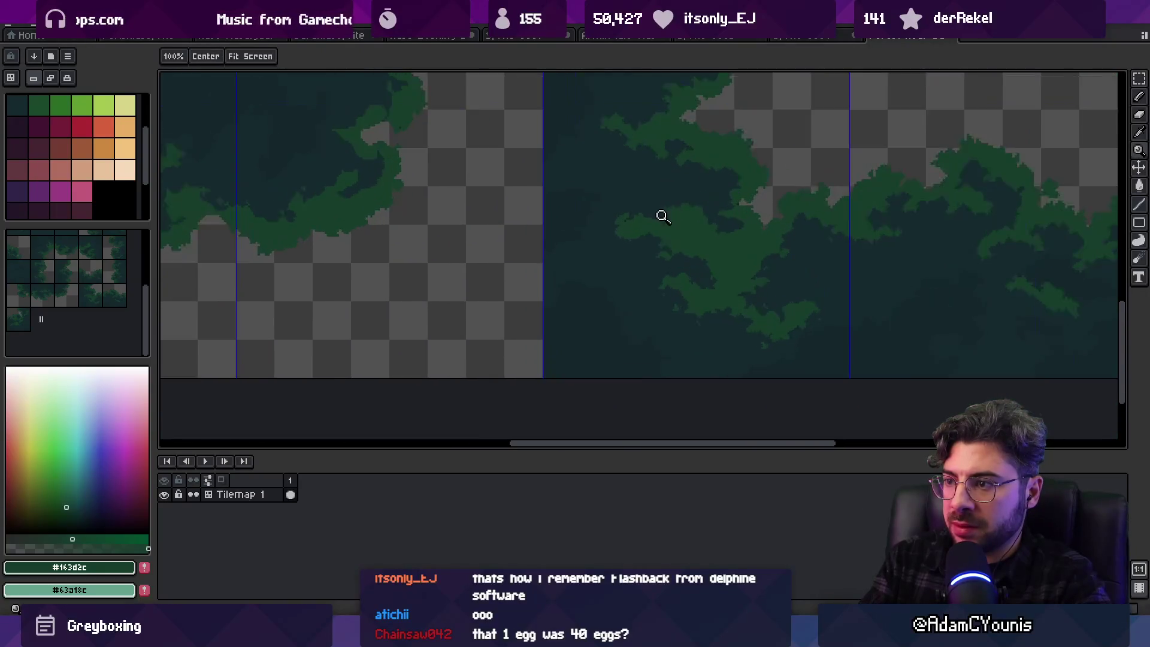
pyautogui.press('b')
pyautogui.moveTo(525, 284); pyautogui.dragTo(575, 271)
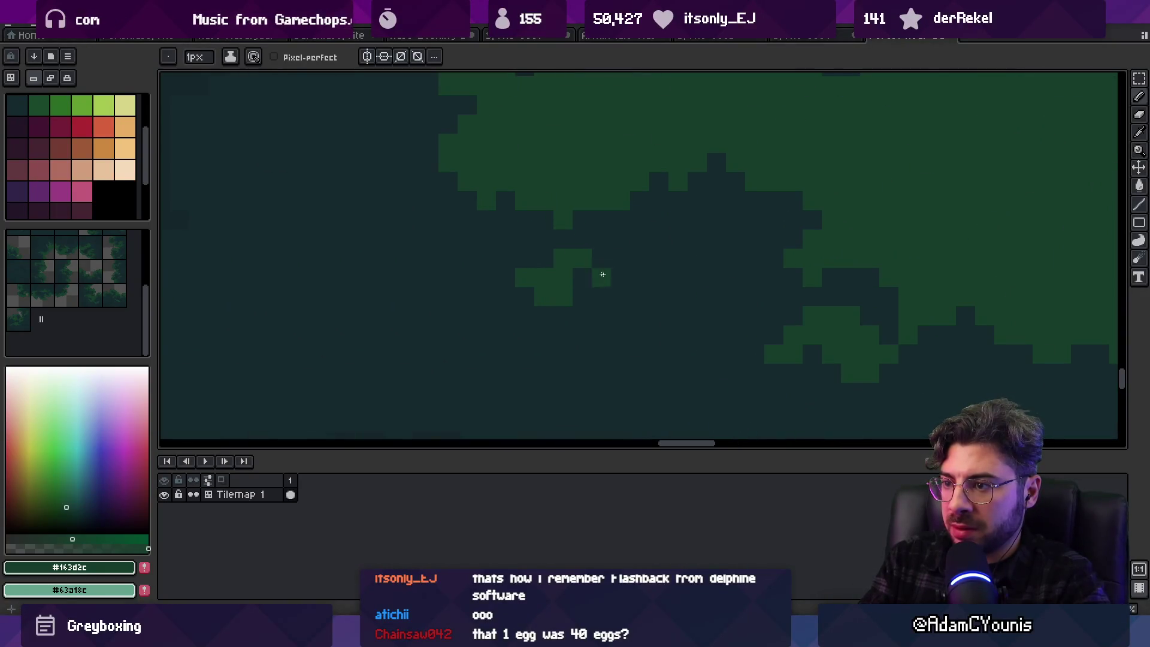
# Undo the stray green pixel and sample the dark background colour #152a2c
pyautogui.hotkey('ctrl', 'z')
pyautogui.moveTo(622, 219); pyautogui.dragTo(630, 305)
pyautogui.keyDown('alt'); pyautogui.click(647, 298); pyautogui.keyUp('alt')
pyautogui.press('space')
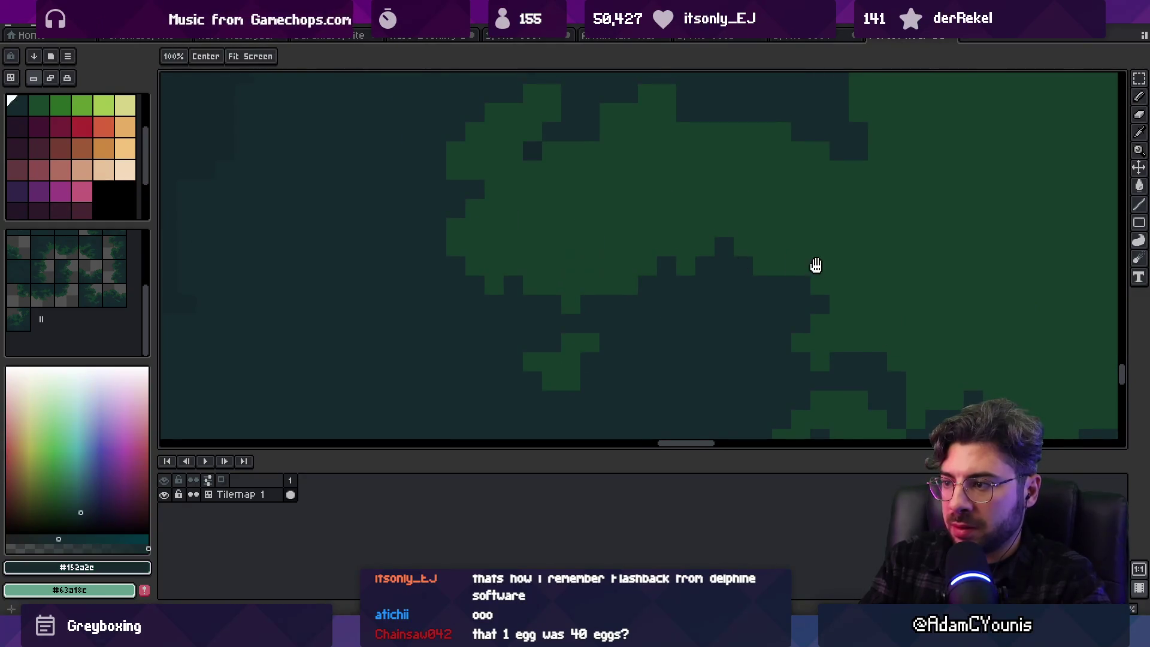
pyautogui.moveTo(815, 265); pyautogui.dragTo(706, 213)
pyautogui.scroll(-4, 683, 284)
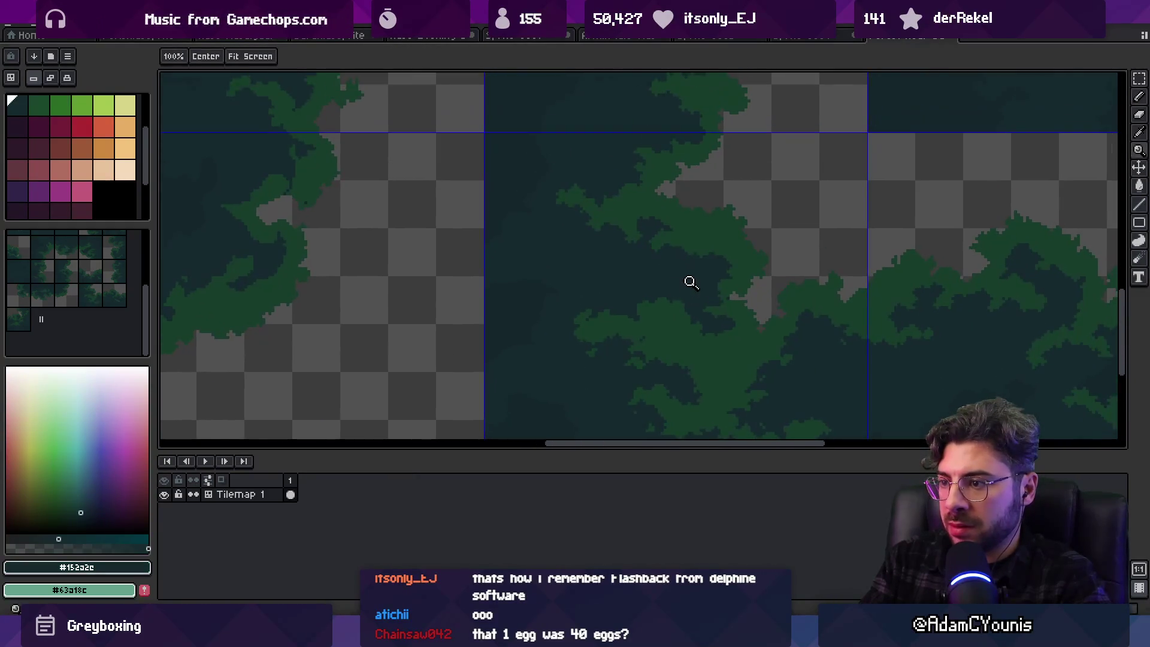
pyautogui.scroll(5, 690, 281)
pyautogui.press('b')
# Re-sample the dark green #163d2c from the foliage for further pixel touch-ups
pyautogui.press('space')
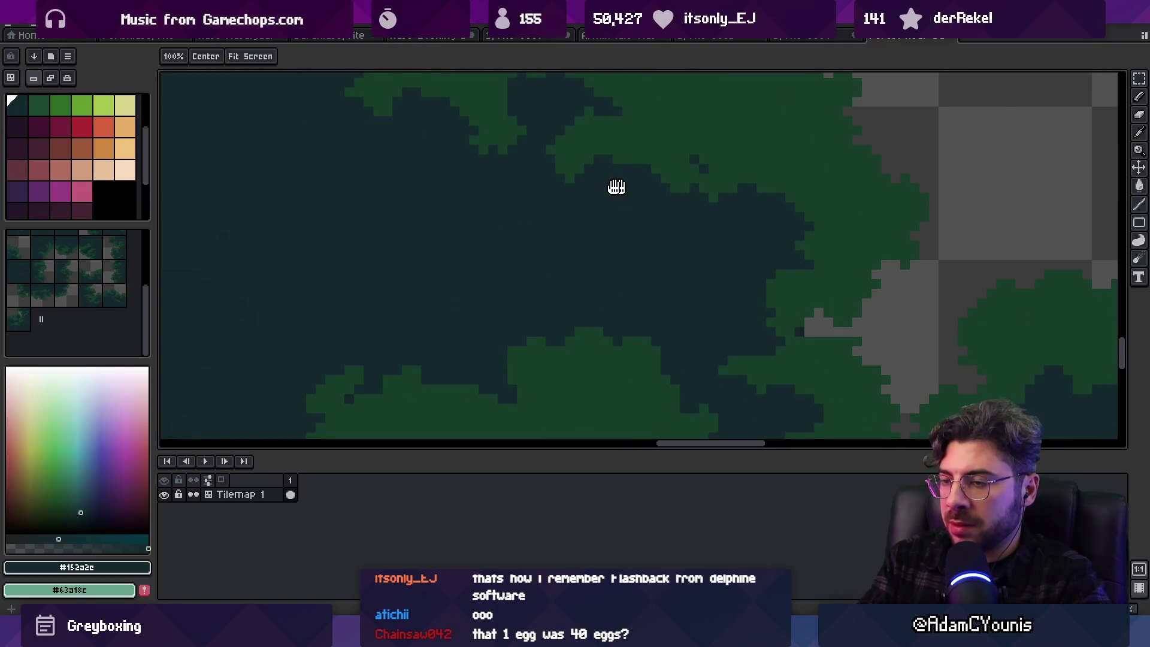
pyautogui.moveTo(616, 188); pyautogui.dragTo(719, 249)
pyautogui.keyDown('alt'); pyautogui.click(718, 249); pyautogui.keyUp('alt')
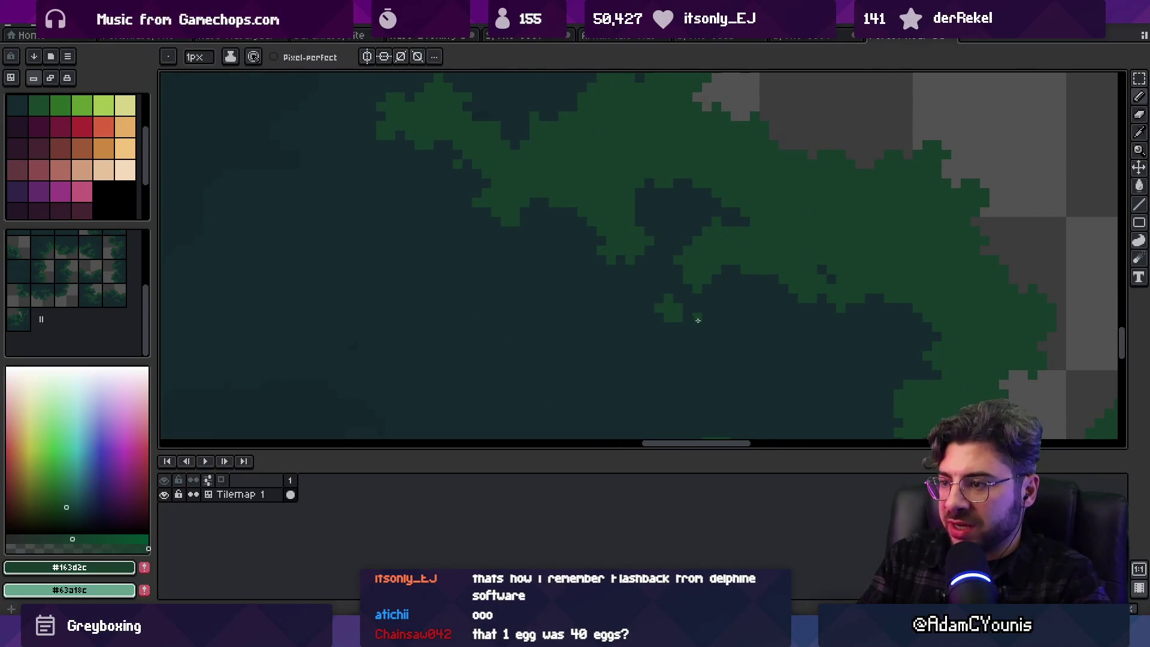
pyautogui.press('z')
pyautogui.scroll(-5, 672, 292)
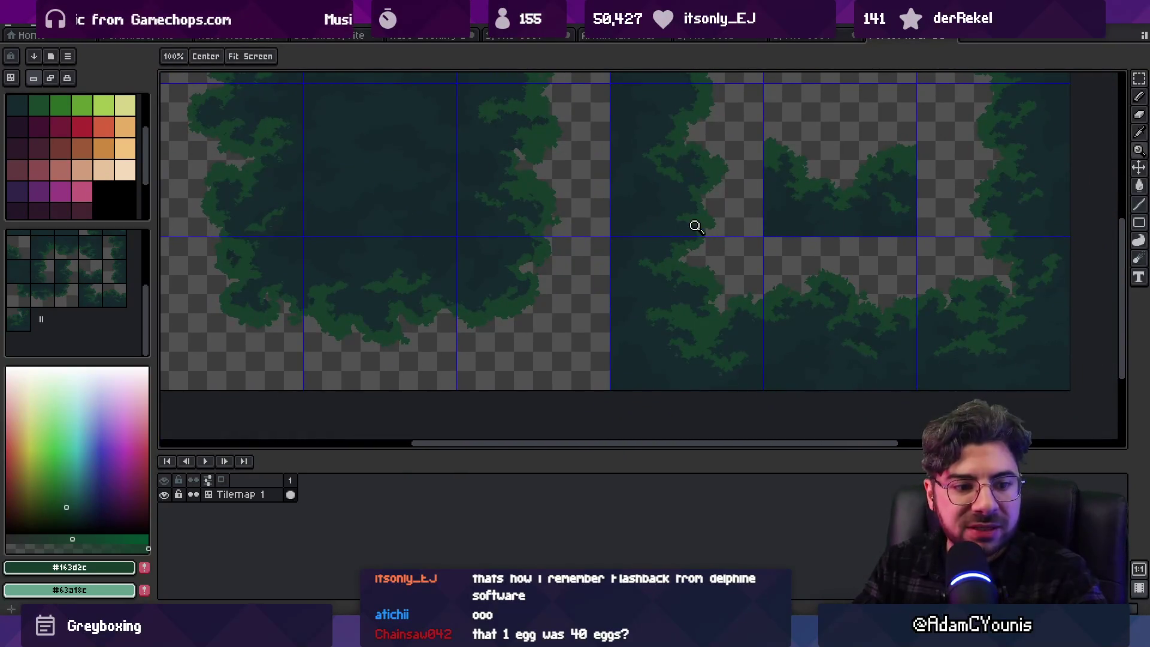
pyautogui.scroll(4, 681, 272)
pyautogui.press('b')
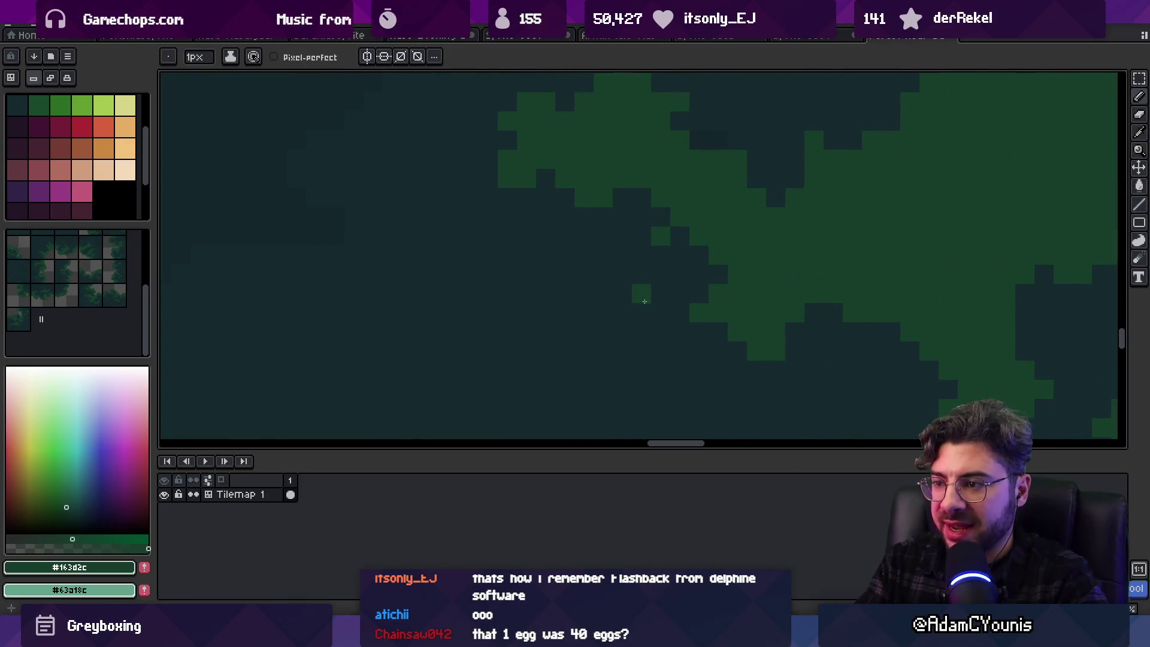
# Place two test green pixels in the dark area, then undo them
pyautogui.press('i')
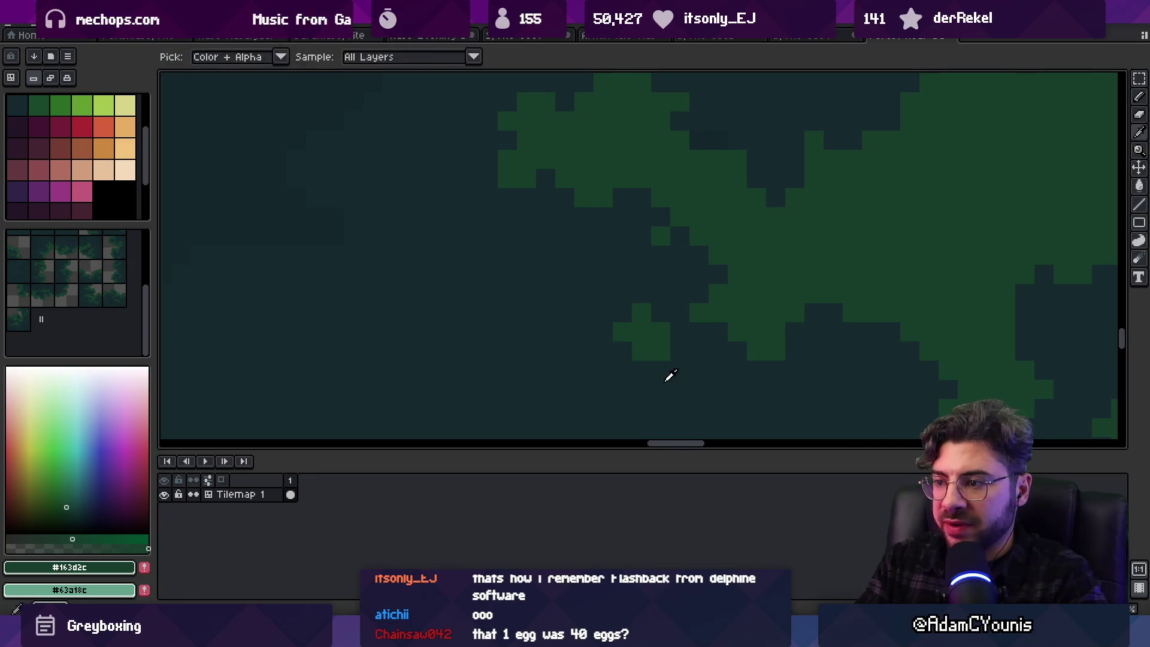
pyautogui.press('z')
pyautogui.scroll(2, 621, 246)
pyautogui.press('i')
pyautogui.press('b')
pyautogui.click(512, 295)
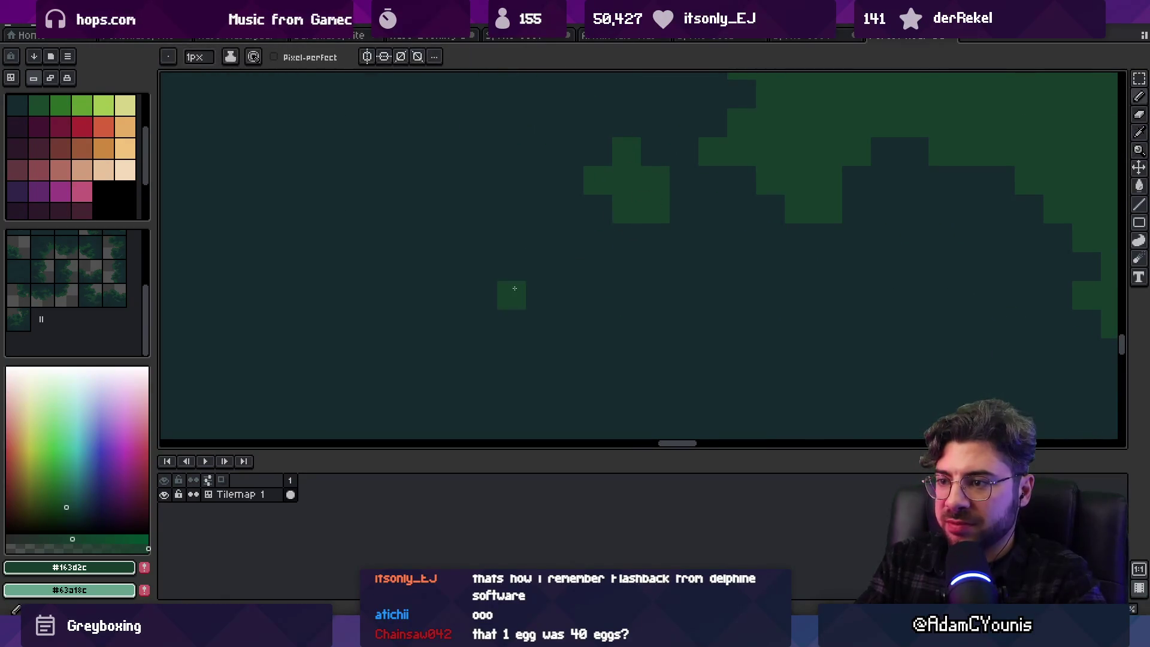
pyautogui.click(541, 323)
pyautogui.hotkey('ctrl', 'z')
pyautogui.hotkey('ctrl', 'z')
# Try a green plus shape and a two-pixel green stroke, undoing each attempt
pyautogui.click(541, 324)
pyautogui.click(541, 295)
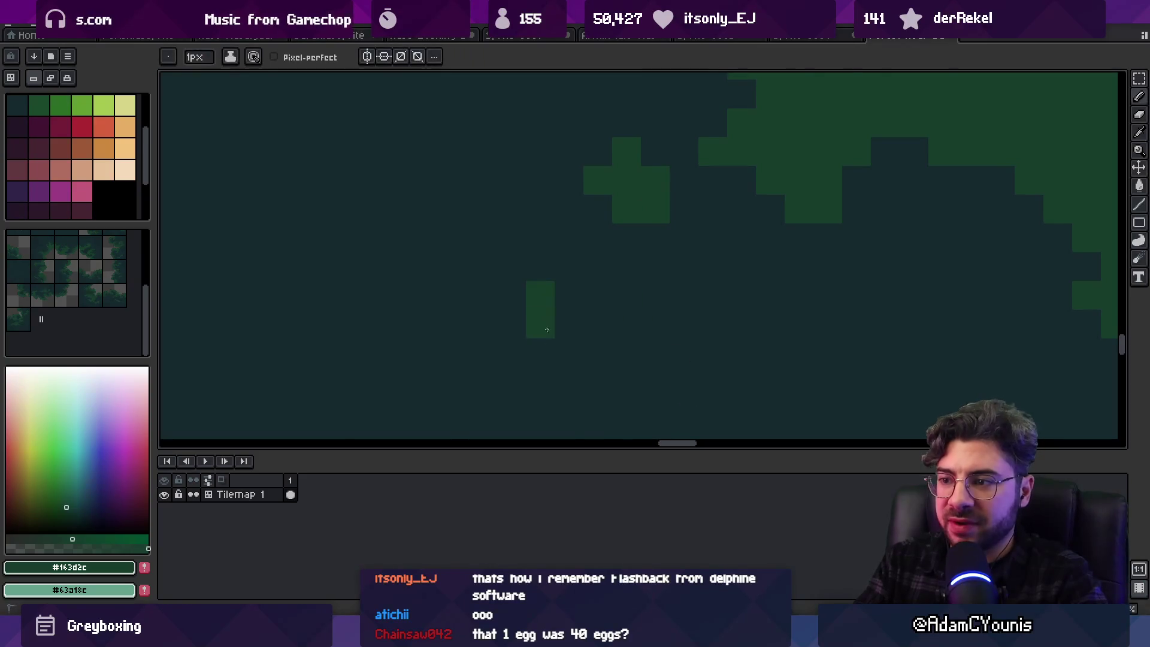
pyautogui.click(541, 352)
pyautogui.click(512, 323)
pyautogui.click(569, 323)
pyautogui.hotkey('ctrl', 'z')
pyautogui.hotkey('ctrl', 'z')
pyautogui.hotkey('ctrl', 'z')
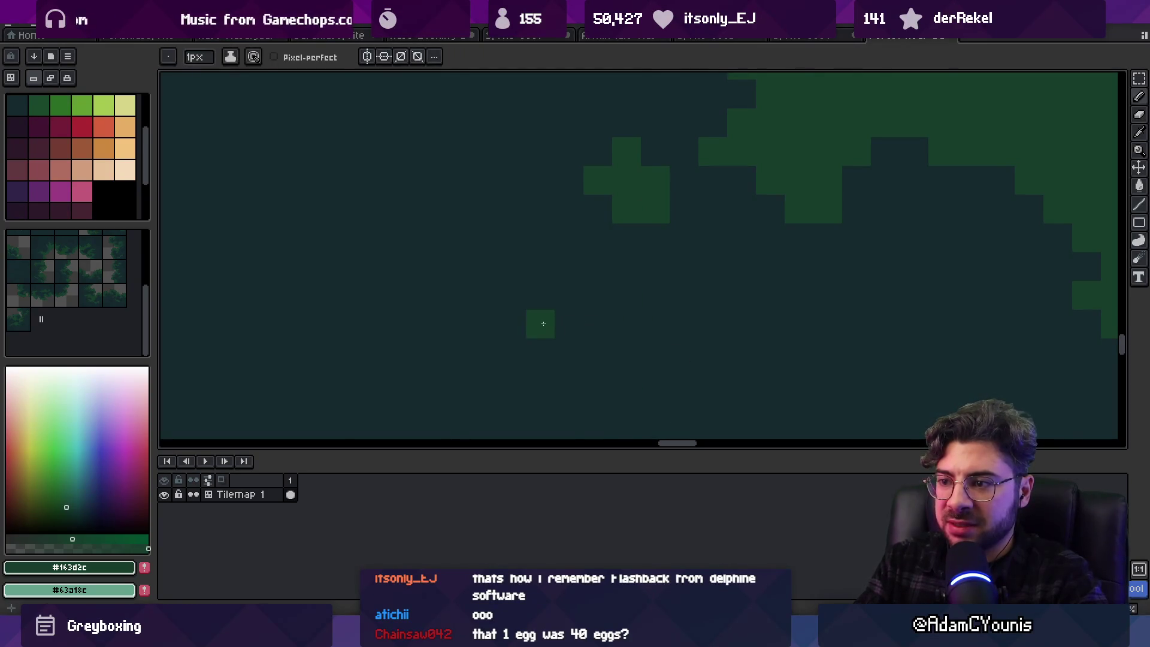
pyautogui.moveTo(541, 323)
pyautogui.mouseDown()
pyautogui.moveTo(569, 323)
pyautogui.moveTo(547, 328)
pyautogui.moveTo(599, 353)
pyautogui.mouseUp()
pyautogui.hotkey('ctrl', 'z')
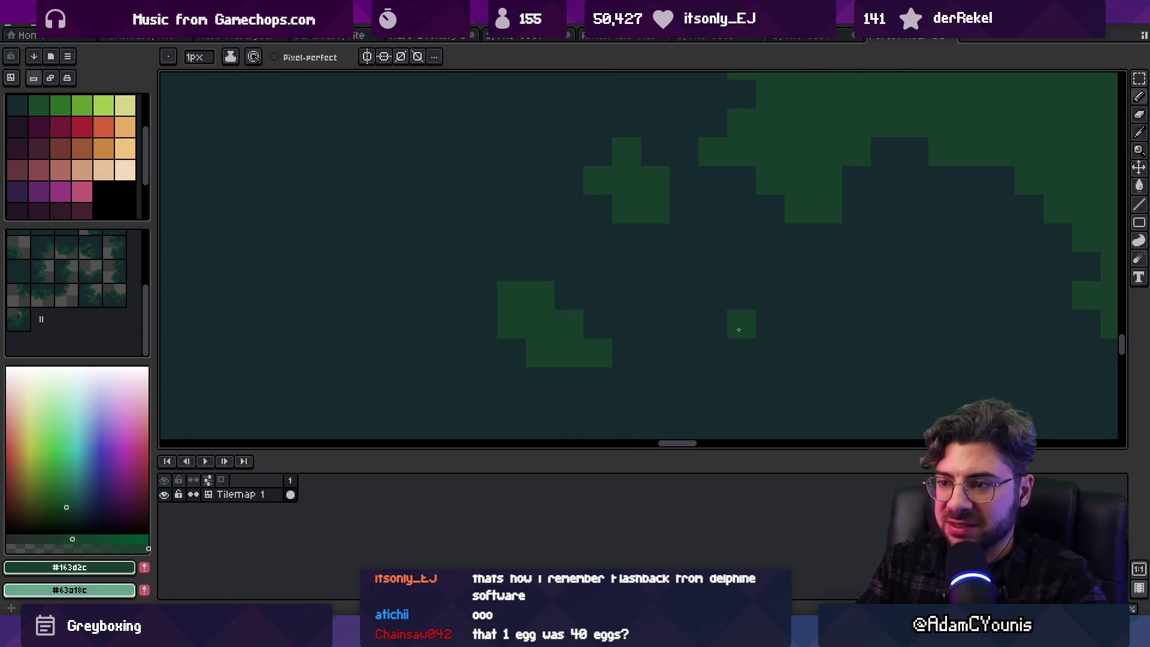
pyautogui.press('v')
pyautogui.hotkey('ctrl', 'z')
# Paint a short run of green pixels along the zoomed-in foliage edge
pyautogui.press('z')
pyautogui.scroll(-5, 599, 311)
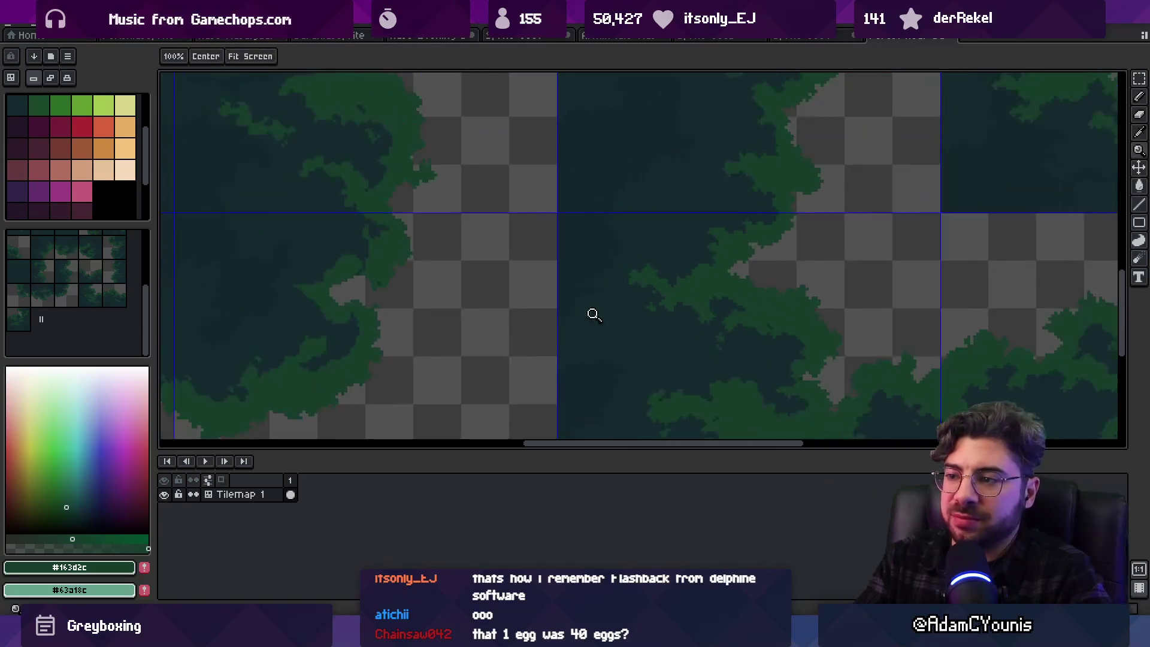
pyautogui.scroll(2, 677, 267)
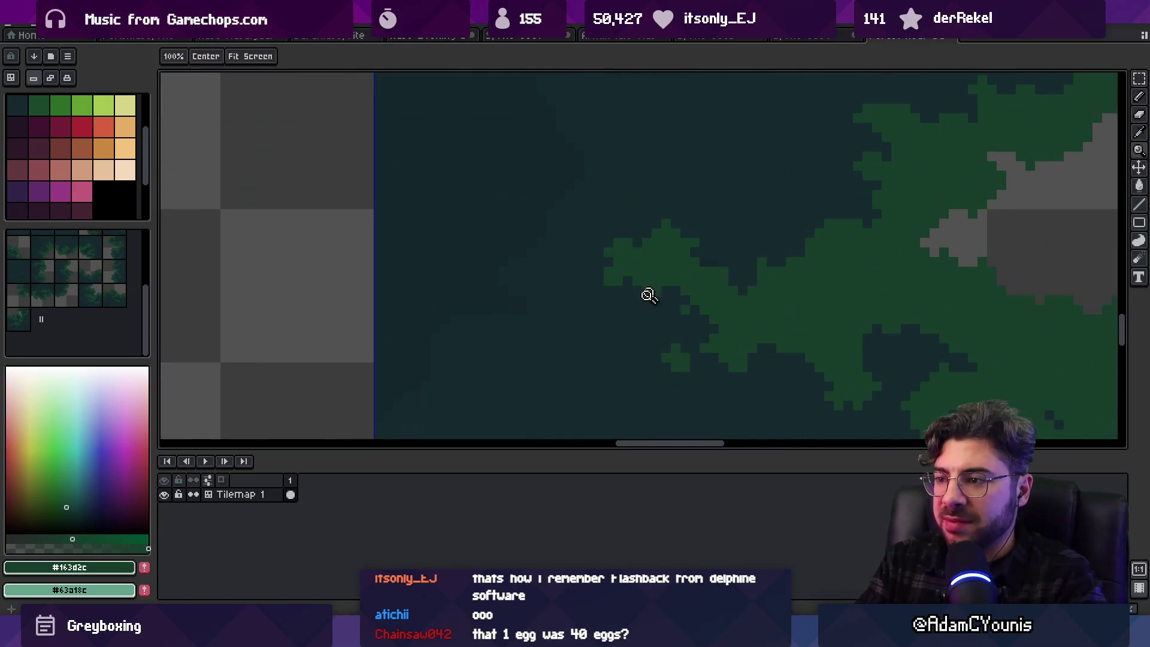
pyautogui.scroll(-2, 686, 284)
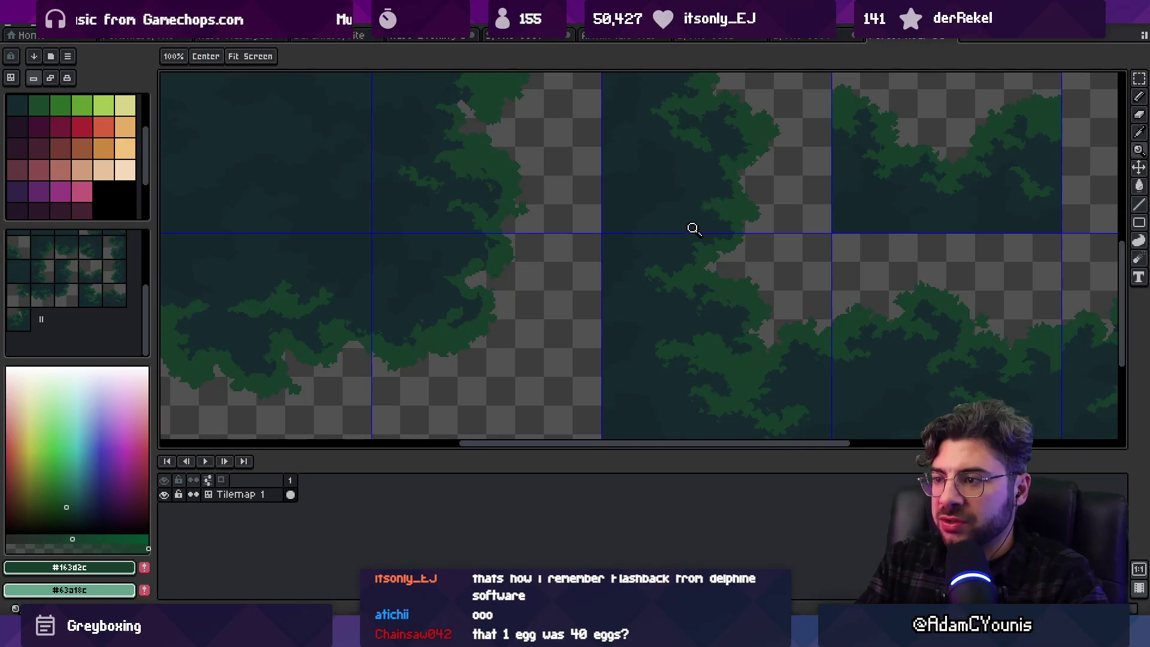
pyautogui.scroll(2, 693, 229)
pyautogui.press('b')
pyautogui.click(563, 381)
pyautogui.scroll(-2, 578, 288)
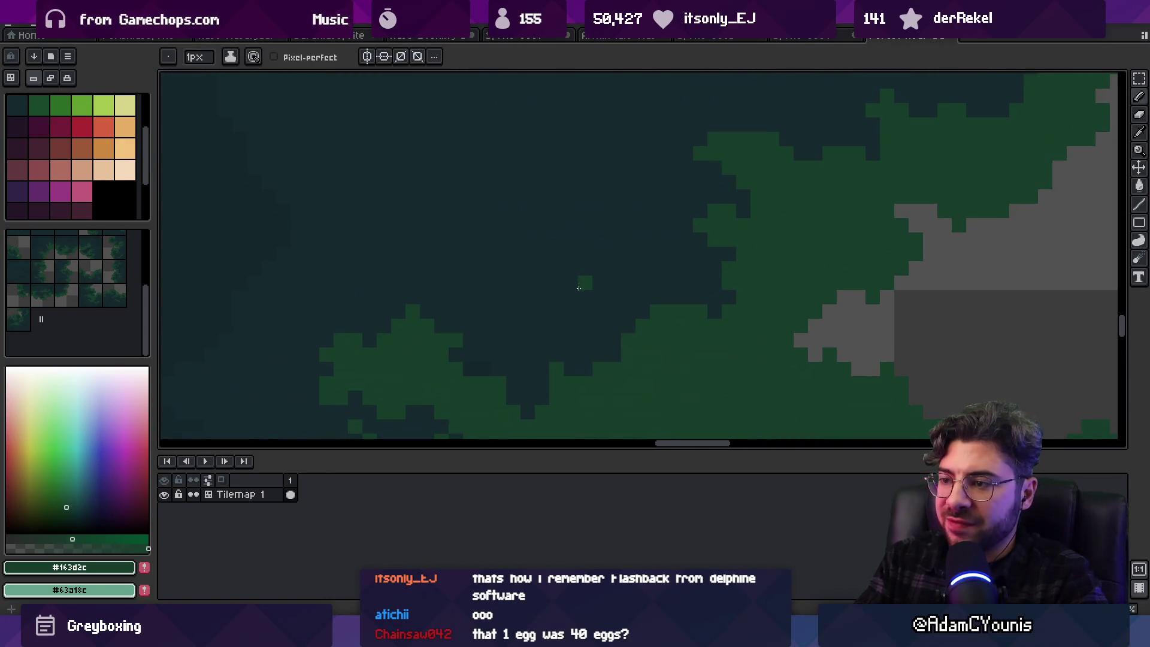
pyautogui.moveTo(579, 288); pyautogui.dragTo(609, 270)
pyautogui.keyDown('alt'); pyautogui.click(610, 257); pyautogui.keyUp('alt')
# Extend the green foliage edge with new #163d2c pixels
pyautogui.press('z')
pyautogui.scroll(-3, 581, 290)
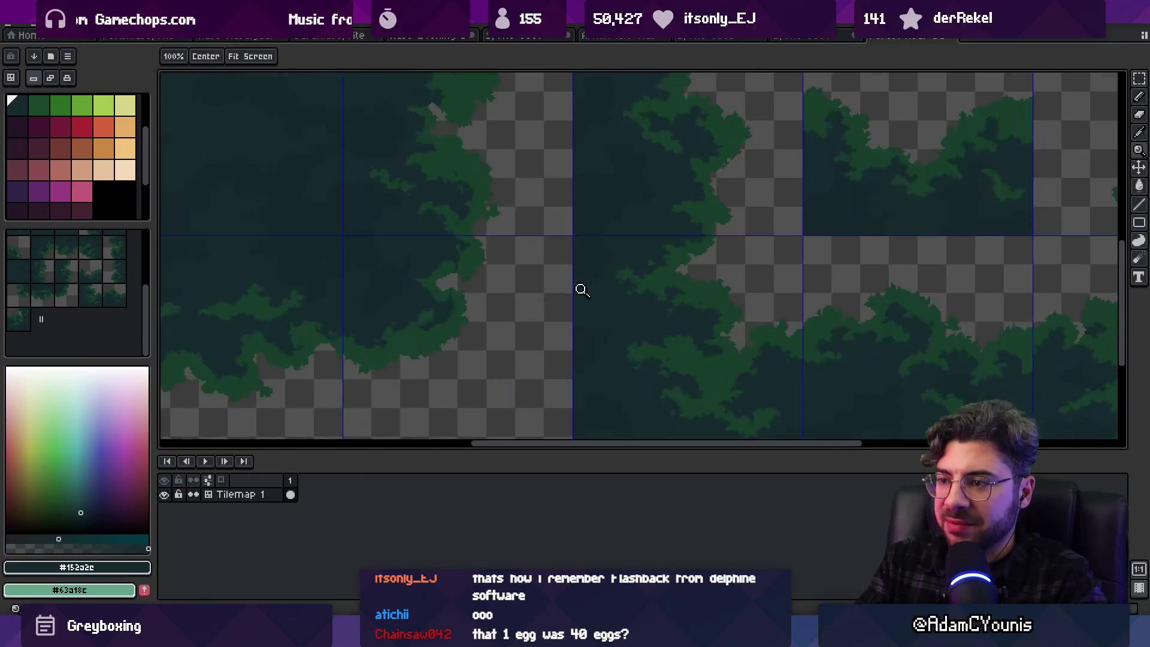
pyautogui.scroll(3, 650, 260)
pyautogui.press('b')
pyautogui.keyDown('alt'); pyautogui.click(652, 254); pyautogui.keyUp('alt')
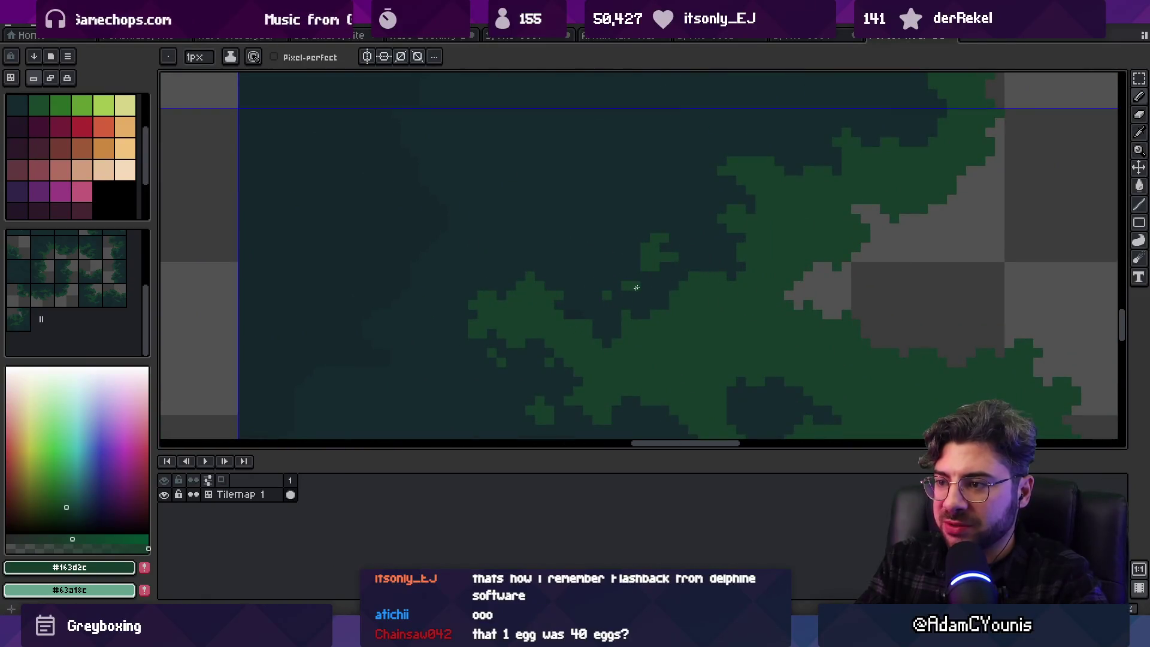
pyautogui.keyDown('alt'); pyautogui.click(628, 311); pyautogui.keyUp('alt')
pyautogui.press('z')
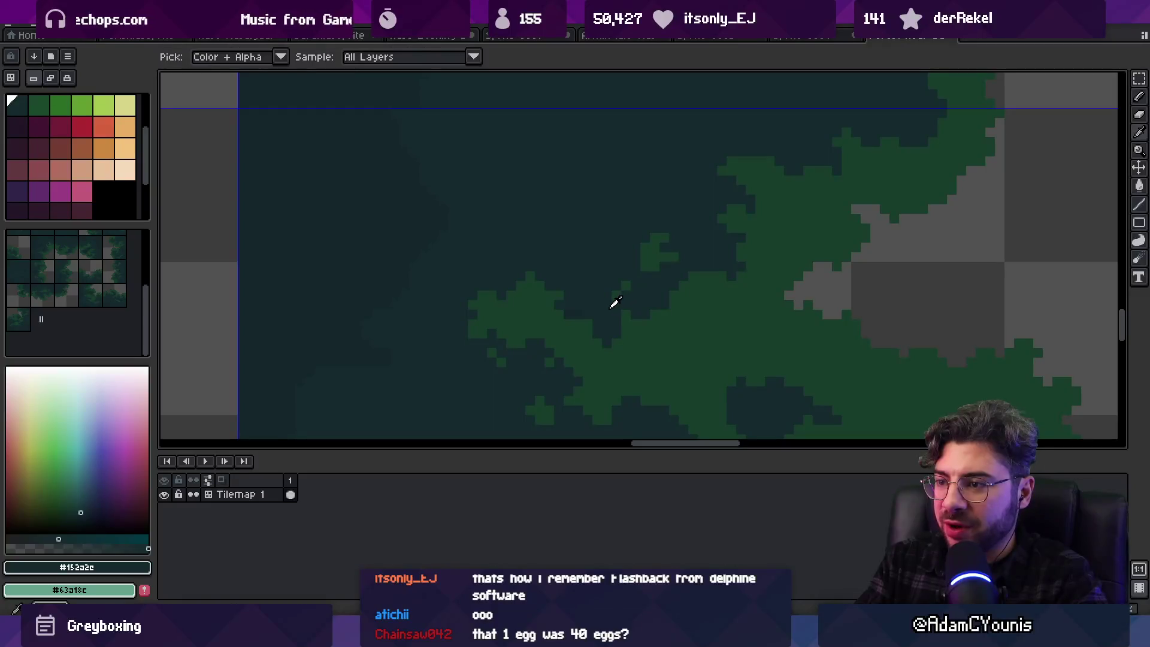
pyautogui.scroll(-3, 667, 303)
pyautogui.scroll(3, 693, 282)
pyautogui.keyDown('alt'); pyautogui.click(692, 283); pyautogui.keyUp('alt')
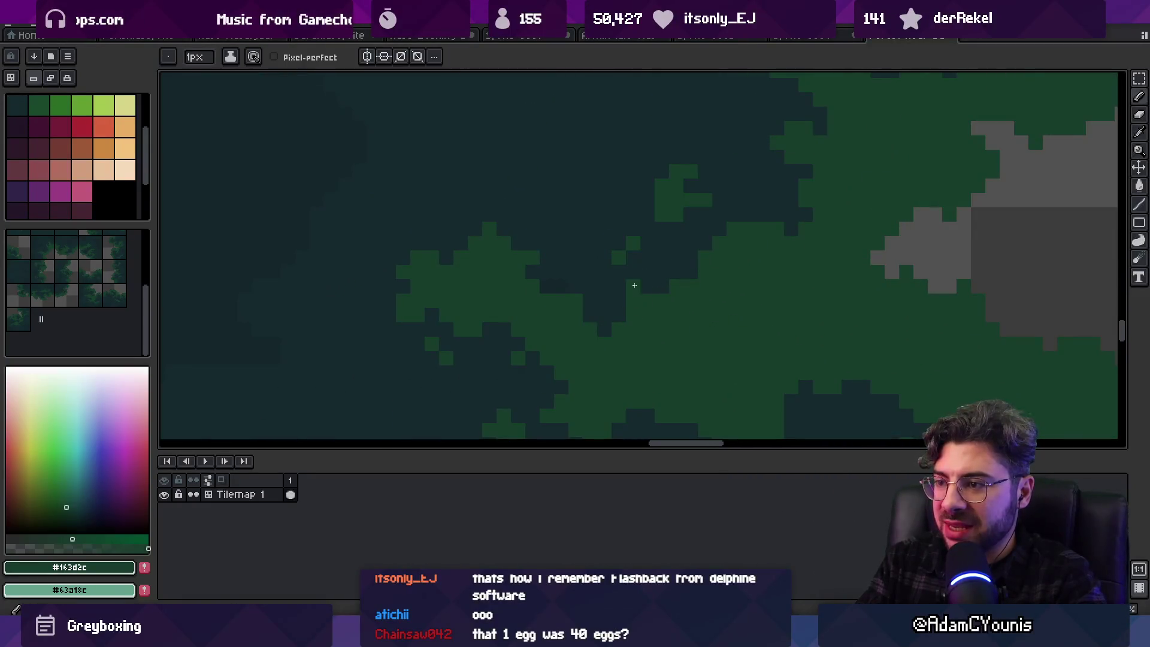
pyautogui.scroll(-3, 635, 291)
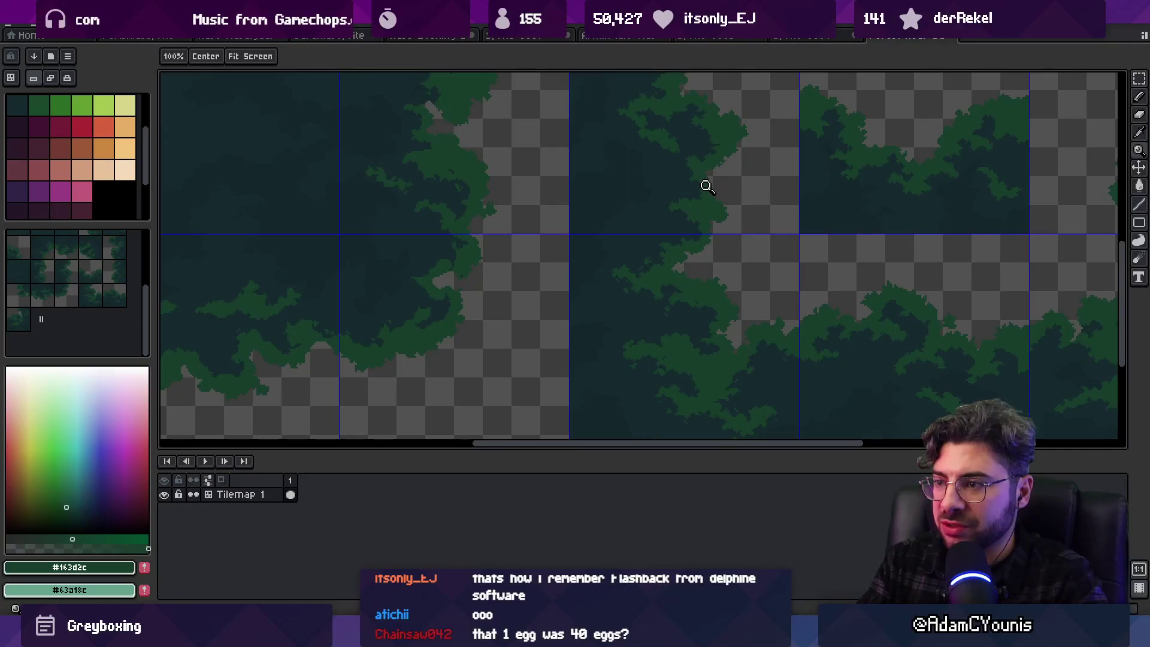
pyautogui.scroll(4, 706, 187)
pyautogui.press('b')
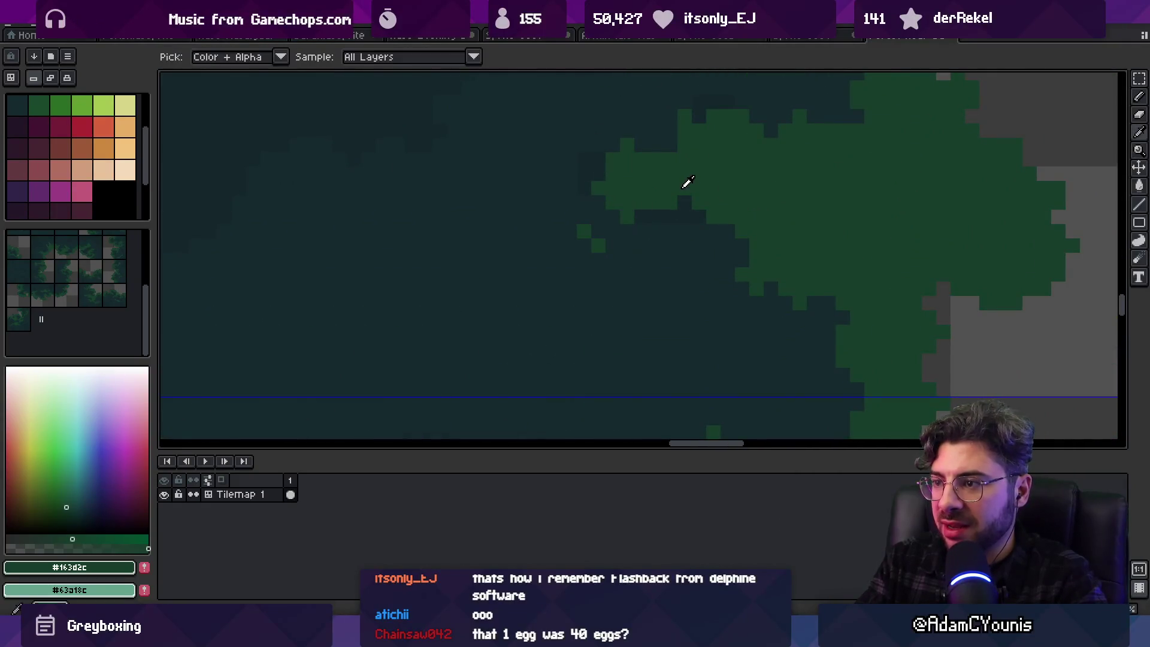
pyautogui.moveTo(741, 316); pyautogui.dragTo(718, 301)
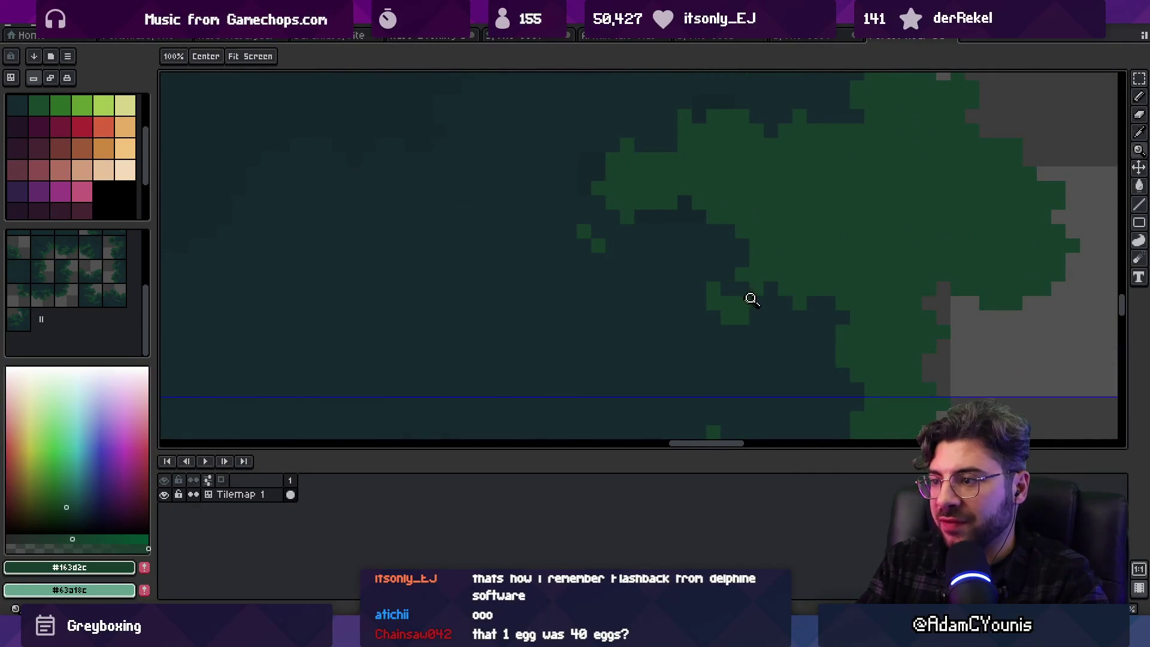
# Paint dark #152a2c pixels into the green canopy edge
pyautogui.scroll(-2, 750, 295)
pyautogui.scroll(2, 704, 293)
pyautogui.keyDown('alt'); pyautogui.click(765, 326); pyautogui.keyUp('alt')
pyautogui.scroll(-2, 765, 327)
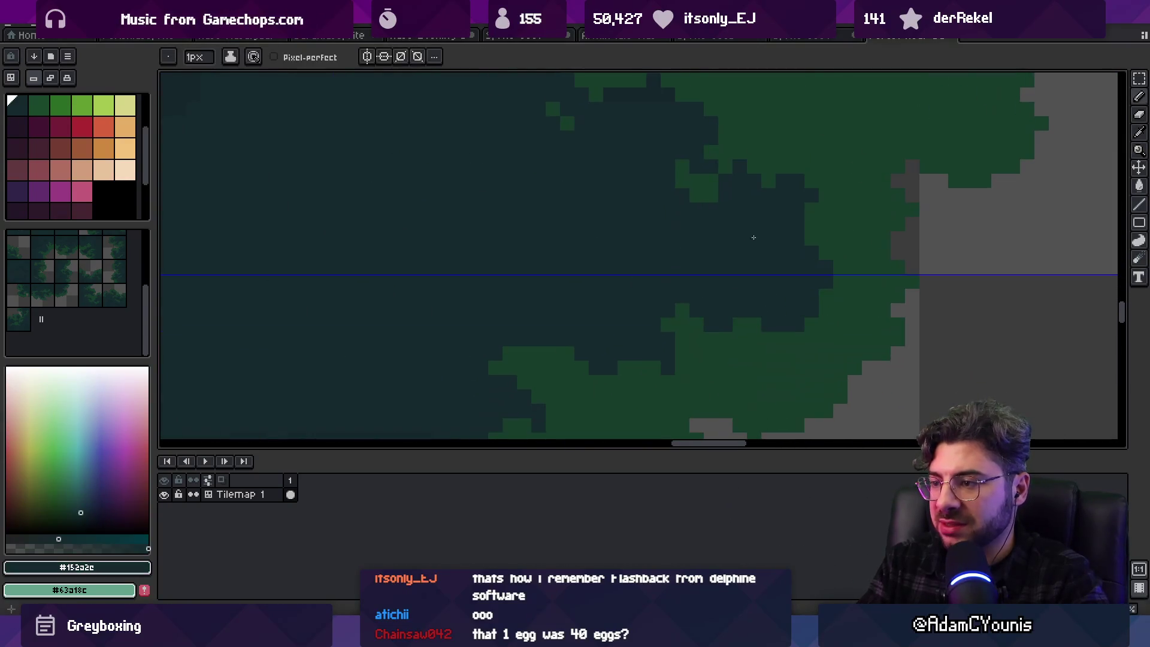
pyautogui.scroll(2, 721, 418)
pyautogui.click(705, 318)
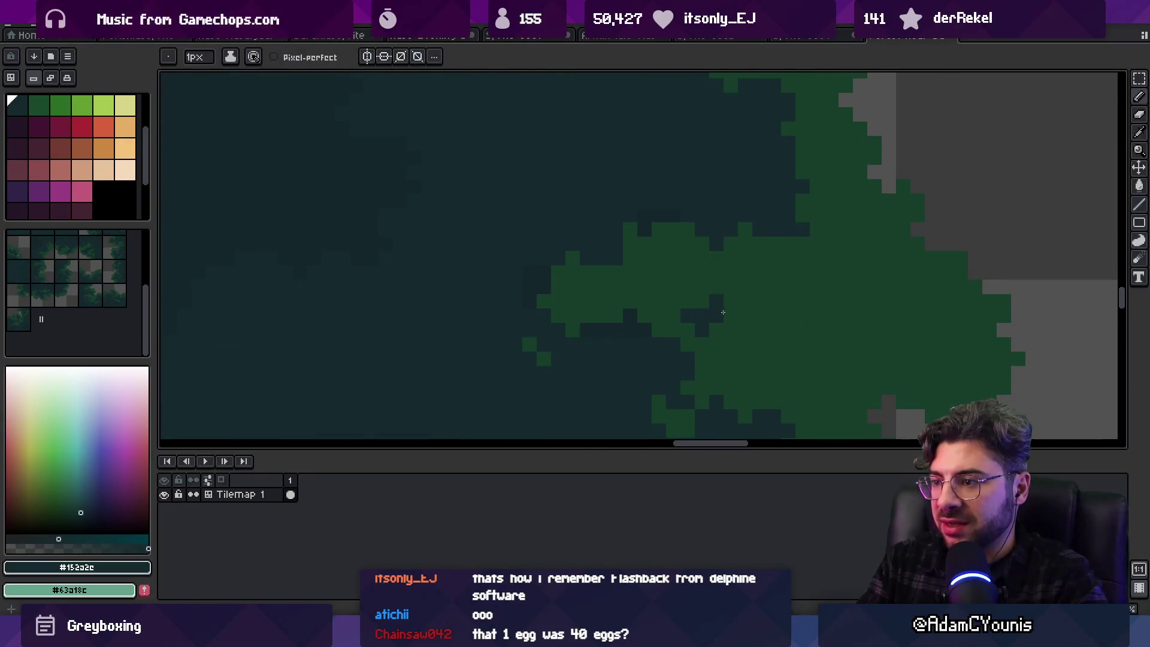
pyautogui.scroll(-2, 708, 309)
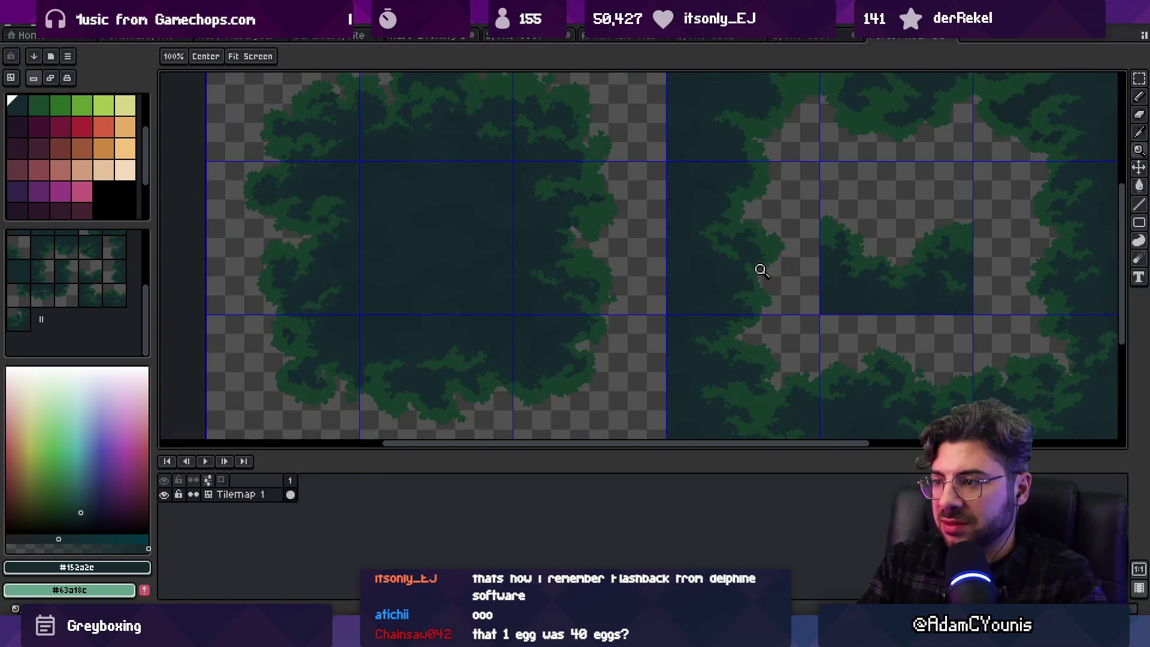
pyautogui.scroll(2, 721, 277)
# Add a dark block and pixel into the foliage, plus a small green bump on its edge
pyautogui.keyDown('alt'); pyautogui.click(724, 326); pyautogui.keyUp('alt')
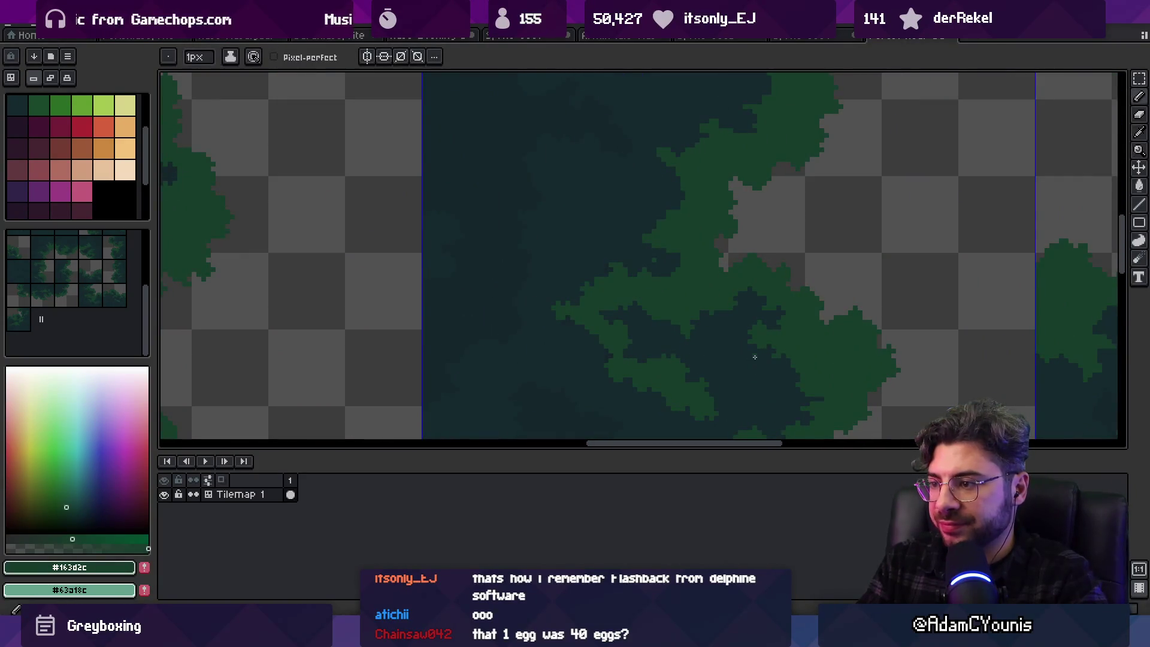
pyautogui.scroll(-1, 771, 351)
pyautogui.scroll(3, 737, 290)
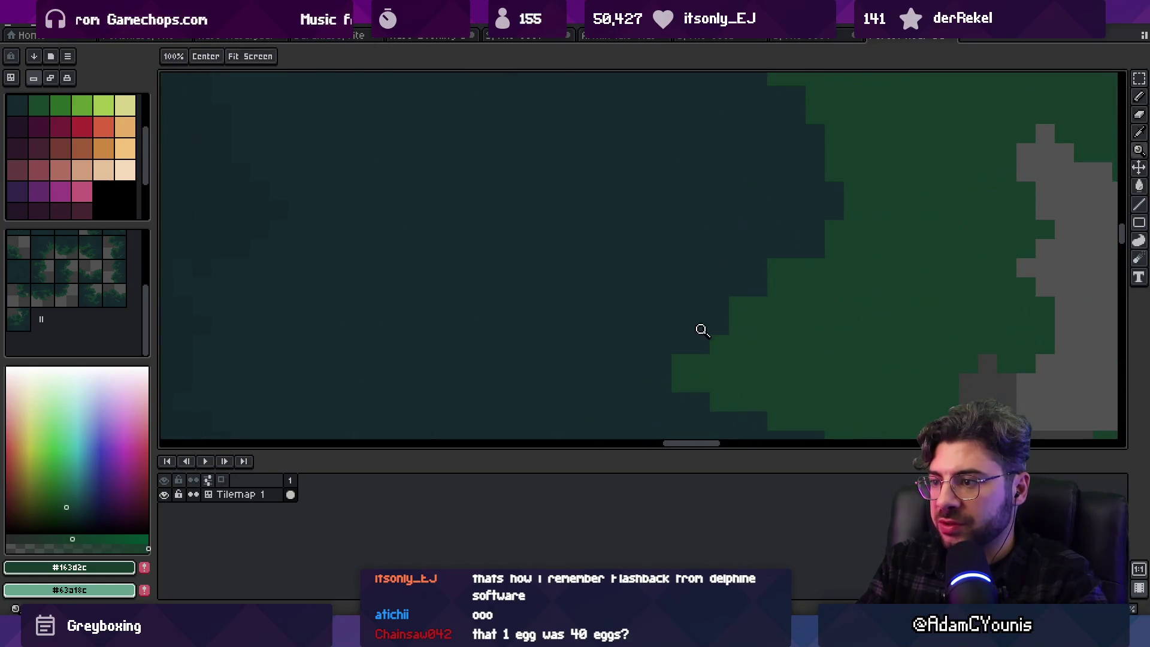
pyautogui.keyDown('alt'); pyautogui.click(706, 406); pyautogui.keyUp('alt')
pyautogui.click(748, 282)
pyautogui.click(745, 306)
pyautogui.keyDown('alt'); pyautogui.click(715, 263); pyautogui.keyUp('alt')
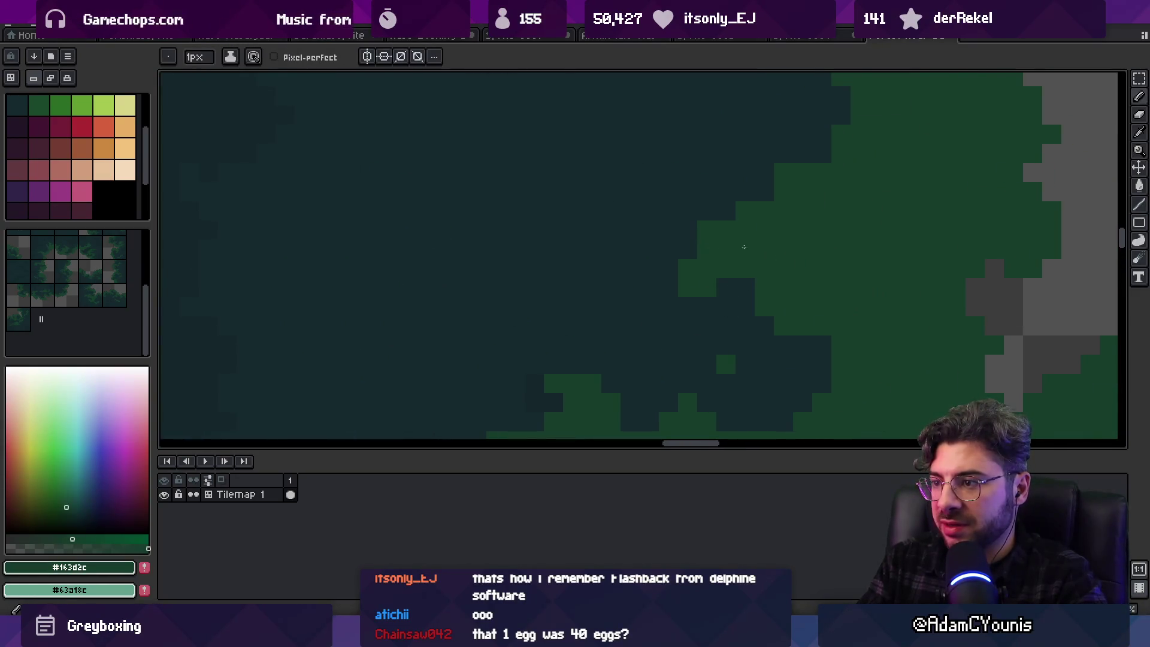
pyautogui.moveTo(616, 298); pyautogui.dragTo(650, 327)
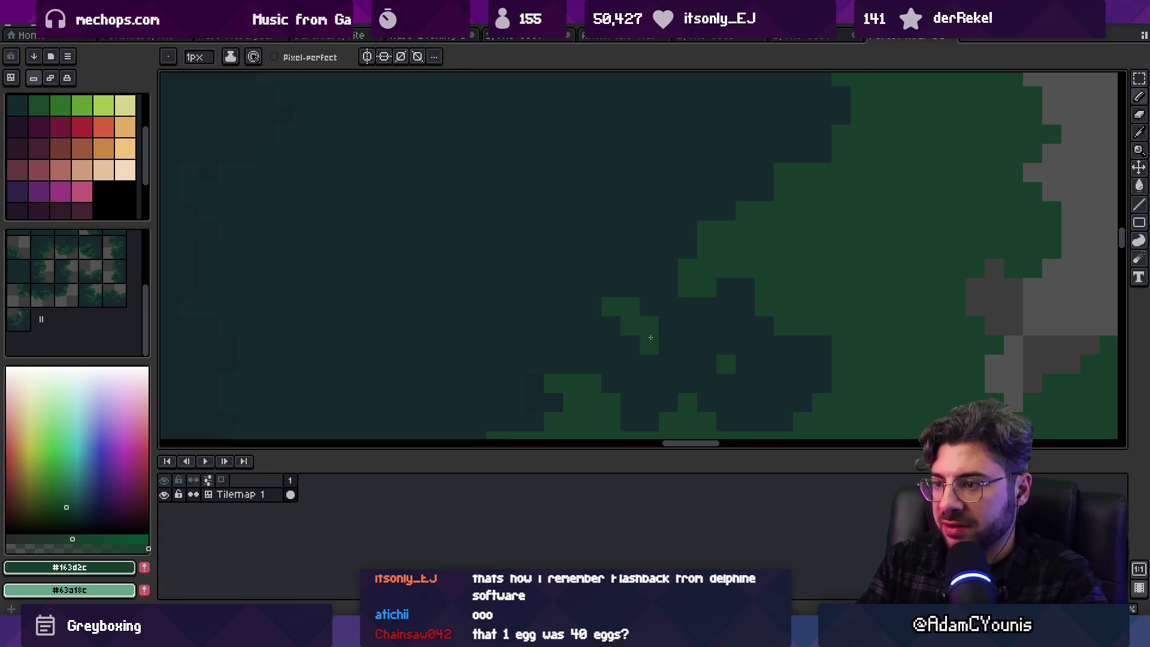
# Paint green #163d2c pixels onto the edge of the foliage blob
pyautogui.click(630, 288)
pyautogui.press('z')
pyautogui.scroll(-5, 636, 314)
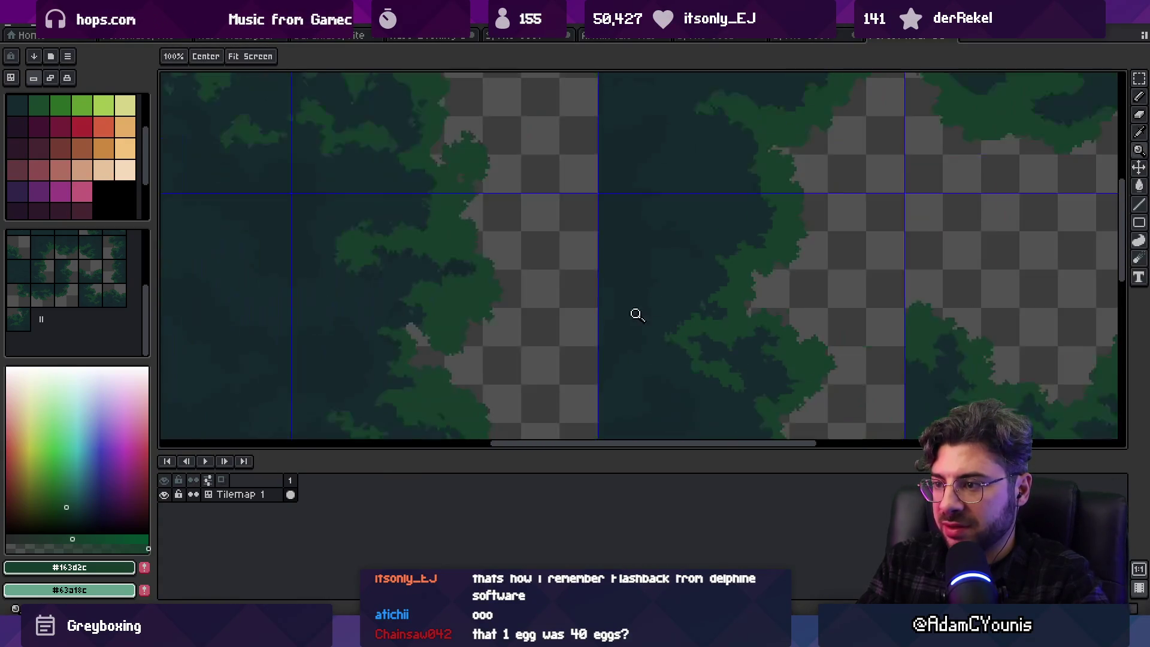
pyautogui.scroll(5, 736, 275)
pyautogui.press('b')
pyautogui.keyDown('alt'); pyautogui.click(688, 267); pyautogui.keyUp('alt')
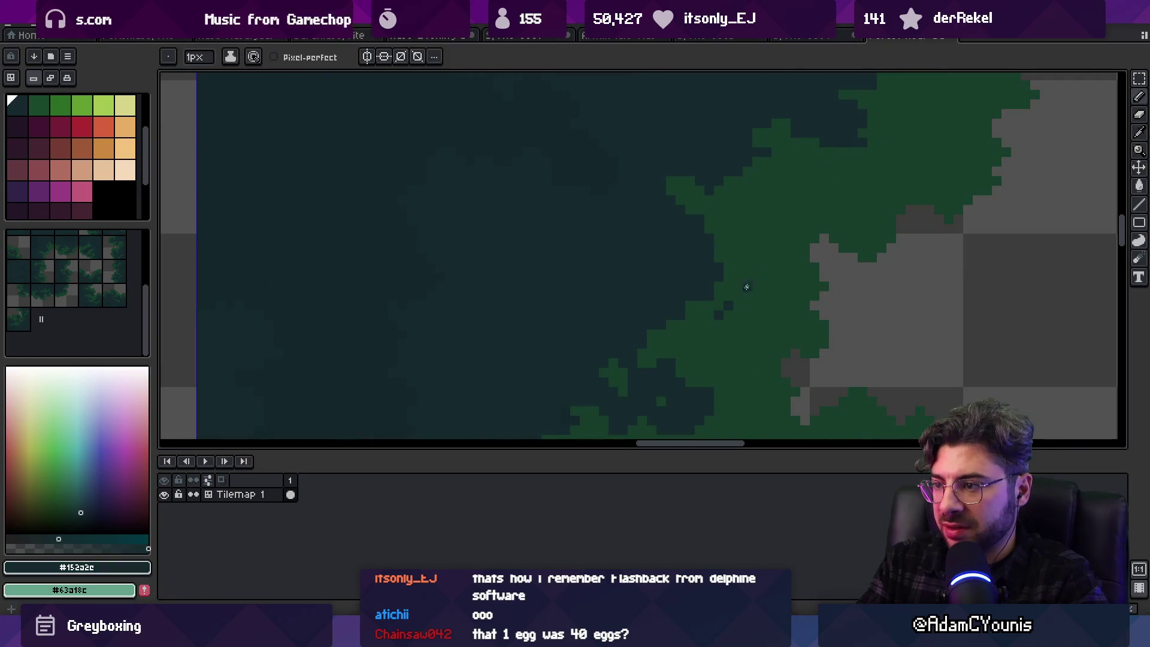
pyautogui.scroll(2, 746, 287)
pyautogui.keyDown('alt'); pyautogui.click(731, 300); pyautogui.keyUp('alt')
pyautogui.scroll(2, 714, 291)
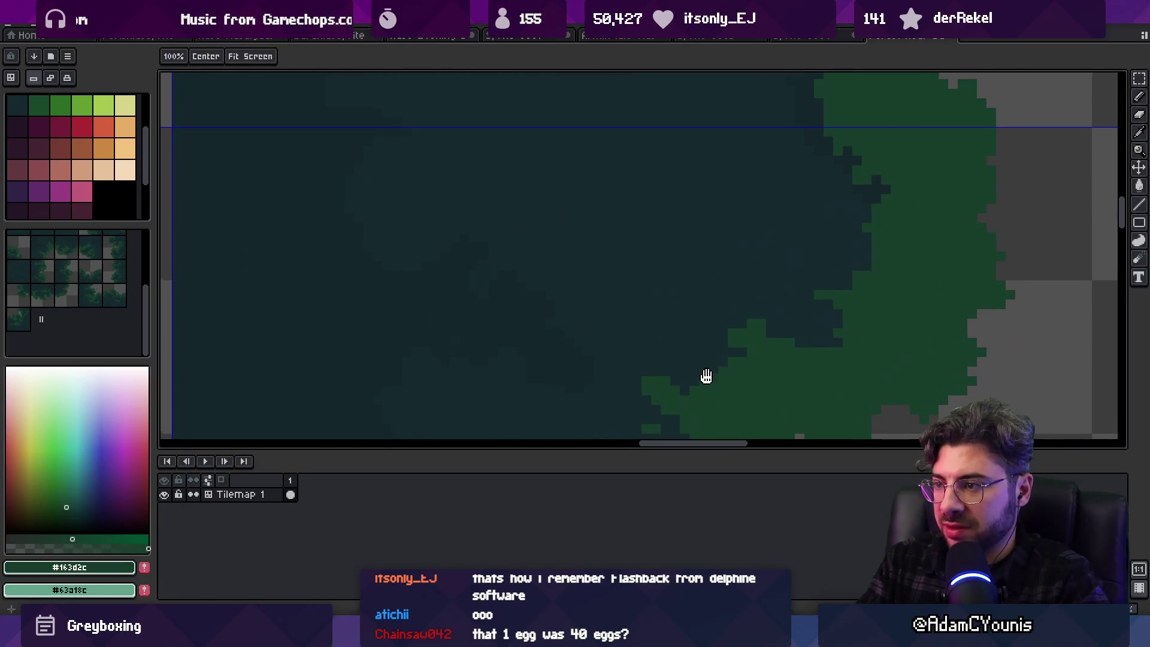
pyautogui.keyDown('alt'); pyautogui.click(803, 335); pyautogui.keyUp('alt')
pyautogui.keyDown('alt'); pyautogui.click(782, 342); pyautogui.keyUp('alt')
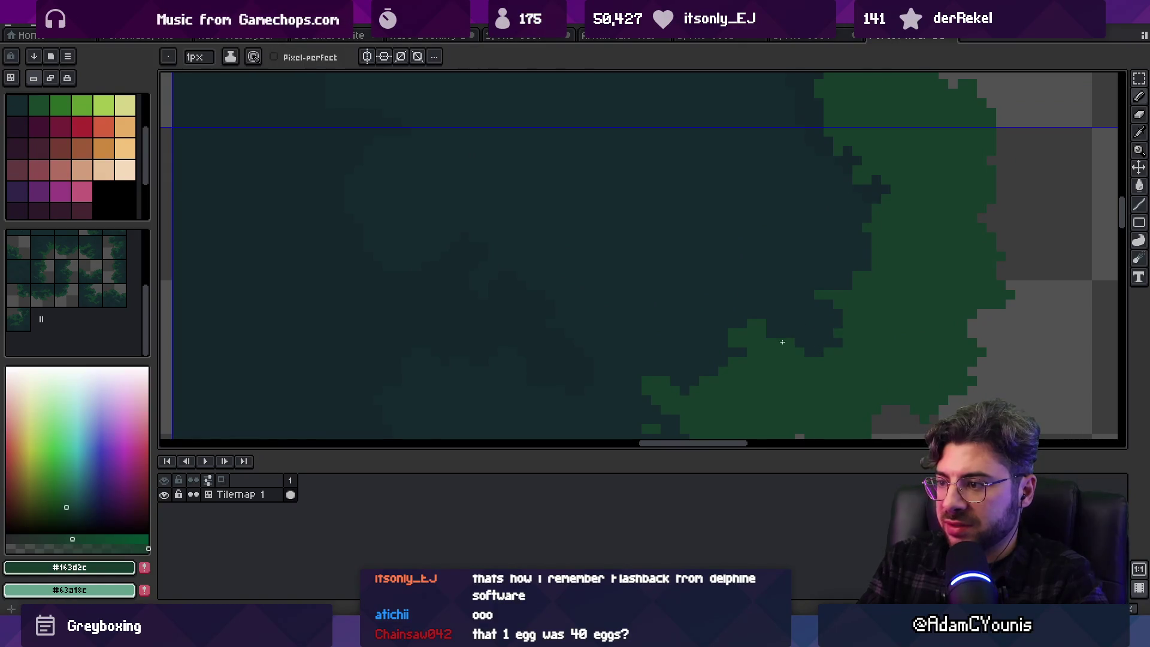
pyautogui.click(814, 344)
# Carve a dark notch into the blob edge and add more green pixels beside it
pyautogui.keyDown('alt'); pyautogui.click(779, 323); pyautogui.keyUp('alt')
pyautogui.click(769, 328)
pyautogui.keyDown('alt'); pyautogui.click(732, 333); pyautogui.keyUp('alt')
pyautogui.keyDown('alt'); pyautogui.click(726, 336); pyautogui.keyUp('alt')
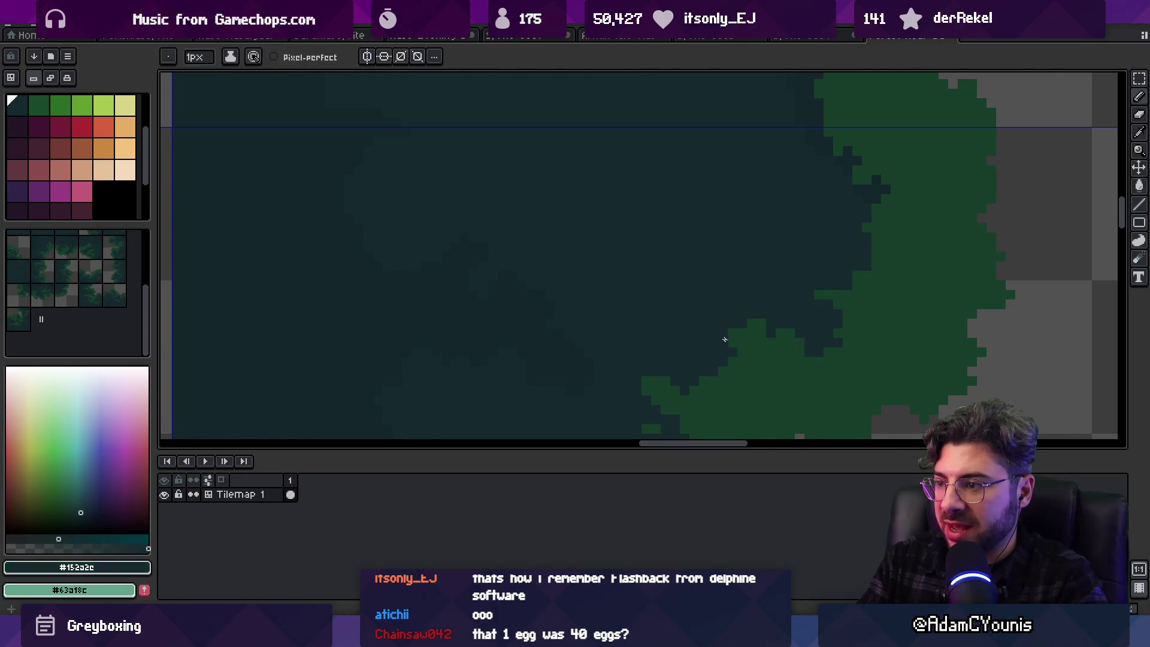
pyautogui.keyDown('alt'); pyautogui.click(737, 347); pyautogui.keyUp('alt')
pyautogui.scroll(-5, 709, 345)
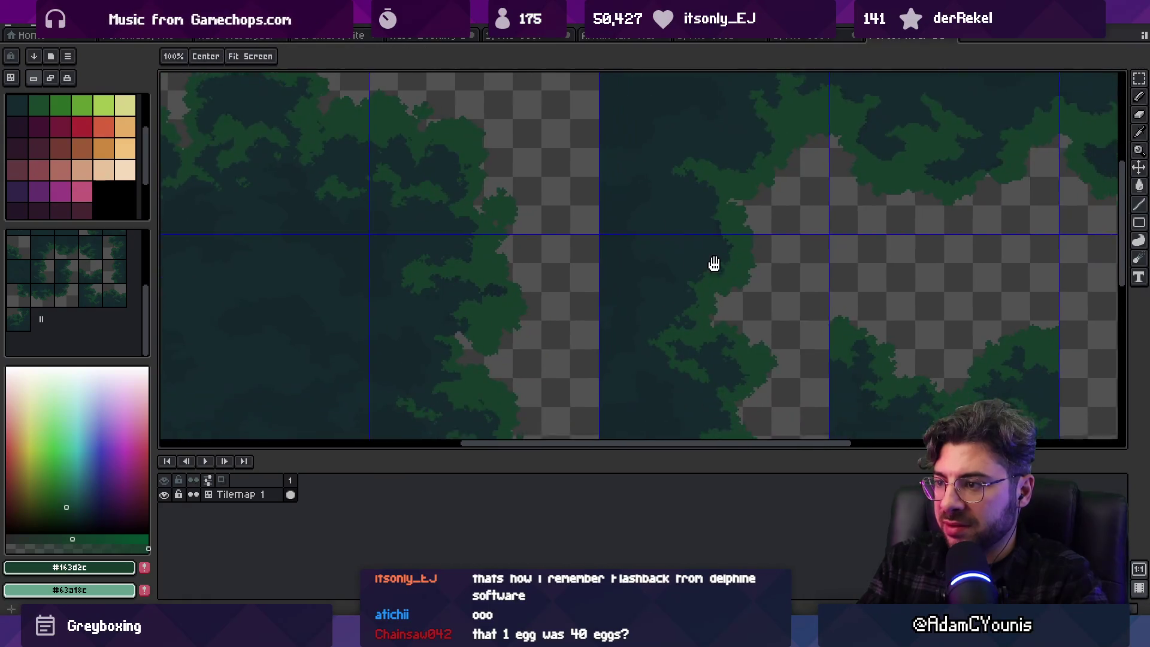
pyautogui.scroll(5, 655, 205)
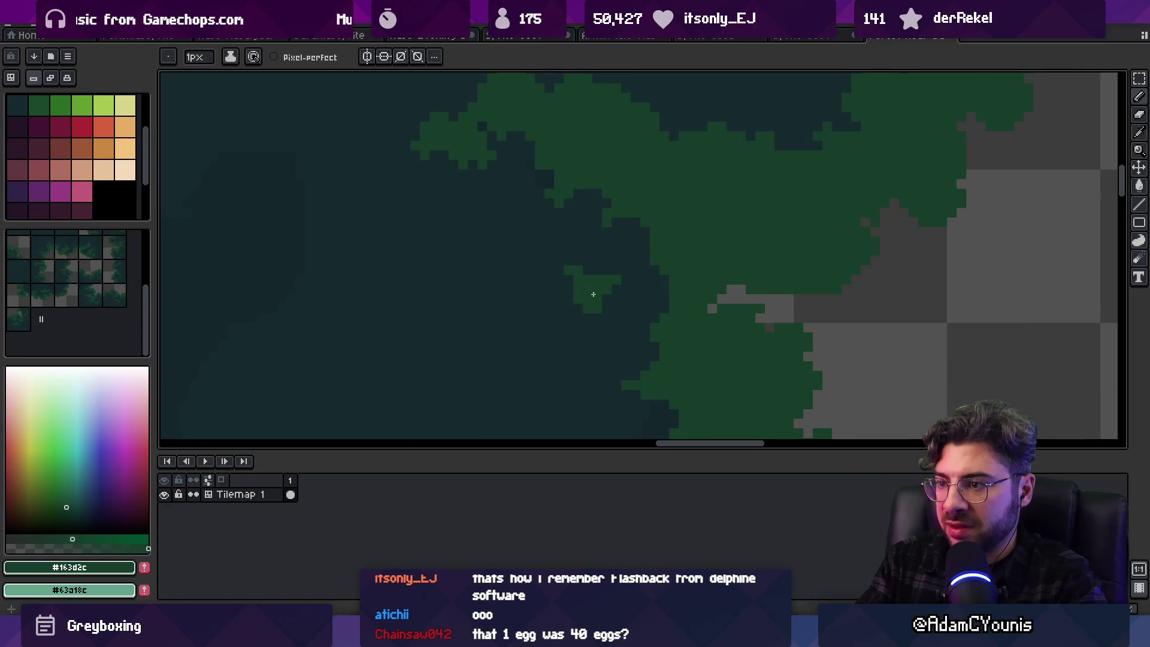
# Roughen the small blob with green pixels on its left and a dark notch
pyautogui.click(606, 299)
pyautogui.keyDown('alt'); pyautogui.click(611, 291); pyautogui.keyUp('alt')
pyautogui.click(587, 300)
pyautogui.keyDown('alt'); pyautogui.click(576, 281); pyautogui.keyUp('alt')
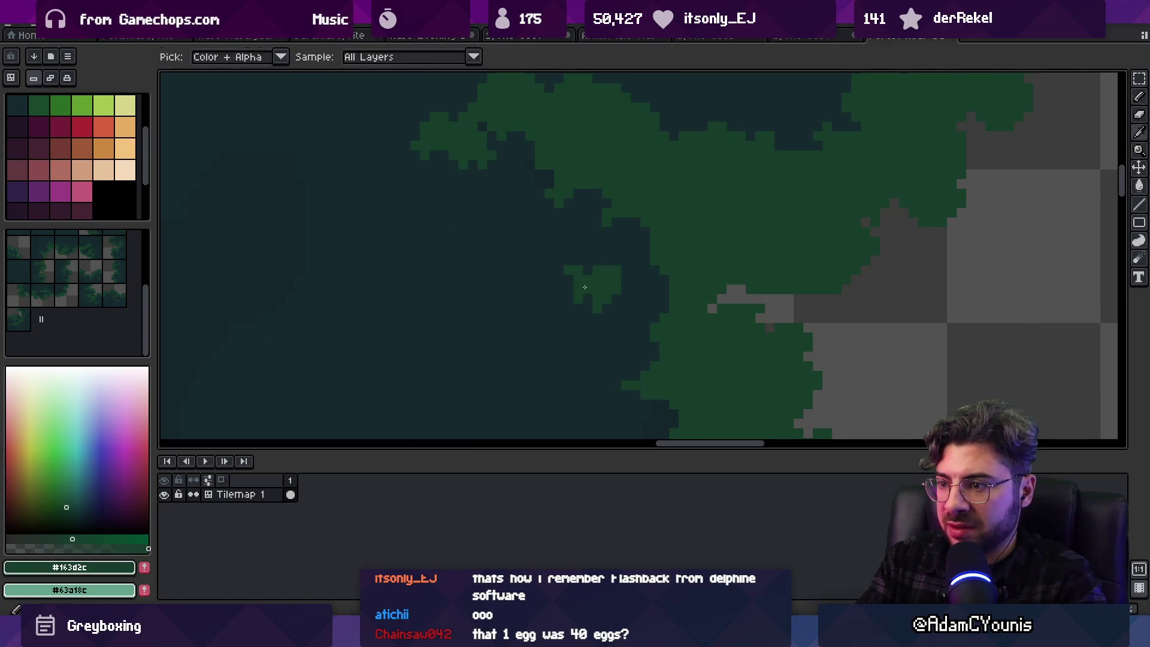
pyautogui.click(569, 284)
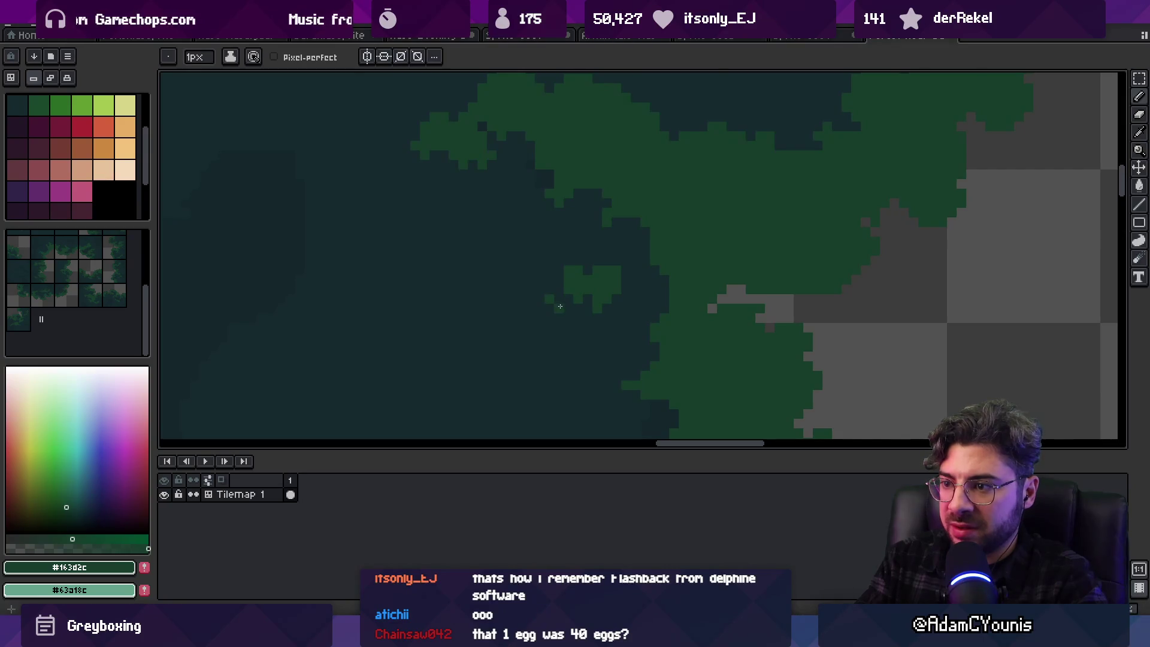
# Check the tile grid at different zoom levels and resample #152a2c and #163d2c
pyautogui.press('z')
pyautogui.scroll(-3, 560, 306)
pyautogui.scroll(2, 624, 254)
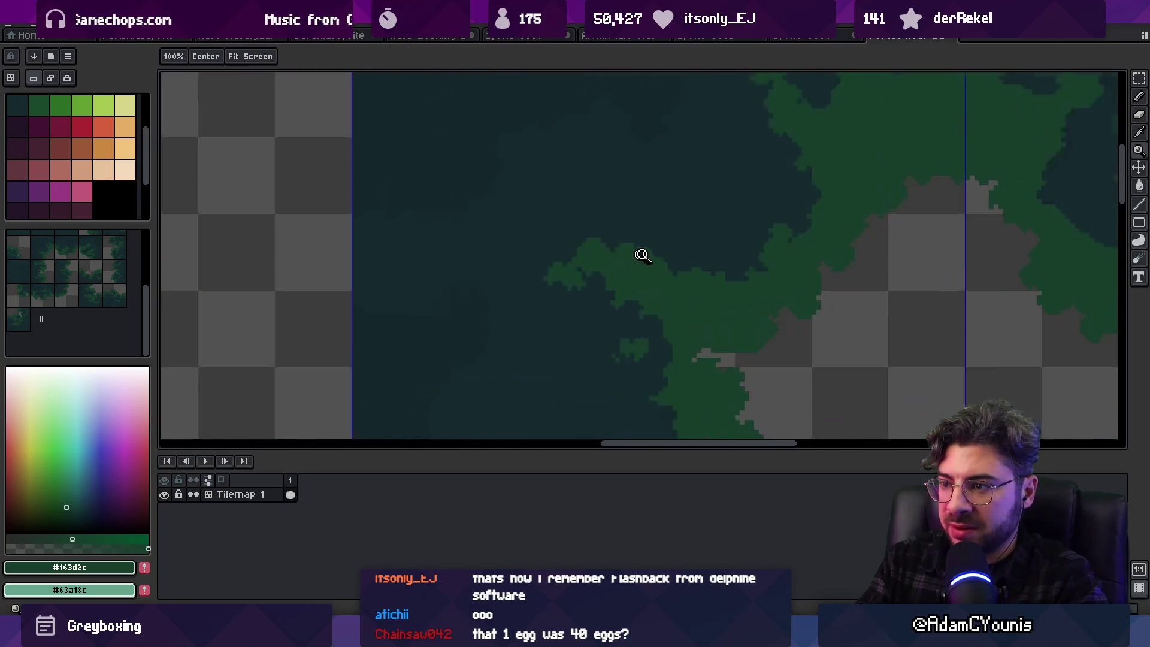
pyautogui.scroll(1, 641, 256)
pyautogui.press('b')
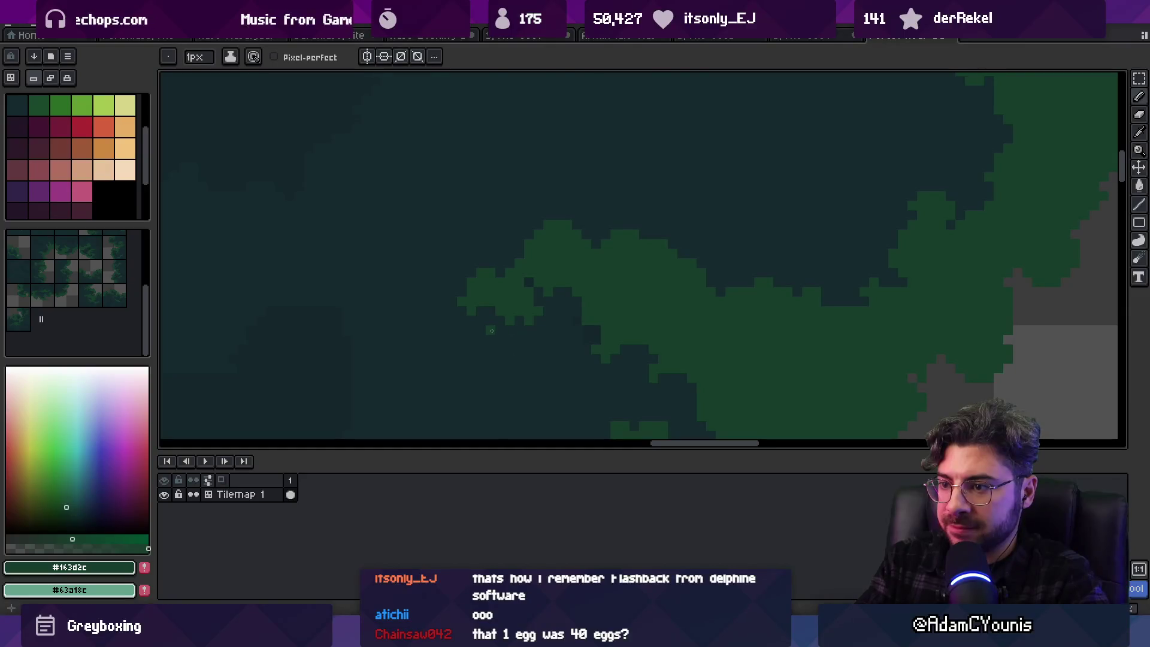
pyautogui.hscroll(5, 633, 410)
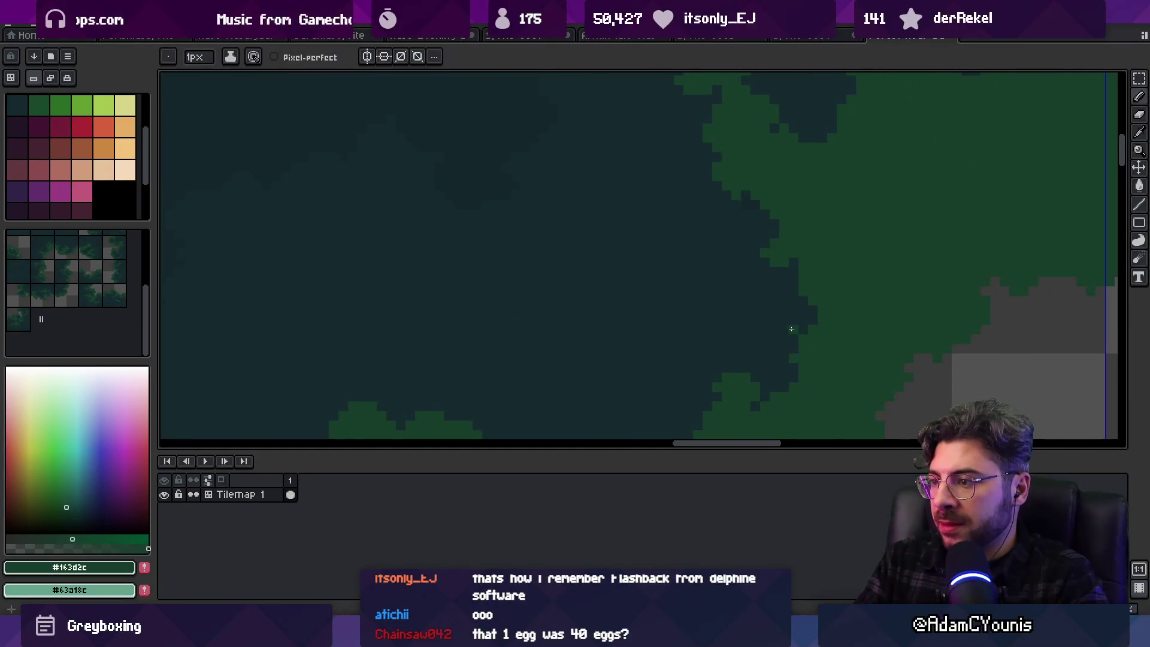
pyautogui.press('z')
pyautogui.scroll(-2, 719, 284)
pyautogui.scroll(3, 822, 221)
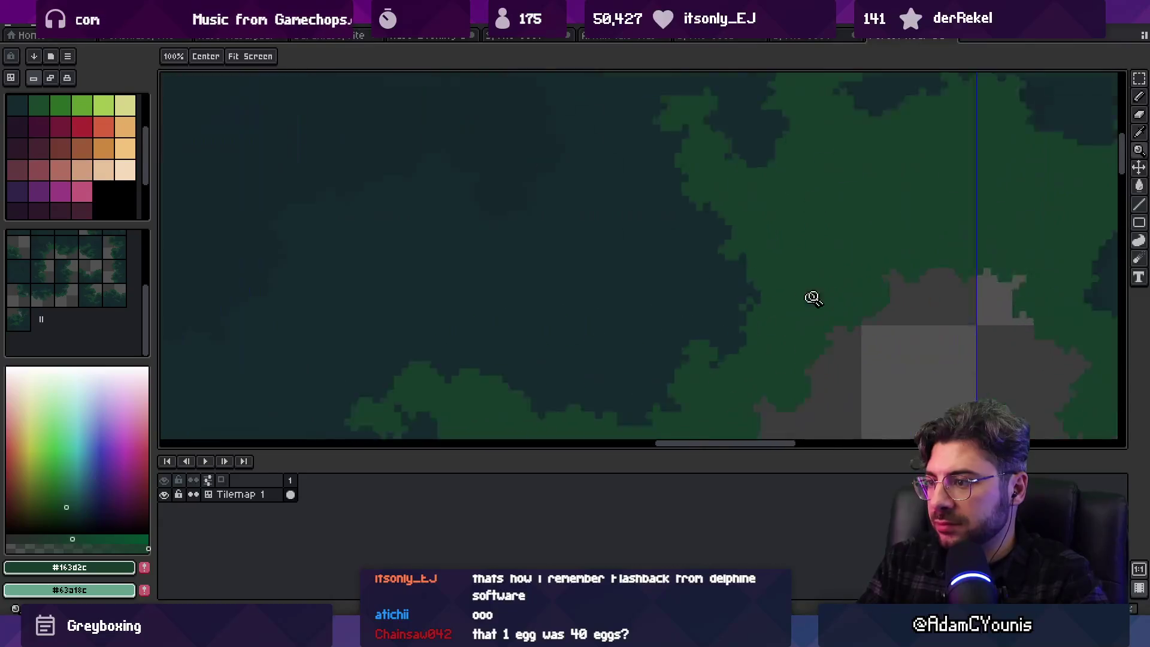
pyautogui.keyDown('alt'); pyautogui.click(745, 262); pyautogui.keyUp('alt')
pyautogui.press('b')
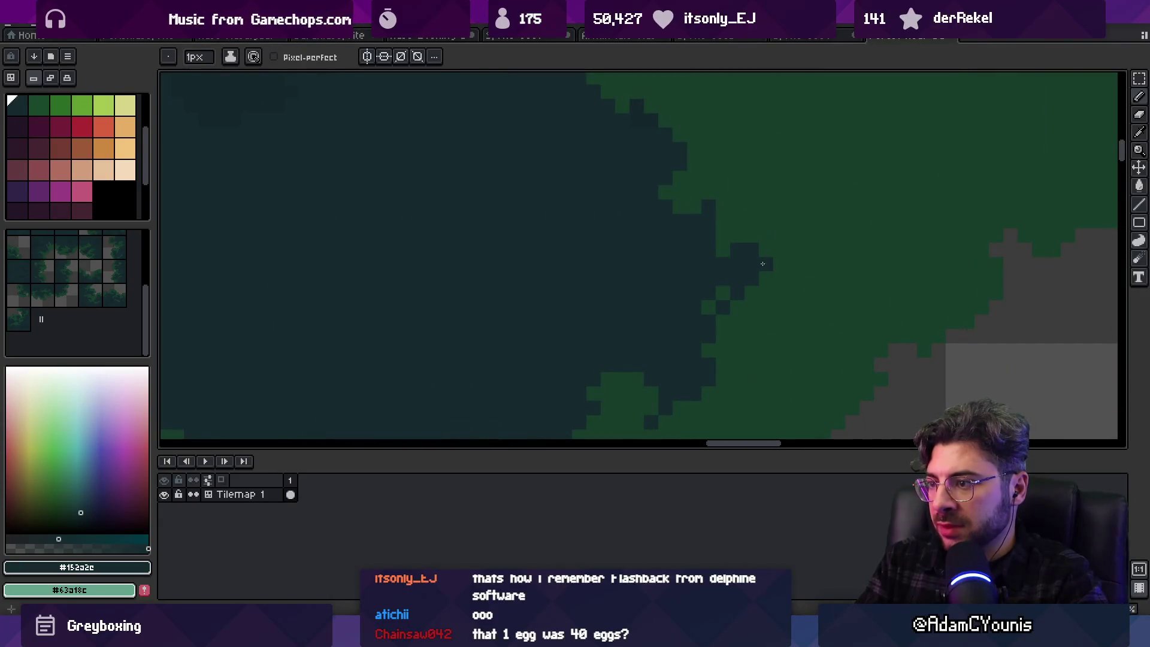
pyautogui.keyDown('alt'); pyautogui.click(777, 282); pyautogui.keyUp('alt')
# Paint four dark pixels along the green canopy edge
pyautogui.press('z')
pyautogui.scroll(-2, 744, 256)
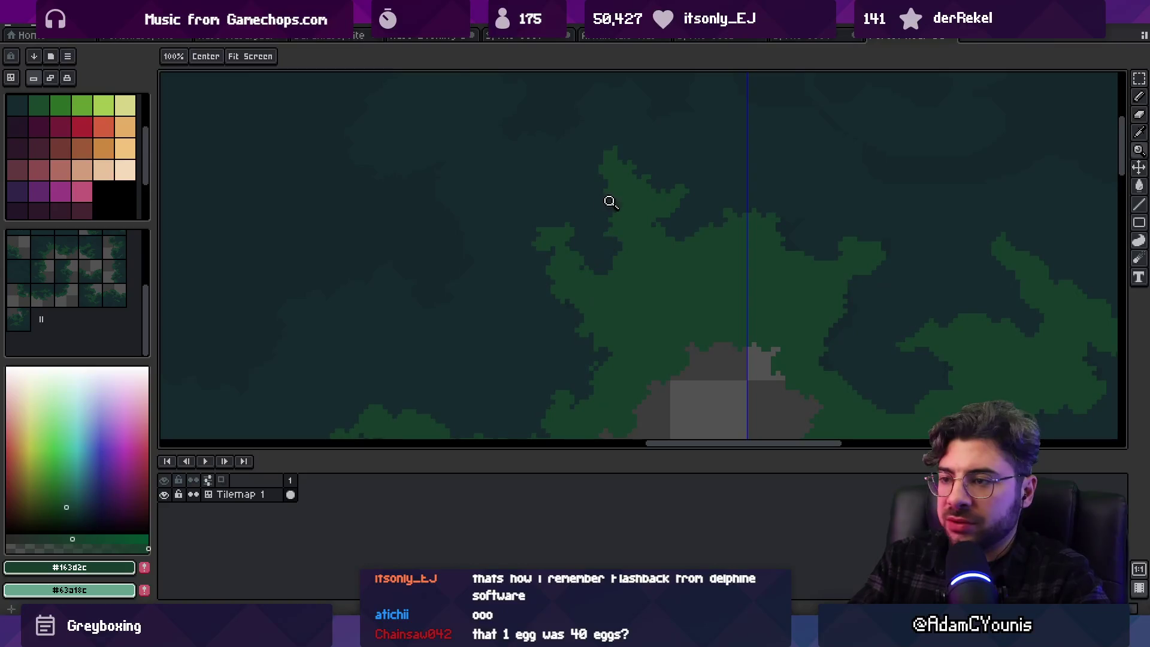
pyautogui.hscroll(3, 613, 236)
pyautogui.press('b')
pyautogui.keyDown('alt'); pyautogui.click(737, 274); pyautogui.keyUp('alt')
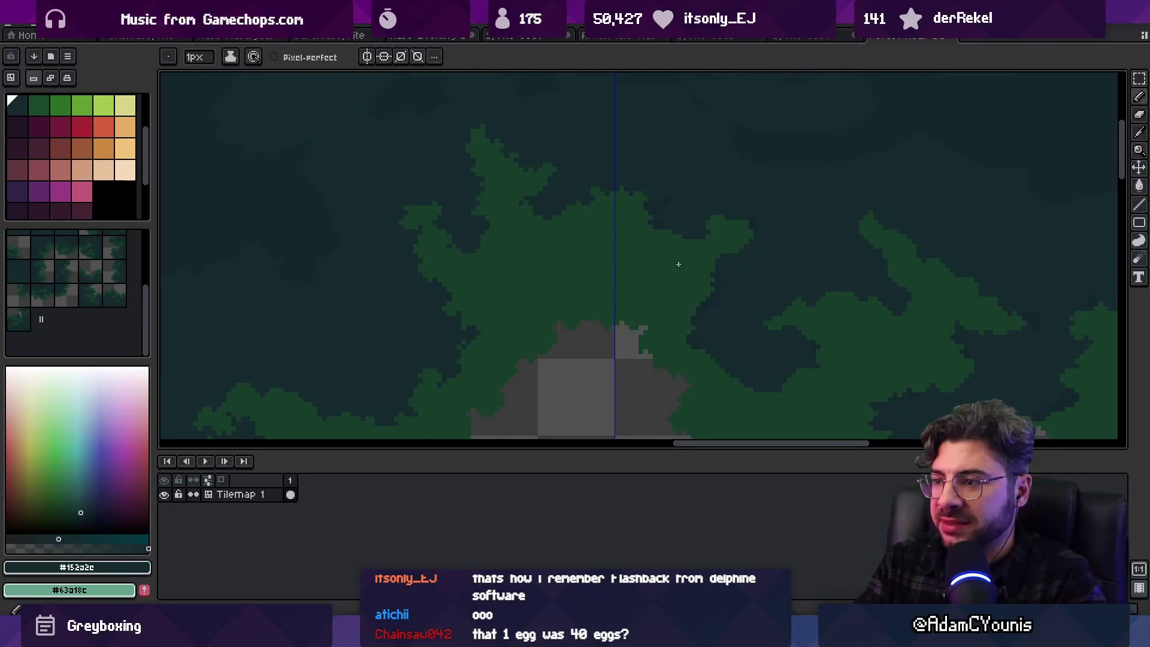
pyautogui.scroll(3, 692, 265)
pyautogui.keyDown('alt'); pyautogui.click(667, 298); pyautogui.keyUp('alt')
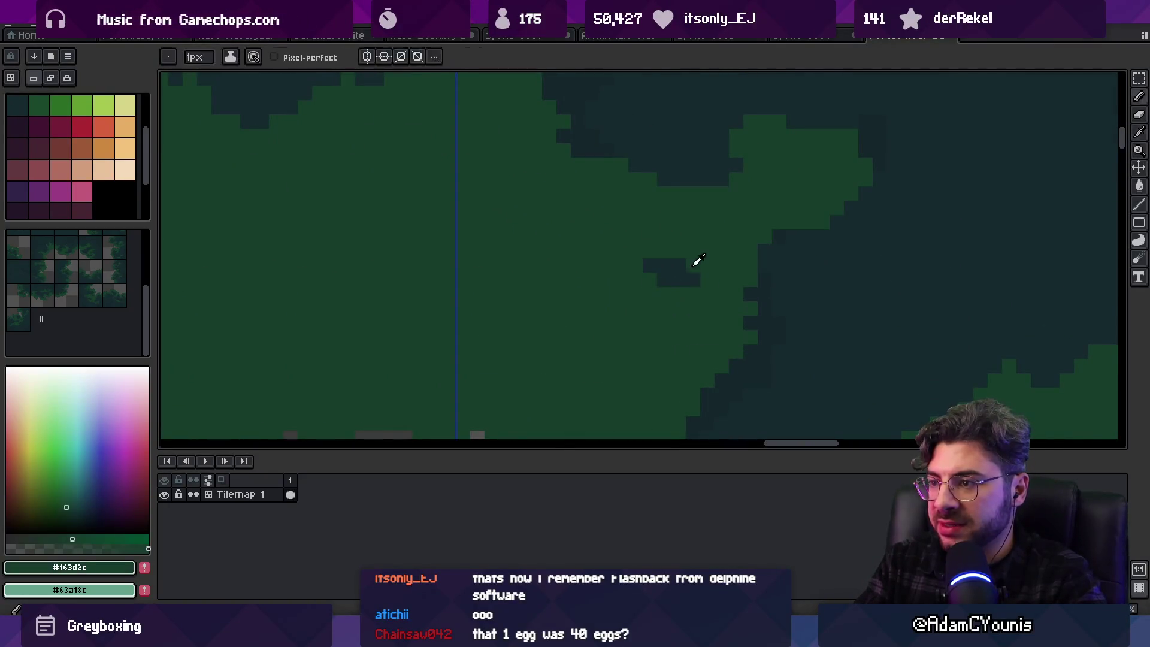
pyautogui.keyDown('alt'); pyautogui.click(686, 290); pyautogui.keyUp('alt')
pyautogui.keyDown('alt'); pyautogui.click(689, 252); pyautogui.keyUp('alt')
pyautogui.click(679, 265)
pyautogui.keyDown('alt'); pyautogui.click(679, 274); pyautogui.keyUp('alt')
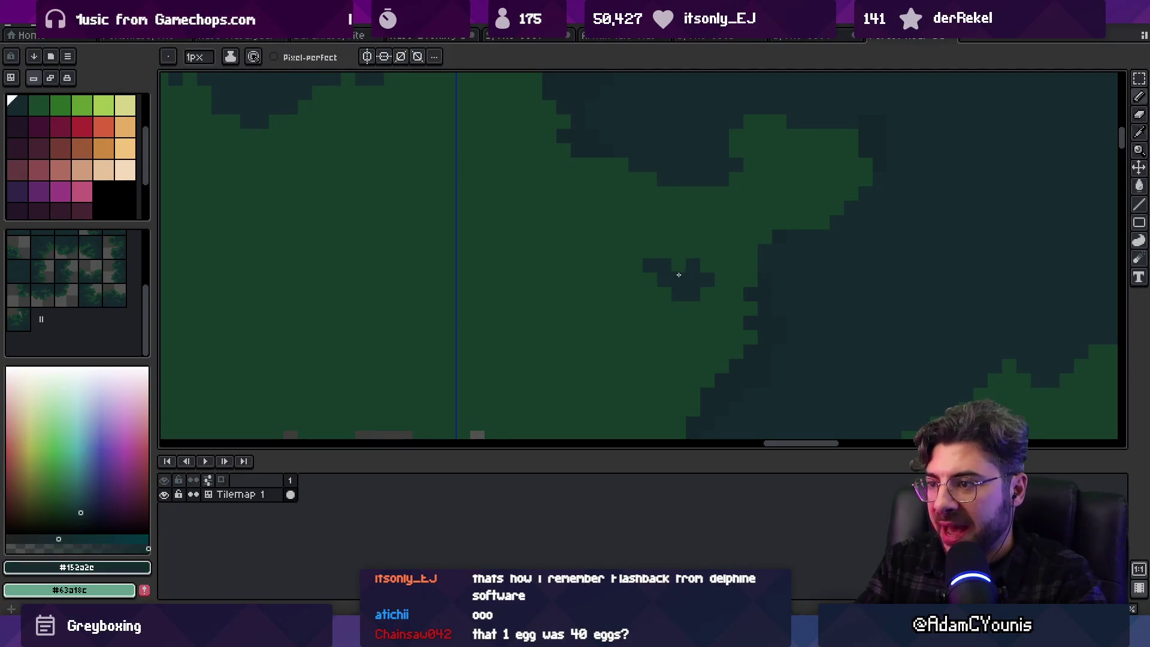
# Place one more dark #152a2c pixel at the canopy edge and review the tilemap
pyautogui.scroll(-3, 708, 215)
pyautogui.scroll(3, 726, 236)
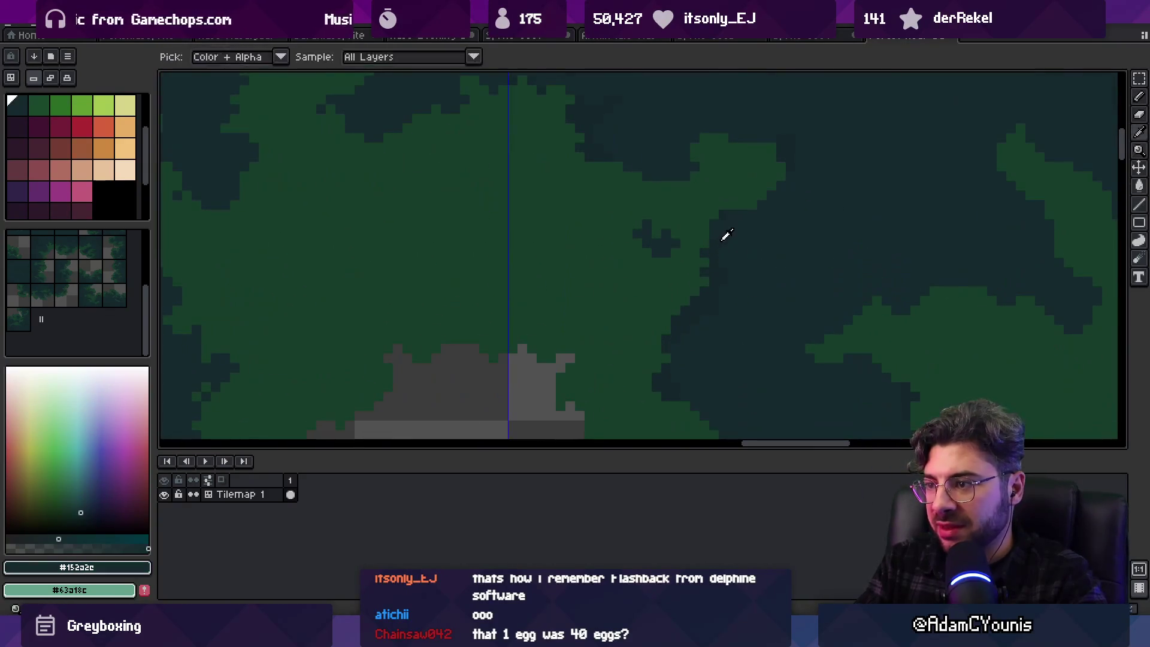
pyautogui.keyDown('alt'); pyautogui.click(716, 229); pyautogui.keyUp('alt')
pyautogui.click(706, 233)
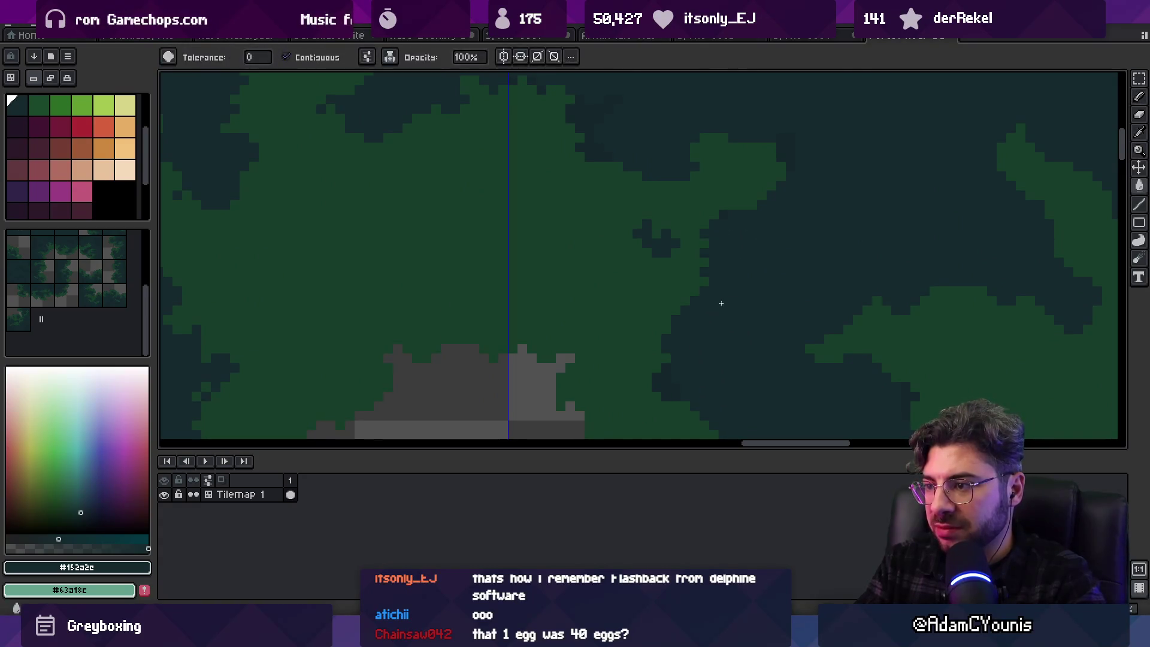
pyautogui.scroll(-3, 707, 306)
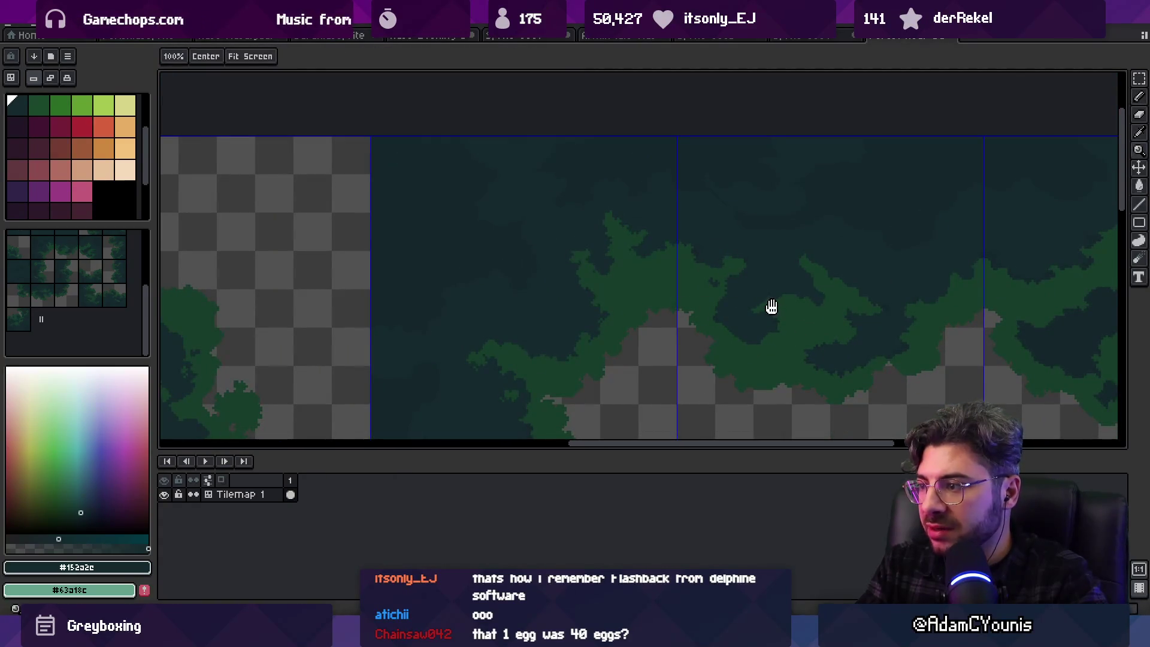
pyautogui.moveTo(772, 307)
pyautogui.mouseDown()
pyautogui.moveTo(624, 295)
pyautogui.moveTo(650, 313)
pyautogui.moveTo(705, 291)
pyautogui.mouseUp()
pyautogui.scroll(3, 513, 293)
pyautogui.press('b')
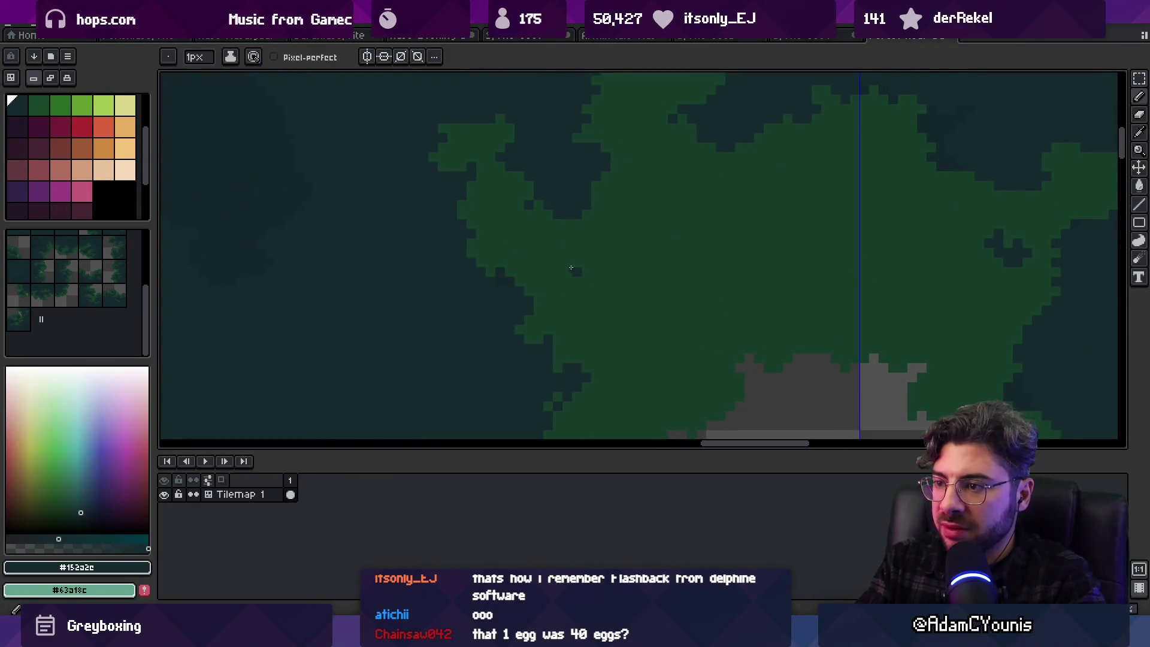
pyautogui.keyDown('alt'); pyautogui.click(580, 264); pyautogui.keyUp('alt')
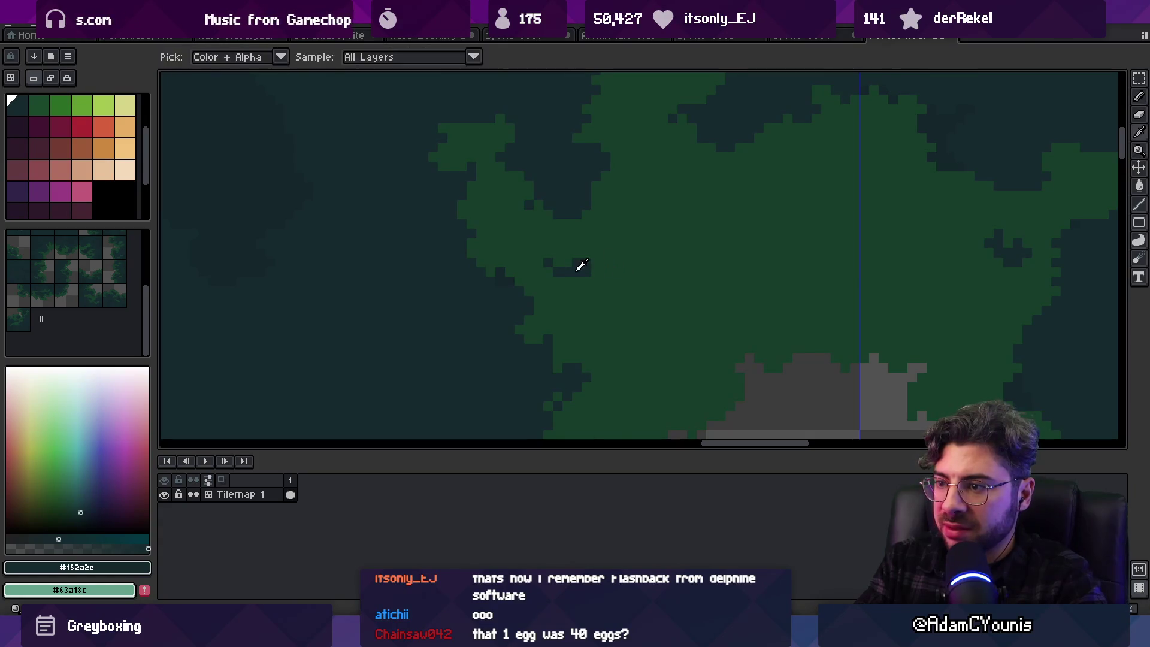
pyautogui.press('z')
pyautogui.scroll(-3, 594, 237)
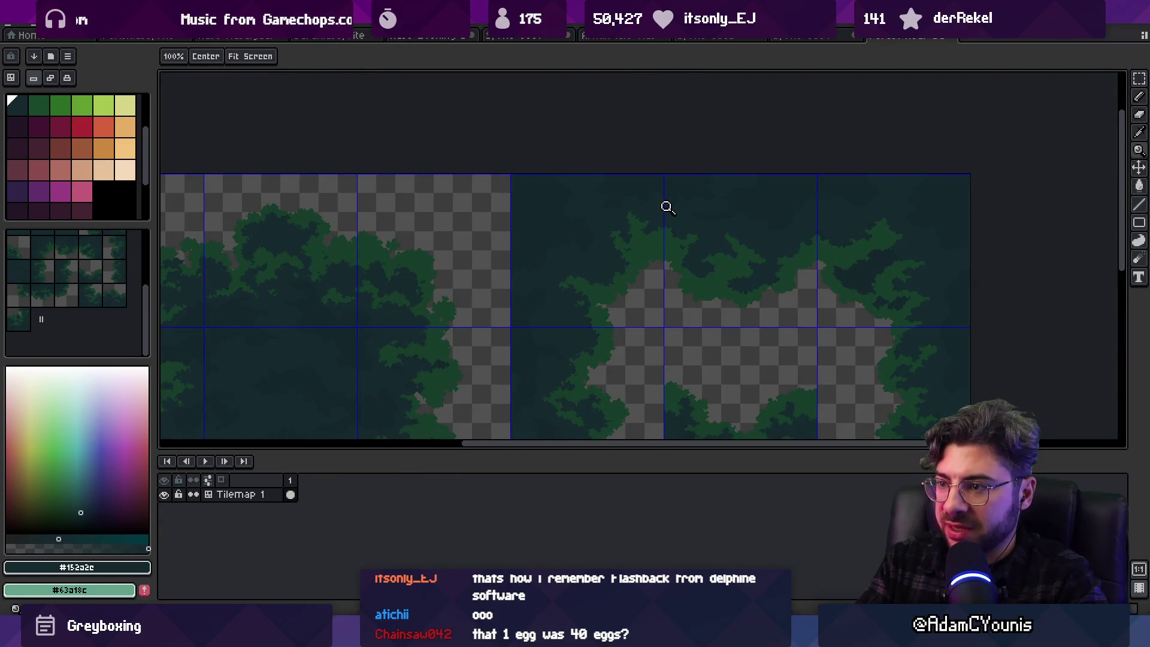
# Touch up the first seam pixels, alternating the green canopy and dark background colours
pyautogui.scroll(5, 645, 237)
pyautogui.press('b')
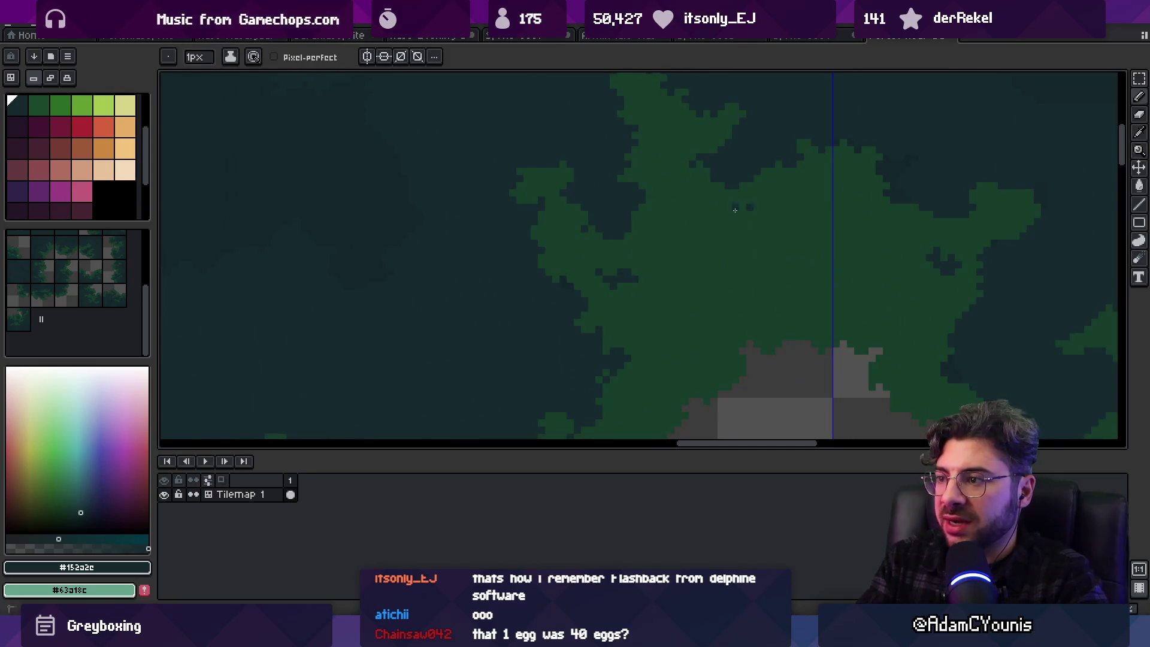
pyautogui.keyDown('alt'); pyautogui.click(757, 199); pyautogui.keyUp('alt')
pyautogui.keyDown('alt'); pyautogui.click(741, 200); pyautogui.keyUp('alt')
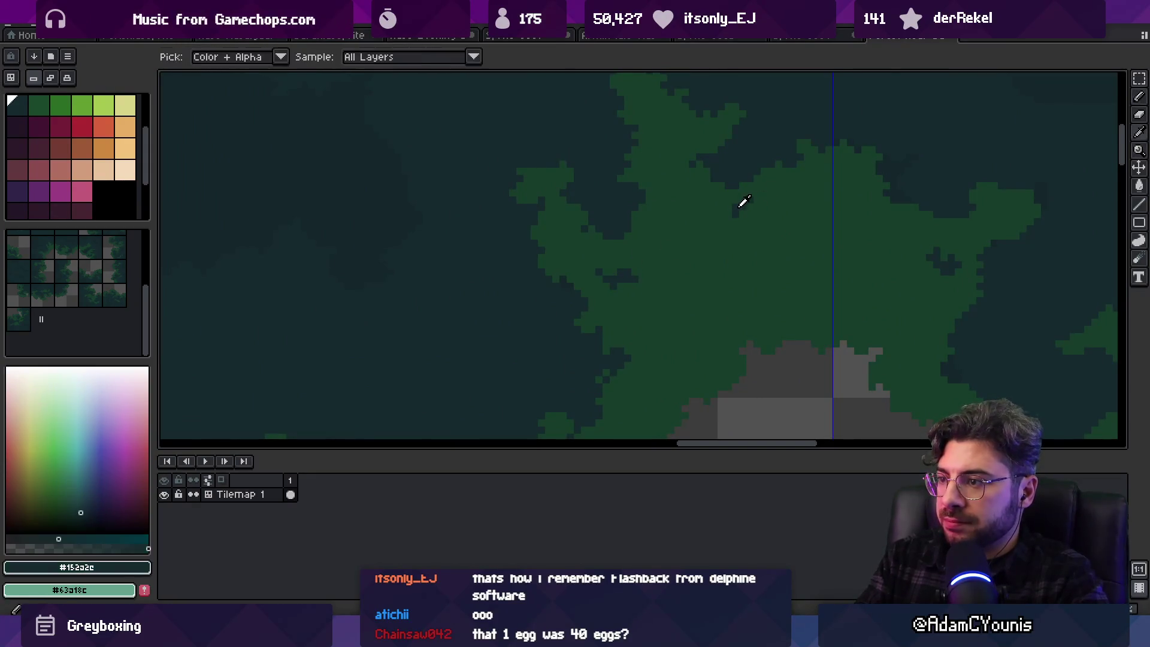
pyautogui.keyDown('alt'); pyautogui.click(744, 177); pyautogui.keyUp('alt')
pyautogui.keyDown('alt'); pyautogui.click(740, 189); pyautogui.keyUp('alt')
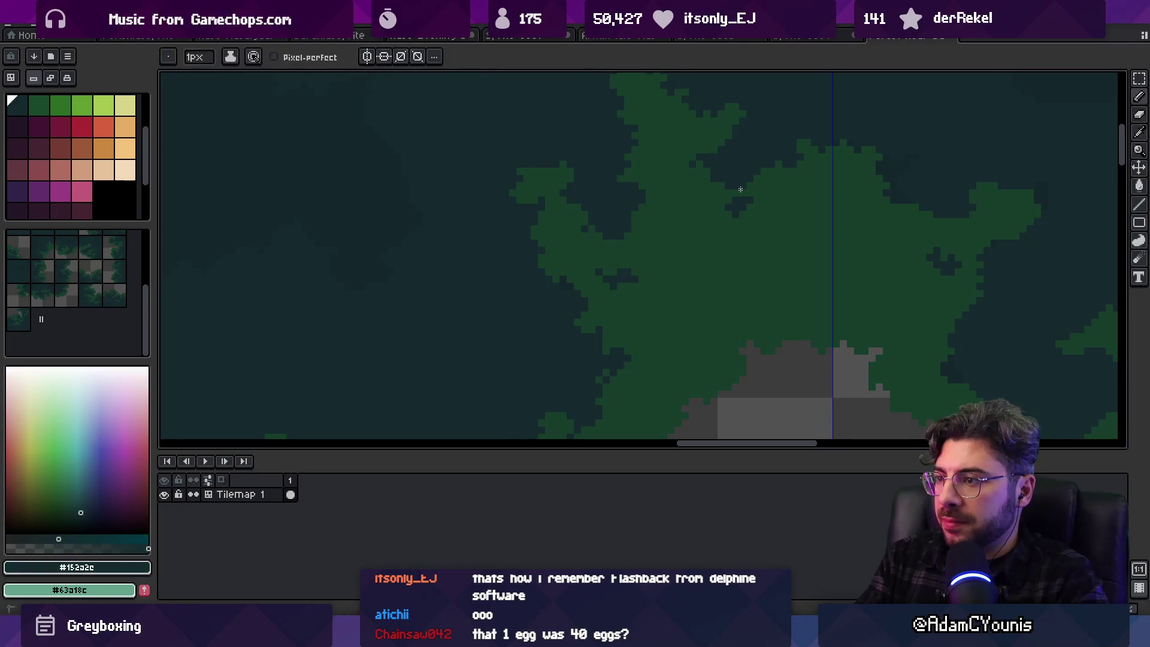
# Check the tile grid, then sample green #163d2c and dark #152a2c from the canvas
pyautogui.press('z')
pyautogui.scroll(-4, 692, 212)
pyautogui.scroll(3, 788, 191)
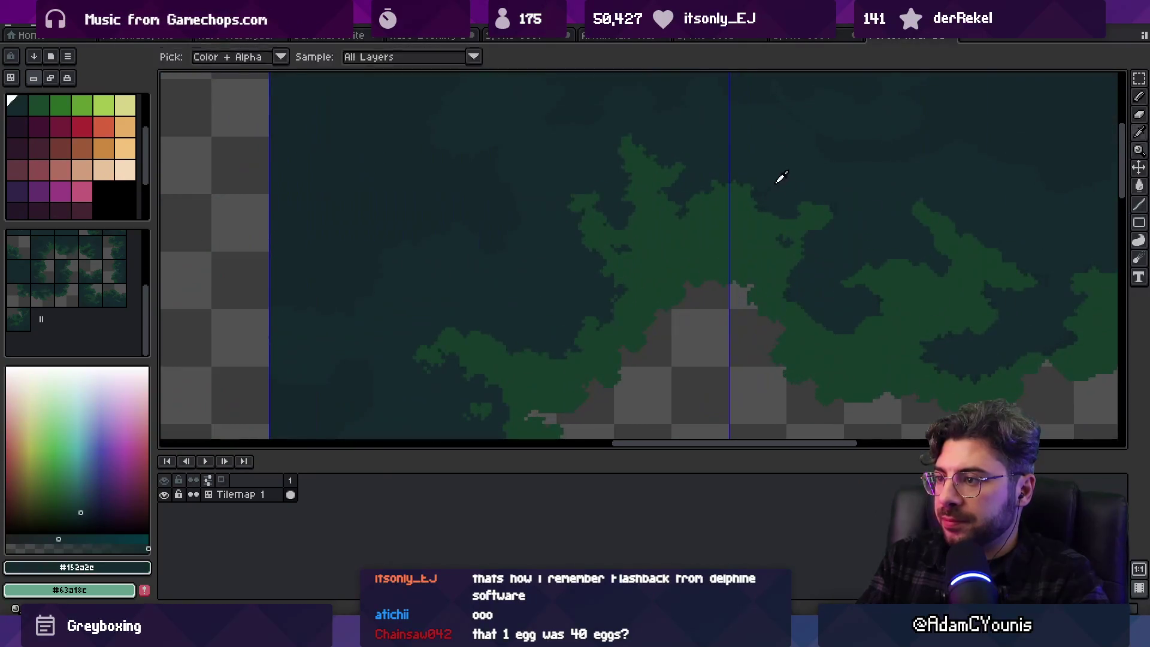
pyautogui.press('b')
pyautogui.press('z')
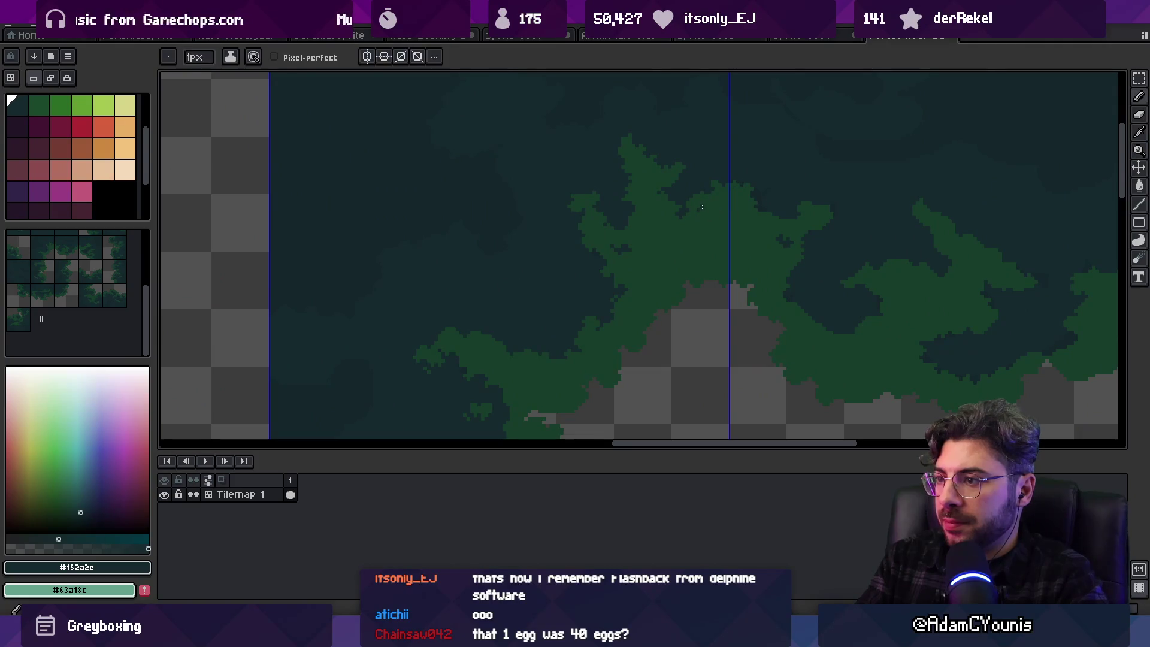
pyautogui.scroll(-3, 695, 210)
pyautogui.scroll(4, 776, 226)
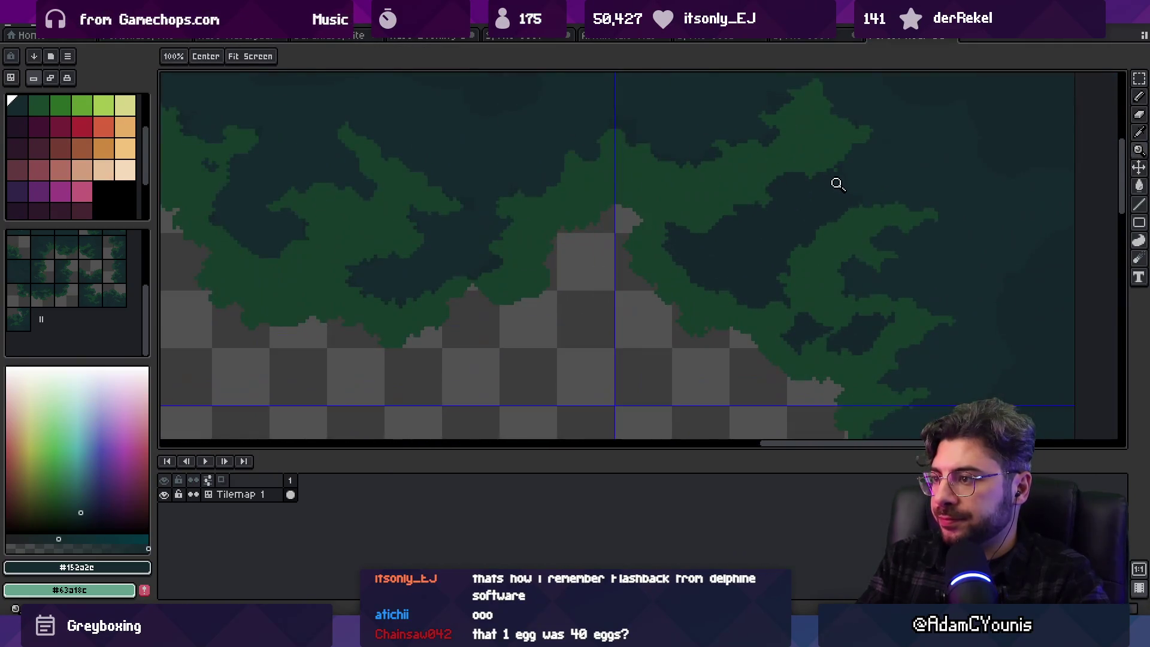
pyautogui.keyDown('alt'); pyautogui.click(880, 243); pyautogui.keyUp('alt')
pyautogui.press('b')
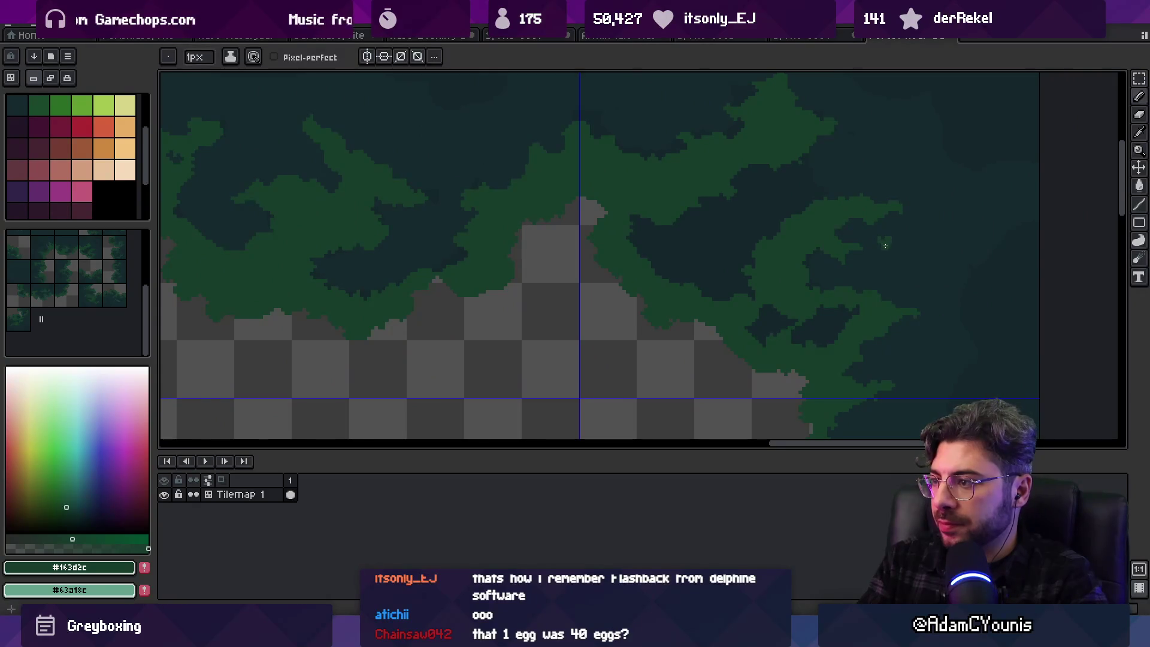
pyautogui.keyDown('alt'); pyautogui.click(865, 252); pyautogui.keyUp('alt')
# Add green pixels below the canopy blob and extend it by one pixel
pyautogui.scroll(2, 883, 249)
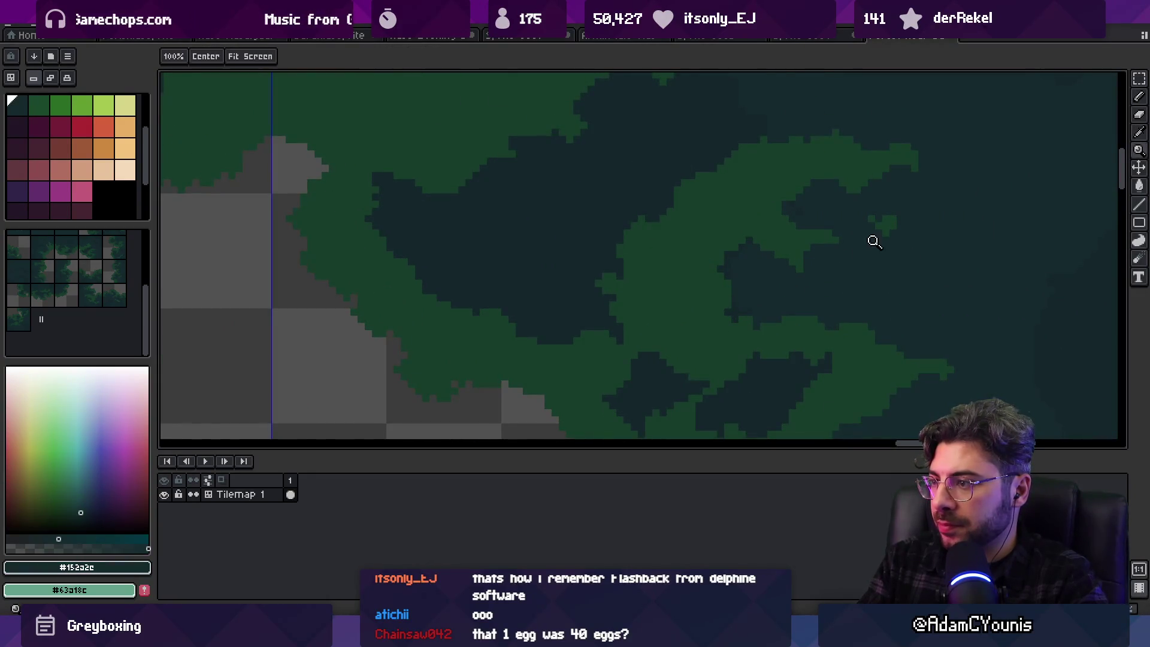
pyautogui.scroll(-2, 874, 241)
pyautogui.scroll(1, 791, 270)
pyautogui.press('b')
pyautogui.keyDown('alt'); pyautogui.click(740, 248); pyautogui.keyUp('alt')
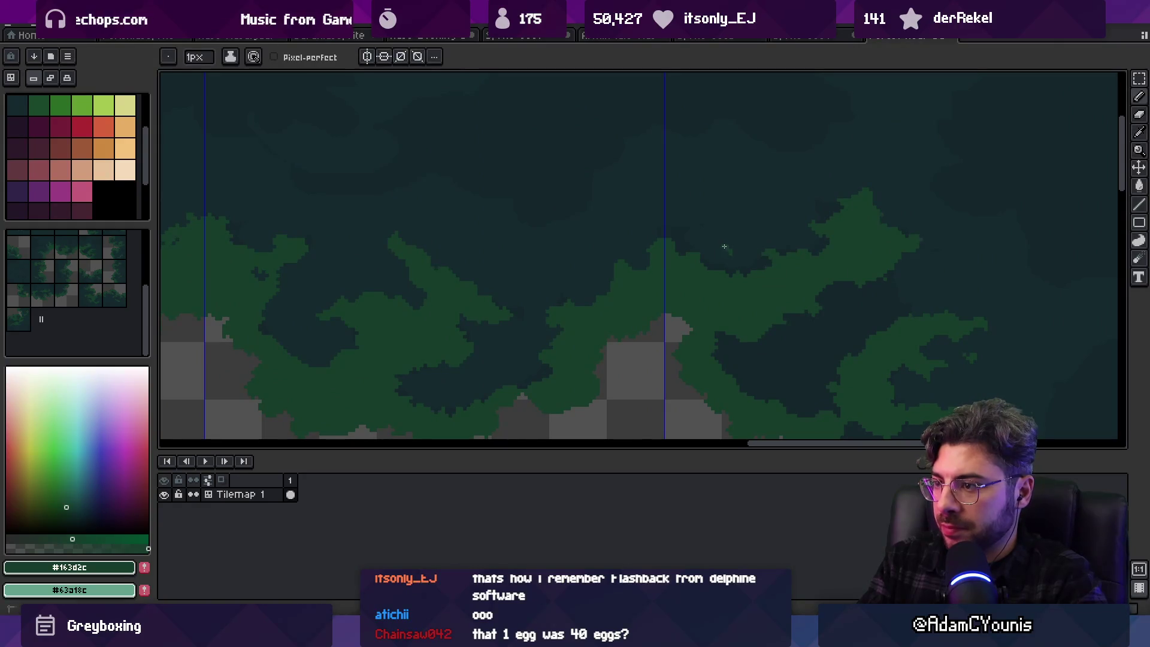
pyautogui.scroll(2, 724, 246)
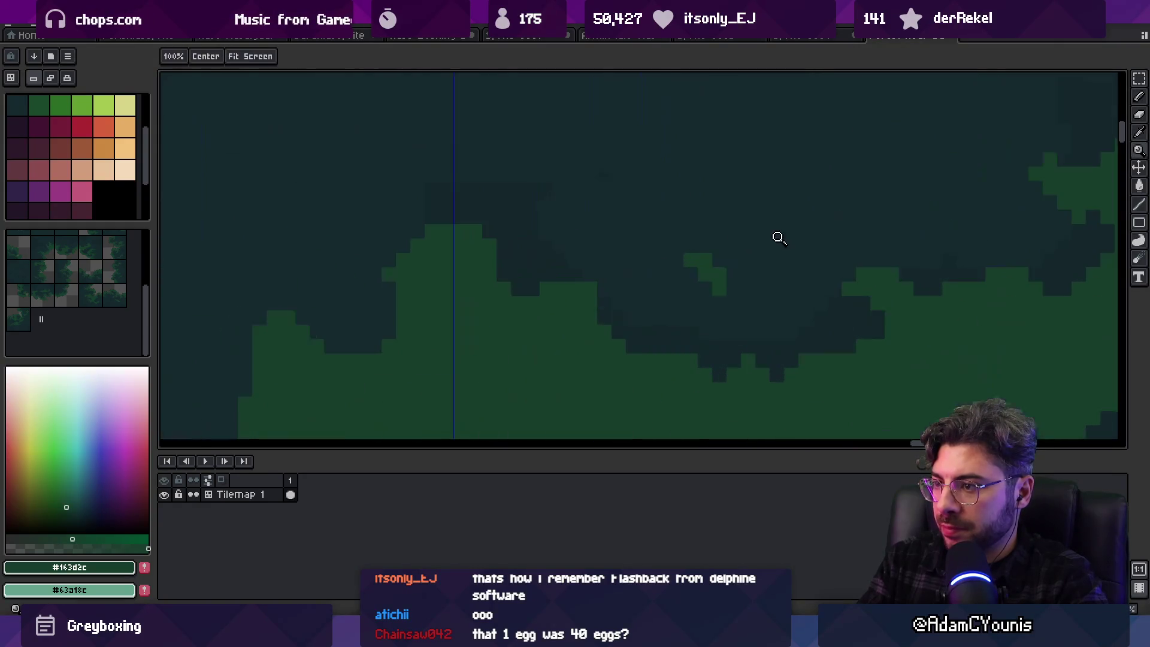
pyautogui.keyDown('alt'); pyautogui.click(742, 286); pyautogui.keyUp('alt')
pyautogui.keyDown('alt'); pyautogui.click(733, 275); pyautogui.keyUp('alt')
pyautogui.click(734, 289)
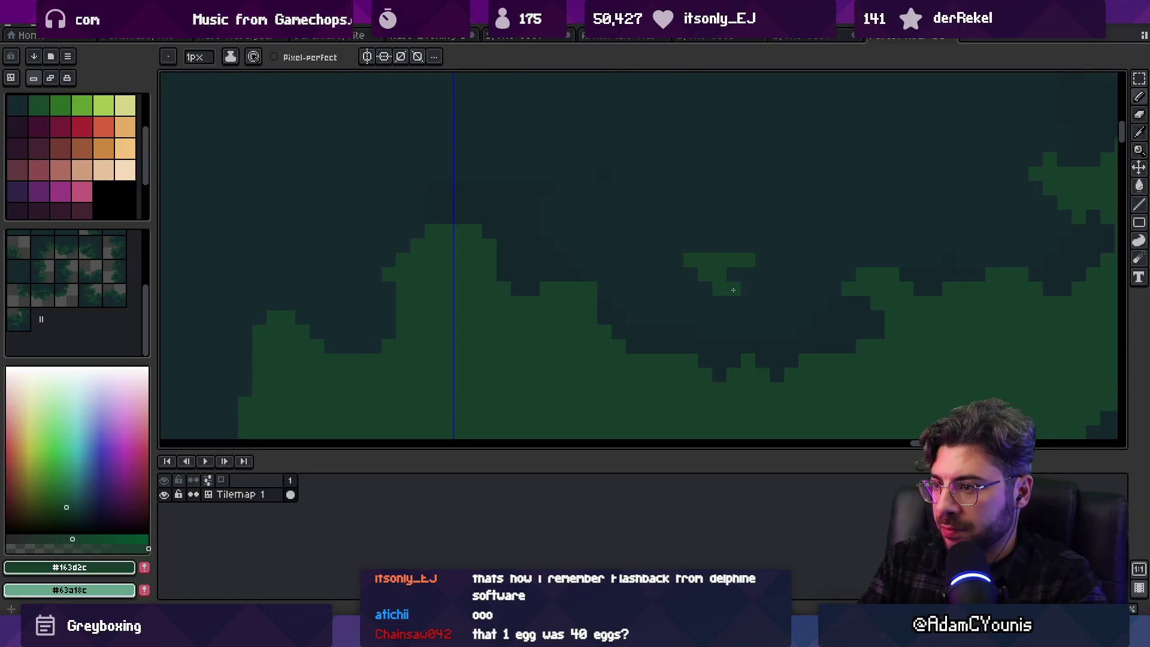
pyautogui.click(748, 289)
pyautogui.scroll(-2, 743, 269)
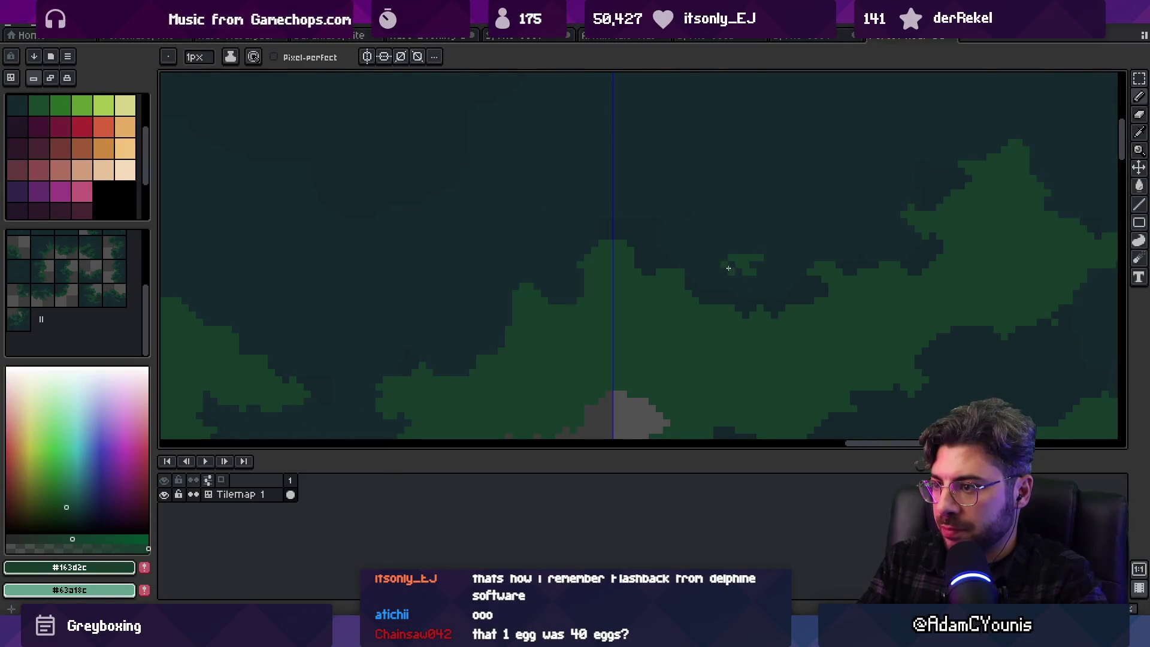
pyautogui.scroll(2, 770, 236)
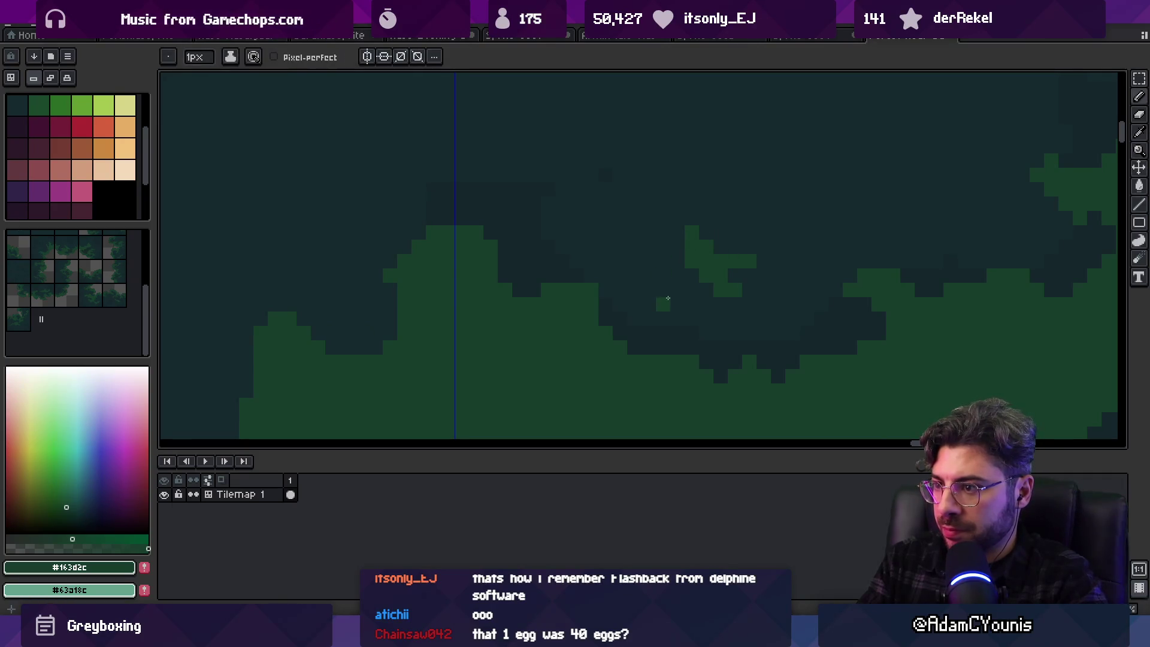
pyautogui.click(715, 253)
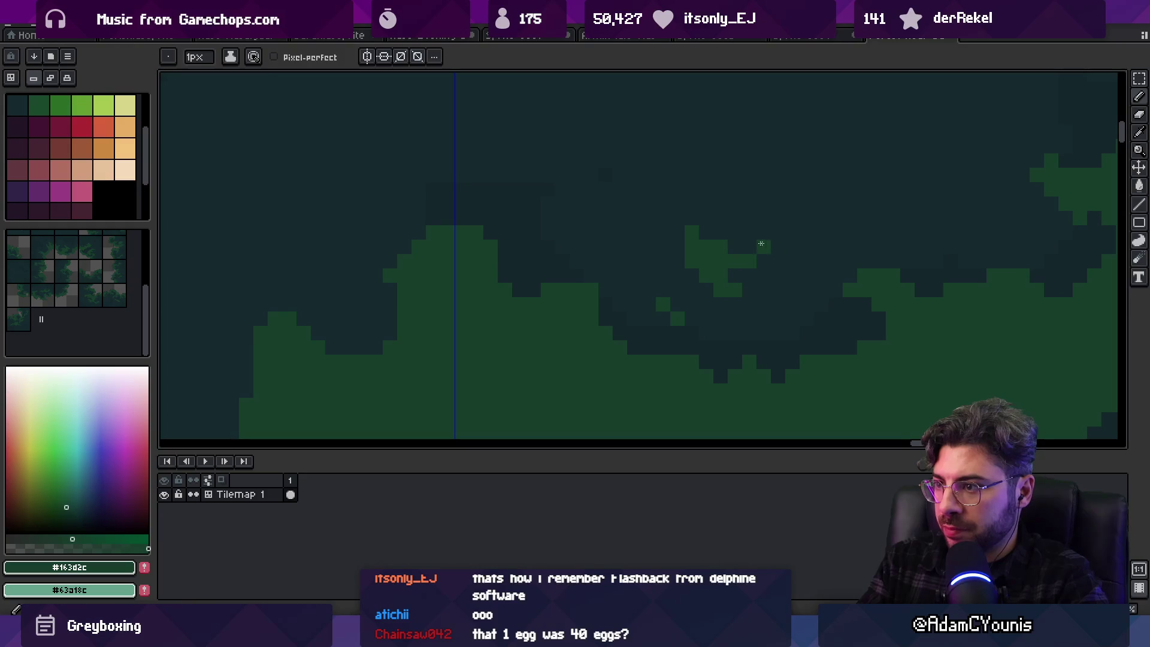
# Move to the next seam area and sample dark #152a2c and green #163d2c again
pyautogui.press('z')
pyautogui.scroll(-5, 718, 245)
pyautogui.scroll(1, 762, 223)
pyautogui.scroll(3, 699, 298)
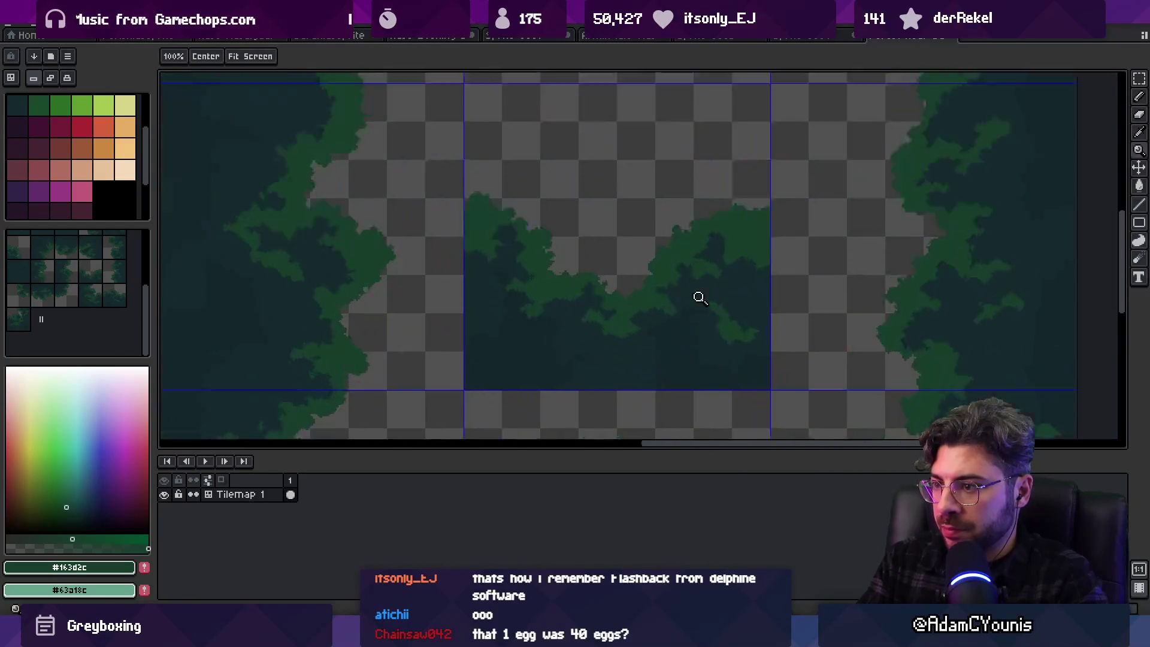
pyautogui.scroll(3, 699, 298)
pyautogui.press('b')
pyautogui.hscroll(-5, 772, 236)
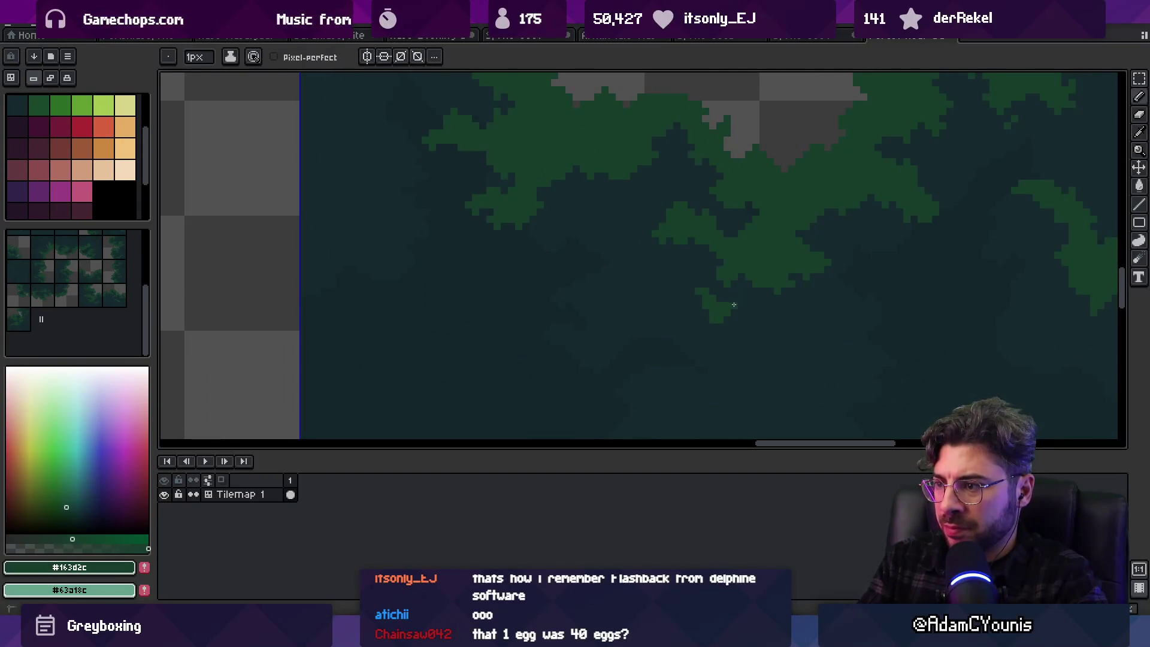
pyautogui.keyDown('alt'); pyautogui.click(736, 293); pyautogui.keyUp('alt')
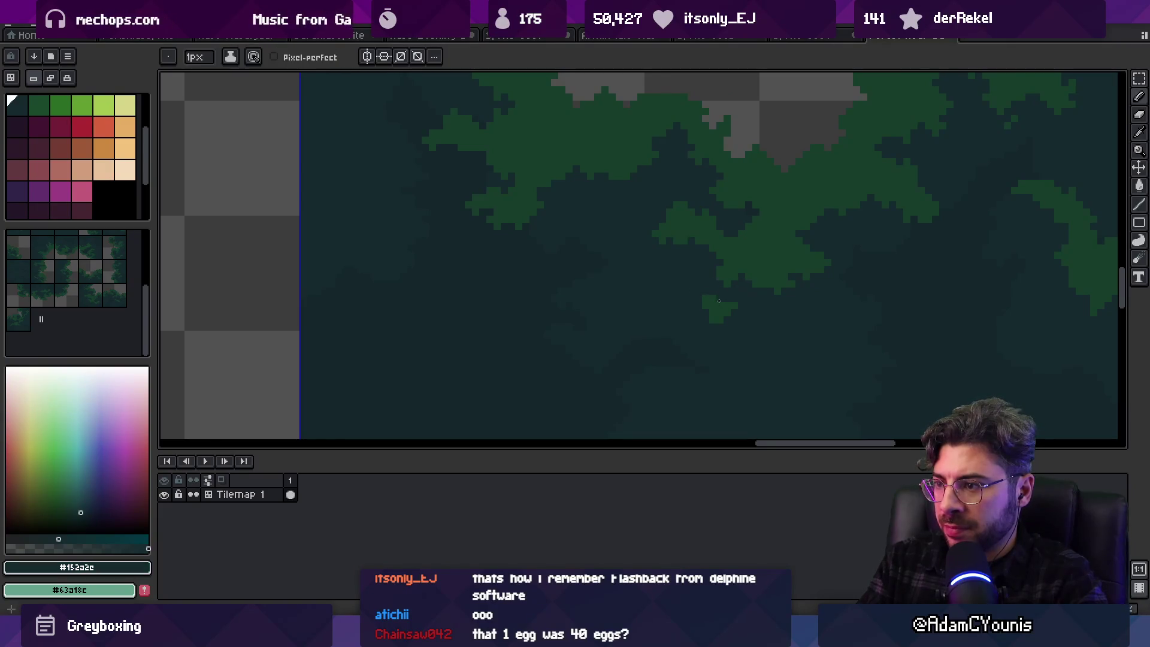
pyautogui.keyDown('alt'); pyautogui.click(719, 299); pyautogui.keyUp('alt')
# Paint a green stroke across the dark canopy and fill gaps in the small blob
pyautogui.scroll(-4, 802, 242)
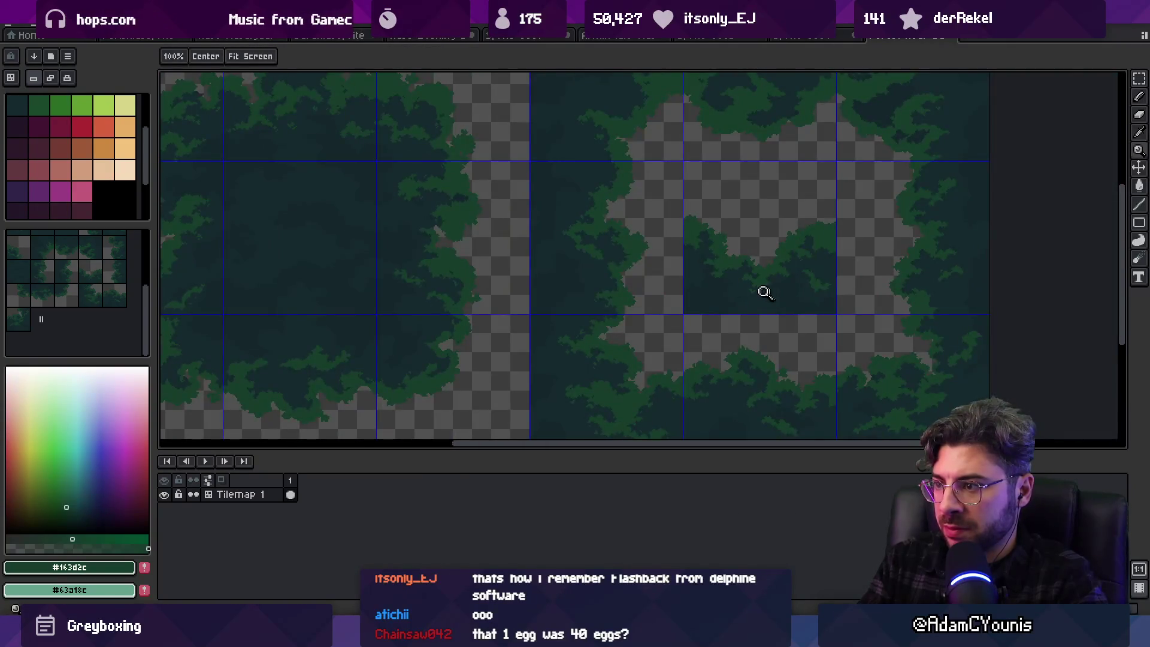
pyautogui.scroll(4, 765, 293)
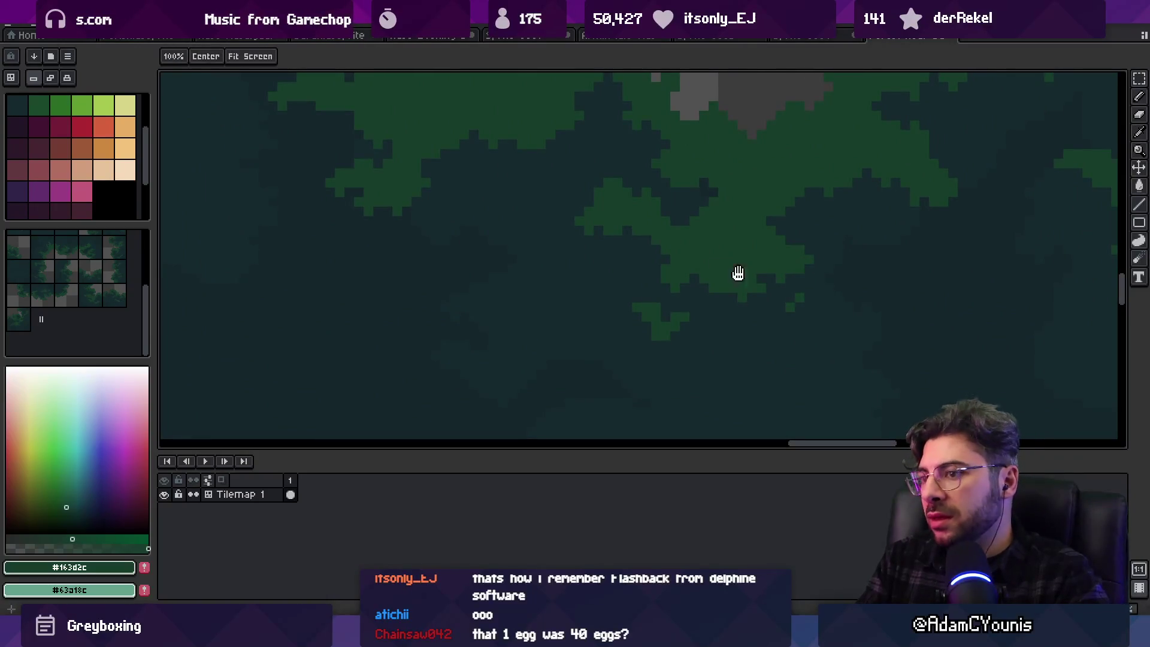
pyautogui.scroll(3, 739, 272)
pyautogui.hscroll(10, 586, 266)
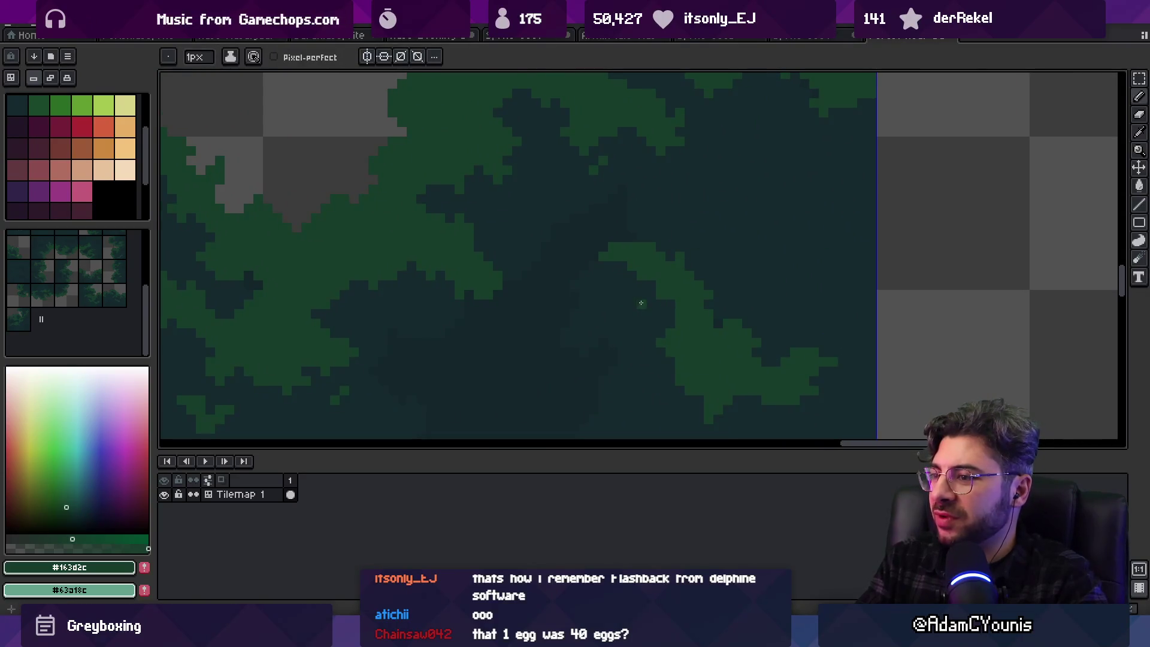
pyautogui.scroll(2, 693, 252)
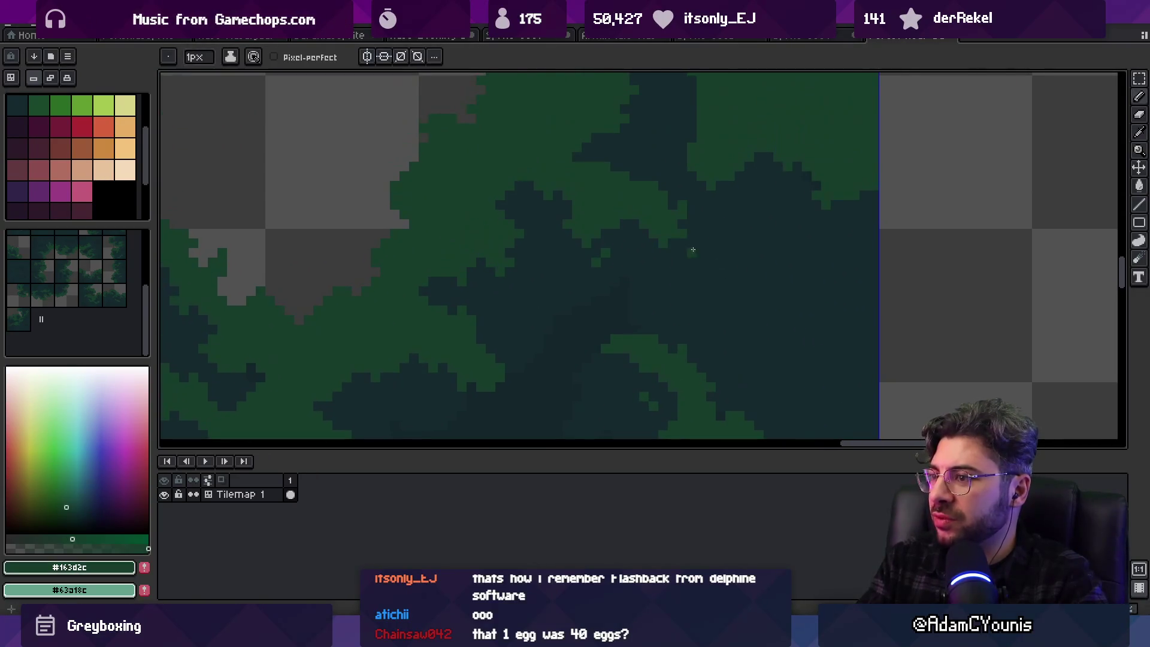
pyautogui.scroll(-1, 712, 245)
pyautogui.scroll(2, 706, 193)
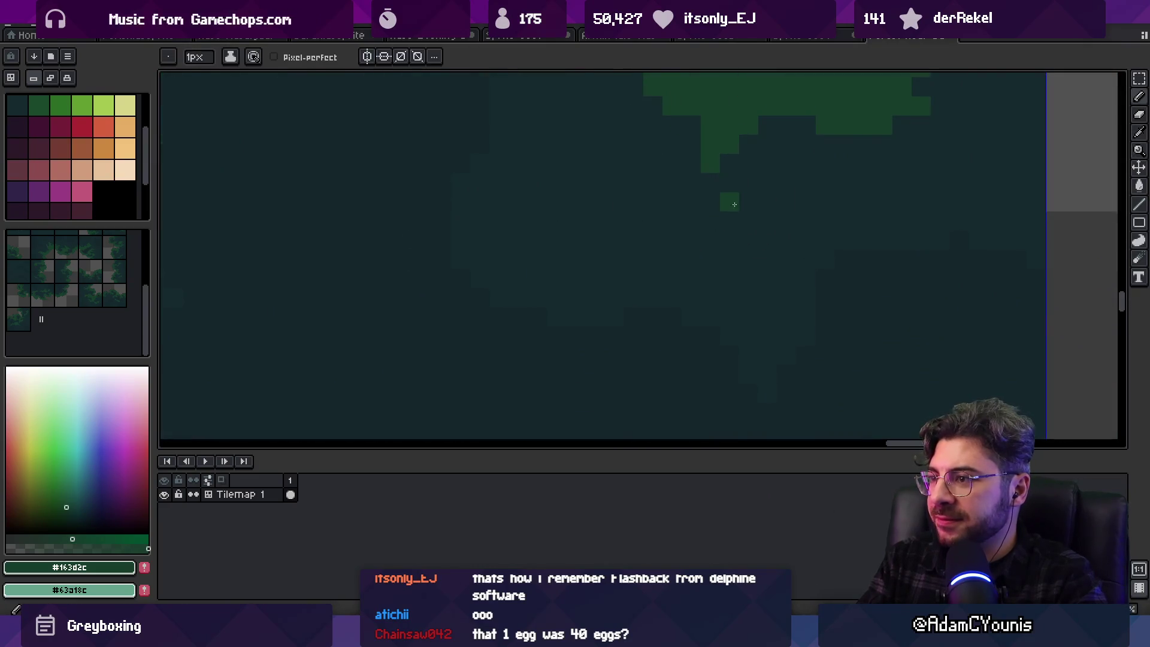
pyautogui.moveTo(729, 202)
pyautogui.mouseDown()
pyautogui.moveTo(738, 213)
pyautogui.moveTo(781, 205)
pyautogui.mouseUp()
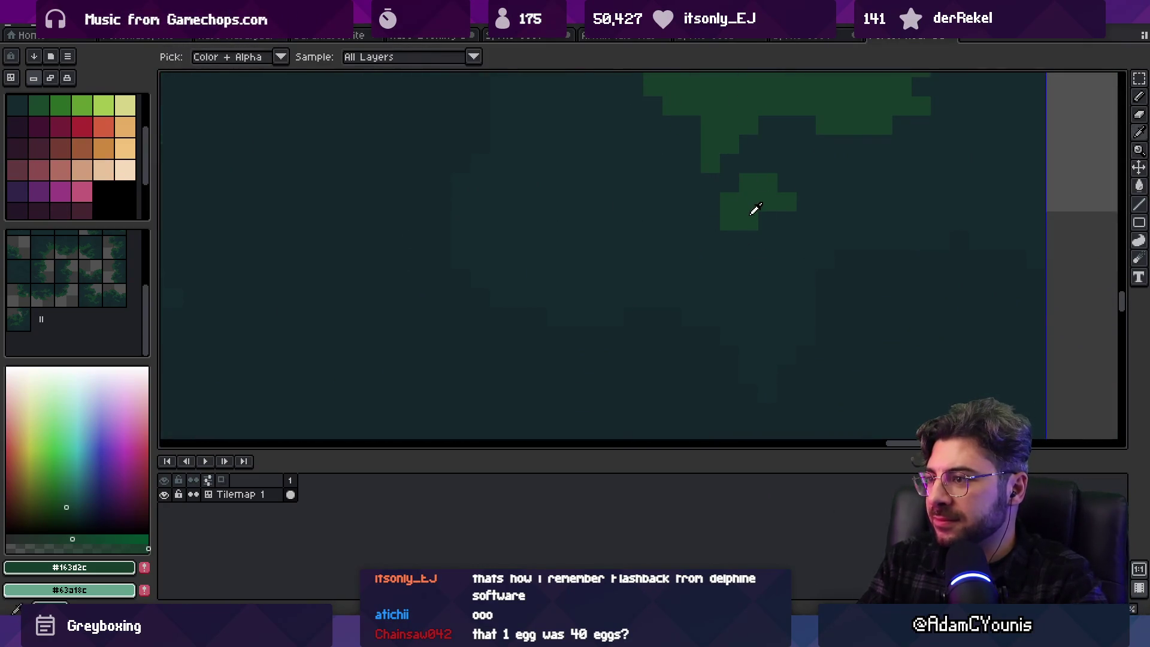
pyautogui.click(748, 239)
pyautogui.click(768, 221)
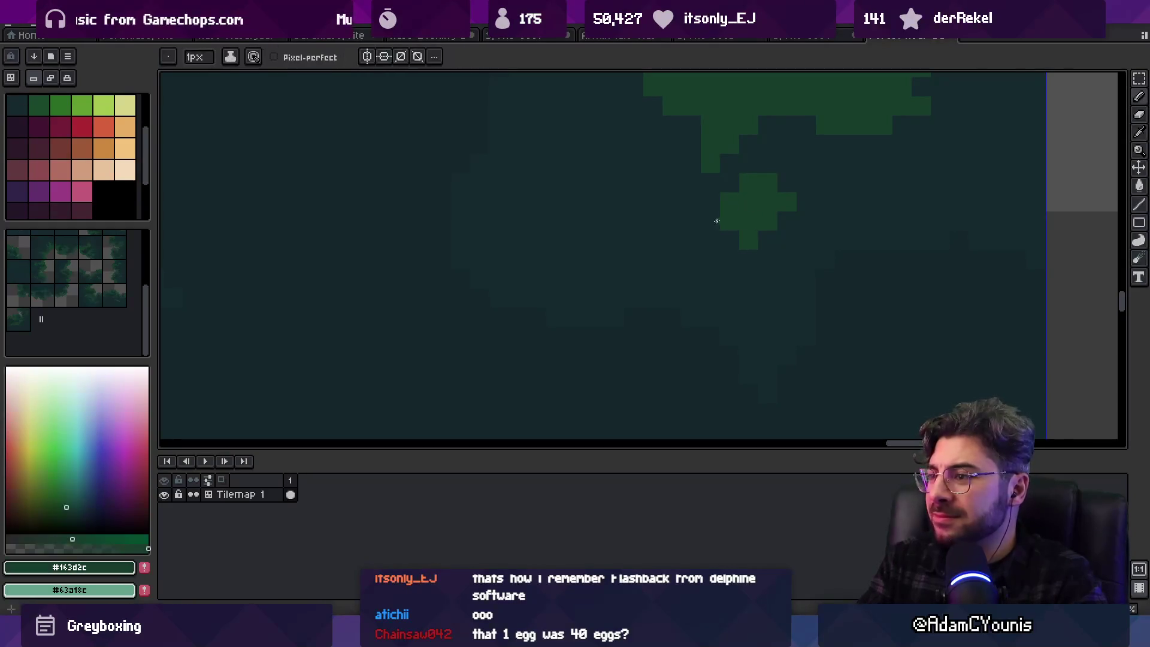
pyautogui.click(732, 244)
# Paint over stray green pixels in dark and carve a notch into the blob
pyautogui.keyDown('alt'); pyautogui.click(745, 245); pyautogui.keyUp('alt')
pyautogui.click(748, 239)
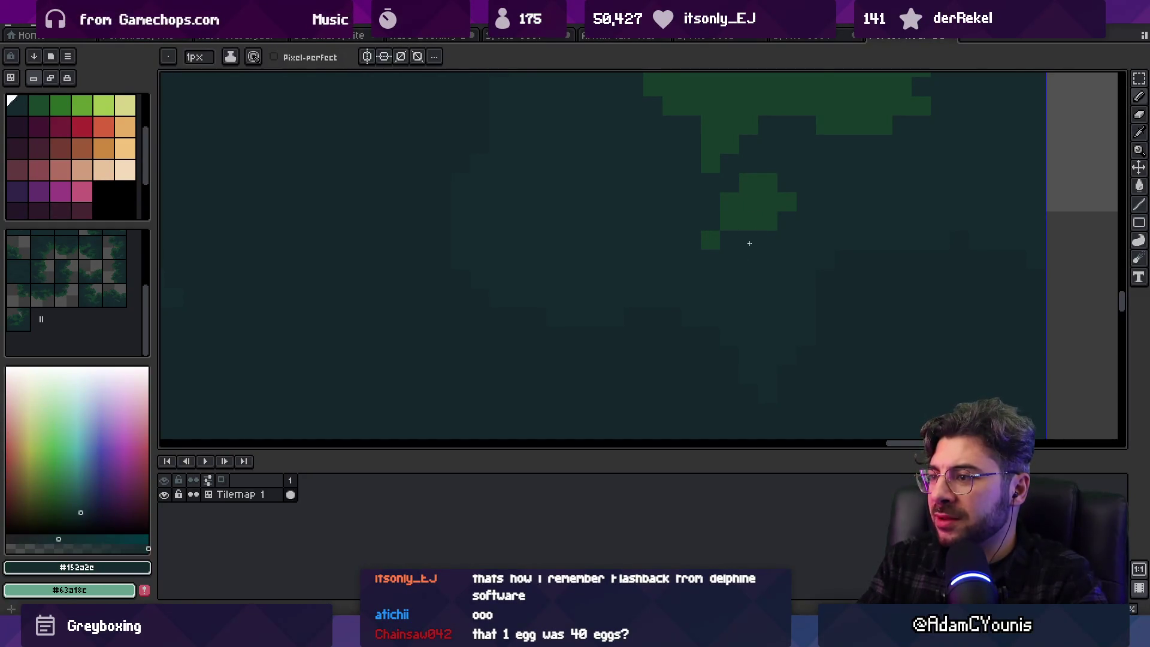
pyautogui.click(787, 202)
pyautogui.click(769, 202)
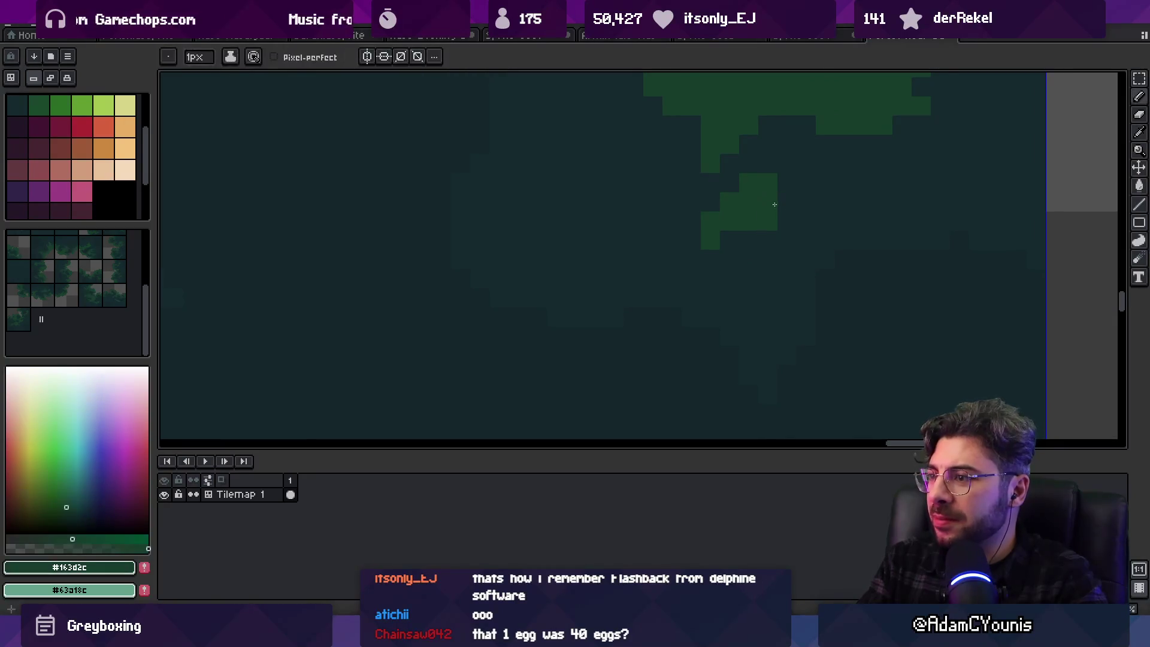
pyautogui.keyDown('alt'); pyautogui.click(741, 205); pyautogui.keyUp('alt')
# Zoom in on another tile seam and paint green pixels along its canopy edge
pyautogui.scroll(-5, 708, 222)
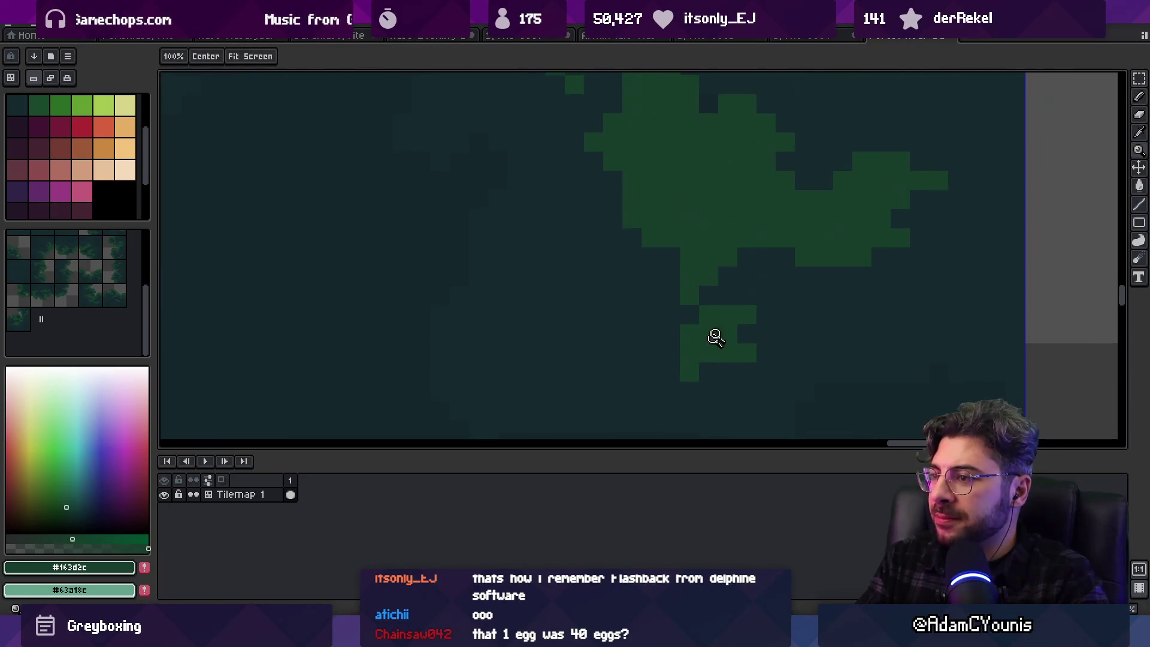
pyautogui.moveTo(721, 259)
pyautogui.mouseDown()
pyautogui.moveTo(770, 198)
pyautogui.moveTo(721, 213)
pyautogui.mouseUp()
pyautogui.scroll(3, 721, 214)
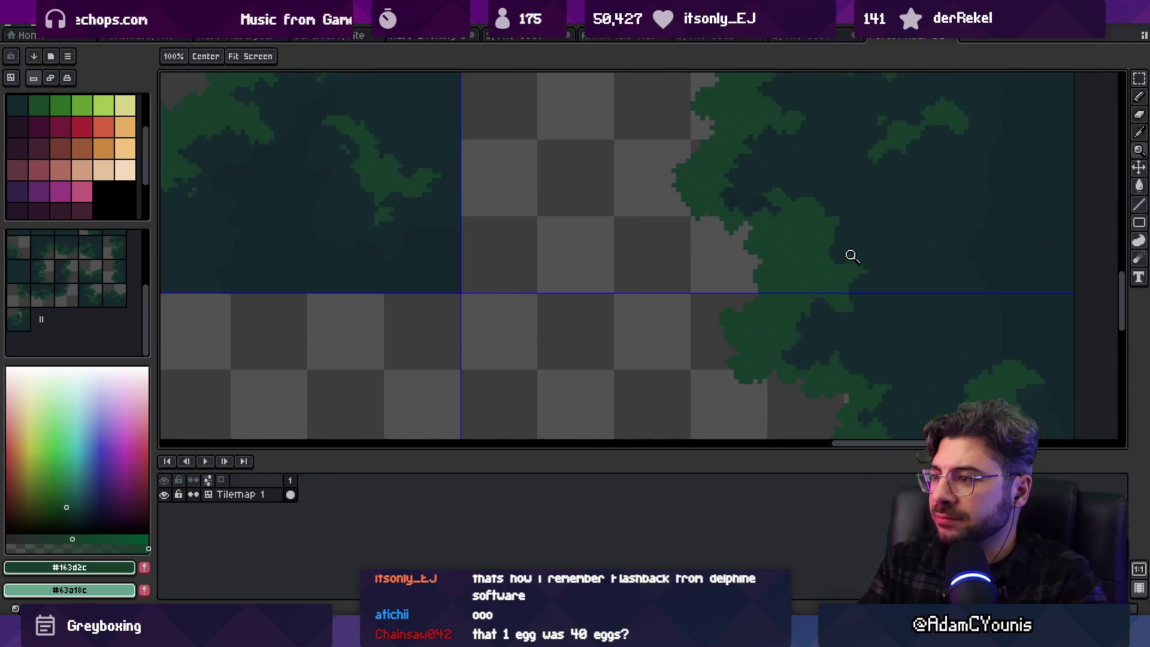
pyautogui.keyDown('alt'); pyautogui.click(849, 254); pyautogui.keyUp('alt')
pyautogui.click(853, 256)
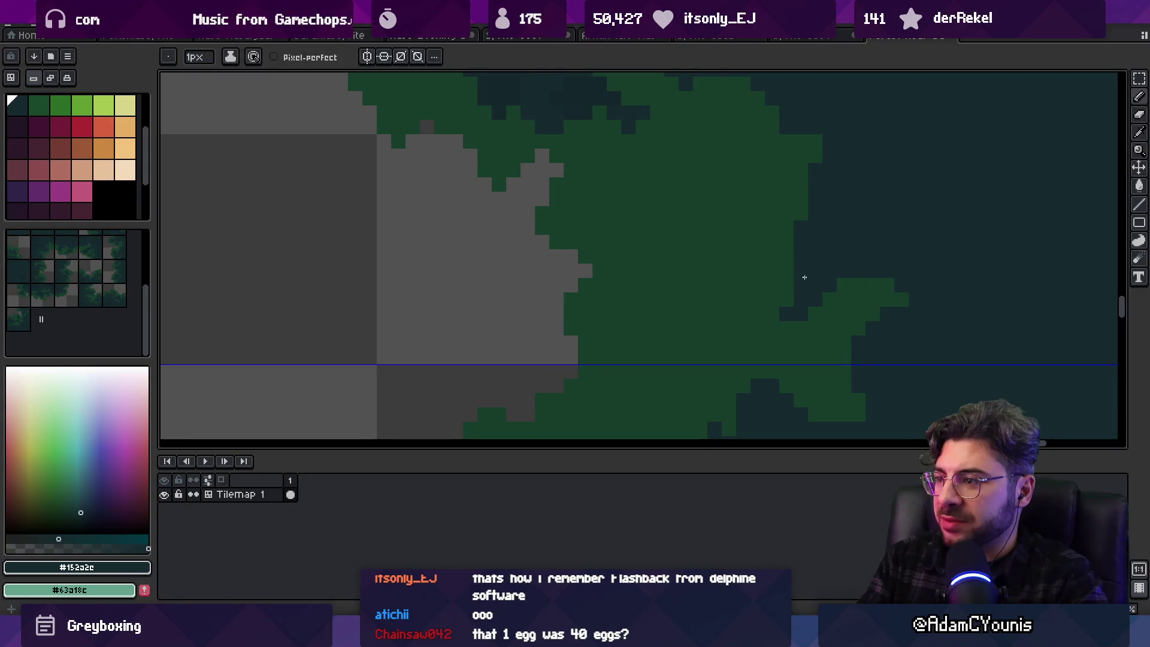
pyautogui.moveTo(772, 271); pyautogui.dragTo(798, 265)
pyautogui.keyDown('alt'); pyautogui.click(788, 249); pyautogui.keyUp('alt')
pyautogui.scroll(-3, 760, 241)
pyautogui.scroll(4, 847, 240)
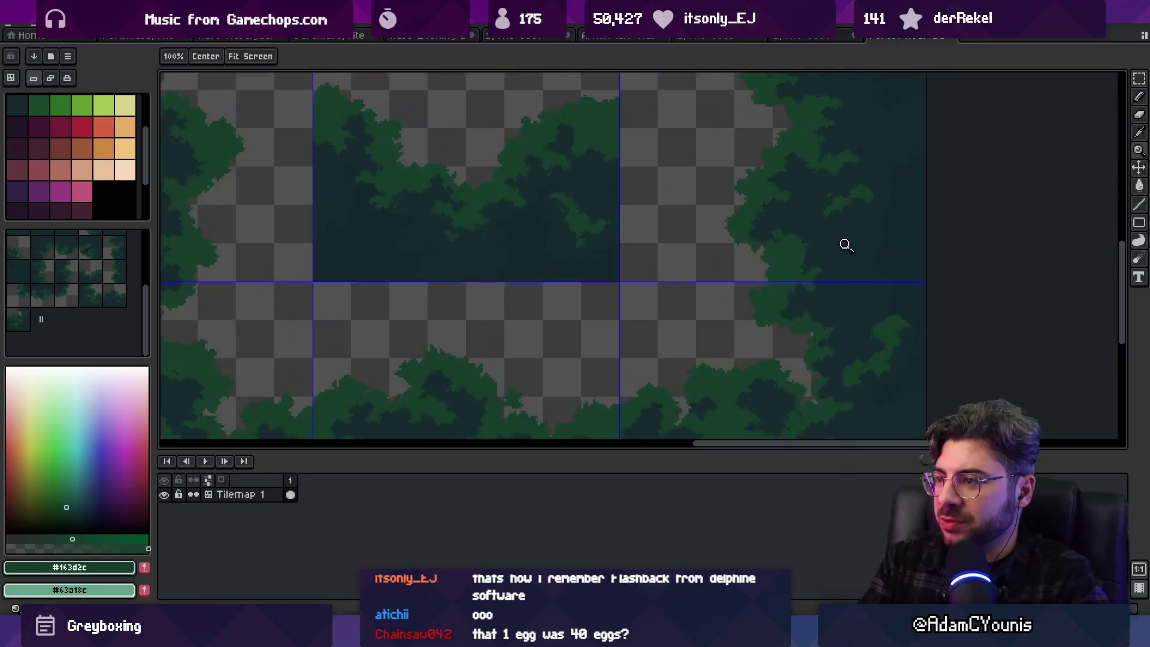
# Extend the green canopy edge with a pixel row and add a small cluster nearby
pyautogui.press('b')
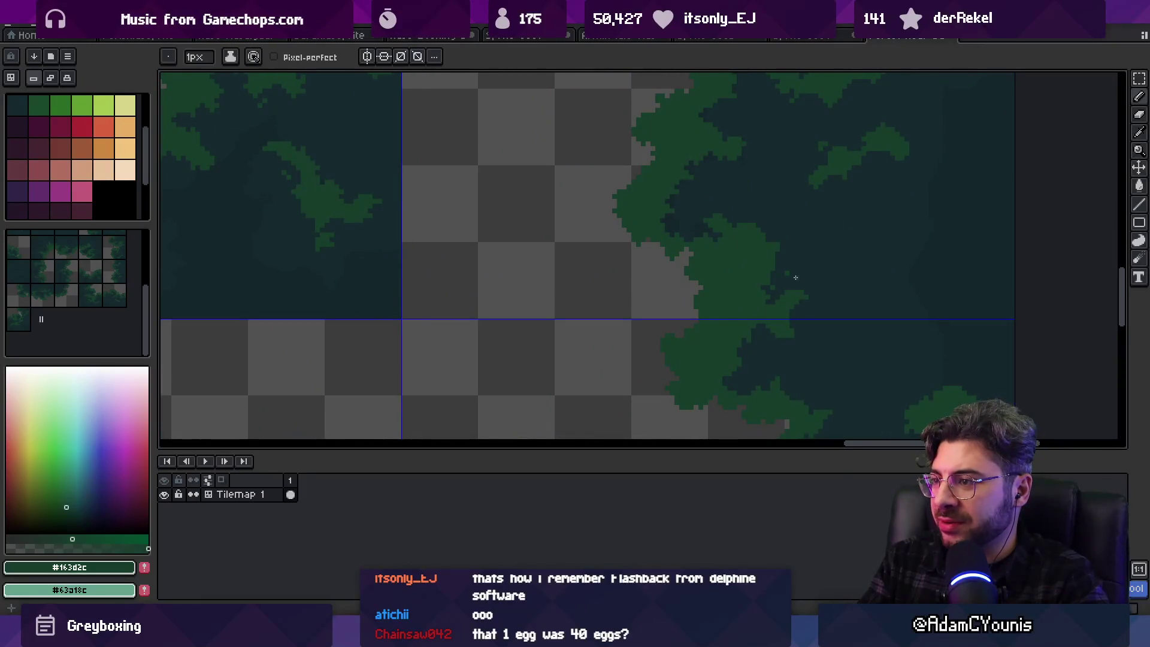
pyautogui.moveTo(828, 285); pyautogui.dragTo(791, 208)
pyautogui.press('z')
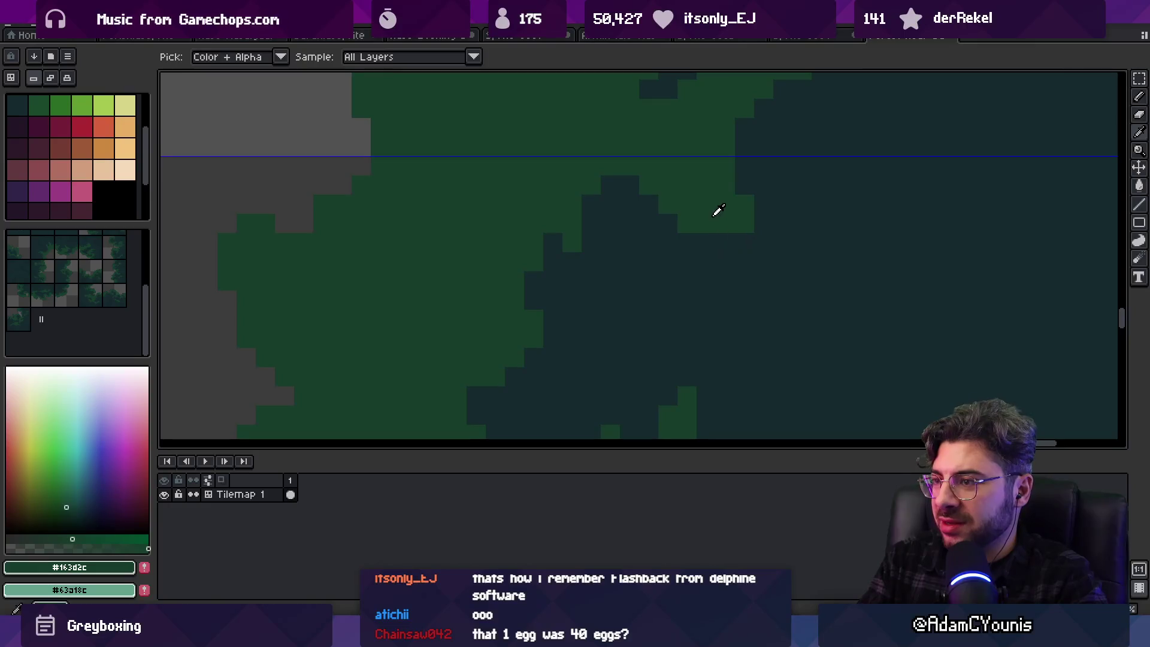
pyautogui.press('b')
pyautogui.moveTo(729, 236); pyautogui.dragTo(767, 236)
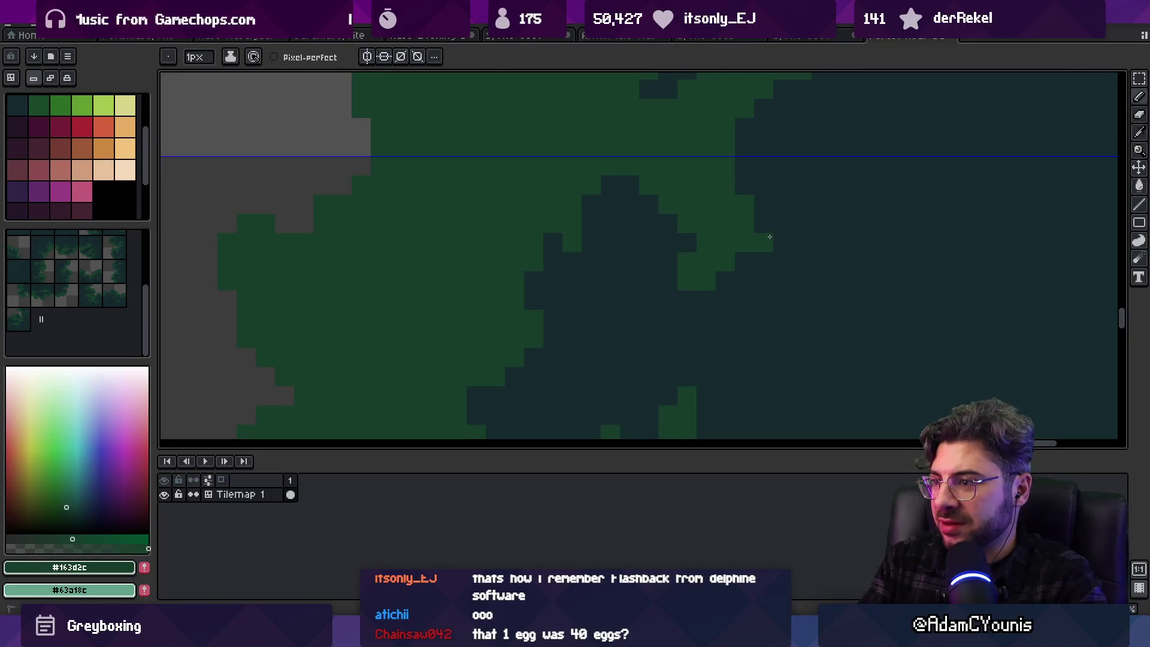
pyautogui.press('i')
pyautogui.press('b')
pyautogui.click(807, 217)
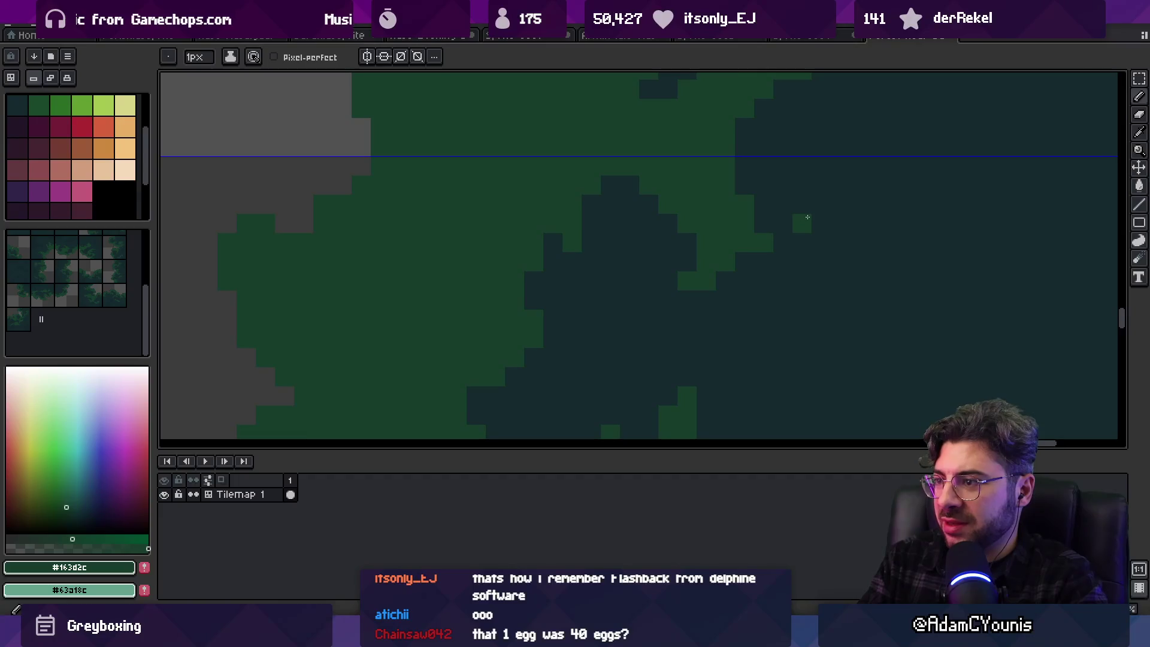
pyautogui.scroll(-5, 821, 209)
pyautogui.scroll(3, 862, 249)
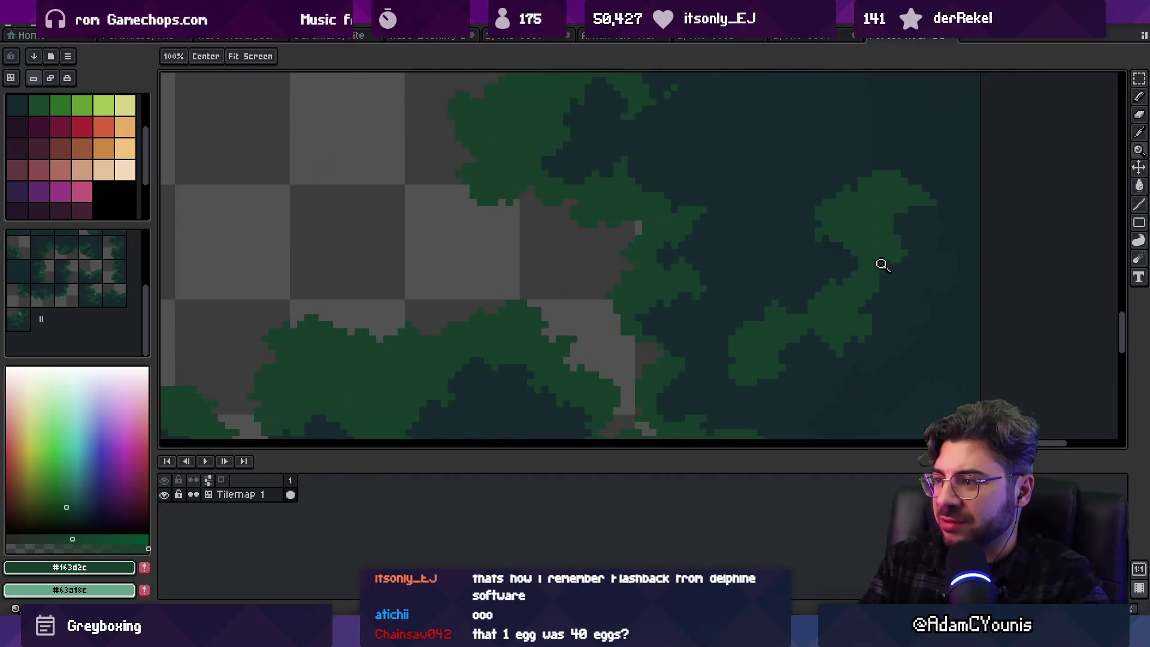
# Touch up remaining seam pixels with the dark background and green canopy colours
pyautogui.press('z')
pyautogui.scroll(-4, 839, 154)
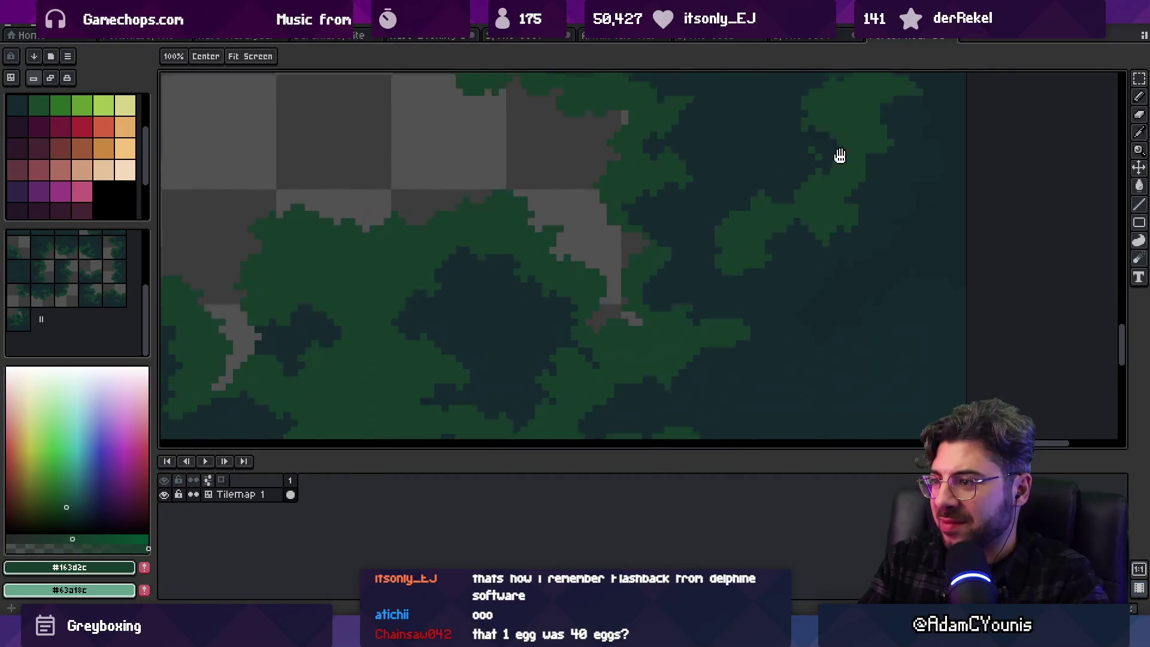
pyautogui.scroll(4, 848, 227)
pyautogui.keyDown('alt'); pyautogui.click(806, 211); pyautogui.keyUp('alt')
pyautogui.press('b')
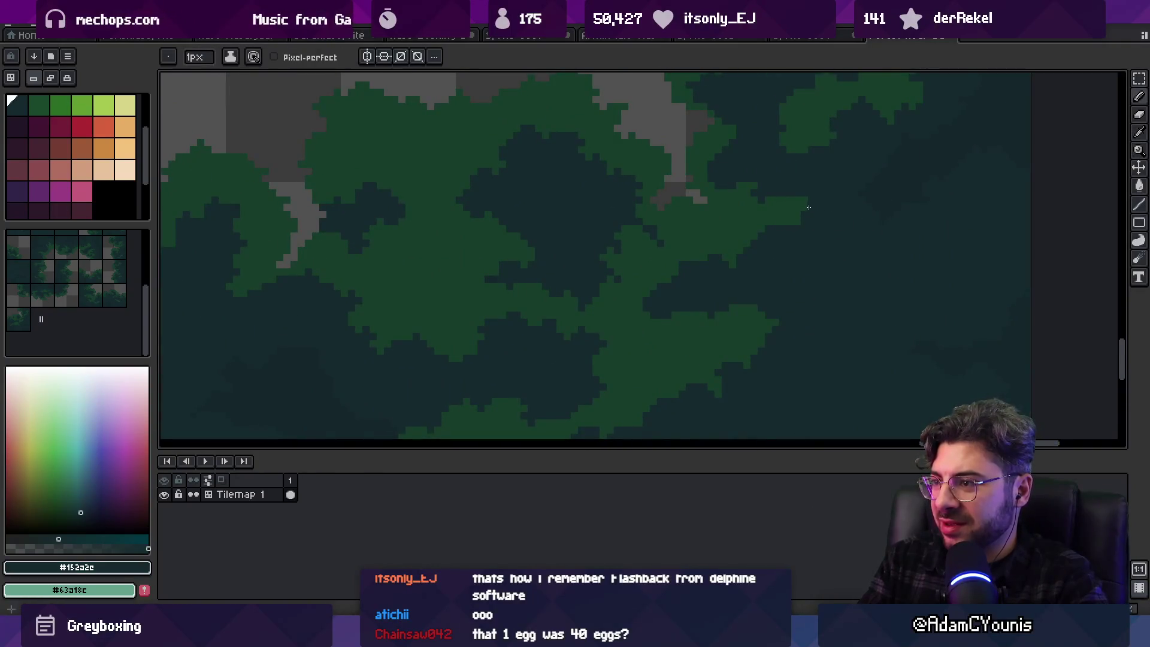
pyautogui.keyDown('alt'); pyautogui.click(797, 206); pyautogui.keyUp('alt')
pyautogui.press('z')
pyautogui.scroll(-3, 784, 264)
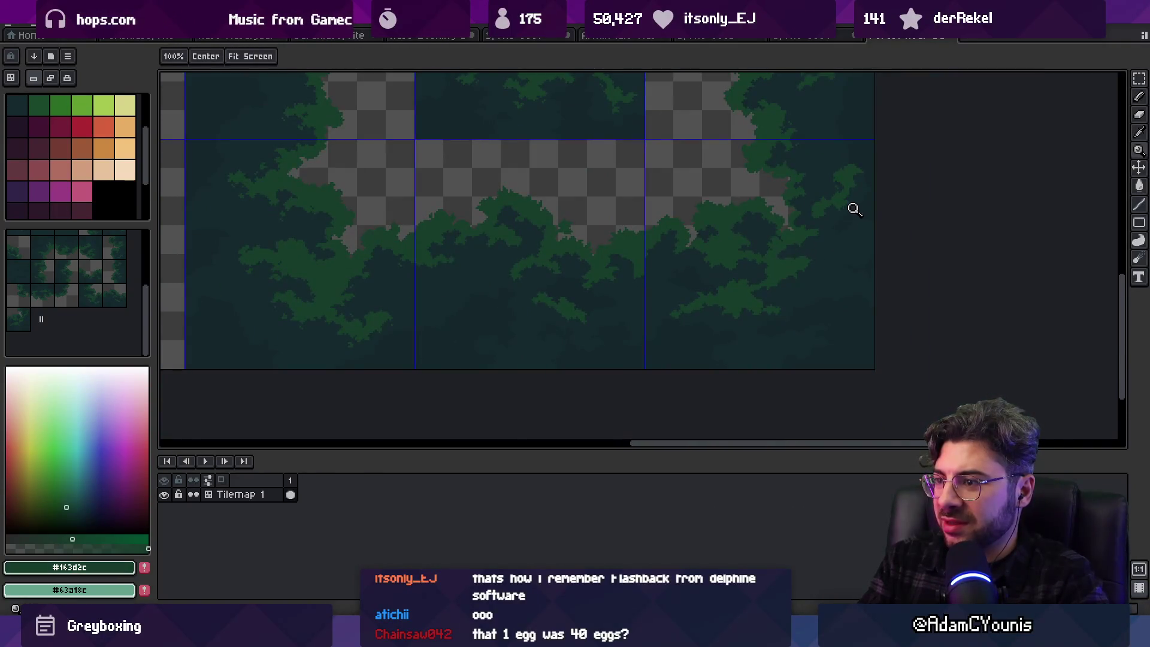
pyautogui.scroll(5, 728, 278)
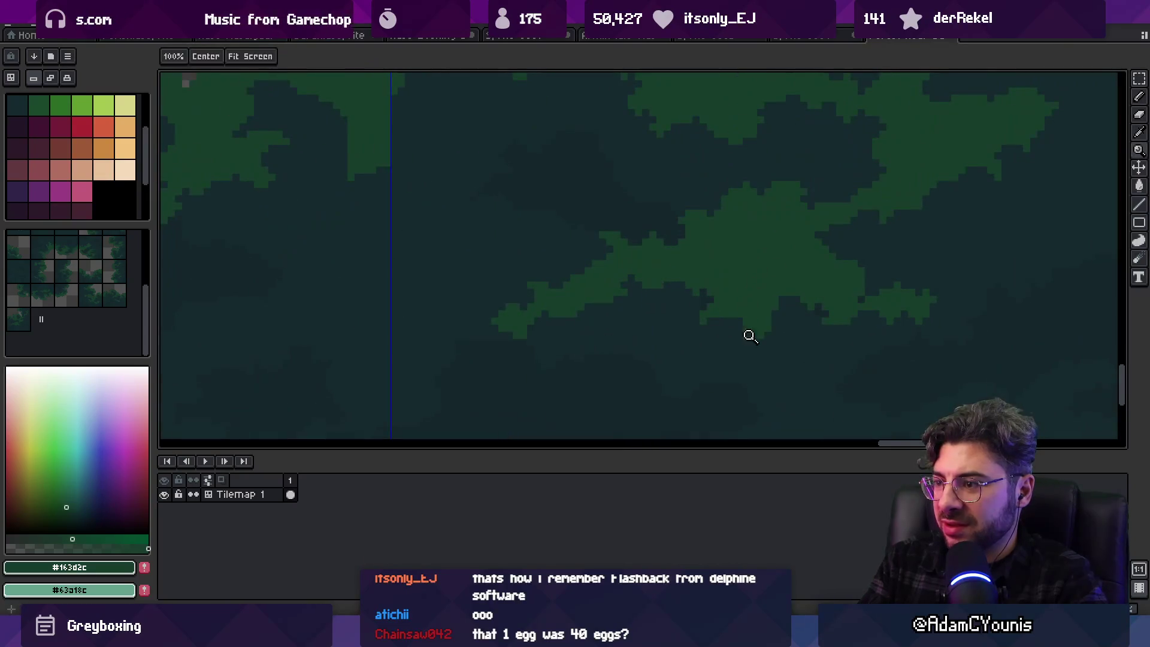
# Export the tileset as Forest Near Background Tileset.png and start the Unity game
pyautogui.moveTo(901, 270); pyautogui.dragTo(737, 321)
pyautogui.press('b')
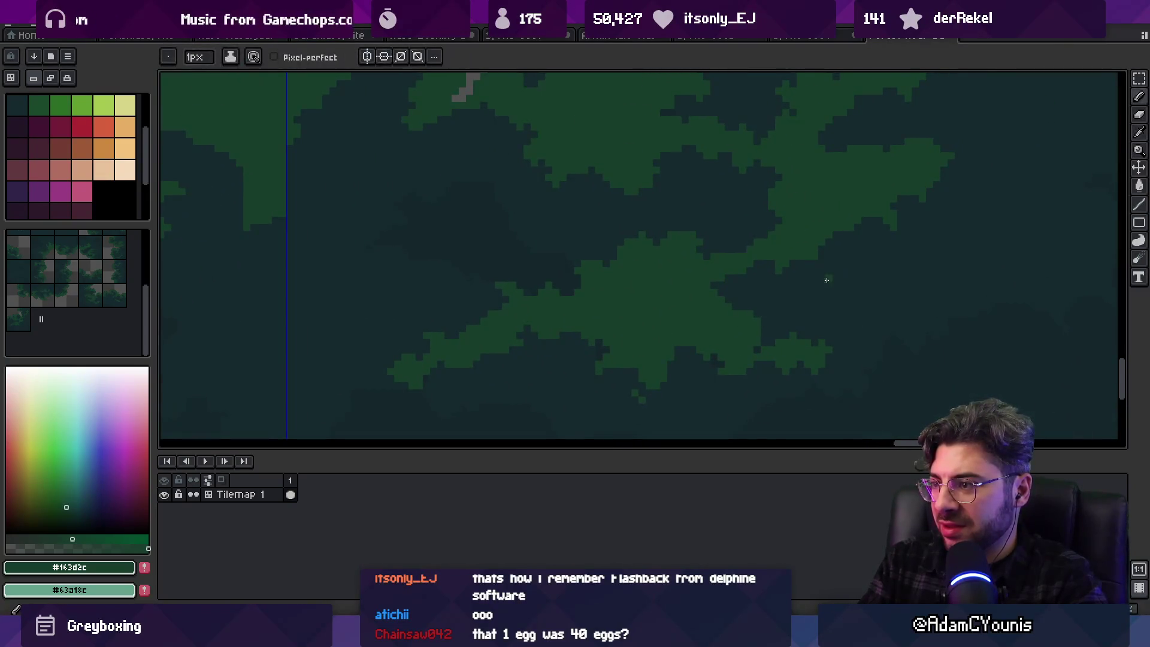
pyautogui.press('z')
pyautogui.scroll(-5, 792, 299)
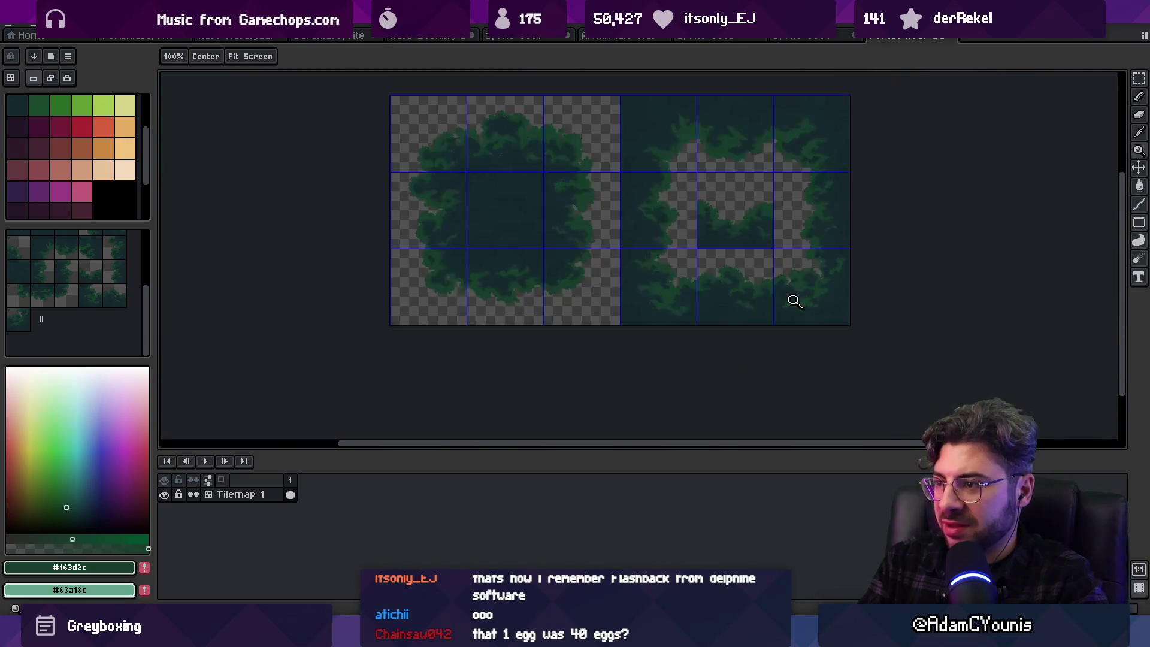
pyautogui.hotkey('ctrl', 'alt', 'shift', 's')
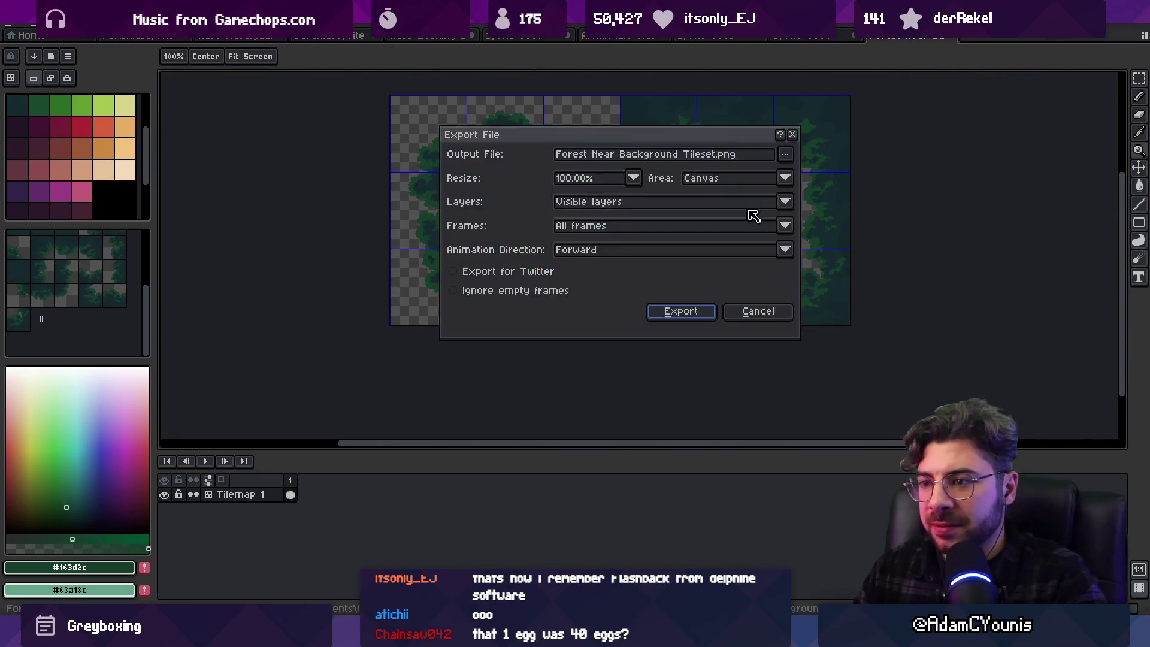
pyautogui.press('Escape')
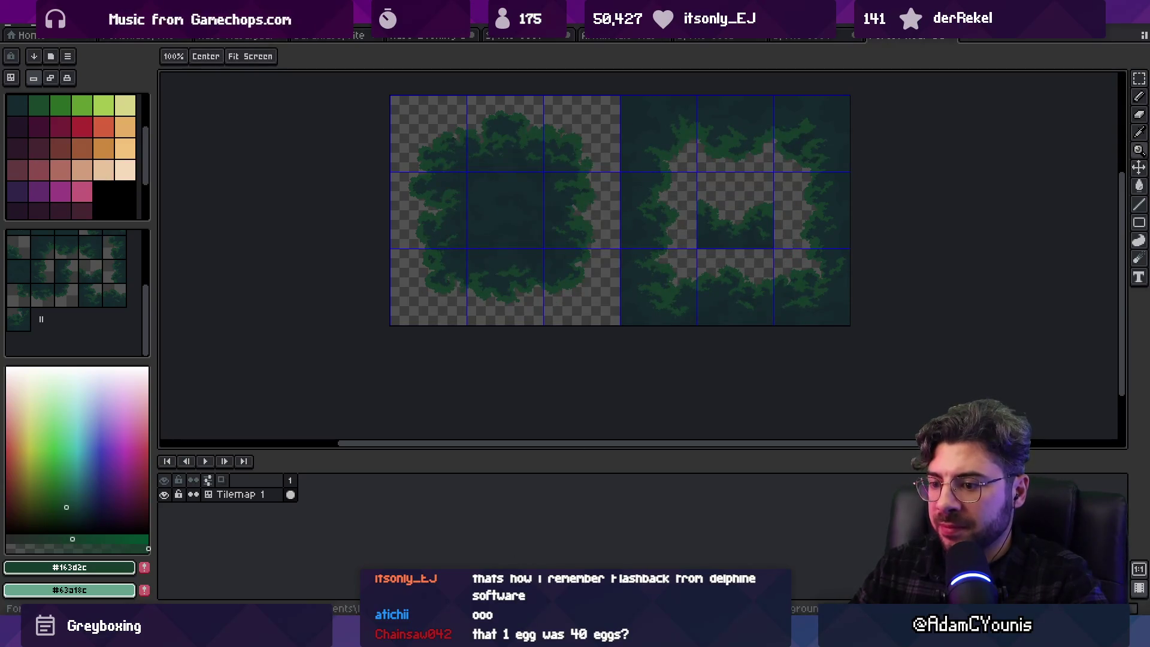
pyautogui.hotkey('alt', 'Tab')
pyautogui.click(565, 37)
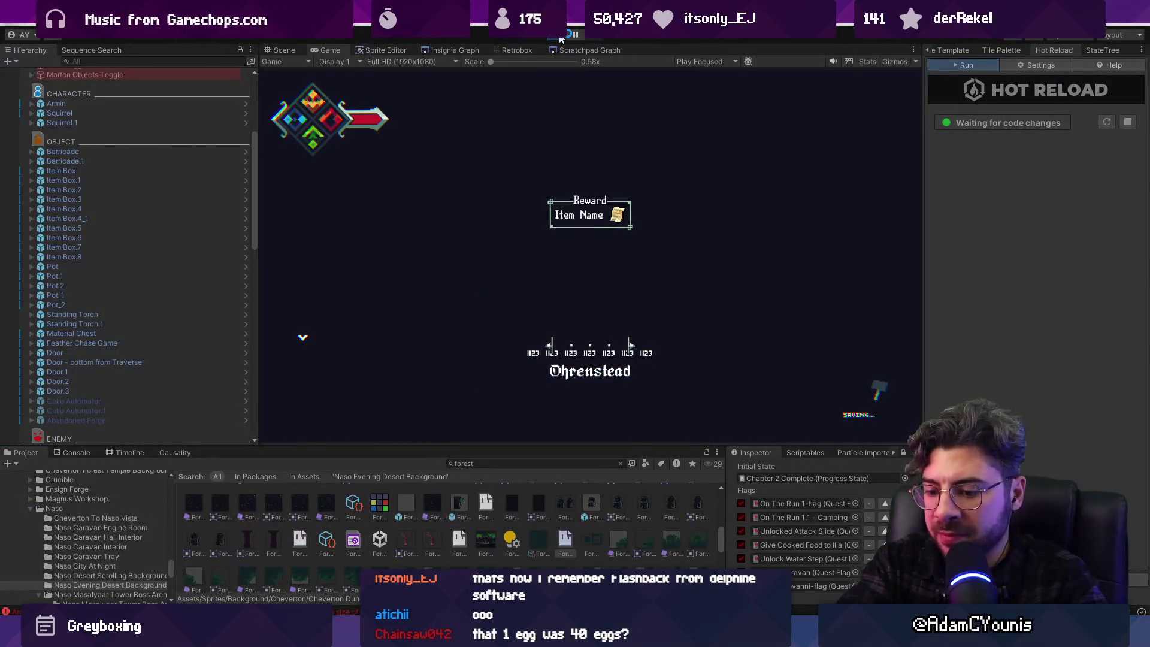
# Play through the forest level, riding the lift and collecting Honeycomb, then return to Aseprite
pyautogui.press('Right')
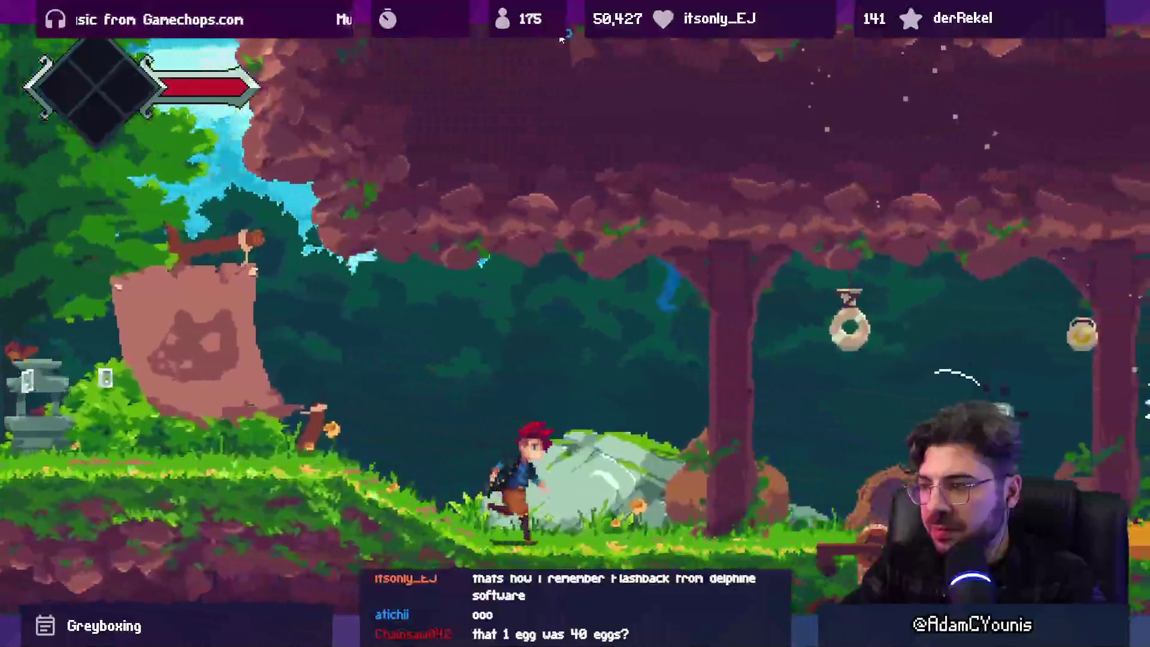
pyautogui.press('Right')
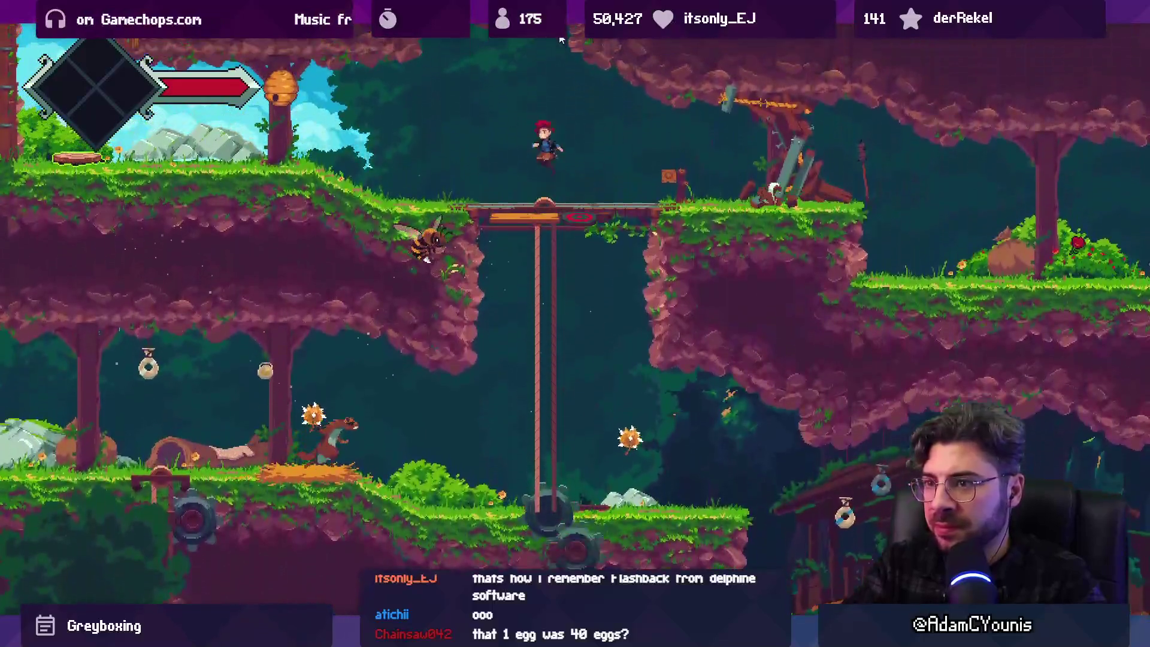
pyautogui.press('Left')
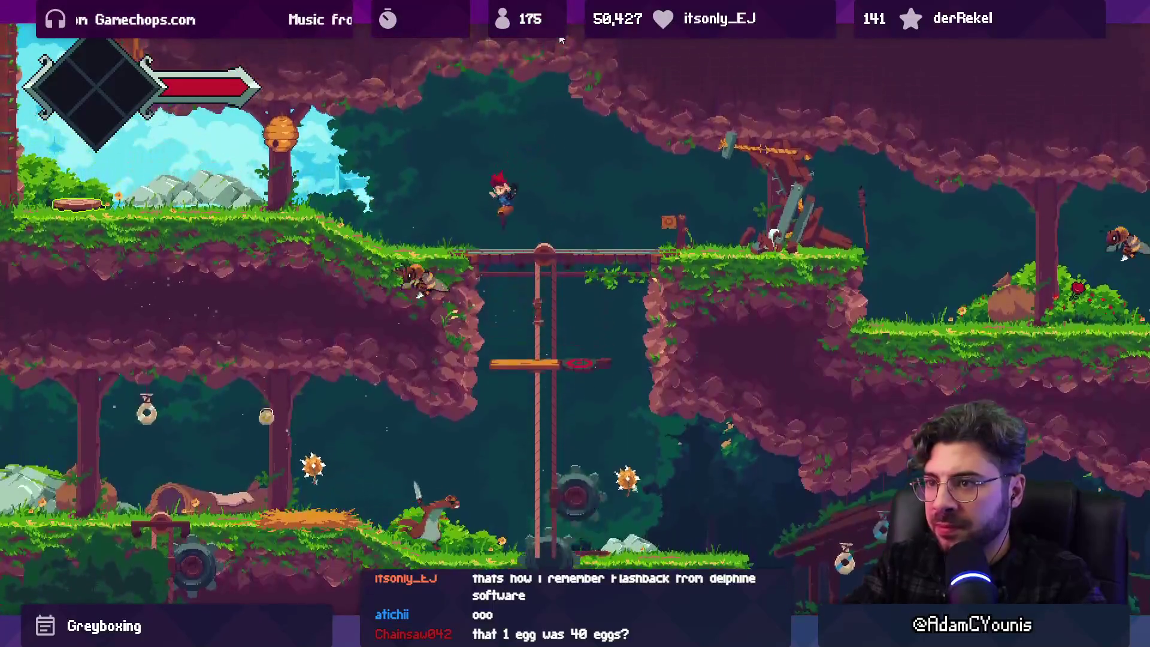
pyautogui.press('Left')
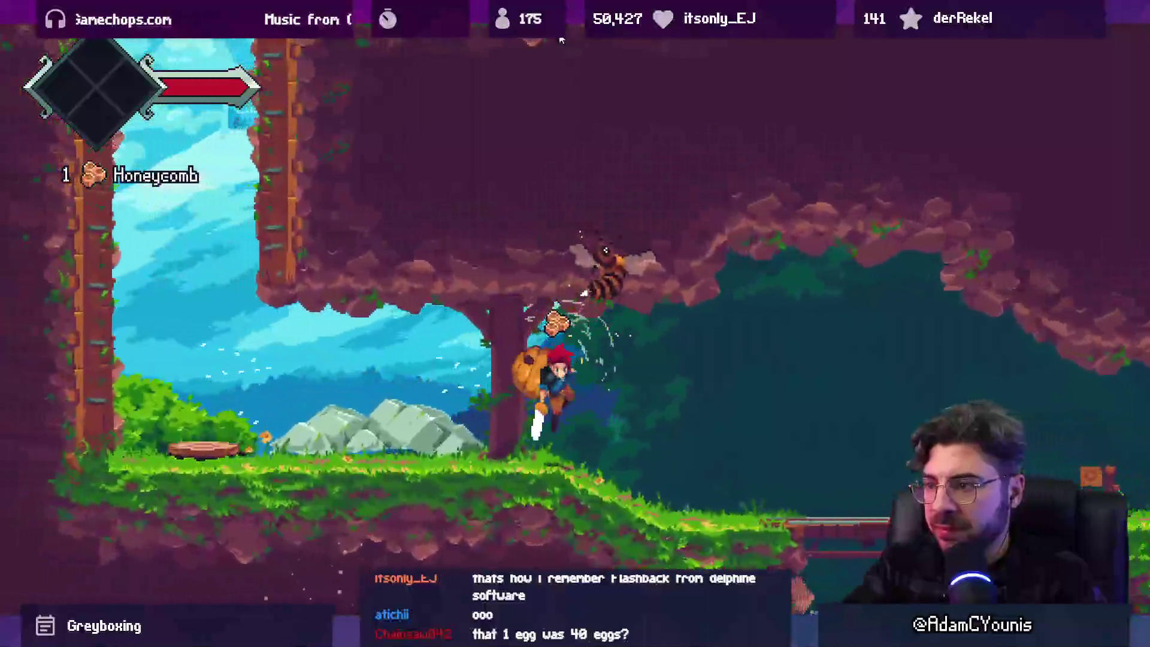
pyautogui.press('Right')
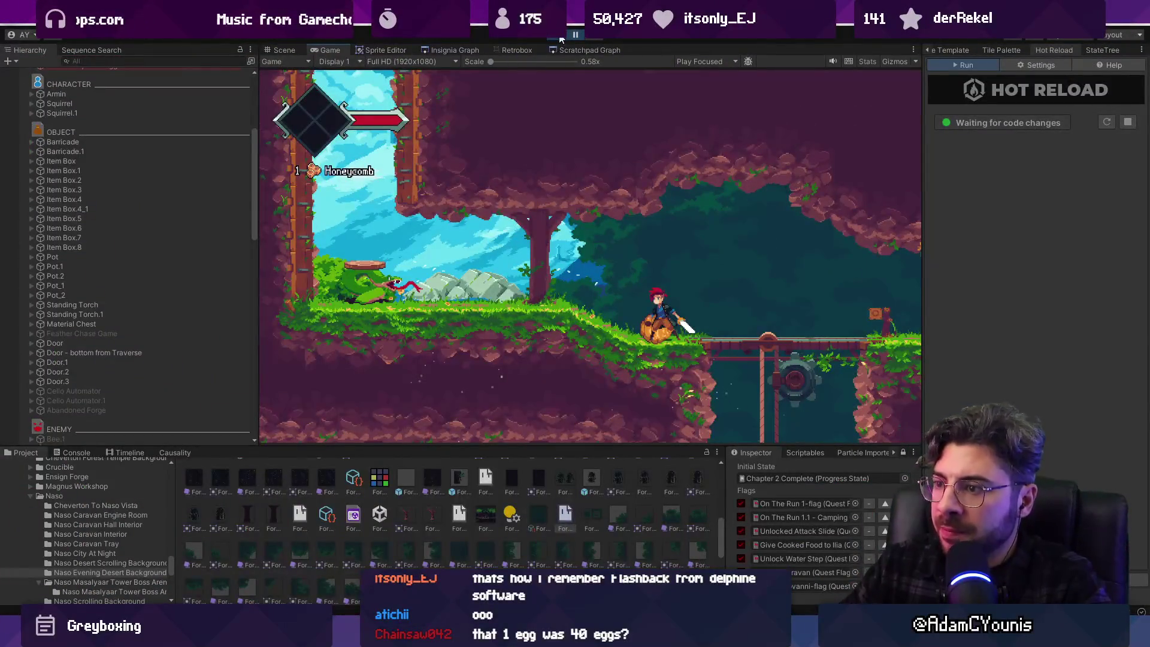
pyautogui.hotkey('alt', 'Tab')
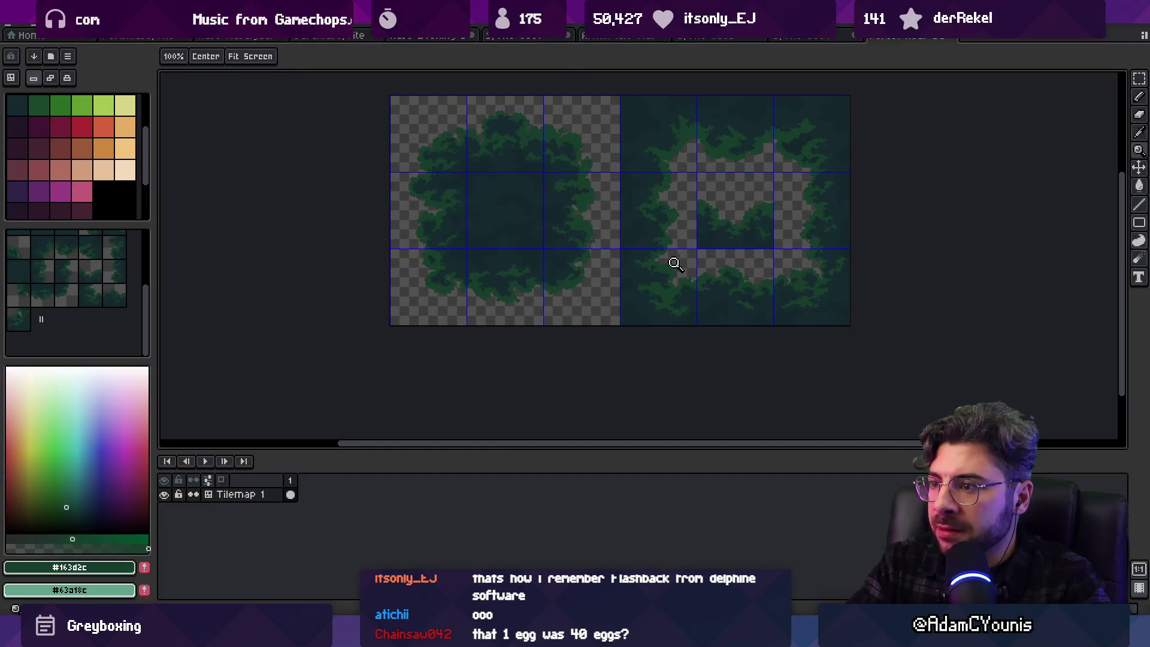
# Zoom and pan across the canopy tiles to inspect them, then return to Unity
pyautogui.scroll(3, 672, 260)
pyautogui.scroll(-1, 675, 309)
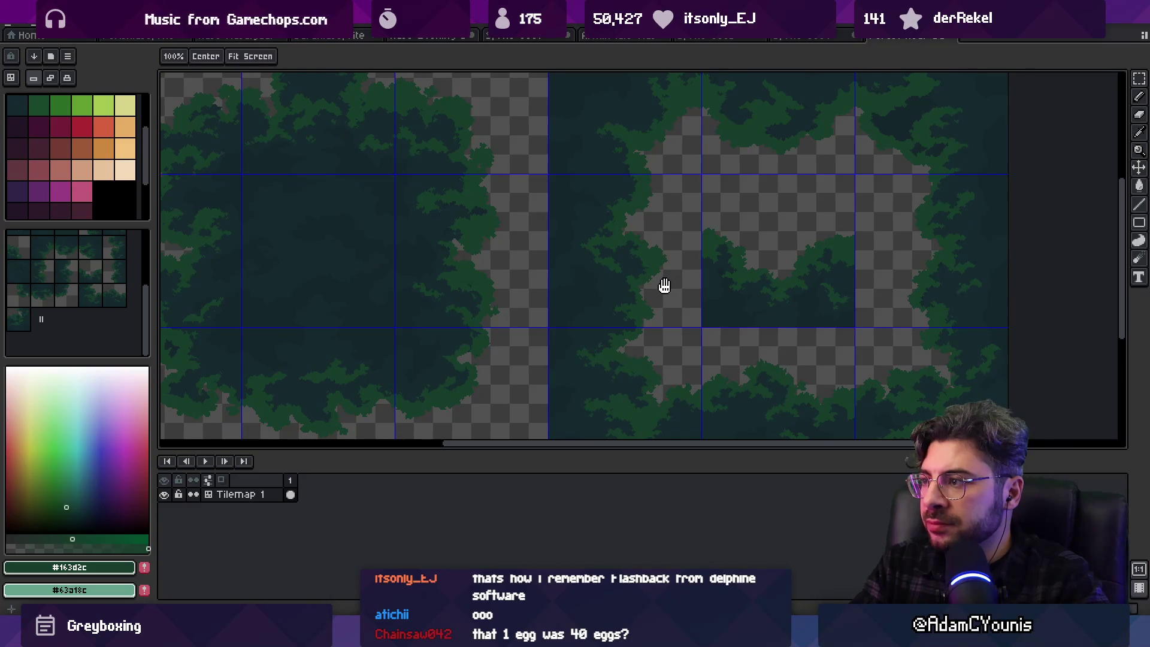
pyautogui.moveTo(654, 267)
pyautogui.mouseDown()
pyautogui.moveTo(766, 304)
pyautogui.moveTo(765, 269)
pyautogui.moveTo(771, 299)
pyautogui.mouseUp()
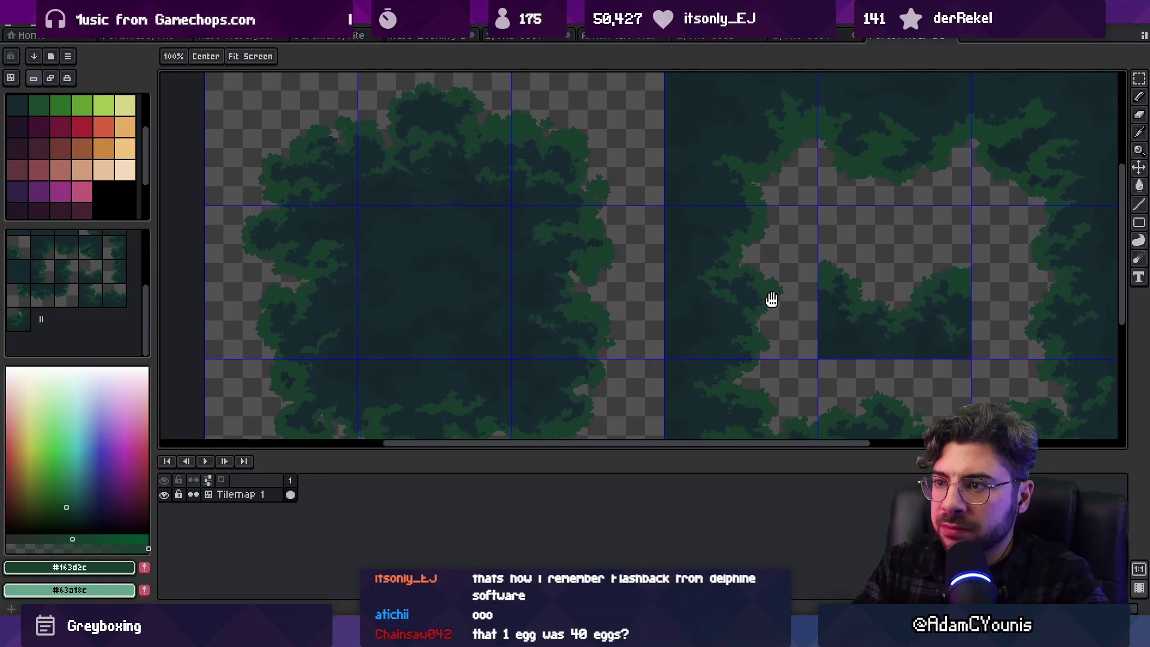
pyautogui.scroll(2, 826, 301)
pyautogui.scroll(2, 598, 209)
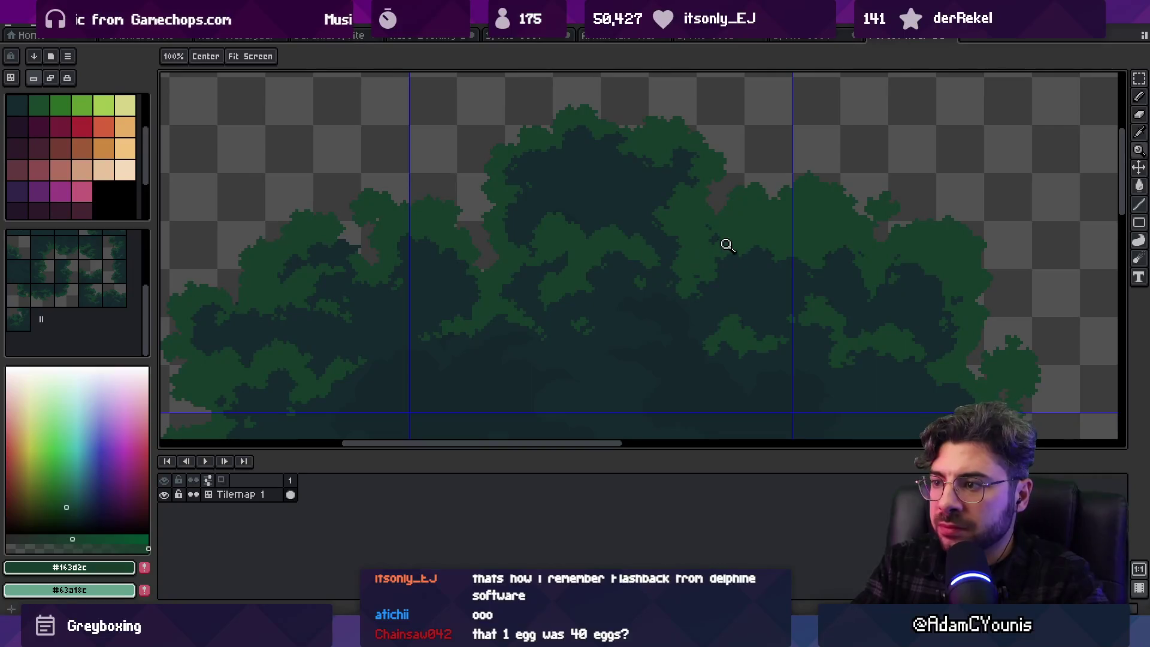
pyautogui.press('i')
pyautogui.press('b')
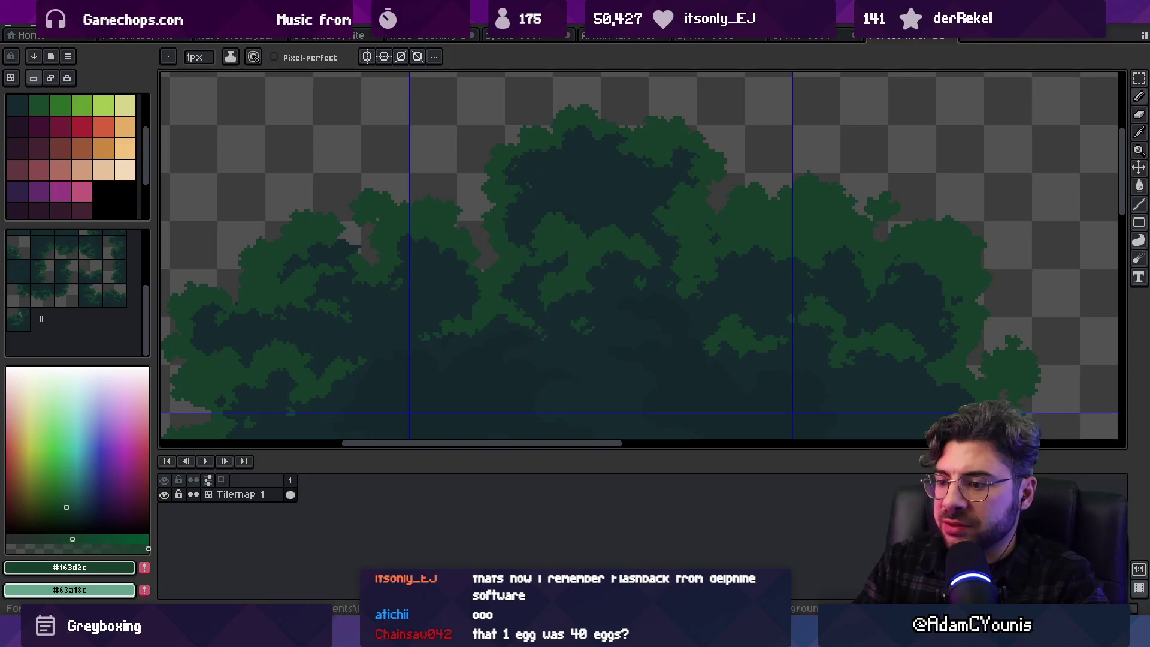
pyautogui.hotkey('alt', 'Tab')
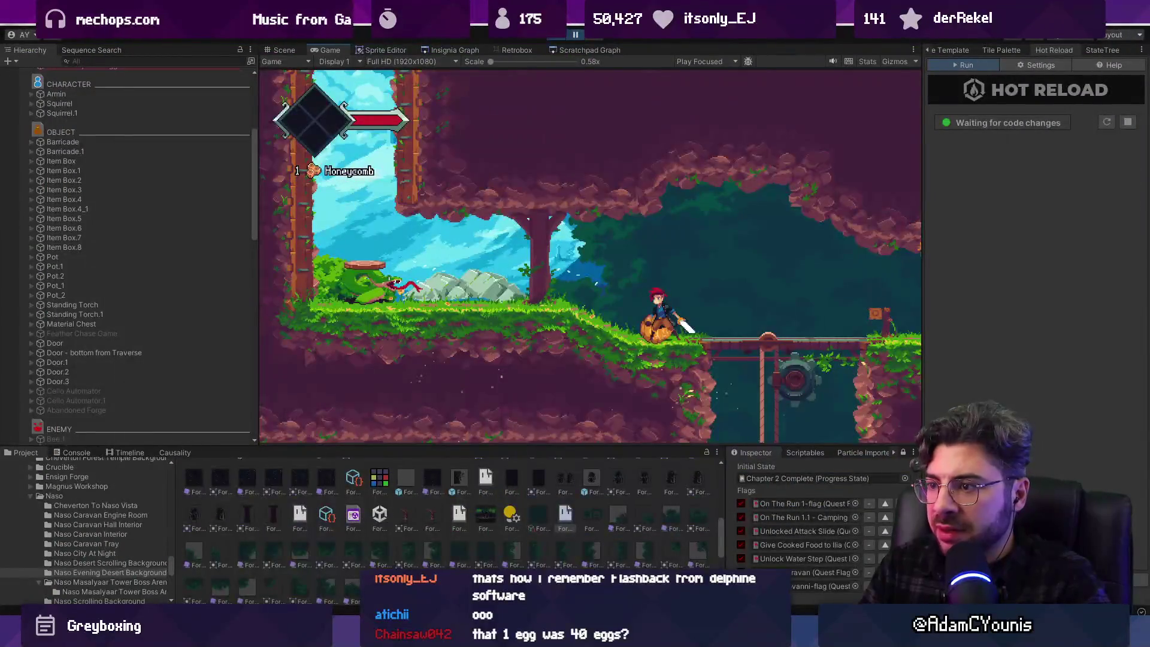
# Zoom into the Unity Game view, then pick dark green #152a2c from the Aseprite canopy
pyautogui.scroll(10, 628, 247)
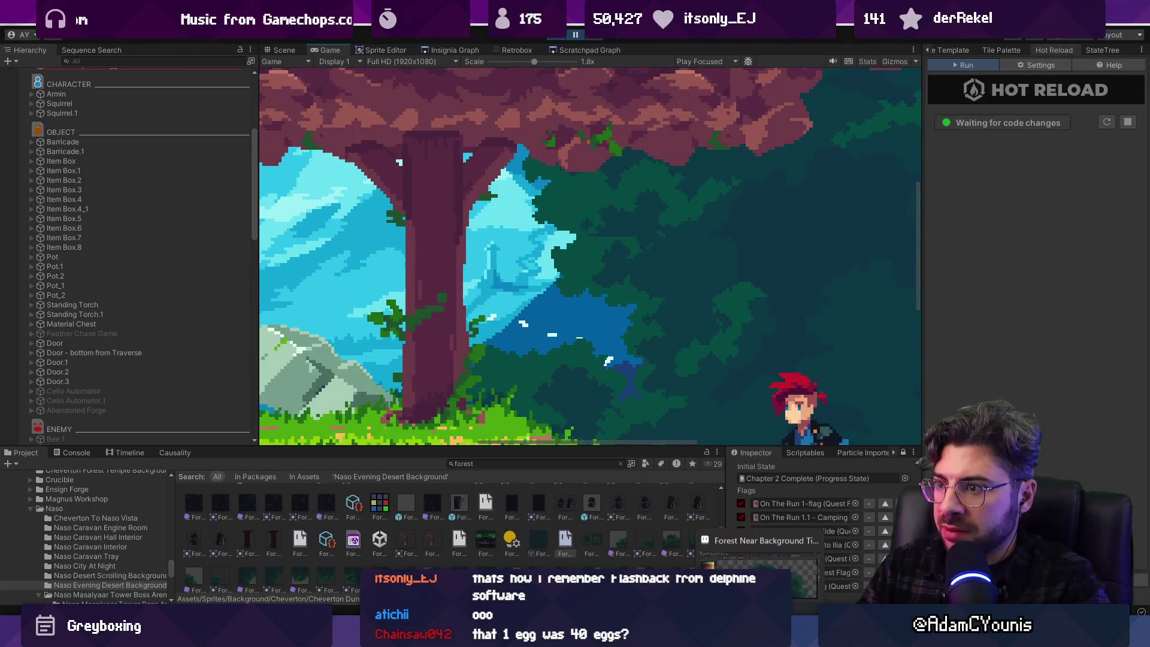
pyautogui.hotkey('alt', 'Tab')
pyautogui.moveTo(450, 208)
pyautogui.mouseDown()
pyautogui.moveTo(528, 234)
pyautogui.moveTo(503, 249)
pyautogui.mouseUp()
pyautogui.keyDown('alt'); pyautogui.click(817, 261); pyautogui.keyUp('alt')
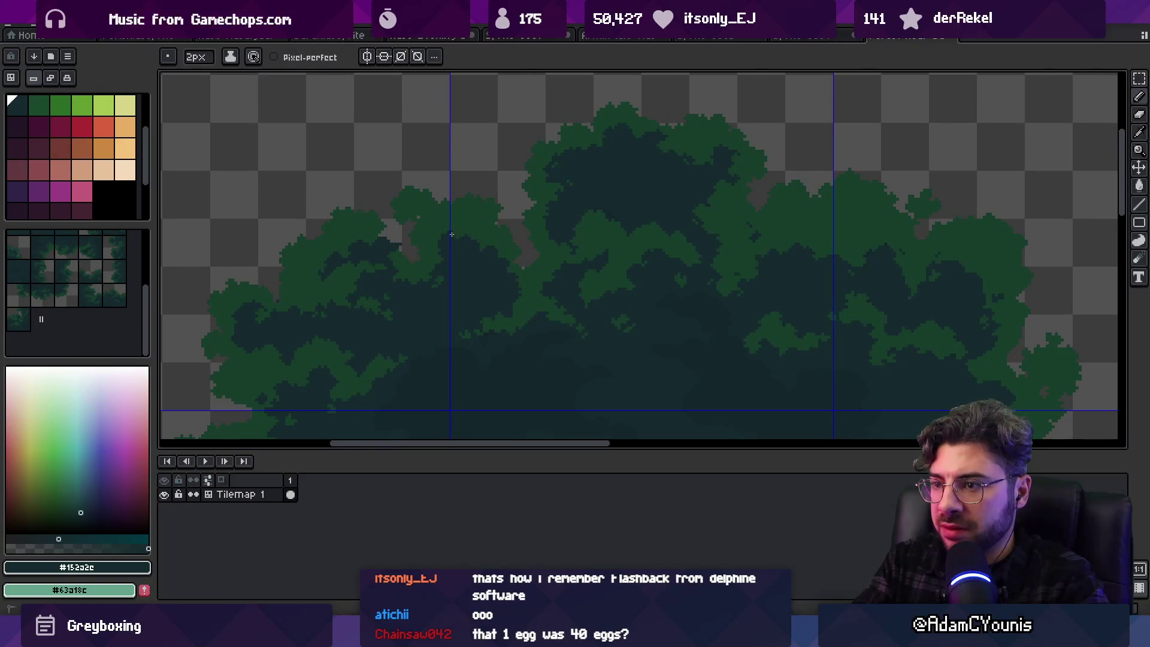
# Draw a straight dark #152a2c line across the upper canopy tile, then clear the band selection
pyautogui.keyDown('shift'); pyautogui.click(726, 240); pyautogui.keyUp('shift')
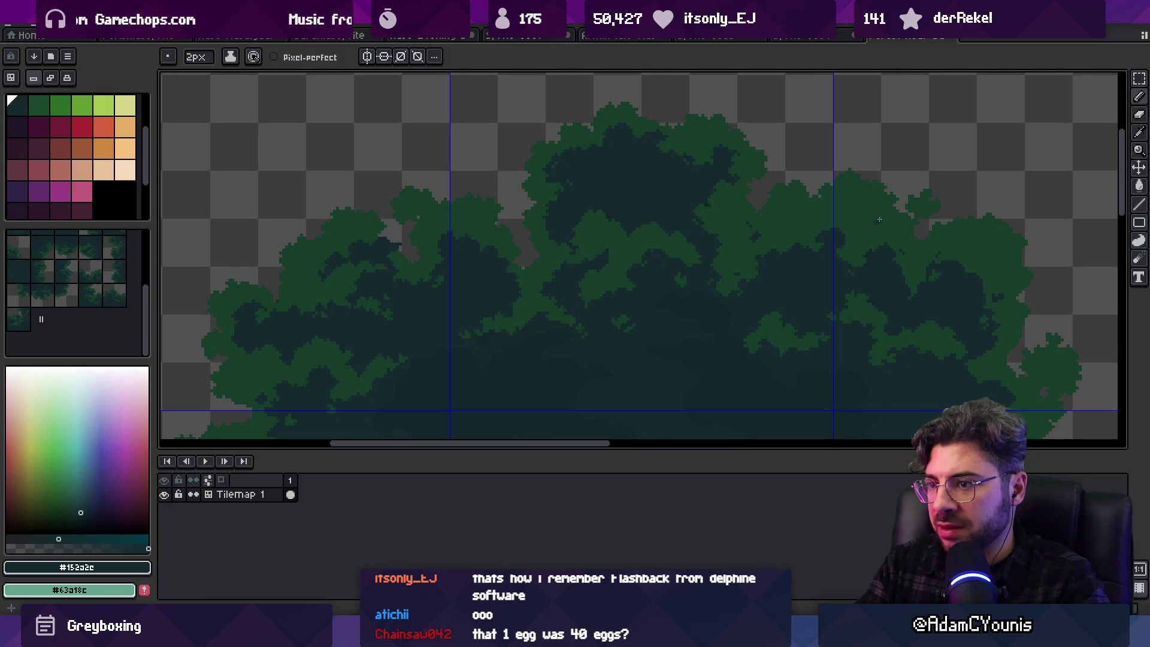
pyautogui.press('m')
pyautogui.moveTo(877, 270)
pyautogui.mouseDown()
pyautogui.moveTo(580, 235)
pyautogui.moveTo(385, 232)
pyautogui.mouseUp()
pyautogui.click(813, 217)
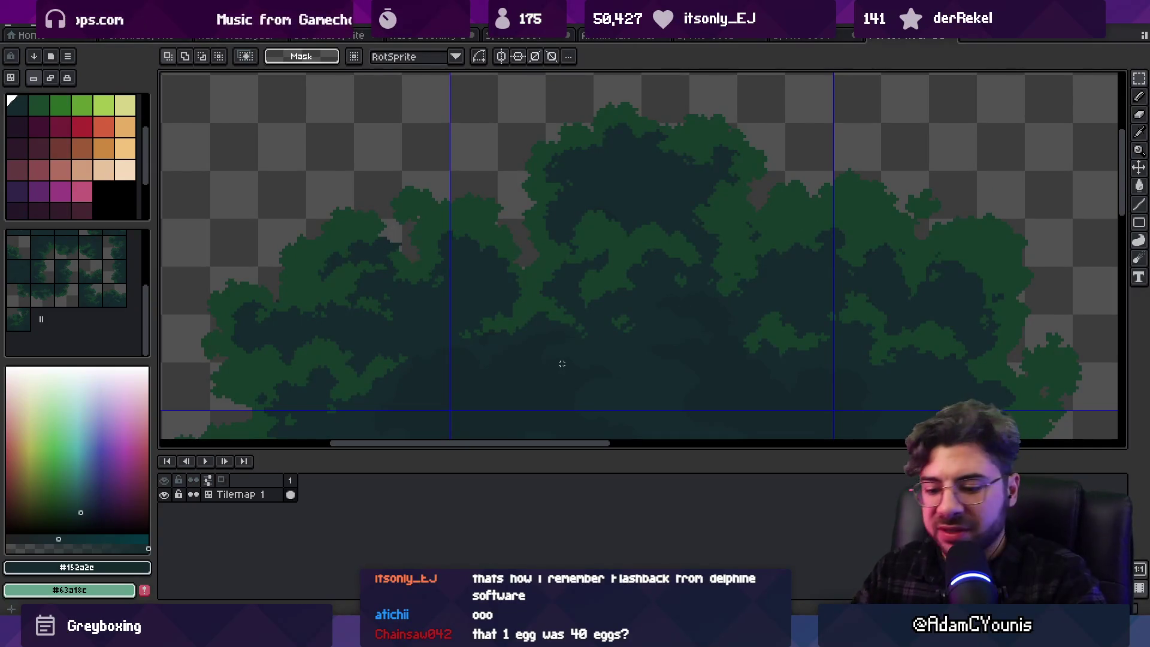
# Add a new layer above the tilemap and pick red for the pencil
pyautogui.hotkey('shift', 'n')
pyautogui.scroll(-4, 522, 261)
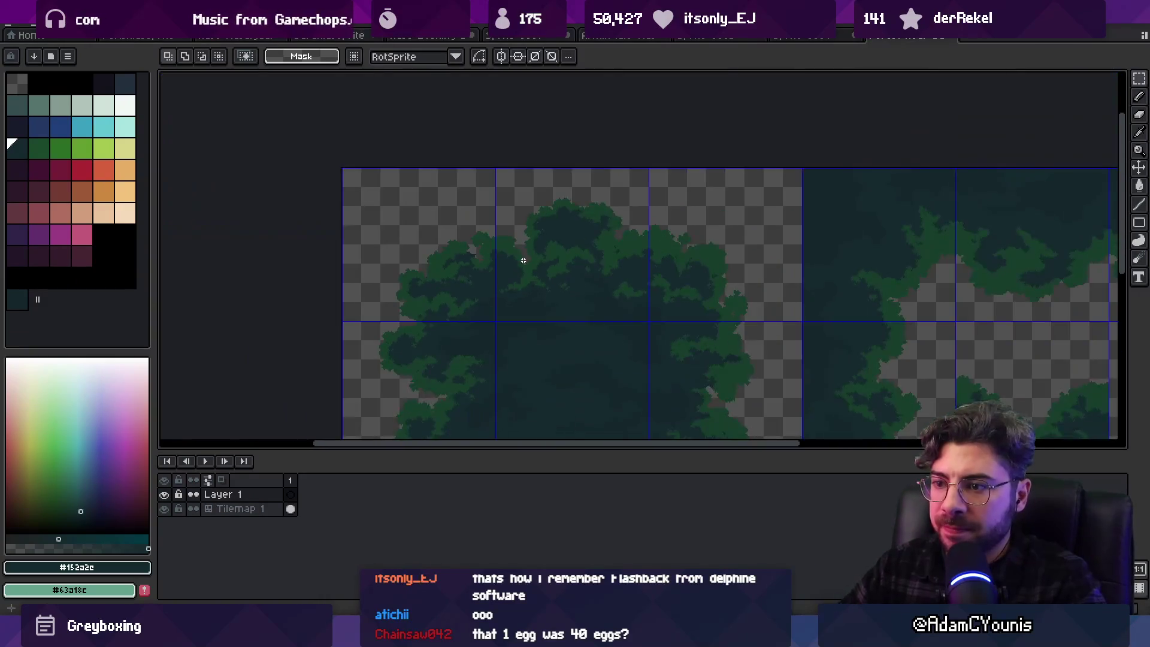
pyautogui.scroll(-2, 523, 260)
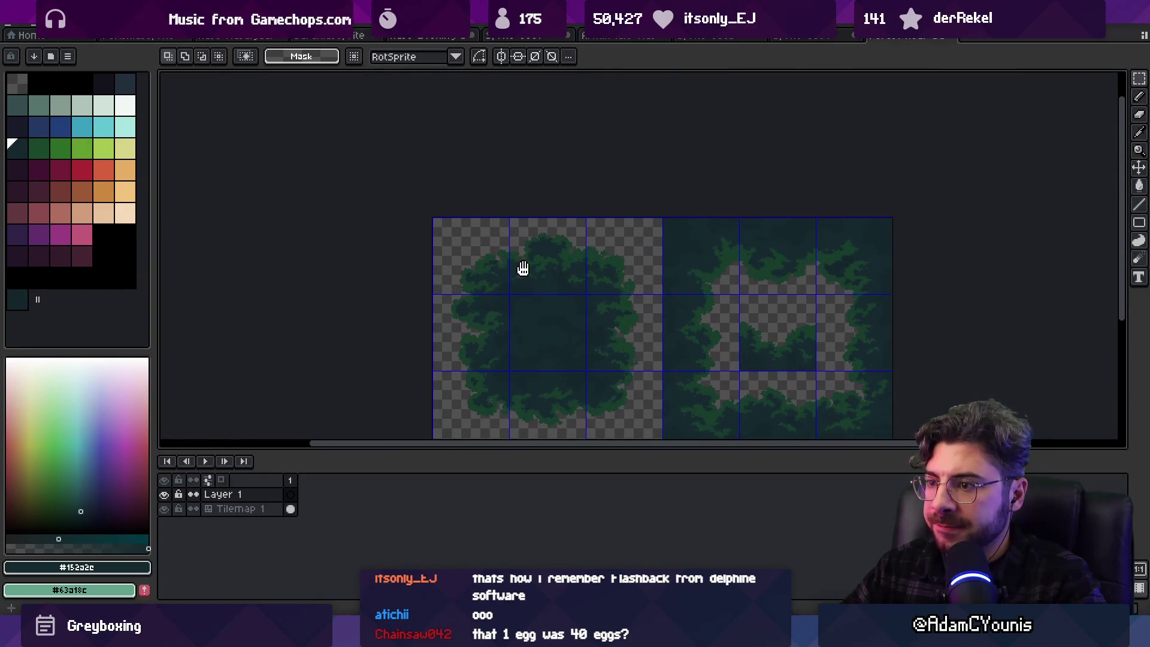
pyautogui.scroll(2, 522, 269)
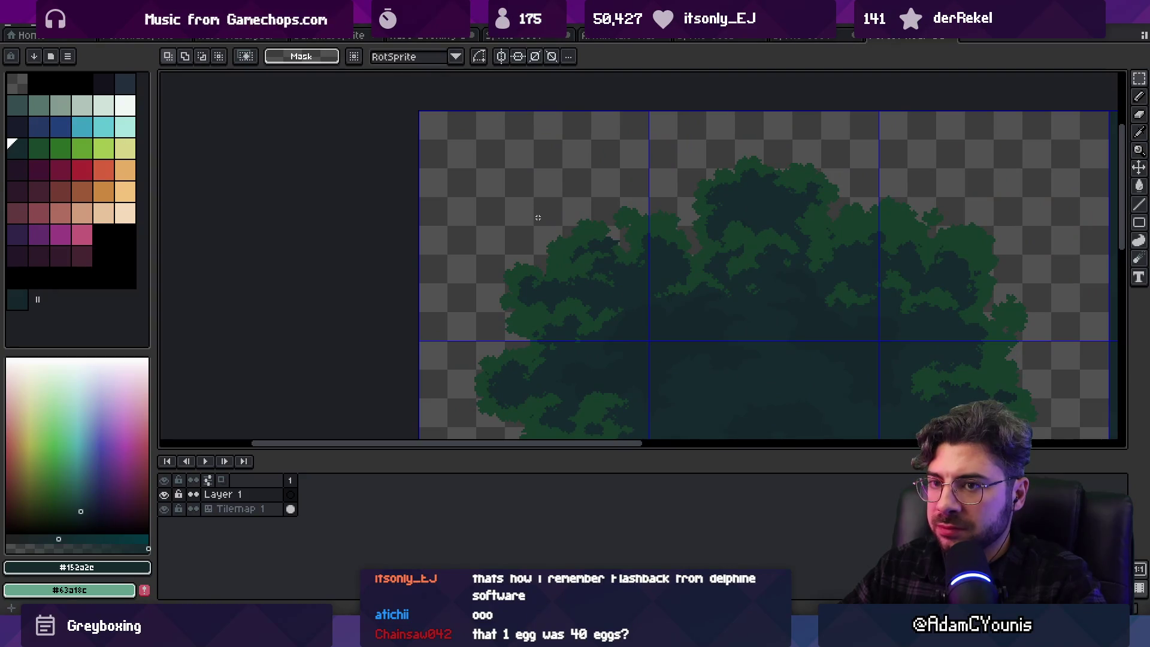
pyautogui.click(83, 174)
pyautogui.press('b')
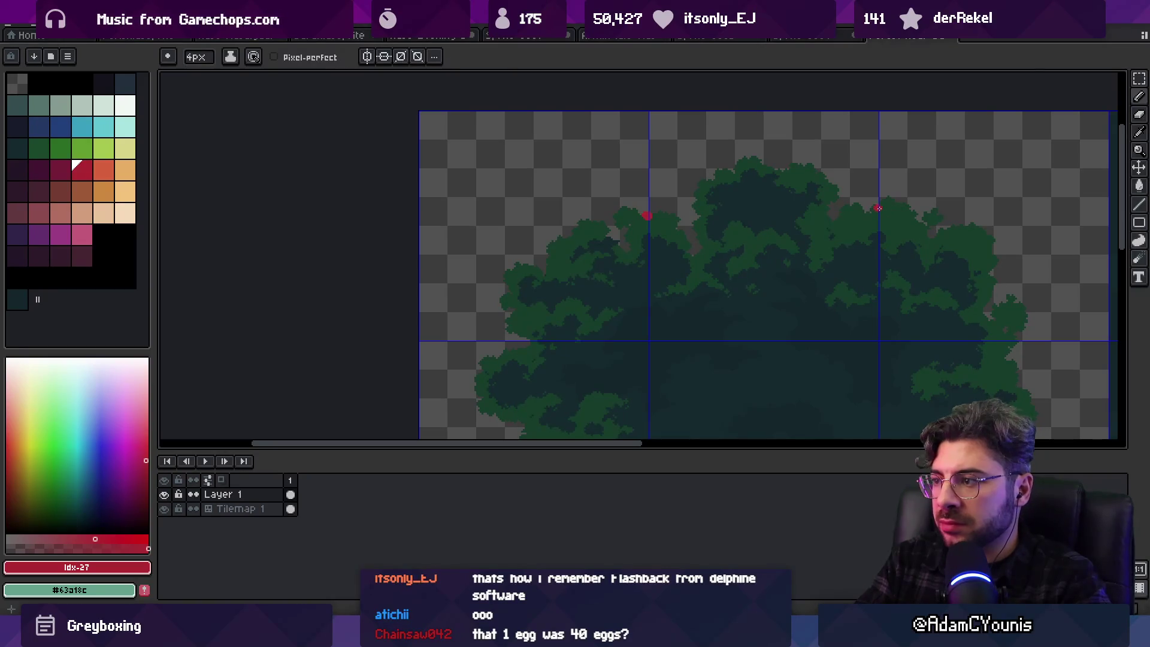
pyautogui.moveTo(878, 208); pyautogui.dragTo(887, 156)
pyautogui.moveTo(564, 282); pyautogui.dragTo(421, 247)
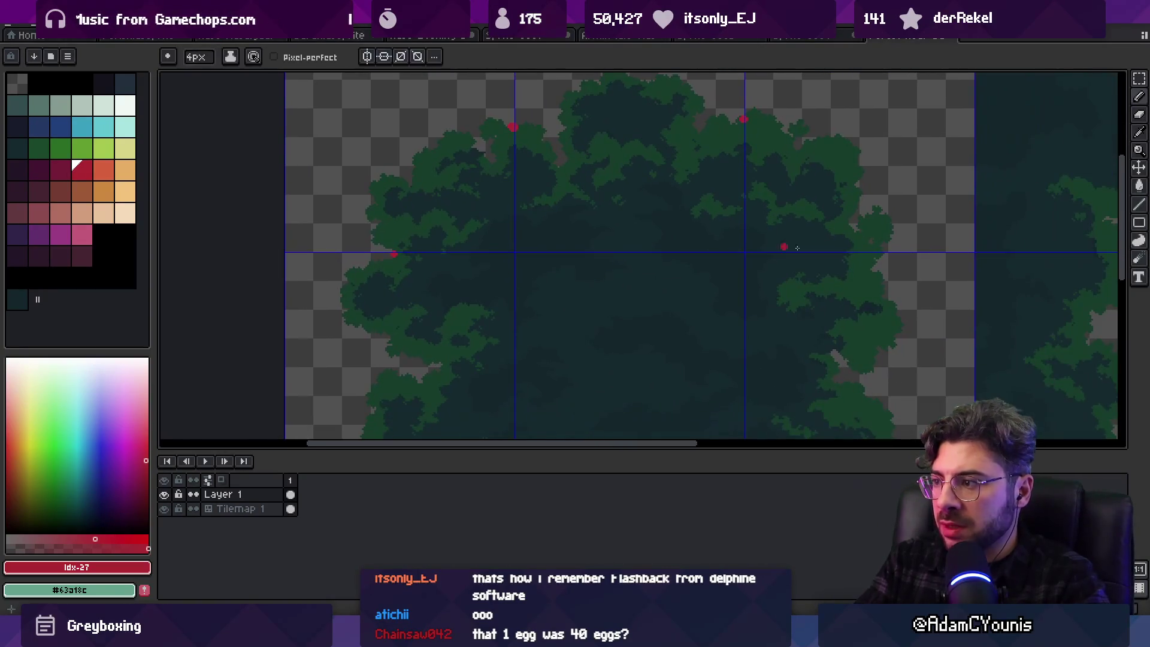
pyautogui.scroll(-5, 857, 331)
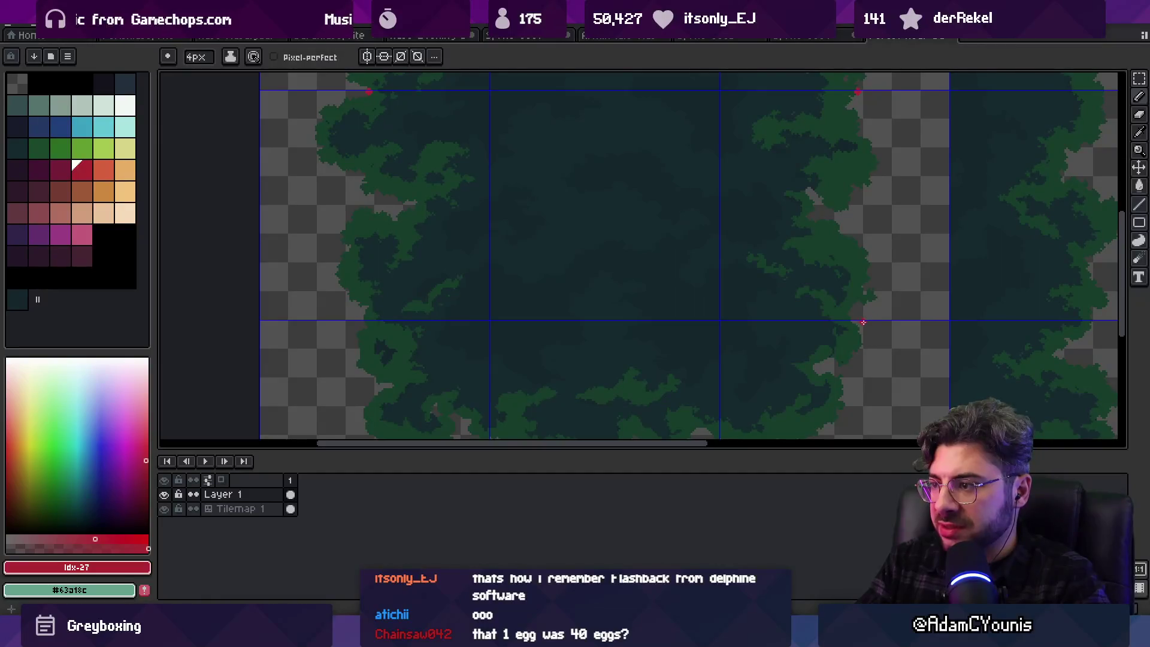
pyautogui.scroll(-3, 863, 320)
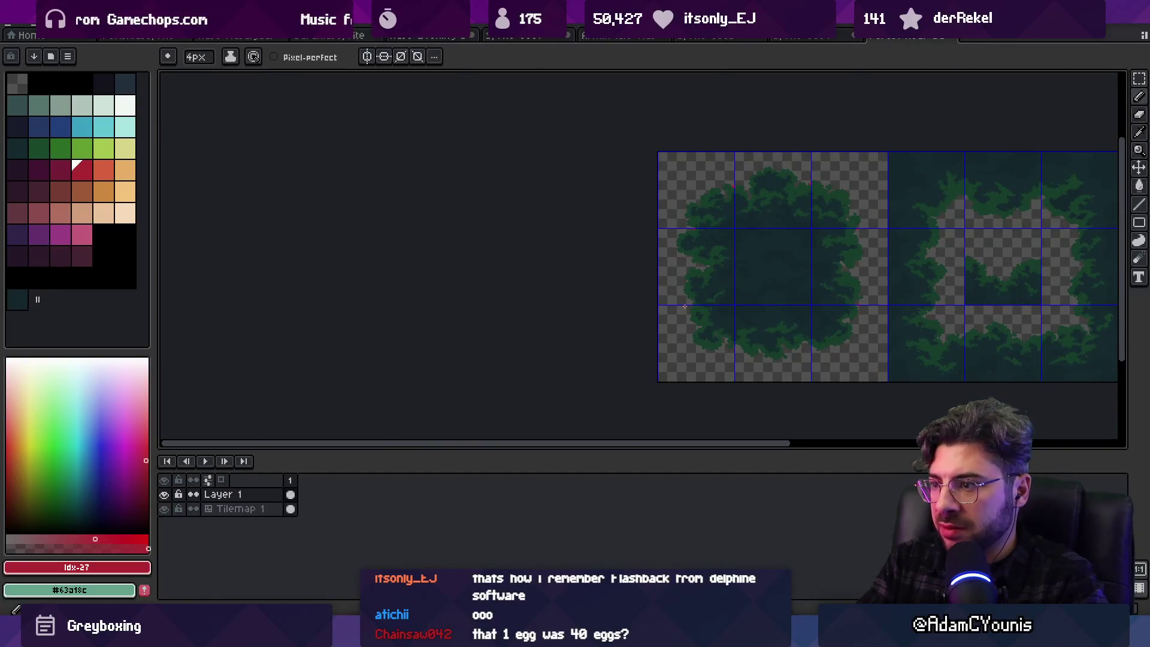
pyautogui.scroll(2, 691, 305)
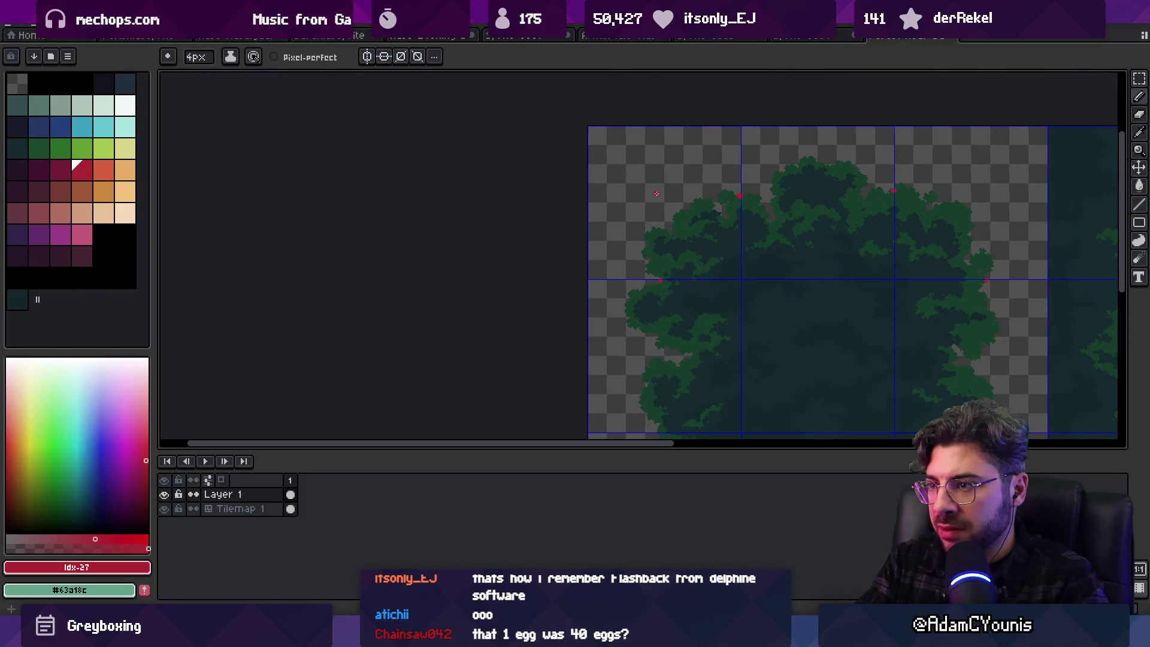
# Select the two-by-two tile block and draw a red line along its bottom edge
pyautogui.press('h')
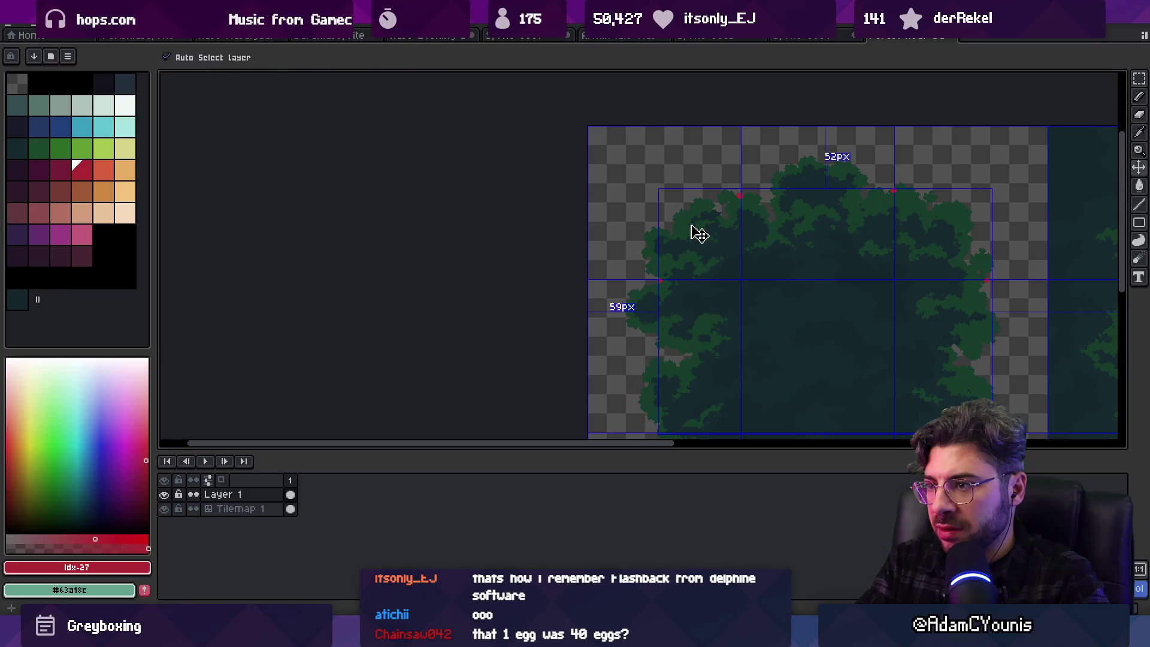
pyautogui.moveTo(704, 276)
pyautogui.mouseDown()
pyautogui.moveTo(655, 225)
pyautogui.moveTo(609, 266)
pyautogui.mouseUp()
pyautogui.press('m')
pyautogui.moveTo(544, 175); pyautogui.dragTo(664, 281)
pyautogui.click(591, 201)
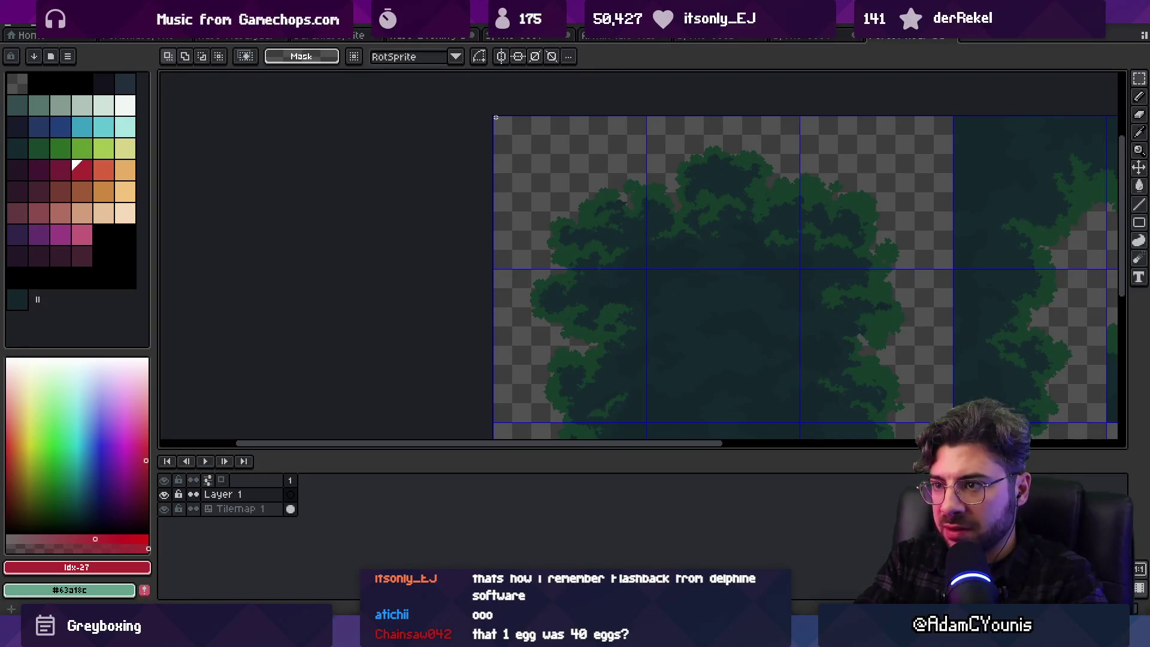
pyautogui.moveTo(493, 116); pyautogui.dragTo(798, 422)
pyautogui.press('b')
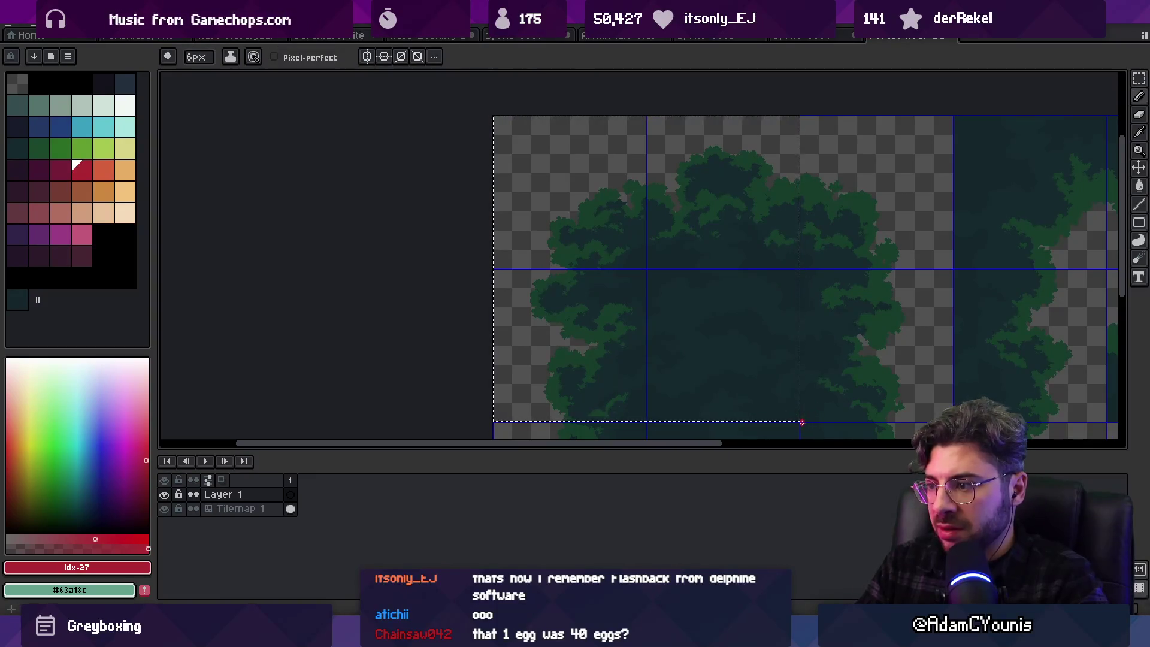
pyautogui.moveTo(802, 296); pyautogui.dragTo(795, 385)
pyautogui.hotkey('ctrl', 'z')
pyautogui.hotkey('ctrl', 'd')
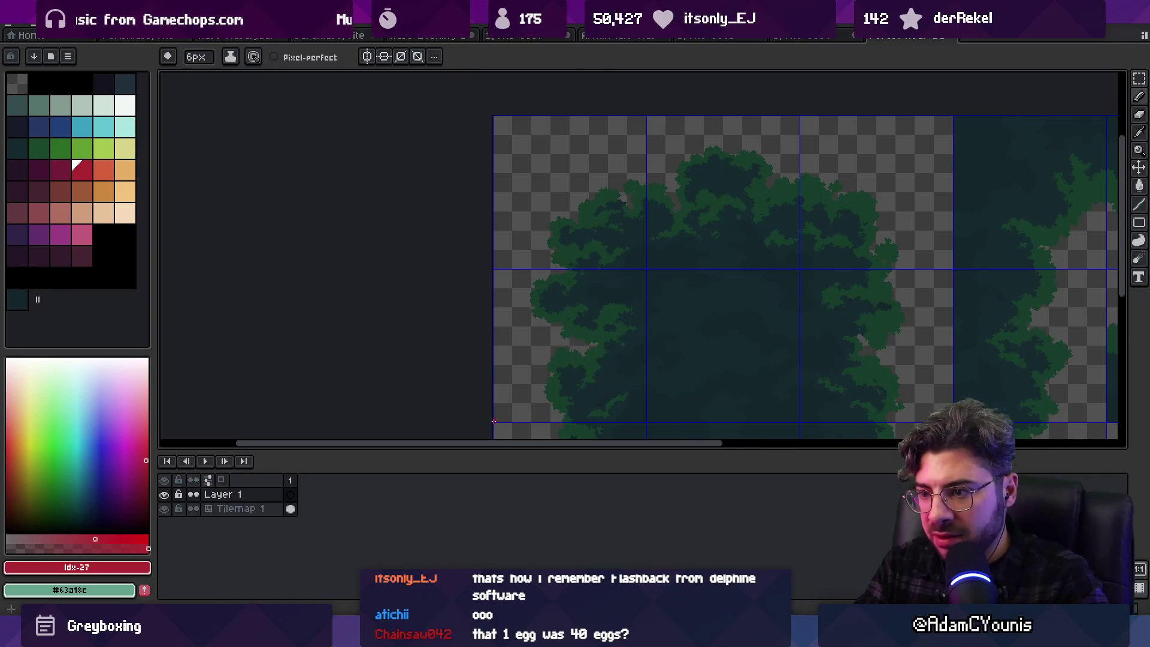
pyautogui.moveTo(532, 420)
pyautogui.mouseDown()
pyautogui.moveTo(800, 421)
pyautogui.moveTo(798, 165)
pyautogui.mouseUp()
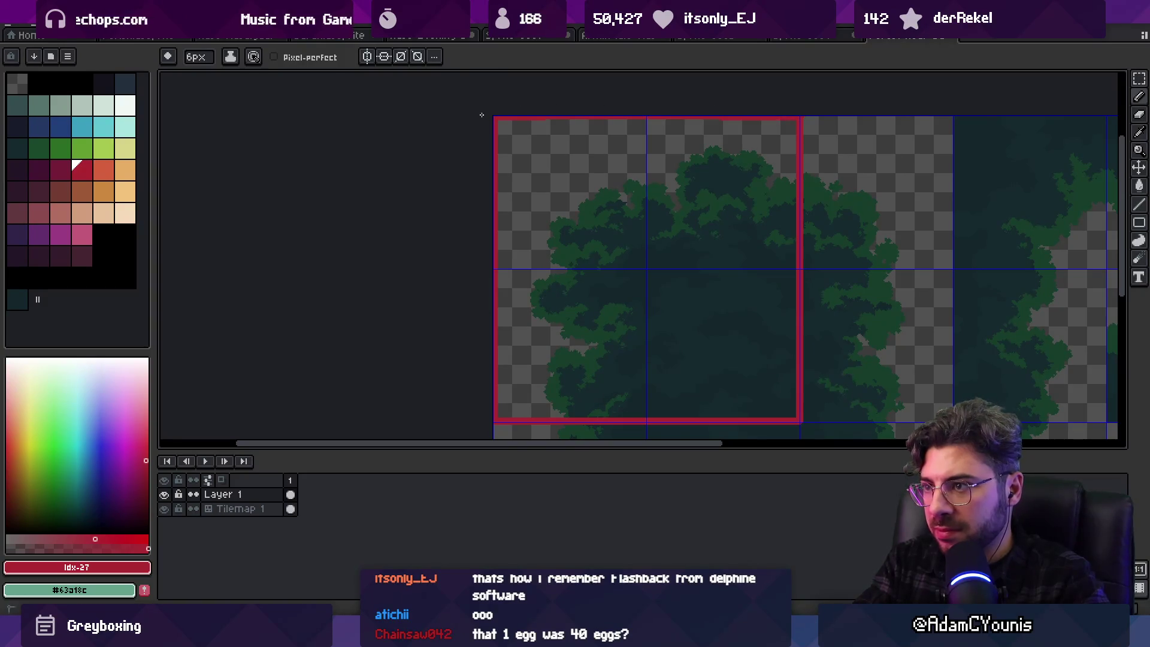
# Shift the red frame right and down around the tree tiles and redraw its left edge
pyautogui.press('v')
pyautogui.scroll(-2, 600, 210)
pyautogui.moveTo(775, 257)
pyautogui.mouseDown()
pyautogui.moveTo(855, 375)
pyautogui.moveTo(860, 342)
pyautogui.moveTo(814, 200)
pyautogui.moveTo(820, 304)
pyautogui.mouseUp()
pyautogui.press('space')
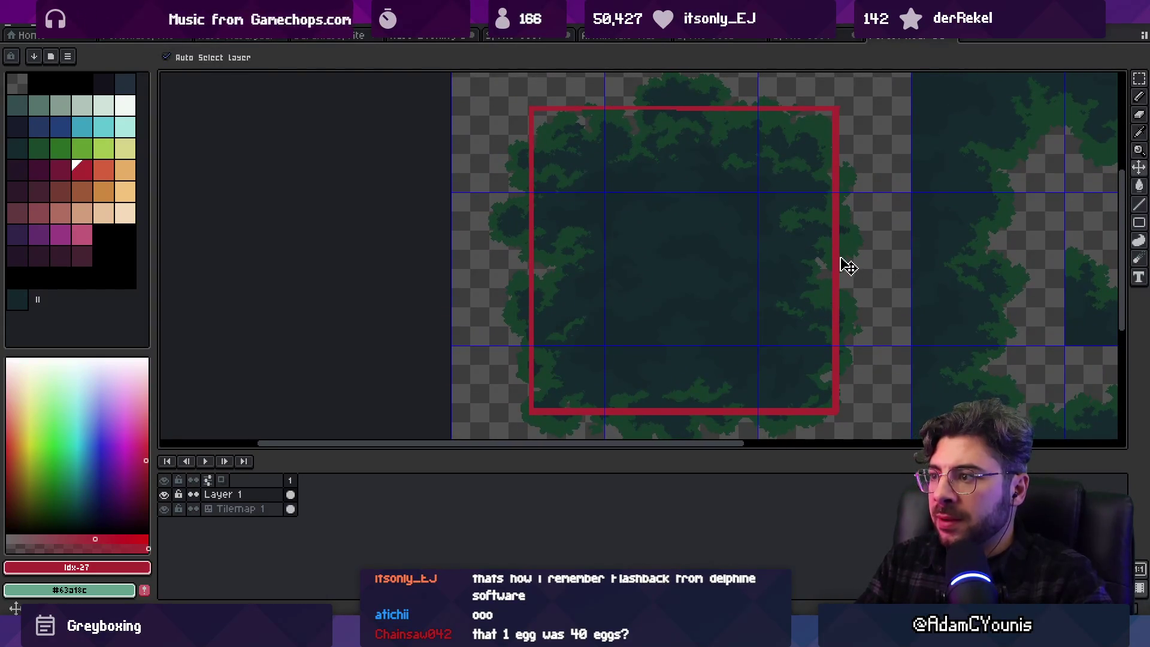
pyautogui.moveTo(844, 264)
pyautogui.mouseDown()
pyautogui.moveTo(810, 259)
pyautogui.moveTo(844, 264)
pyautogui.moveTo(849, 285)
pyautogui.moveTo(852, 266)
pyautogui.mouseUp()
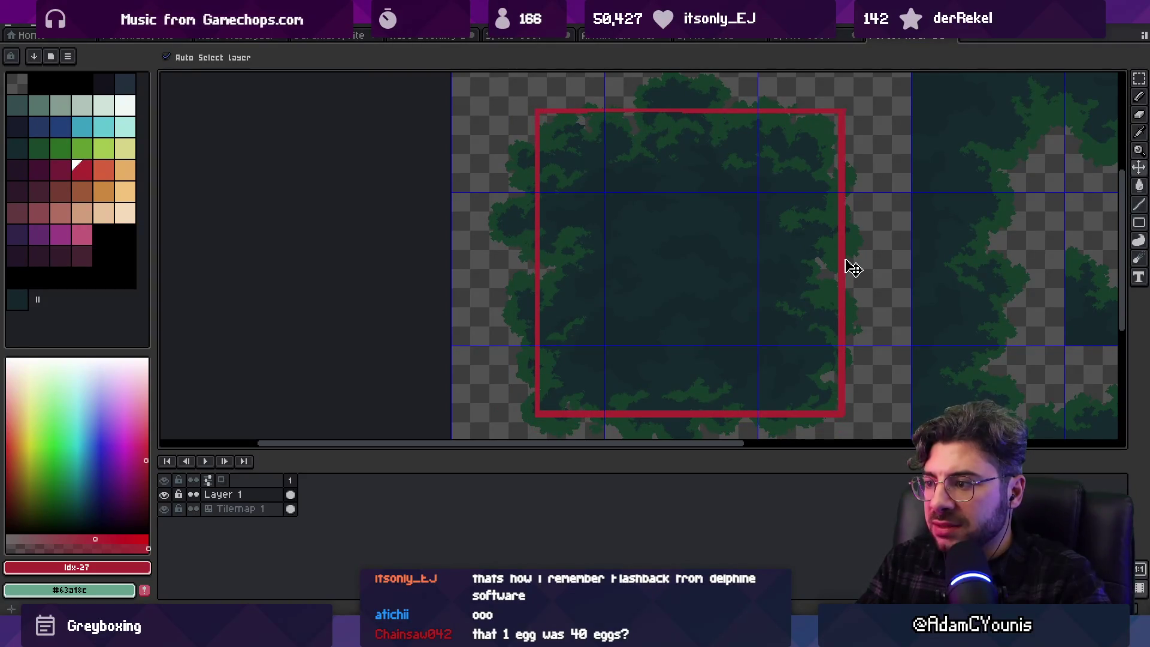
pyautogui.press('b')
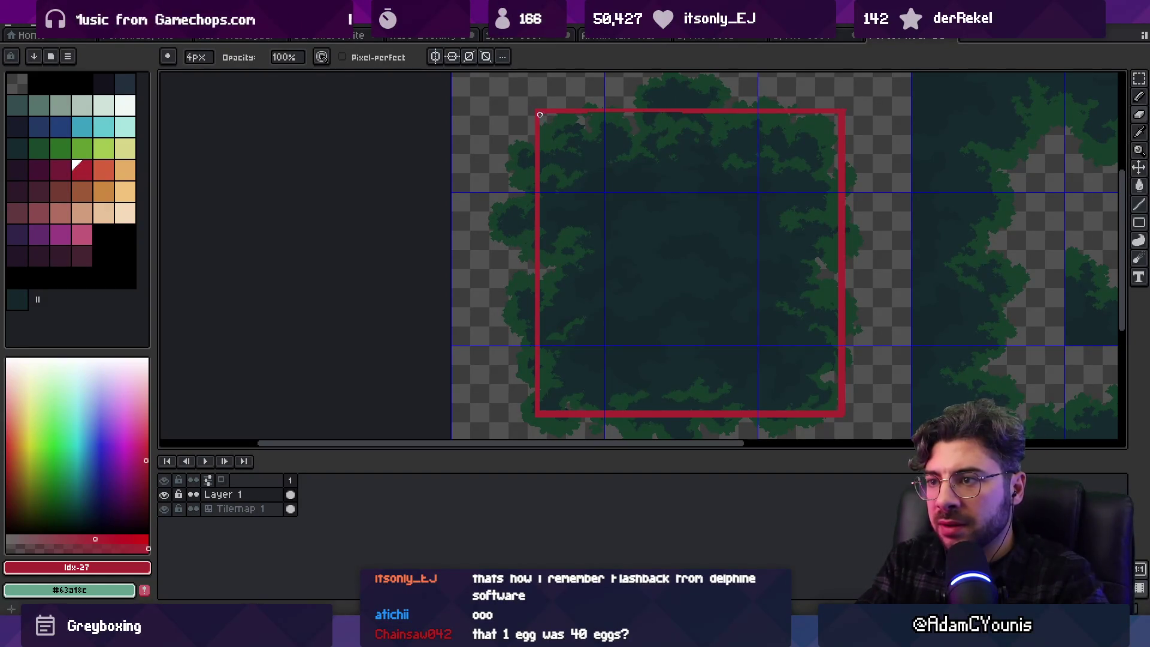
pyautogui.moveTo(544, 148)
pyautogui.mouseDown()
pyautogui.moveTo(541, 417)
pyautogui.moveTo(813, 413)
pyautogui.moveTo(838, 410)
pyautogui.moveTo(835, 132)
pyautogui.mouseUp()
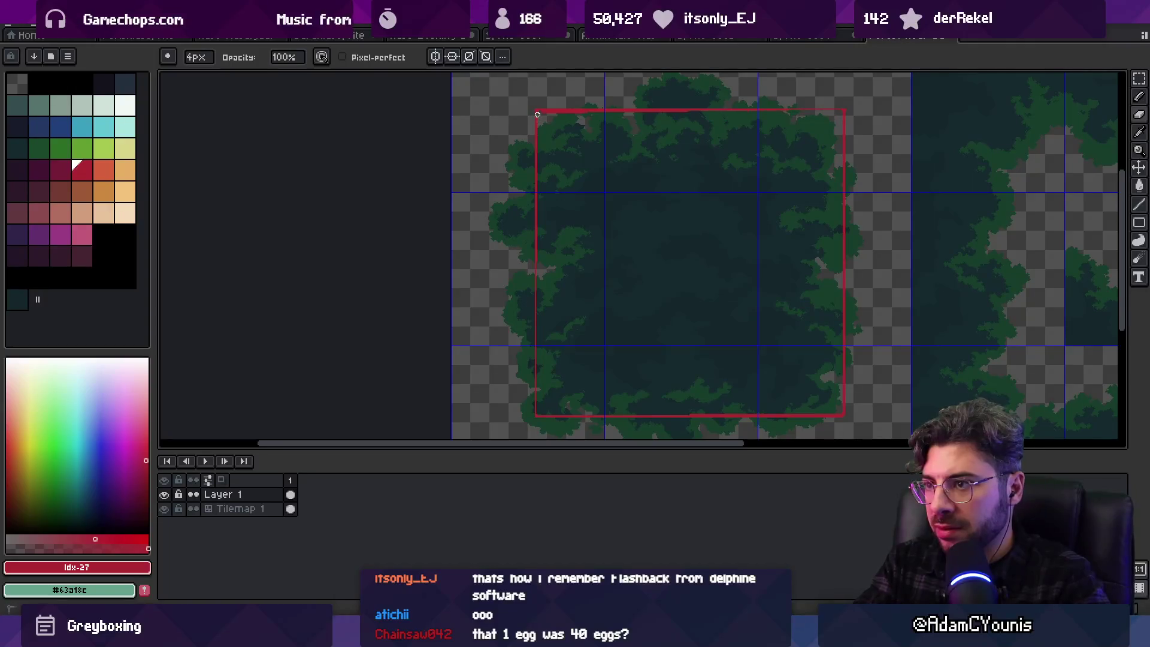
pyautogui.moveTo(697, 199); pyautogui.dragTo(693, 200)
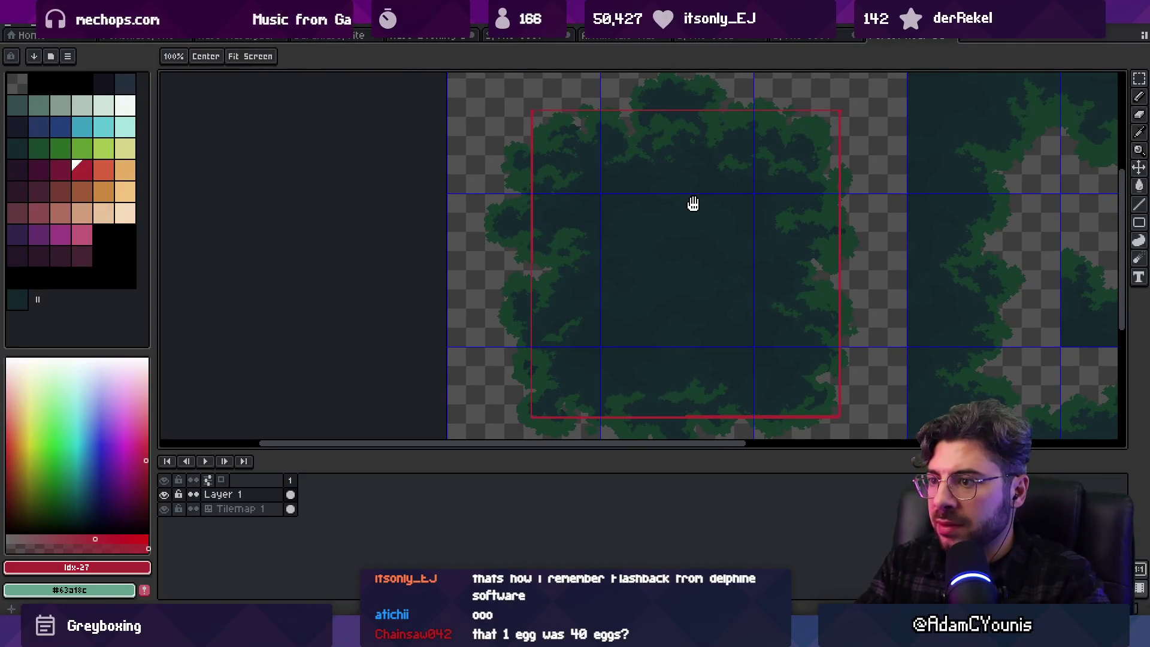
# Select the red frame and commit a scaled-down inner copy of it
pyautogui.press('m')
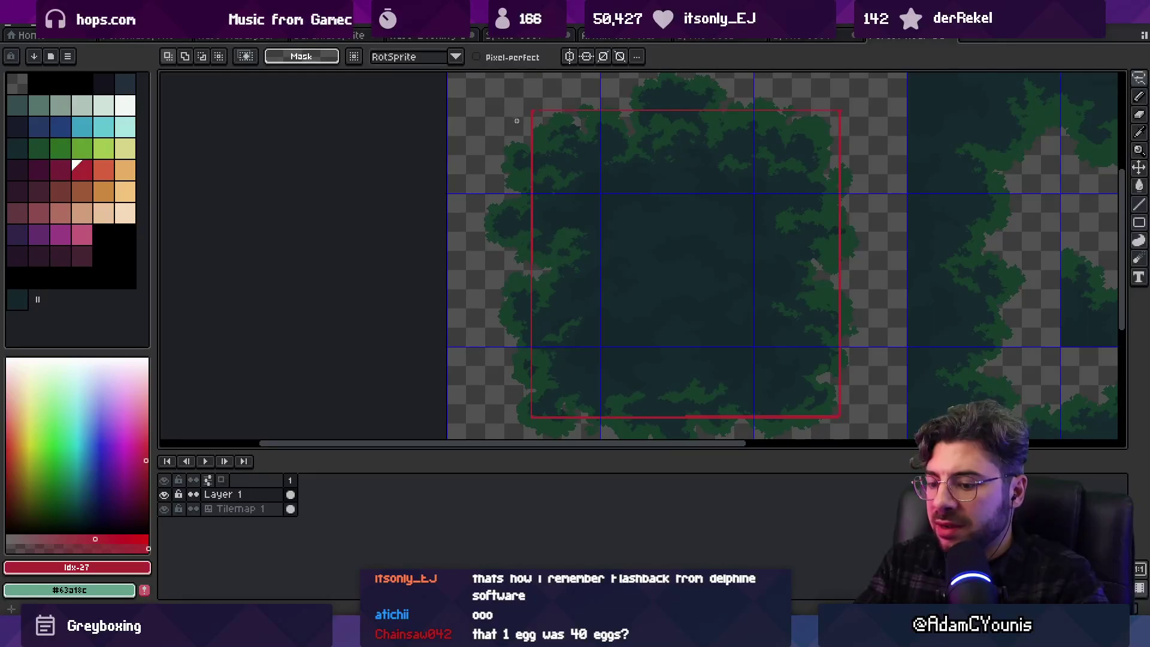
pyautogui.moveTo(512, 85)
pyautogui.mouseDown()
pyautogui.moveTo(904, 437)
pyautogui.moveTo(854, 421)
pyautogui.mouseUp()
pyautogui.press('Return')
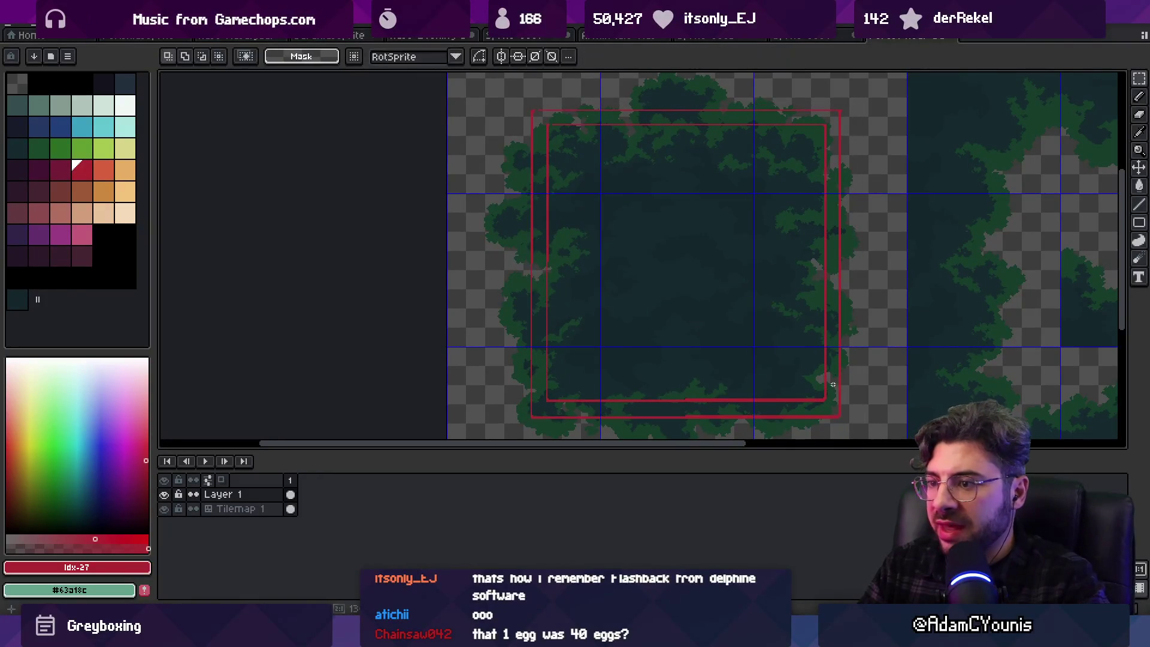
pyautogui.moveTo(570, 175); pyautogui.dragTo(578, 220)
pyautogui.scroll(2, 570, 185)
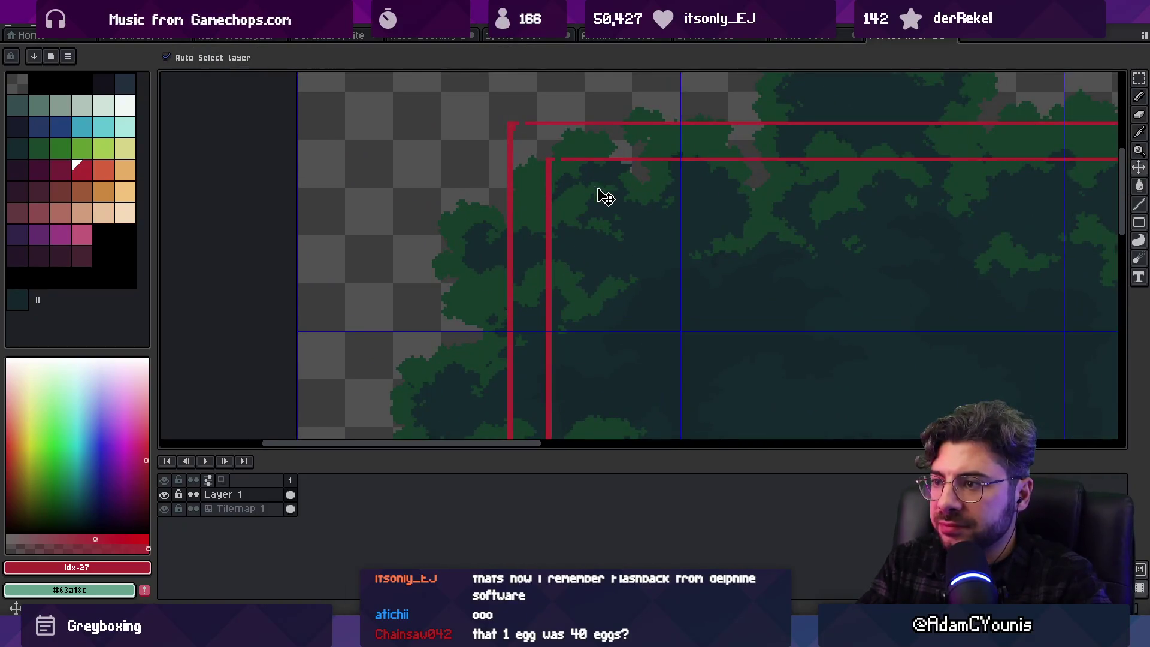
# Eyedrop the dark green canopy colour from the tilemap and set up a 3px pencil
pyautogui.scroll(1, 662, 239)
pyautogui.keyDown('alt'); pyautogui.click(686, 222); pyautogui.keyUp('alt')
pyautogui.hscroll(5, 677, 223)
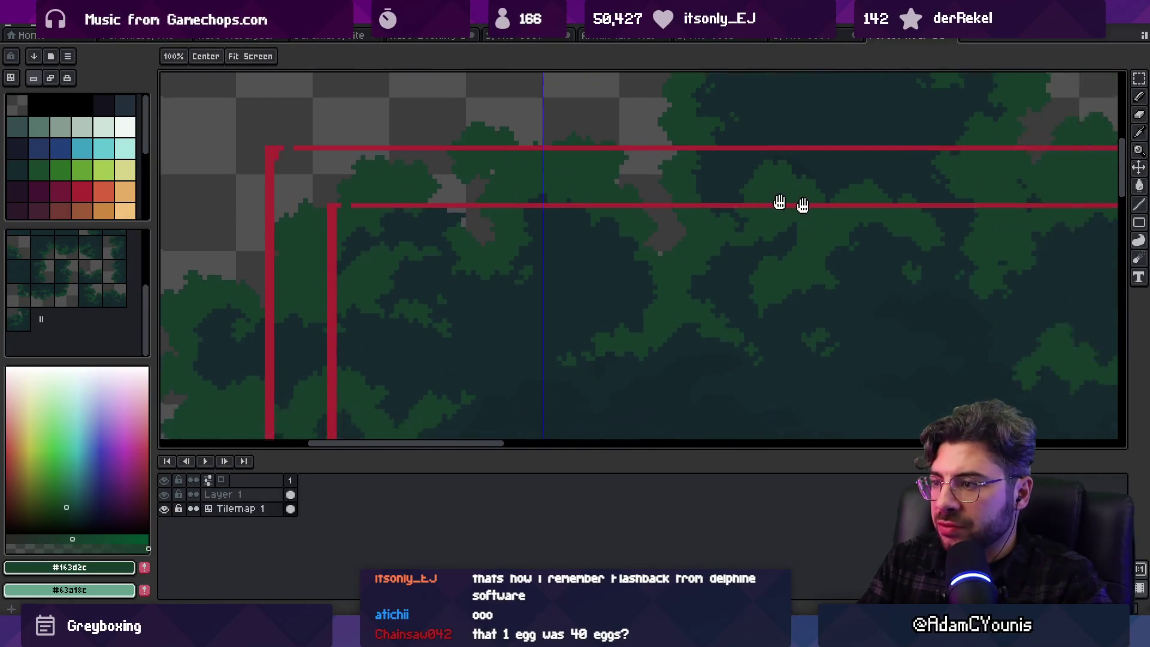
pyautogui.scroll(-1, 650, 198)
pyautogui.press('b')
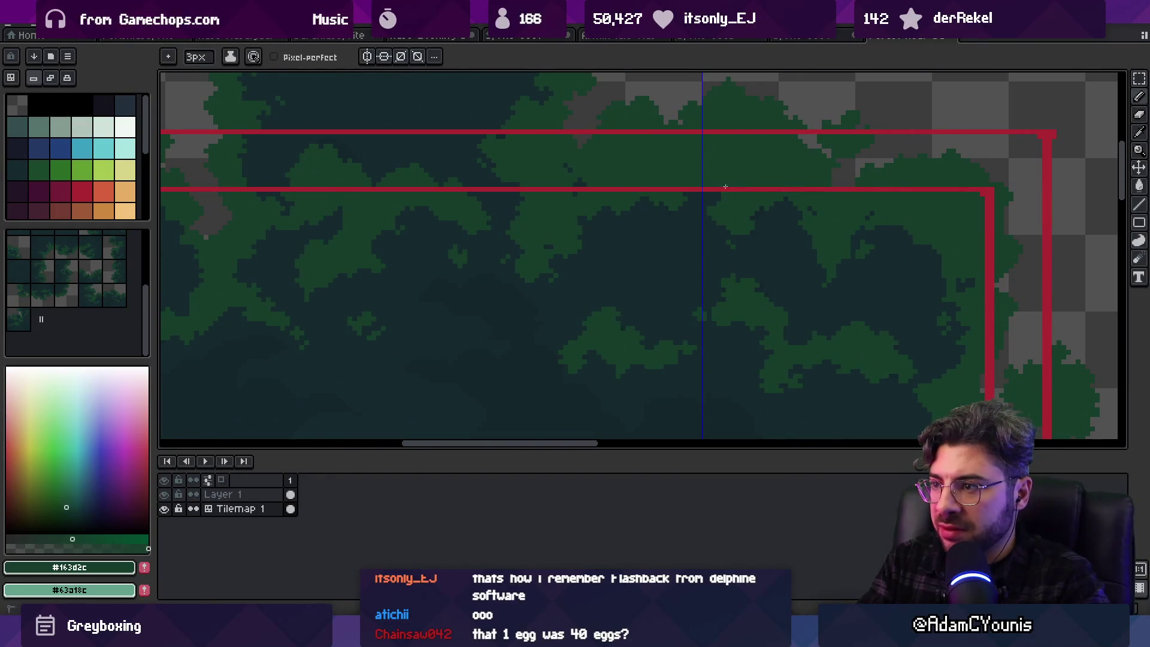
pyautogui.scroll(-3, 760, 197)
pyautogui.hscroll(4, 761, 197)
pyautogui.press('space')
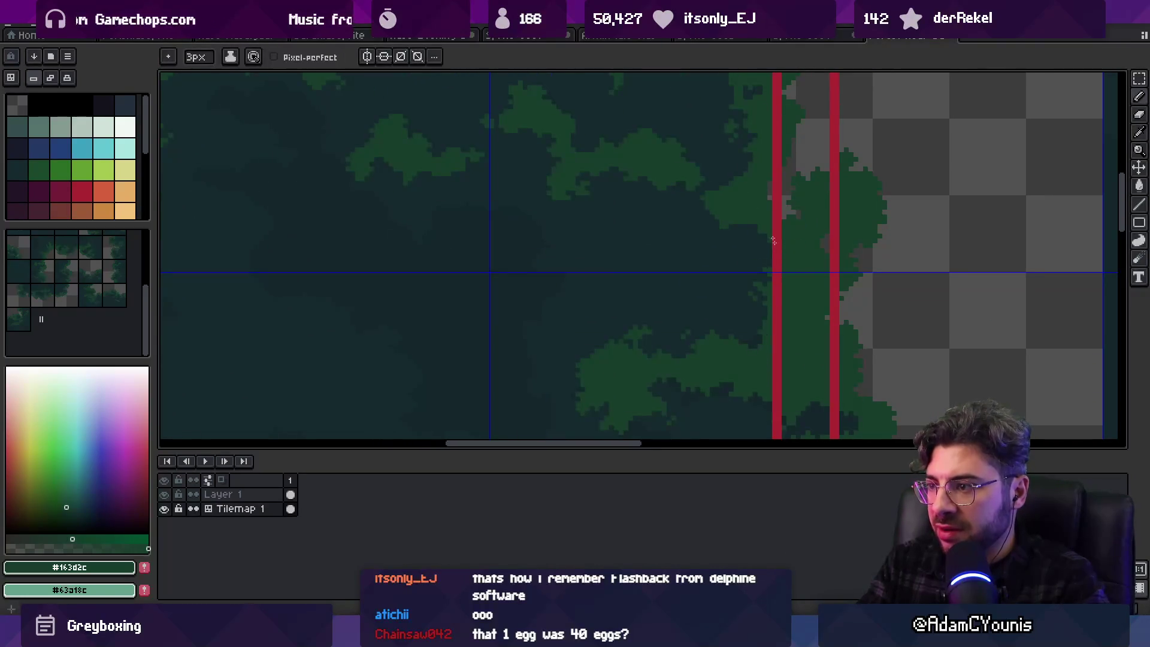
pyautogui.hscroll(-2, 778, 291)
pyautogui.scroll(2, 778, 290)
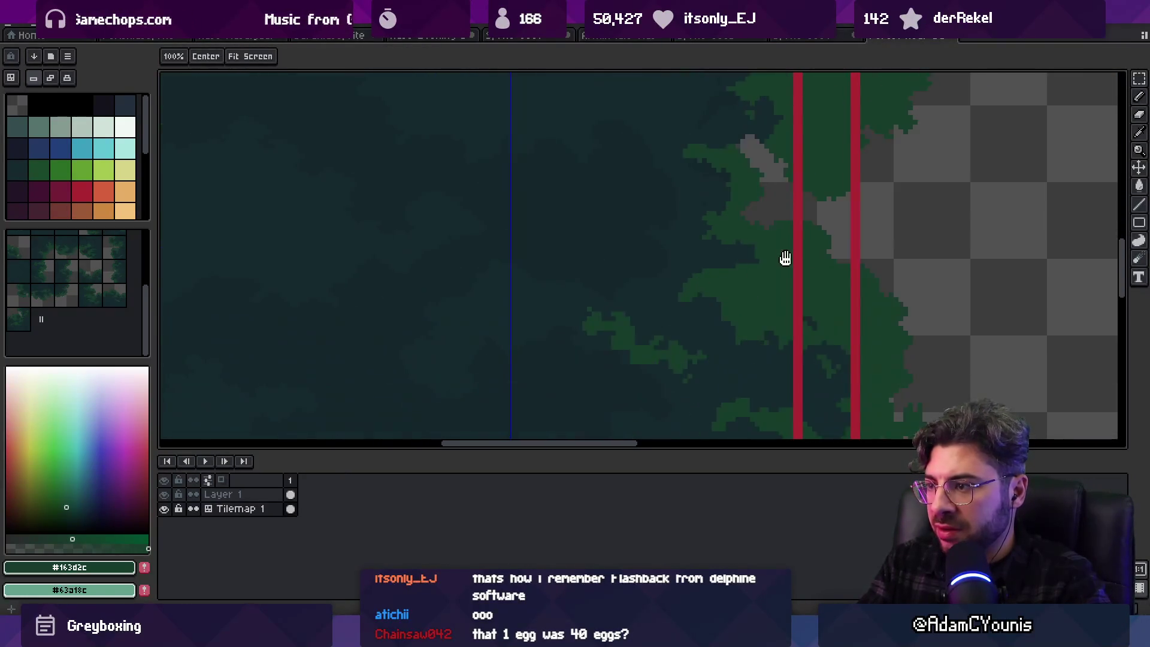
pyautogui.press('alt')
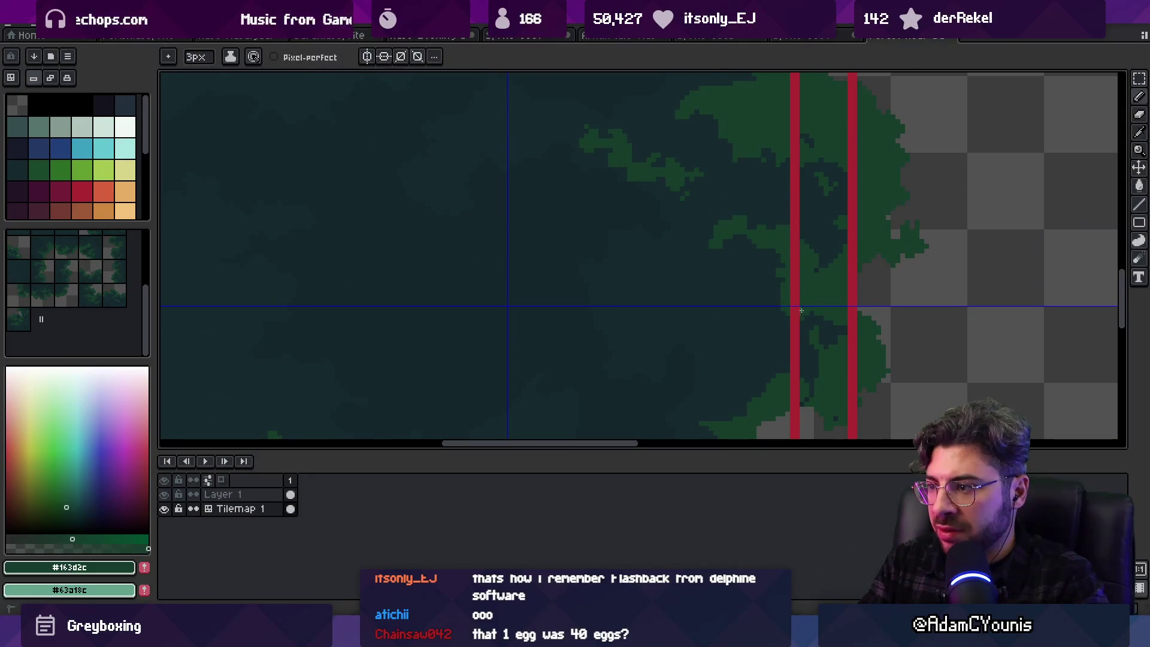
# Paint dark green pixels along the canopy's bottom edge
pyautogui.scroll(-2, 803, 305)
pyautogui.scroll(3, 811, 225)
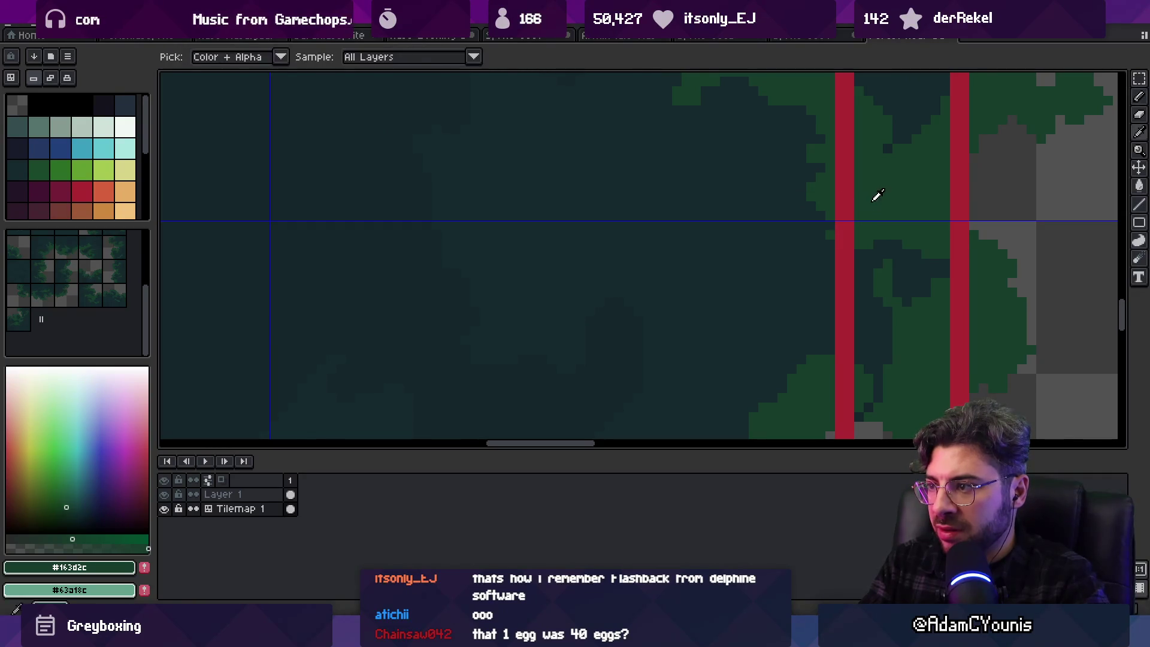
pyautogui.scroll(-3, 847, 221)
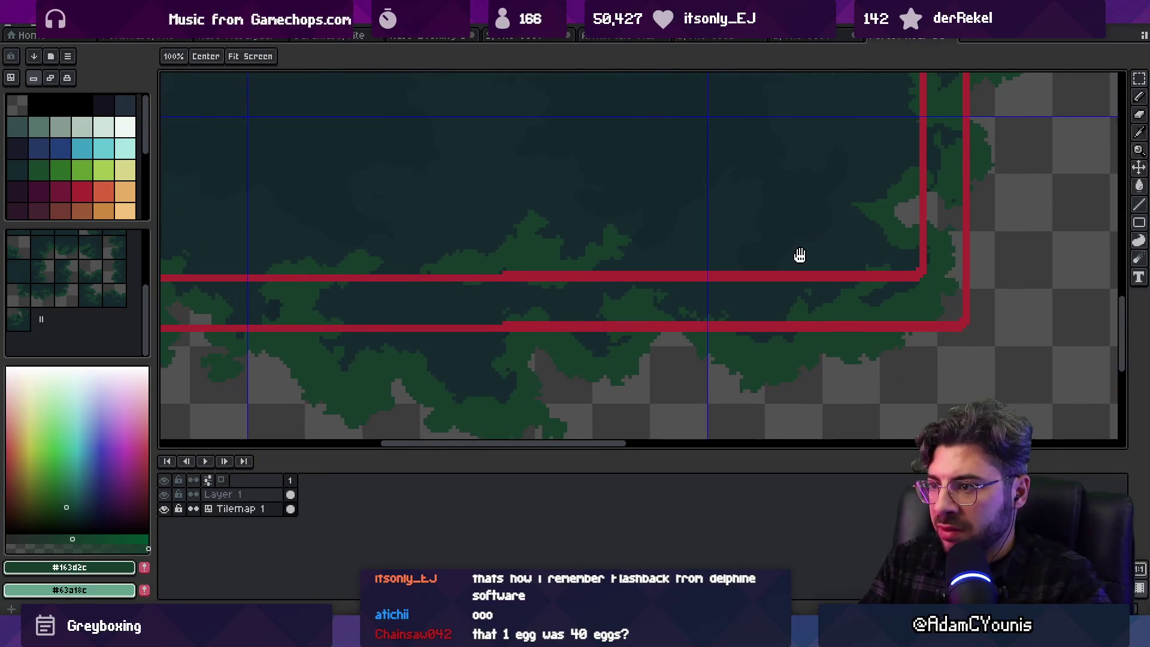
pyautogui.scroll(2, 801, 256)
pyautogui.scroll(-3, 727, 262)
pyautogui.moveTo(727, 262); pyautogui.dragTo(794, 275)
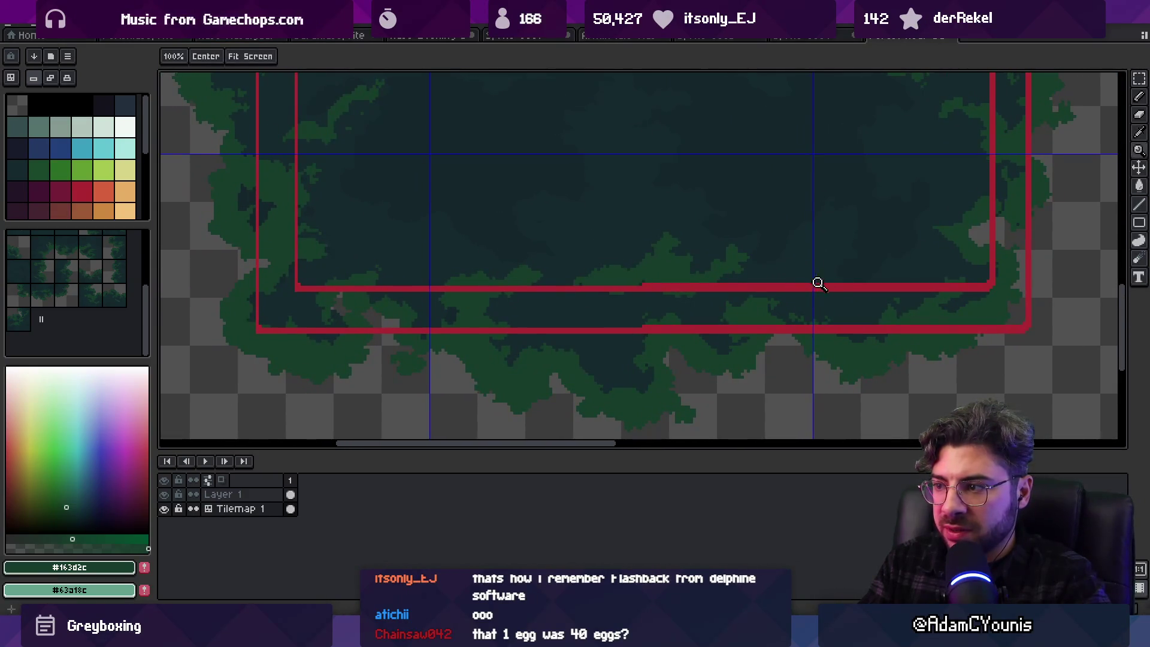
pyautogui.click(818, 283)
pyautogui.press('b')
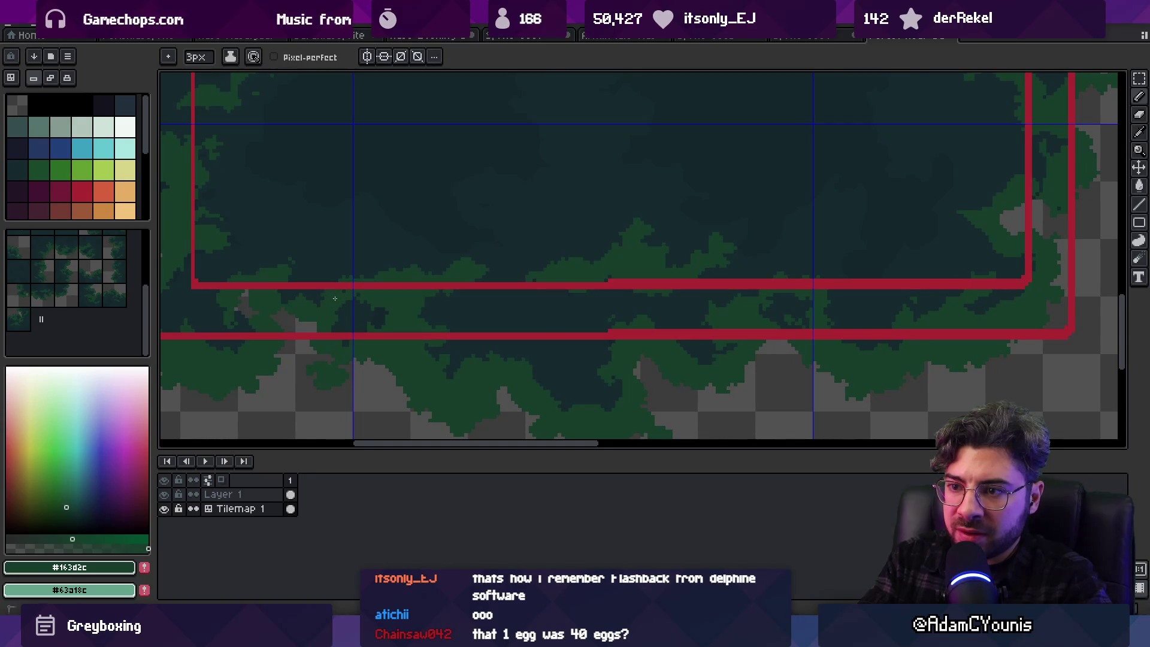
# Paint dark green pixels along the left red marker lines
pyautogui.scroll(-3, 354, 284)
pyautogui.scroll(5, 380, 263)
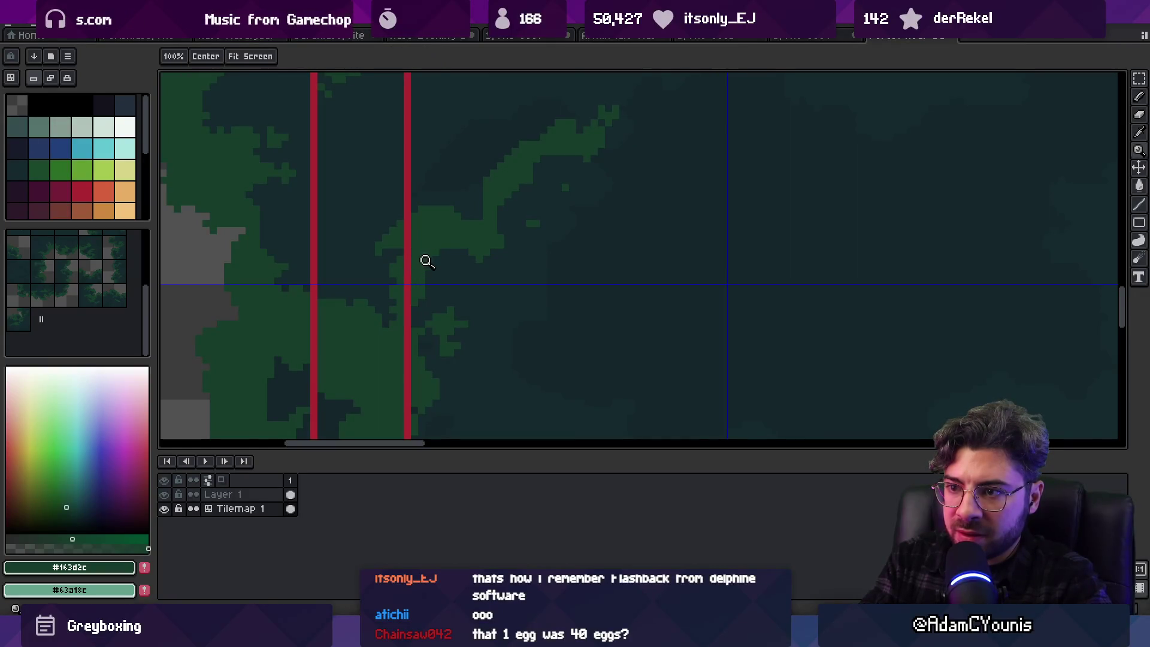
pyautogui.scroll(-3, 425, 256)
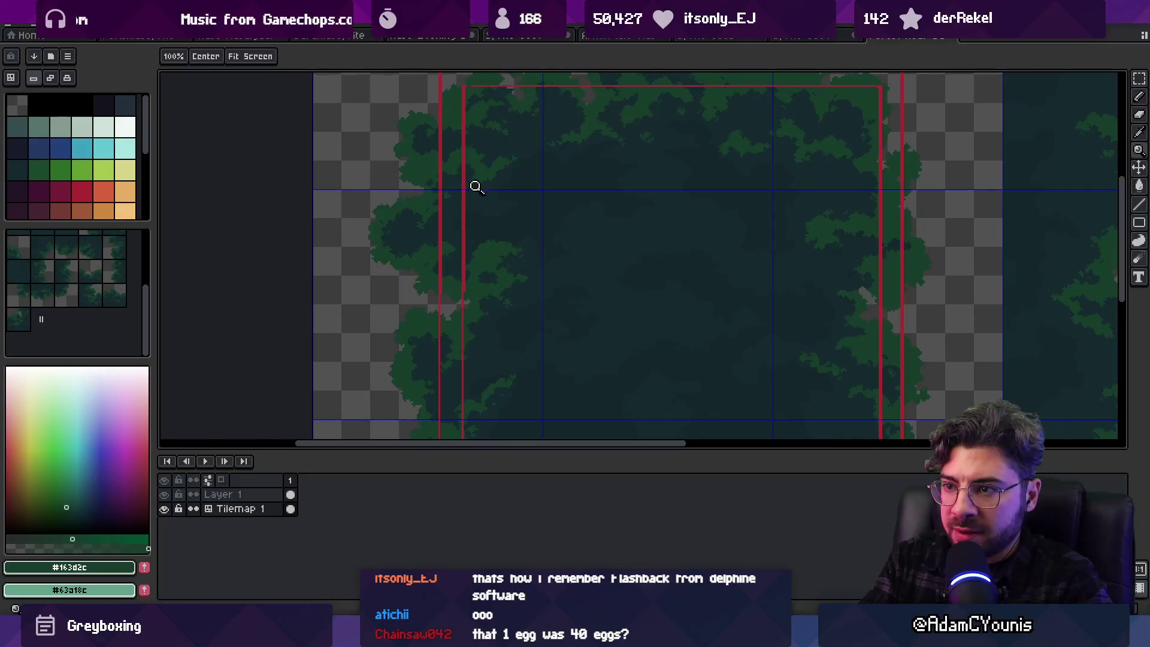
pyautogui.click(477, 187)
pyautogui.press('b')
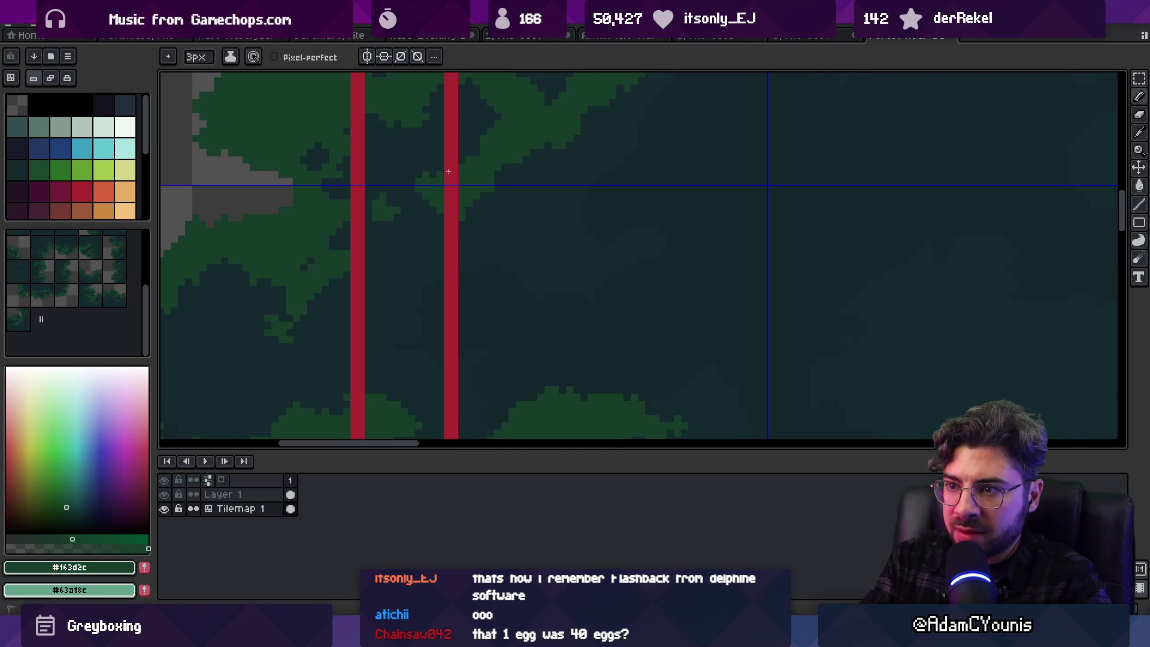
pyautogui.scroll(-2, 457, 185)
pyautogui.scroll(2, 489, 261)
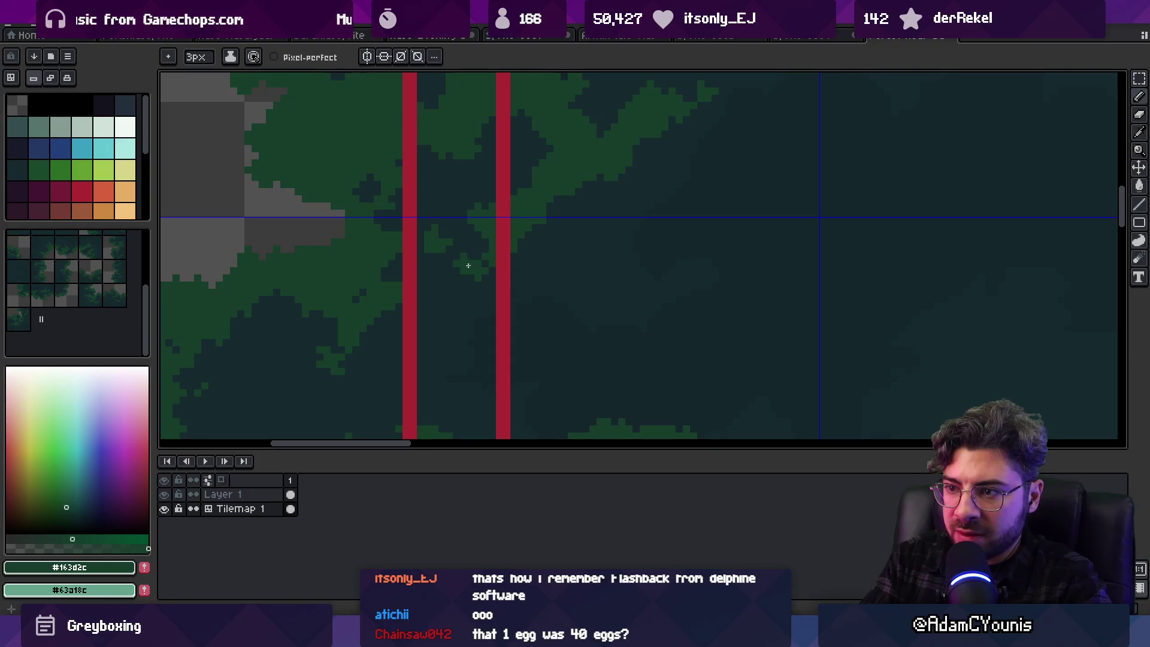
pyautogui.scroll(-2, 529, 241)
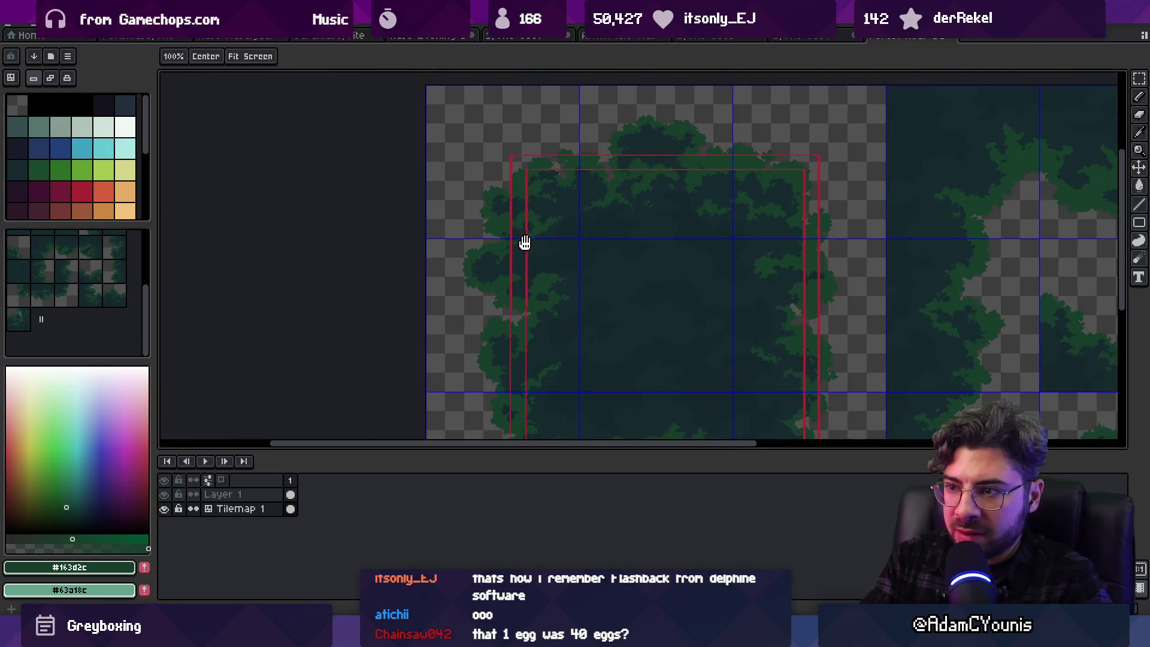
# Move the red marker frames onto the right canopy block, nudging them up and right
pyautogui.moveTo(741, 233); pyautogui.dragTo(625, 240)
pyautogui.scroll(-3, 688, 238)
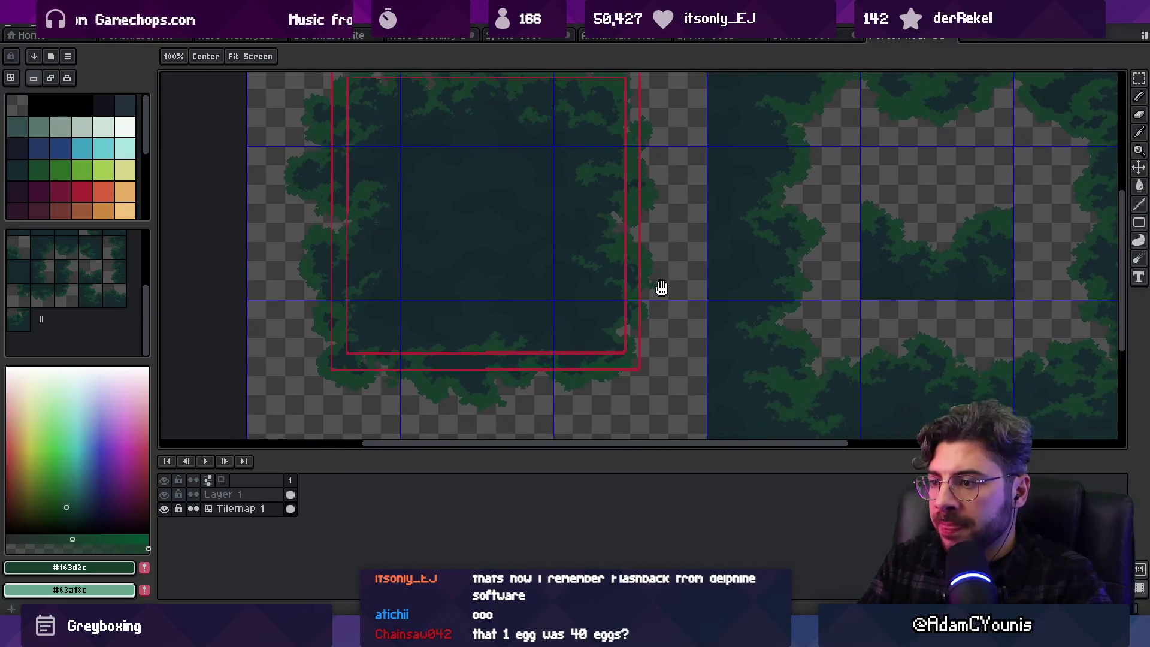
pyautogui.moveTo(632, 328)
pyautogui.mouseDown()
pyautogui.moveTo(1014, 290)
pyautogui.moveTo(1089, 337)
pyautogui.mouseUp()
pyautogui.press('z')
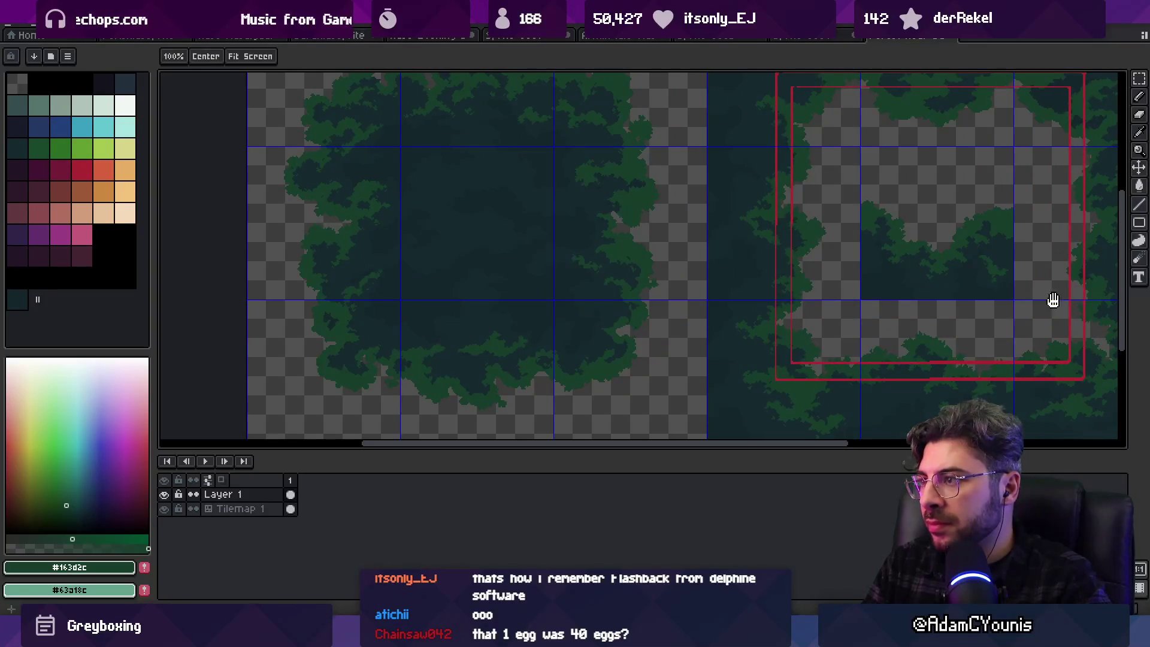
pyautogui.moveTo(1050, 300)
pyautogui.mouseDown()
pyautogui.moveTo(904, 277)
pyautogui.moveTo(831, 225)
pyautogui.mouseUp()
pyautogui.press('v')
pyautogui.scroll(-2, 782, 232)
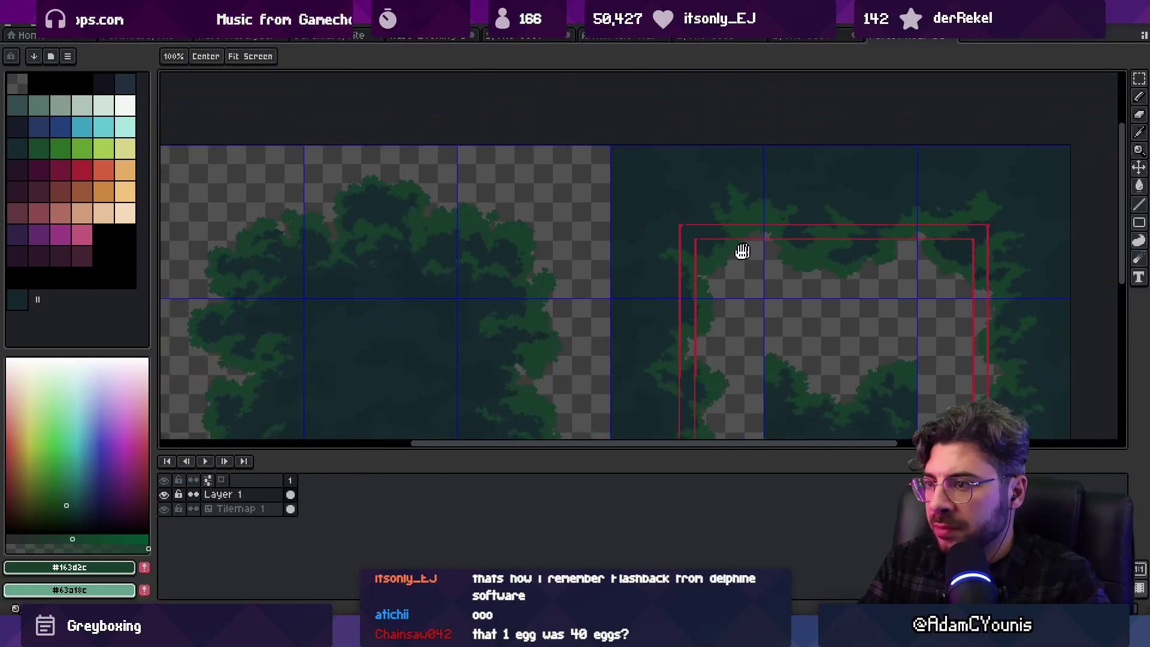
pyautogui.scroll(2, 741, 252)
pyautogui.moveTo(659, 231)
pyautogui.mouseDown()
pyautogui.moveTo(657, 198)
pyautogui.moveTo(659, 218)
pyautogui.mouseUp()
pyautogui.scroll(-5, 659, 203)
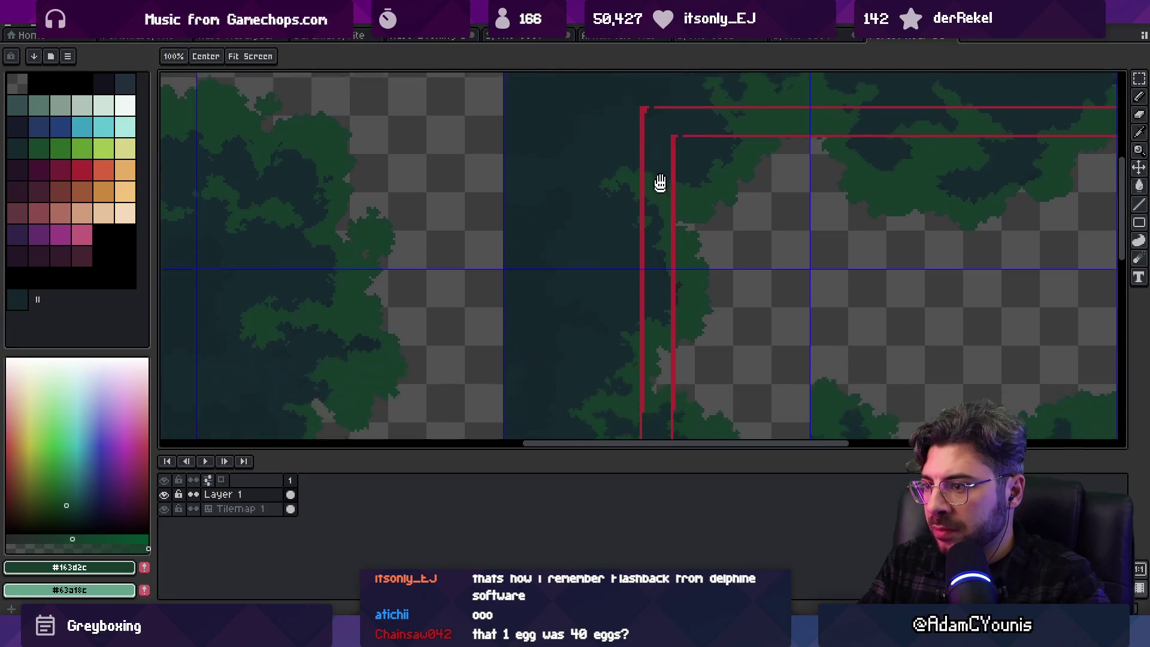
pyautogui.moveTo(640, 236); pyautogui.dragTo(672, 237)
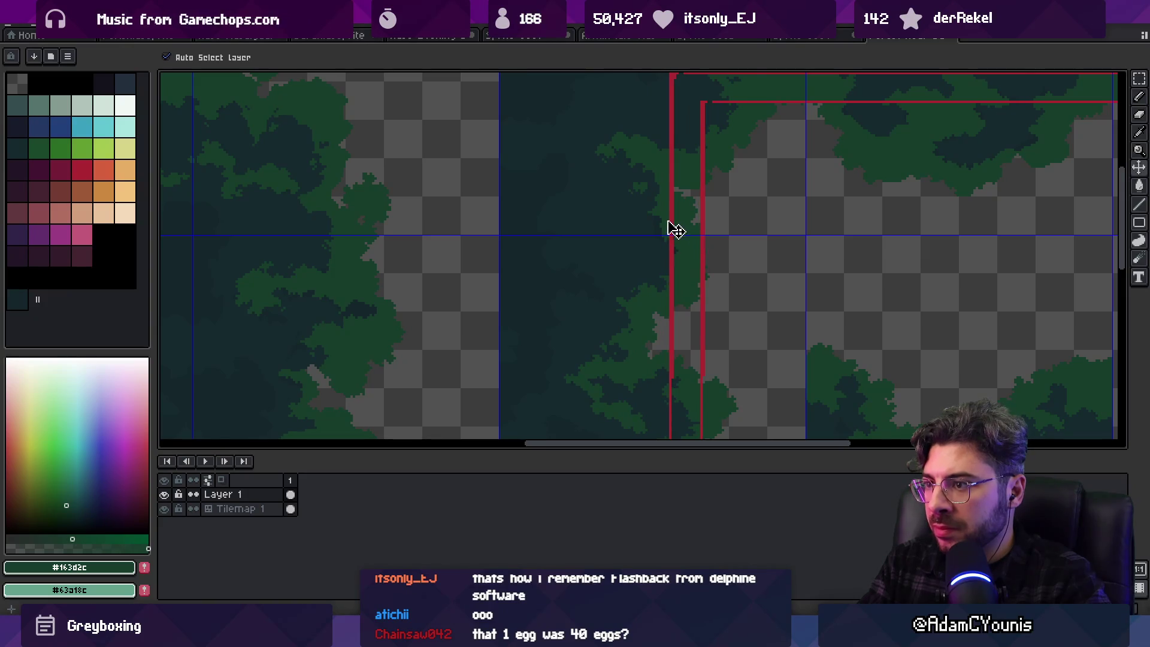
# Fine-tune the marker frames' position over the right canopy block
pyautogui.press('space')
pyautogui.scroll(-4, 660, 242)
pyautogui.moveTo(659, 242); pyautogui.dragTo(674, 258)
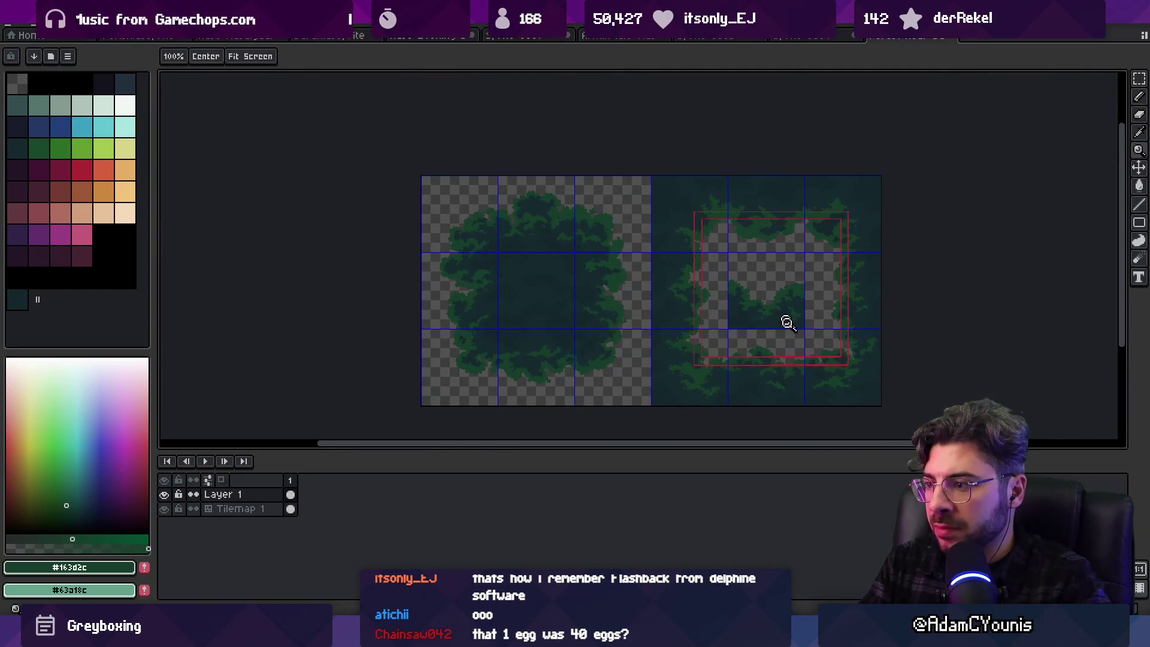
pyautogui.scroll(4, 743, 338)
pyautogui.moveTo(726, 295); pyautogui.dragTo(721, 301)
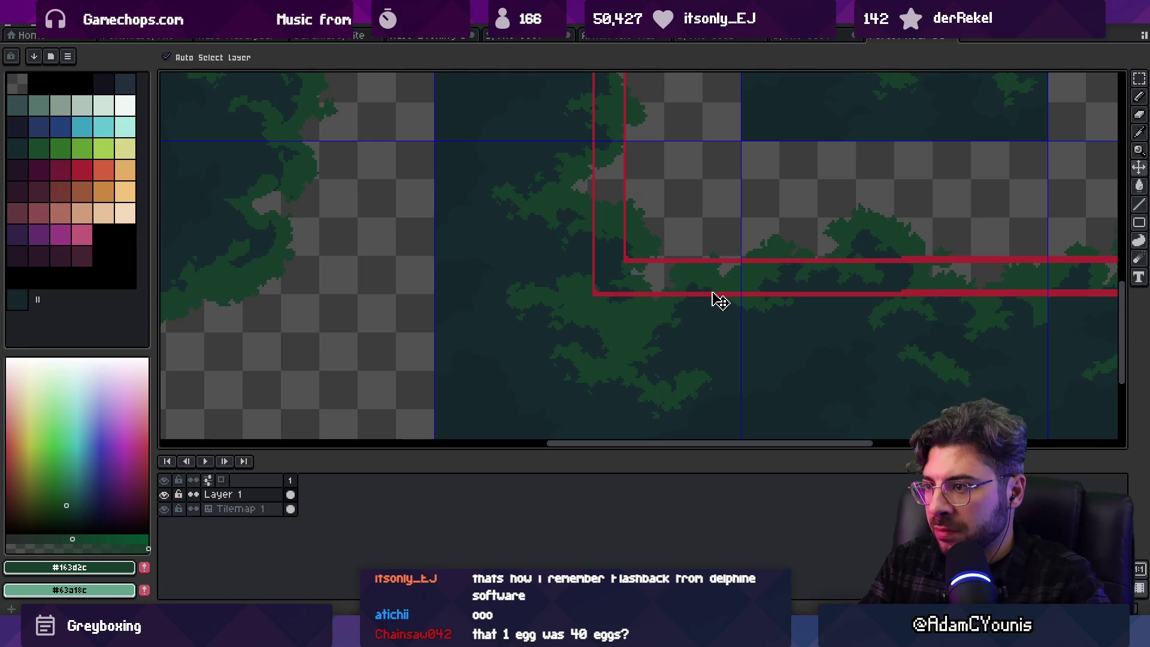
pyautogui.scroll(-3, 724, 297)
# Paste a copy of the red marker frames and drag it over the left canopy block
pyautogui.press('z')
pyautogui.scroll(1, 742, 313)
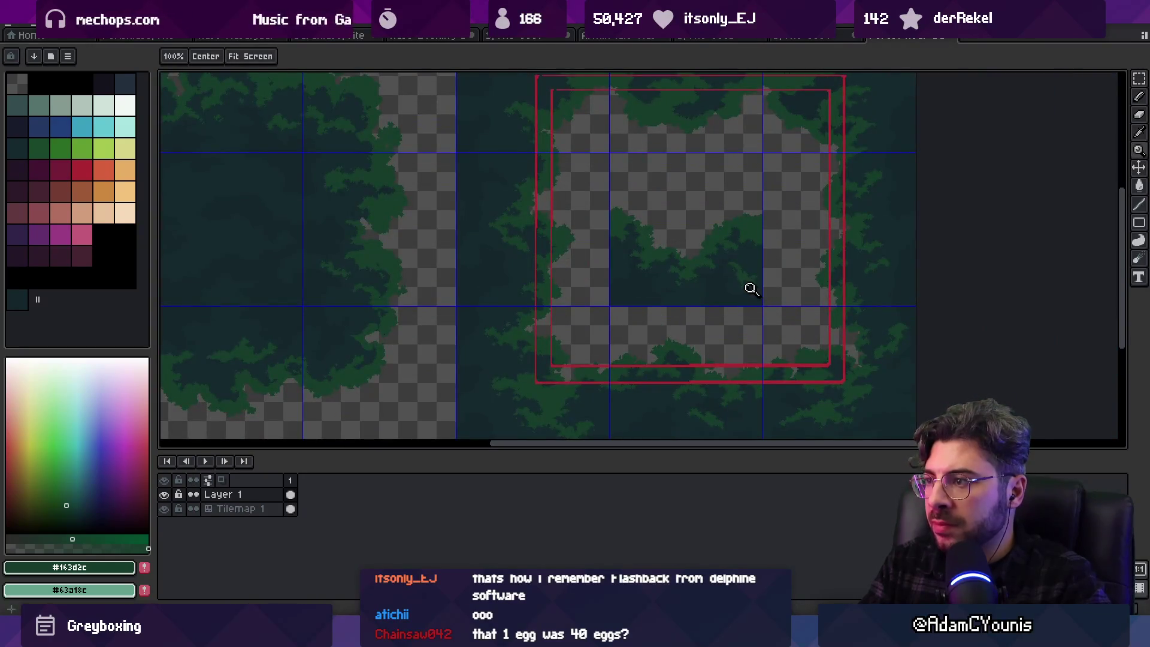
pyautogui.hscroll(-5, 685, 172)
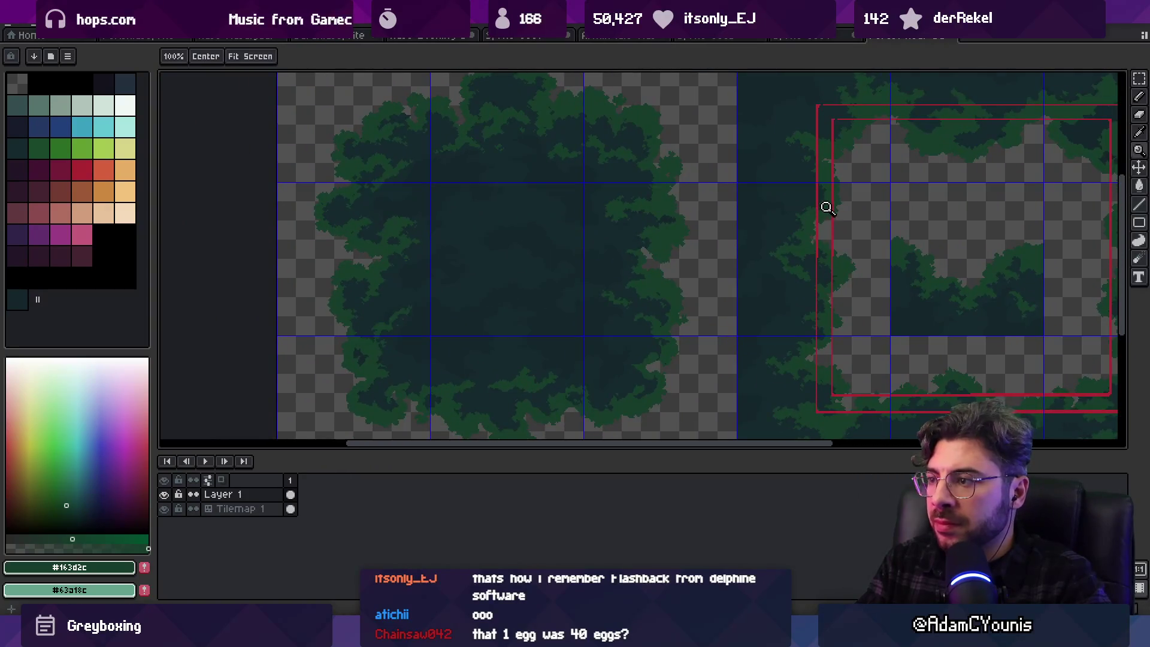
pyautogui.hotkey('ctrl', 'v')
pyautogui.moveTo(854, 228)
pyautogui.mouseDown()
pyautogui.moveTo(498, 240)
pyautogui.moveTo(507, 234)
pyautogui.mouseUp()
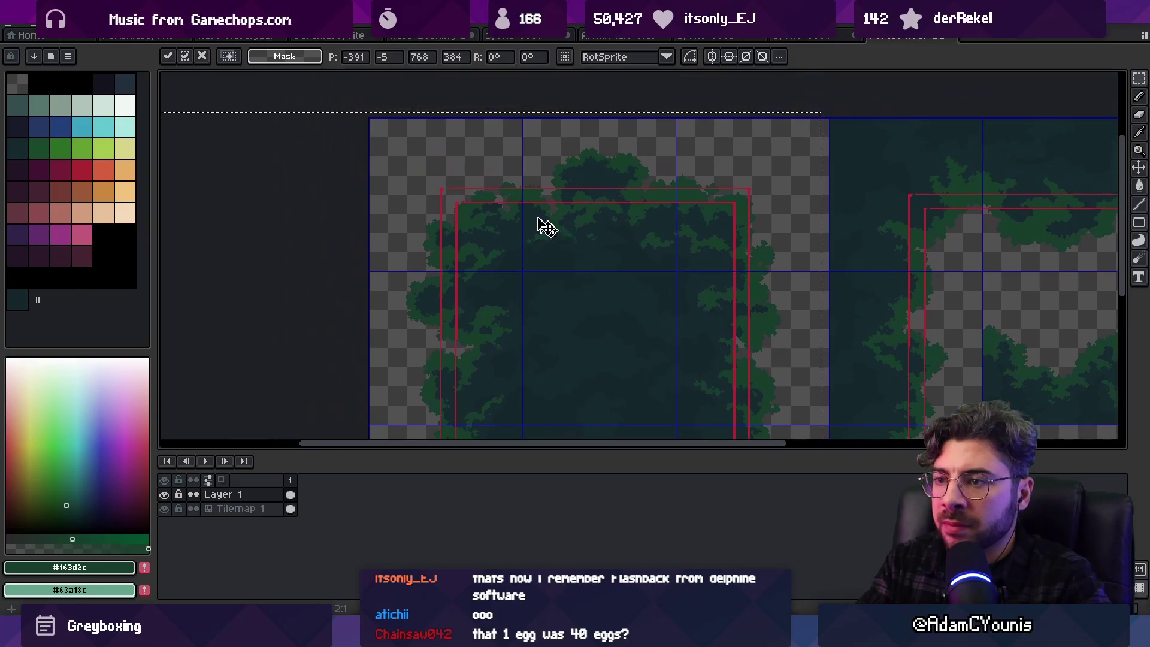
# Select a square from the inner red frame's corner inward, fitted to the marker corner
pyautogui.scroll(1, 537, 223)
pyautogui.scroll(2, 496, 215)
pyautogui.press('z')
pyautogui.press('m')
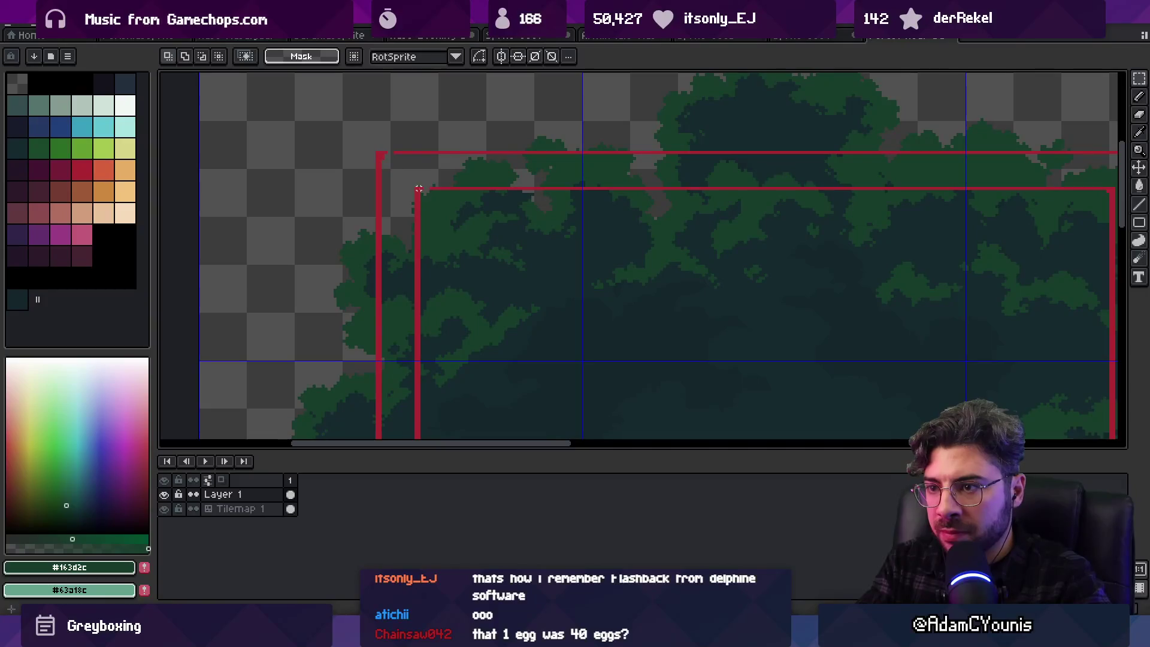
pyautogui.moveTo(418, 189); pyautogui.dragTo(587, 362)
pyautogui.click(580, 358)
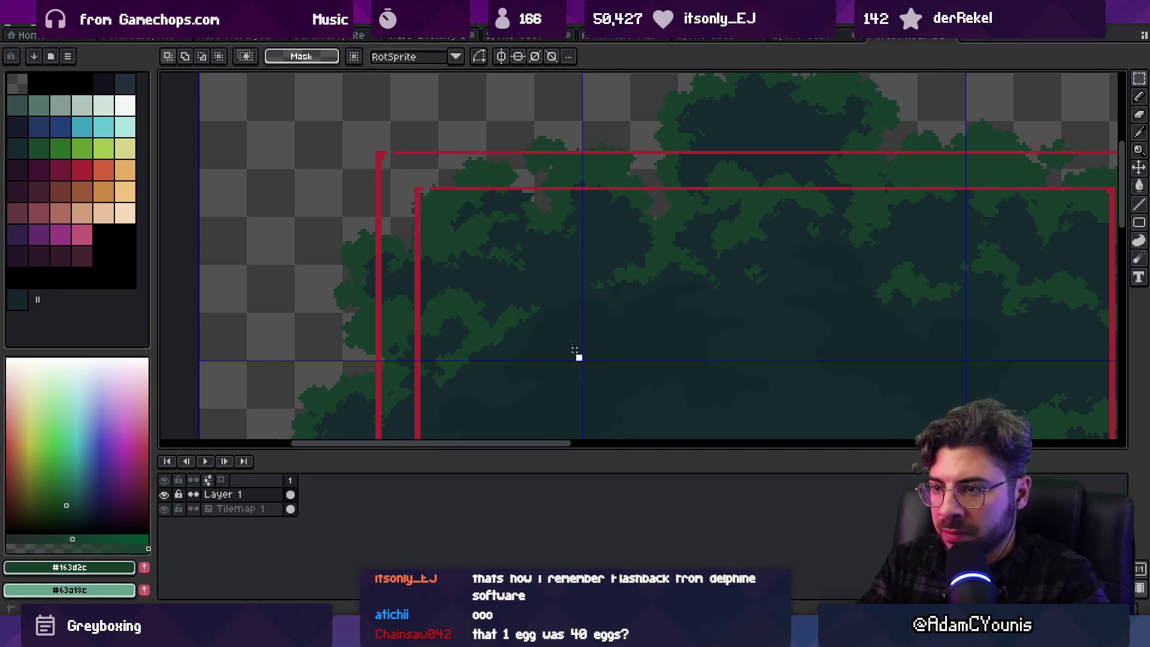
pyautogui.moveTo(578, 357)
pyautogui.mouseDown()
pyautogui.moveTo(418, 195)
pyautogui.moveTo(413, 165)
pyautogui.moveTo(371, 116)
pyautogui.mouseUp()
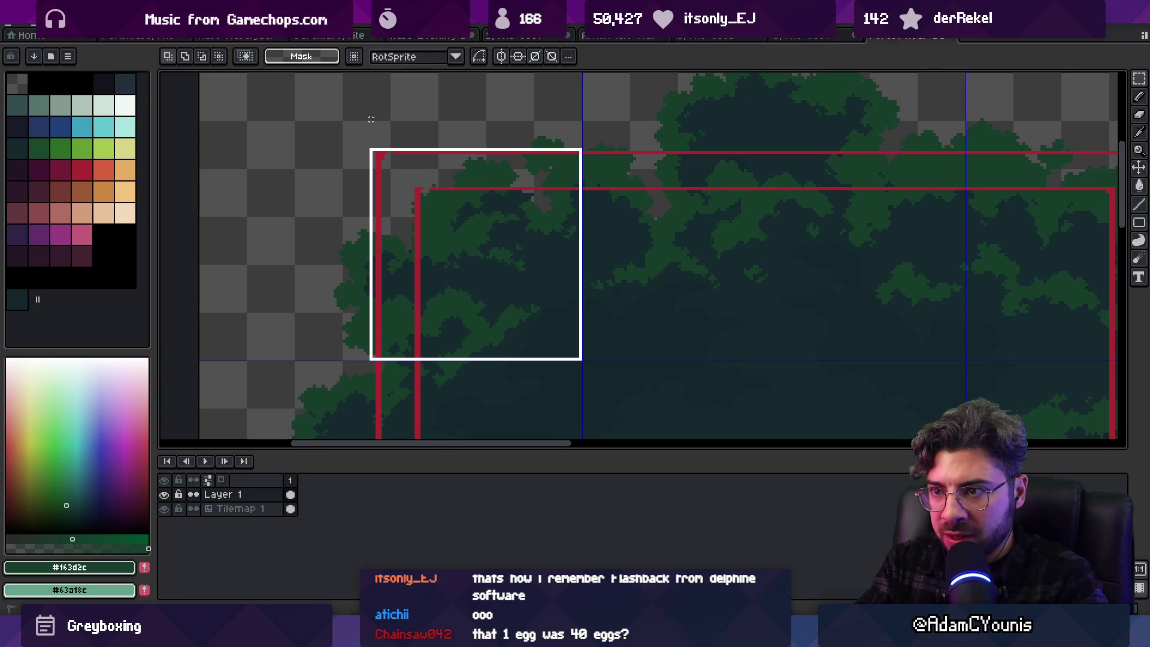
pyautogui.moveTo(371, 119)
pyautogui.mouseDown()
pyautogui.moveTo(397, 171)
pyautogui.moveTo(541, 329)
pyautogui.moveTo(373, 125)
pyautogui.mouseUp()
# Delete the selected red marker lines, then undo to bring them back
pyautogui.press('z')
pyautogui.scroll(-6, 454, 232)
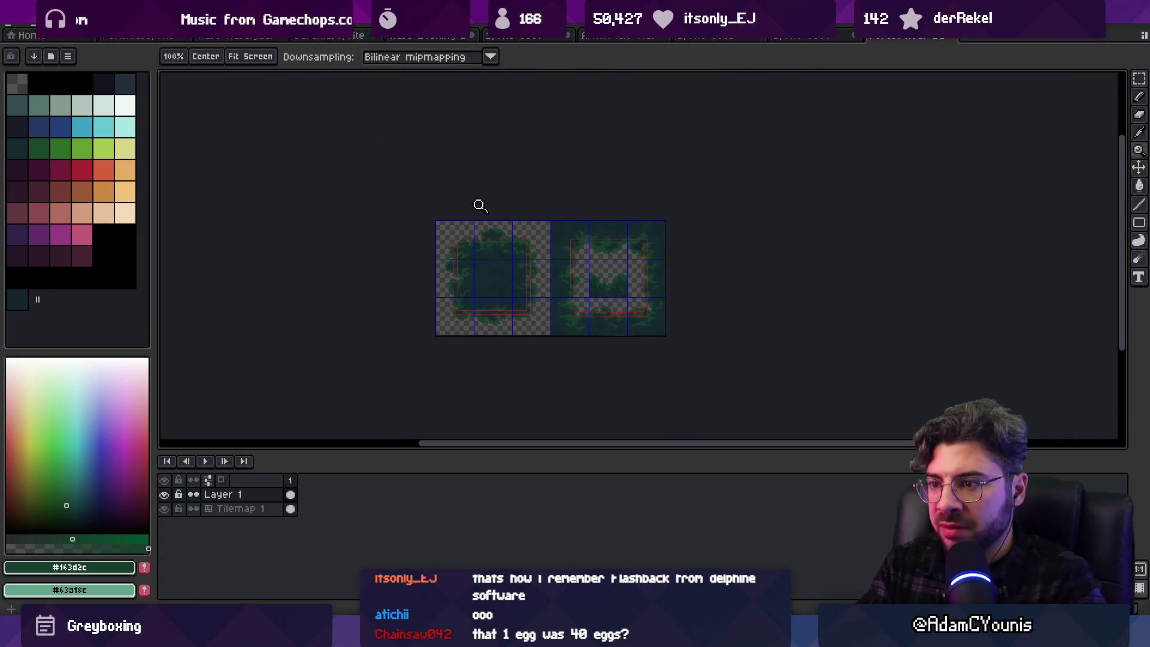
pyautogui.press('Delete')
pyautogui.click(605, 254)
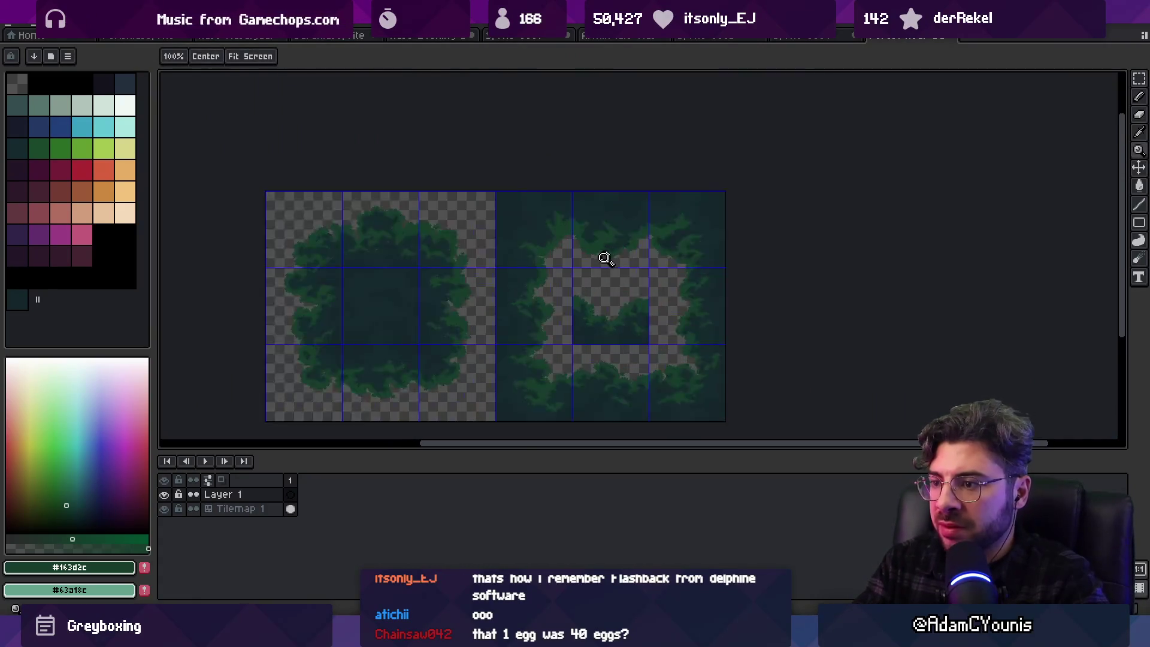
pyautogui.click(605, 257)
pyautogui.moveTo(603, 270); pyautogui.dragTo(680, 236)
pyautogui.press('v')
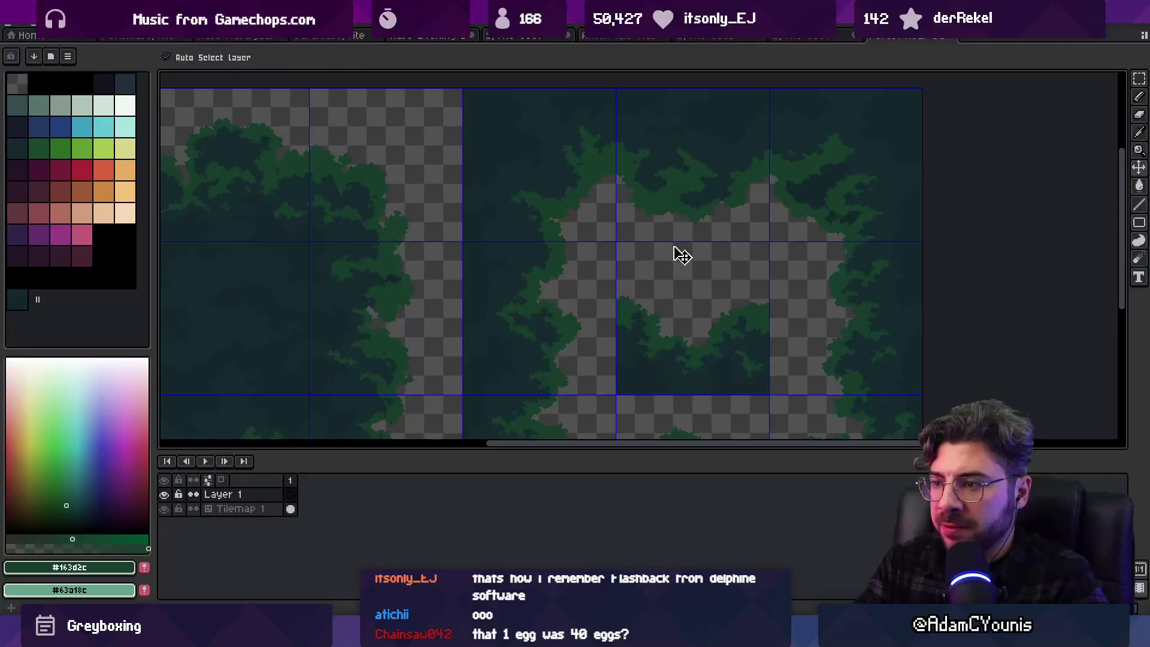
pyautogui.hotkey('ctrl', 'z')
pyautogui.press('z')
pyautogui.click(621, 226)
# Select the red lines' corner and realign it by shifting left, then nudging right and up
pyautogui.press('m')
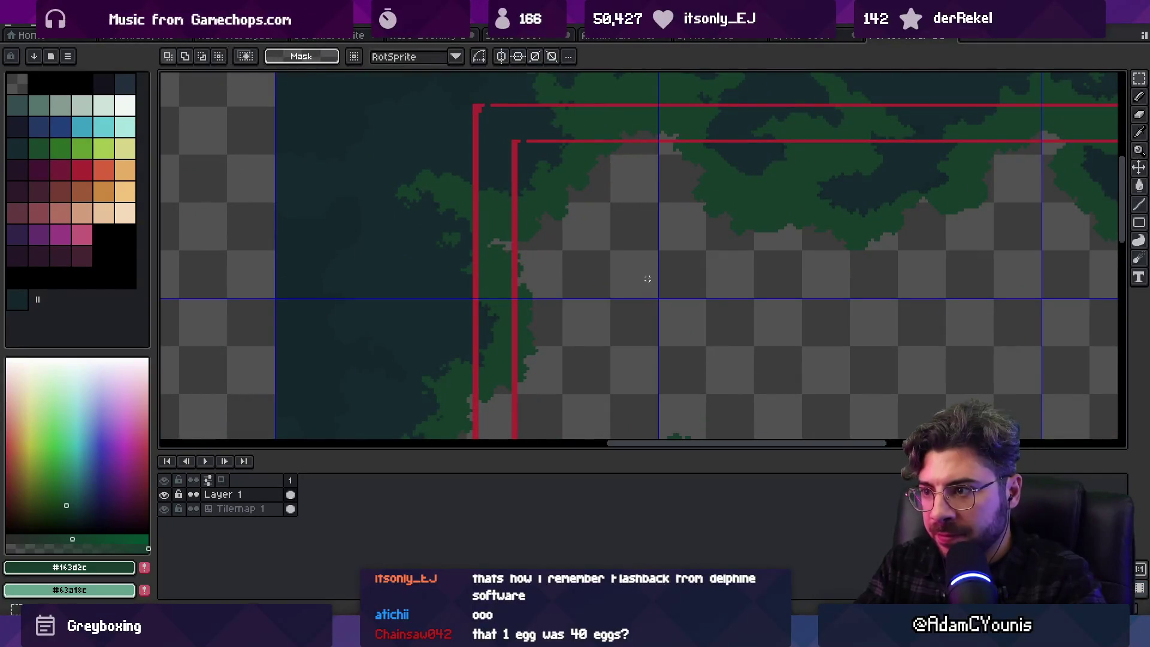
pyautogui.moveTo(657, 296); pyautogui.dragTo(483, 111)
pyautogui.press('v')
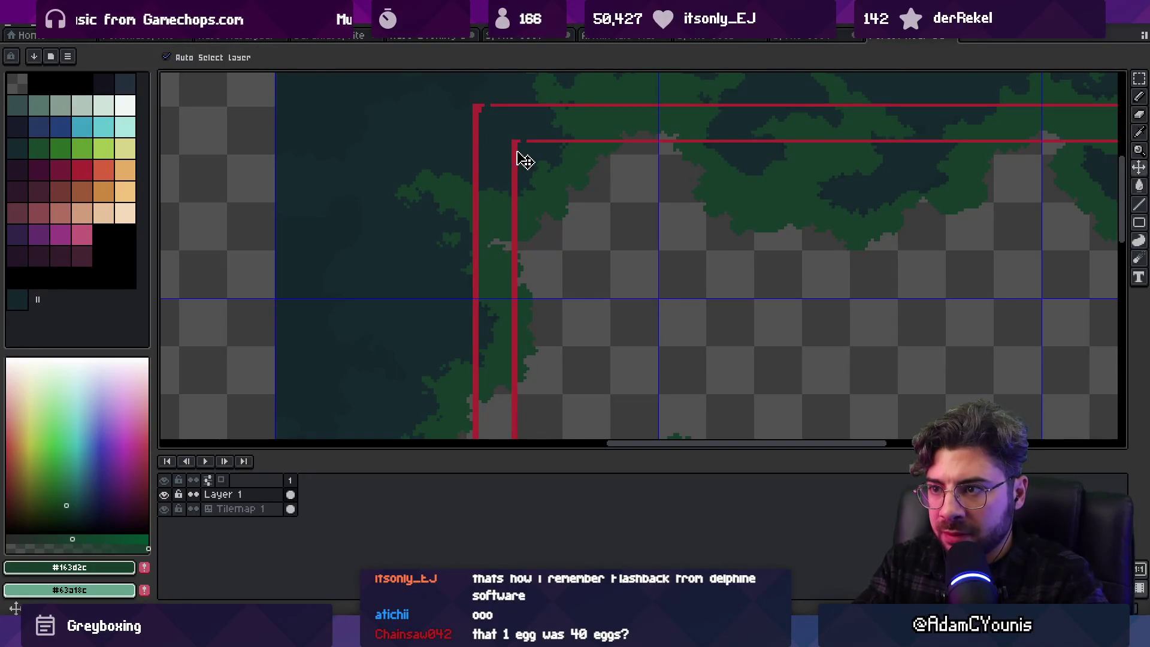
pyautogui.moveTo(521, 160); pyautogui.dragTo(490, 157)
pyautogui.press('Right')
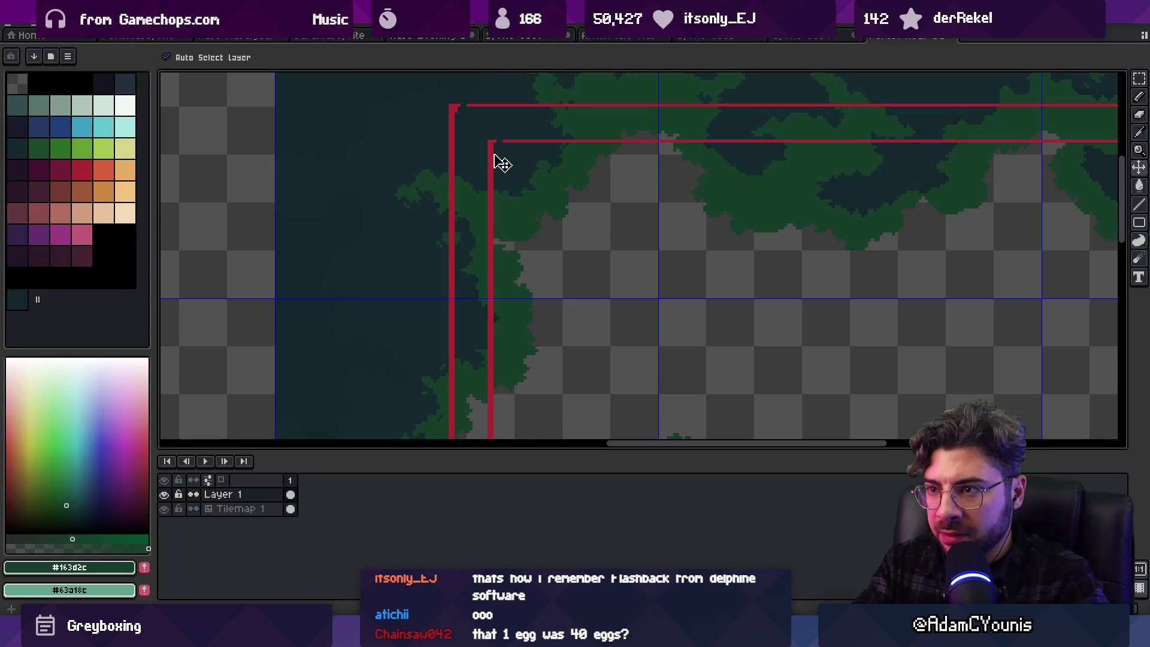
pyautogui.press('Up')
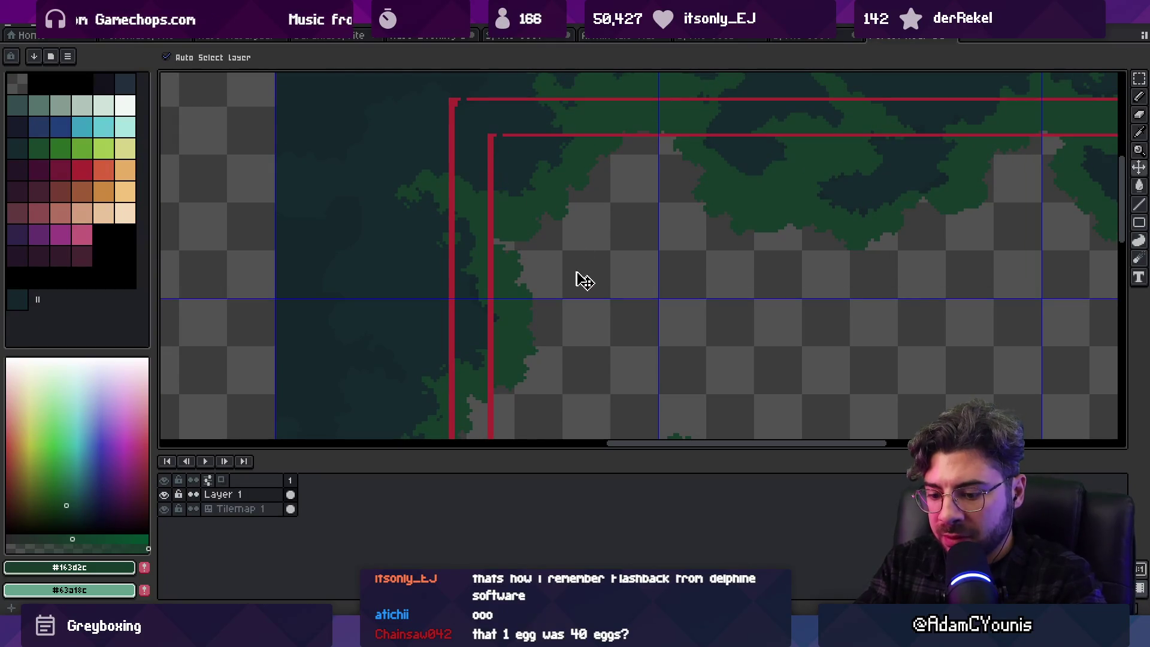
pyautogui.press('m')
pyautogui.moveTo(656, 296); pyautogui.dragTo(455, 96)
# Restore the red guide rectangles on the left tile and nudge them right and down
pyautogui.press('v')
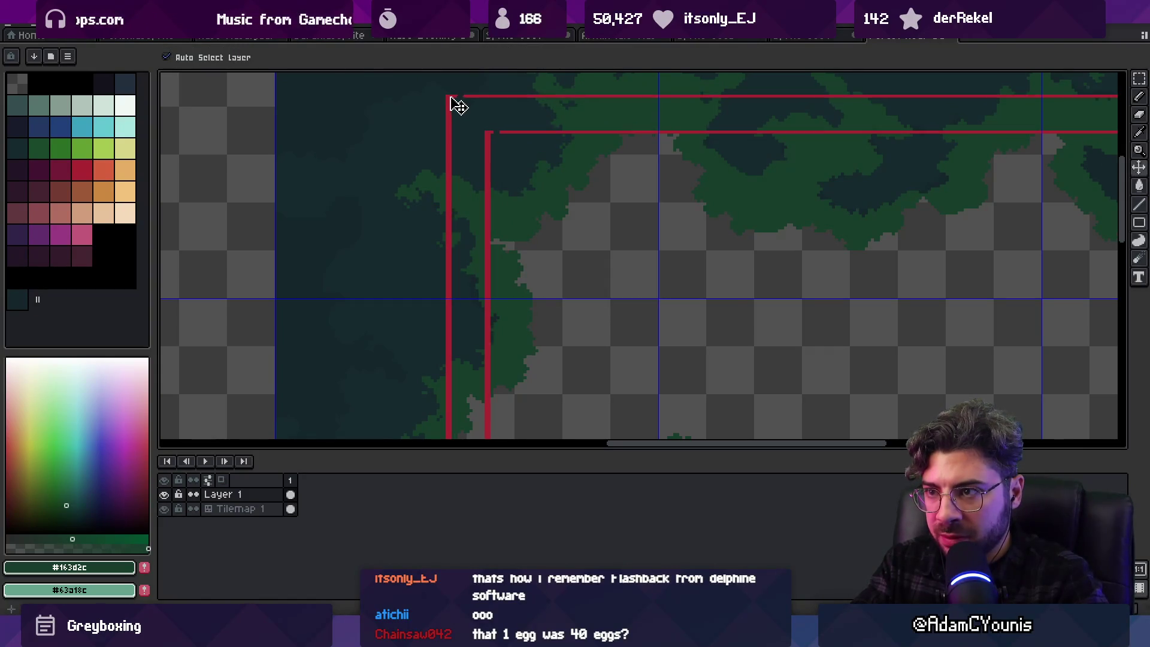
pyautogui.scroll(-5, 532, 159)
pyautogui.scroll(4, 554, 157)
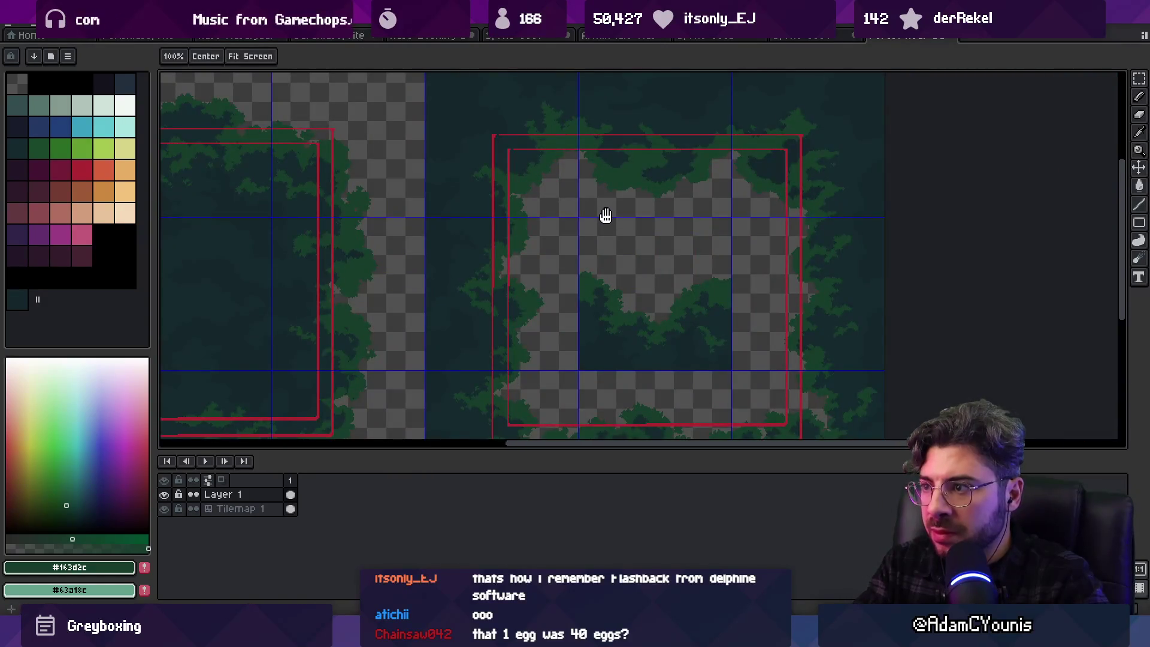
pyautogui.moveTo(605, 216); pyautogui.dragTo(783, 226)
pyautogui.moveTo(703, 216); pyautogui.dragTo(693, 173)
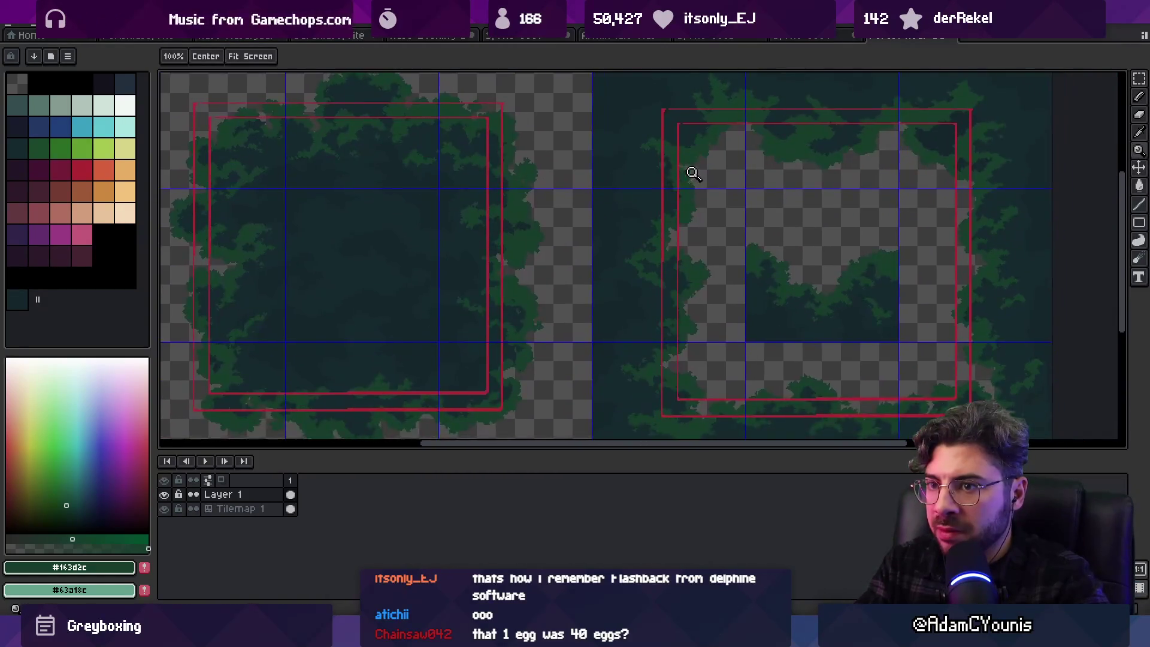
pyautogui.scroll(-2, 694, 173)
pyautogui.hotkey('ctrl', 'z')
pyautogui.hotkey('ctrl', 'z')
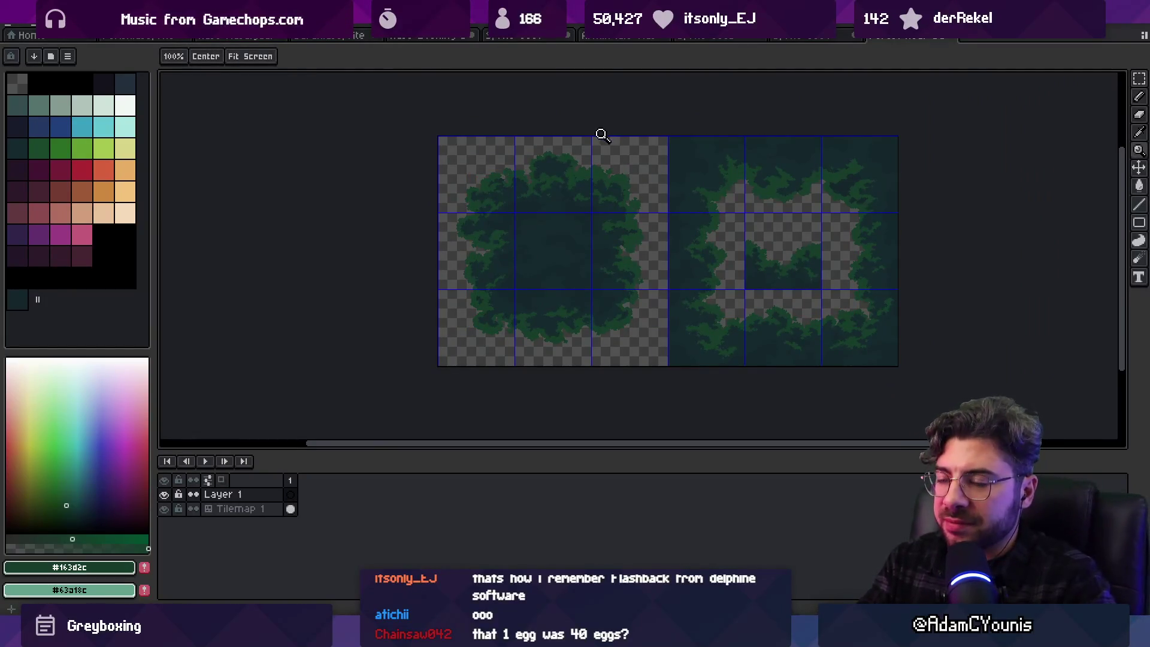
pyautogui.click(565, 236)
pyautogui.moveTo(563, 229); pyautogui.dragTo(589, 225)
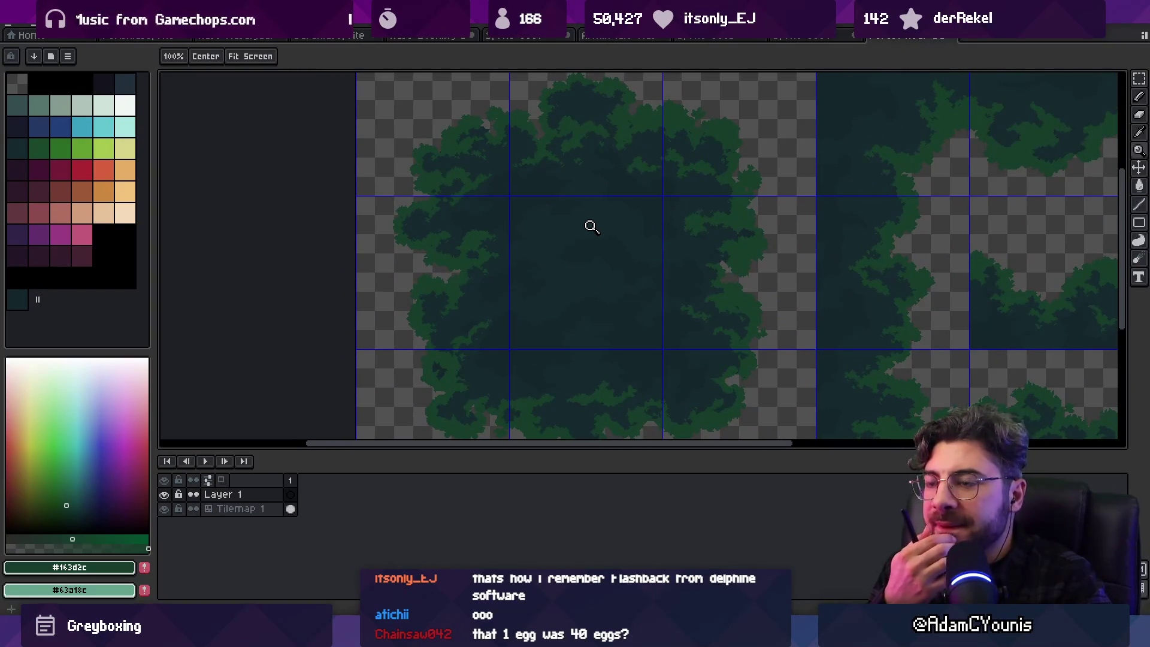
pyautogui.scroll(2, 591, 227)
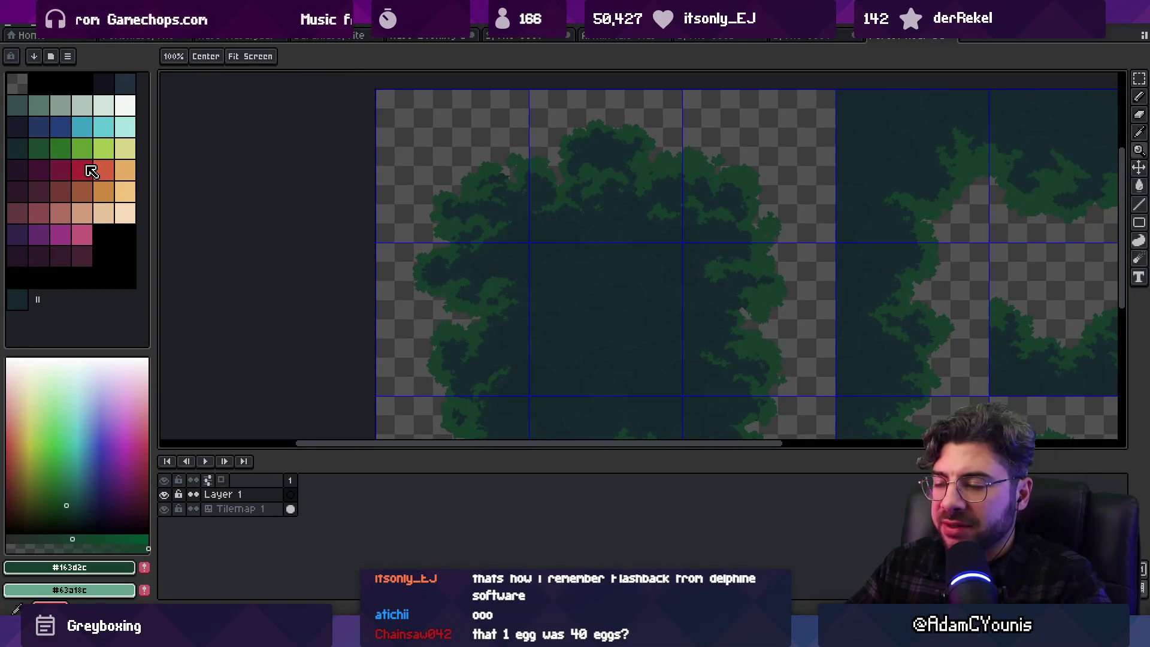
pyautogui.press('v')
pyautogui.press('Right')
pyautogui.press('Right')
pyautogui.press('Right')
pyautogui.press('Down')
pyautogui.press('Down')
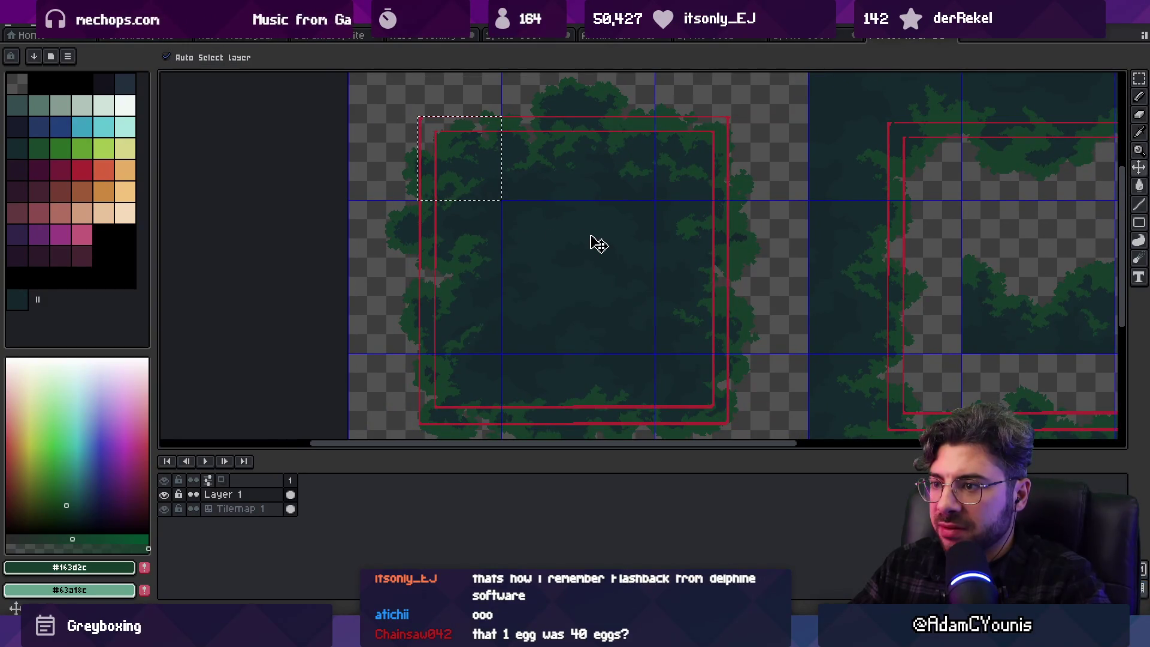
# Erase the red rectangles with the Eraser, leaving only the dark green canopy tiles
pyautogui.press('b')
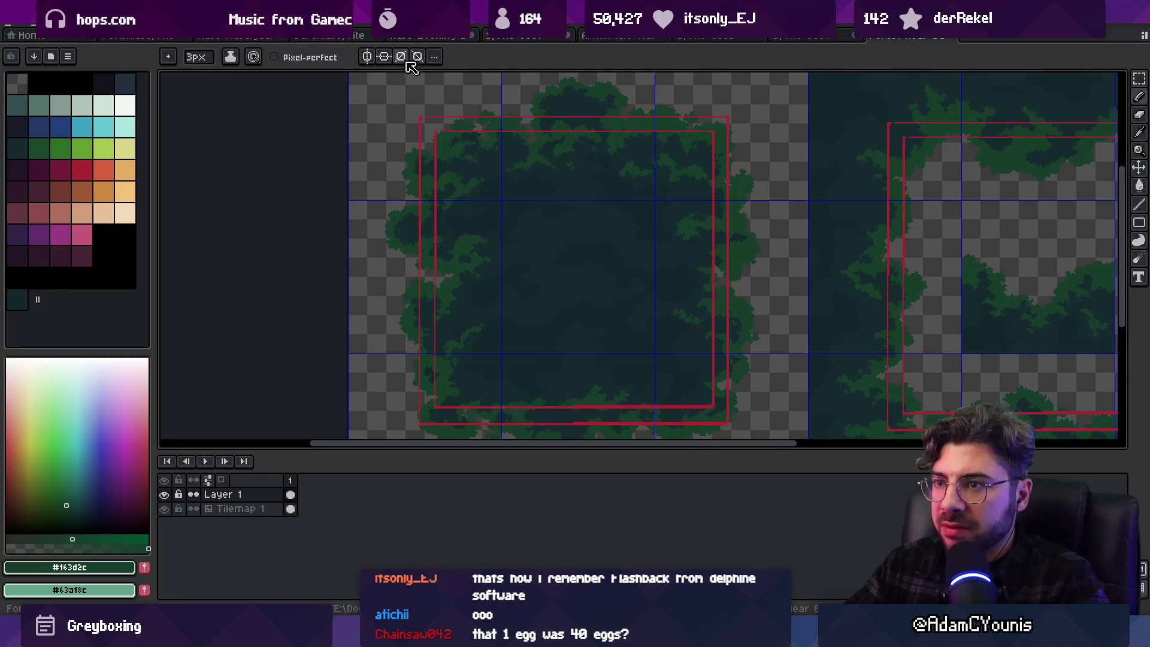
pyautogui.press('e')
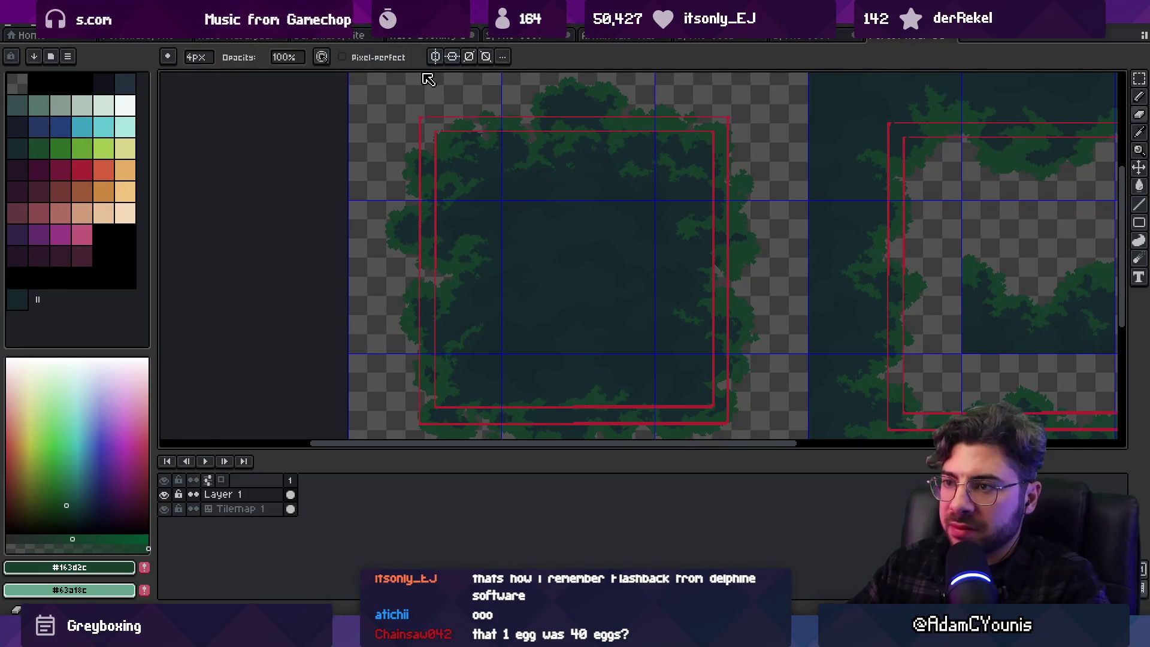
pyautogui.moveTo(462, 143)
pyautogui.mouseDown()
pyautogui.moveTo(423, 120)
pyautogui.moveTo(433, 335)
pyautogui.mouseUp()
pyautogui.scroll(-1, 434, 372)
pyautogui.moveTo(442, 379)
pyautogui.mouseDown()
pyautogui.moveTo(715, 346)
pyautogui.moveTo(710, 187)
pyautogui.moveTo(725, 80)
pyautogui.mouseUp()
pyautogui.scroll(-2, 711, 249)
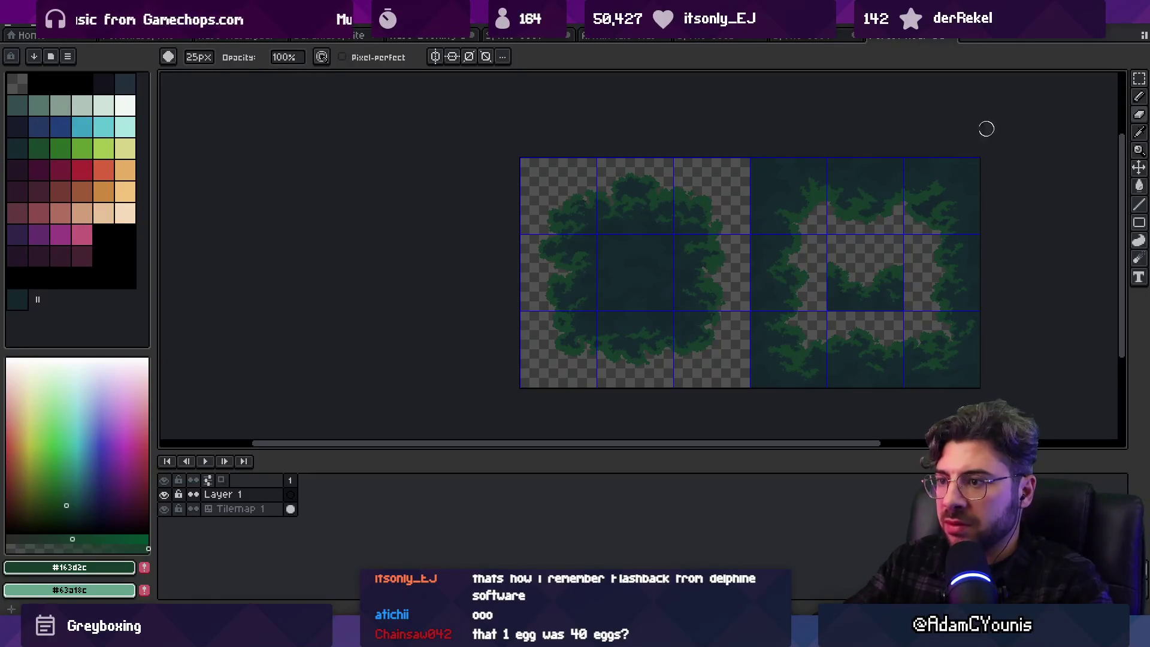
# Pick red and select a small square at the tree's upper-left edge
pyautogui.scroll(3, 546, 200)
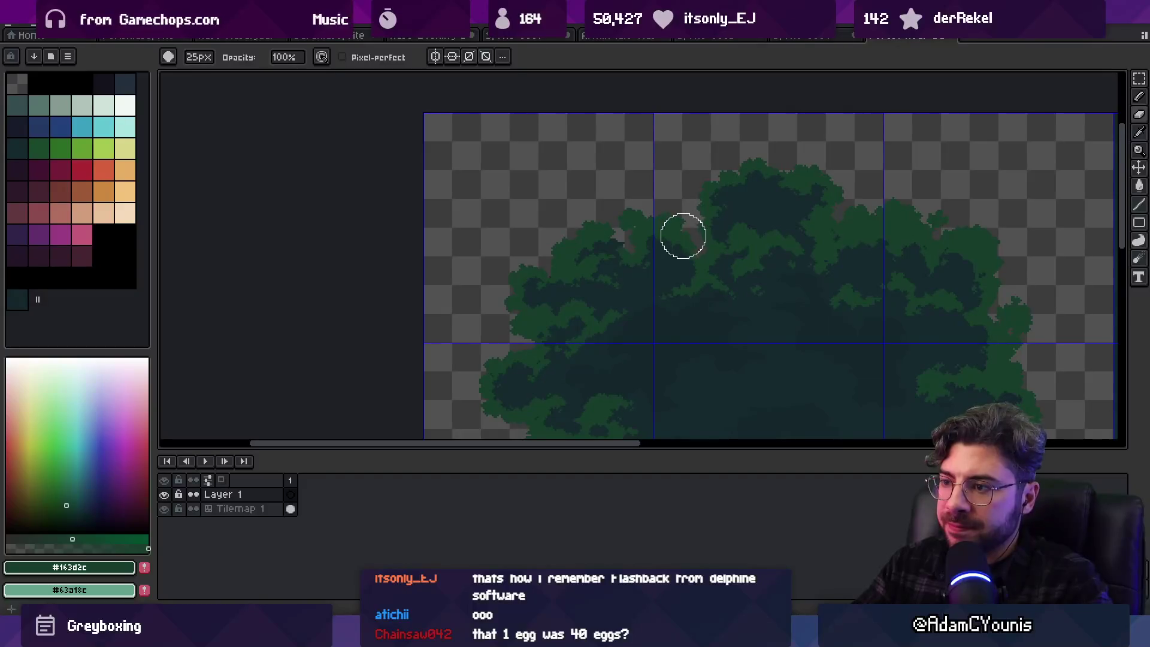
pyautogui.moveTo(763, 259); pyautogui.dragTo(698, 233)
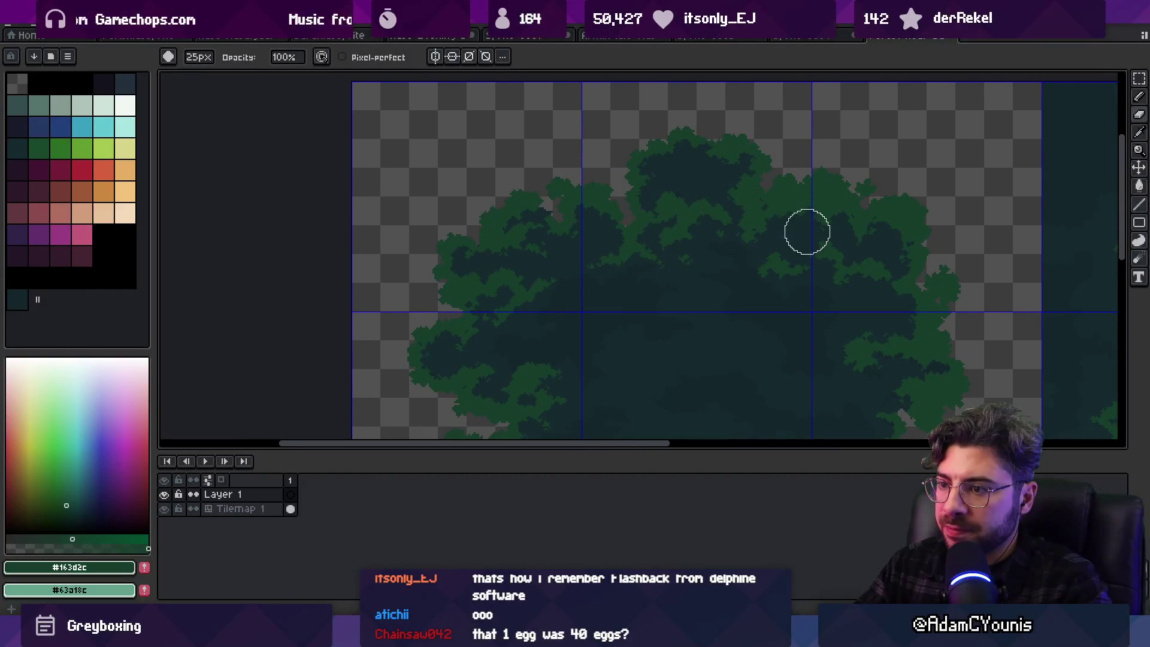
pyautogui.moveTo(807, 232); pyautogui.dragTo(801, 205)
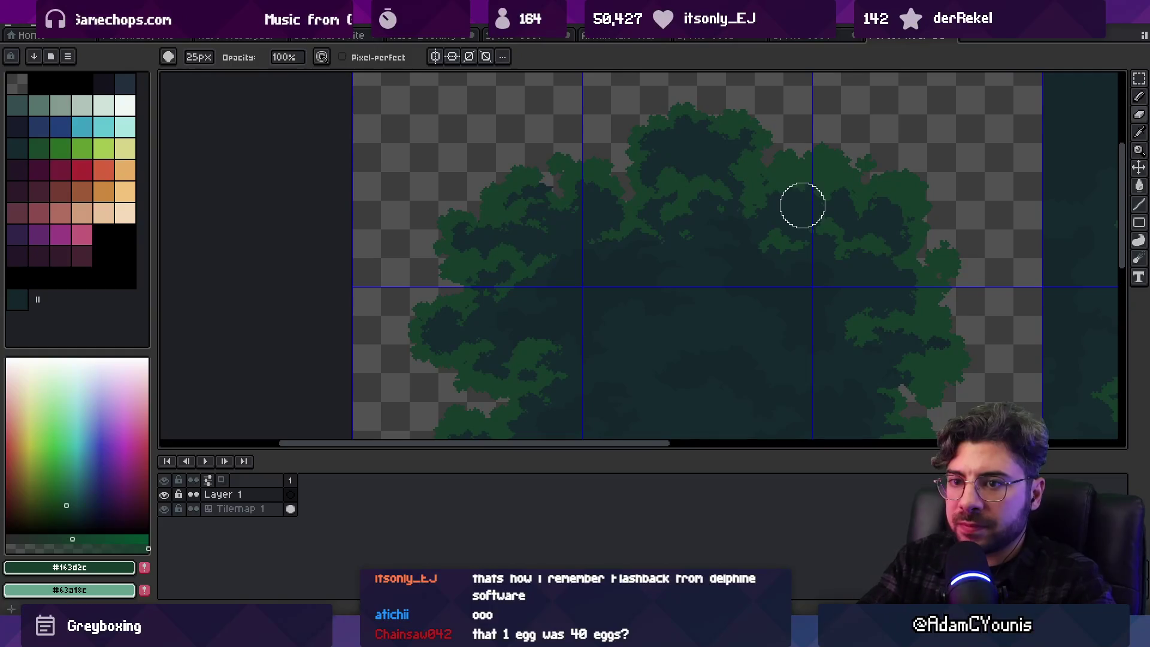
pyautogui.click(81, 170)
pyautogui.press('m')
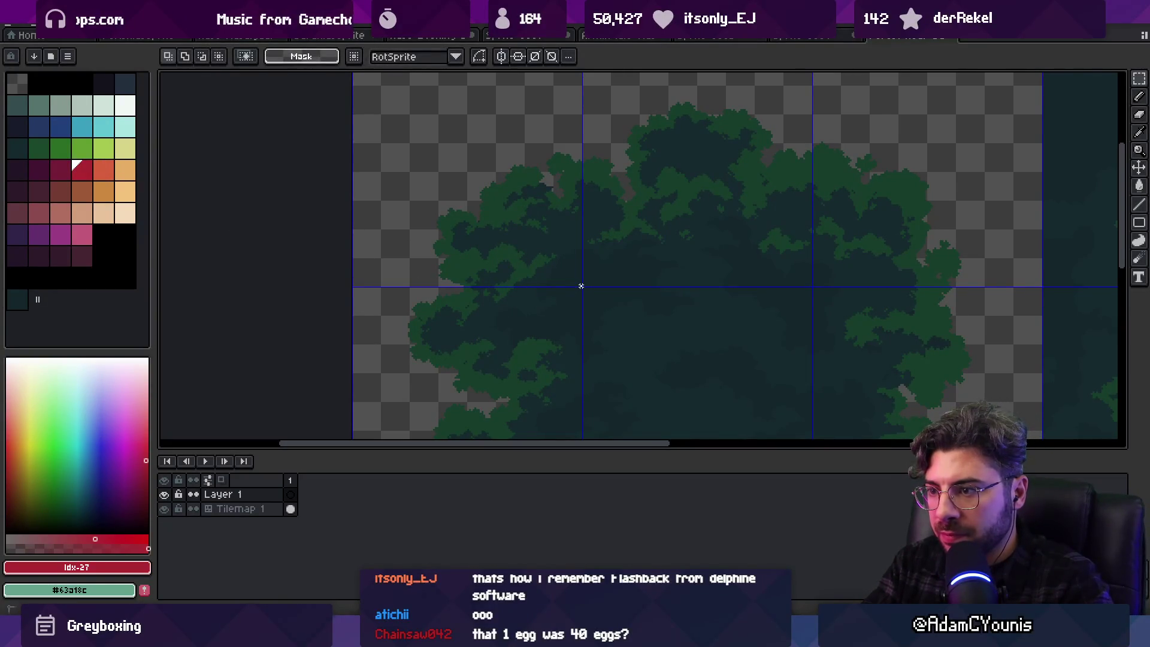
pyautogui.moveTo(581, 286)
pyautogui.mouseDown()
pyautogui.moveTo(437, 132)
pyautogui.moveTo(581, 293)
pyautogui.mouseUp()
pyautogui.click(473, 173)
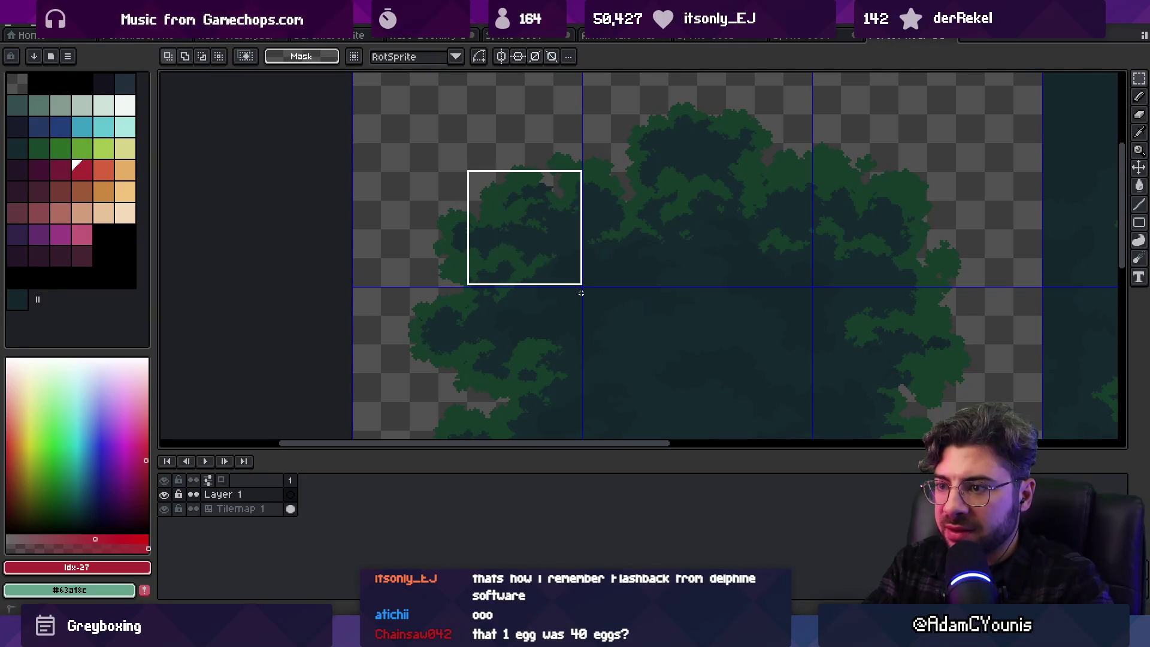
# Draw a red line along the selection's top and fill the square with solid red
pyautogui.press('z')
pyautogui.scroll(-2, 534, 221)
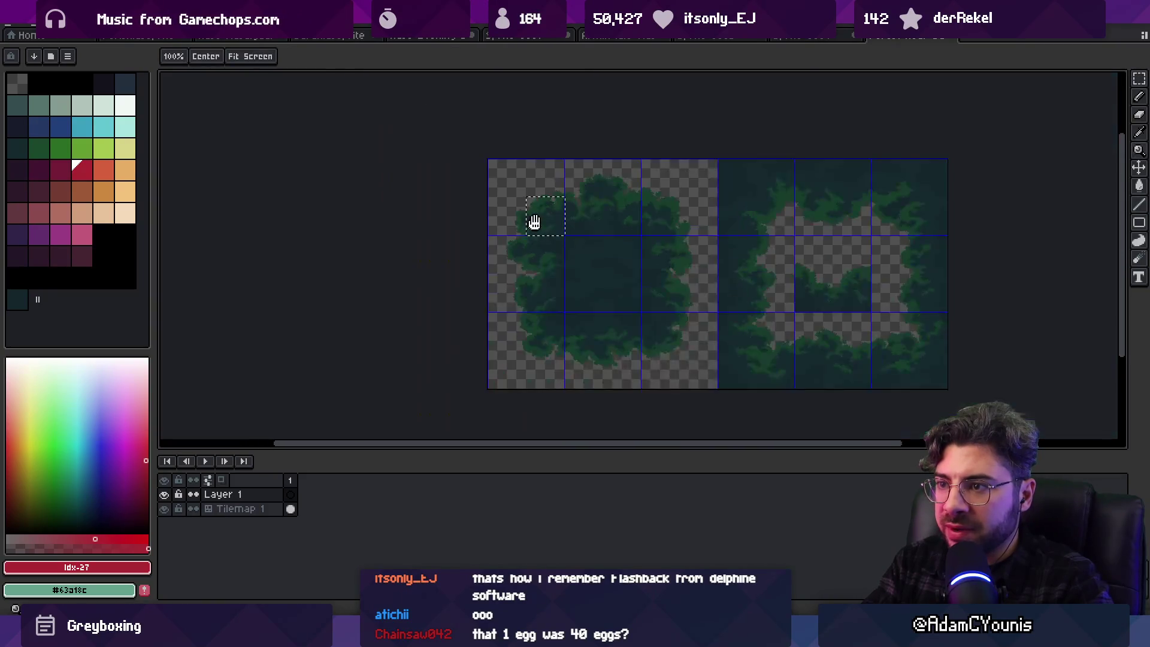
pyautogui.scroll(2, 552, 234)
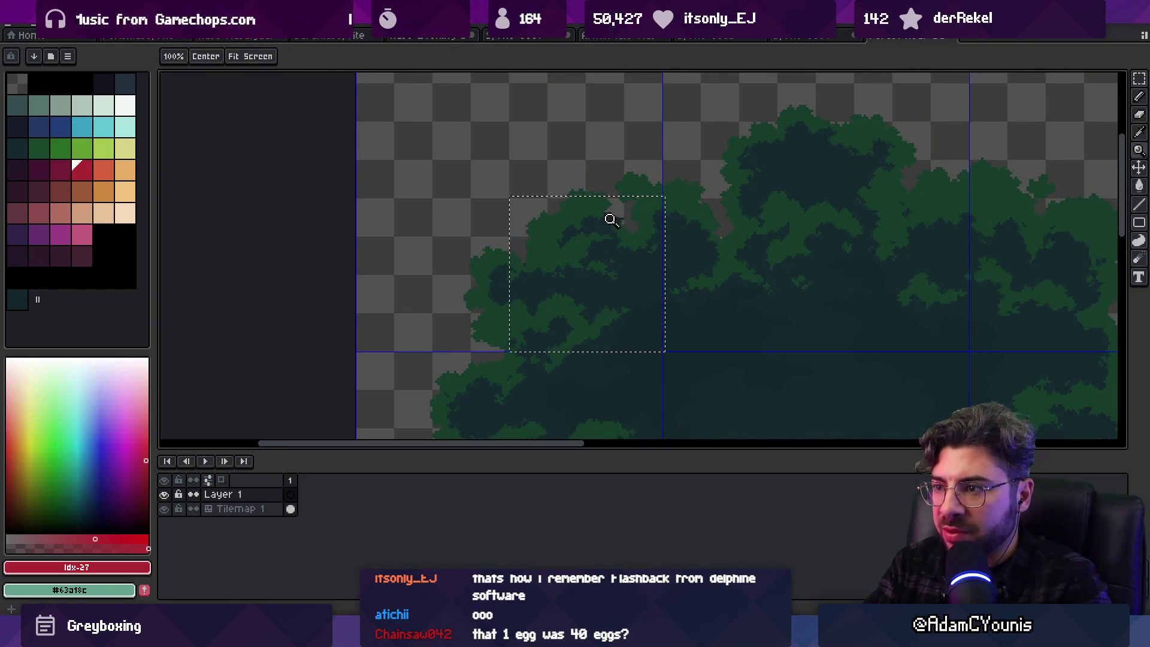
pyautogui.press('b')
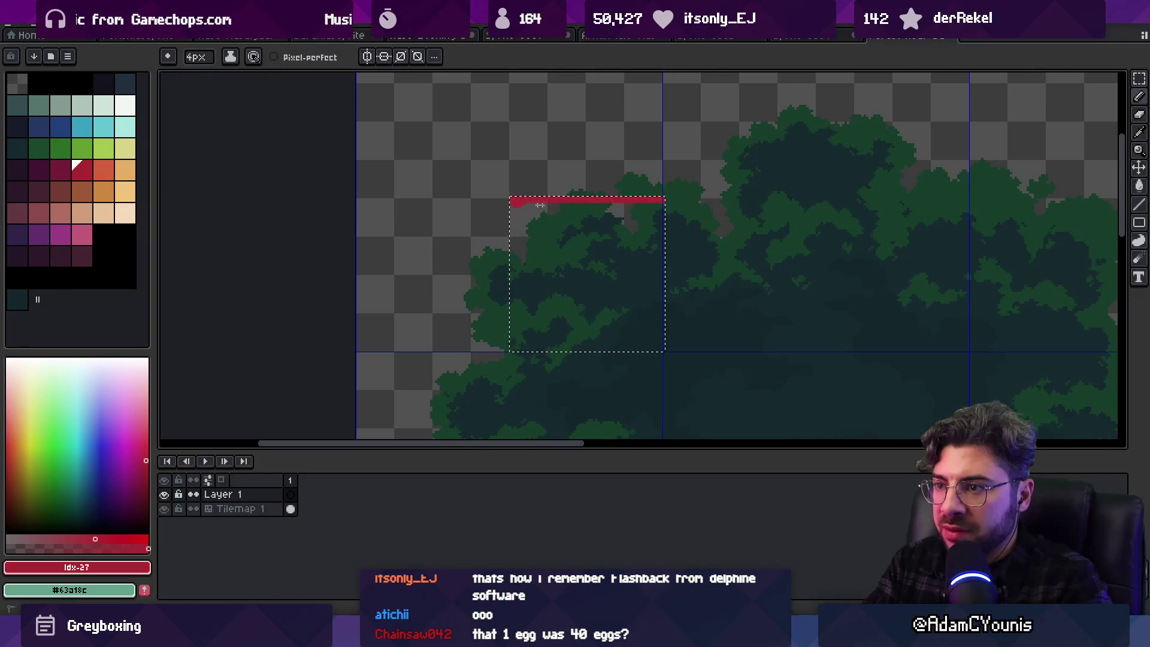
pyautogui.press('v')
pyautogui.press('b')
pyautogui.moveTo(514, 199); pyautogui.dragTo(513, 248)
pyautogui.press('g')
pyautogui.click(593, 261)
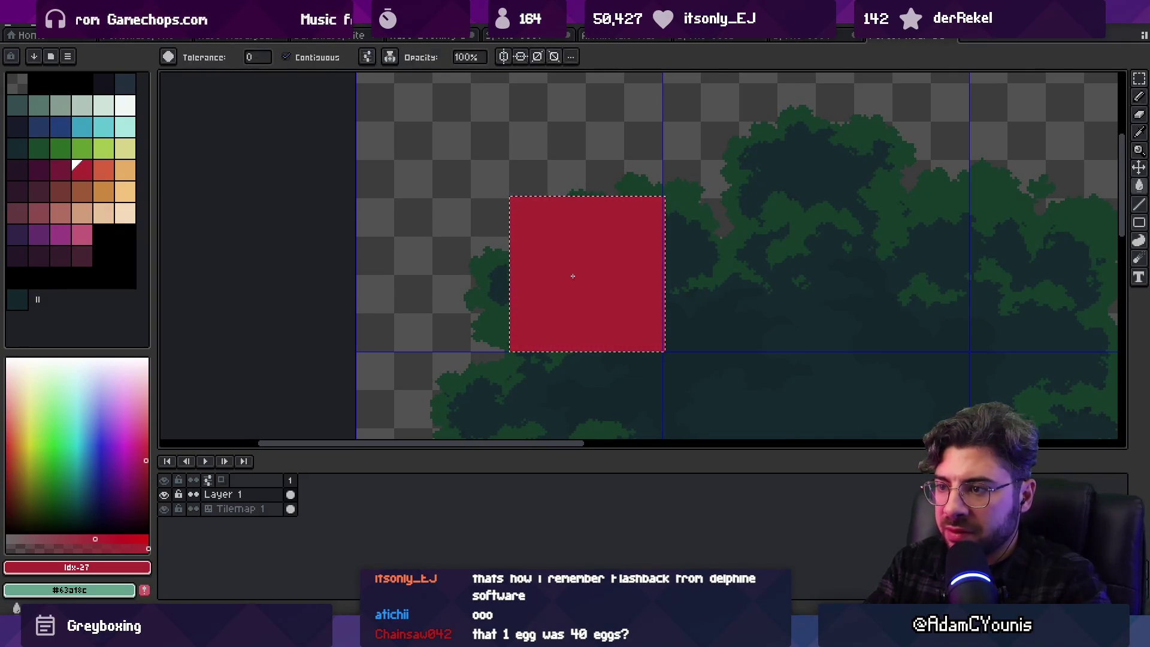
pyautogui.press('z')
pyautogui.scroll(-1, 593, 259)
pyautogui.scroll(2, 593, 259)
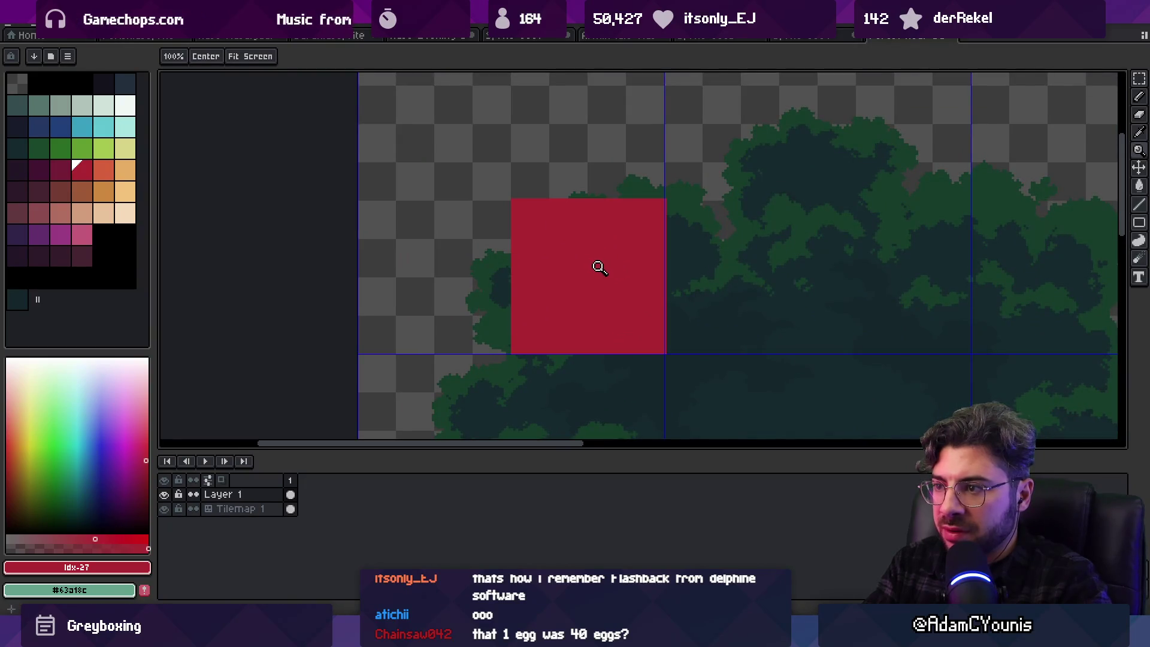
# Erase the red square's right edge and shift the square right onto the tile line
pyautogui.press('e')
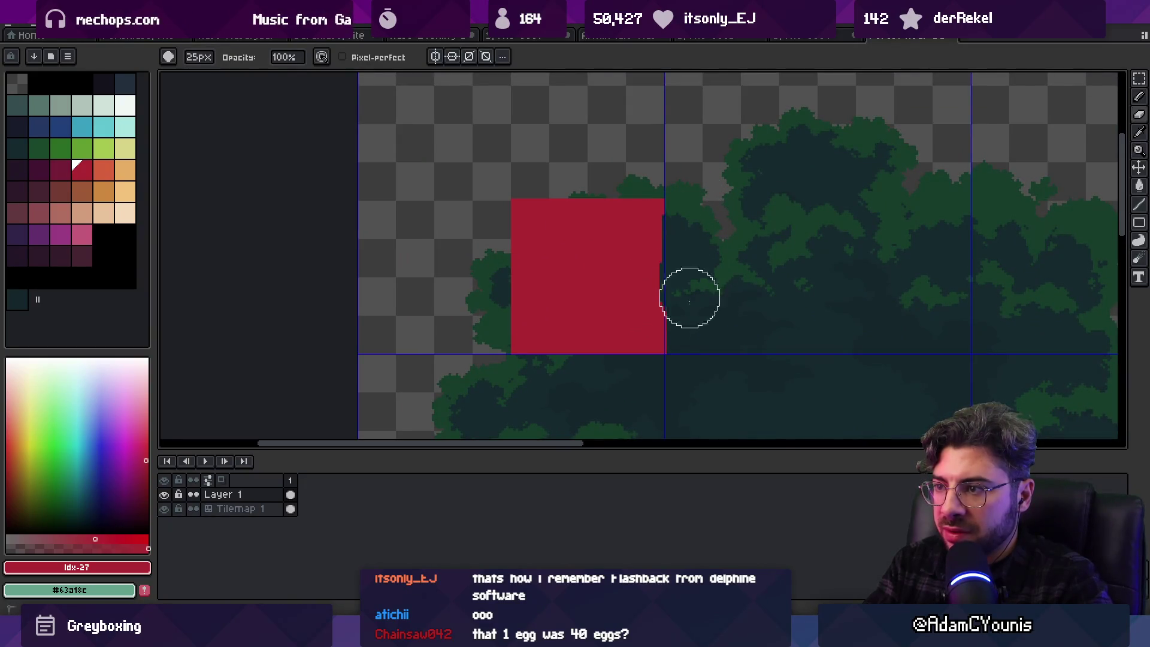
pyautogui.moveTo(696, 362); pyautogui.dragTo(690, 370)
pyautogui.press('h')
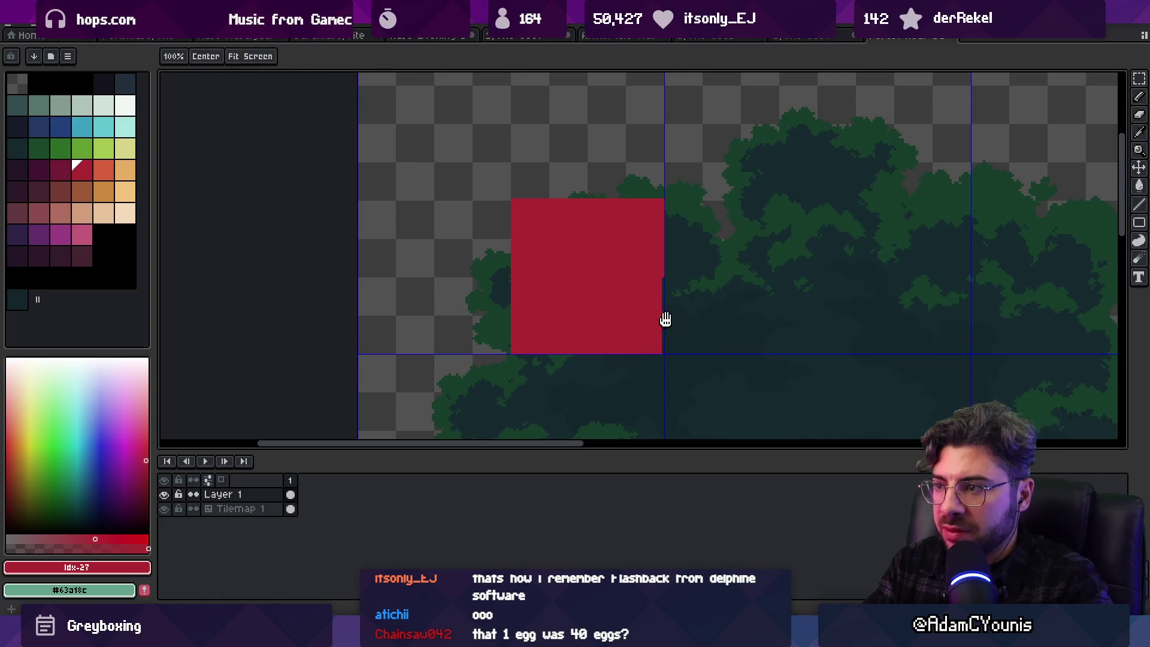
pyautogui.press('v')
pyautogui.moveTo(665, 319)
pyautogui.mouseDown()
pyautogui.moveTo(506, 276)
pyautogui.moveTo(662, 243)
pyautogui.moveTo(620, 249)
pyautogui.moveTo(649, 226)
pyautogui.moveTo(610, 246)
pyautogui.mouseUp()
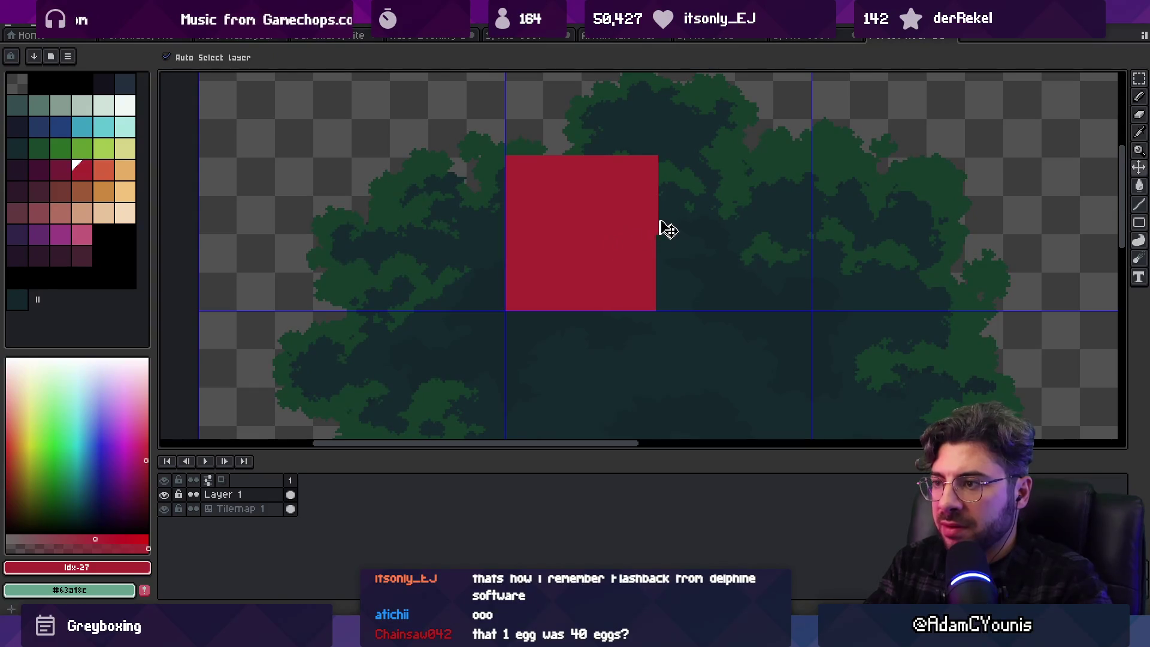
# Erase the rest of the red rectangle, leaving a single red marker pixel on the seam
pyautogui.press('e')
pyautogui.moveTo(544, 170); pyautogui.dragTo(542, 342)
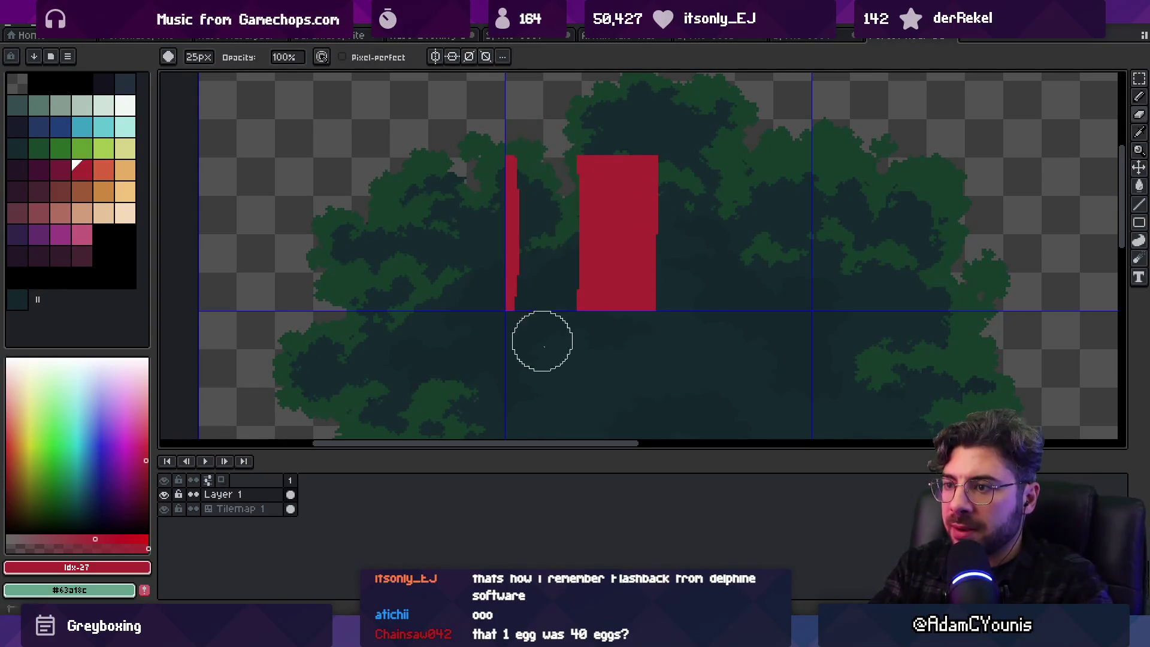
pyautogui.moveTo(521, 192); pyautogui.dragTo(516, 204)
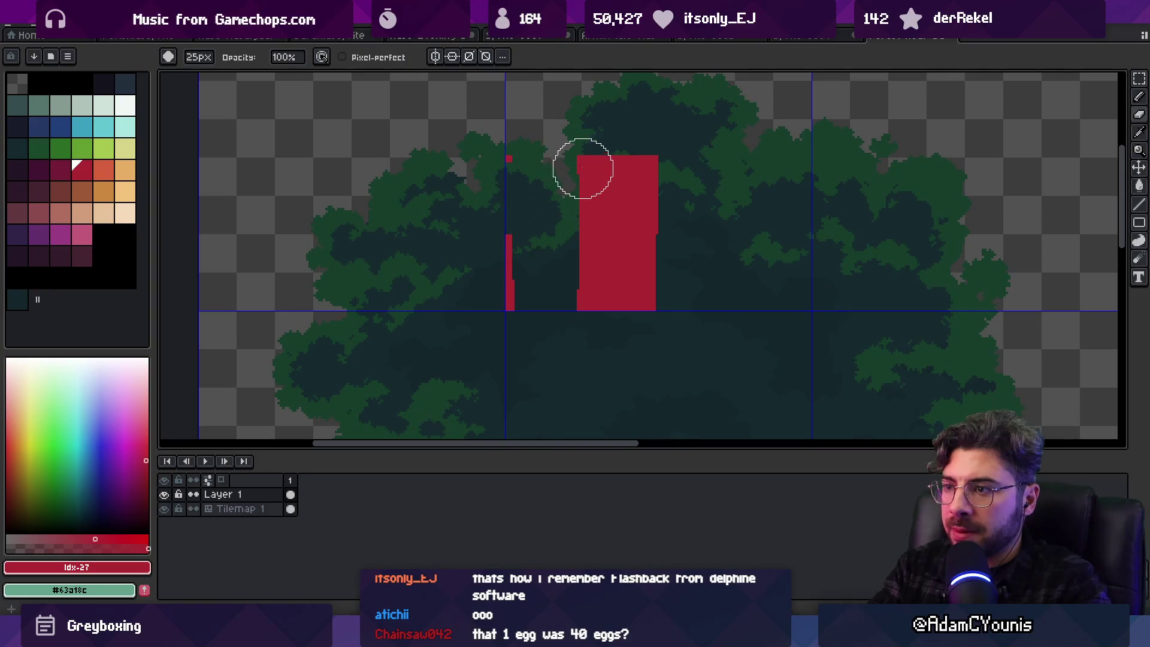
pyautogui.moveTo(595, 154)
pyautogui.mouseDown()
pyautogui.moveTo(616, 164)
pyautogui.moveTo(592, 193)
pyautogui.moveTo(657, 211)
pyautogui.moveTo(647, 249)
pyautogui.moveTo(529, 288)
pyautogui.mouseUp()
pyautogui.press('b')
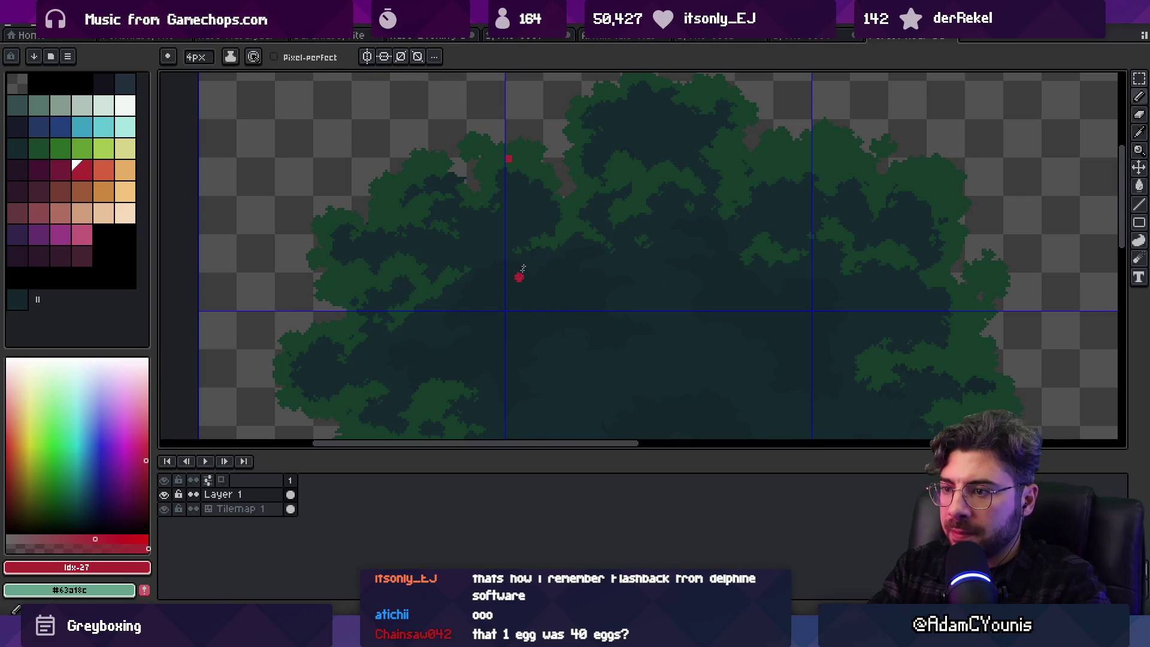
pyautogui.press('v')
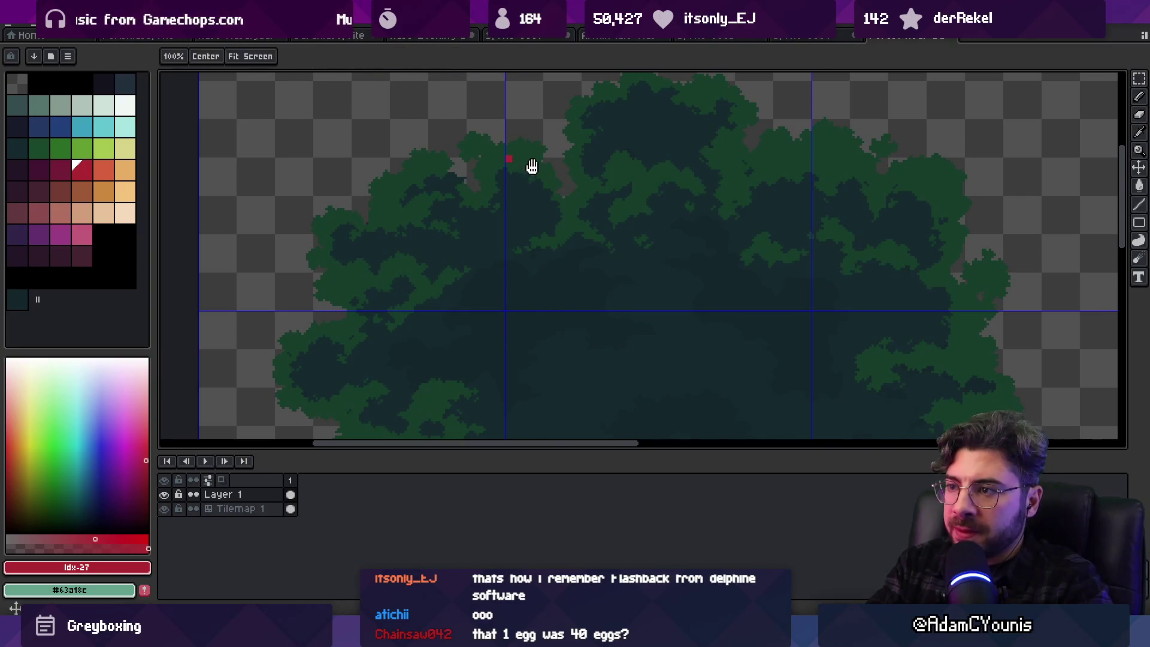
pyautogui.moveTo(532, 167); pyautogui.dragTo(533, 257)
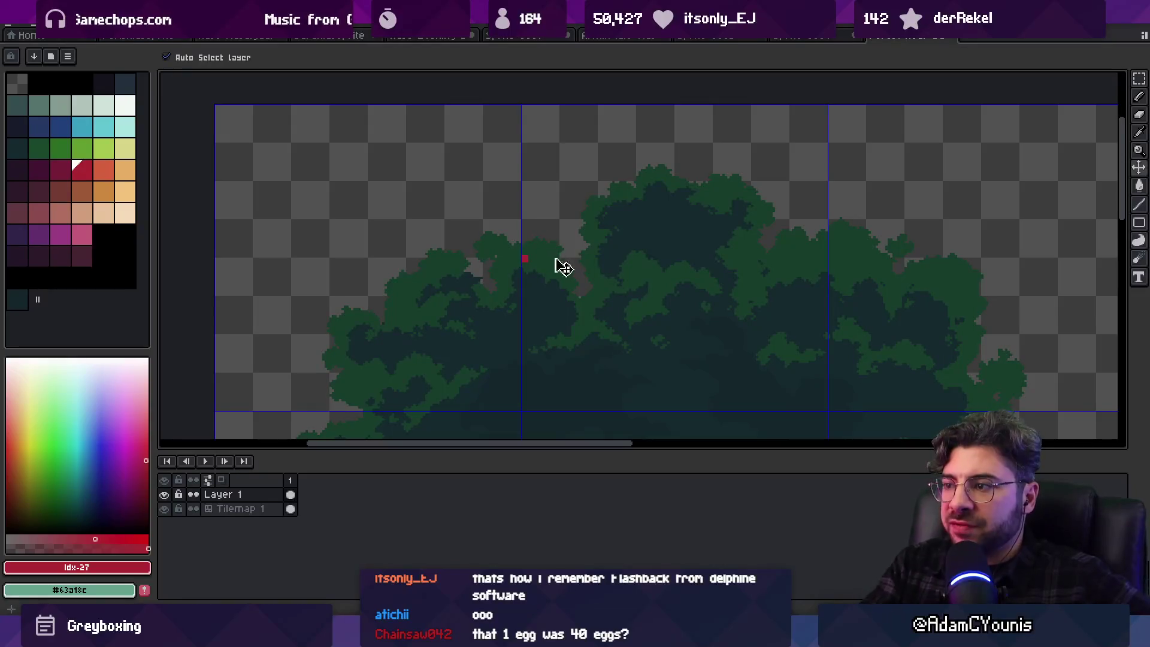
pyautogui.hscroll(2, 749, 263)
# Select and copy the small patch holding the red marker pixel
pyautogui.press('b')
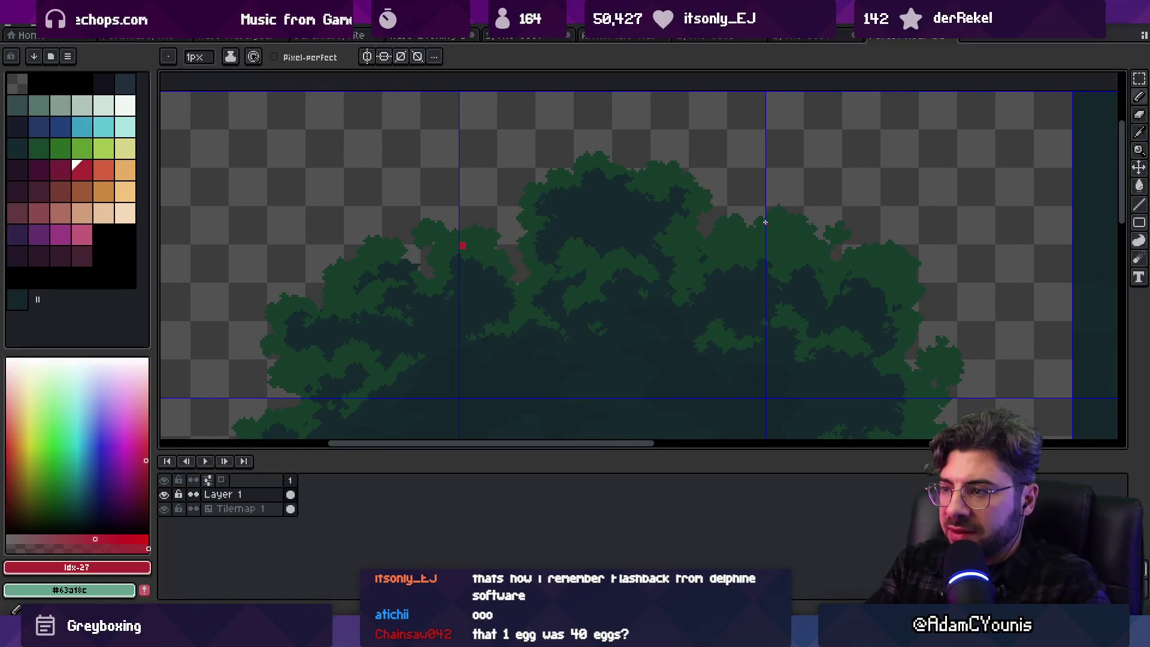
pyautogui.press('m')
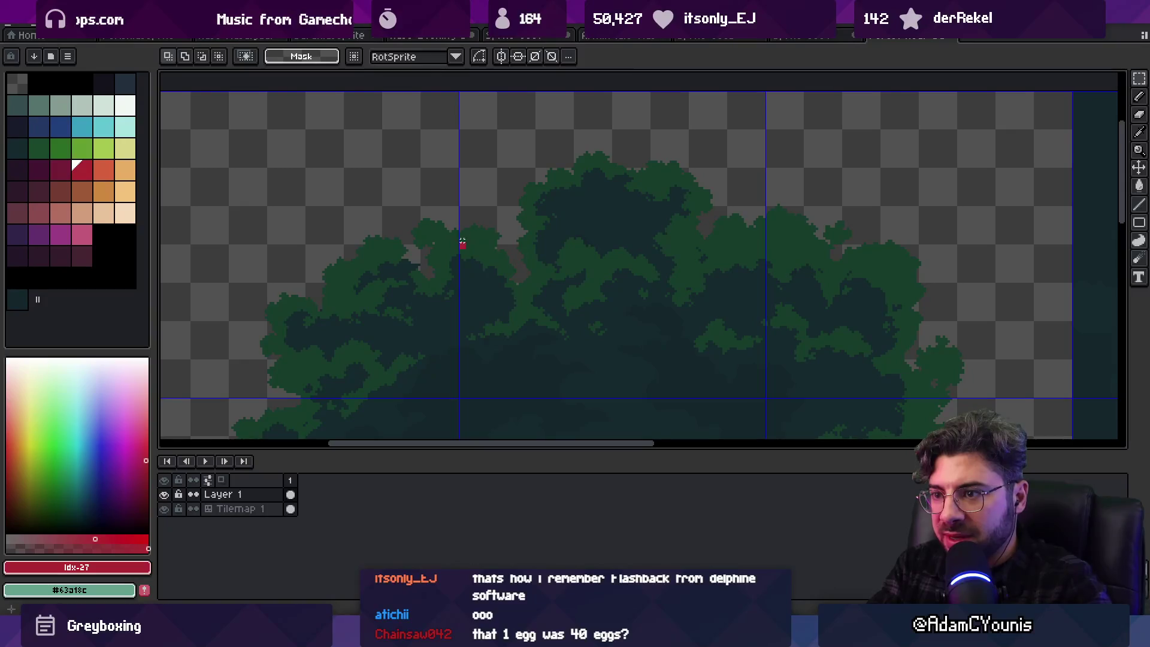
pyautogui.moveTo(463, 244); pyautogui.dragTo(762, 162)
pyautogui.click(757, 217)
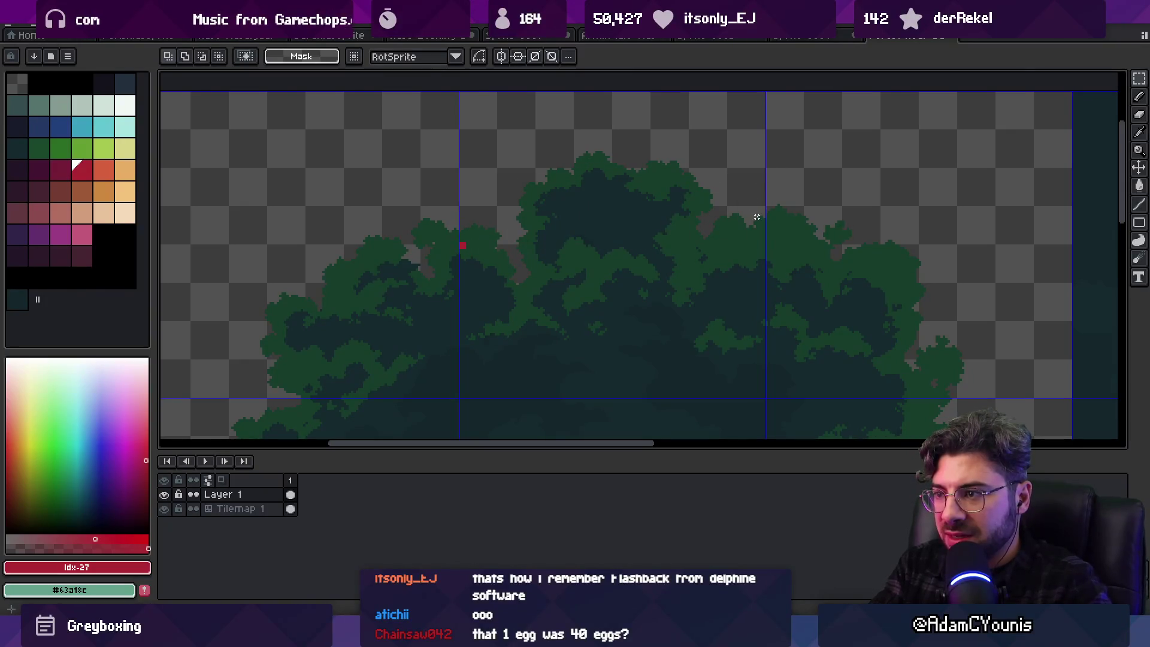
pyautogui.moveTo(761, 219); pyautogui.dragTo(453, 266)
pyautogui.click(463, 263)
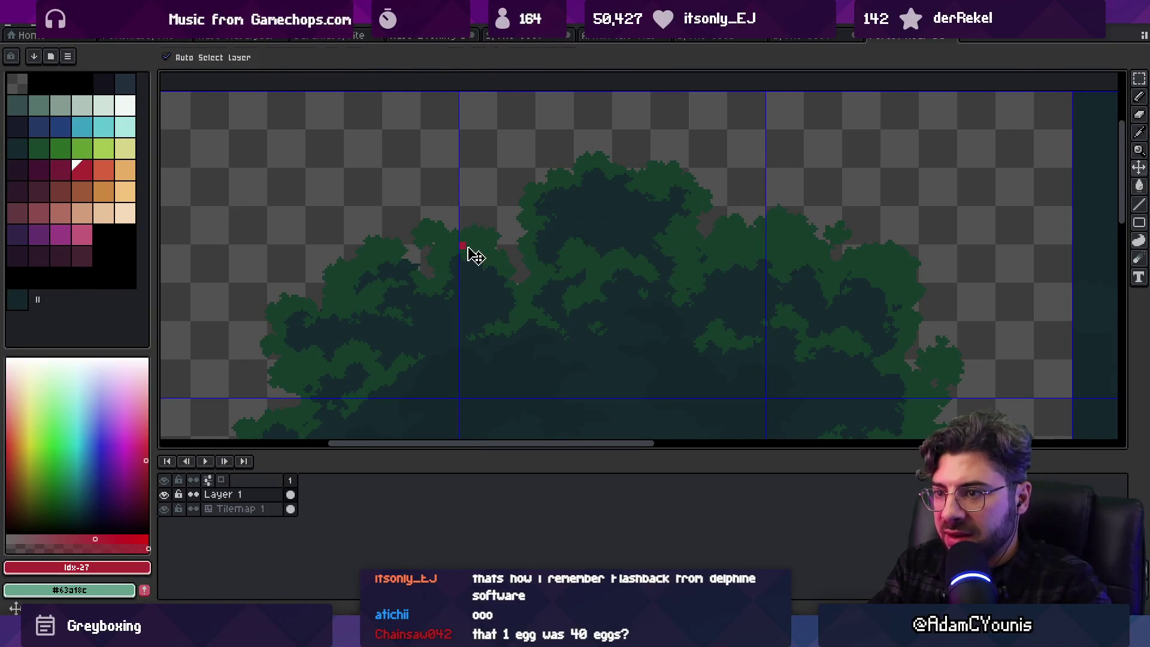
pyautogui.press('v')
# Paste the marker onto the right tile seam, commit it, and zoom out over the tileset
pyautogui.hotkey('ctrl', 'v')
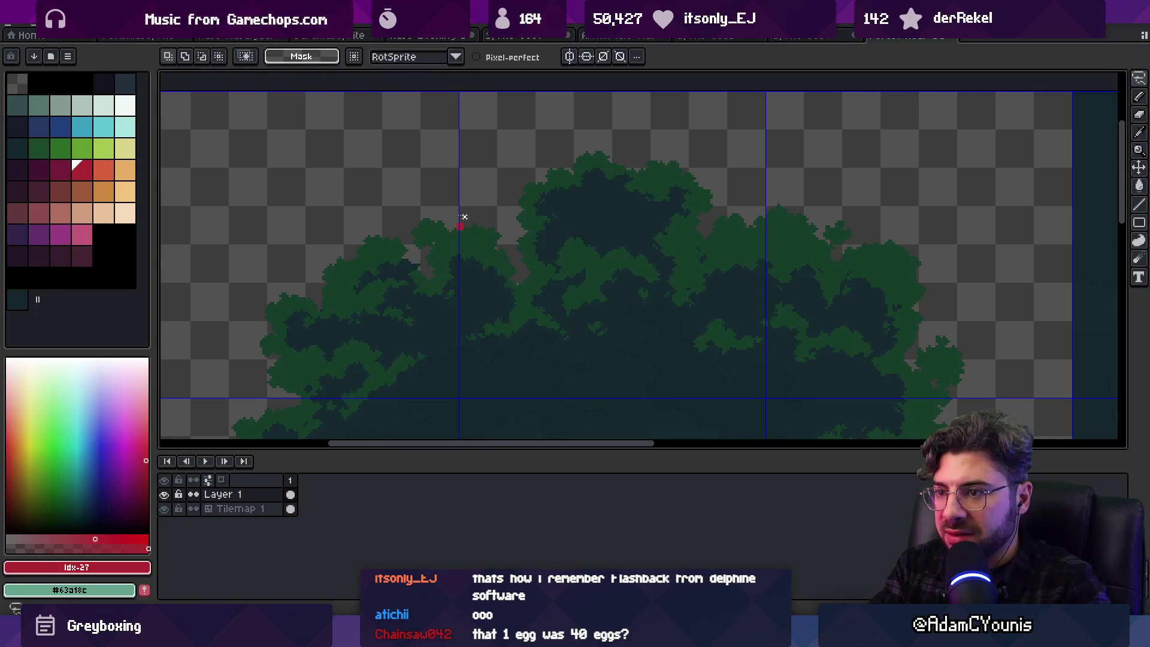
pyautogui.moveTo(462, 232)
pyautogui.mouseDown()
pyautogui.moveTo(804, 238)
pyautogui.moveTo(773, 240)
pyautogui.mouseUp()
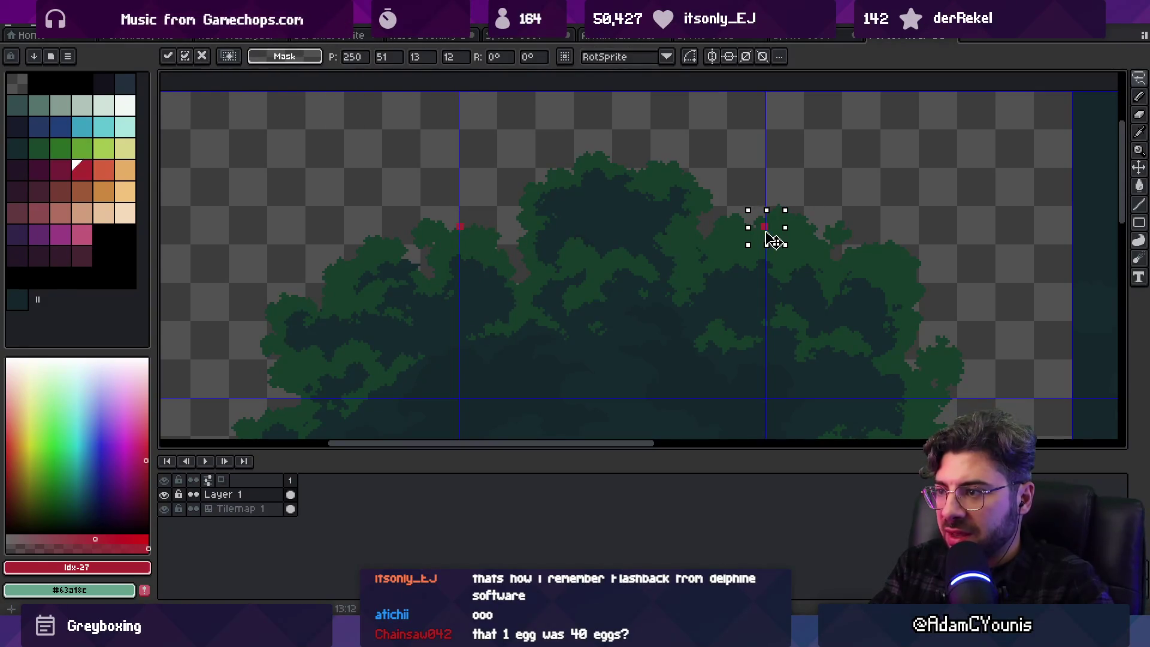
pyautogui.press('m')
pyautogui.moveTo(437, 192); pyautogui.dragTo(800, 270)
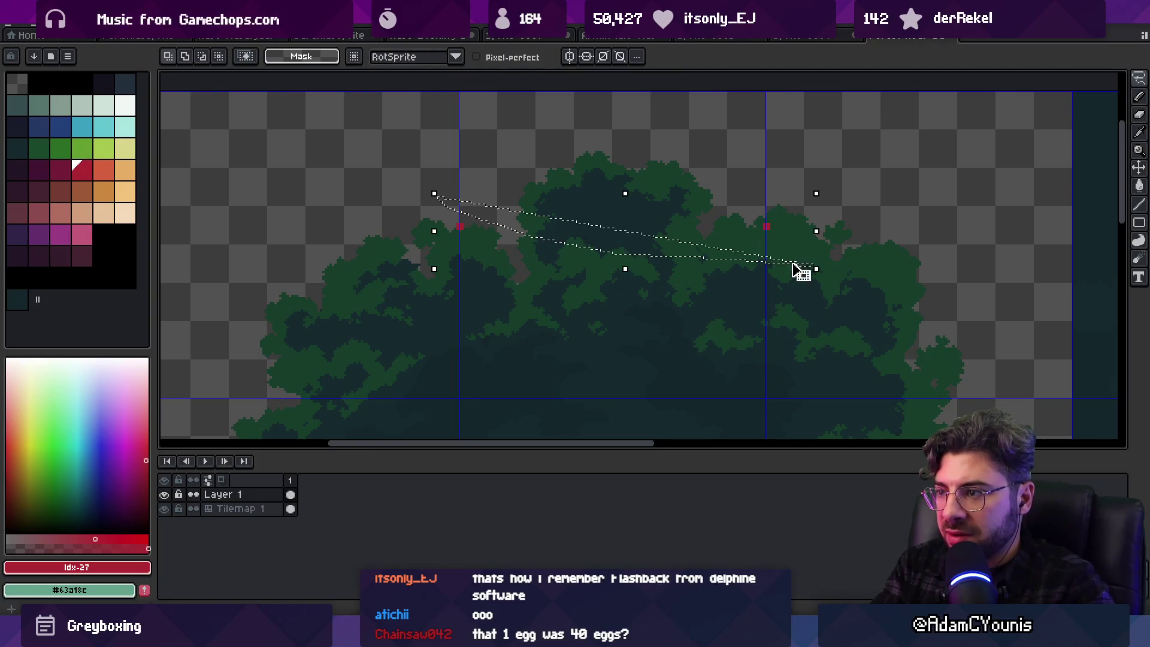
pyautogui.click(596, 167)
pyautogui.moveTo(596, 167)
pyautogui.mouseDown()
pyautogui.moveTo(821, 204)
pyautogui.moveTo(621, 262)
pyautogui.mouseUp()
pyautogui.press('z')
pyautogui.hscroll(-3, 580, 231)
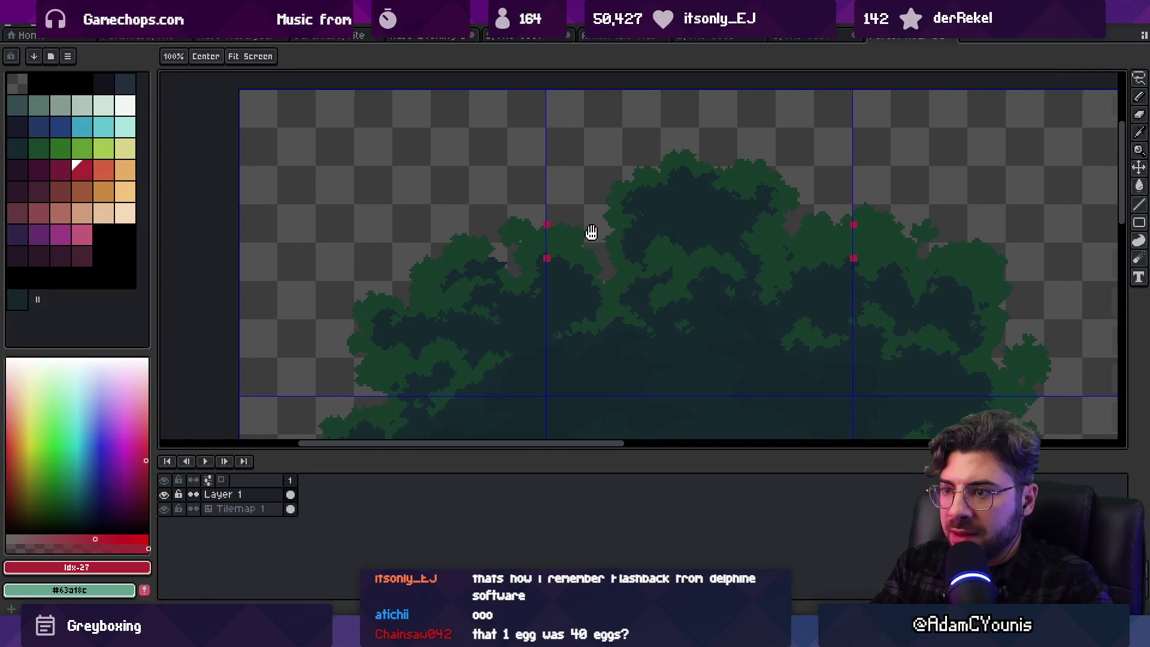
pyautogui.scroll(-2, 629, 216)
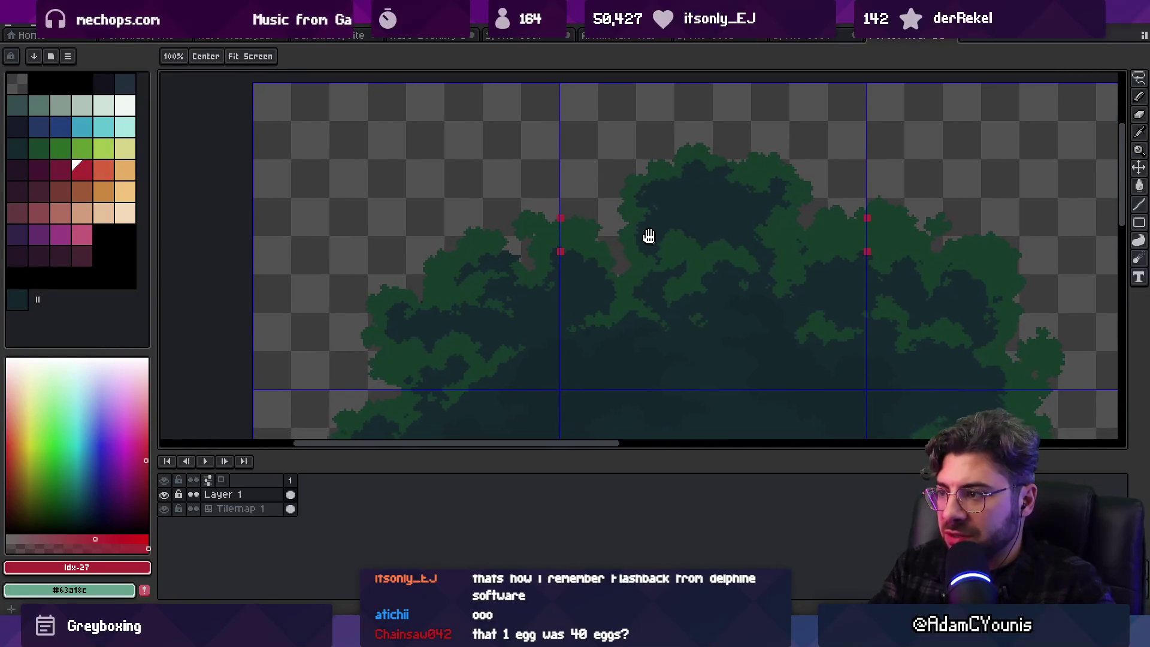
pyautogui.scroll(-4, 632, 235)
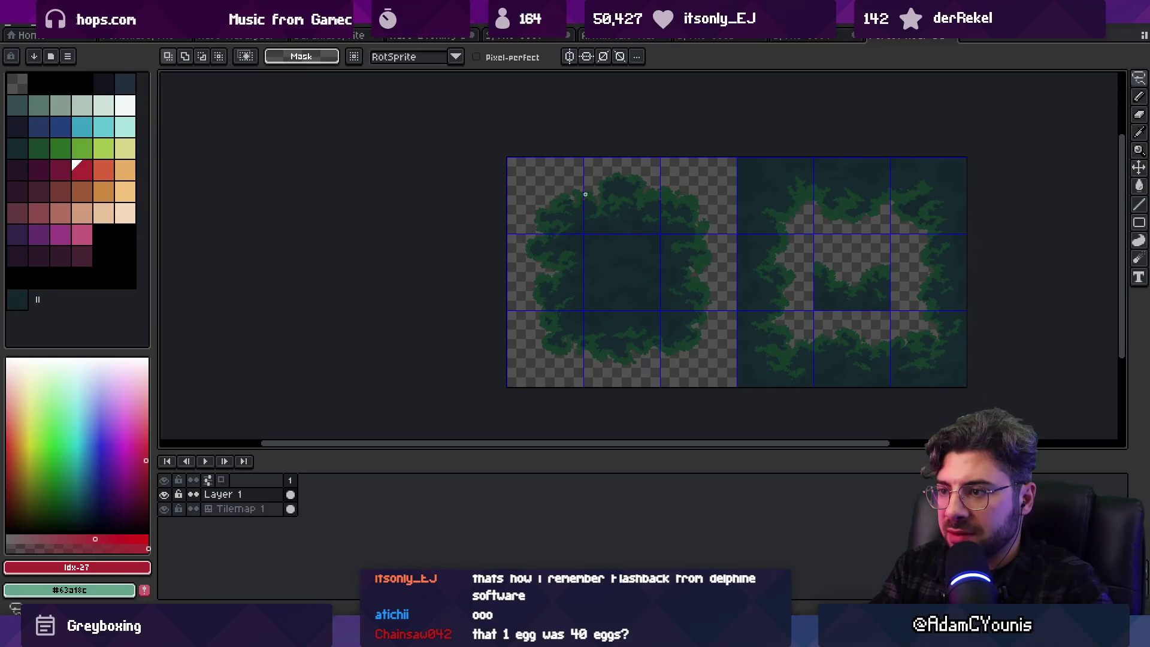
# Copy the left group's top tile row to the bottom row, rotated 180°
pyautogui.scroll(2, 602, 188)
pyautogui.press('m')
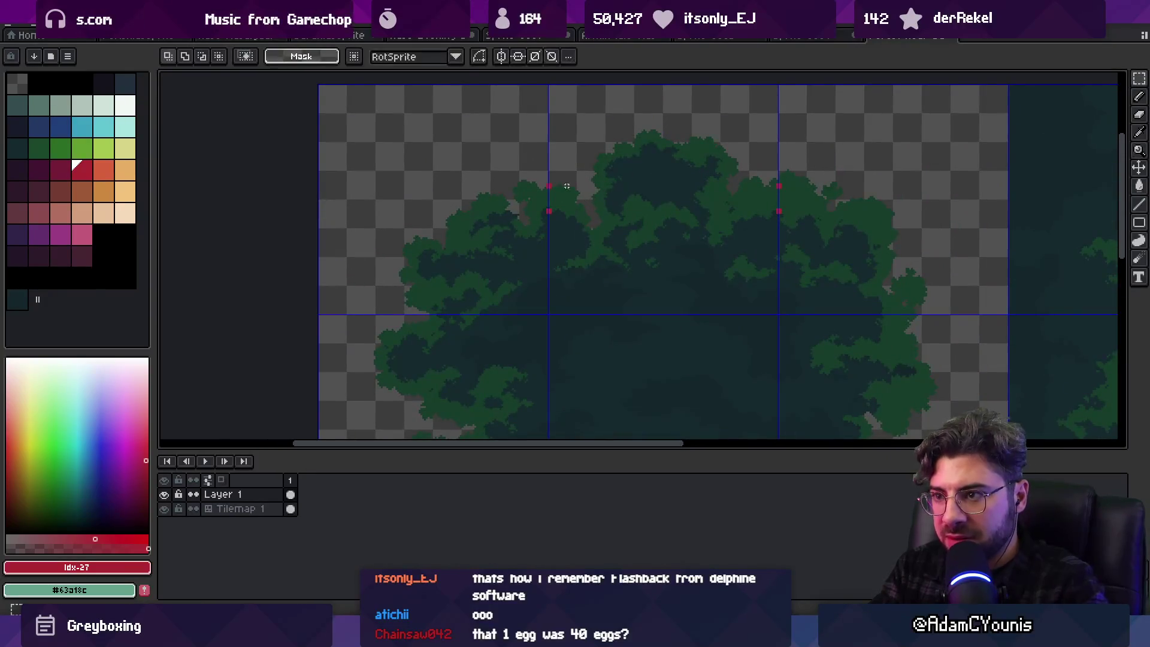
pyautogui.moveTo(518, 151)
pyautogui.mouseDown()
pyautogui.moveTo(533, 179)
pyautogui.moveTo(795, 223)
pyautogui.mouseUp()
pyautogui.scroll(-6, 674, 204)
pyautogui.moveTo(673, 203); pyautogui.dragTo(661, 197)
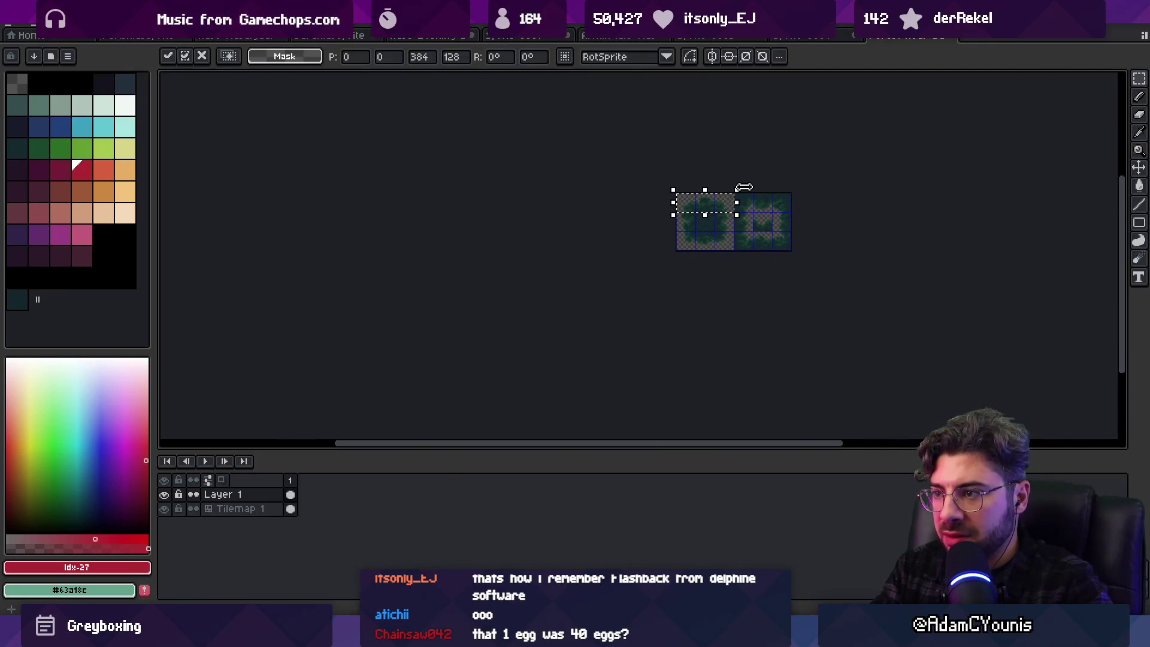
pyautogui.press('Down')
pyautogui.press('Down')
pyautogui.moveTo(745, 187)
pyautogui.mouseDown()
pyautogui.moveTo(738, 218)
pyautogui.moveTo(750, 227)
pyautogui.moveTo(655, 261)
pyautogui.mouseUp()
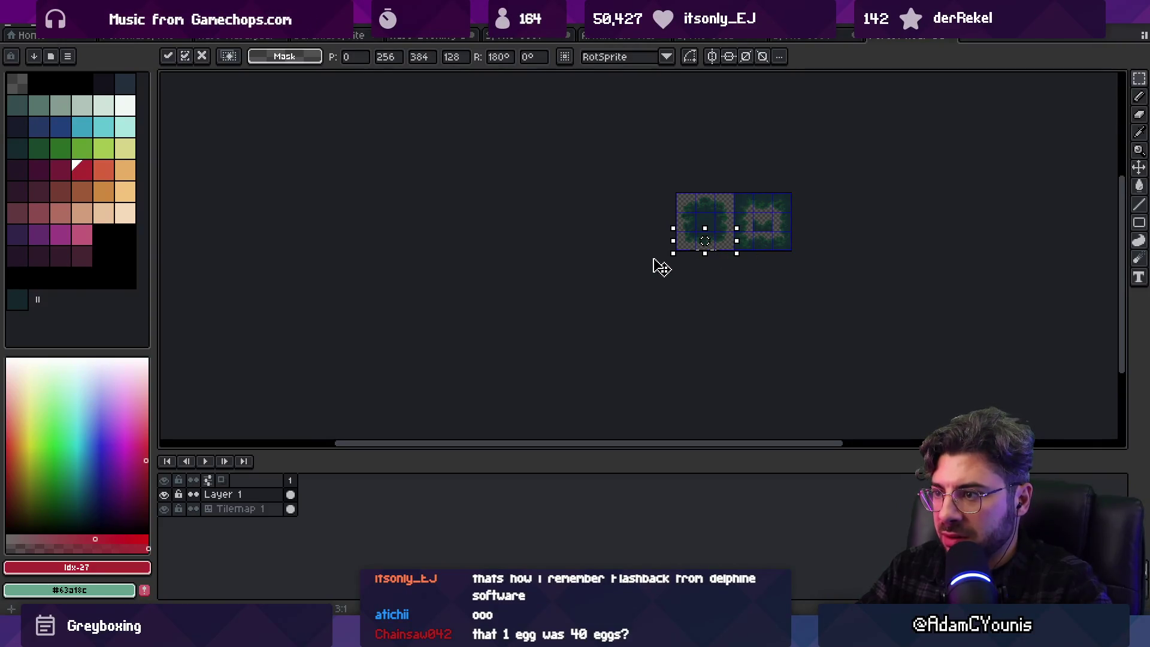
pyautogui.press('Return')
pyautogui.scroll(4, 710, 232)
pyautogui.scroll(-3, 711, 233)
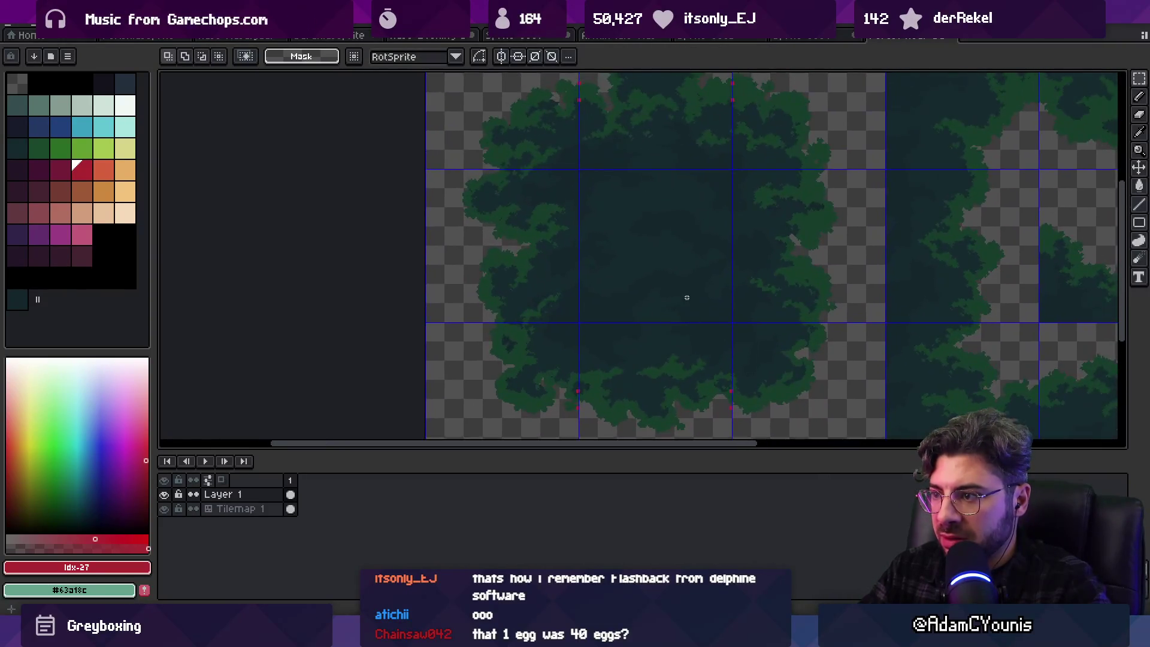
# Select the left 3x3 canopy tile group and rotate it 90°
pyautogui.press('q')
pyautogui.press('m')
pyautogui.moveTo(595, 162)
pyautogui.mouseDown()
pyautogui.moveTo(749, 352)
pyautogui.moveTo(745, 378)
pyautogui.mouseUp()
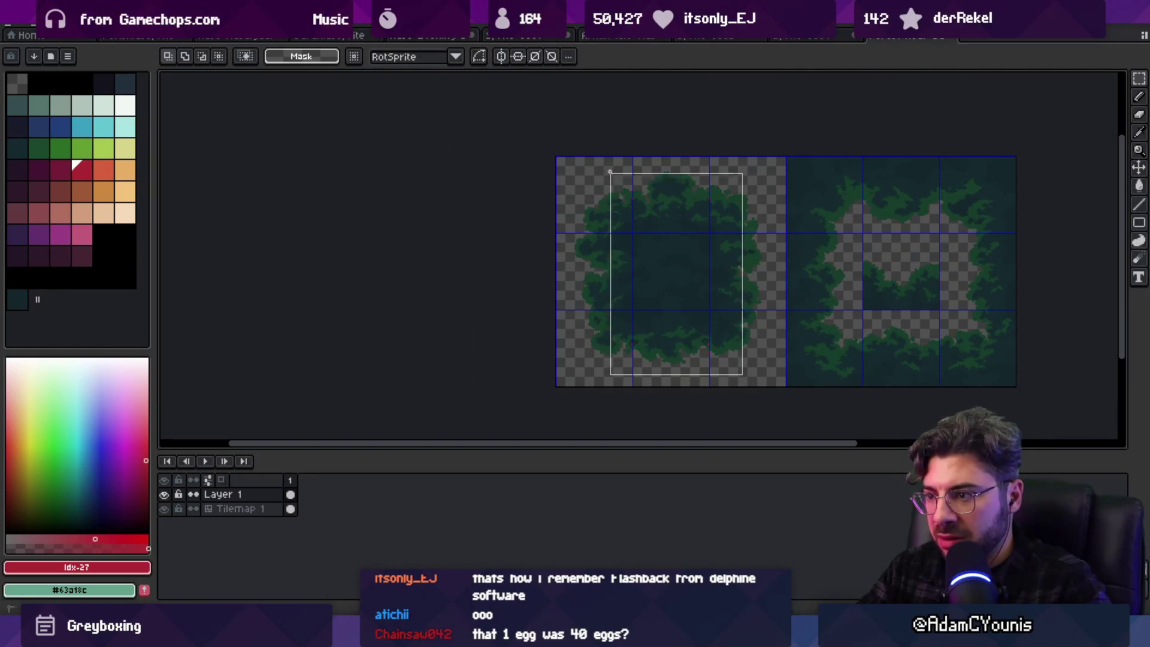
pyautogui.click(695, 224)
pyautogui.hotkey('ctrl', 'd')
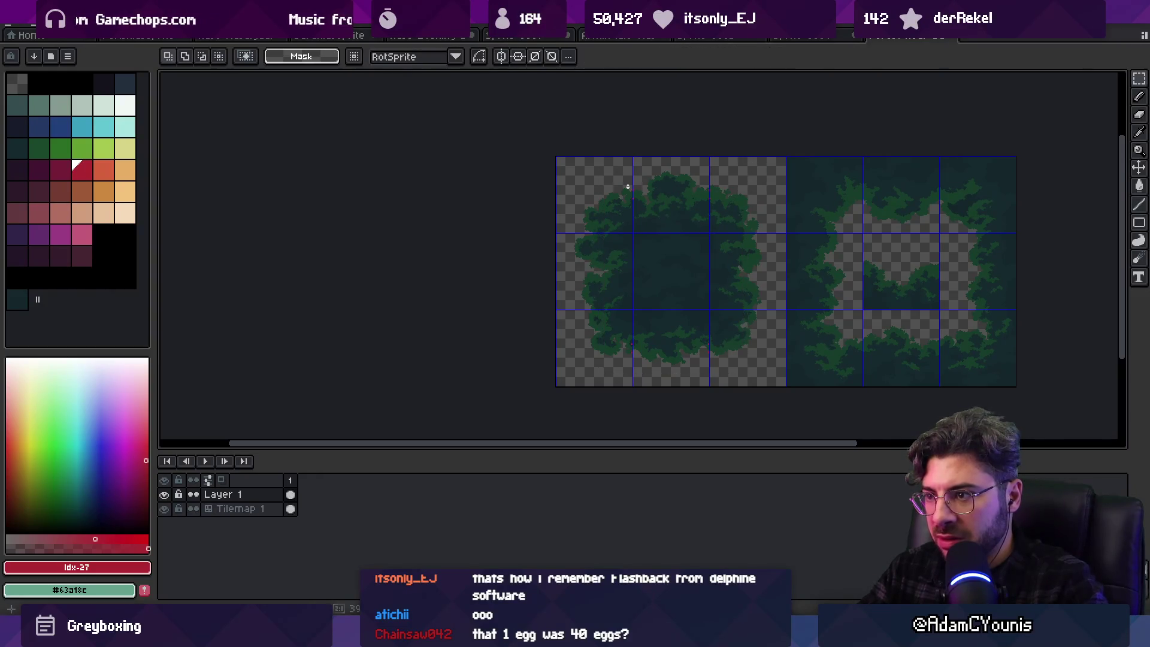
pyautogui.hotkey('ctrl', 'shift', 'd')
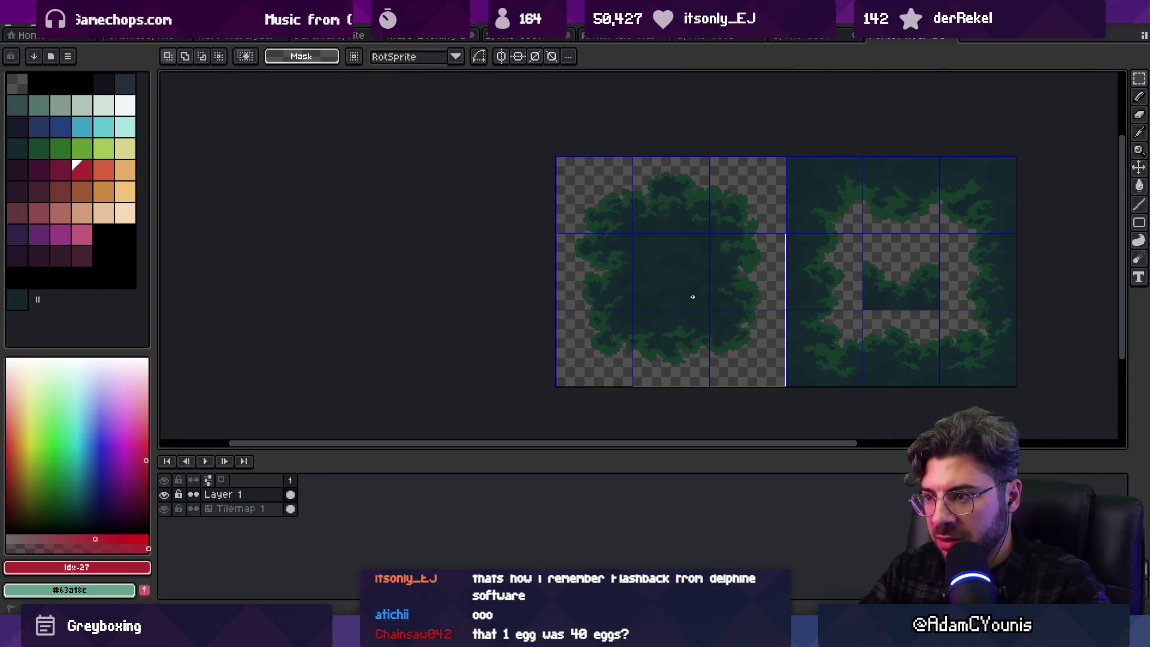
pyautogui.click(665, 204)
pyautogui.moveTo(800, 141); pyautogui.dragTo(601, 159)
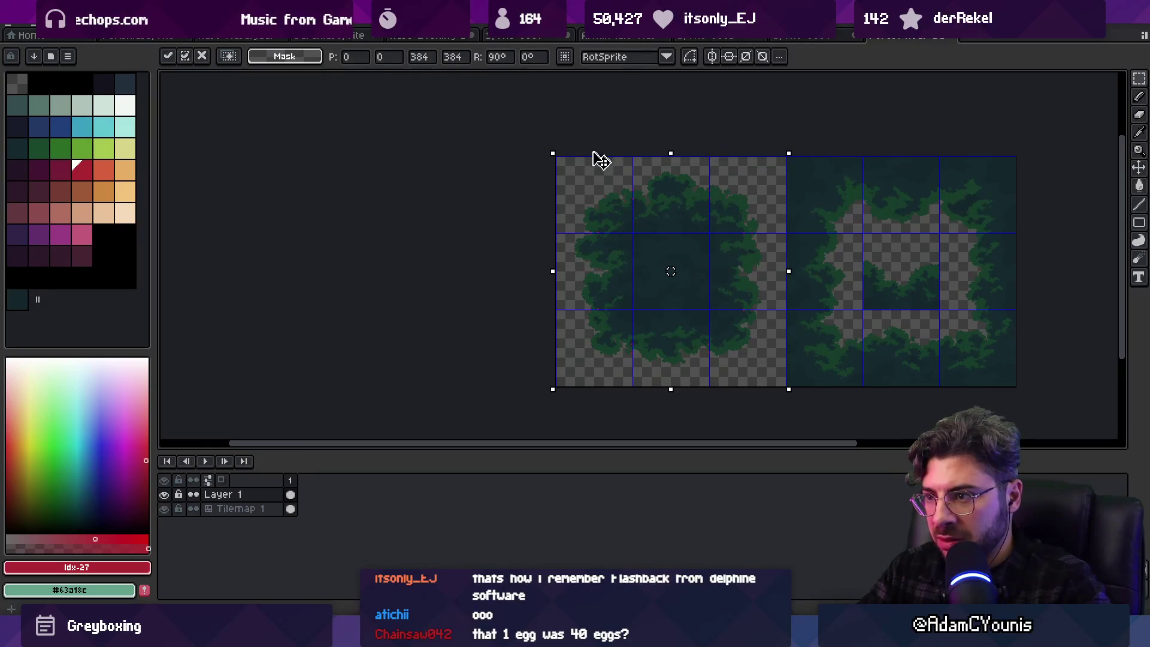
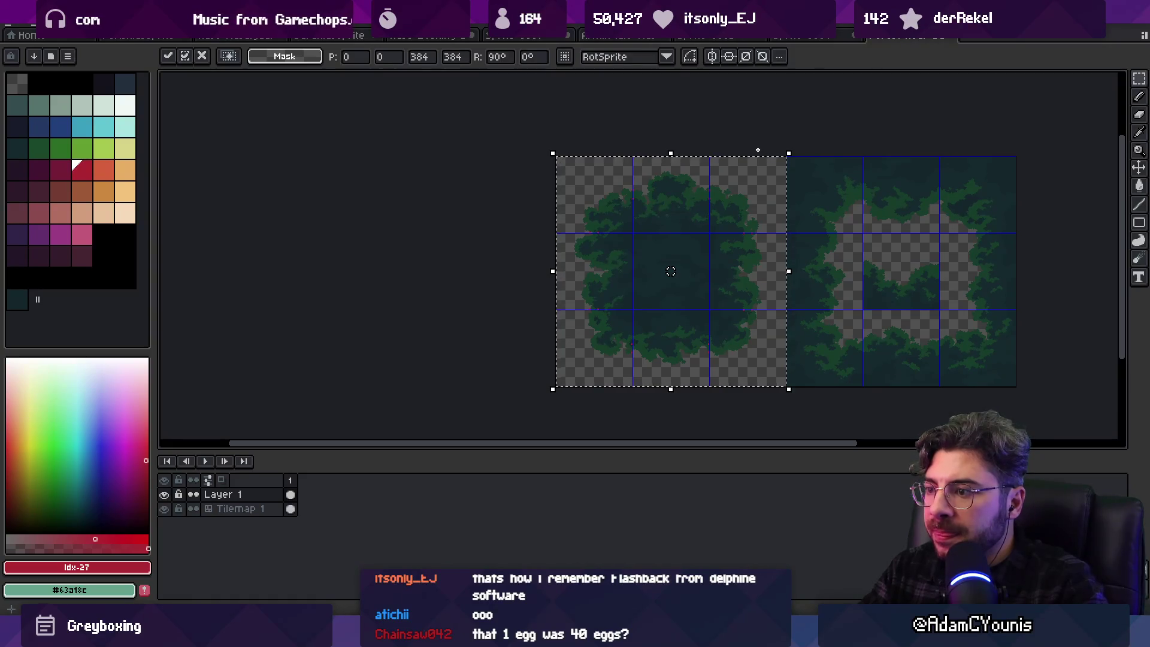
# Commit the transformed canopy block
pyautogui.hotkey('ctrl', 'd')
pyautogui.scroll(2, 671, 290)
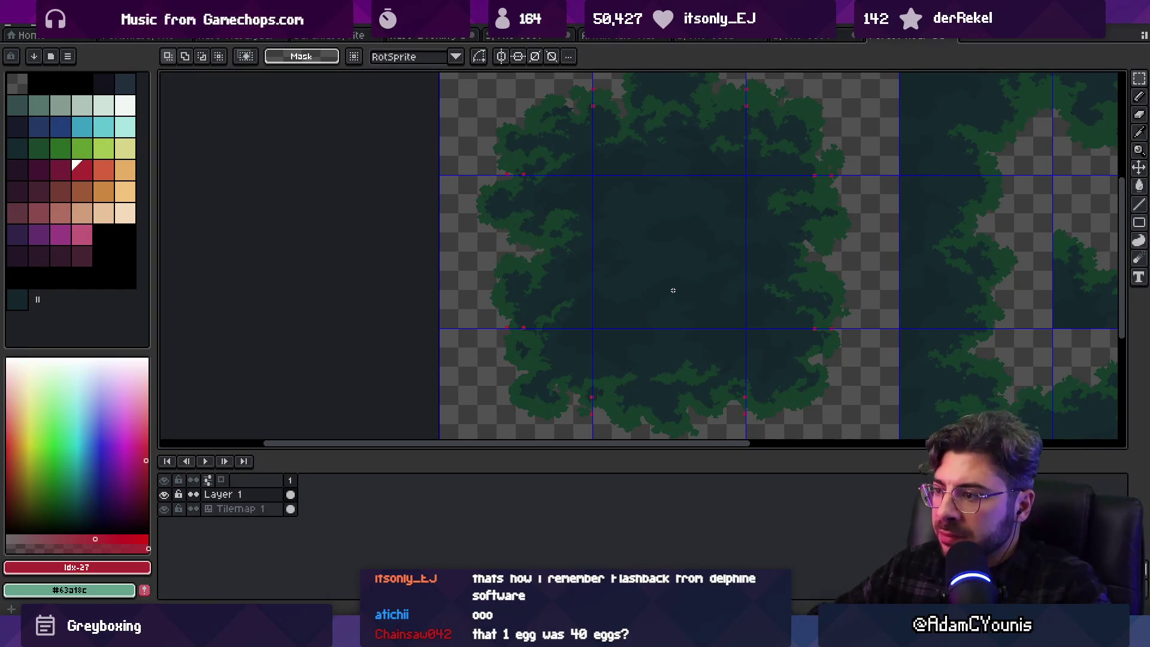
pyautogui.scroll(-4, 645, 225)
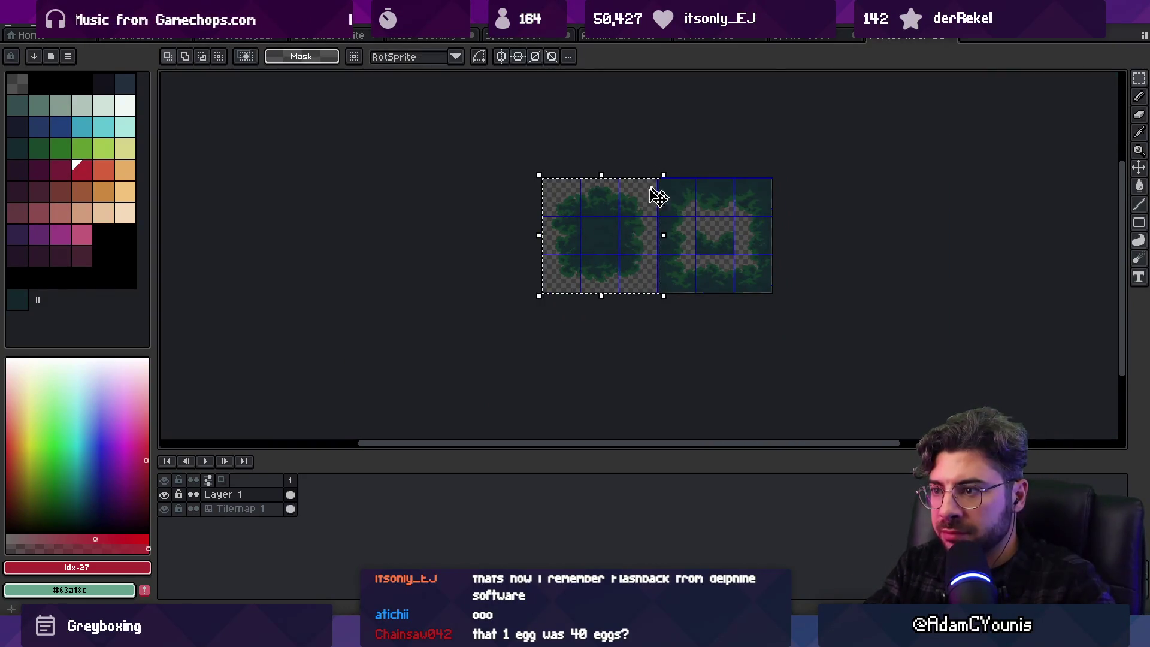
# Drag the round canopy block up and right into the tileset's left half and apply it
pyautogui.hotkey('ctrl', 'v')
pyautogui.moveTo(644, 259); pyautogui.dragTo(688, 239)
pyautogui.press('z')
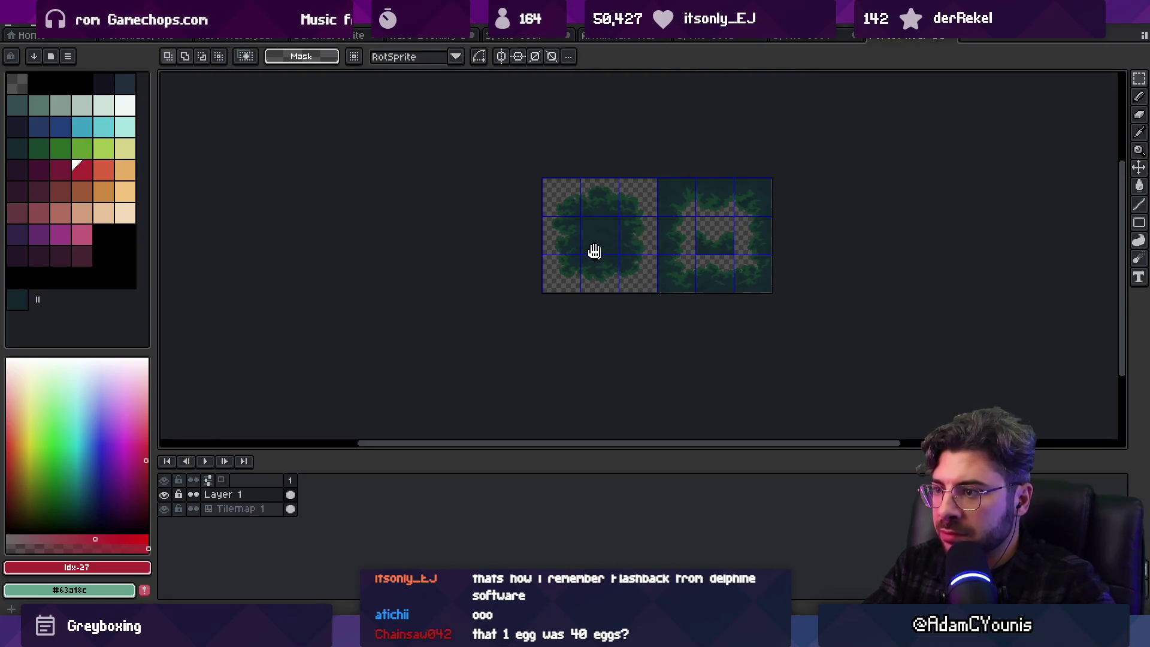
pyautogui.scroll(4, 563, 252)
pyautogui.scroll(4, 560, 263)
# On the Tilemap 1 layer, zoom in and sample the green #163d2c from the foliage
pyautogui.press('b')
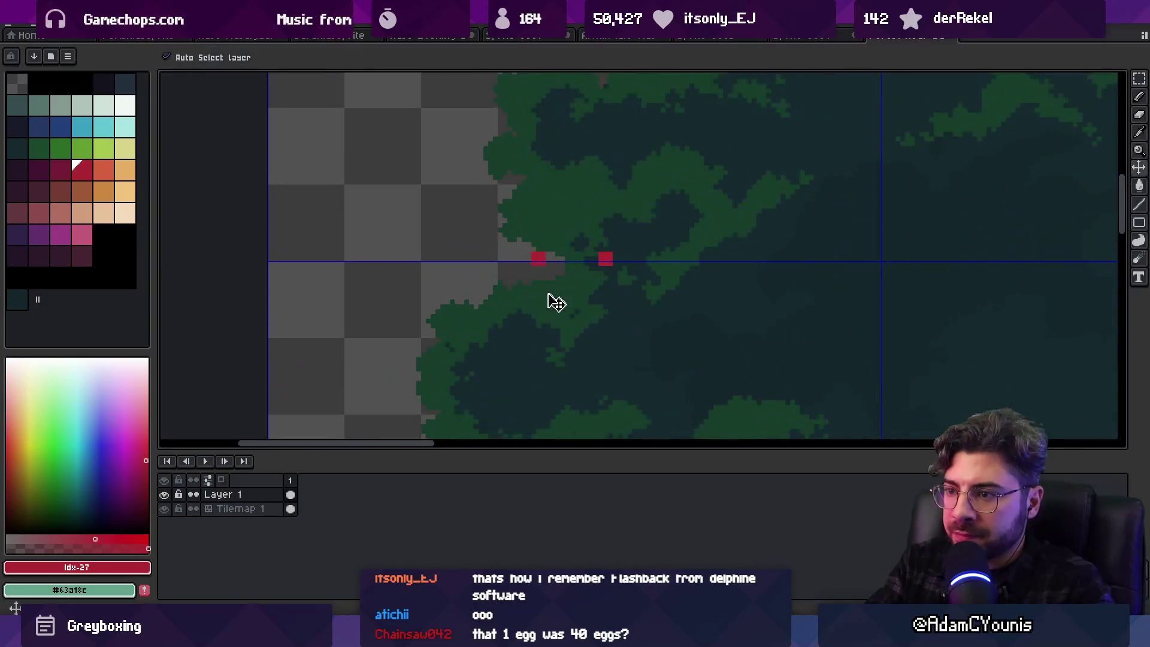
pyautogui.hotkey('alt', 'Down')
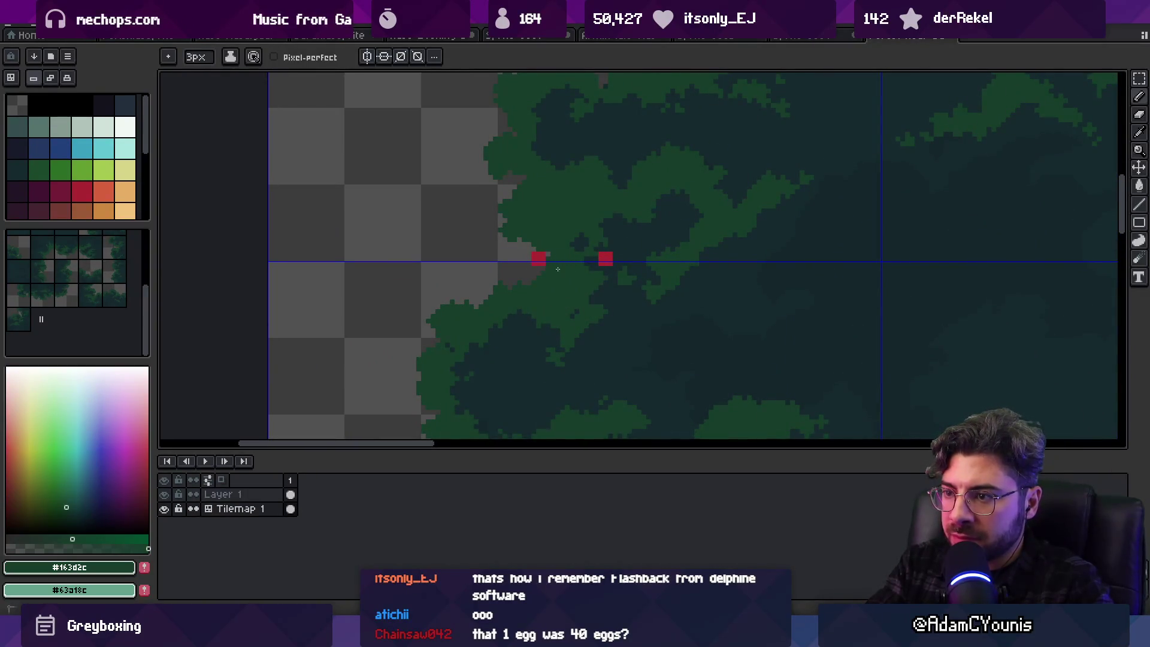
pyautogui.press('v')
pyautogui.press('z')
pyautogui.scroll(3, 626, 259)
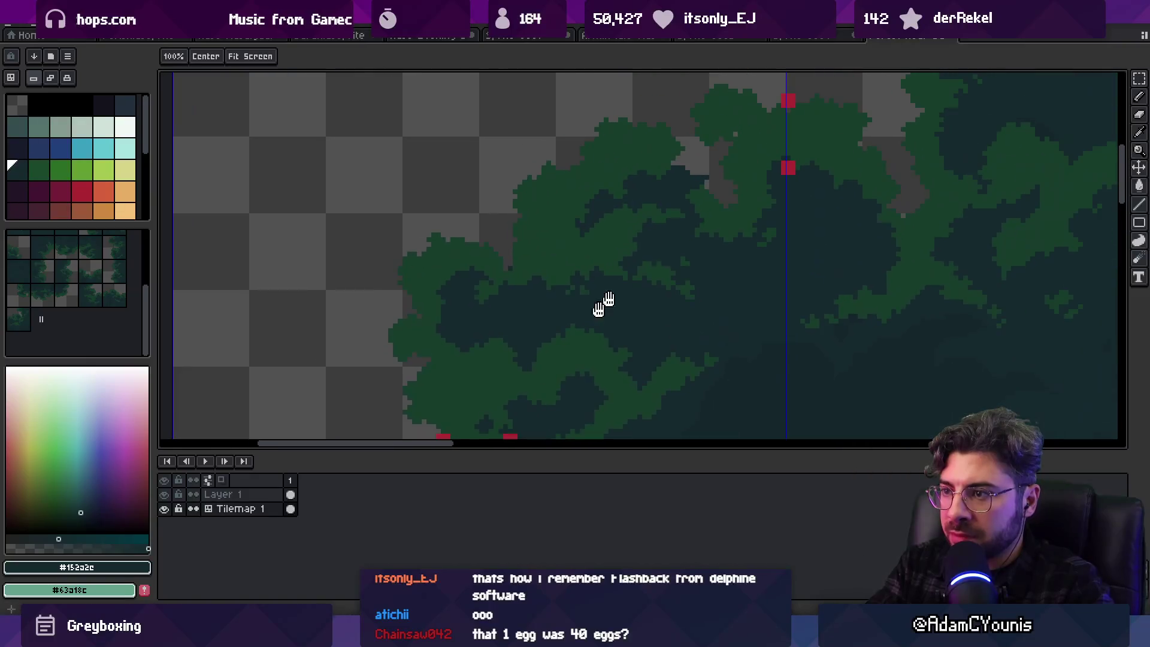
pyautogui.scroll(1, 737, 218)
pyautogui.press('b')
pyautogui.keyDown('alt'); pyautogui.click(667, 224); pyautogui.keyUp('alt')
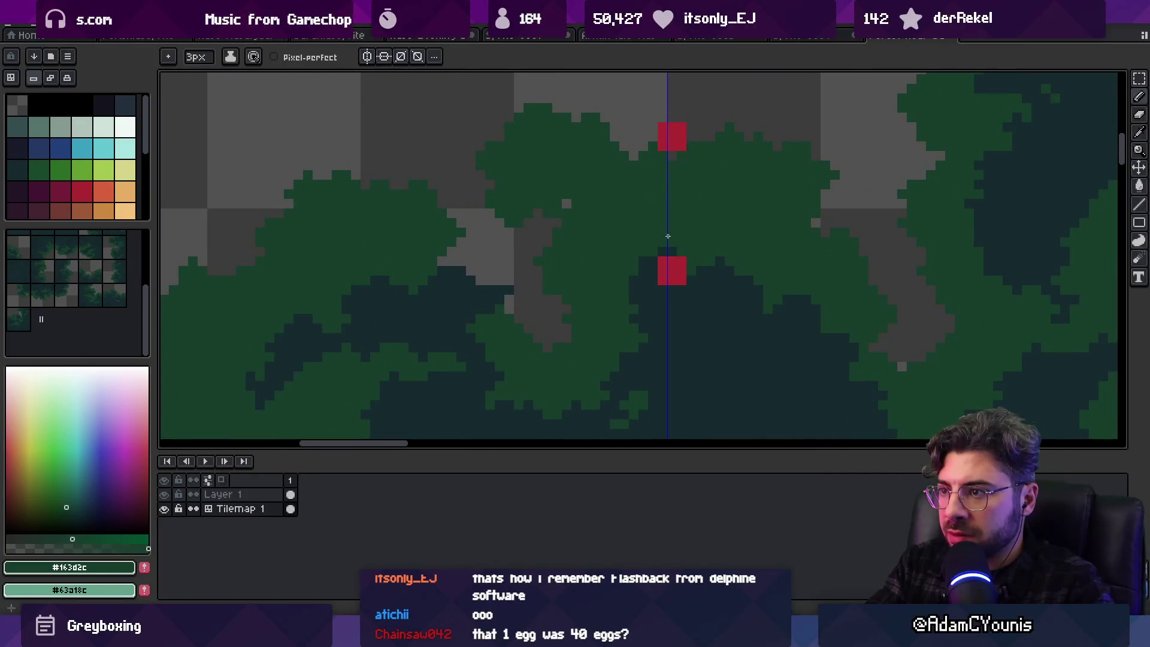
# Lasso a foliage patch near the seam, move it down about 35 px, and commit it
pyautogui.moveTo(681, 246)
pyautogui.mouseDown()
pyautogui.moveTo(562, 214)
pyautogui.moveTo(757, 188)
pyautogui.moveTo(601, 220)
pyautogui.mouseUp()
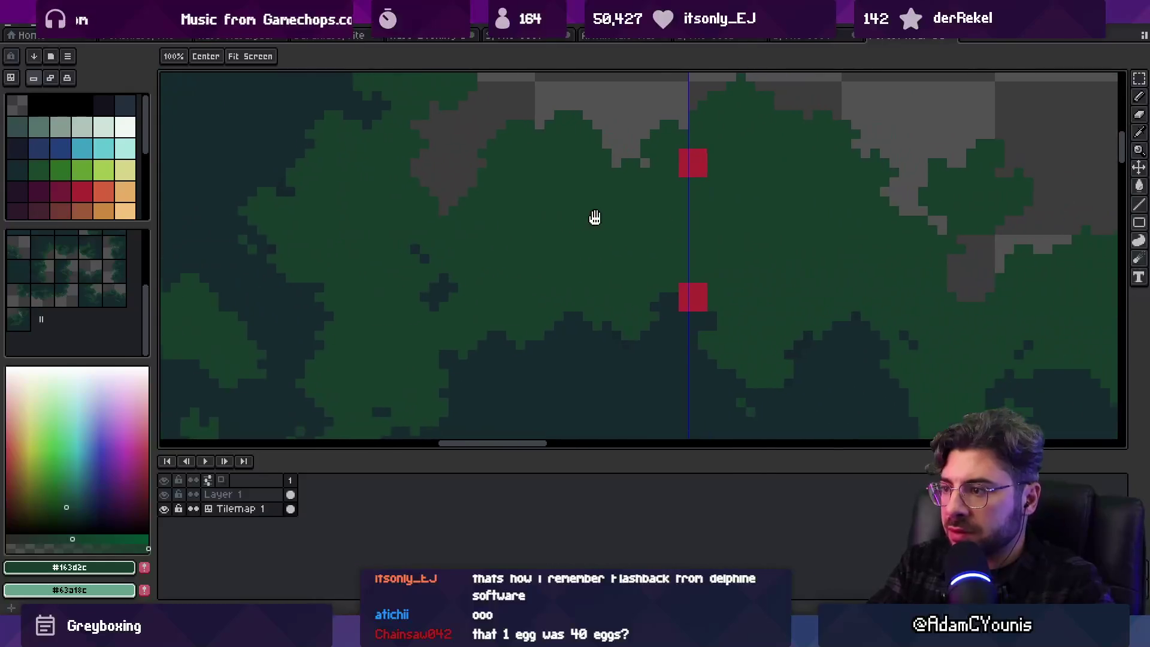
pyautogui.press('-')
pyautogui.press('-')
pyautogui.press('-')
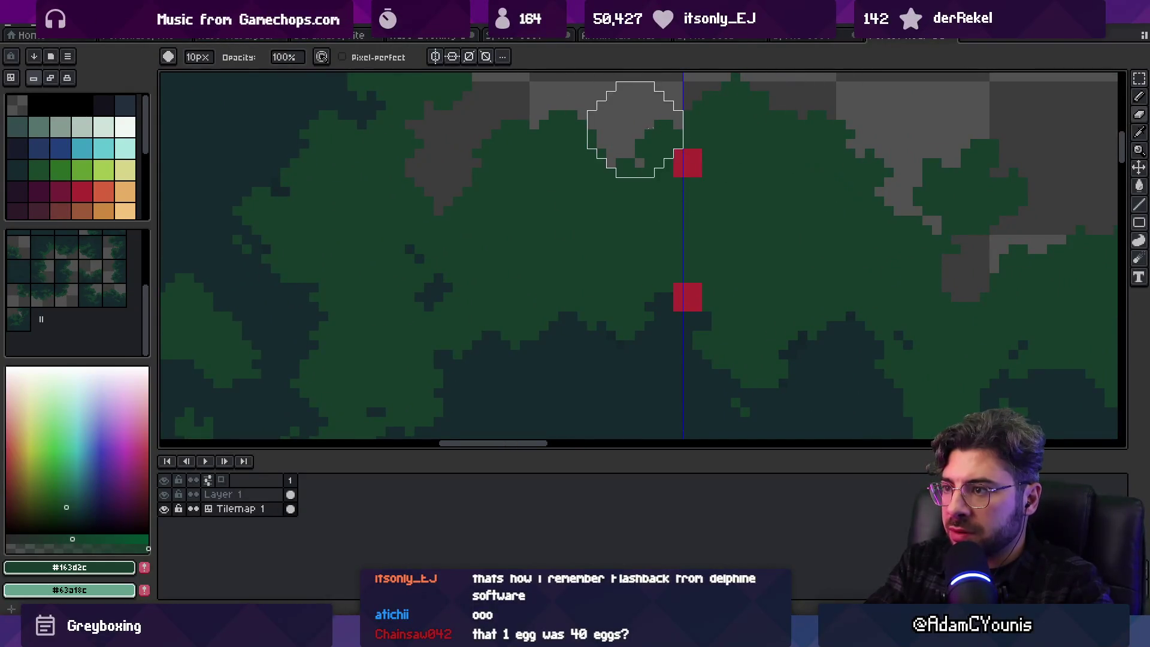
pyautogui.press('q')
pyautogui.moveTo(662, 124)
pyautogui.mouseDown()
pyautogui.moveTo(643, 198)
pyautogui.moveTo(589, 223)
pyautogui.moveTo(873, 245)
pyautogui.mouseUp()
pyautogui.moveTo(717, 218); pyautogui.dragTo(723, 235)
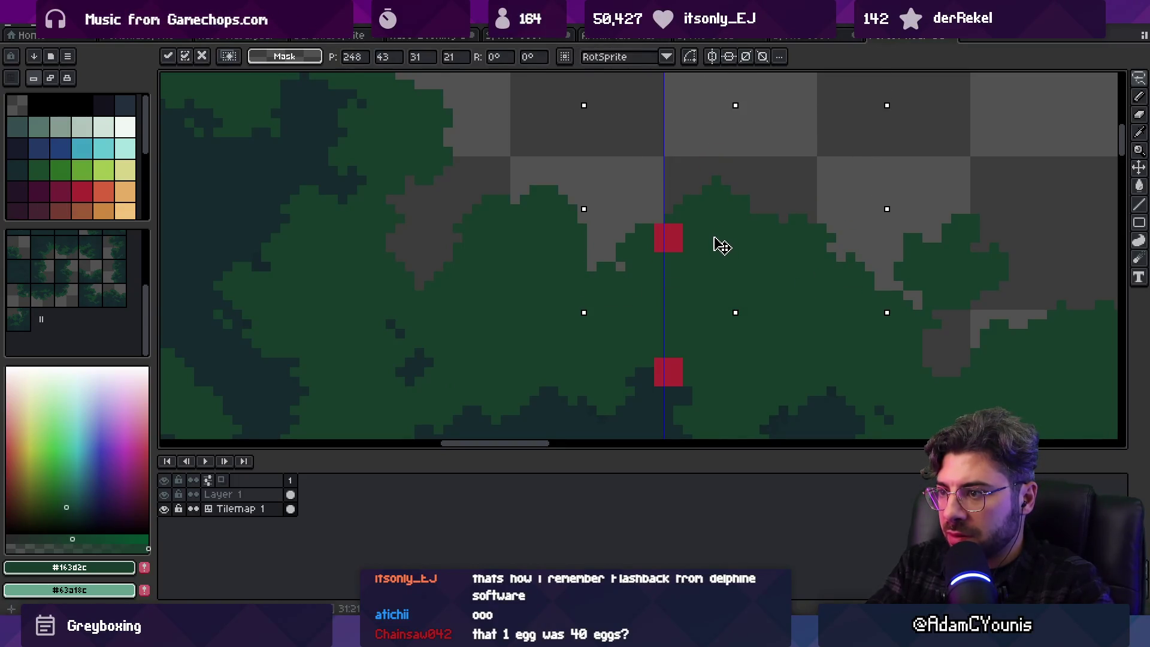
pyautogui.press('Return')
# Outline a second foliage patch by the seam, then drop the selection
pyautogui.scroll(-2, 671, 262)
pyautogui.scroll(1, 643, 221)
pyautogui.scroll(1, 697, 245)
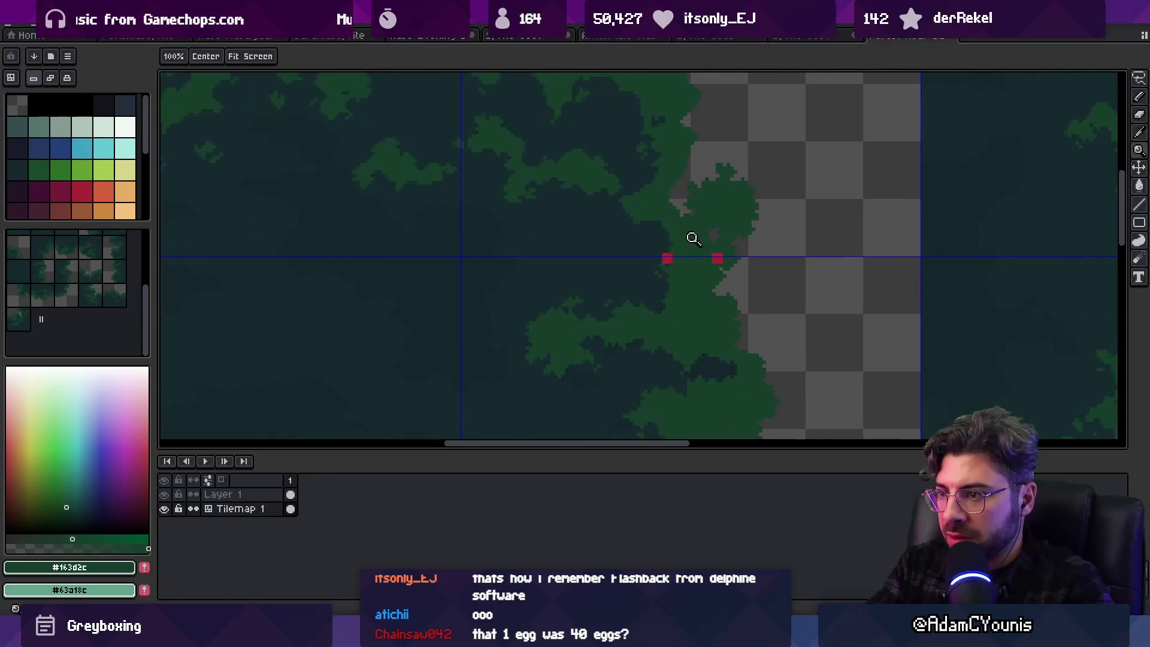
pyautogui.scroll(1, 715, 269)
pyautogui.scroll(1, 683, 250)
pyautogui.moveTo(632, 207)
pyautogui.mouseDown()
pyautogui.moveTo(720, 347)
pyautogui.moveTo(764, 102)
pyautogui.moveTo(638, 179)
pyautogui.mouseUp()
pyautogui.click(733, 304)
# Zoom out for an overview of the reshaped canopy edge
pyautogui.press('b')
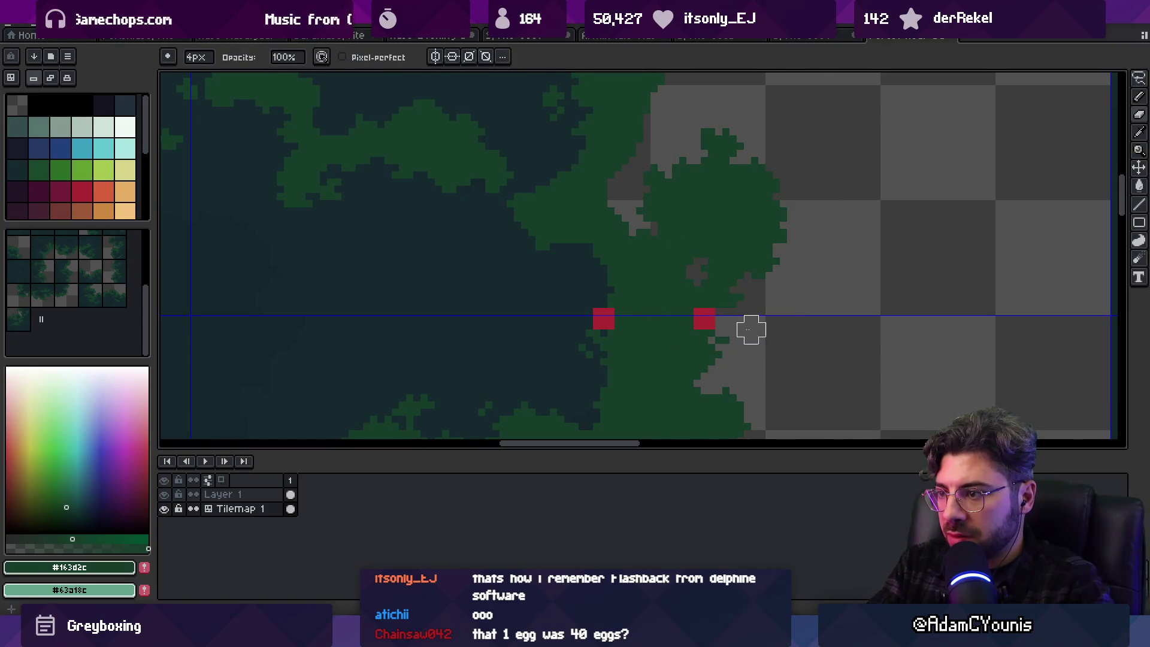
pyautogui.press('z')
pyautogui.scroll(-2, 726, 177)
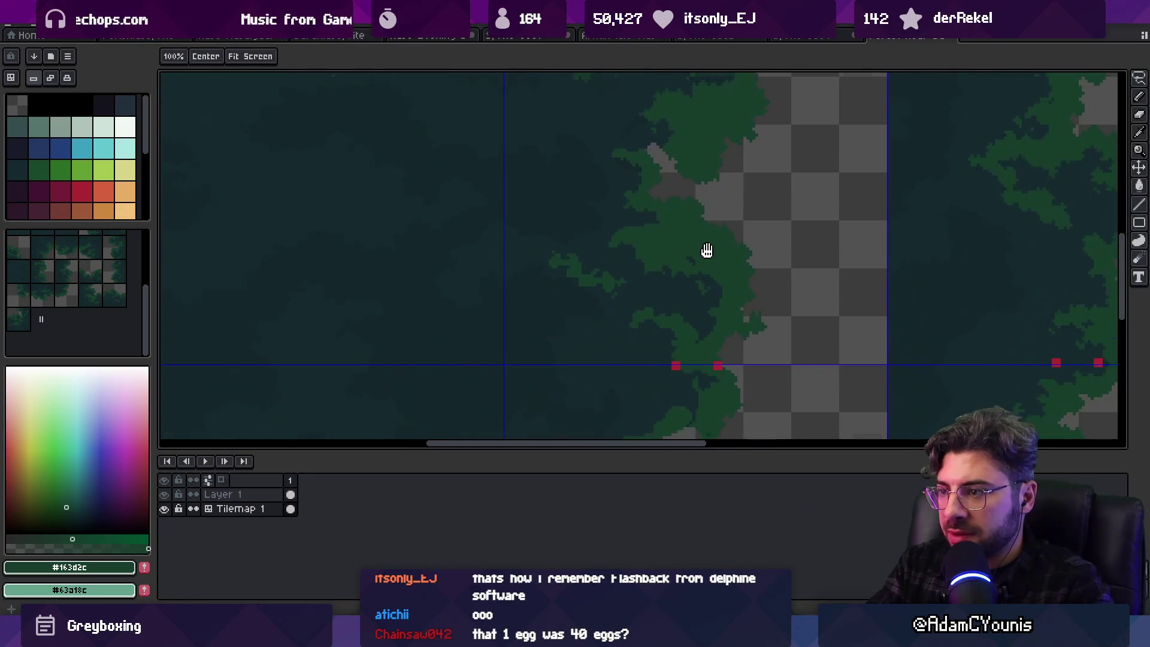
pyautogui.scroll(2, 731, 298)
pyautogui.press('b')
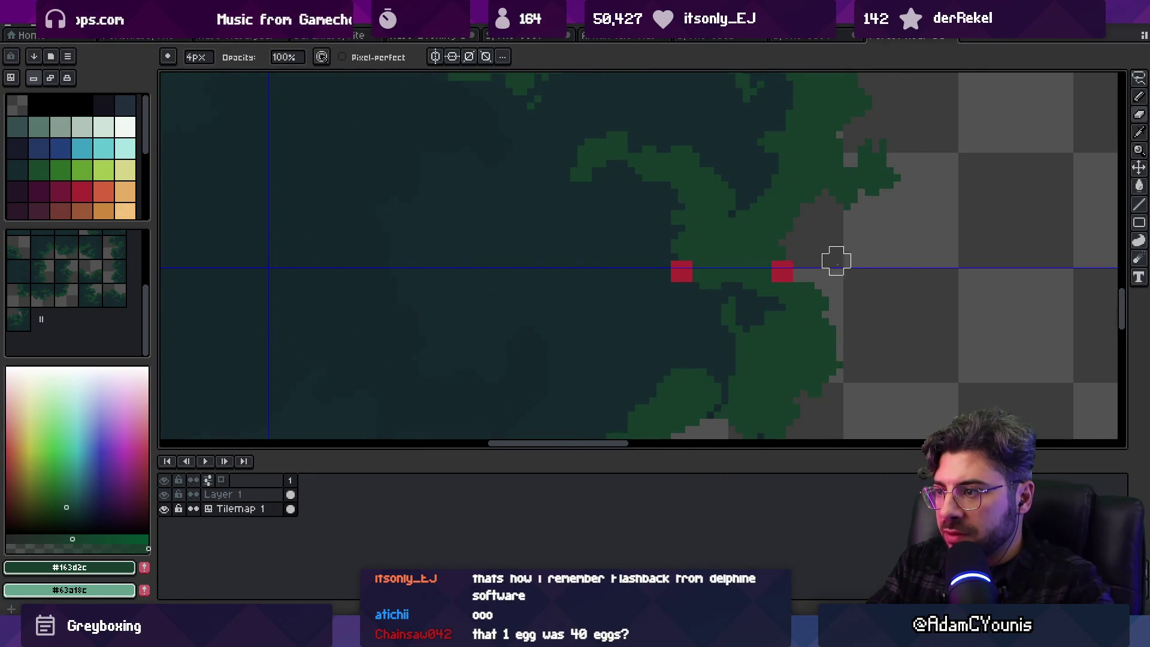
pyautogui.press('z')
pyautogui.scroll(-2, 775, 146)
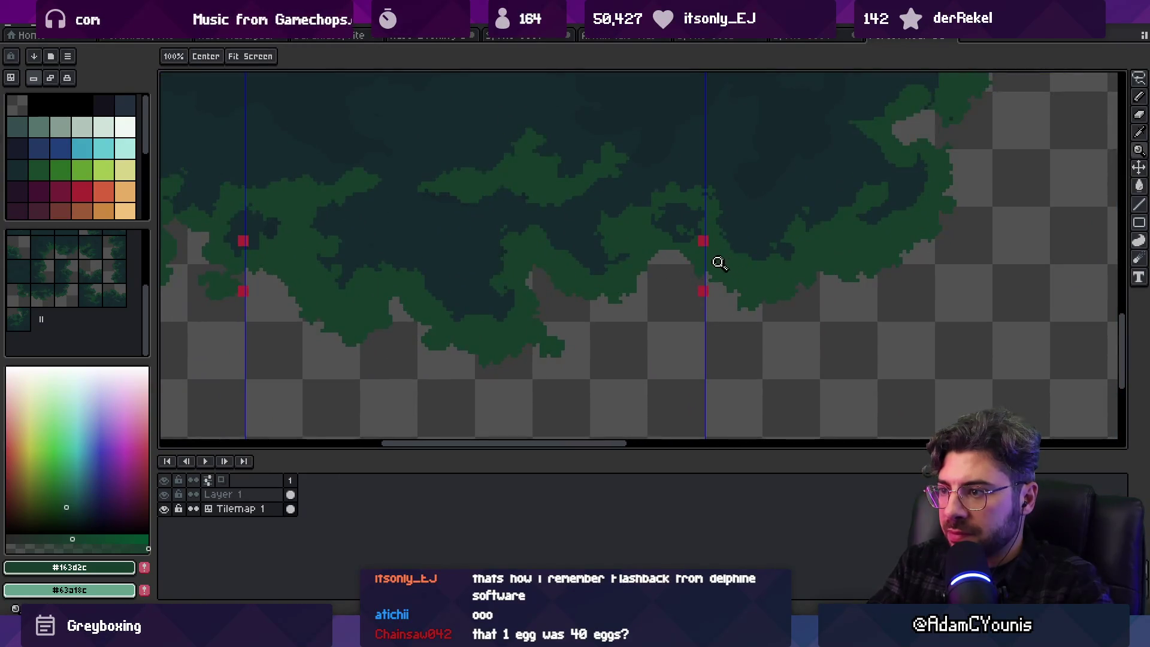
# Sample the dark #152a2c and paint it over a light-green foliage patch at the seam
pyautogui.scroll(2, 722, 262)
pyautogui.press('b')
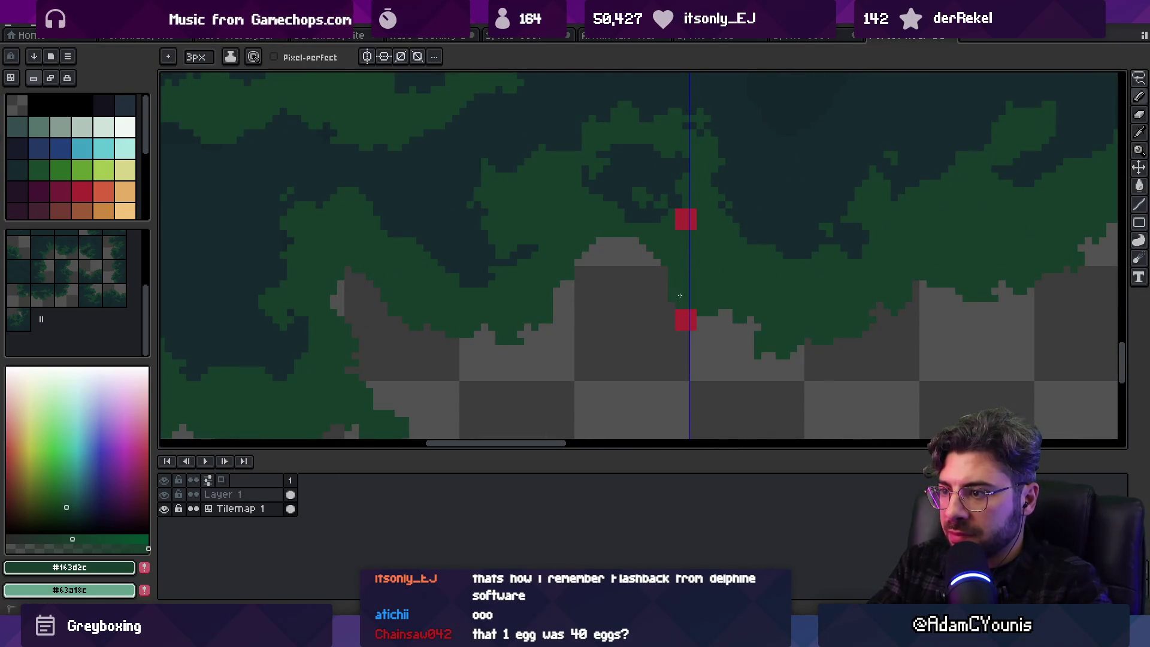
pyautogui.press('e')
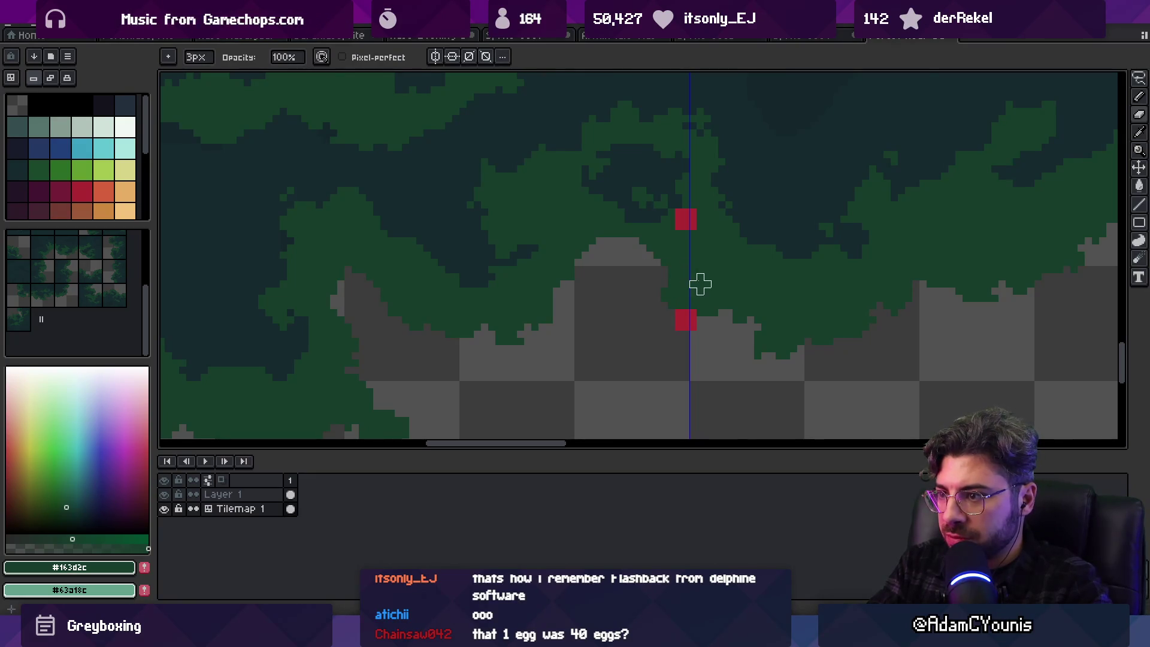
pyautogui.keyDown('alt'); pyautogui.click(741, 198); pyautogui.keyUp('alt')
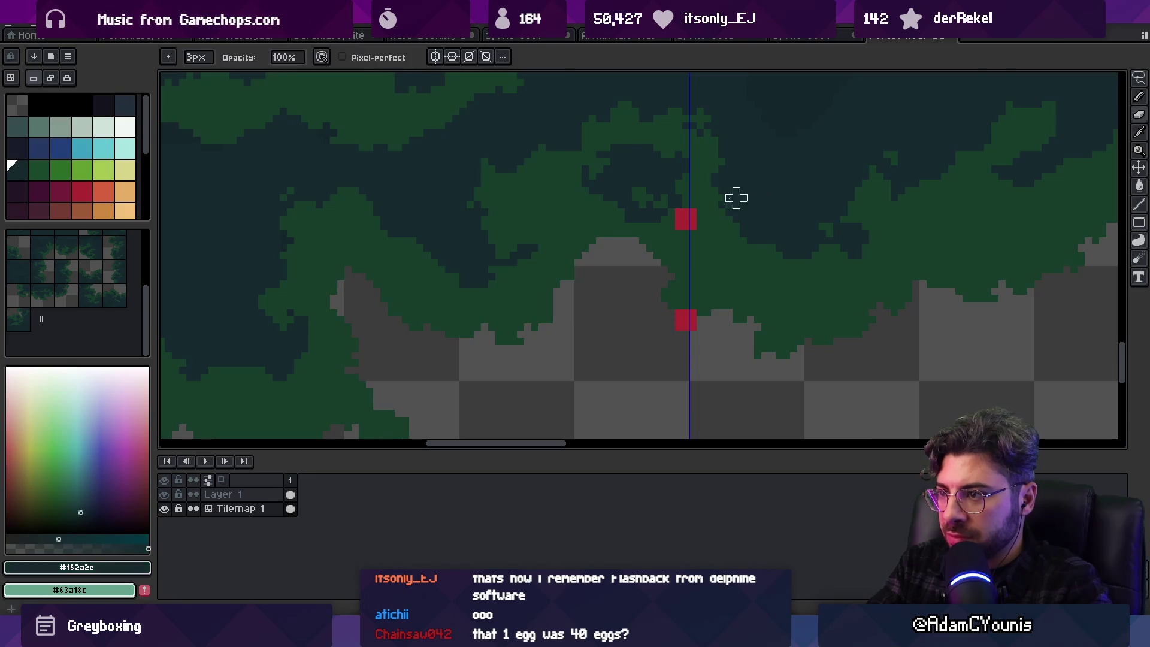
pyautogui.press('b')
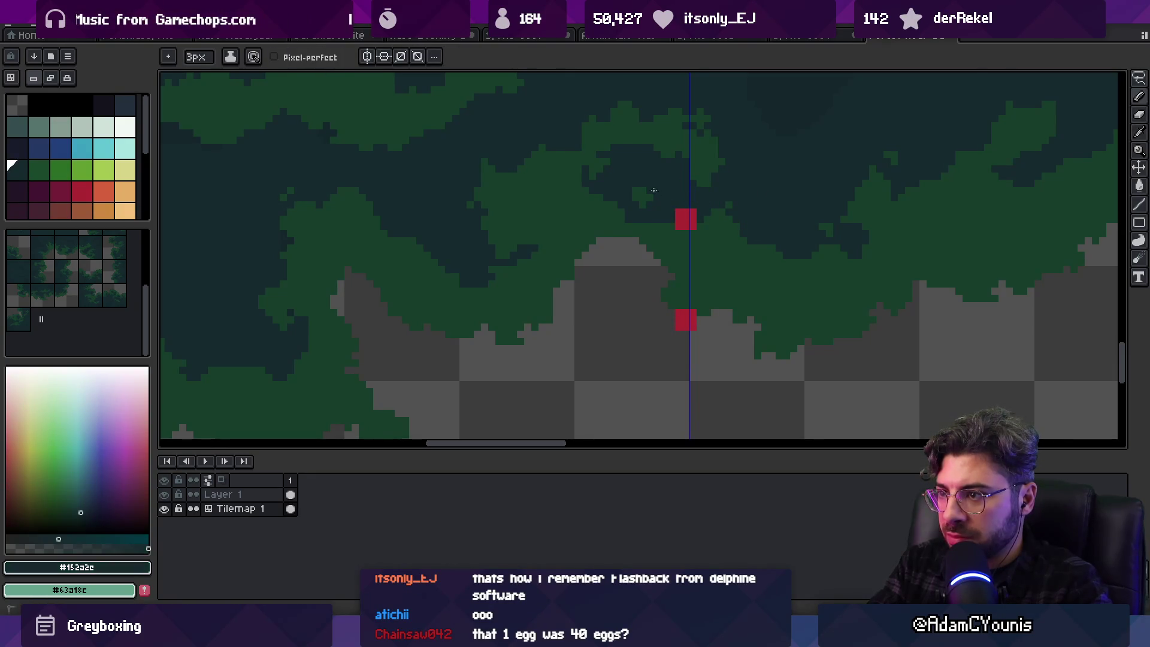
pyautogui.keyDown('alt'); pyautogui.click(666, 218); pyautogui.keyUp('alt')
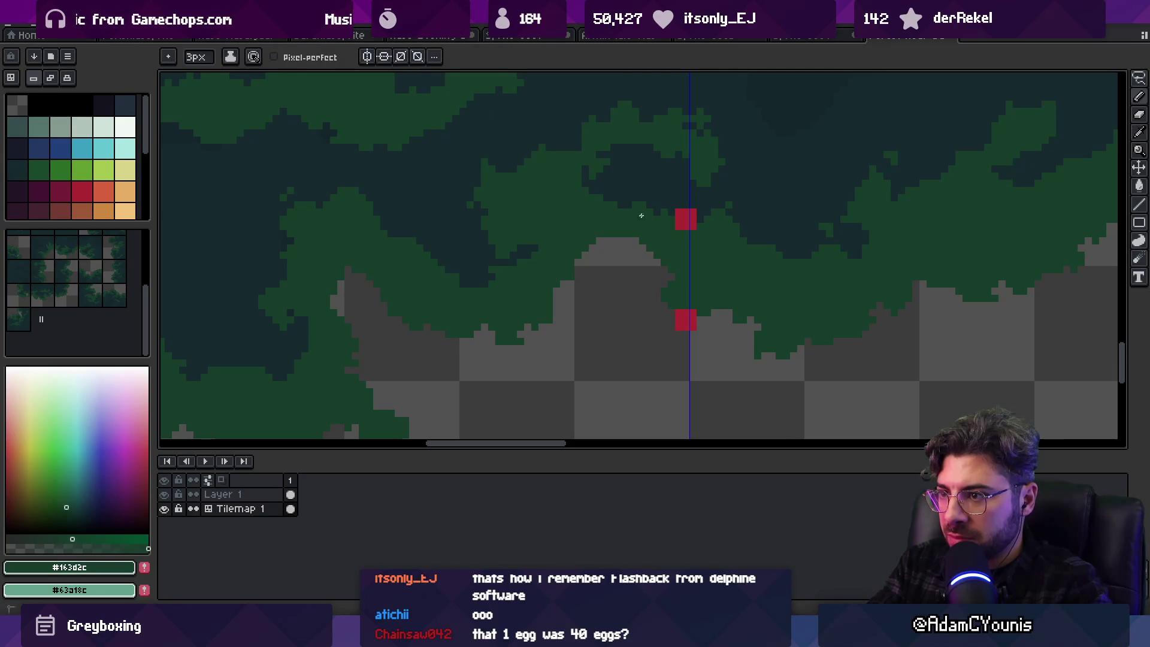
pyautogui.keyDown('alt'); pyautogui.click(722, 177); pyautogui.keyUp('alt')
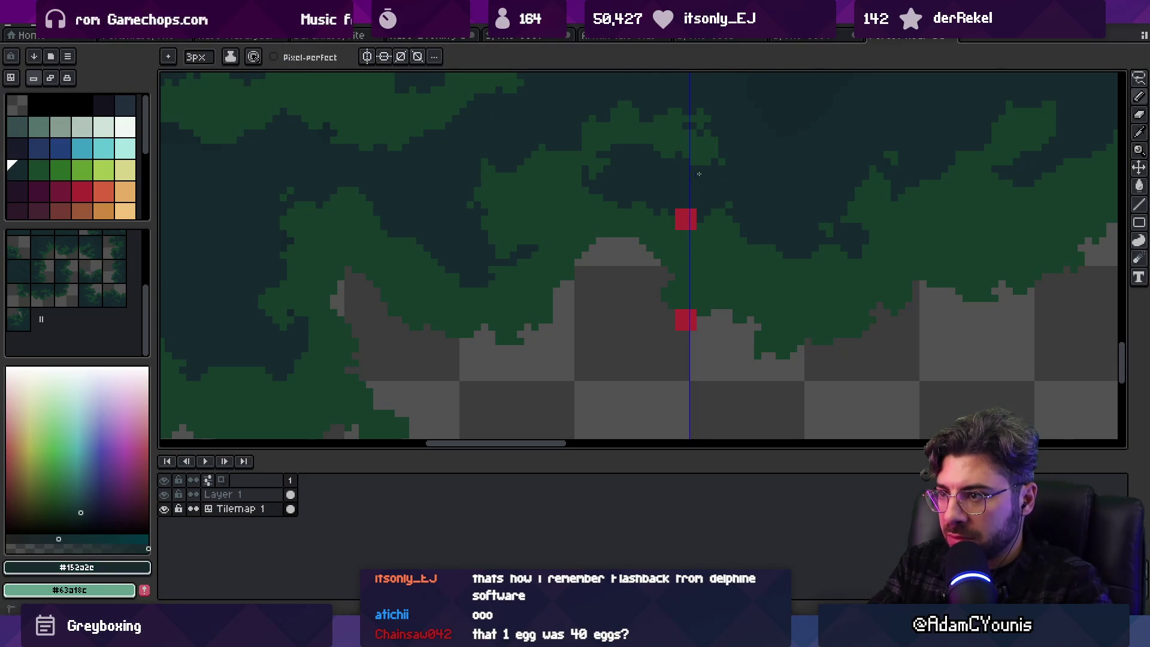
pyautogui.scroll(-3, 731, 178)
pyautogui.scroll(4, 719, 243)
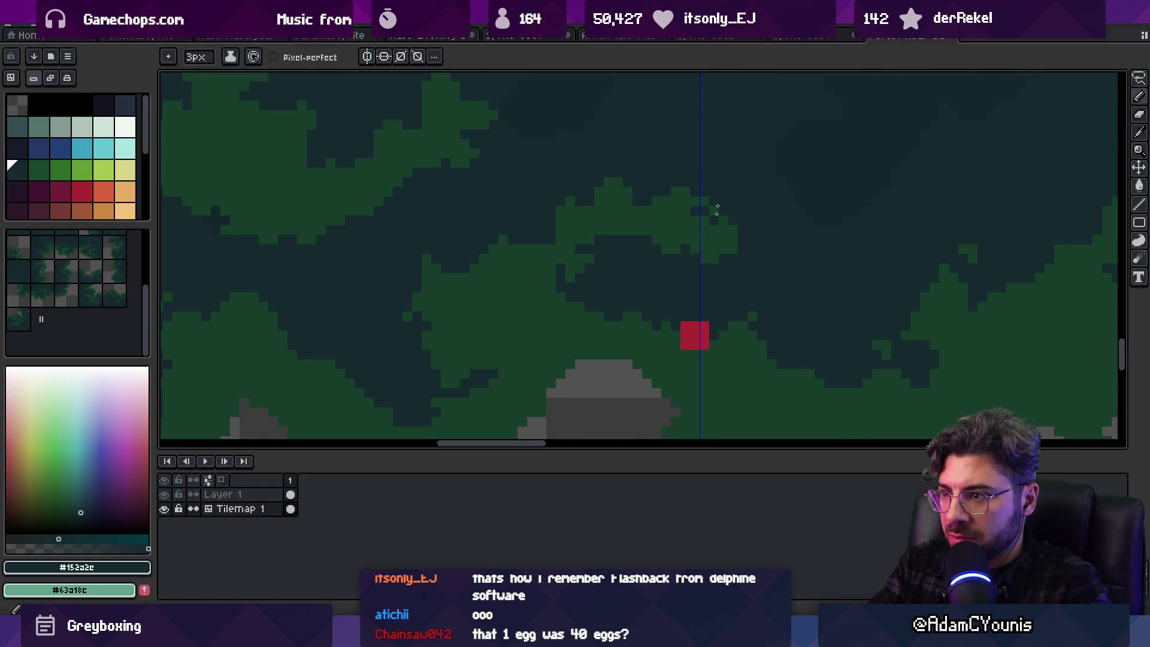
pyautogui.moveTo(700, 238); pyautogui.dragTo(674, 189)
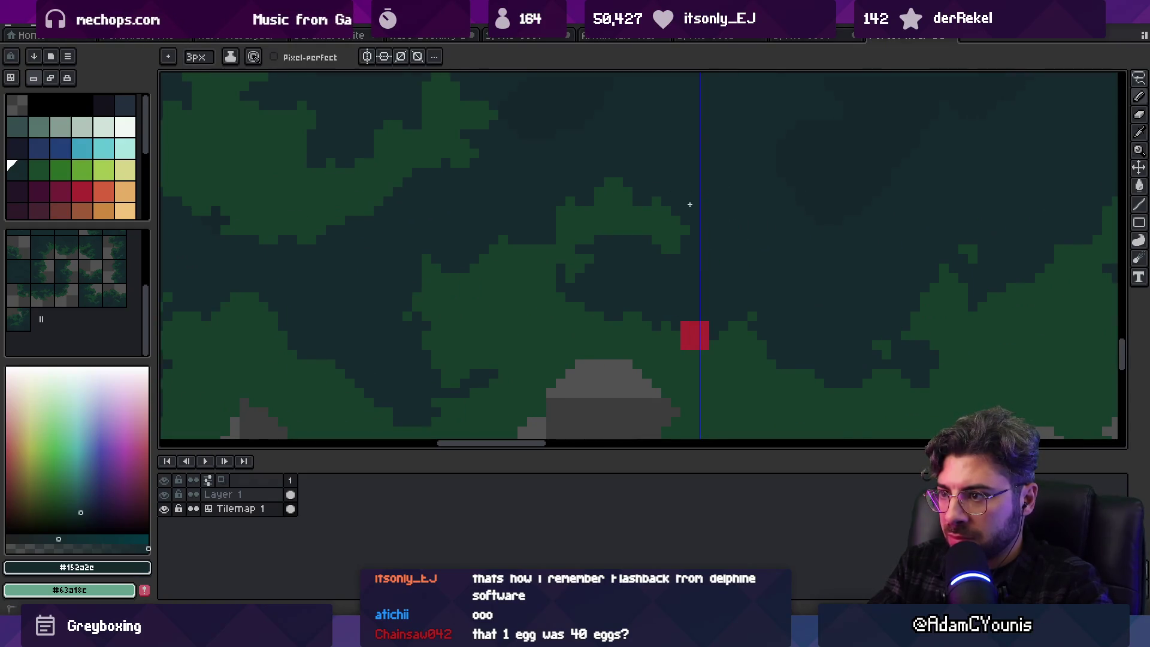
# Sample the green #163d2c from the foliage and readjust the zoom
pyautogui.scroll(-3, 690, 222)
pyautogui.scroll(2, 742, 251)
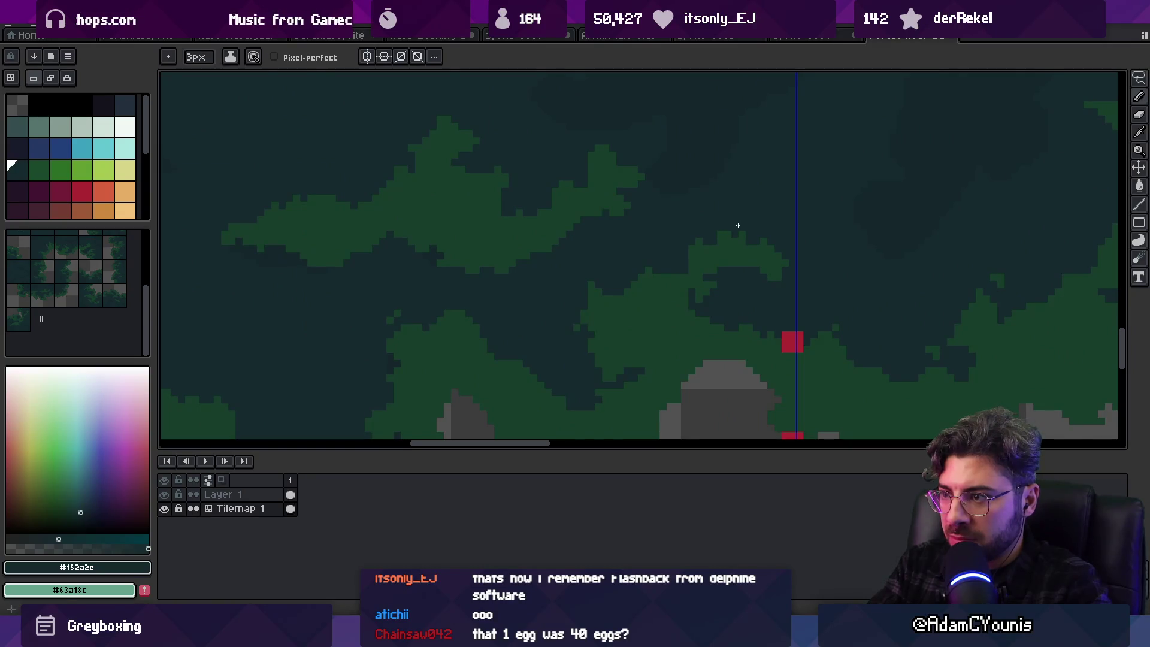
pyautogui.keyDown('alt'); pyautogui.click(740, 268); pyautogui.keyUp('alt')
pyautogui.press('z')
pyautogui.scroll(-3, 758, 252)
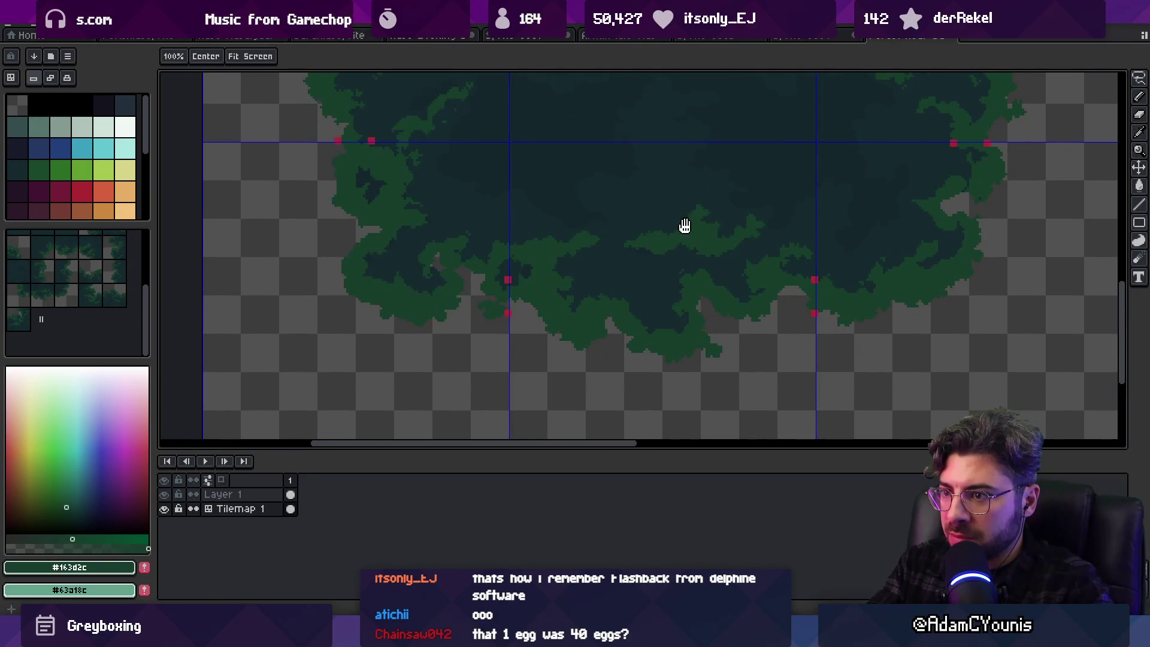
pyautogui.scroll(3, 614, 293)
pyautogui.press('b')
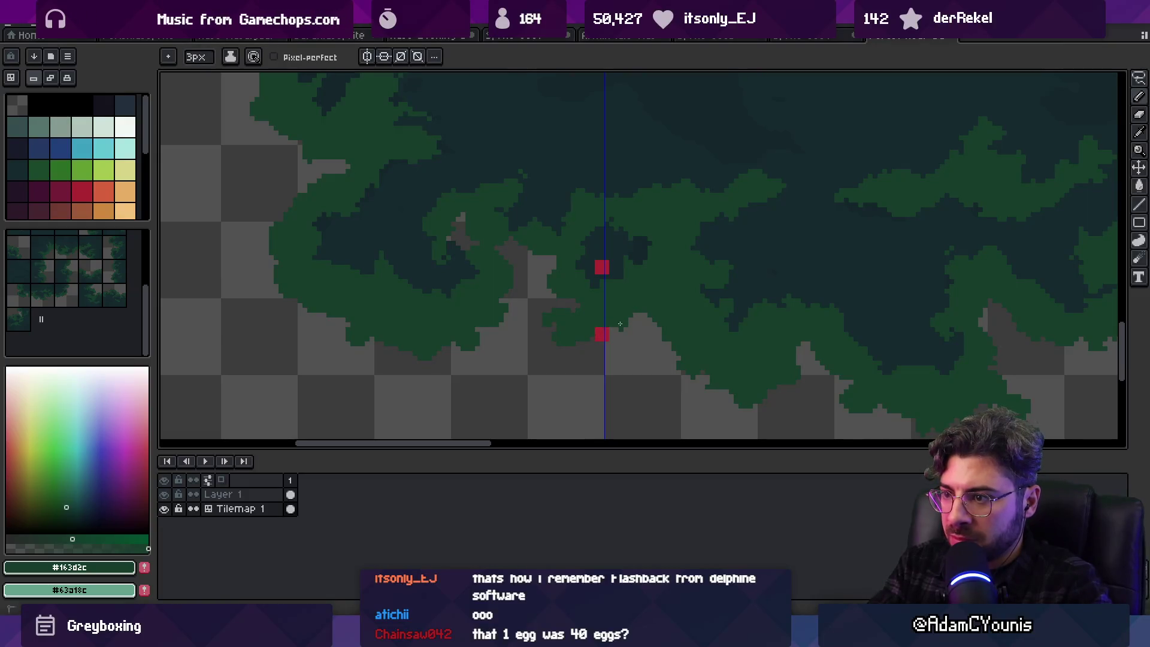
# Near the red seam markers, paint a green patch over with dark #152a2c, then zoom out
pyautogui.press('z')
pyautogui.scroll(2, 622, 317)
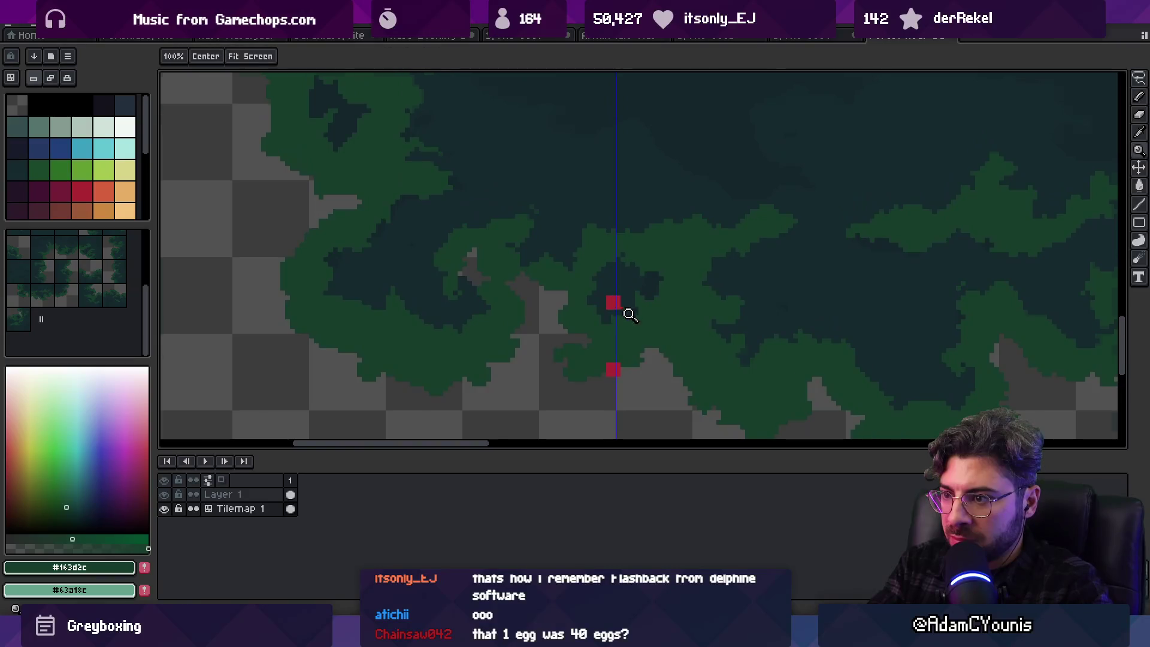
pyautogui.press('b')
pyautogui.press('i')
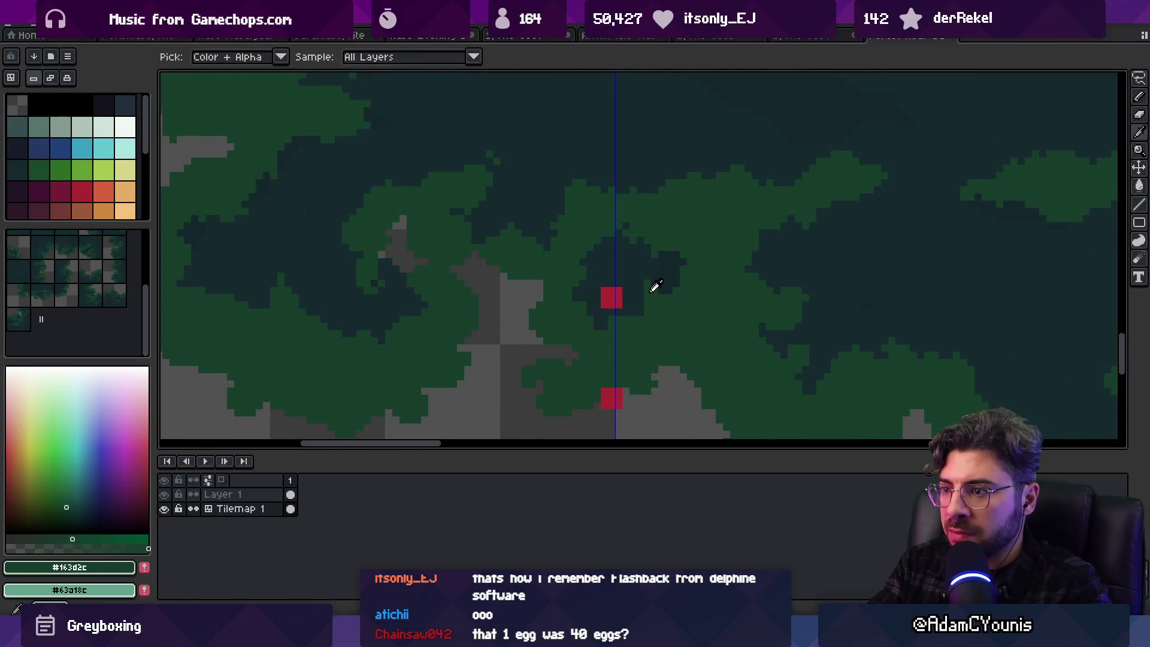
pyautogui.press('b')
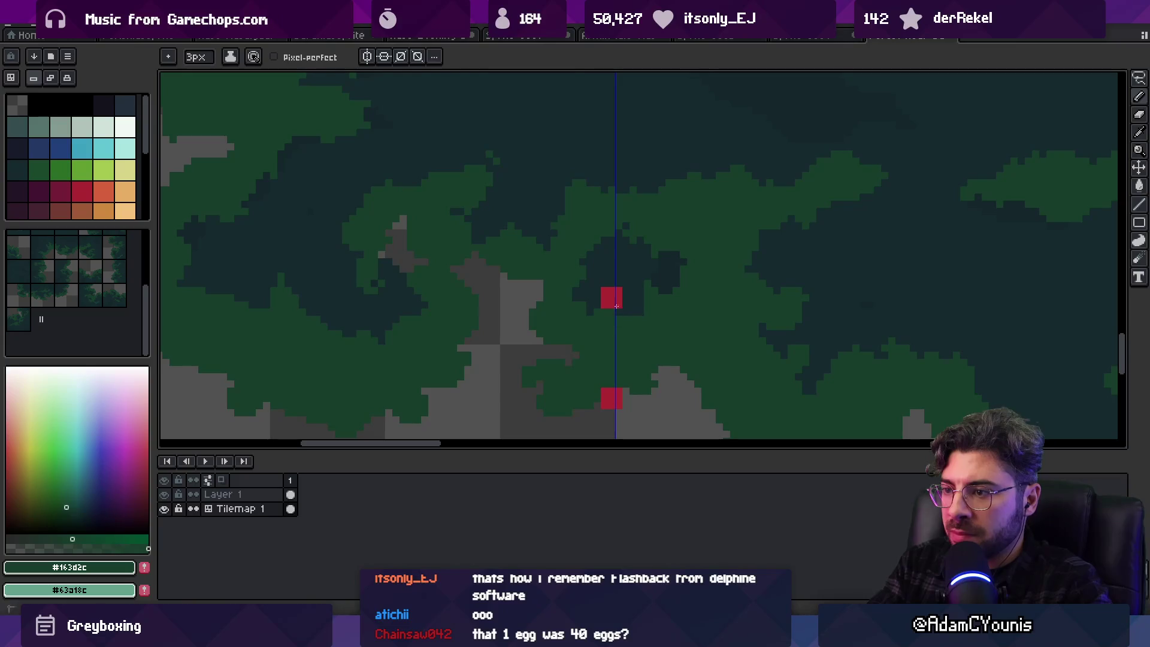
pyautogui.keyDown('alt'); pyautogui.click(647, 239); pyautogui.keyUp('alt')
pyautogui.moveTo(647, 236)
pyautogui.mouseDown()
pyautogui.moveTo(661, 210)
pyautogui.moveTo(641, 204)
pyautogui.moveTo(600, 197)
pyautogui.moveTo(576, 220)
pyautogui.mouseUp()
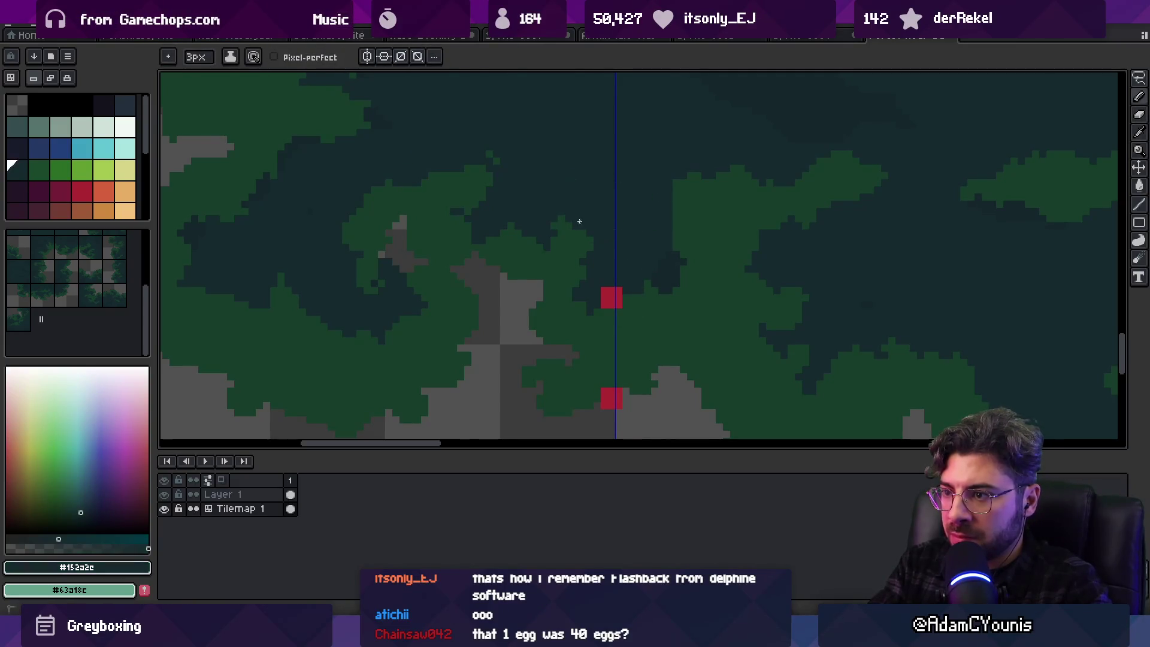
pyautogui.press('alt')
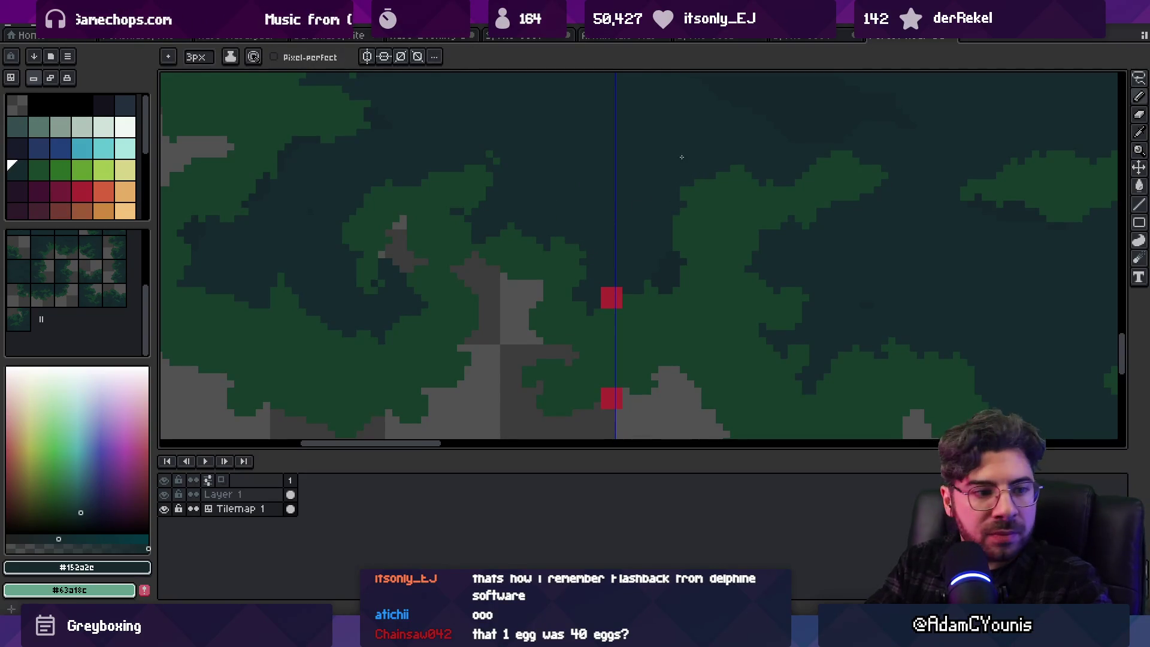
pyautogui.press('z')
pyautogui.scroll(-4, 667, 211)
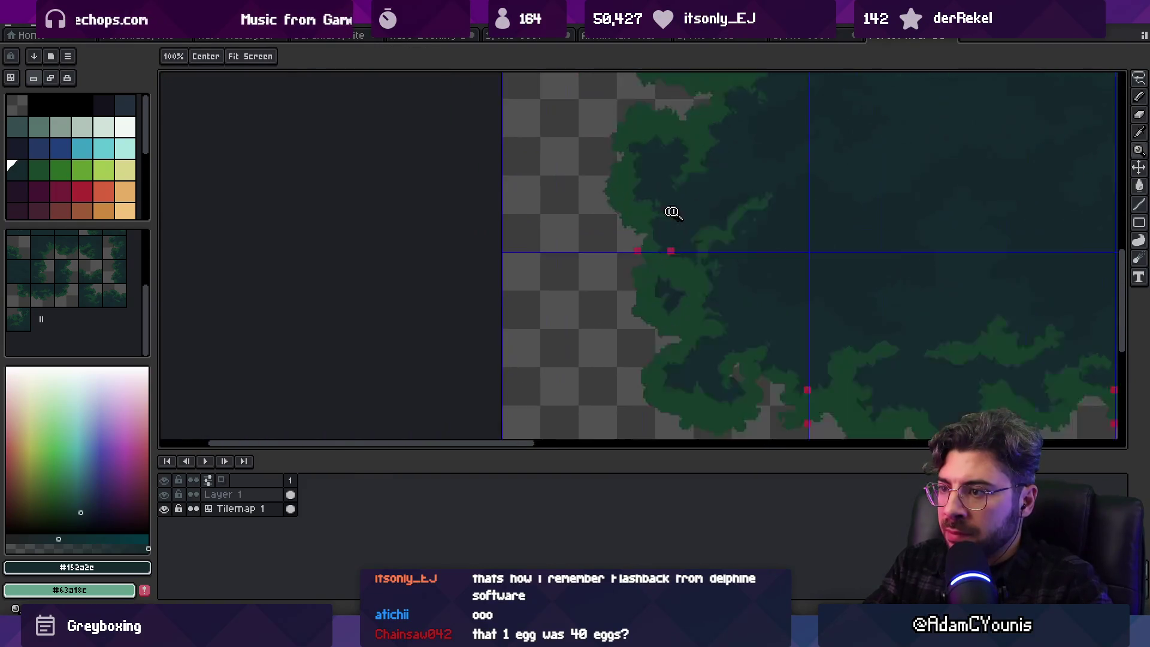
# Along the canopy seam, alternately sample the green #163d2c and dark #152a2c leaf colours
pyautogui.scroll(3, 668, 212)
pyautogui.keyDown('alt'); pyautogui.click(665, 238); pyautogui.keyUp('alt')
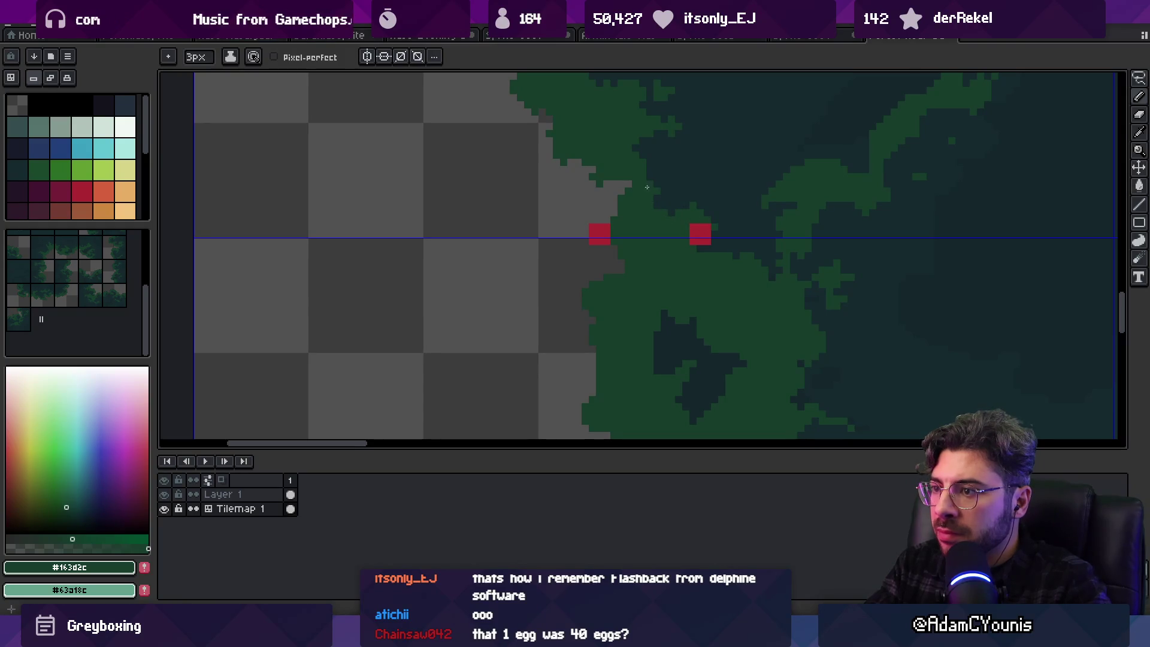
pyautogui.moveTo(644, 178); pyautogui.dragTo(622, 150)
pyautogui.keyDown('alt'); pyautogui.click(737, 182); pyautogui.keyUp('alt')
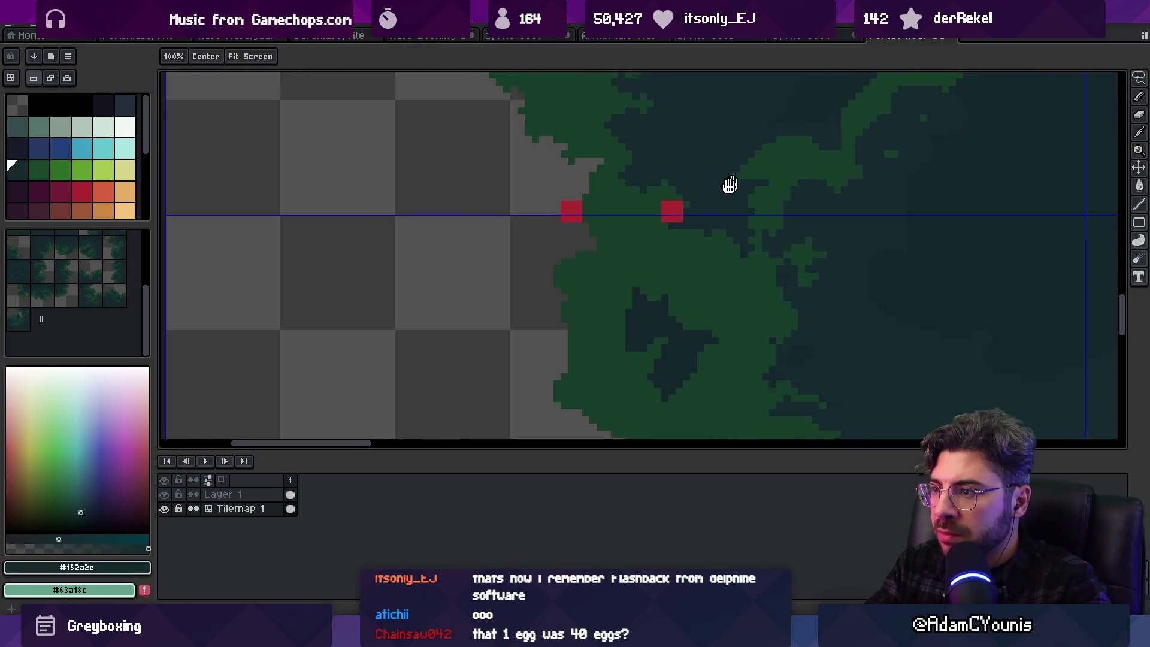
pyautogui.moveTo(737, 182); pyautogui.dragTo(684, 260)
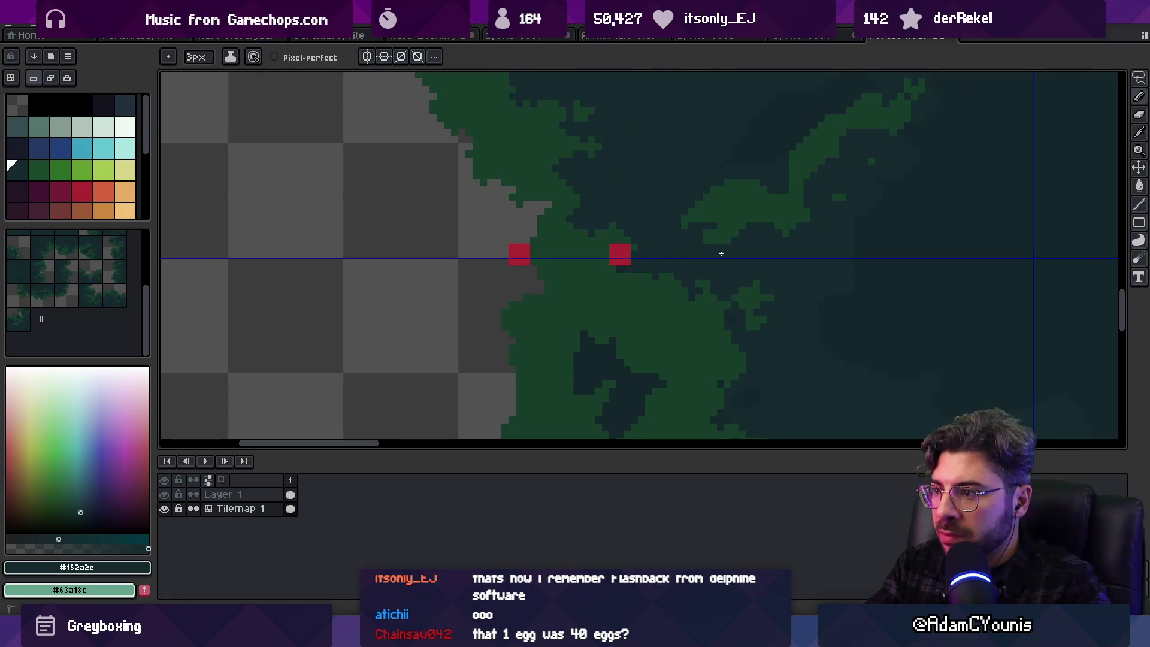
pyautogui.keyDown('alt'); pyautogui.click(723, 248); pyautogui.keyUp('alt')
pyautogui.keyDown('alt'); pyautogui.click(691, 236); pyautogui.keyUp('alt')
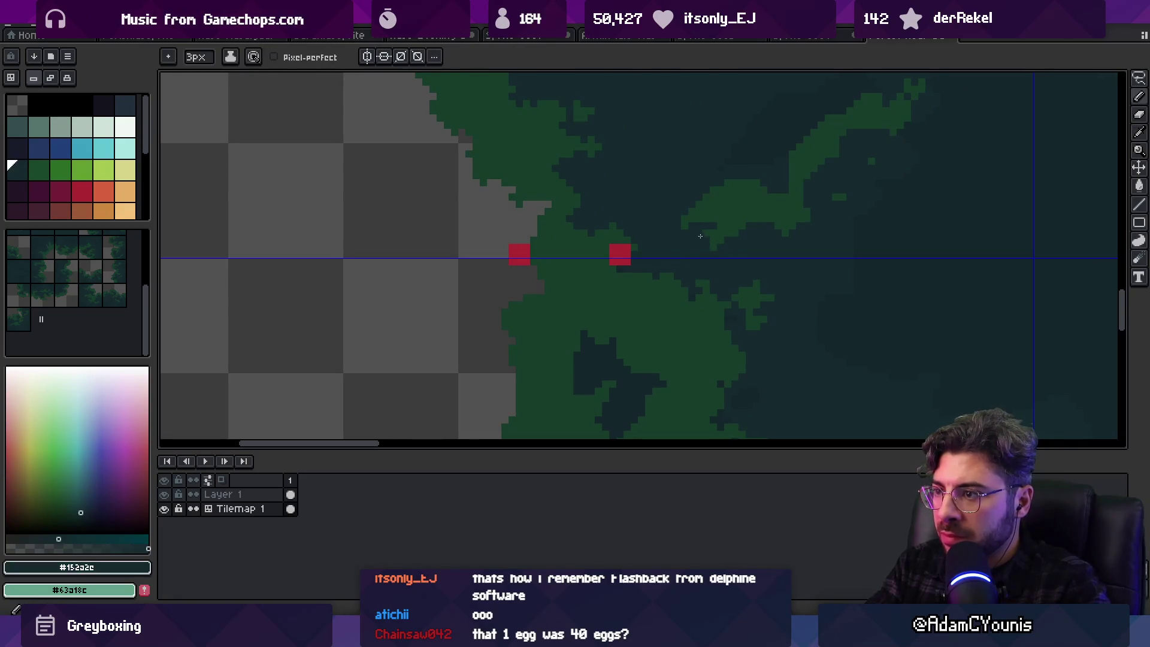
pyautogui.keyDown('alt'); pyautogui.click(710, 236); pyautogui.keyUp('alt')
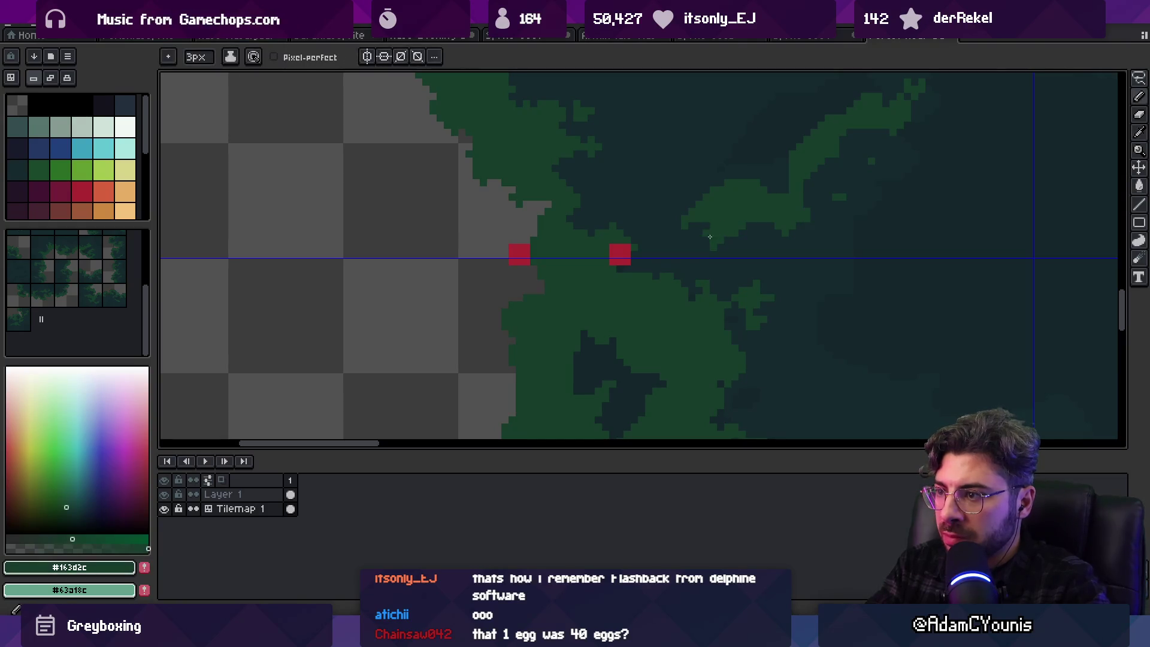
pyautogui.keyDown('alt'); pyautogui.click(701, 220); pyautogui.keyUp('alt')
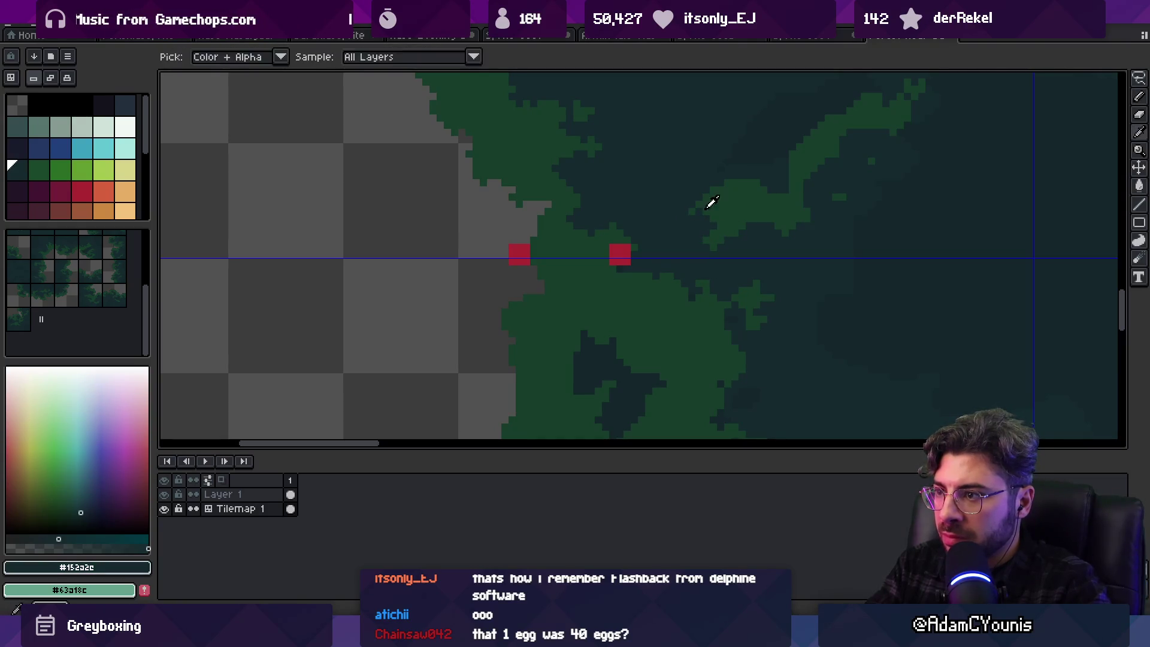
pyautogui.keyDown('alt'); pyautogui.click(705, 208); pyautogui.keyUp('alt')
pyautogui.scroll(-3, 715, 201)
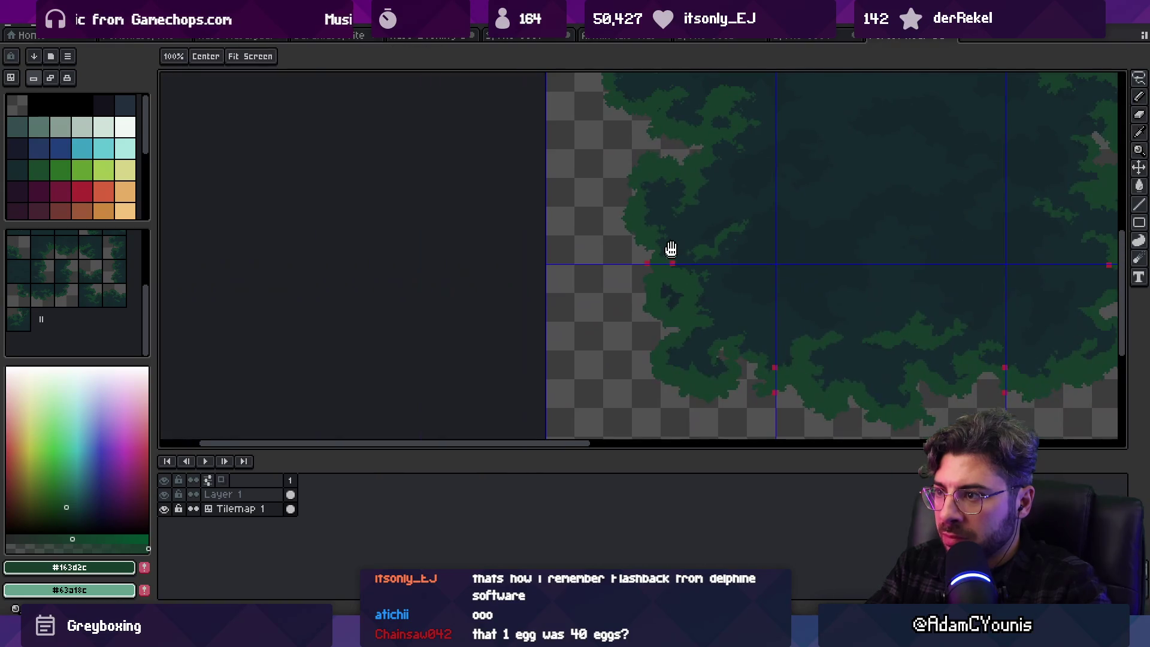
pyautogui.scroll(3, 670, 252)
# Pencil the canopy edge near the red markers, alternating dark and green leaf colours
pyautogui.press('b')
pyautogui.keyDown('alt'); pyautogui.click(731, 277); pyautogui.keyUp('alt')
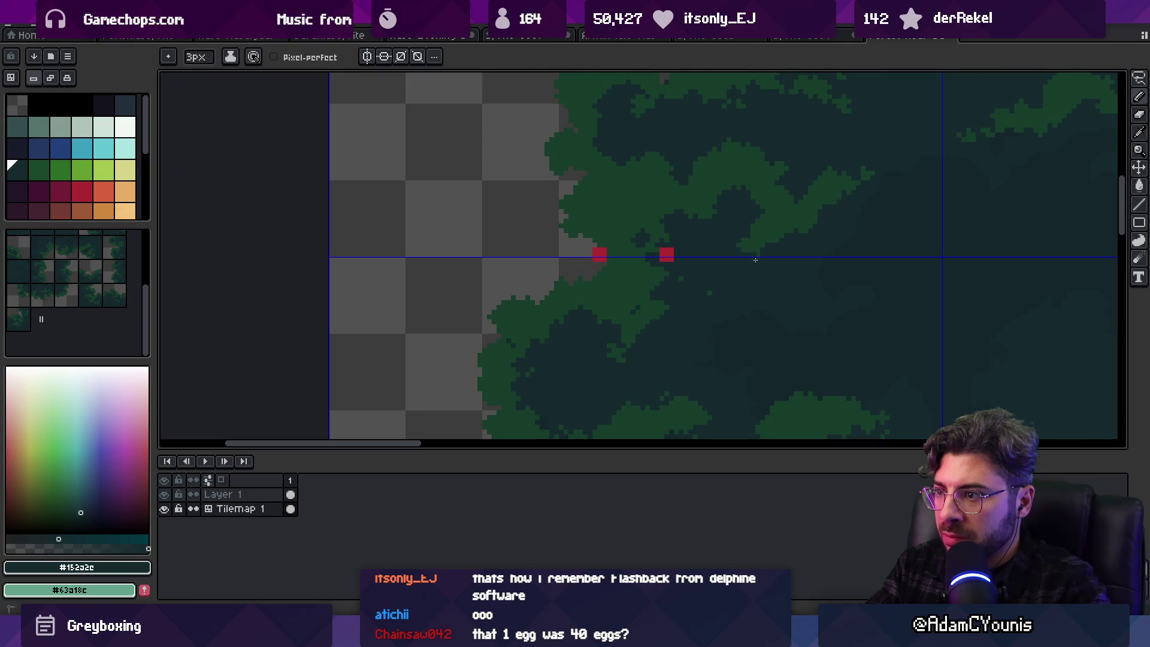
pyautogui.keyDown('alt'); pyautogui.click(708, 293); pyautogui.keyUp('alt')
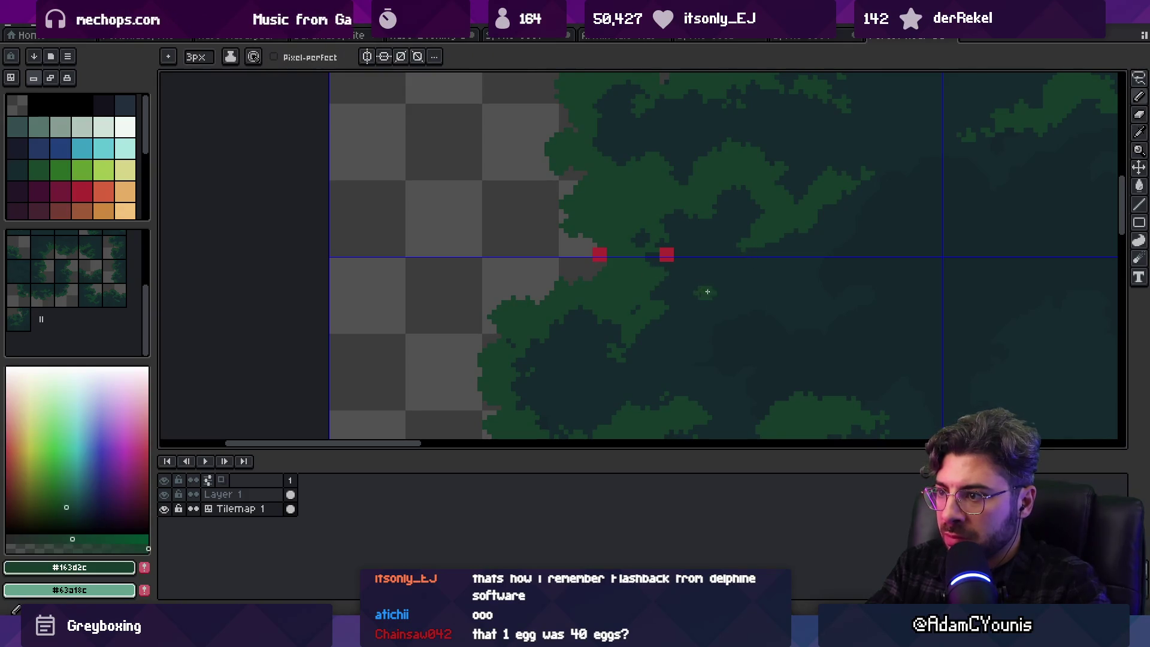
pyautogui.keyDown('alt'); pyautogui.click(732, 285); pyautogui.keyUp('alt')
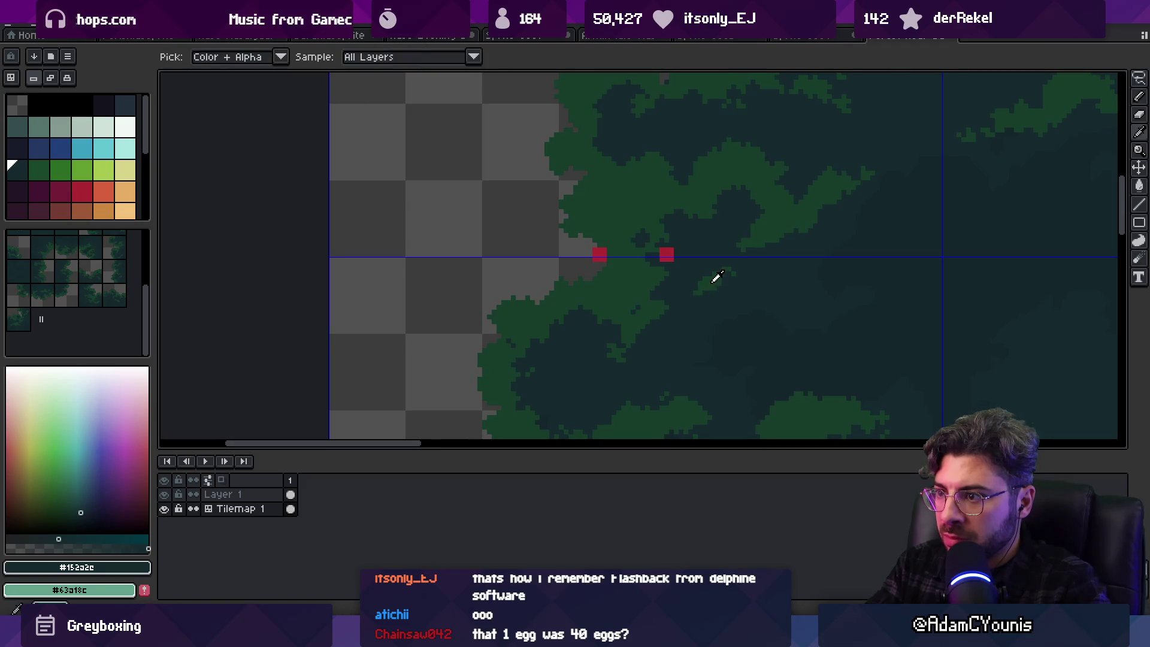
pyautogui.keyDown('alt'); pyautogui.click(716, 274); pyautogui.keyUp('alt')
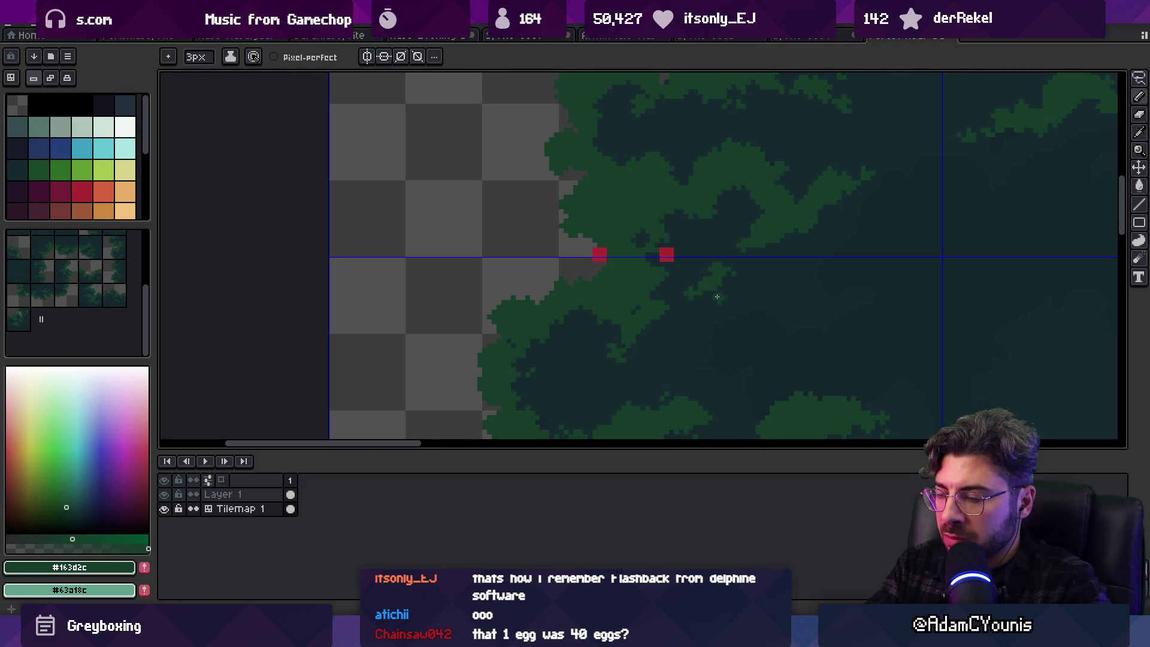
pyautogui.scroll(-1, 716, 296)
pyautogui.scroll(-1, 703, 297)
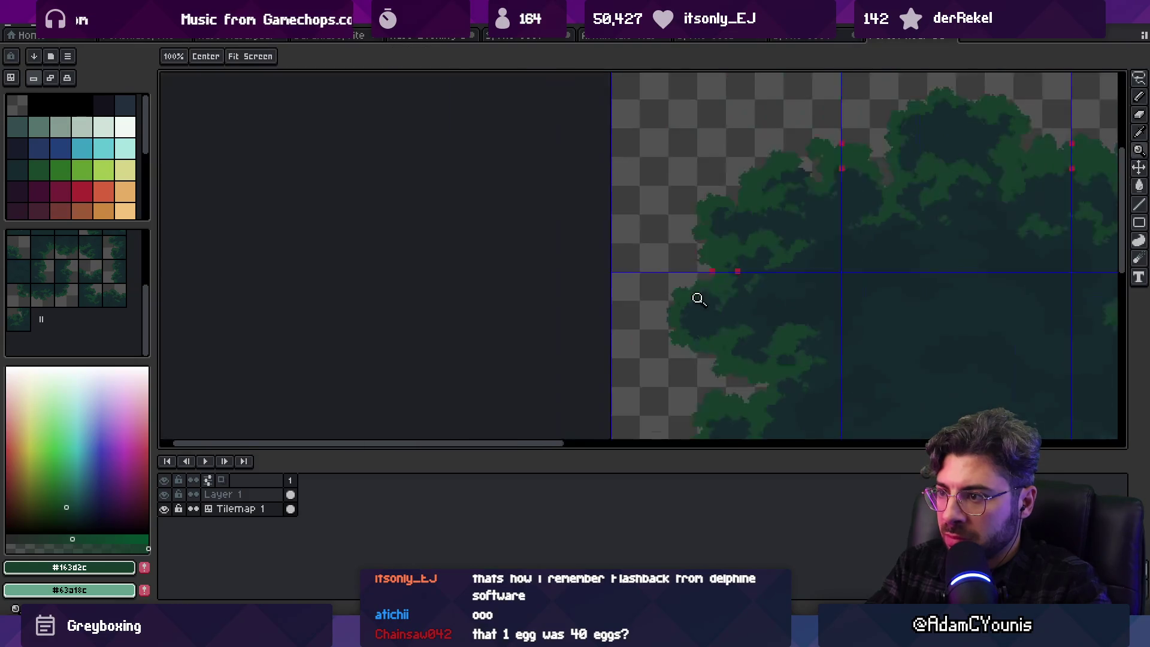
pyautogui.scroll(1, 704, 297)
pyautogui.scroll(1, 708, 299)
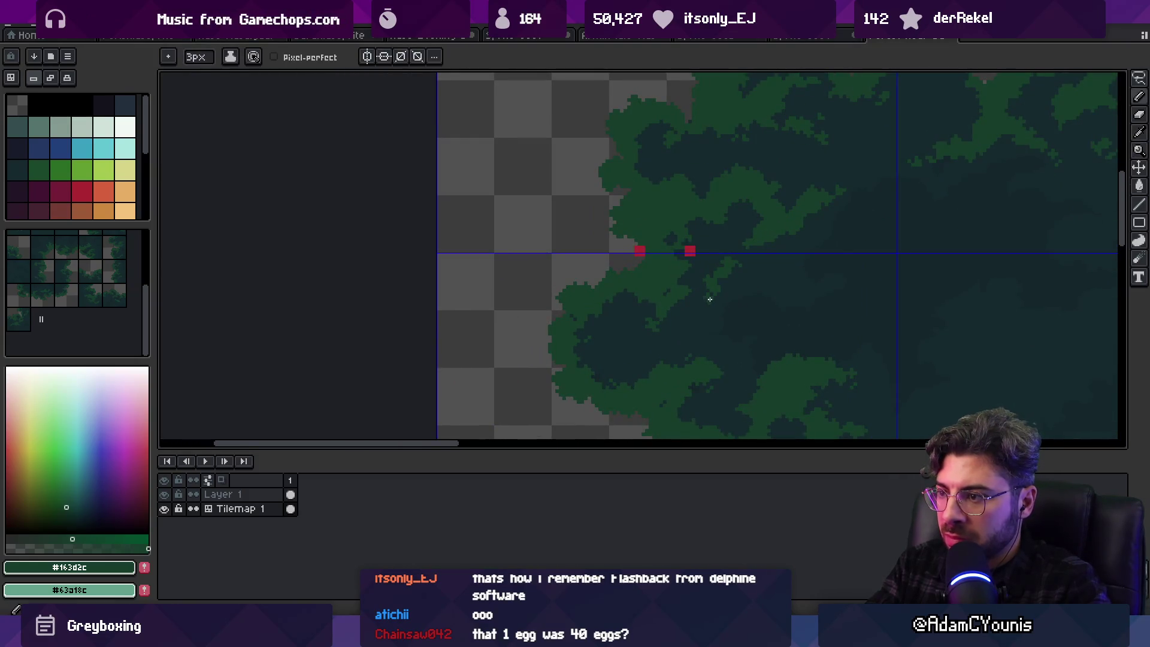
pyautogui.scroll(2, 709, 298)
pyautogui.keyDown('alt'); pyautogui.click(704, 274); pyautogui.keyUp('alt')
# Pan and zoom out to review the whole six-tile tree tilemap
pyautogui.scroll(-5, 707, 281)
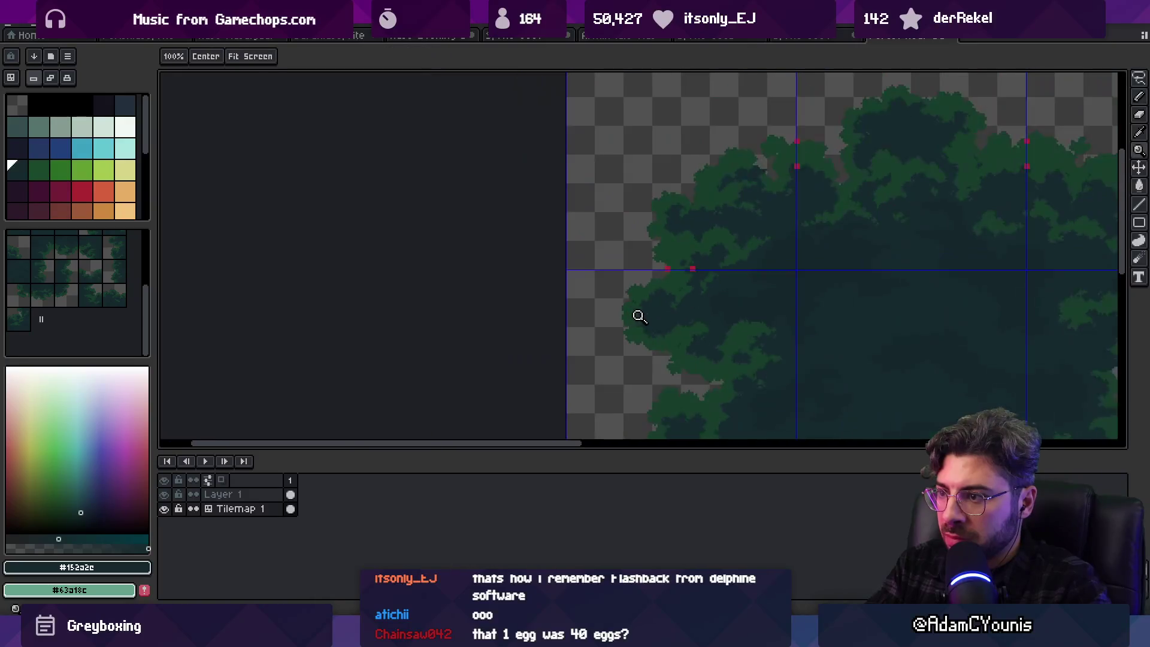
pyautogui.moveTo(746, 304)
pyautogui.mouseDown()
pyautogui.moveTo(706, 269)
pyautogui.moveTo(667, 270)
pyautogui.mouseUp()
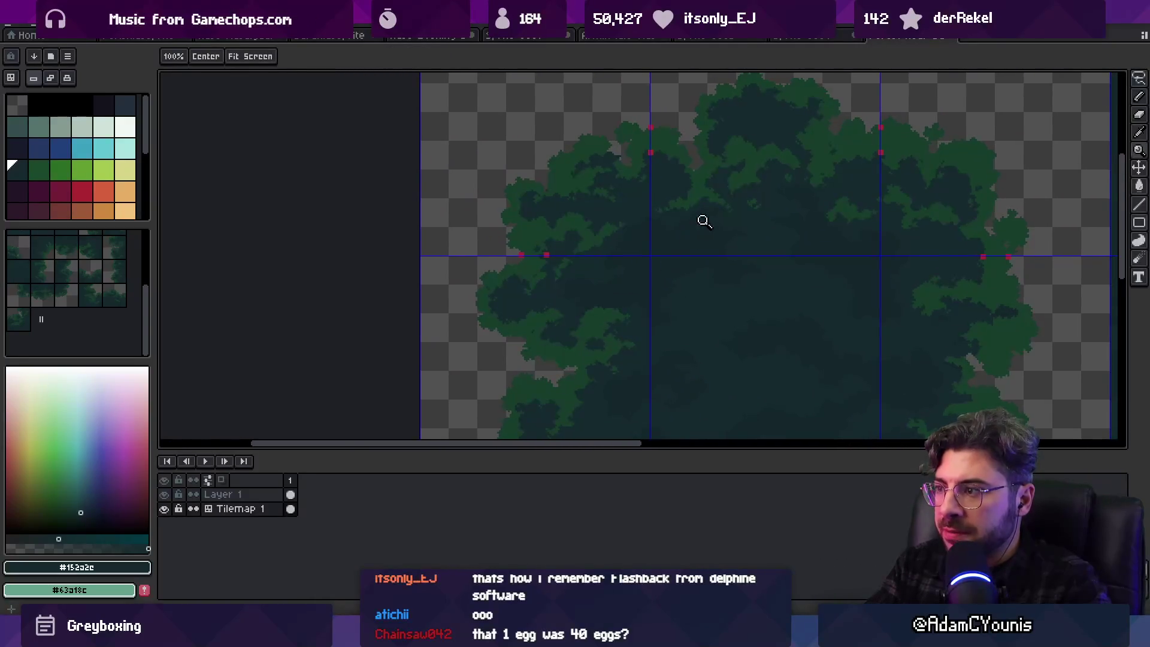
pyautogui.moveTo(695, 223); pyautogui.dragTo(602, 120)
pyautogui.scroll(-3, 709, 131)
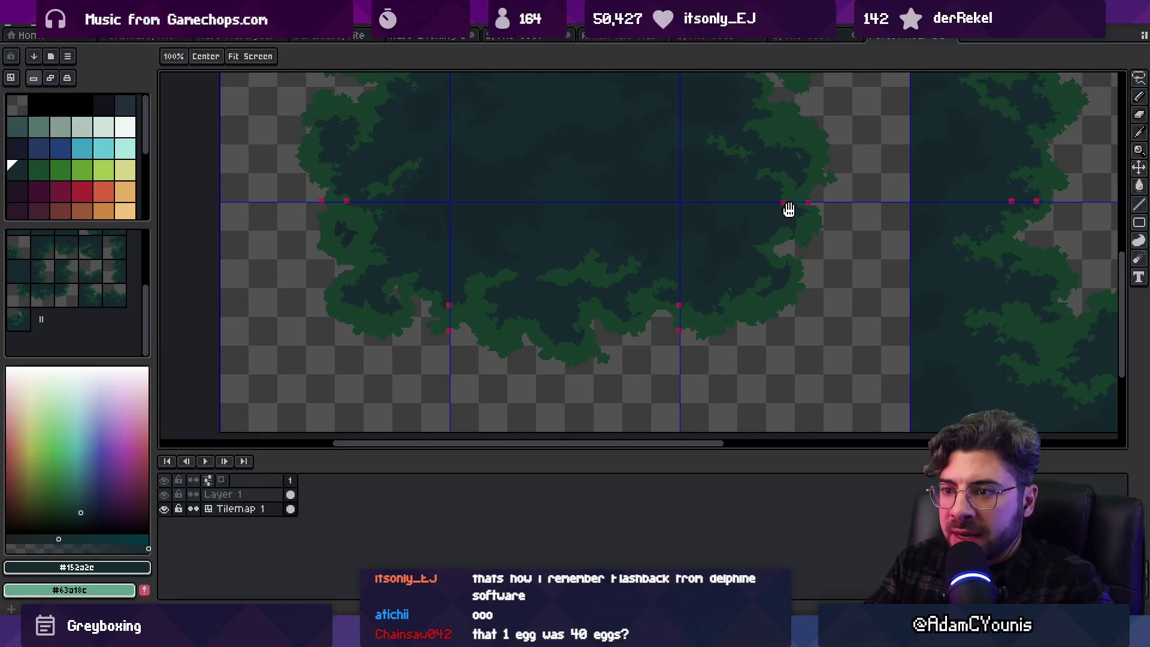
pyautogui.scroll(5, 700, 237)
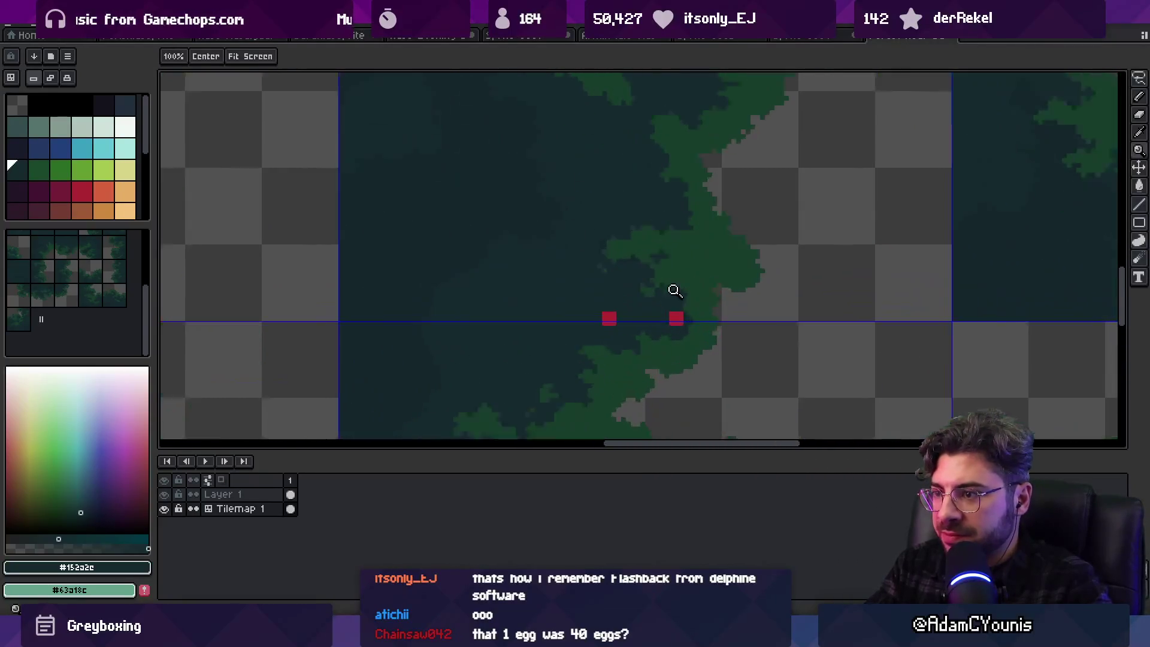
pyautogui.scroll(-5, 700, 237)
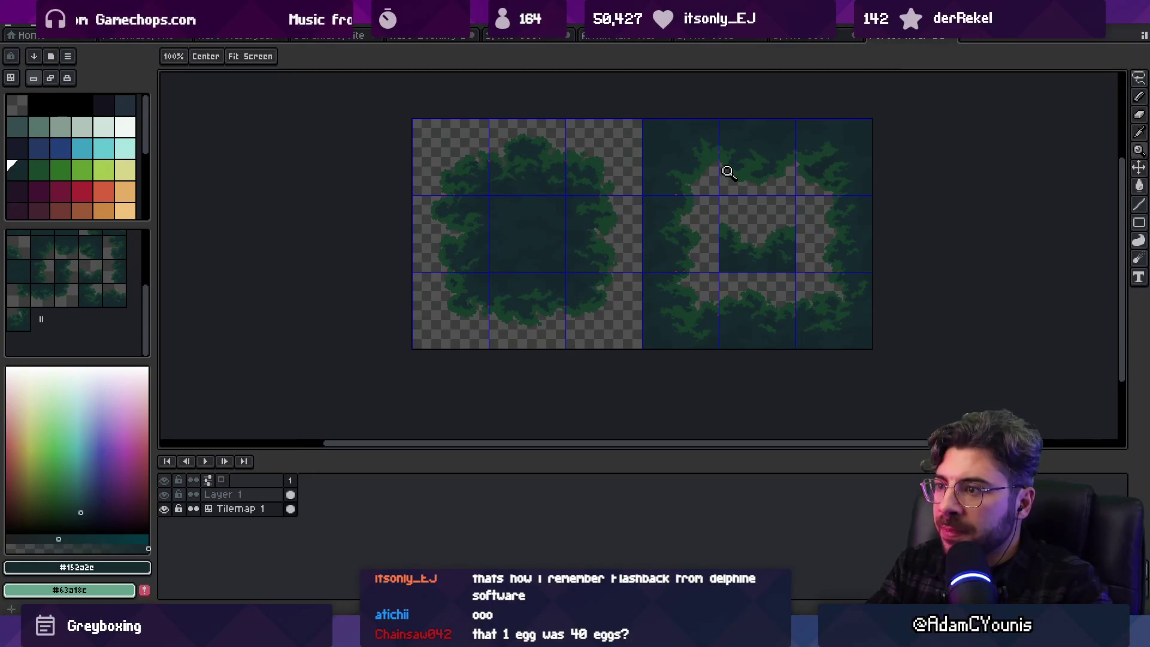
# Zoom in on the first tree's tile seam and switch to the Rectangular Marquee
pyautogui.scroll(1, 703, 213)
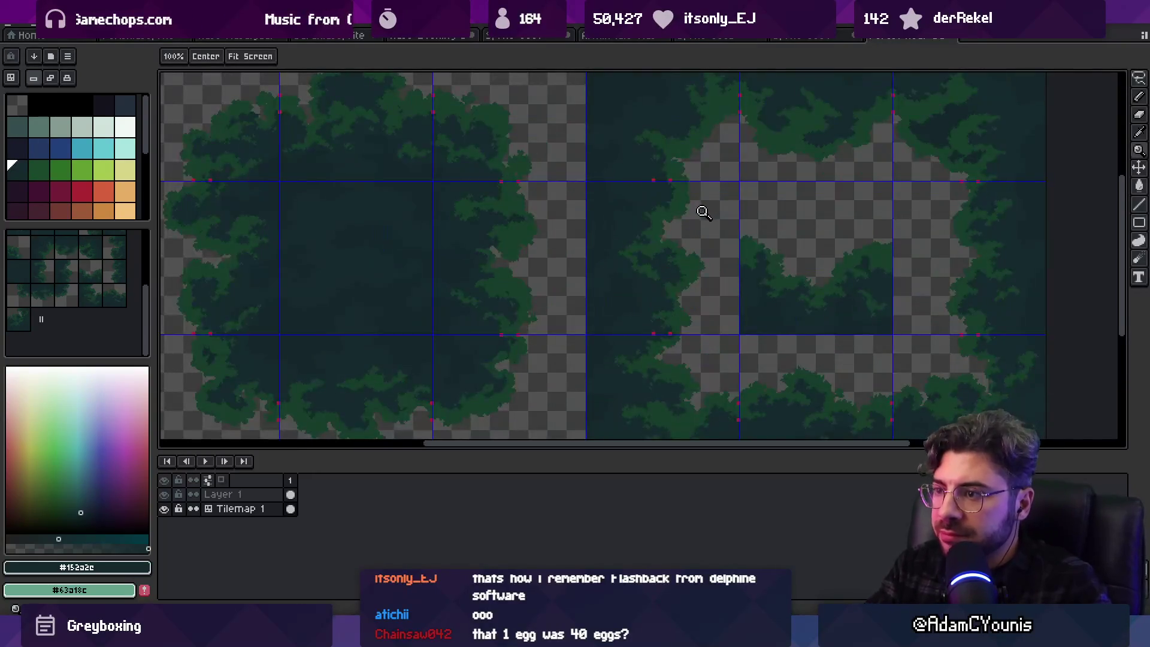
pyautogui.moveTo(672, 211)
pyautogui.mouseDown()
pyautogui.moveTo(750, 235)
pyautogui.moveTo(739, 244)
pyautogui.moveTo(724, 225)
pyautogui.mouseUp()
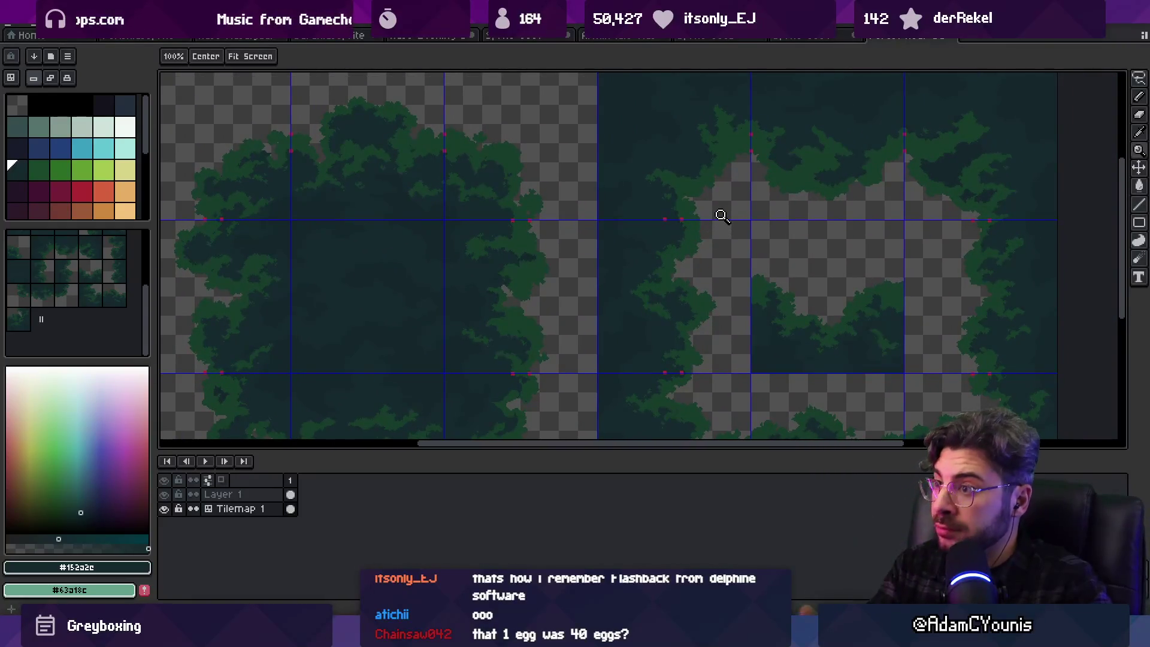
pyautogui.moveTo(746, 177)
pyautogui.mouseDown()
pyautogui.moveTo(648, 142)
pyautogui.moveTo(739, 159)
pyautogui.moveTo(785, 267)
pyautogui.moveTo(774, 238)
pyautogui.moveTo(695, 225)
pyautogui.mouseUp()
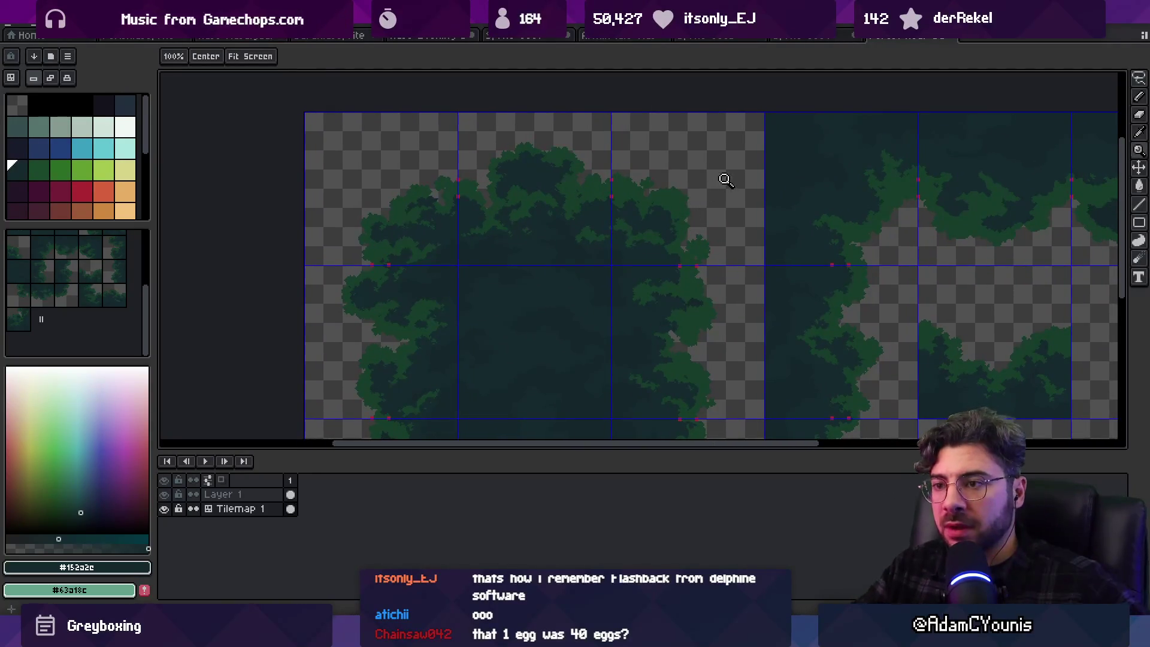
pyautogui.click(411, 162)
pyautogui.moveTo(465, 210)
pyautogui.mouseDown()
pyautogui.moveTo(601, 331)
pyautogui.moveTo(572, 437)
pyautogui.moveTo(571, 401)
pyautogui.mouseUp()
pyautogui.press('m')
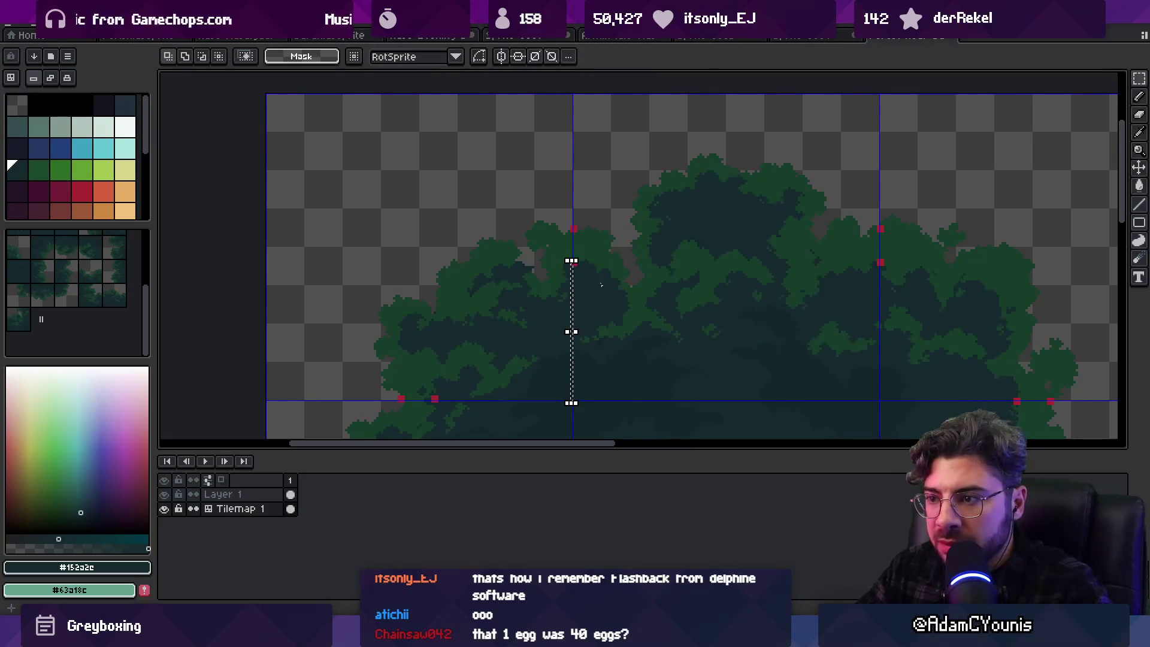
# Extend the thin seam selection upward, then try shifting the tile content and cancel
pyautogui.scroll(1, 572, 245)
pyautogui.scroll(1, 573, 205)
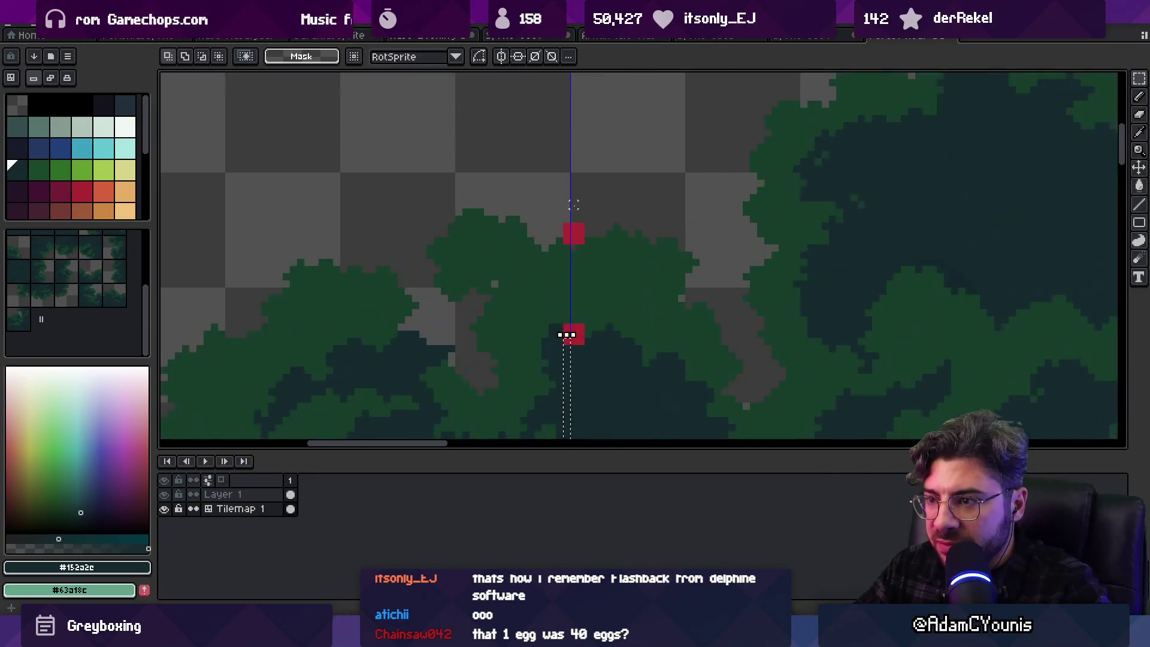
pyautogui.moveTo(568, 227); pyautogui.dragTo(566, 108)
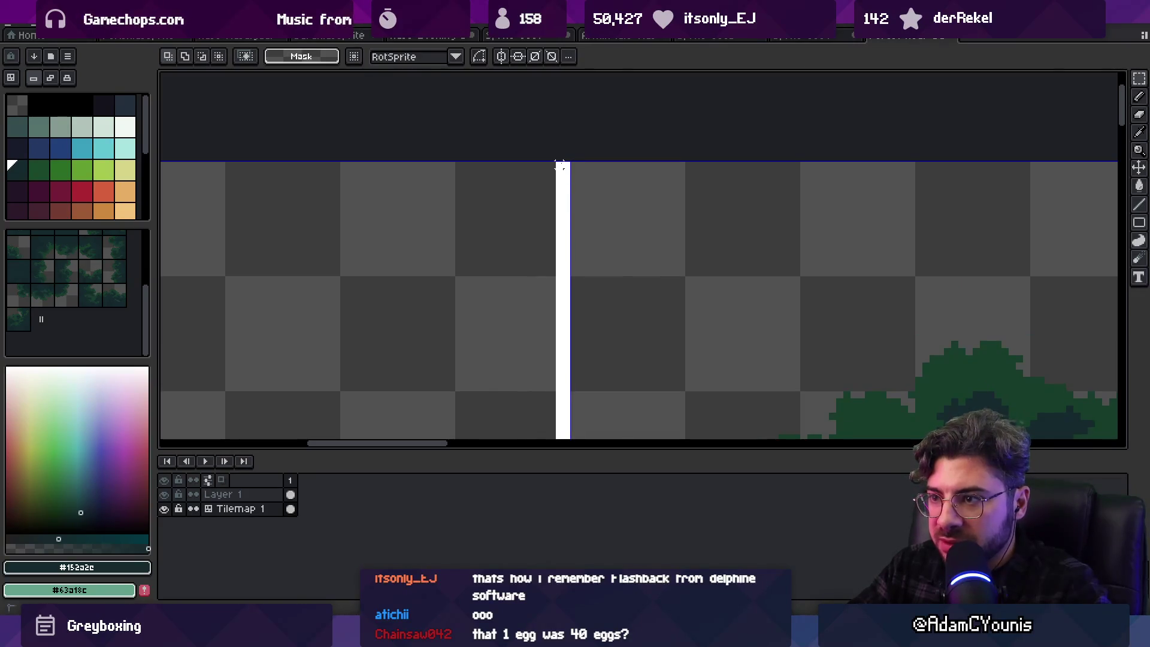
pyautogui.scroll(-4, 639, 214)
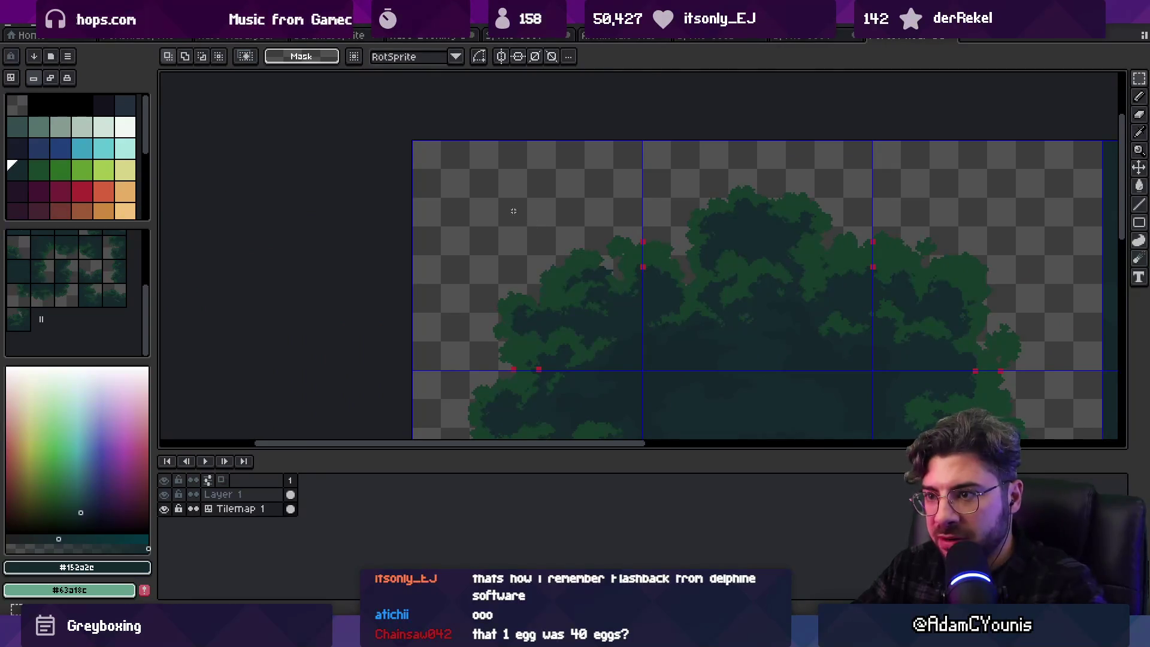
pyautogui.click(642, 137)
pyautogui.moveTo(647, 257); pyautogui.dragTo(618, 290)
pyautogui.press('Escape')
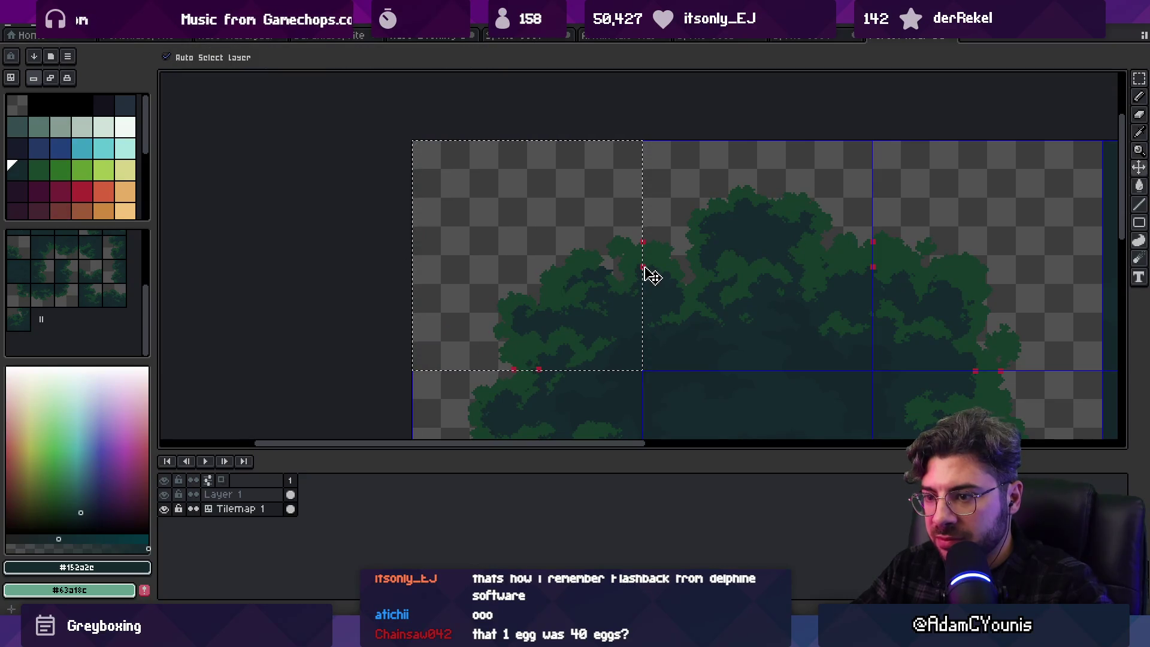
# On Layer 1, flip the top-left 128 px tile vertically and inspect the tilemap
pyautogui.click(645, 270)
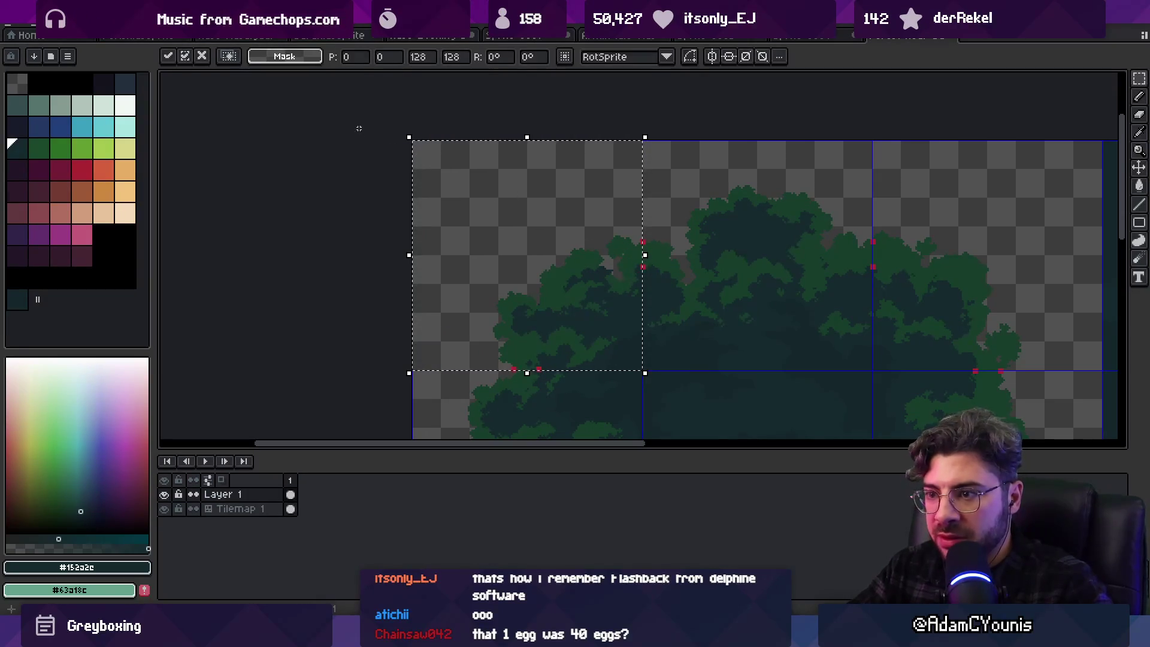
pyautogui.click(37, 25)
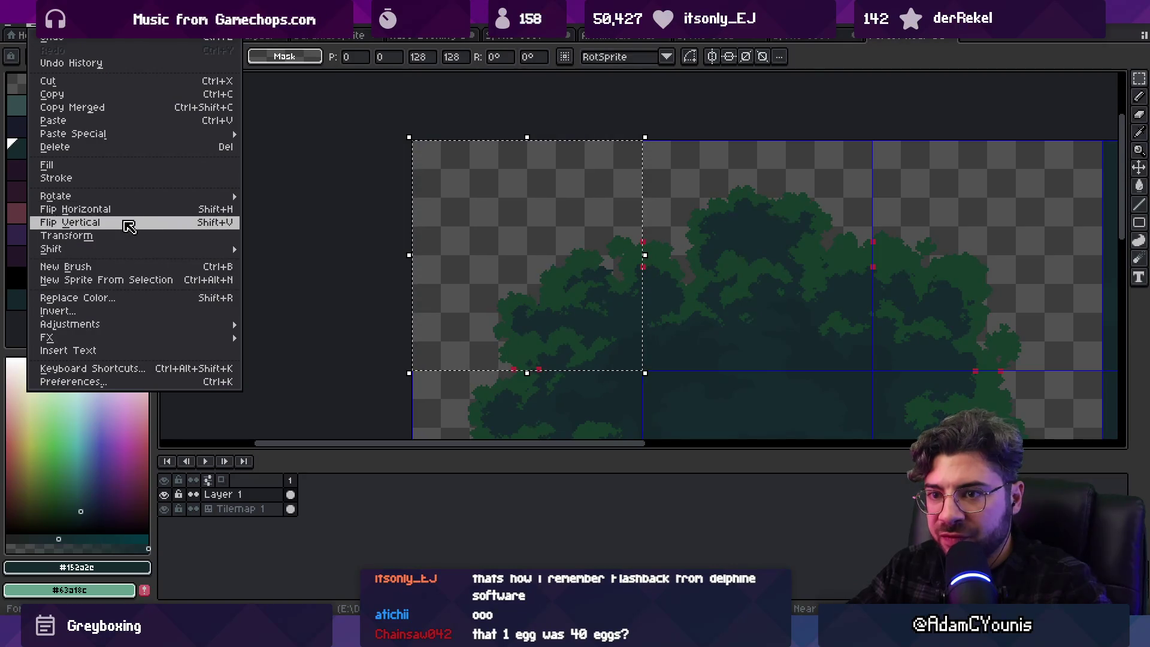
pyautogui.click(122, 222)
pyautogui.scroll(2, 550, 270)
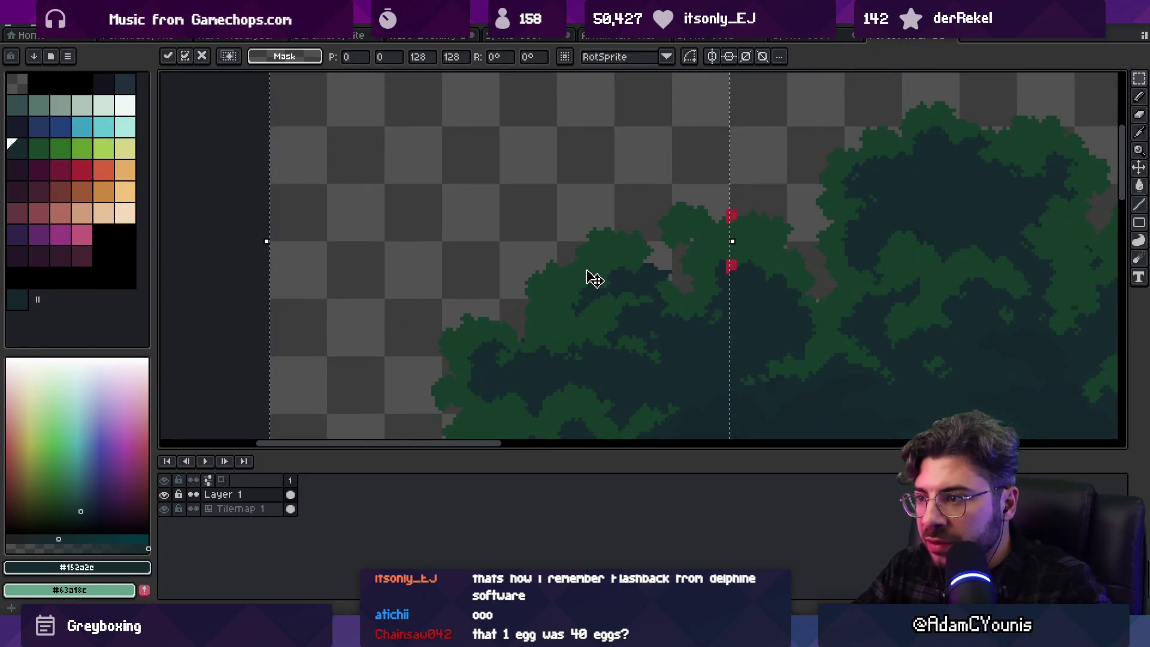
pyautogui.scroll(-4, 594, 278)
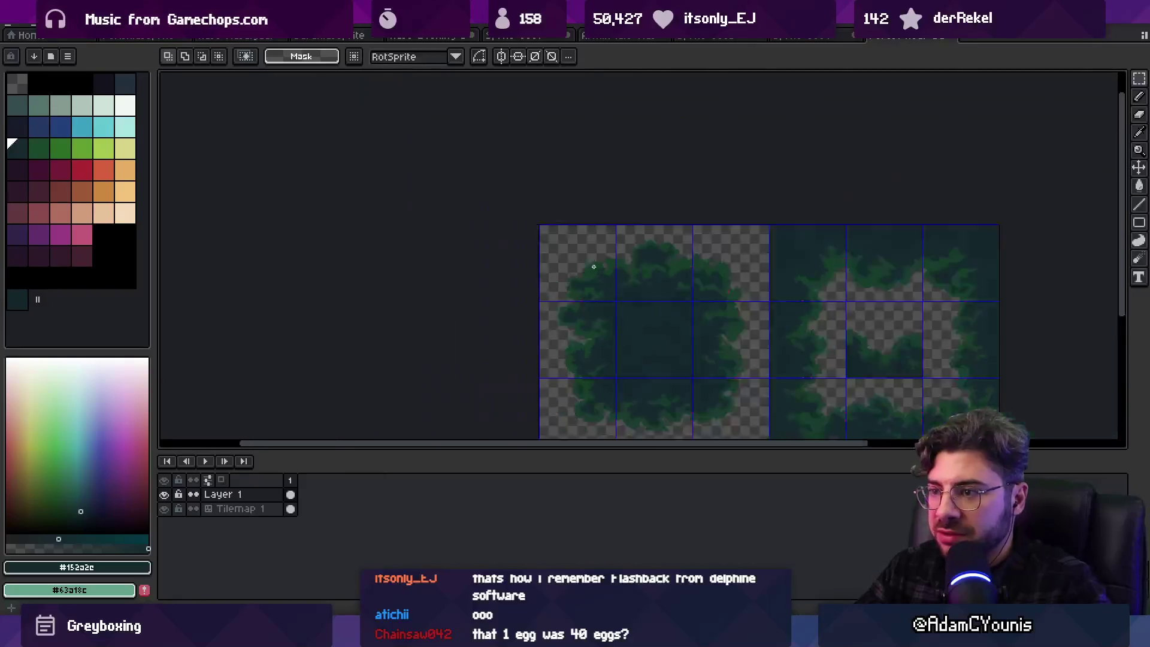
pyautogui.scroll(3, 450, 241)
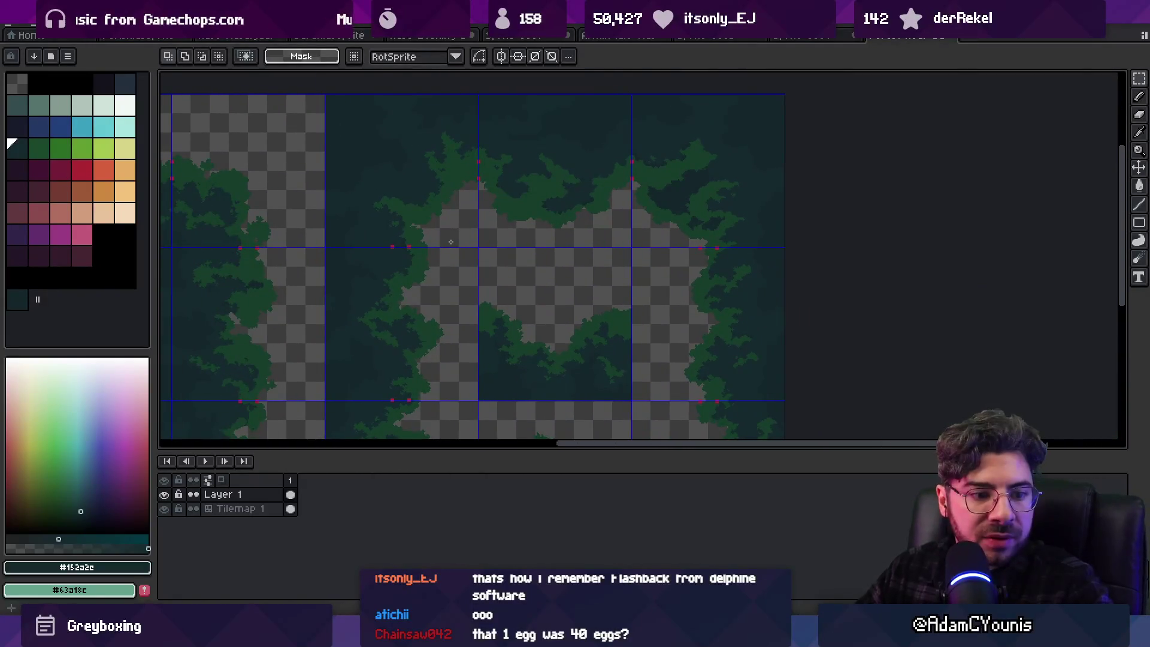
pyautogui.moveTo(430, 229)
pyautogui.mouseDown()
pyautogui.moveTo(505, 223)
pyautogui.moveTo(521, 249)
pyautogui.moveTo(531, 141)
pyautogui.moveTo(516, 236)
pyautogui.mouseUp()
pyautogui.moveTo(715, 340)
pyautogui.mouseDown()
pyautogui.moveTo(728, 285)
pyautogui.moveTo(727, 326)
pyautogui.moveTo(695, 251)
pyautogui.moveTo(549, 266)
pyautogui.mouseUp()
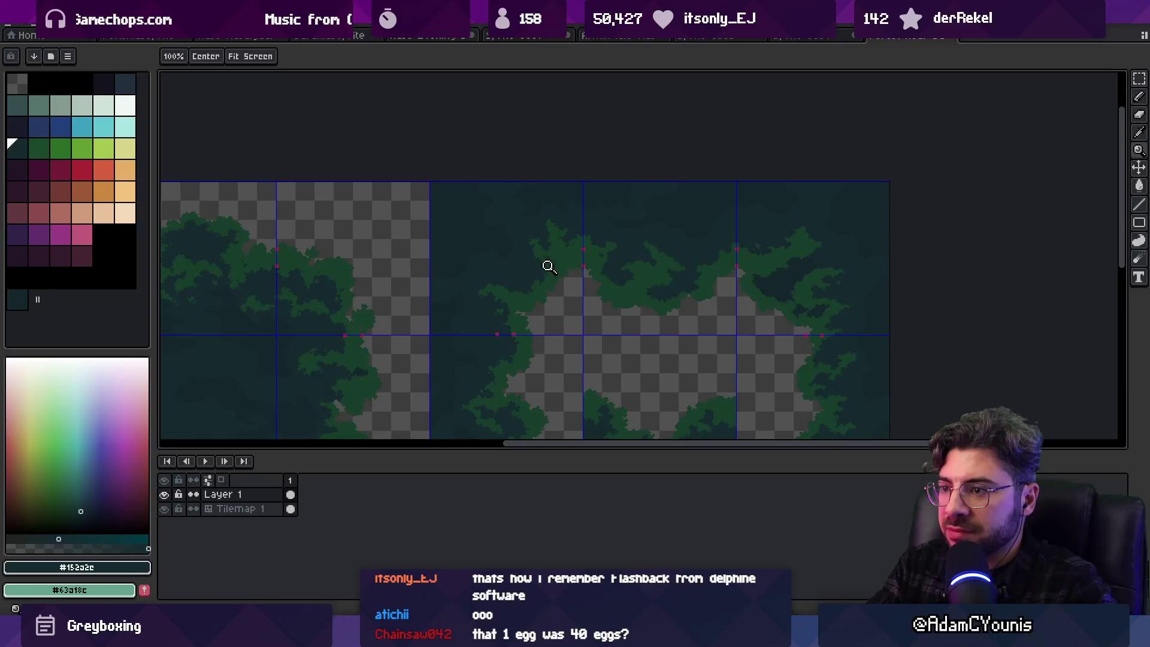
# Zoom in on the tile seam and sample the lighter canopy green and dark teal with the Pencil
pyautogui.click(549, 266)
pyautogui.click(605, 230)
pyautogui.press('b')
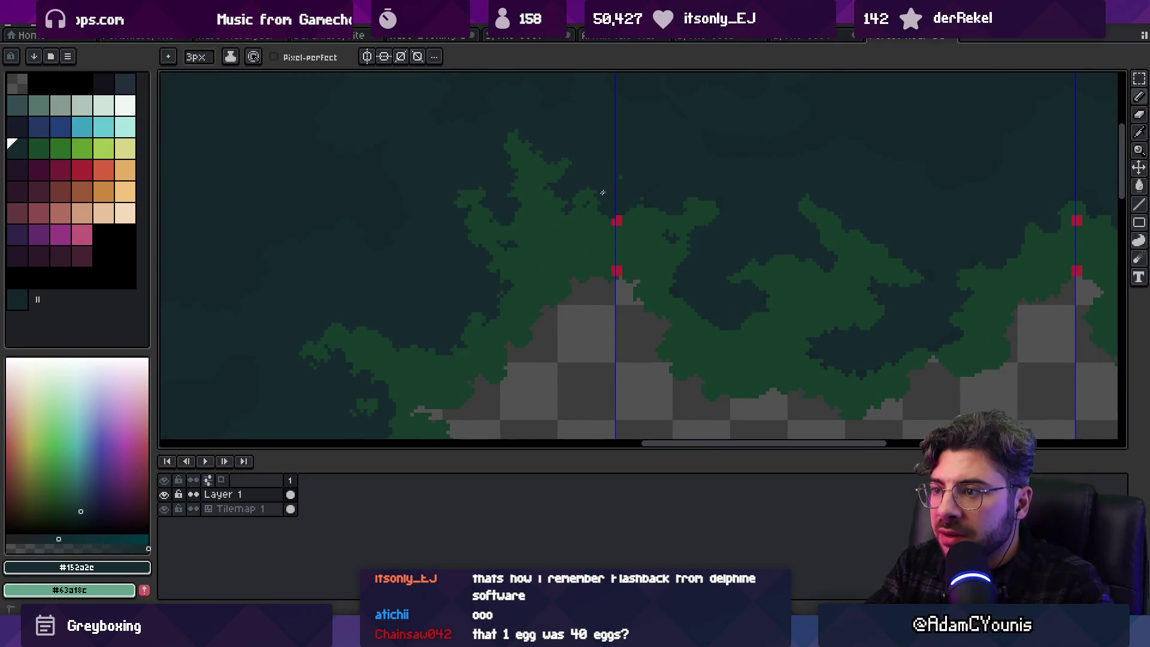
pyautogui.keyDown('alt'); pyautogui.click(634, 206); pyautogui.keyUp('alt')
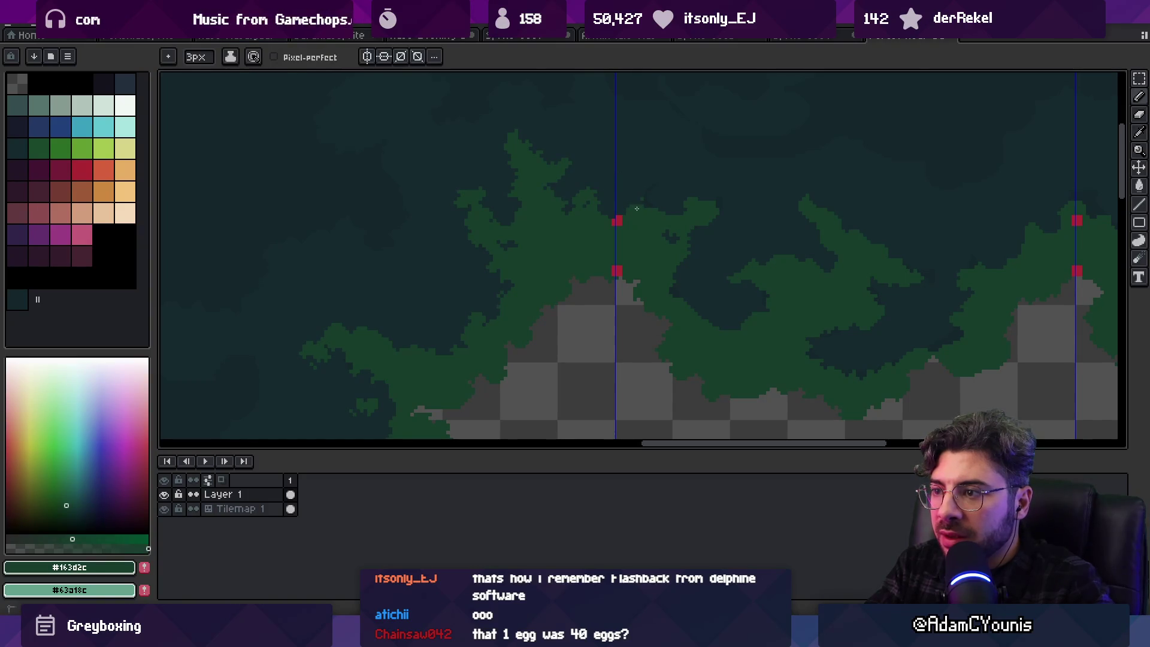
pyautogui.keyDown('alt'); pyautogui.click(638, 195); pyautogui.keyUp('alt')
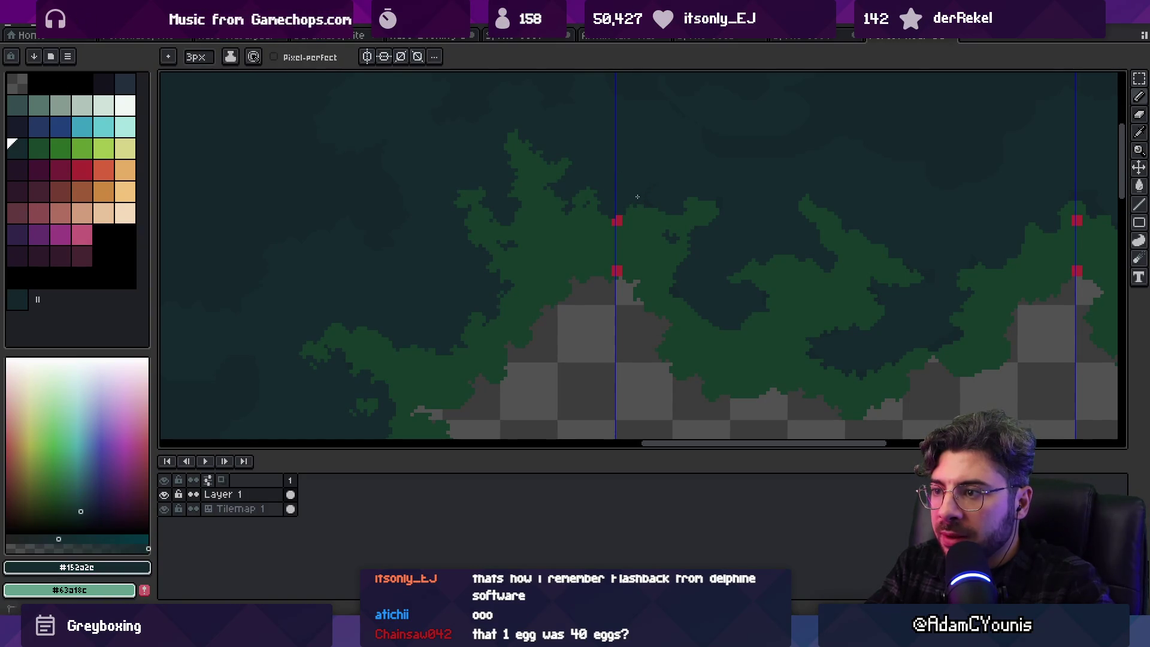
pyautogui.hscroll(-5, 637, 197)
pyautogui.scroll(-2, 636, 197)
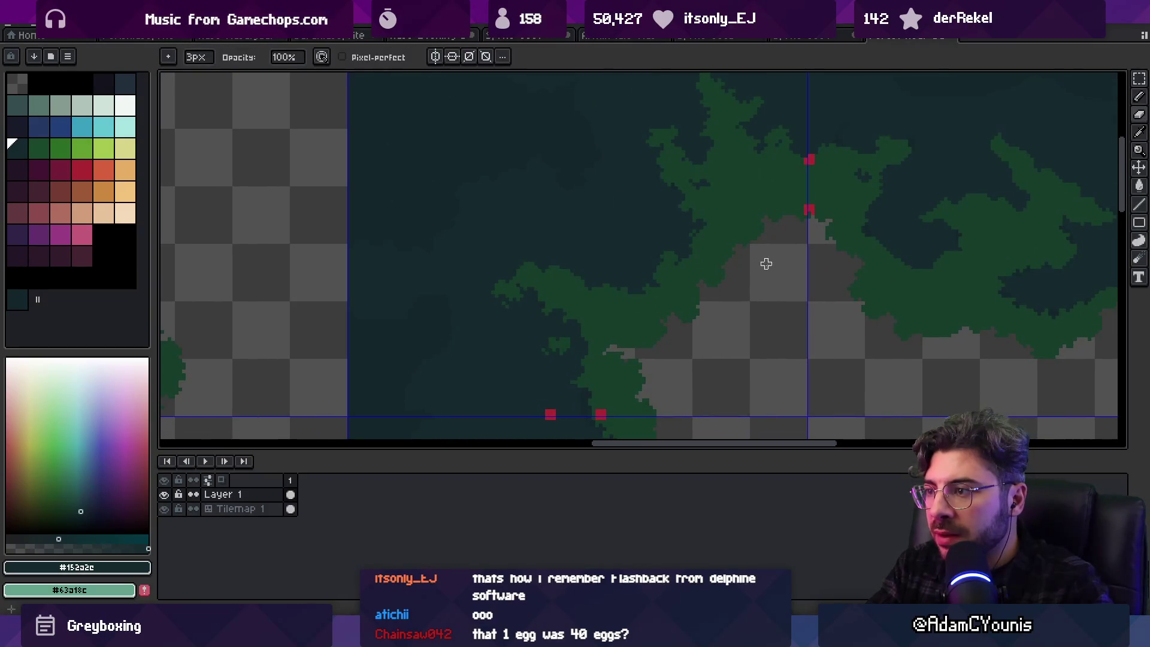
pyautogui.scroll(-2, 758, 225)
pyautogui.scroll(3, 794, 265)
# On the Tilemap 1 layer, sample the canopy green near the markers and paint a stroke across the seam
pyautogui.keyDown('ctrl'); pyautogui.click(792, 267); pyautogui.keyUp('ctrl')
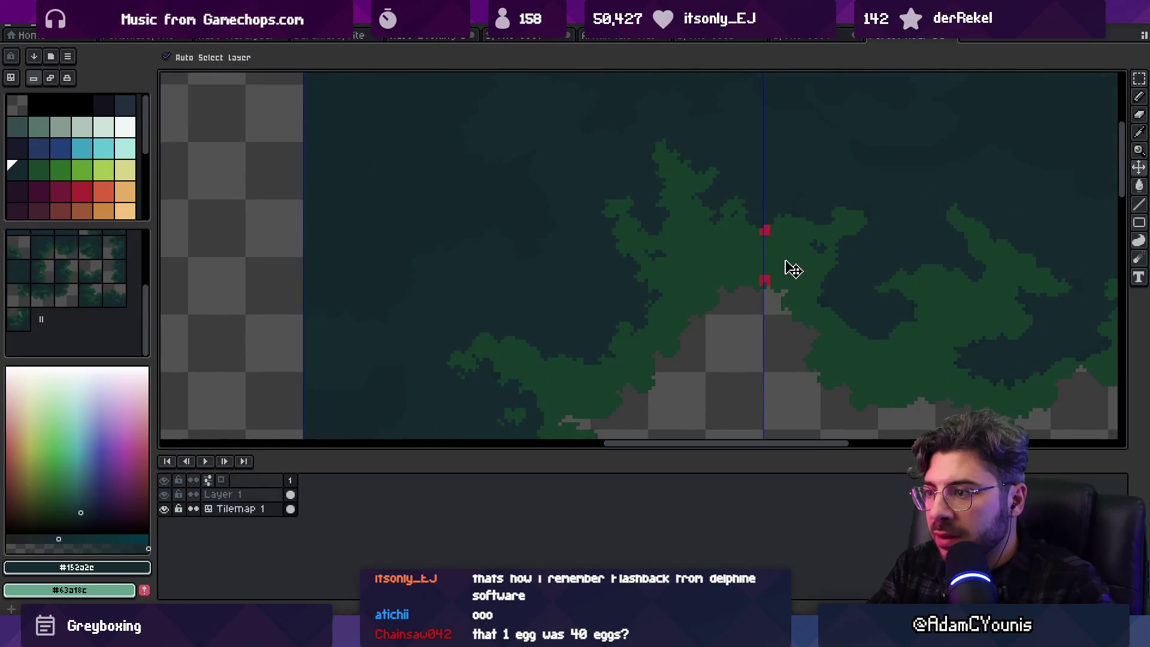
pyautogui.press('b')
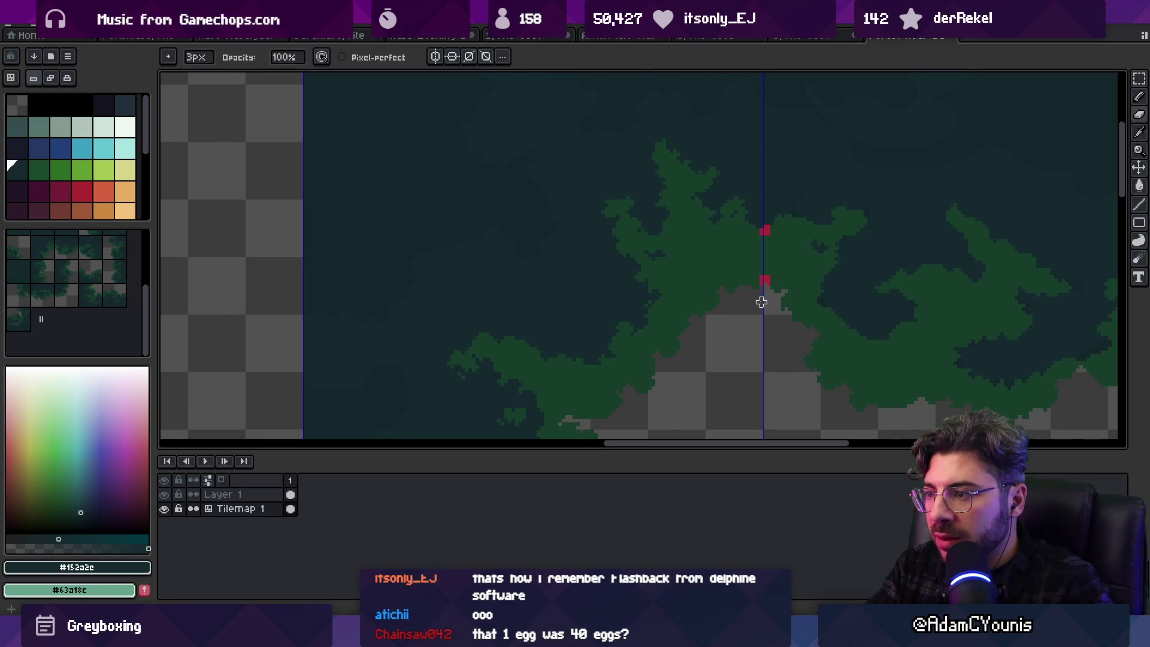
pyautogui.scroll(4, 692, 285)
pyautogui.press('i')
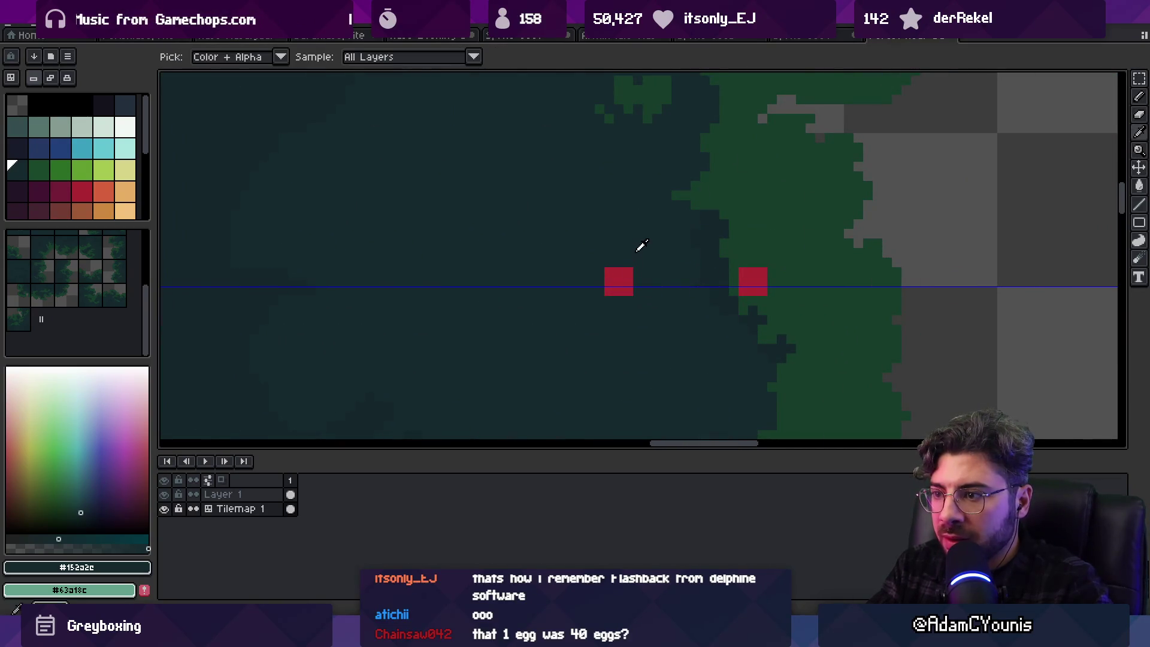
pyautogui.click(749, 244)
pyautogui.press('b')
pyautogui.moveTo(641, 281)
pyautogui.mouseDown()
pyautogui.moveTo(688, 270)
pyautogui.moveTo(778, 353)
pyautogui.mouseUp()
# Erase the green right of the red markers and paint green below them instead
pyautogui.press('e')
pyautogui.moveTo(781, 282)
pyautogui.mouseDown()
pyautogui.moveTo(875, 260)
pyautogui.moveTo(801, 251)
pyautogui.moveTo(875, 185)
pyautogui.moveTo(838, 166)
pyautogui.mouseUp()
pyautogui.moveTo(845, 272); pyautogui.dragTo(850, 191)
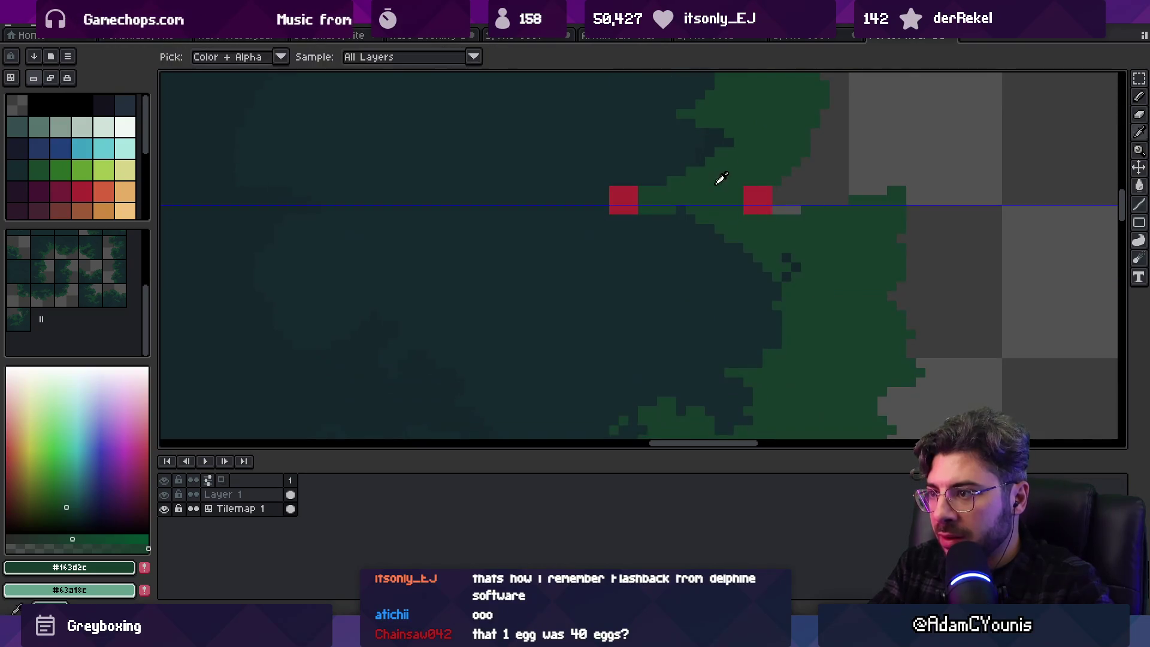
pyautogui.moveTo(695, 233)
pyautogui.mouseDown()
pyautogui.moveTo(664, 248)
pyautogui.moveTo(737, 275)
pyautogui.moveTo(844, 220)
pyautogui.mouseUp()
# Zoom out to view the tilemap and resample the dark teal and canopy green
pyautogui.press('z')
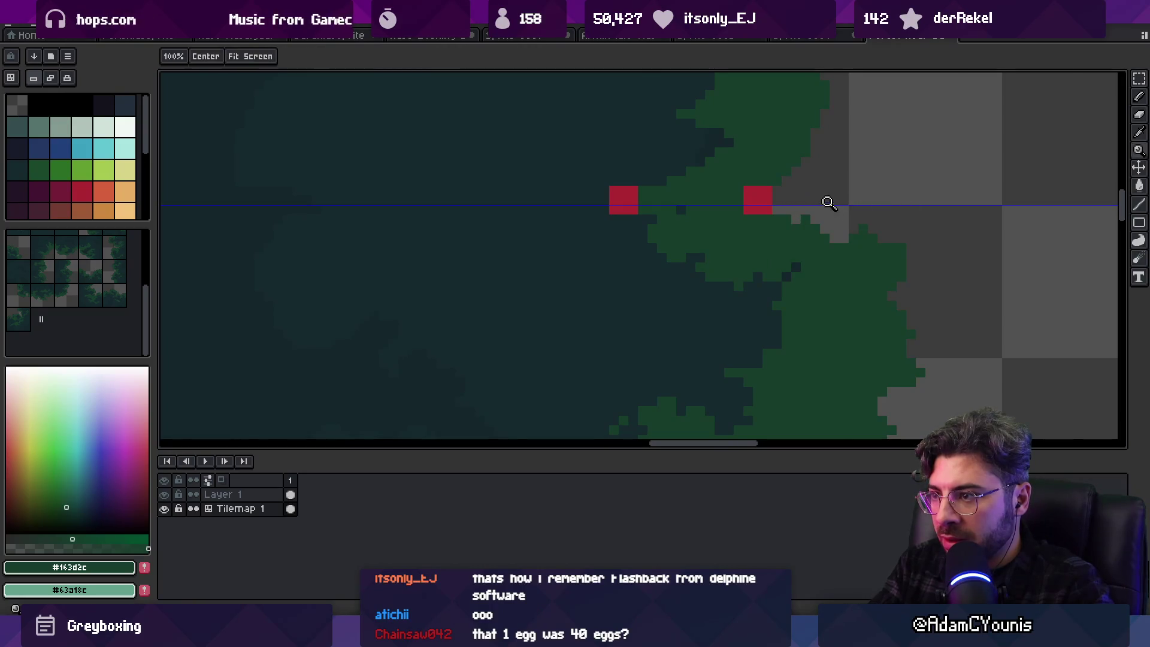
pyautogui.scroll(-5, 805, 179)
pyautogui.scroll(5, 806, 179)
pyautogui.press('b')
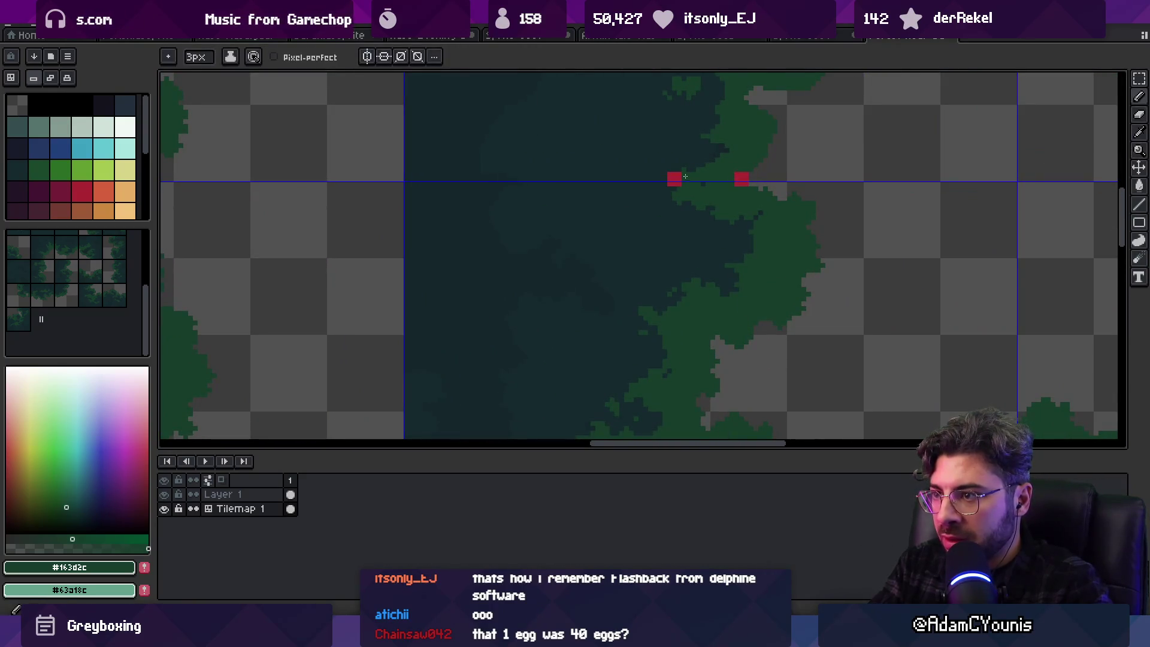
pyautogui.keyDown('alt'); pyautogui.click(710, 160); pyautogui.keyUp('alt')
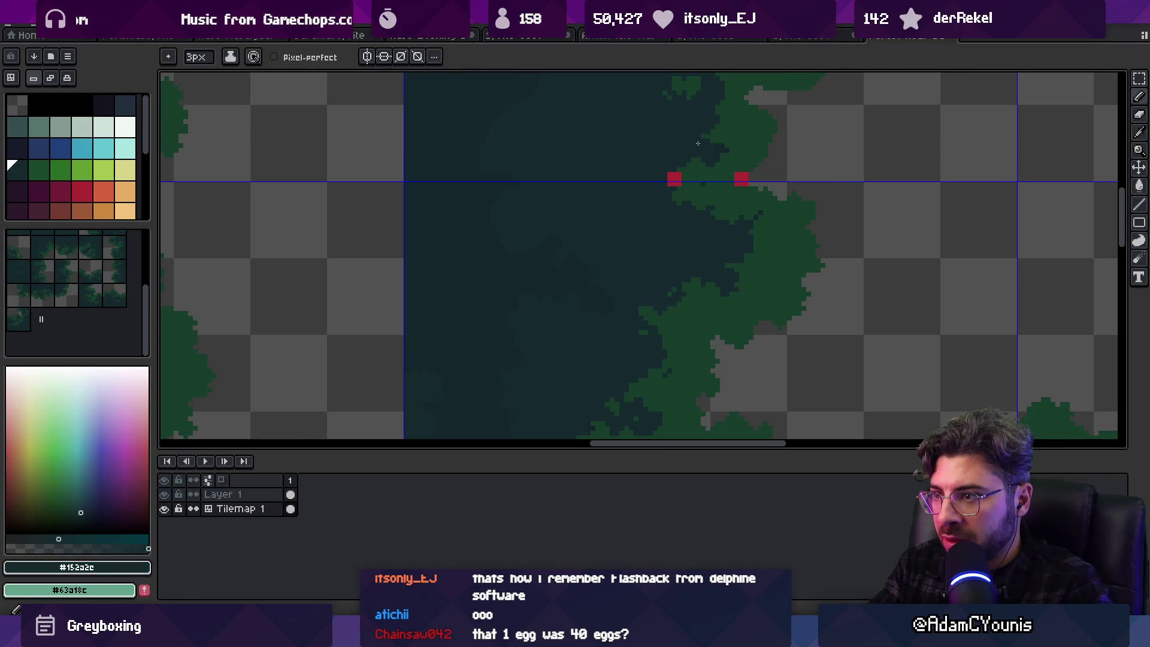
pyautogui.keyDown('alt'); pyautogui.click(717, 185); pyautogui.keyUp('alt')
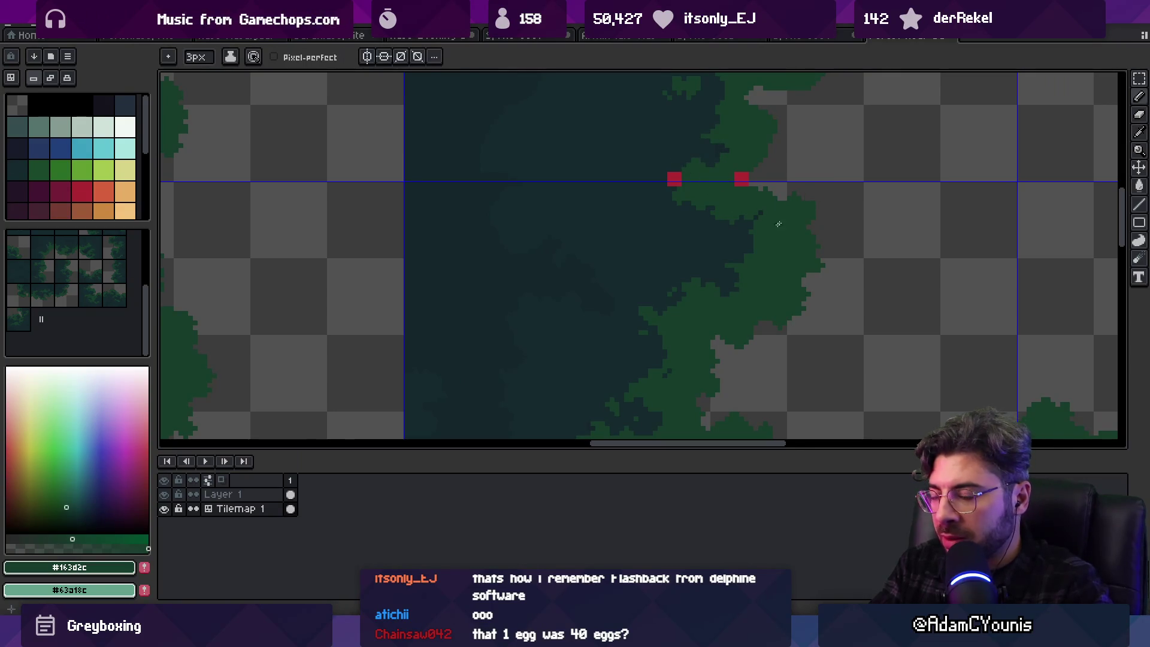
pyautogui.scroll(-3, 716, 210)
pyautogui.scroll(3, 698, 290)
pyautogui.press('alt')
# Lasso the canopy edge around the red markers and shift those pixels slightly left
pyautogui.press('q')
pyautogui.moveTo(639, 266)
pyautogui.mouseDown()
pyautogui.moveTo(688, 358)
pyautogui.moveTo(769, 273)
pyautogui.moveTo(752, 267)
pyautogui.mouseUp()
pyautogui.moveTo(761, 133)
pyautogui.mouseDown()
pyautogui.moveTo(634, 164)
pyautogui.moveTo(668, 319)
pyautogui.moveTo(835, 290)
pyautogui.mouseUp()
pyautogui.moveTo(775, 231)
pyautogui.mouseDown()
pyautogui.moveTo(721, 232)
pyautogui.moveTo(732, 231)
pyautogui.mouseUp()
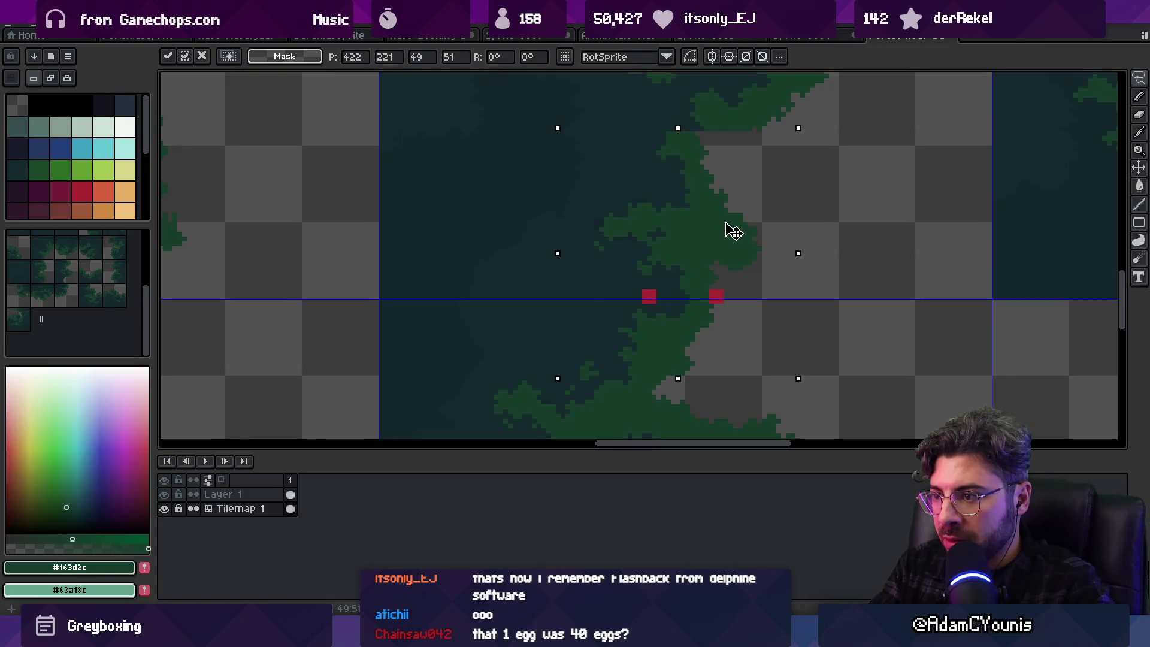
pyautogui.press('b')
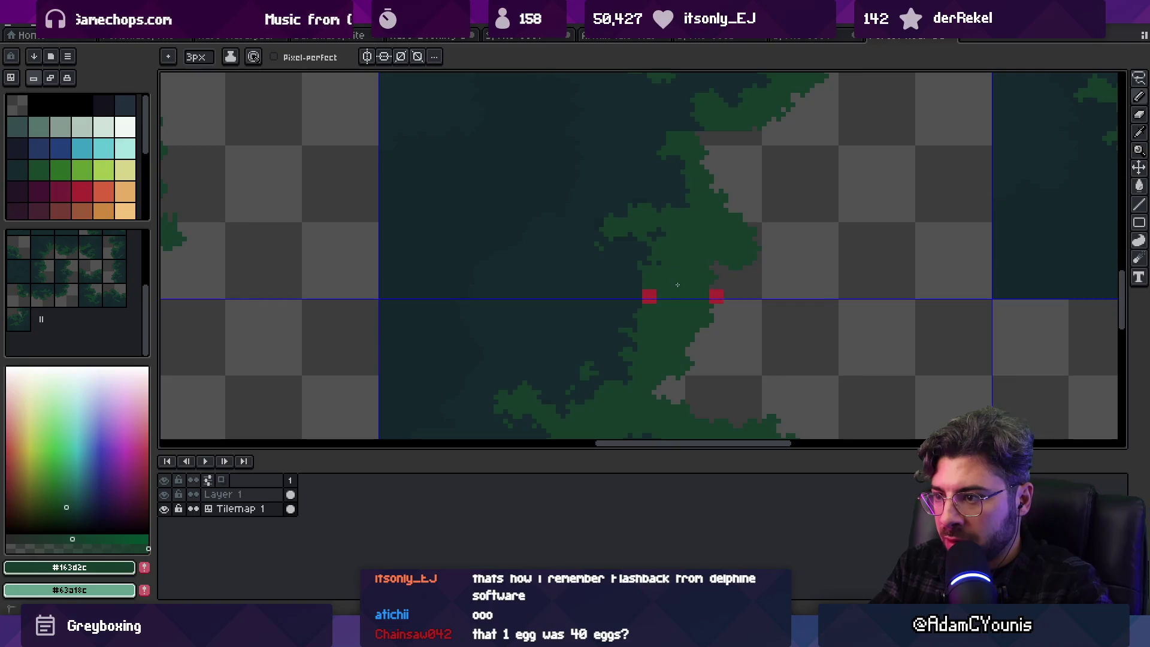
# Touch up the seam with dark teal and green, erasing stray green pixels, then zoom out to check
pyautogui.keyDown('alt'); pyautogui.click(629, 295); pyautogui.keyUp('alt')
pyautogui.press('e')
pyautogui.scroll(2, 693, 312)
pyautogui.press('b')
pyautogui.keyDown('alt'); pyautogui.click(679, 214); pyautogui.keyUp('alt')
pyautogui.scroll(3, 684, 242)
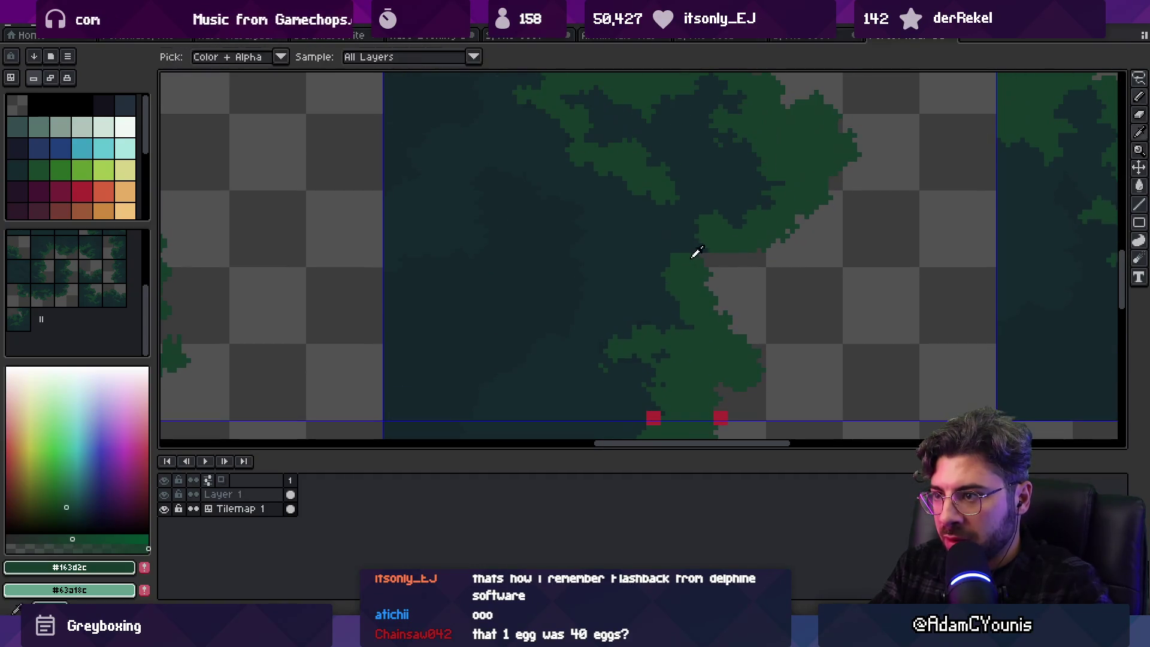
pyautogui.press('e')
pyautogui.click(720, 279)
pyautogui.press('b')
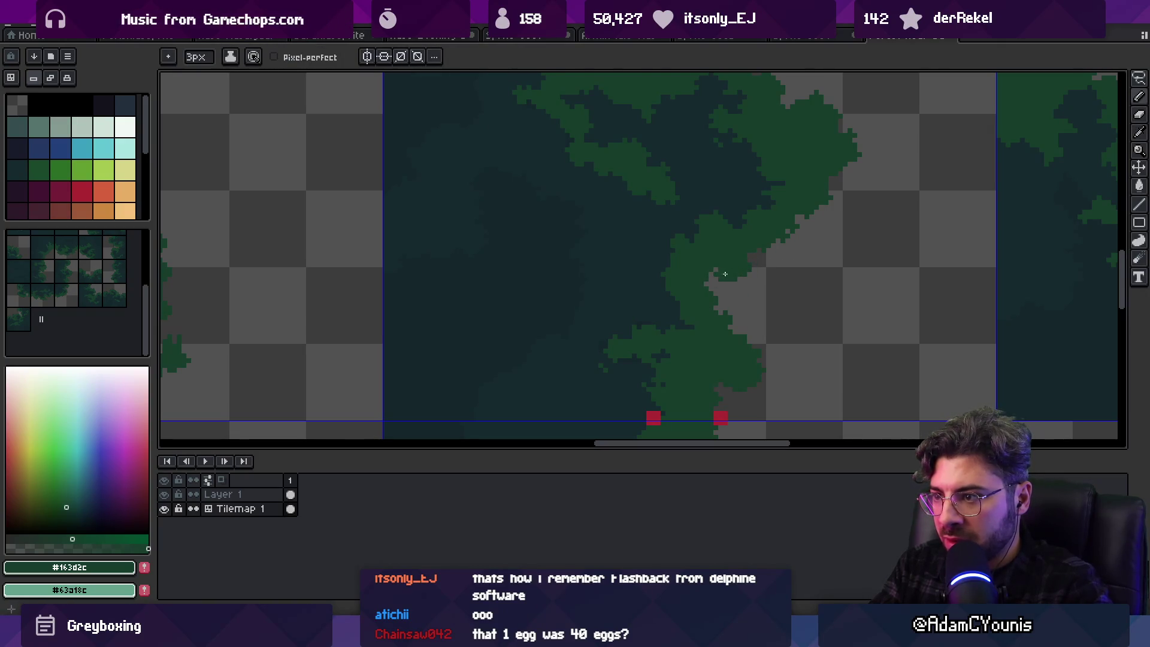
pyautogui.press('z')
pyautogui.scroll(-5, 754, 234)
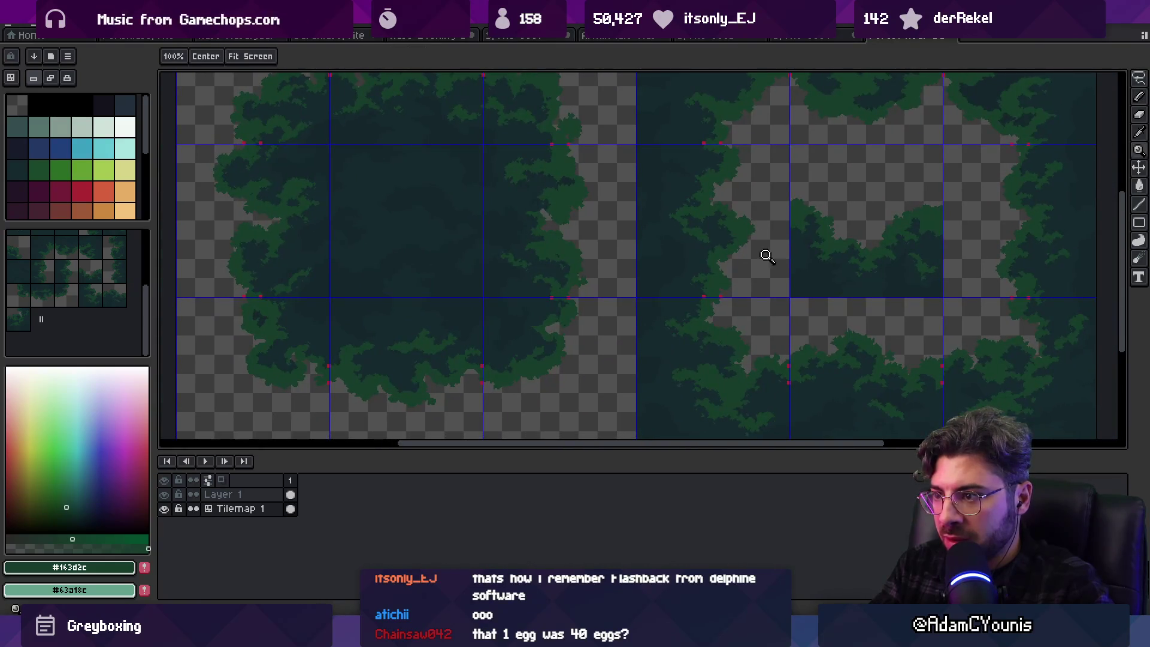
# Paint leaf green just right of the vertical seam and dark teal left of it
pyautogui.scroll(5, 742, 255)
pyautogui.press('i')
pyautogui.press('b')
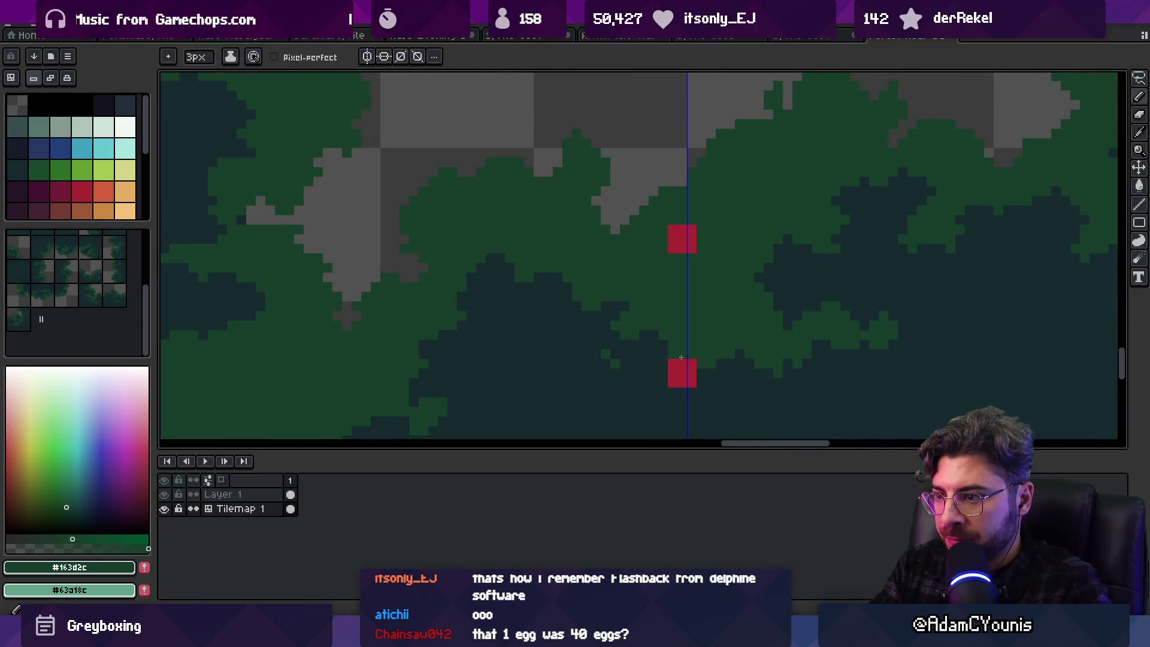
pyautogui.press('z')
pyautogui.scroll(-4, 741, 204)
pyautogui.scroll(2, 754, 235)
pyautogui.press('b')
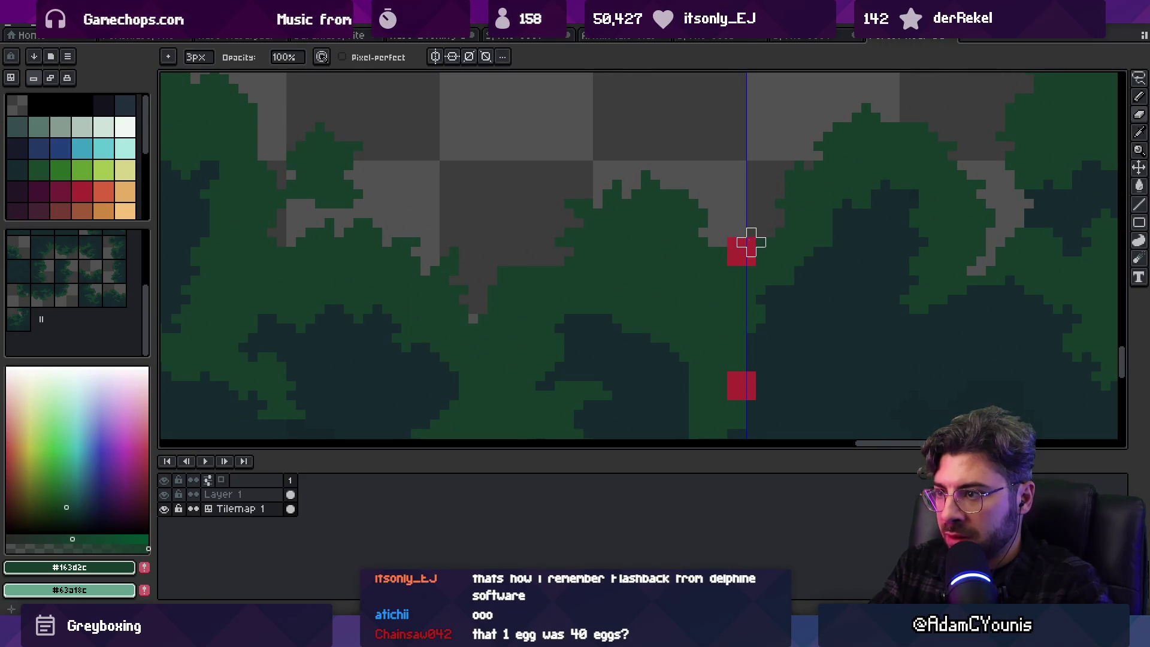
pyautogui.press('i')
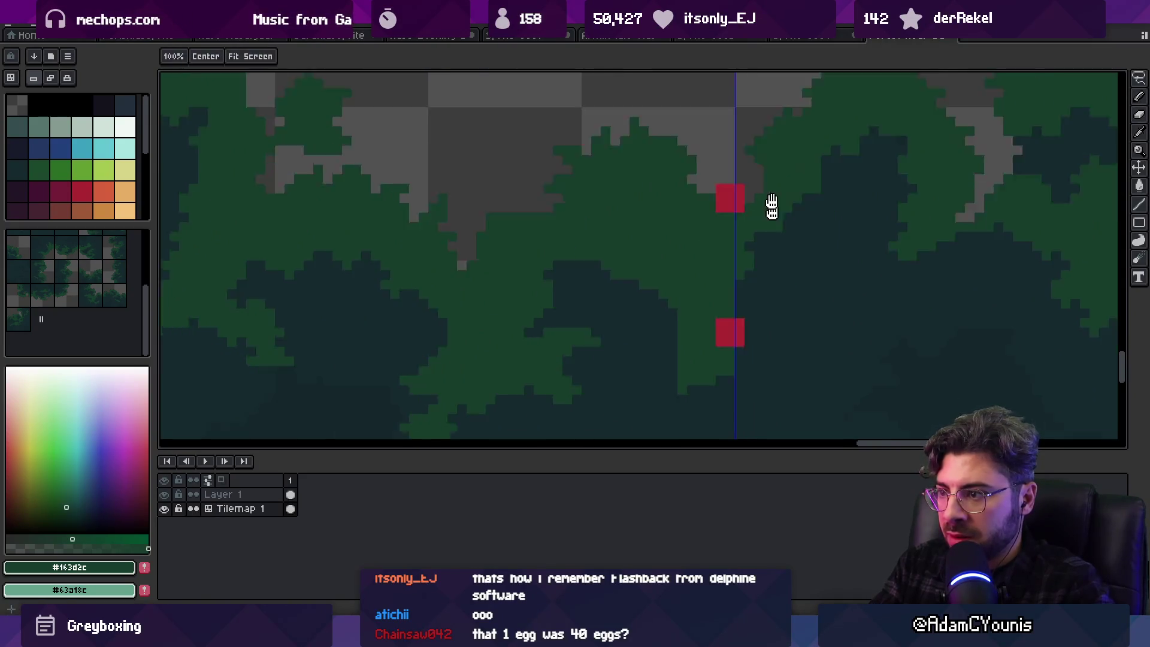
pyautogui.scroll(-3, 772, 234)
pyautogui.press('b')
pyautogui.moveTo(752, 179)
pyautogui.mouseDown()
pyautogui.moveTo(745, 260)
pyautogui.moveTo(776, 207)
pyautogui.moveTo(761, 251)
pyautogui.moveTo(689, 323)
pyautogui.mouseUp()
pyautogui.keyDown('alt'); pyautogui.click(755, 282); pyautogui.keyUp('alt')
# Turn a few gray seam pixels green and cover the green at right with dark teal
pyautogui.press('z')
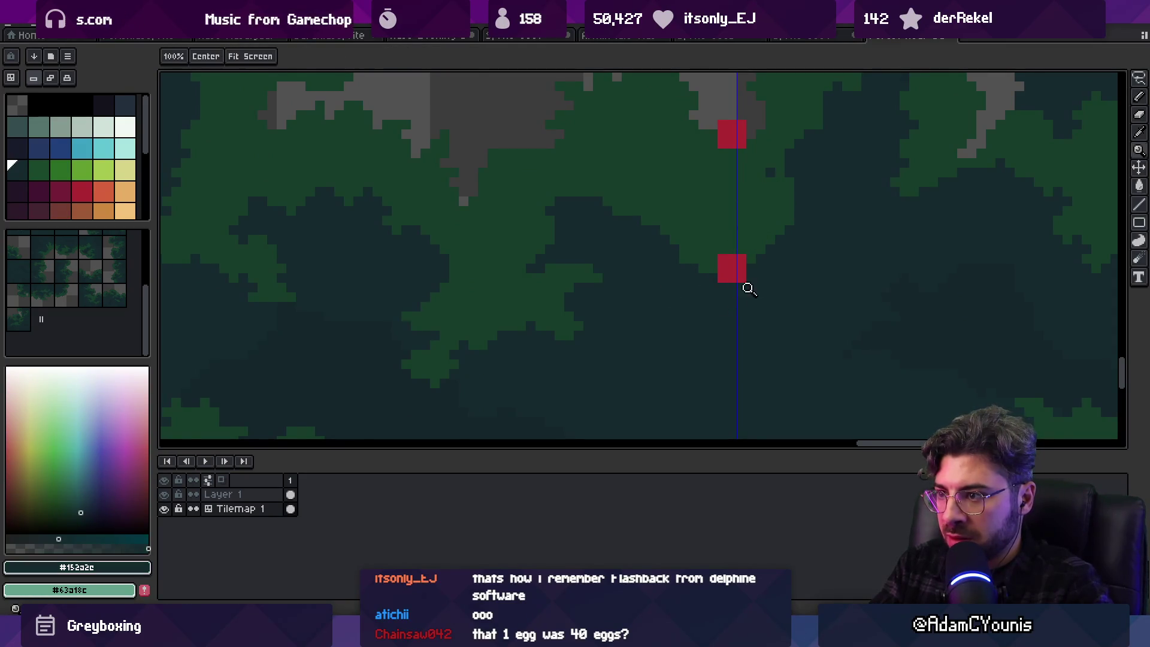
pyautogui.scroll(-4, 738, 290)
pyautogui.scroll(3, 697, 292)
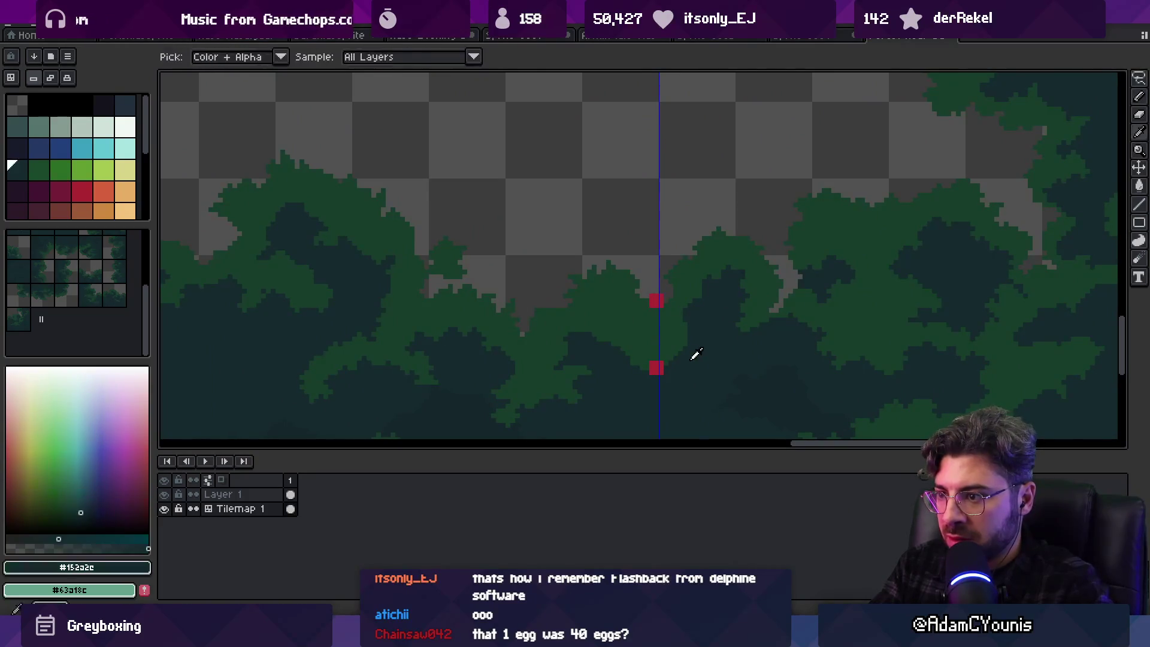
pyautogui.scroll(5, 719, 335)
pyautogui.keyDown('alt'); pyautogui.click(712, 296); pyautogui.keyUp('alt')
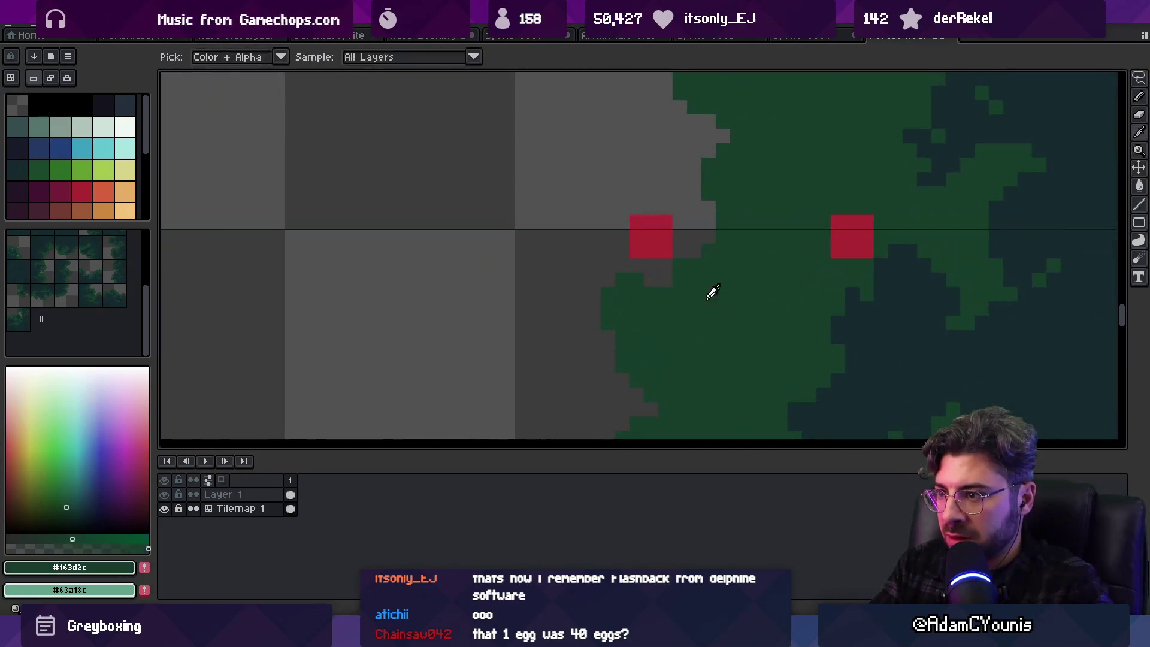
pyautogui.click(707, 201)
pyautogui.keyDown('alt'); pyautogui.click(899, 255); pyautogui.keyUp('alt')
pyautogui.moveTo(898, 251)
pyautogui.mouseDown()
pyautogui.moveTo(881, 213)
pyautogui.moveTo(824, 330)
pyautogui.moveTo(949, 353)
pyautogui.moveTo(868, 257)
pyautogui.moveTo(934, 239)
pyautogui.mouseUp()
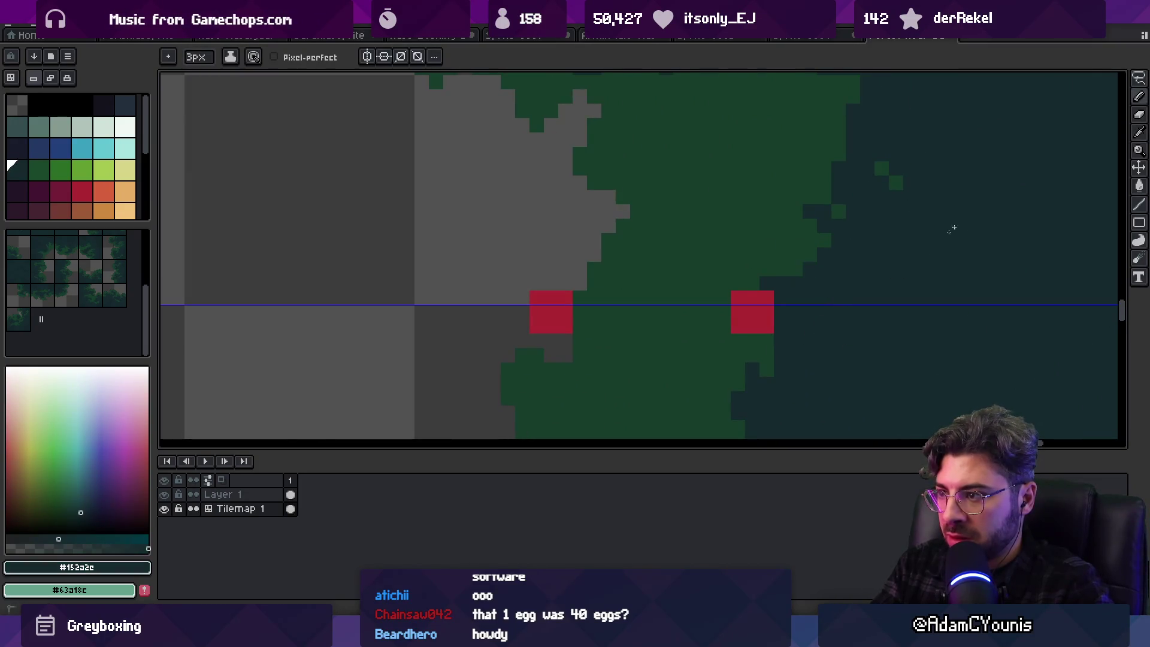
# Pan along the seam, sampling leaf green and dark teal from the canvas
pyautogui.keyDown('alt'); pyautogui.click(749, 256); pyautogui.keyUp('alt')
pyautogui.moveTo(788, 347); pyautogui.dragTo(803, 226)
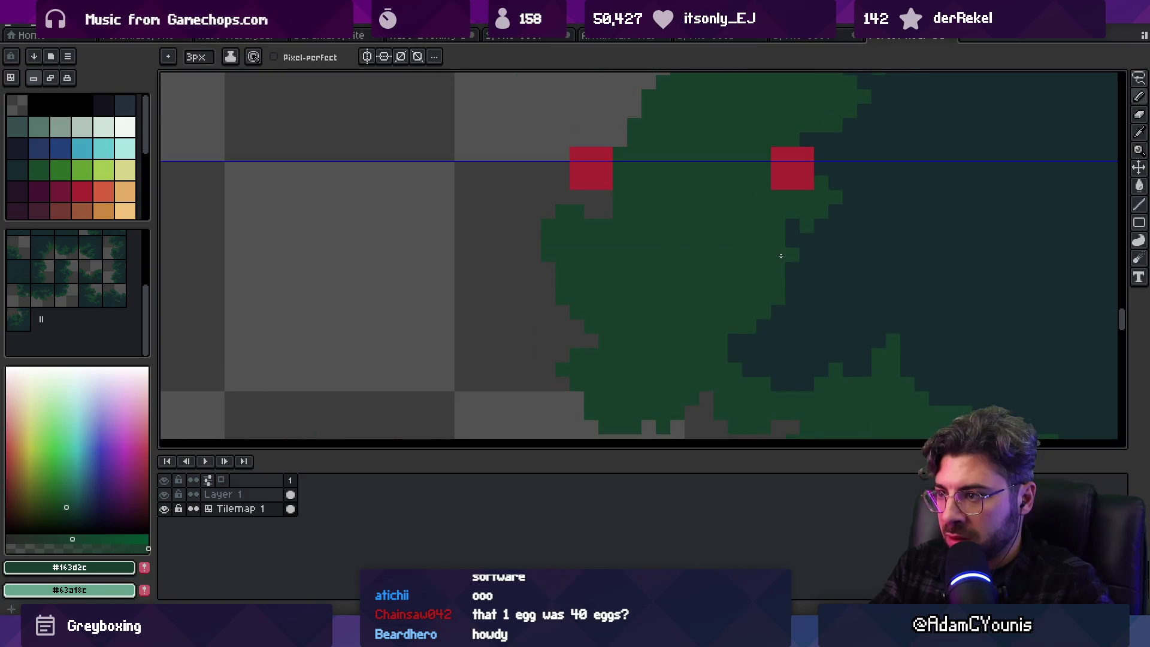
pyautogui.keyDown('alt'); pyautogui.click(771, 290); pyautogui.keyUp('alt')
pyautogui.scroll(-8, 767, 270)
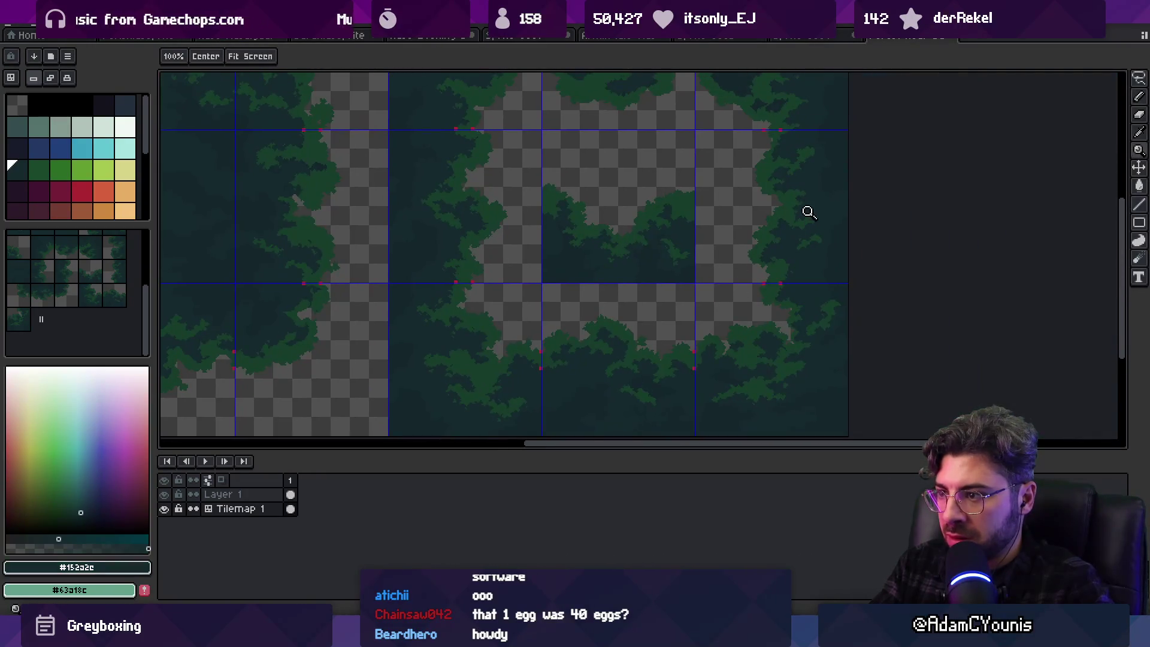
pyautogui.scroll(6, 788, 183)
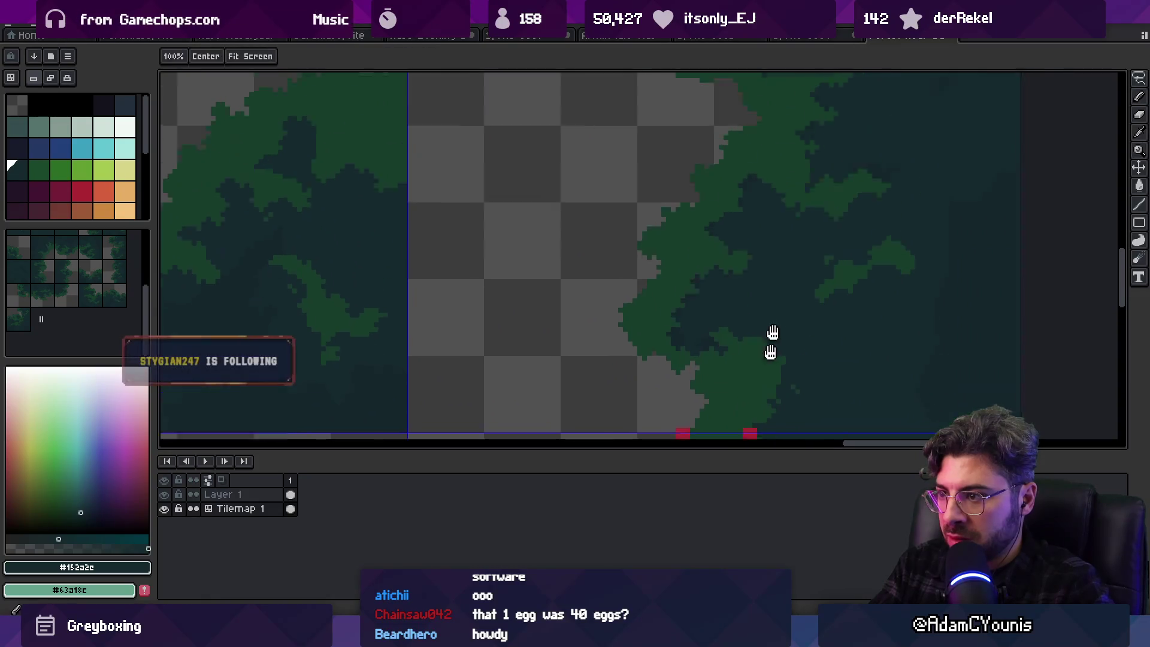
pyautogui.moveTo(786, 328); pyautogui.dragTo(783, 490)
# Paint leaf green and dark teal pixels across the tile seam to fill the gap
pyautogui.keyDown('alt'); pyautogui.click(677, 284); pyautogui.keyUp('alt')
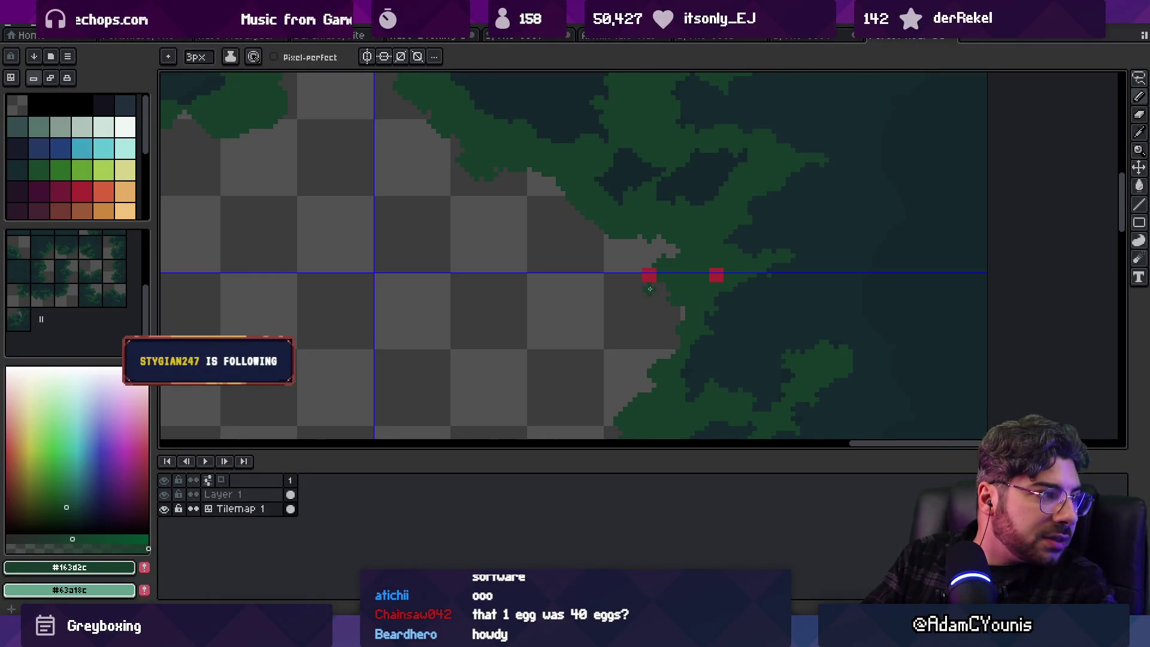
pyautogui.keyDown('alt'); pyautogui.click(721, 296); pyautogui.keyUp('alt')
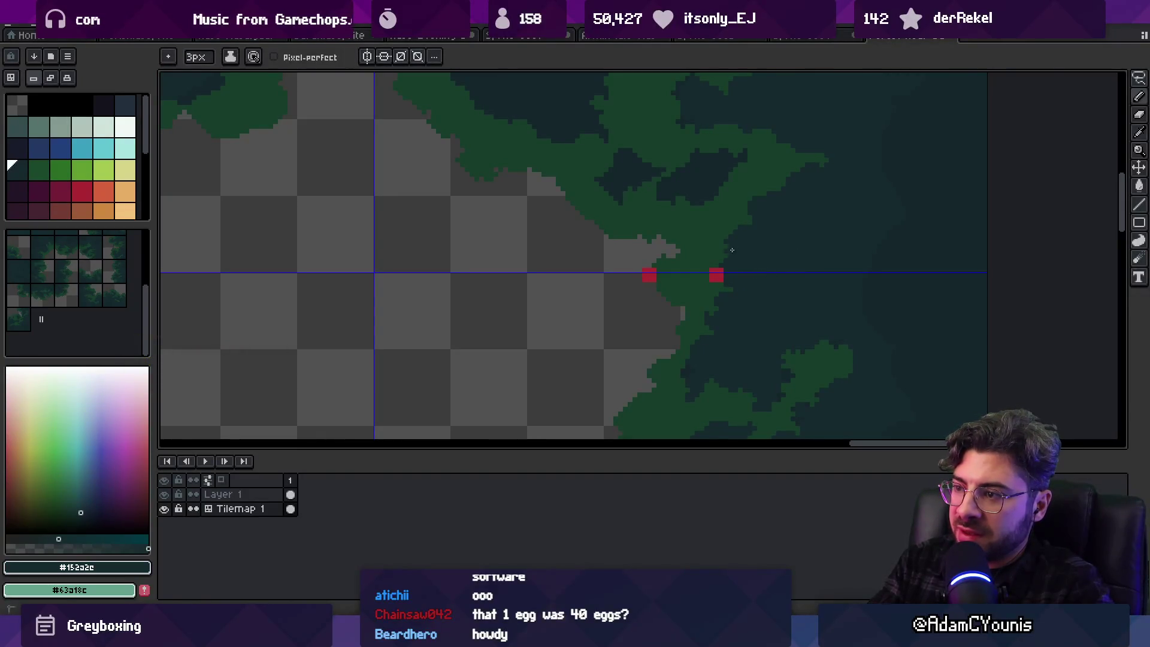
pyautogui.keyDown('alt'); pyautogui.click(741, 255); pyautogui.keyUp('alt')
pyautogui.click(746, 252)
pyautogui.keyDown('alt'); pyautogui.click(775, 246); pyautogui.keyUp('alt')
pyautogui.moveTo(764, 243); pyautogui.dragTo(763, 261)
pyautogui.keyDown('alt'); pyautogui.click(755, 255); pyautogui.keyUp('alt')
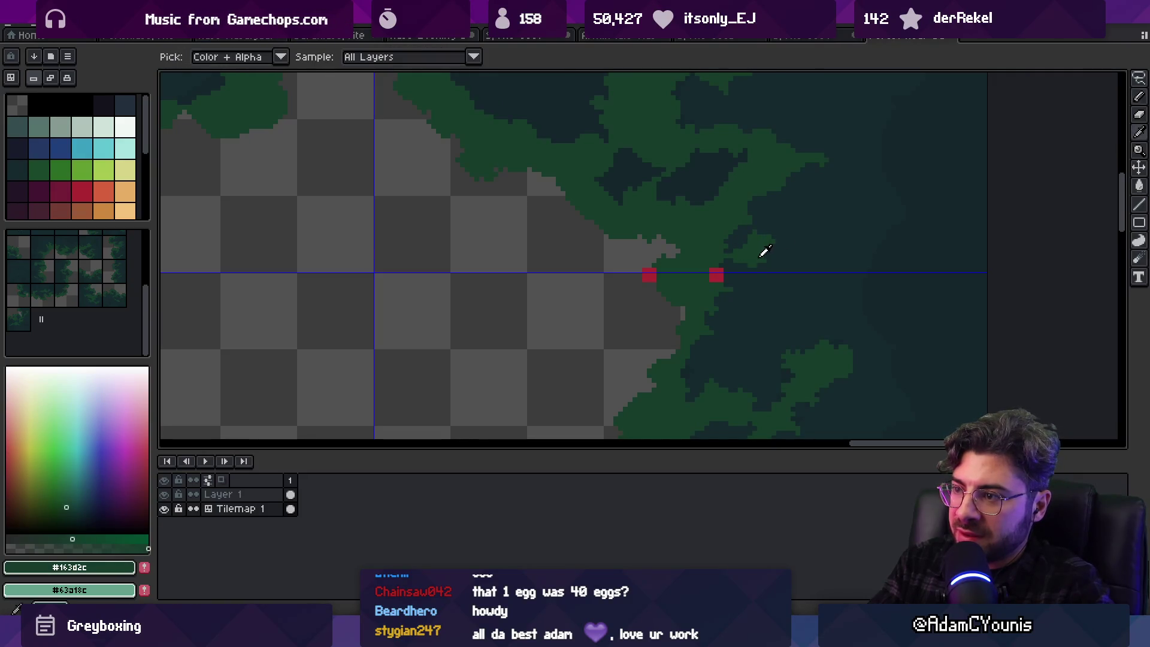
# Paint over stray green pixels with the dark teal canopy colour
pyautogui.press('z')
pyautogui.scroll(-1, 675, 258)
pyautogui.scroll(-2, 624, 206)
pyautogui.scroll(5, 616, 174)
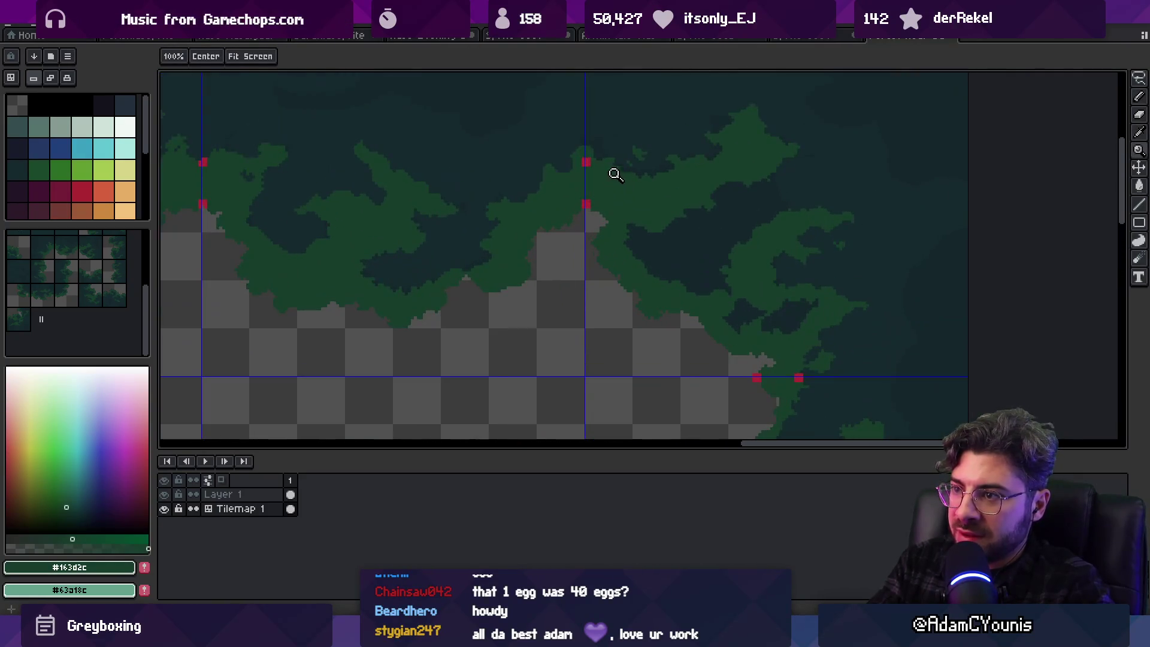
pyautogui.press('b')
pyautogui.keyDown('alt'); pyautogui.click(611, 214); pyautogui.keyUp('alt')
pyautogui.moveTo(614, 237); pyautogui.dragTo(628, 249)
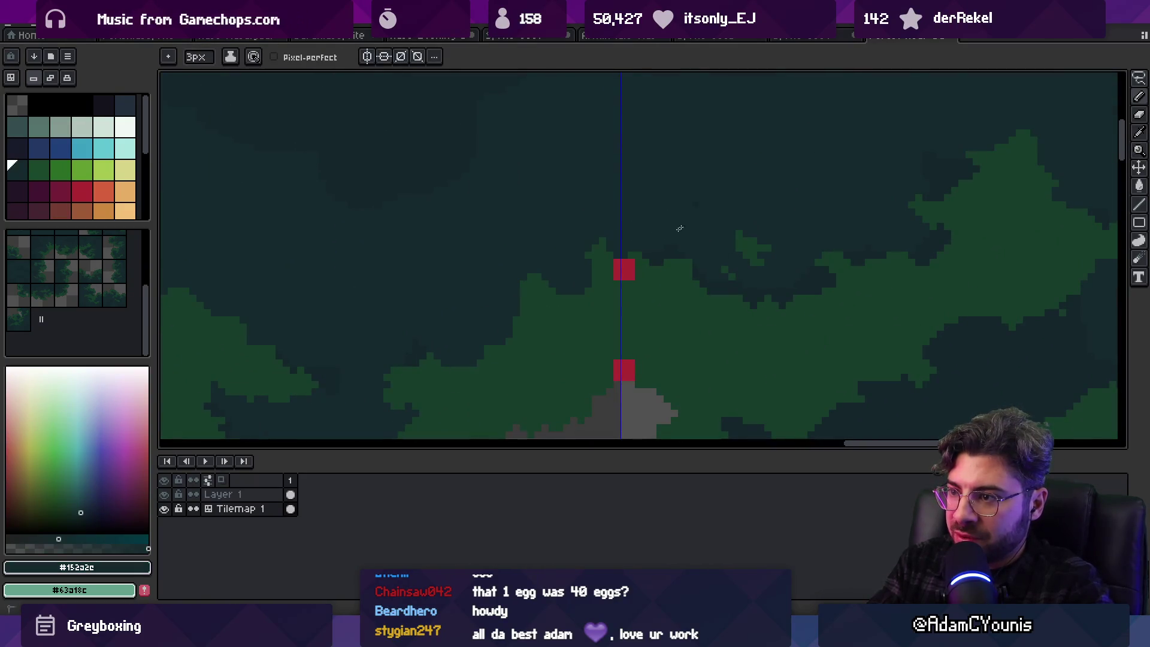
# Sample leaf green and dark teal #152a2e along the seam, then pan to the middle clearing tiles
pyautogui.scroll(-2, 647, 253)
pyautogui.scroll(-1, 696, 246)
pyautogui.scroll(2, 695, 246)
pyautogui.keyDown('alt'); pyautogui.click(657, 249); pyautogui.keyUp('alt')
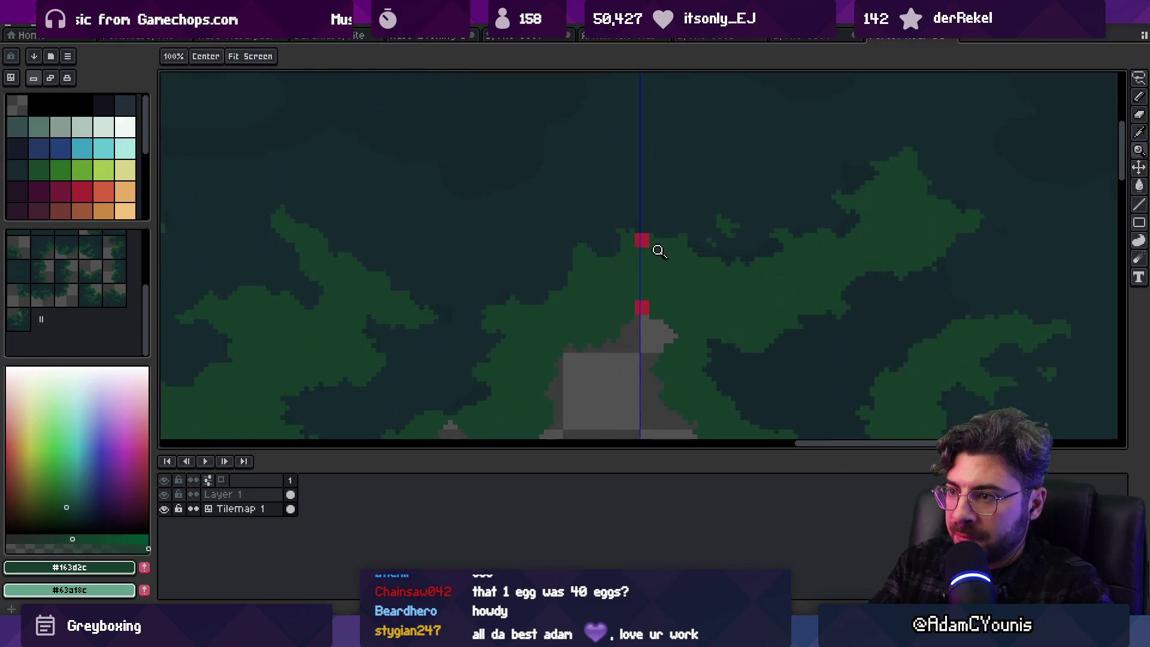
pyautogui.keyDown('alt'); pyautogui.click(626, 243); pyautogui.keyUp('alt')
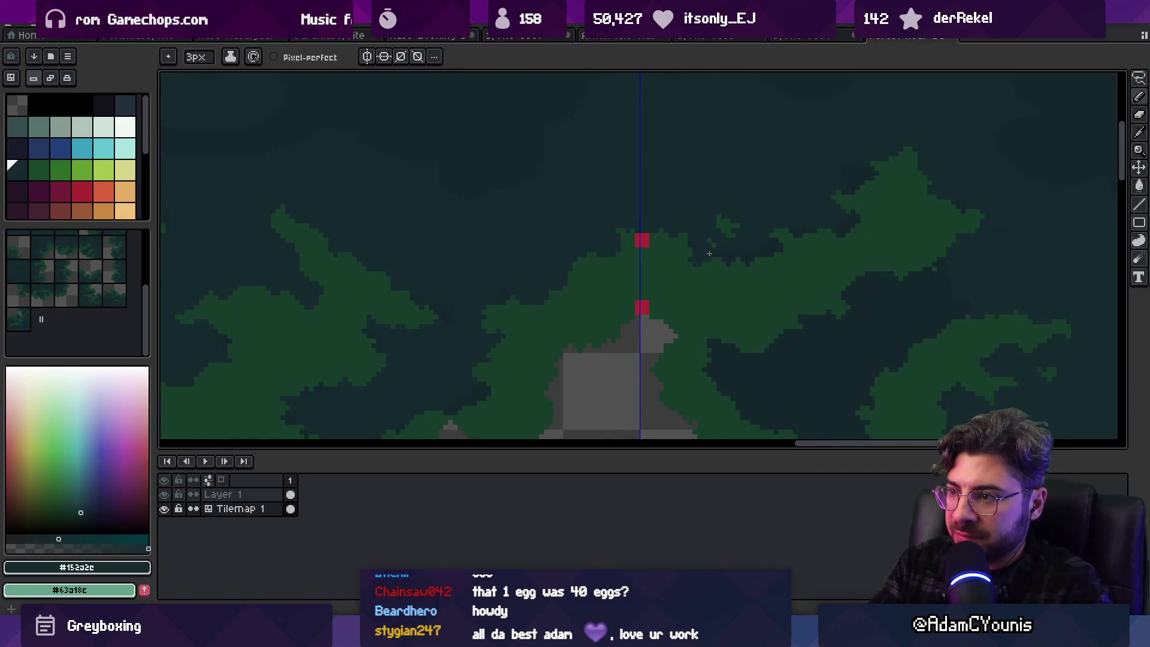
pyautogui.keyDown('alt'); pyautogui.click(686, 251); pyautogui.keyUp('alt')
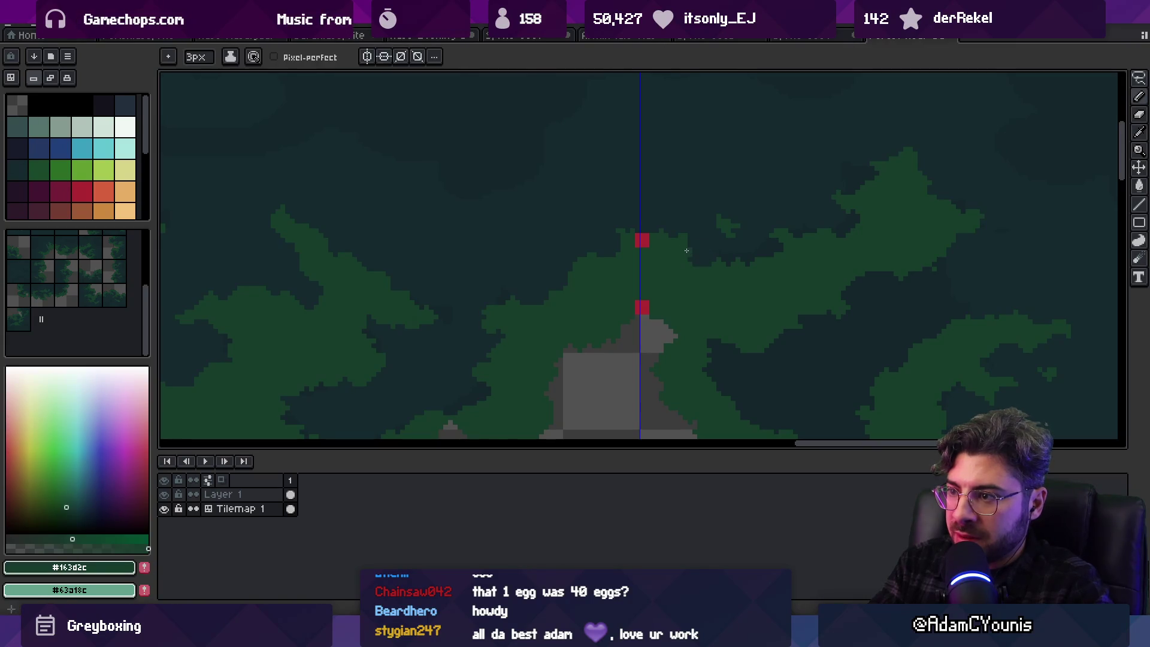
pyautogui.keyDown('alt'); pyautogui.click(700, 247); pyautogui.keyUp('alt')
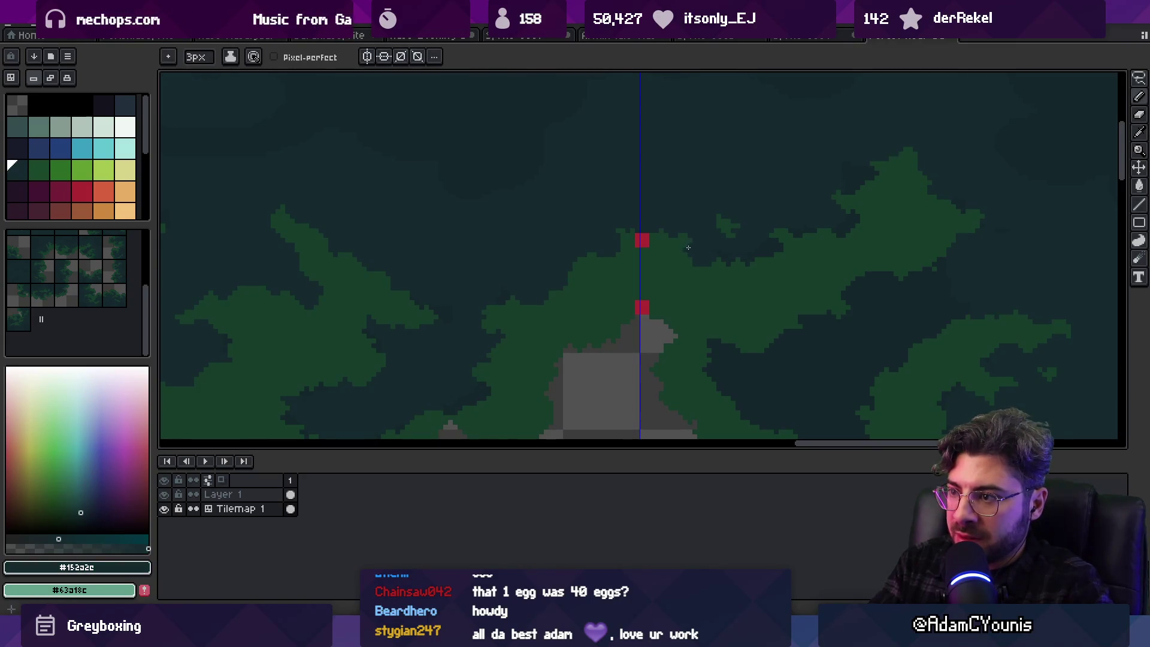
pyautogui.press('z')
pyautogui.scroll(-5, 679, 257)
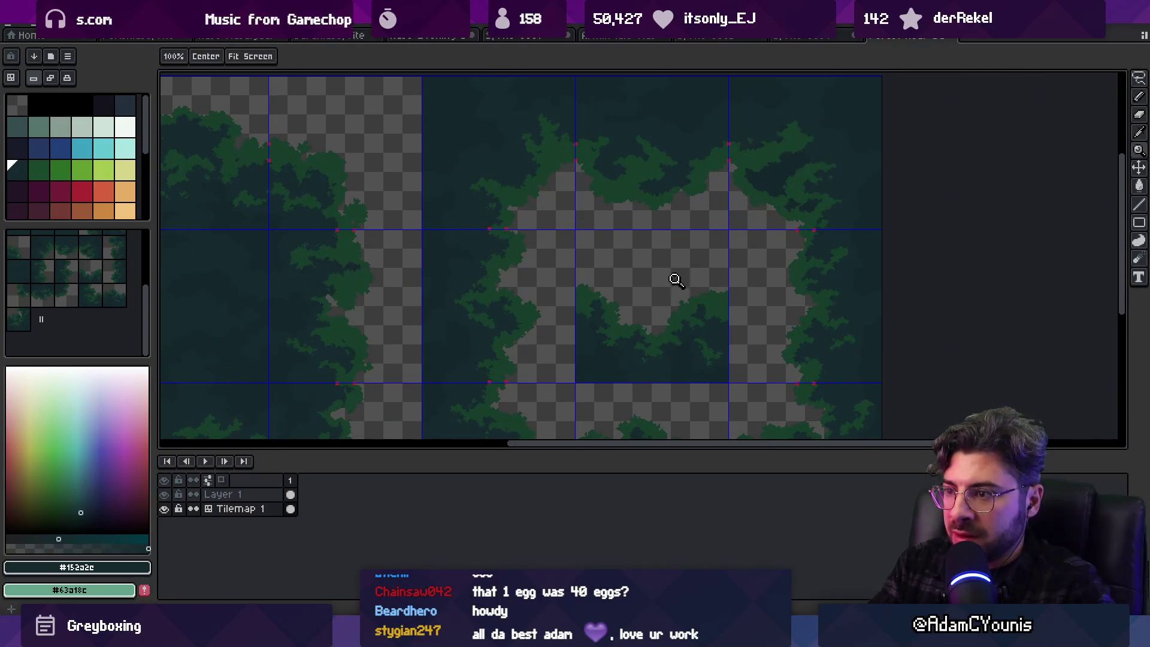
pyautogui.moveTo(651, 285); pyautogui.dragTo(627, 175)
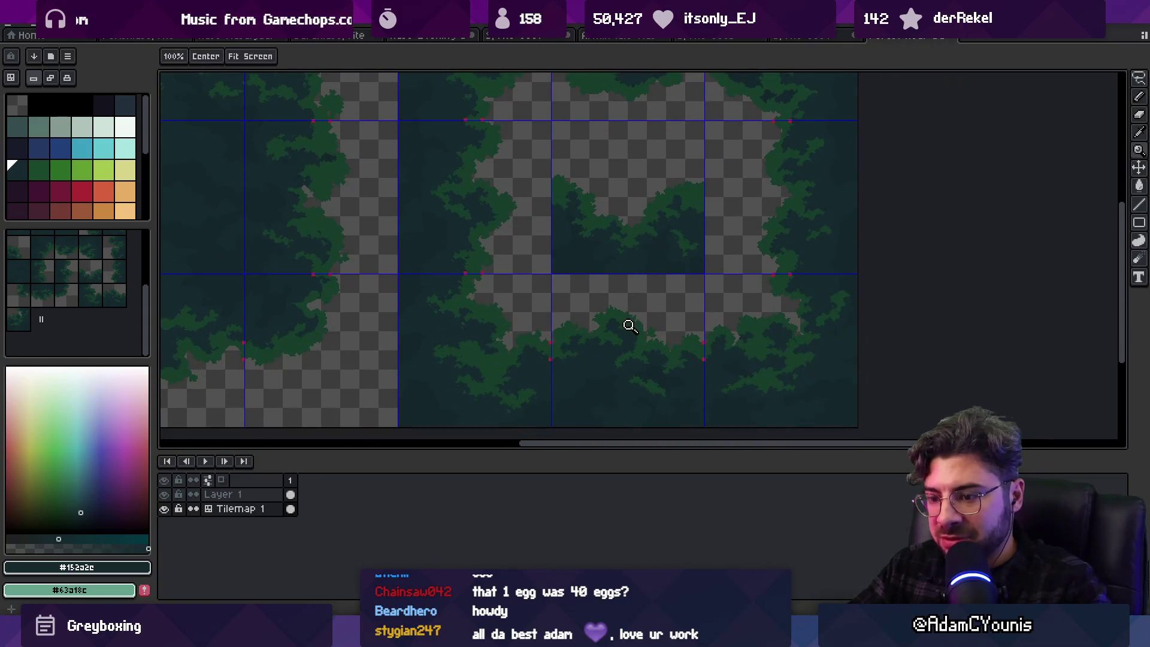
# Marquee a bottom tile on Layer 1, duplicate the layer, move the selection up one tile, and deselect
pyautogui.press('m')
pyautogui.click(599, 335)
pyautogui.click(256, 493)
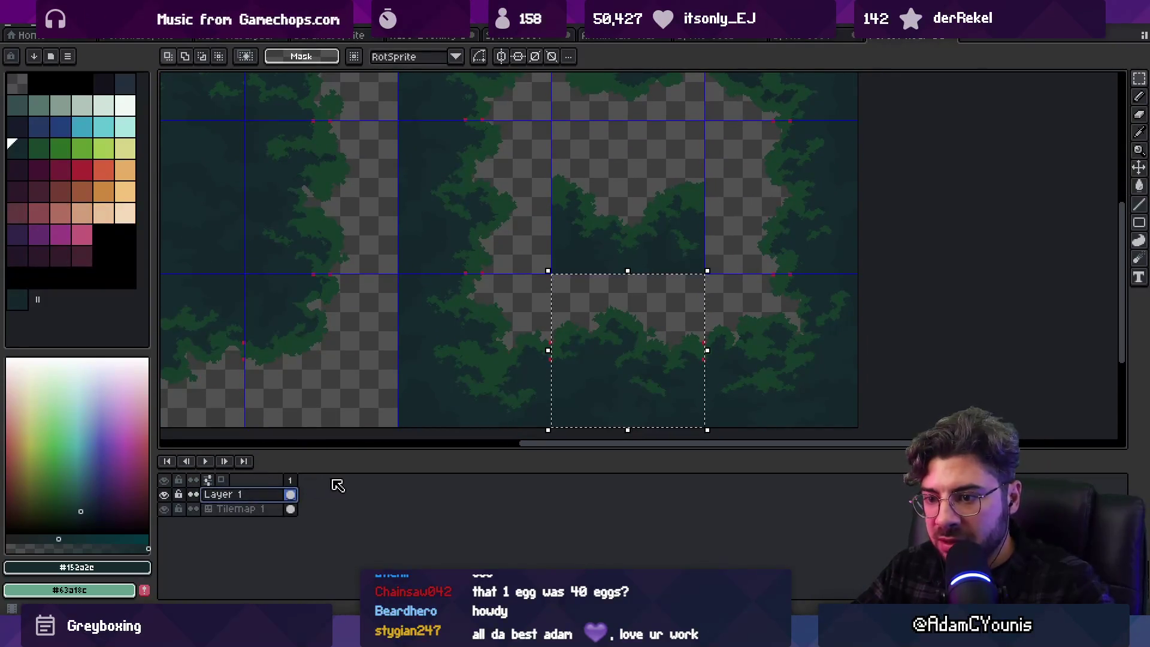
pyautogui.hotkey('ctrl', 'j')
pyautogui.hotkey('shift', 'Up')
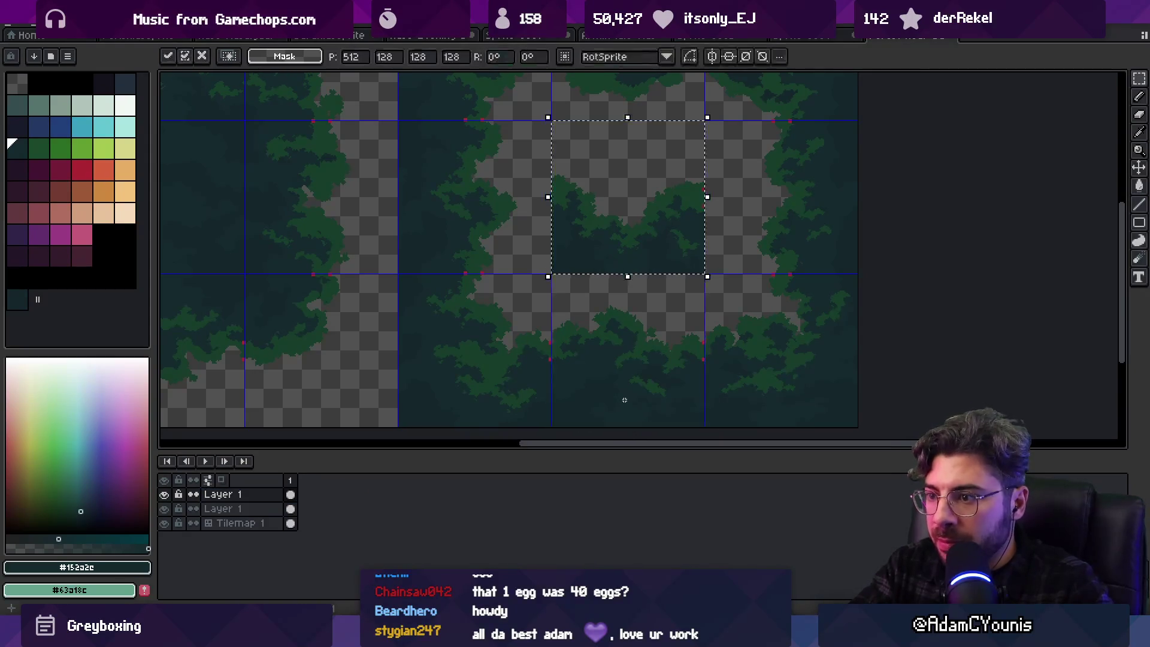
pyautogui.hotkey('ctrl', 'd')
# Zoom in on the clearing tiles and make Tilemap 1 the working layer with the Pencil
pyautogui.press('z')
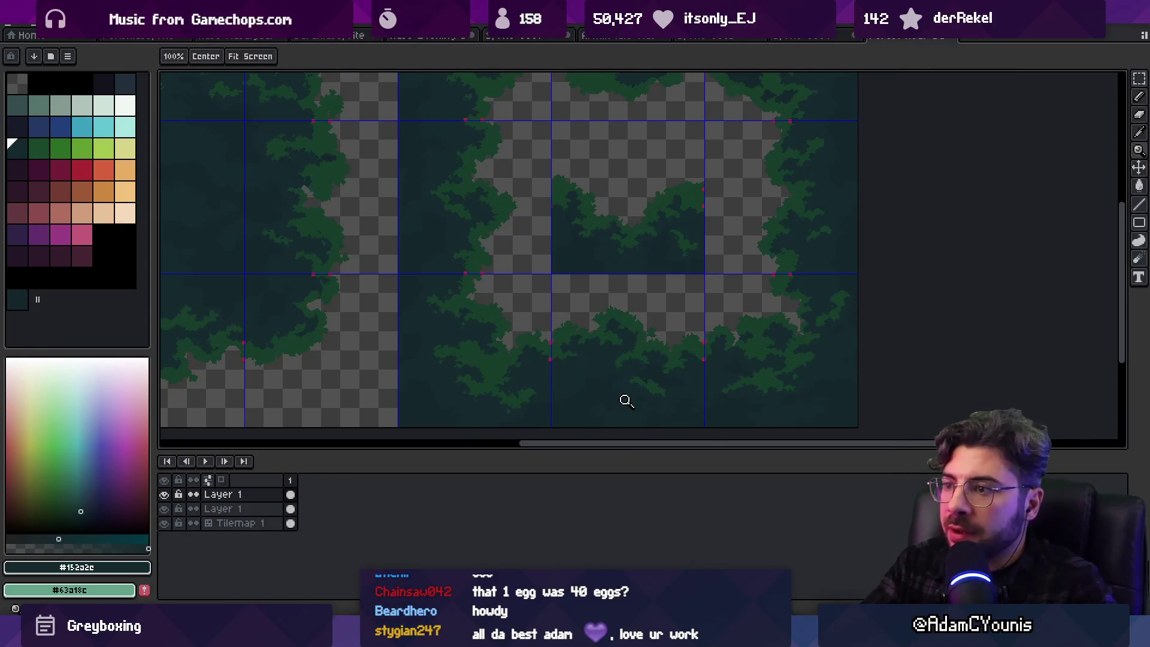
pyautogui.click(596, 192)
pyautogui.click(593, 220)
pyautogui.press('v')
pyautogui.click(598, 244)
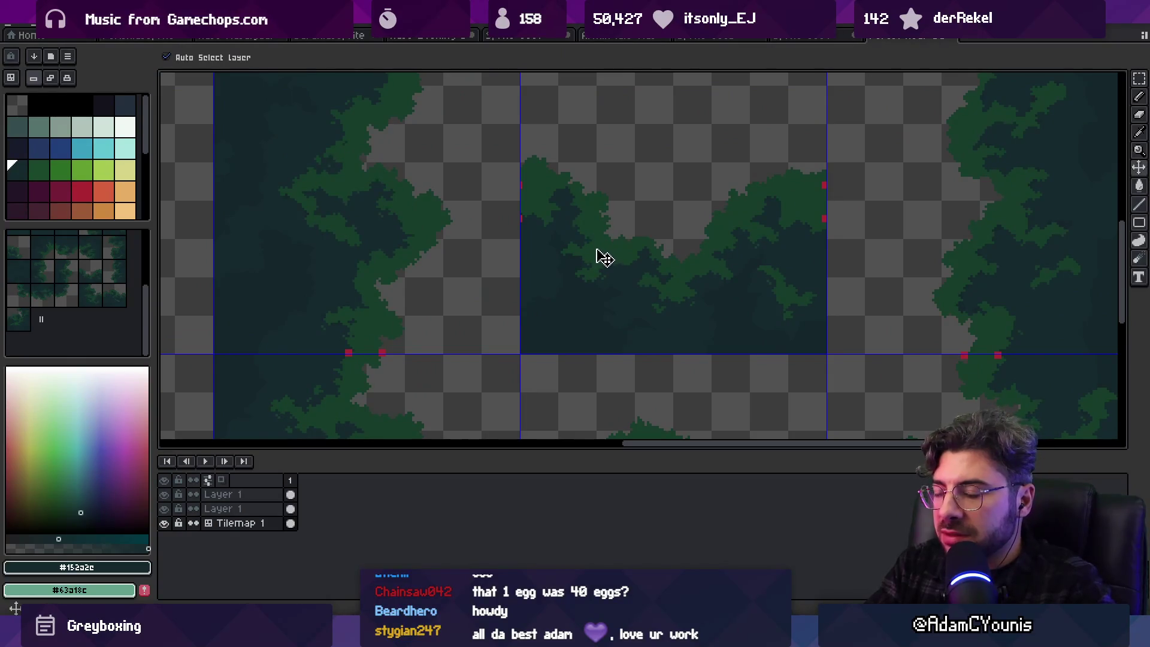
pyautogui.press('b')
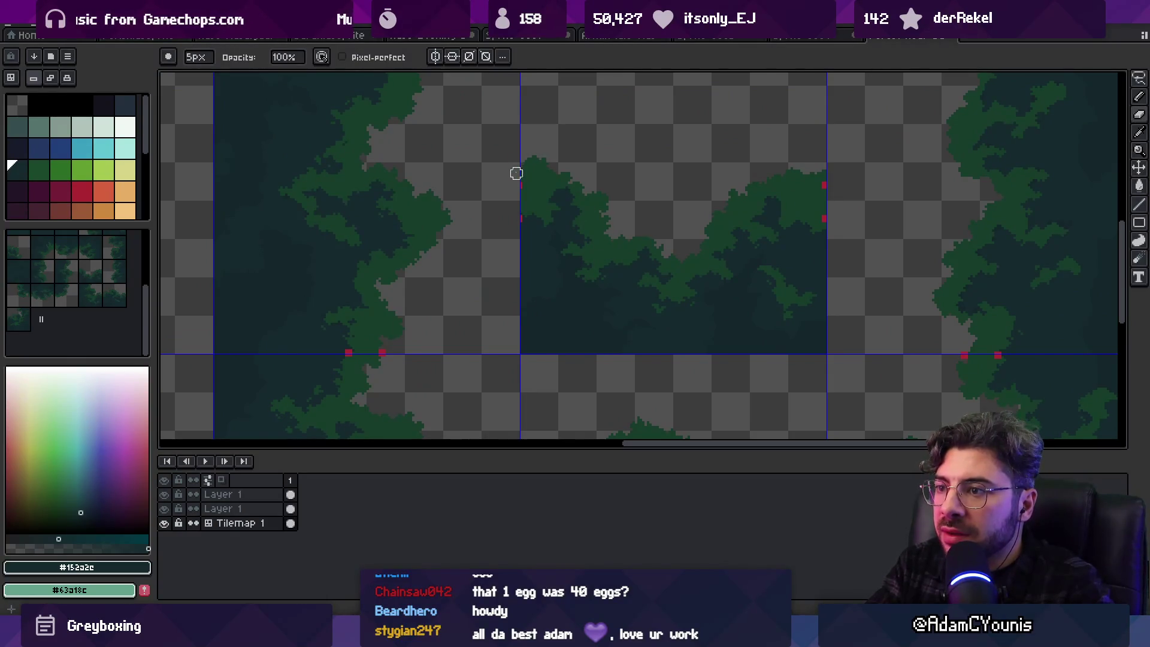
# Review the canopy clearing tiles, sampling leaf green and dark teal while panning across them
pyautogui.scroll(2, 574, 137)
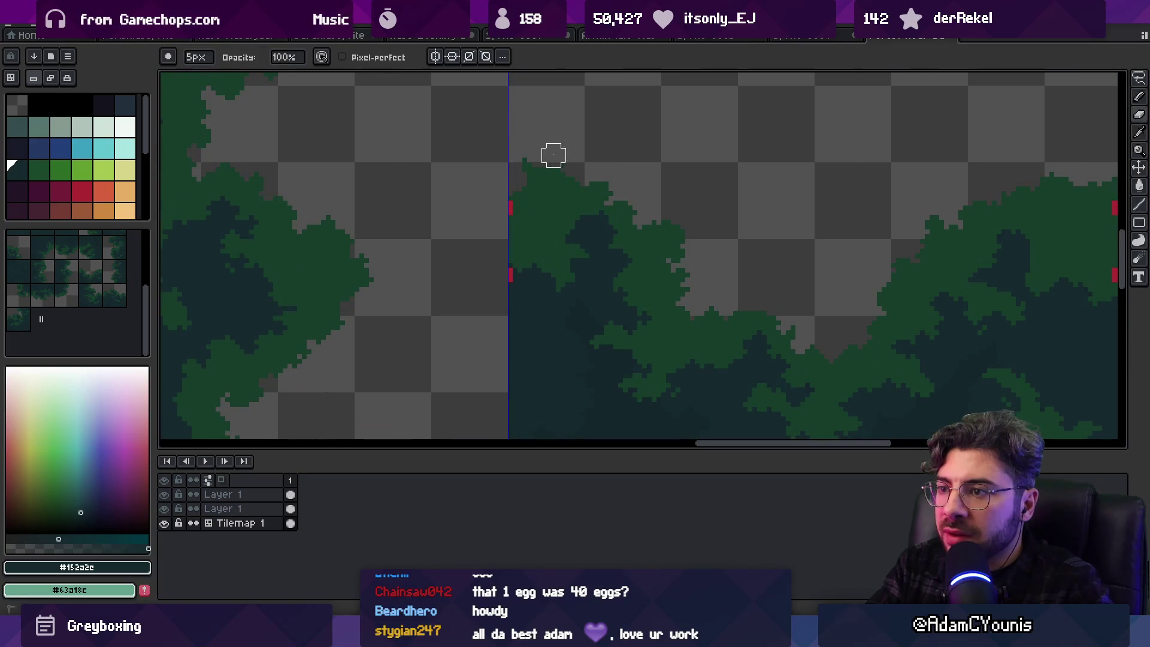
pyautogui.keyDown('alt'); pyautogui.click(531, 254); pyautogui.keyUp('alt')
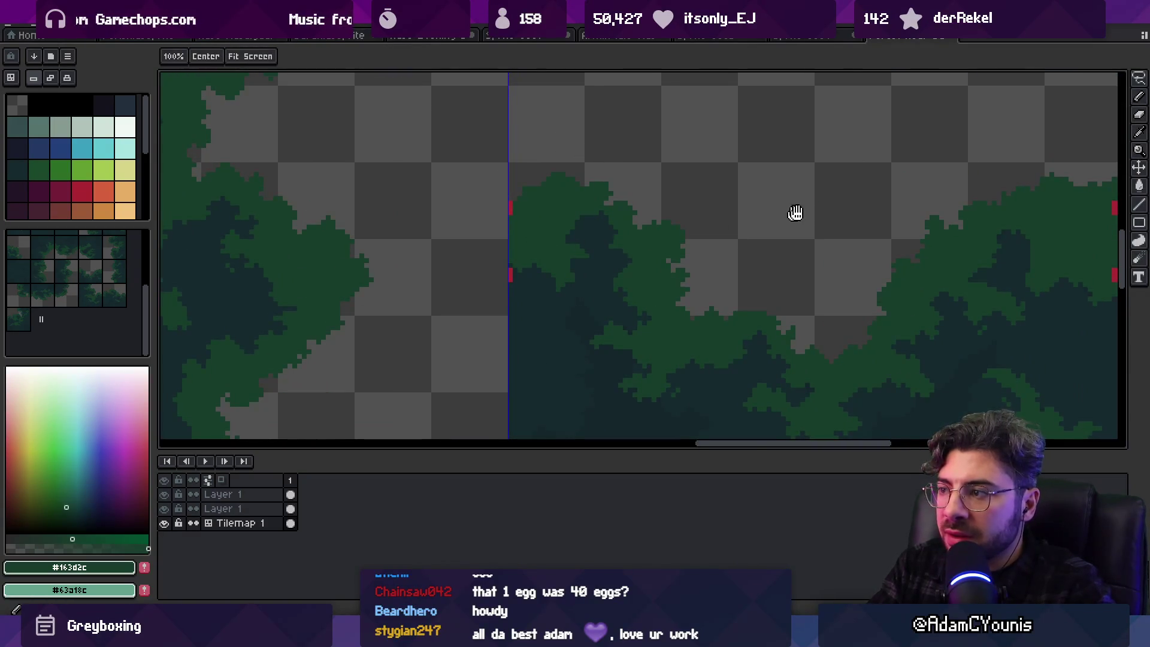
pyautogui.hscroll(5, 790, 213)
pyautogui.keyDown('alt'); pyautogui.click(819, 276); pyautogui.keyUp('alt')
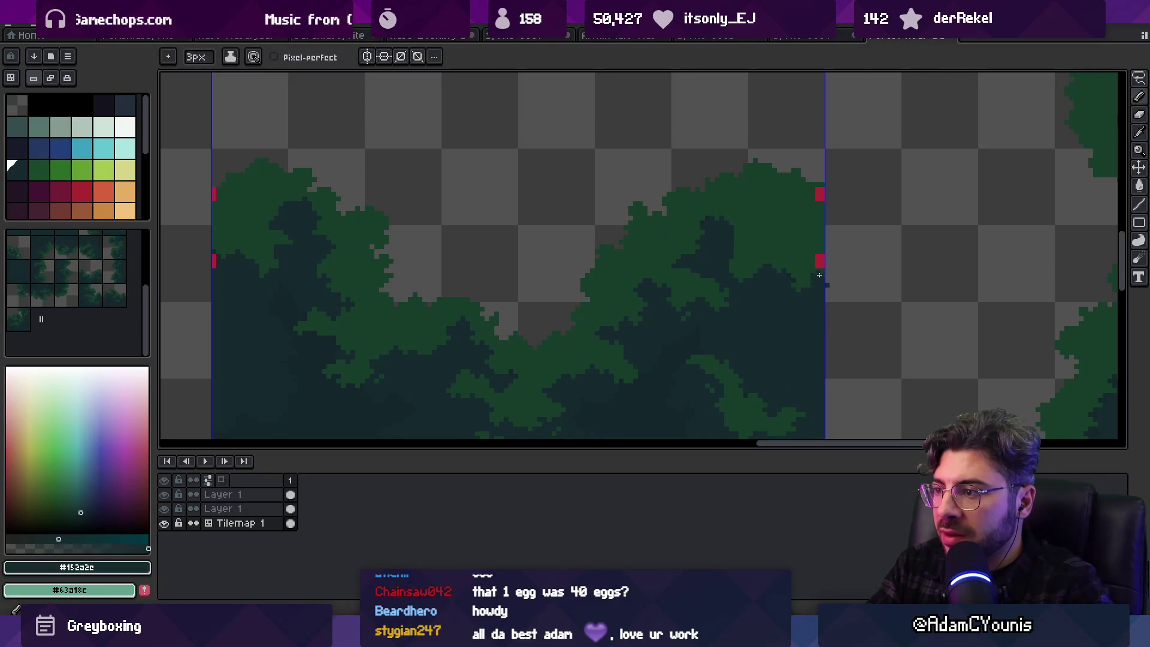
pyautogui.scroll(-2, 827, 282)
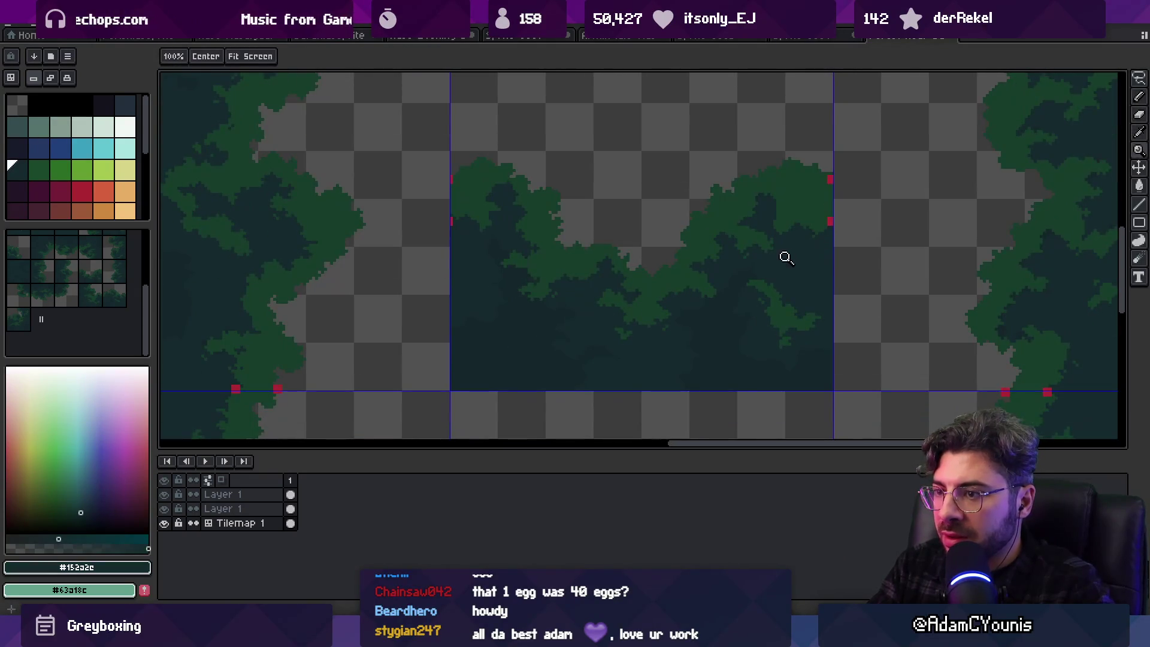
pyautogui.moveTo(701, 275); pyautogui.dragTo(709, 285)
pyautogui.scroll(-1, 713, 274)
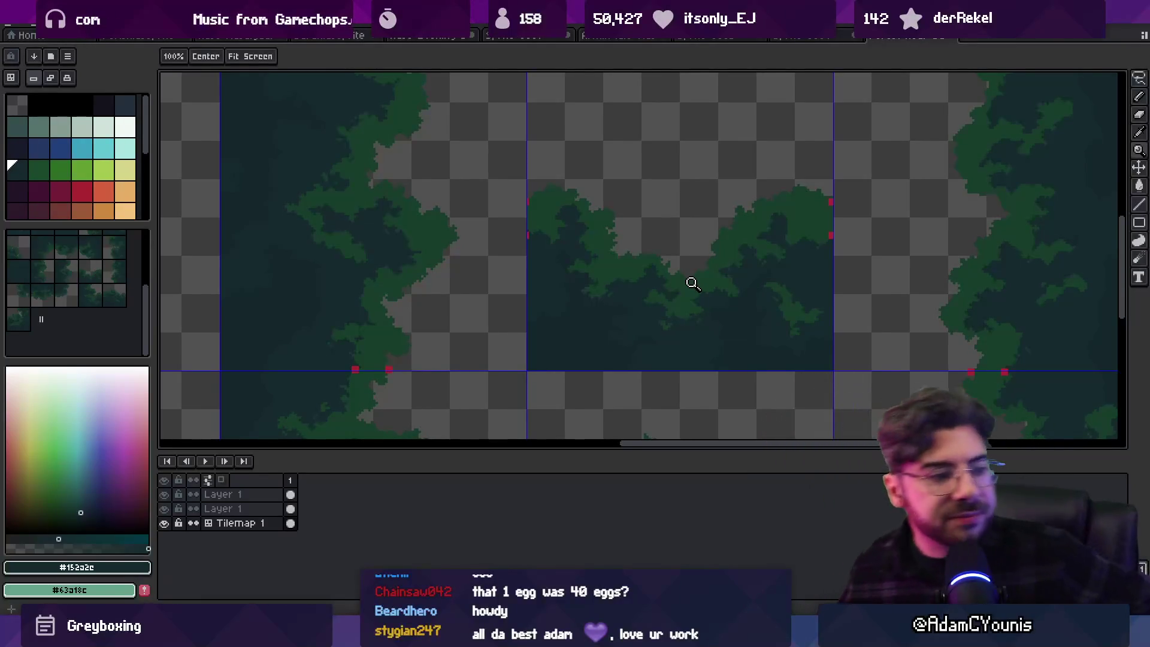
pyautogui.moveTo(487, 315); pyautogui.dragTo(727, 330)
pyautogui.scroll(-3, 660, 251)
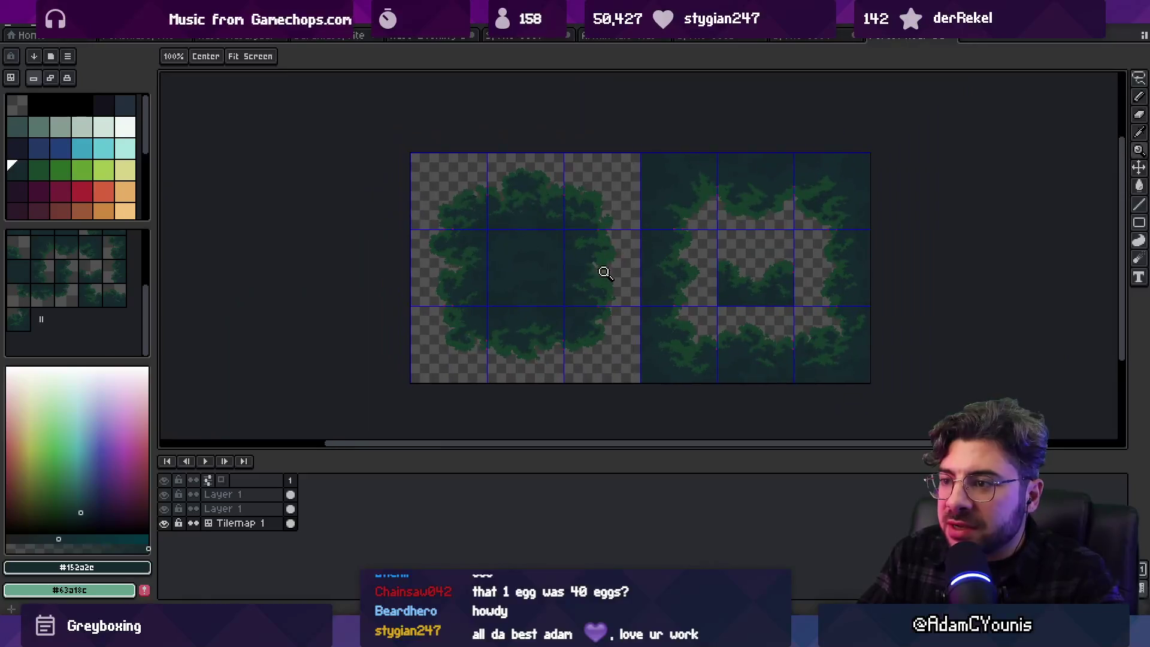
# Magic Wand the dark canopy area, nudge the view down, then clear the selection
pyautogui.press('w')
pyautogui.scroll(2, 519, 231)
pyautogui.click(522, 239)
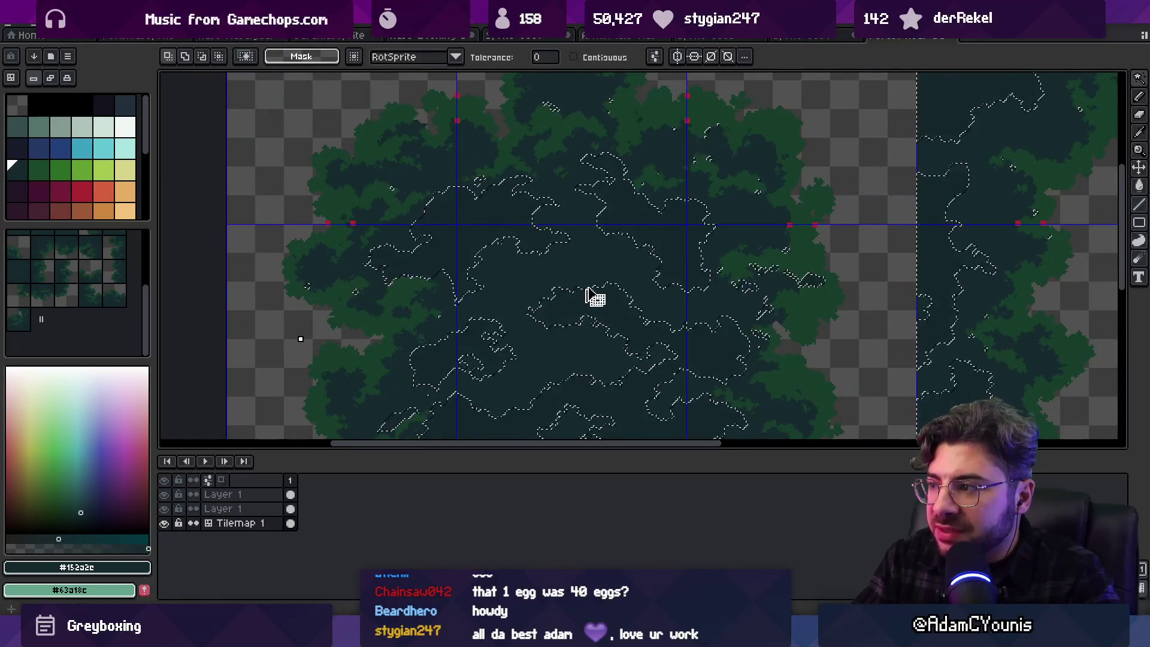
pyautogui.press('h')
pyautogui.moveTo(617, 290); pyautogui.dragTo(605, 307)
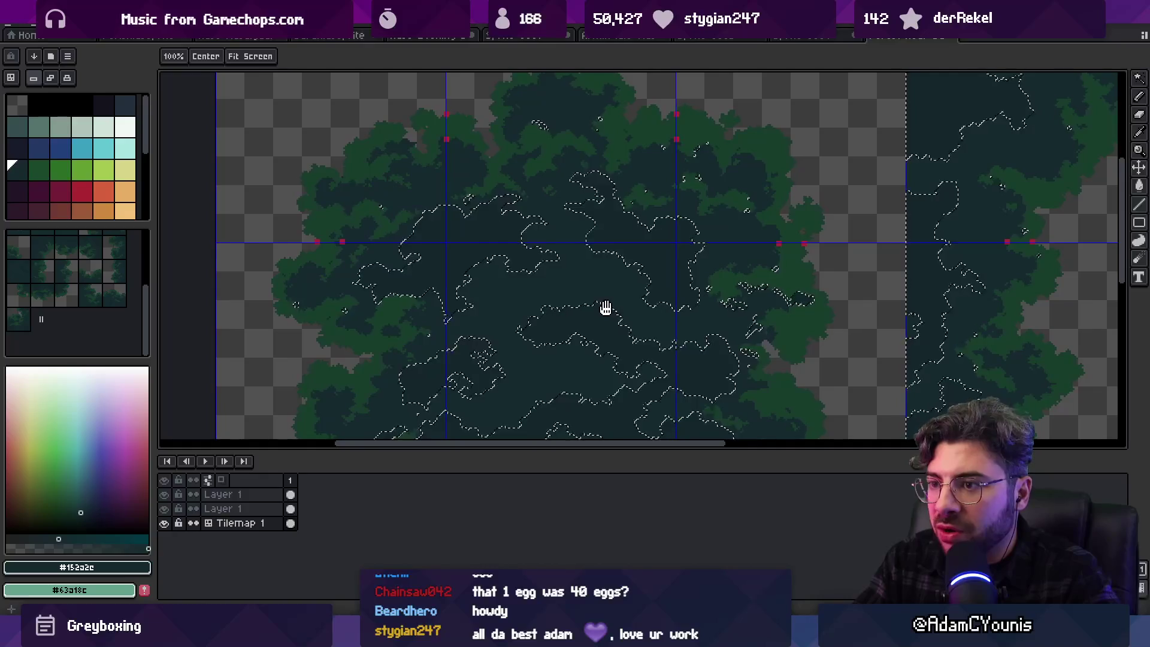
pyautogui.press('w')
pyautogui.hotkey('ctrl', 'd')
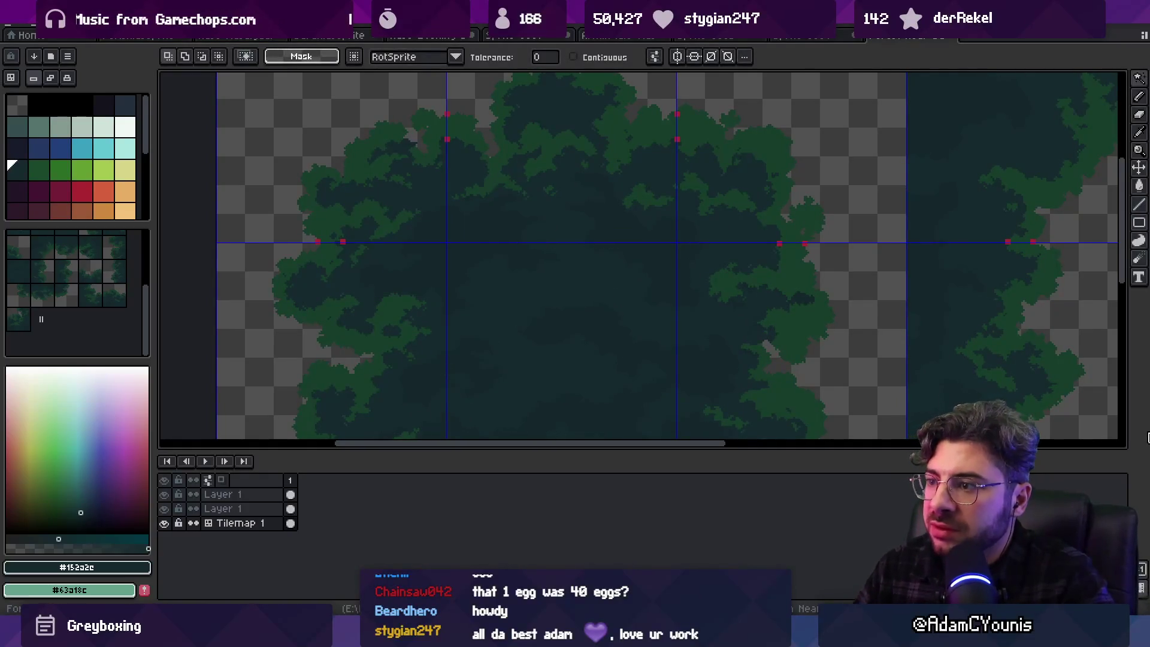
pyautogui.scroll(2, 406, 218)
# Sample the red marker colour #ac2833 and draw a straight red line rising from the marker
pyautogui.press('i')
pyautogui.click(389, 279)
pyautogui.press('b')
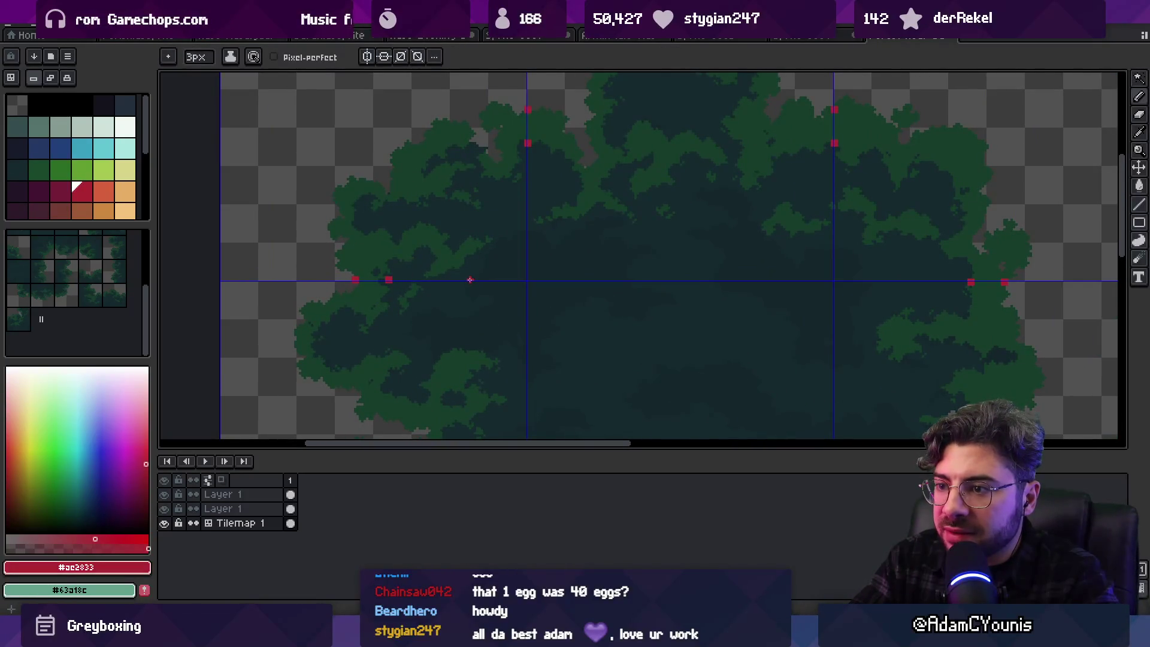
pyautogui.keyDown('shift'); pyautogui.click(525, 222); pyautogui.keyUp('shift')
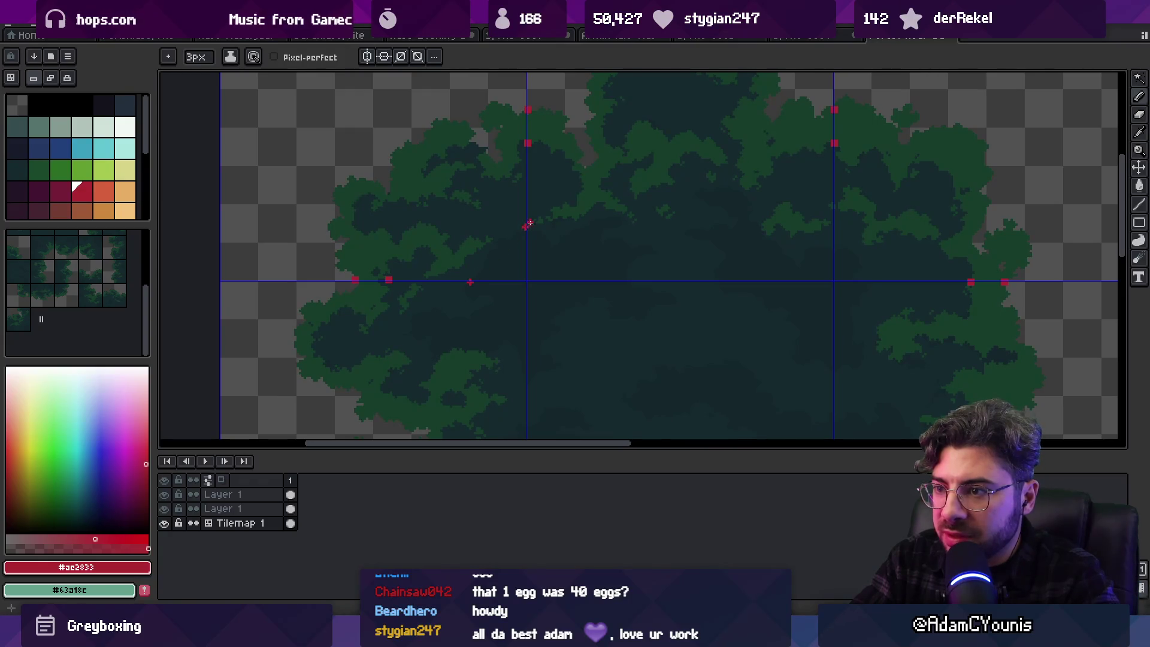
pyautogui.press('m')
pyautogui.moveTo(470, 243)
pyautogui.mouseDown()
pyautogui.moveTo(573, 272)
pyautogui.moveTo(569, 316)
pyautogui.mouseUp()
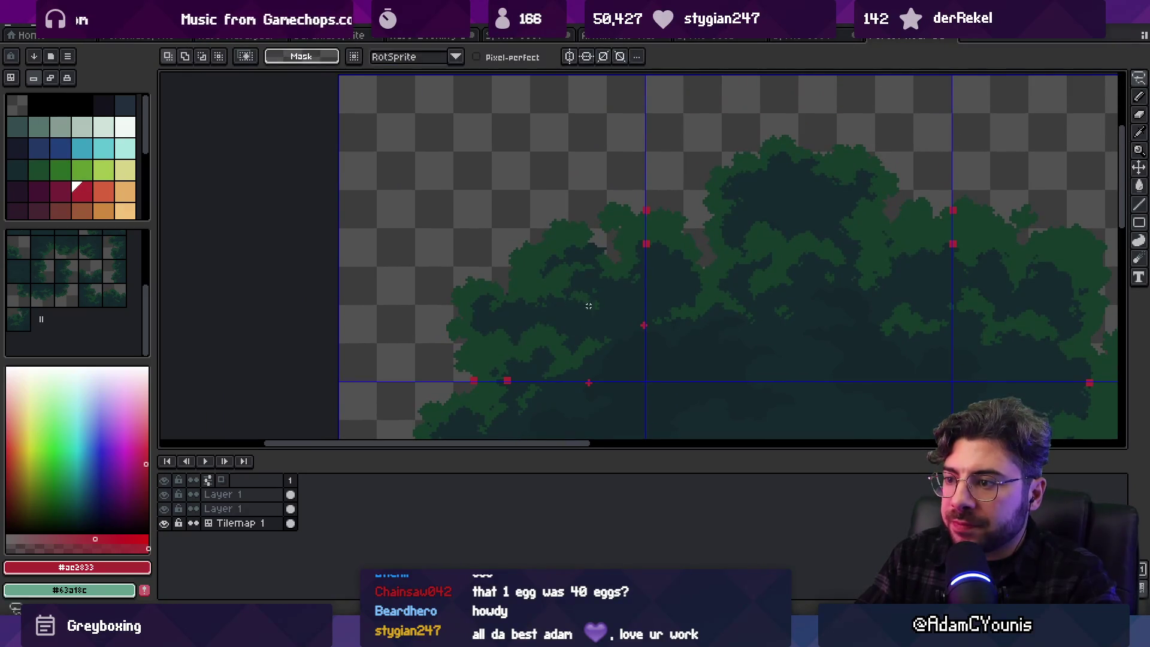
# Select a square of the round canopy and snap it to one 128px tile
pyautogui.scroll(-3, 589, 303)
pyautogui.moveTo(491, 211); pyautogui.dragTo(636, 359)
pyautogui.hotkey('ctrl', 't')
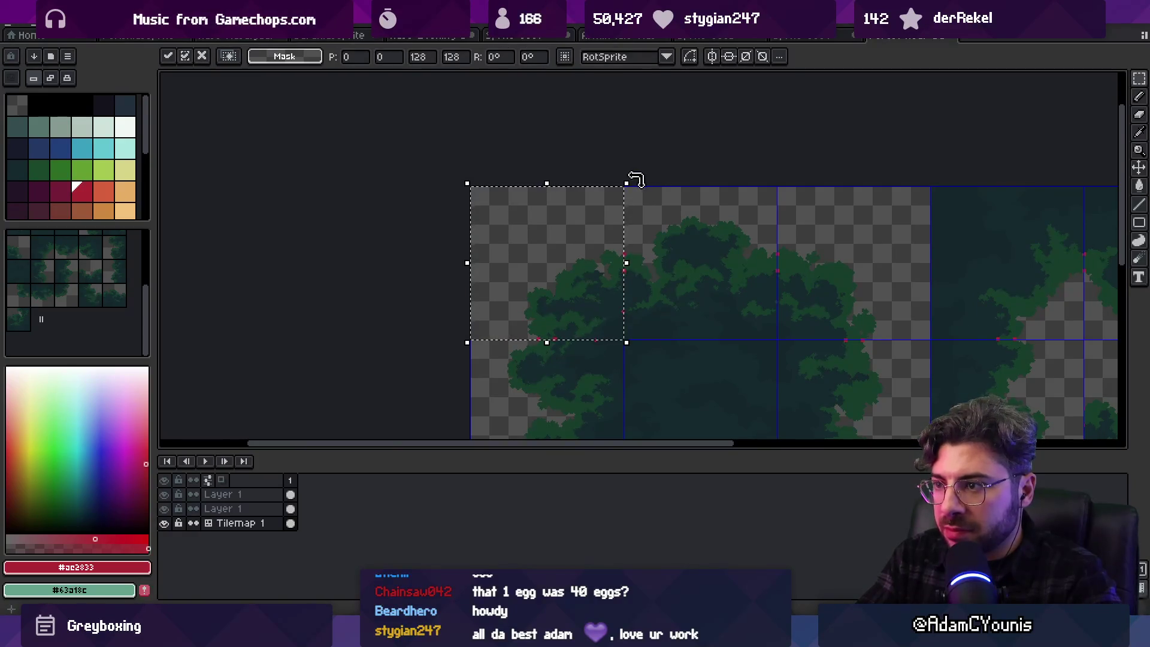
pyautogui.press('Return')
pyautogui.press('v')
pyautogui.scroll(3, 622, 288)
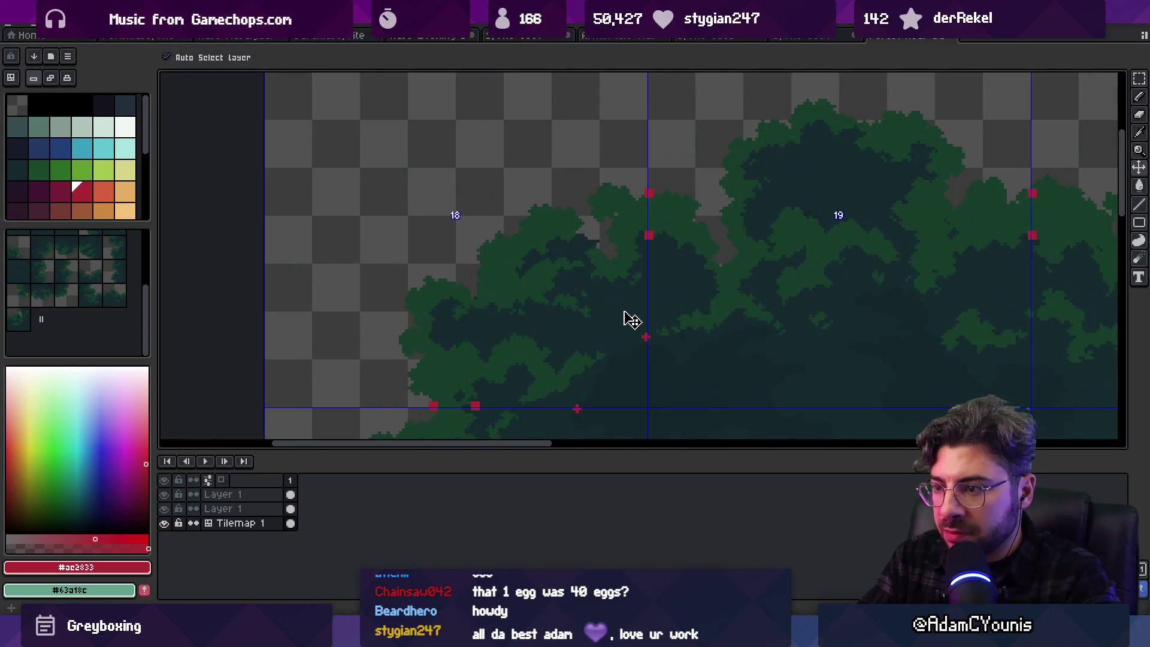
# Draw a test red line across the canopy tile on Layer 1, then undo it
pyautogui.click(475, 409)
pyautogui.press('b')
pyautogui.keyDown('shift'); pyautogui.click(648, 332); pyautogui.keyUp('shift')
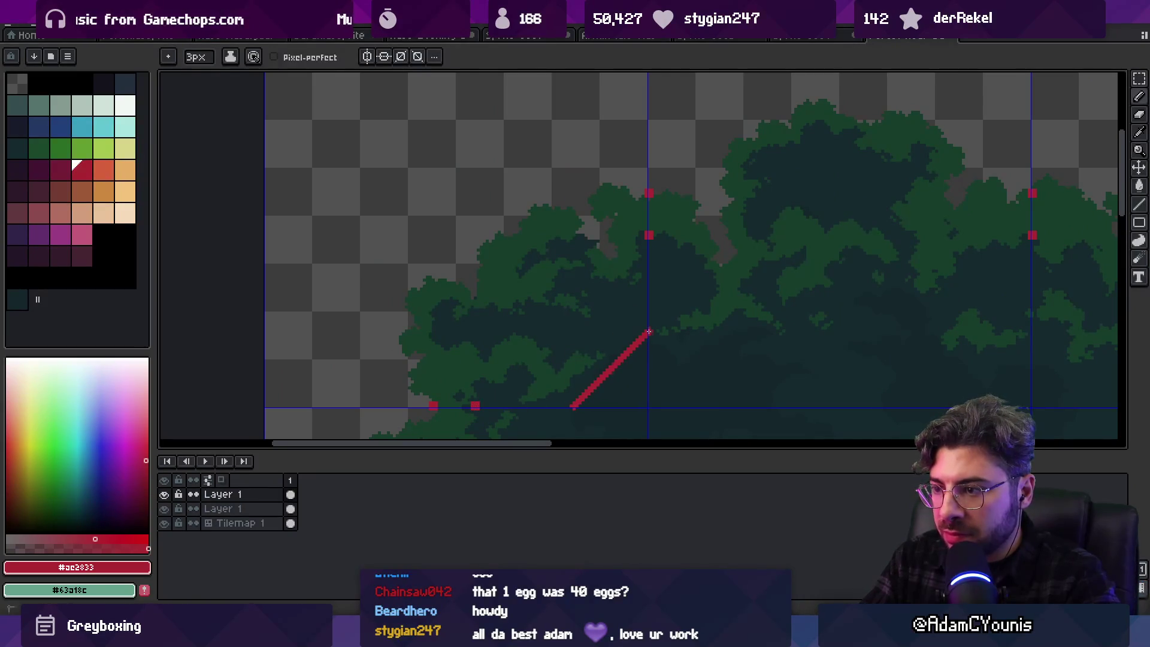
pyautogui.hotkey('ctrl', 'z')
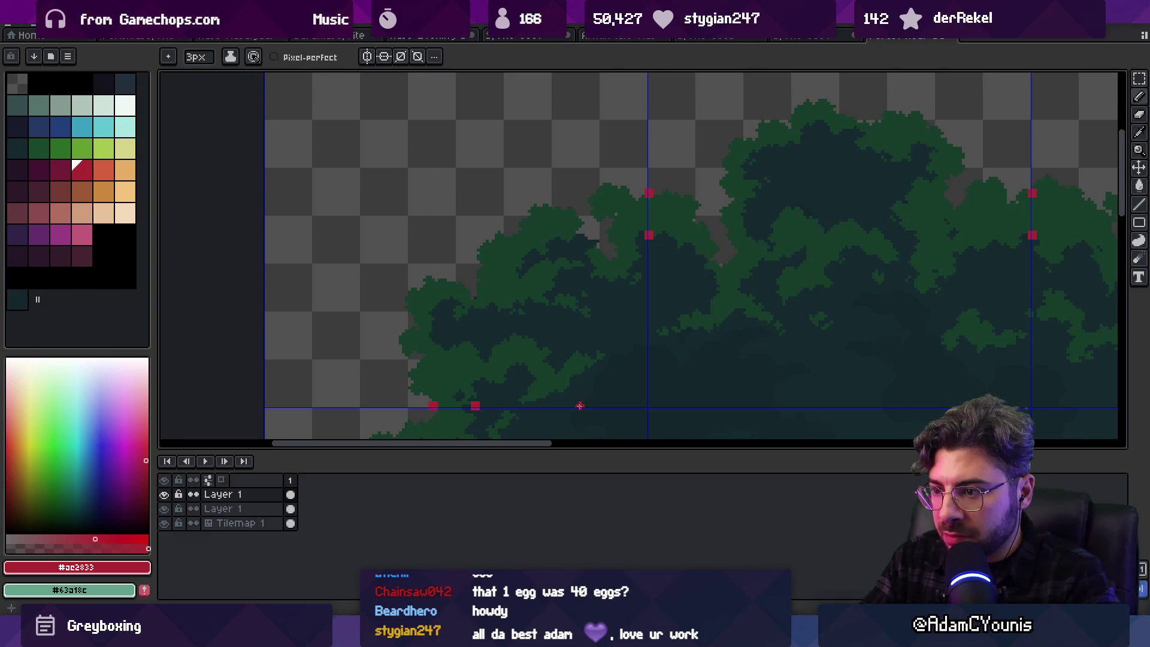
pyautogui.hotkey('ctrl', 'z')
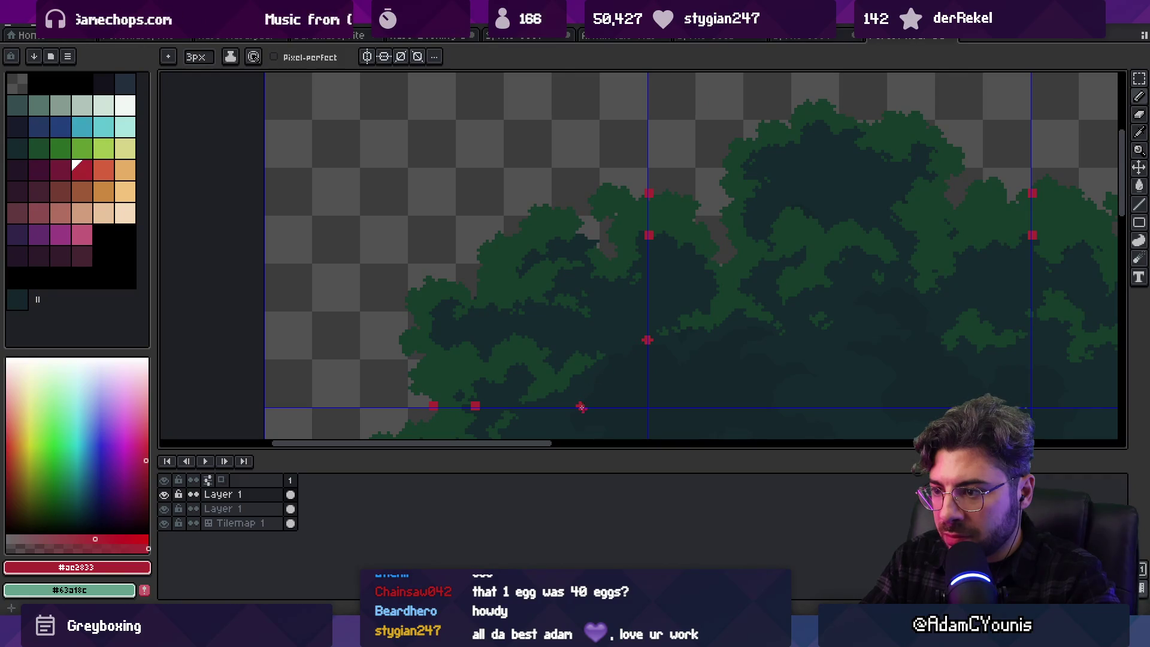
pyautogui.press('v')
# Select the top-left 128×128 tile, rotate its contents 180° and apply
pyautogui.scroll(-2, 602, 332)
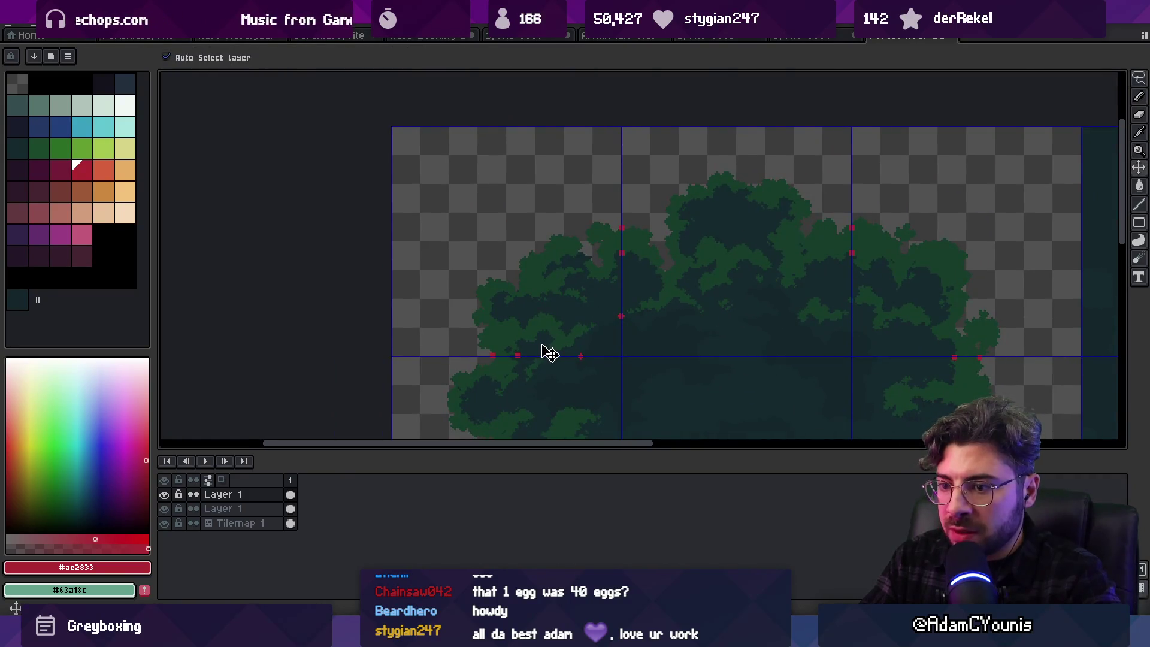
pyautogui.press('m')
pyautogui.doubleClick(526, 264)
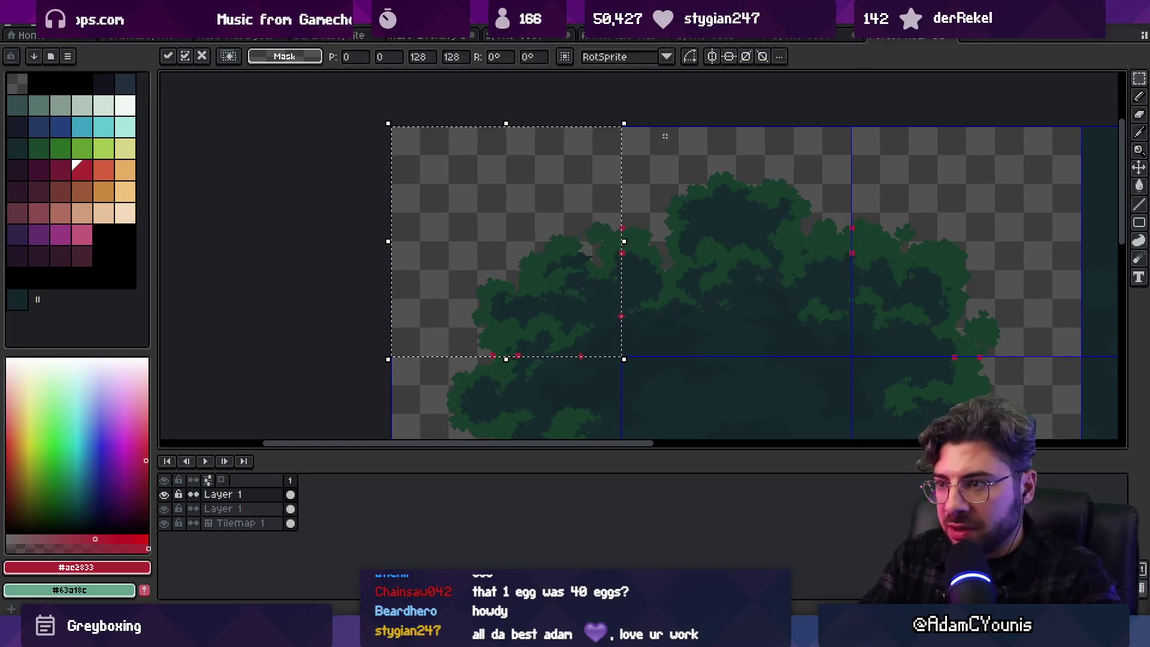
pyautogui.moveTo(633, 120)
pyautogui.mouseDown()
pyautogui.moveTo(654, 252)
pyautogui.moveTo(617, 336)
pyautogui.moveTo(636, 120)
pyautogui.moveTo(541, 364)
pyautogui.moveTo(388, 342)
pyautogui.mouseUp()
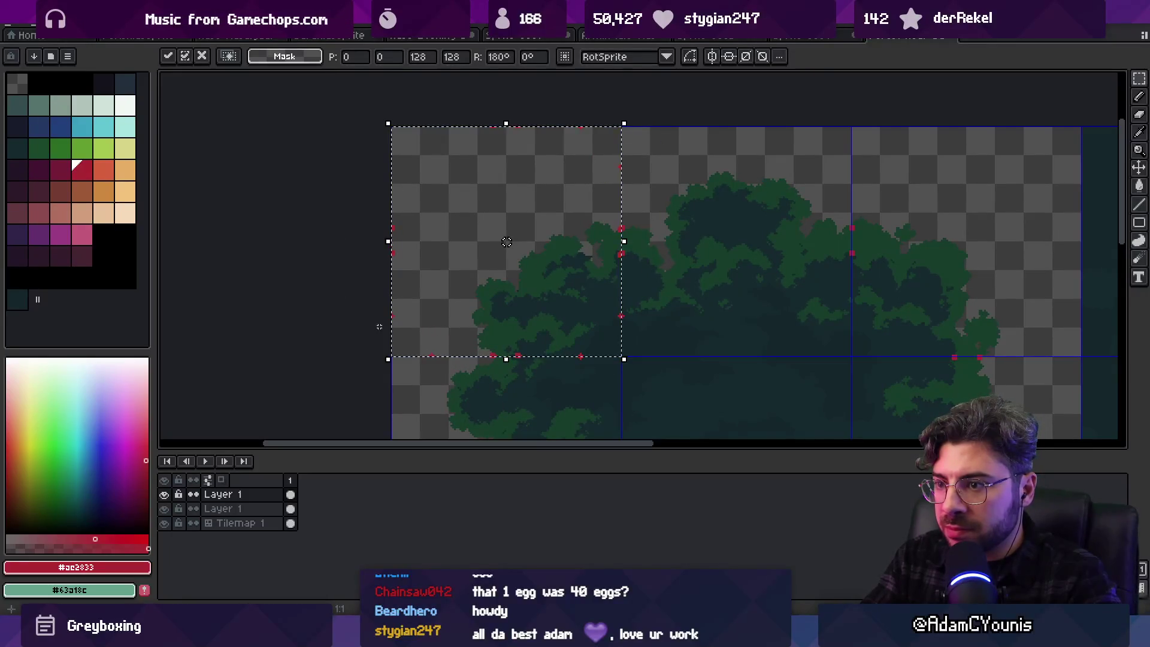
pyautogui.hotkey('ctrl', 'd')
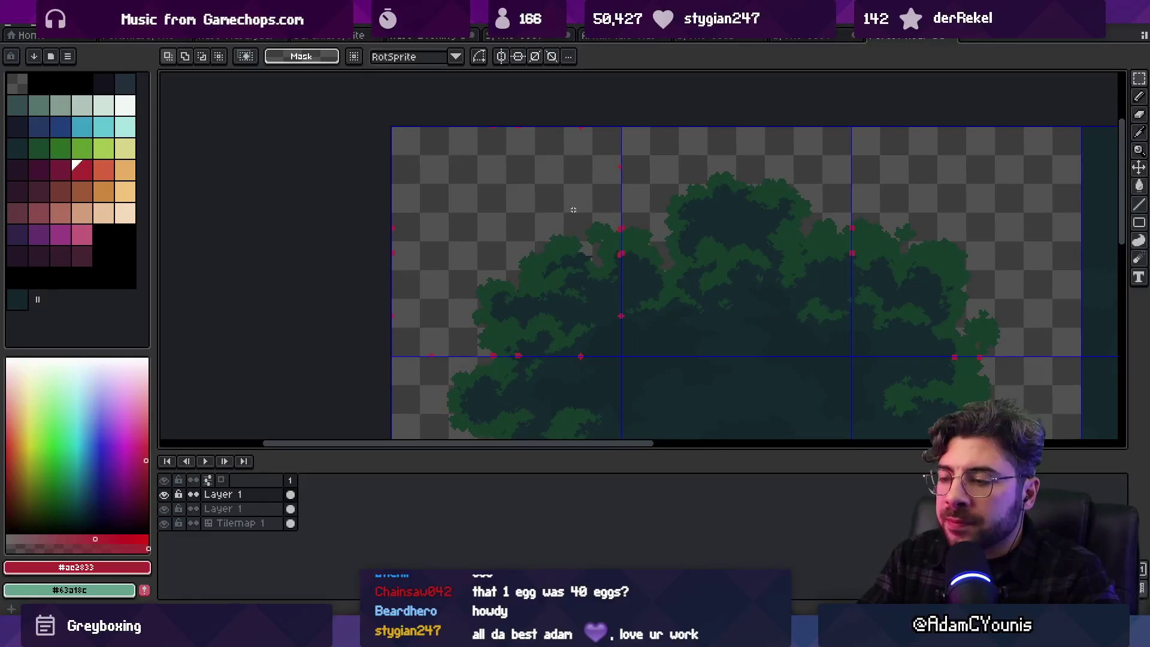
# Try single and two-tile selections along the top row, clearing each one
pyautogui.scroll(-2, 546, 240)
pyautogui.click(538, 233)
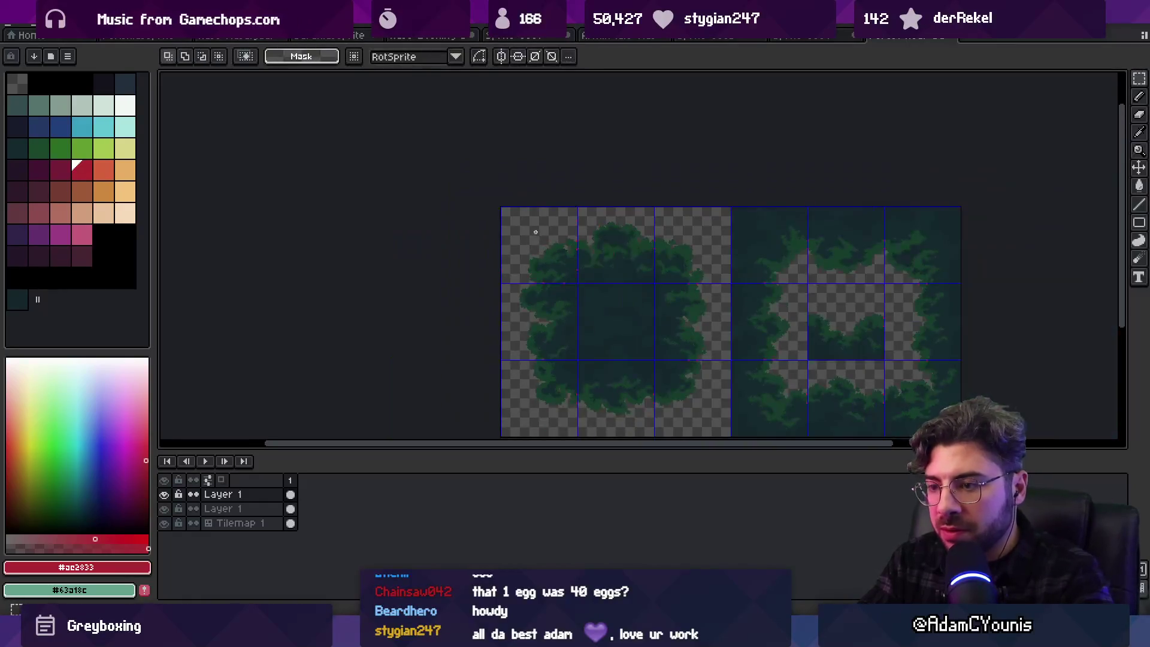
pyautogui.click(595, 238)
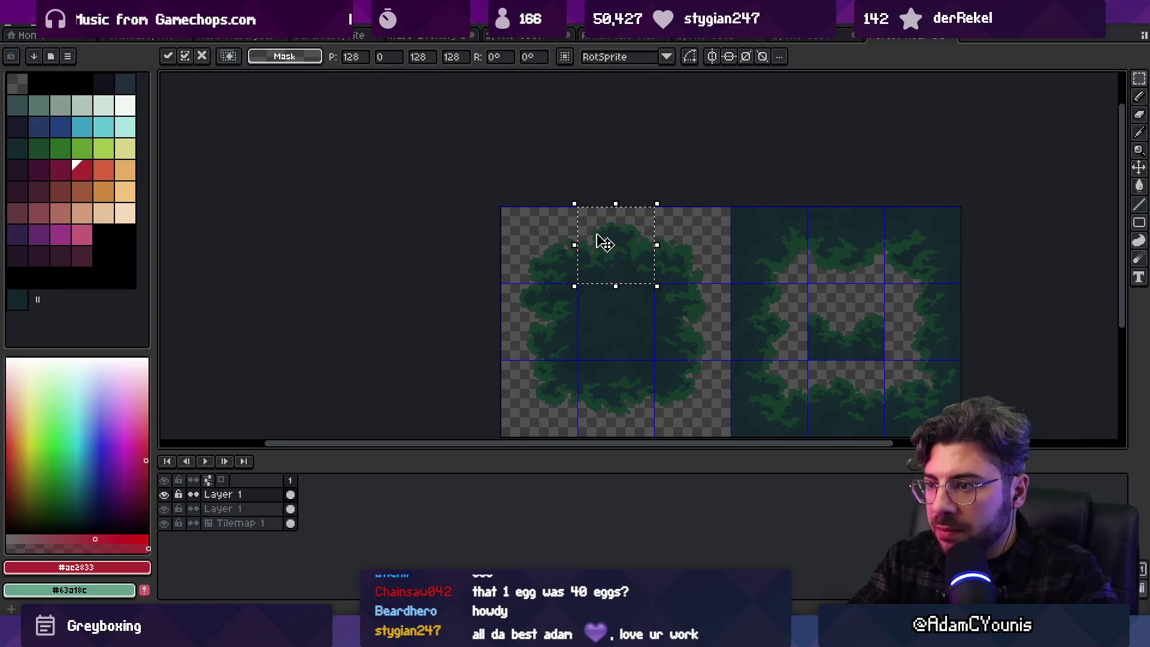
pyautogui.hotkey('ctrl', 'd')
pyautogui.moveTo(550, 243); pyautogui.dragTo(591, 260)
pyautogui.hotkey('ctrl', 'd')
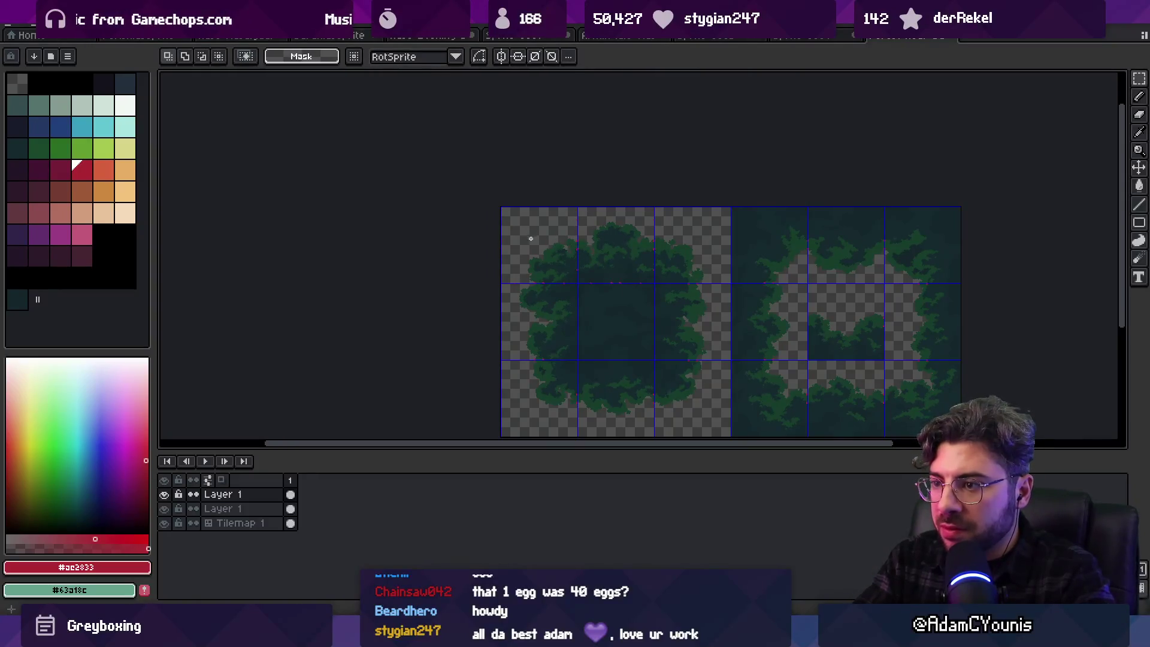
pyautogui.click(548, 231)
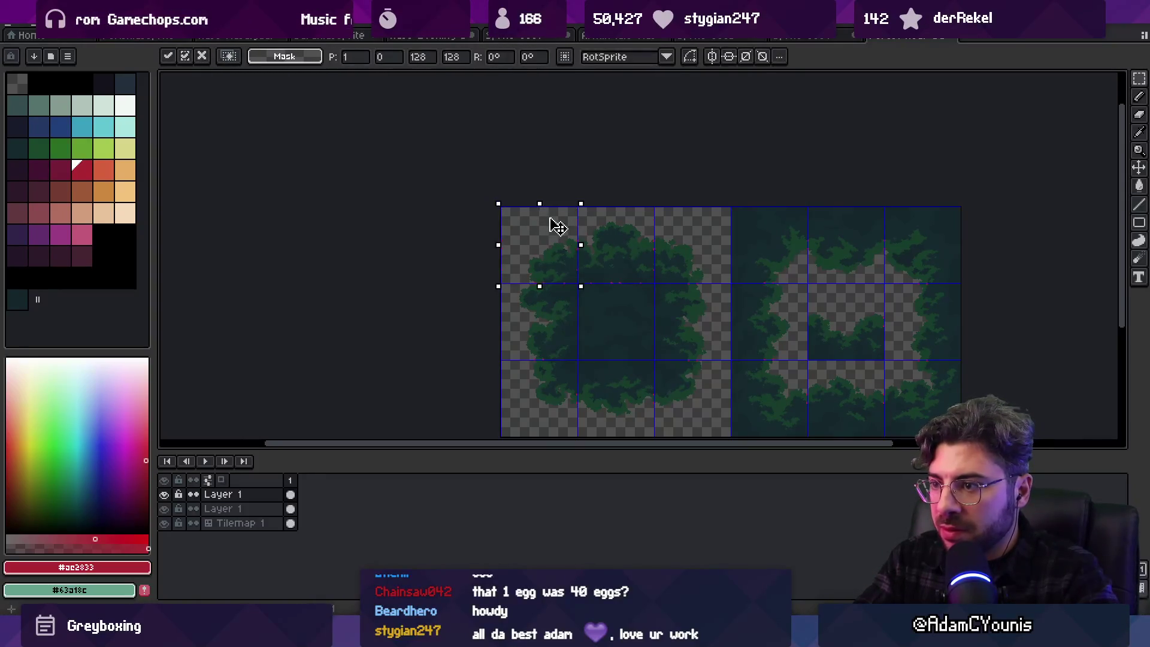
pyautogui.hotkey('ctrl', 'd')
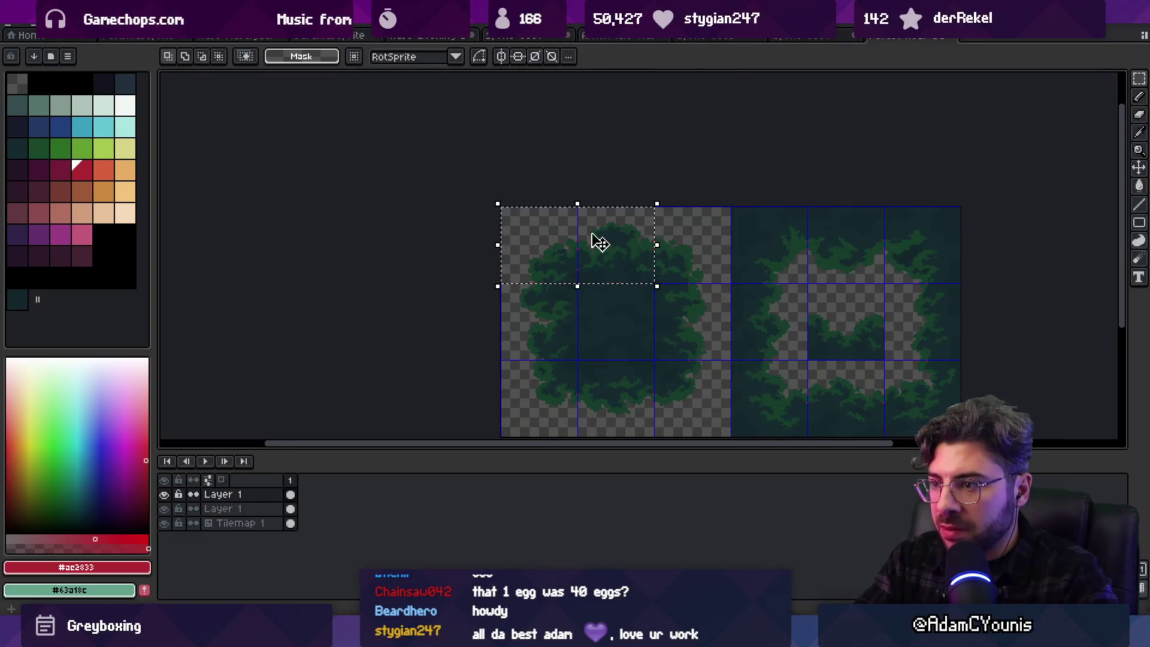
pyautogui.click(593, 239)
pyautogui.click(657, 239)
pyautogui.hotkey('ctrl', 'd')
# Select the left 3×3 tile block, shift it onto the right block, and zoom out
pyautogui.moveTo(554, 245)
pyautogui.mouseDown()
pyautogui.moveTo(629, 249)
pyautogui.moveTo(727, 223)
pyautogui.mouseUp()
pyautogui.press('Down')
pyautogui.press('Down')
pyautogui.hotkey('ctrl', 'd')
pyautogui.moveTo(555, 236); pyautogui.dragTo(689, 362)
pyautogui.press('Right')
pyautogui.press('Right')
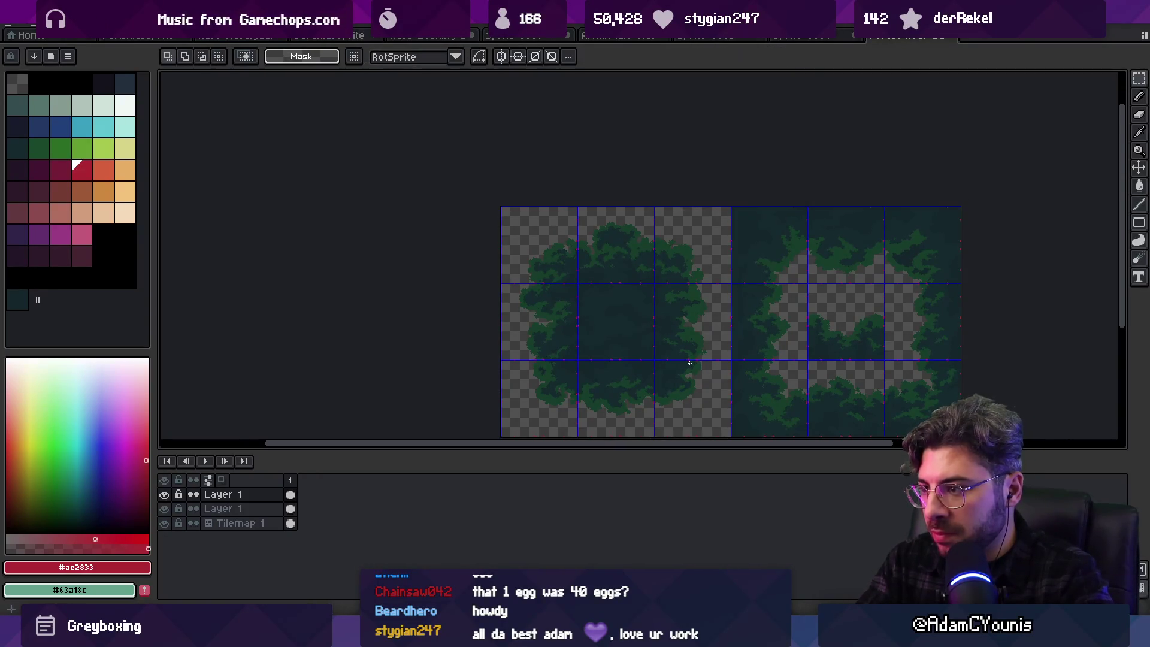
pyautogui.moveTo(723, 222); pyautogui.dragTo(759, 244)
pyautogui.press('v')
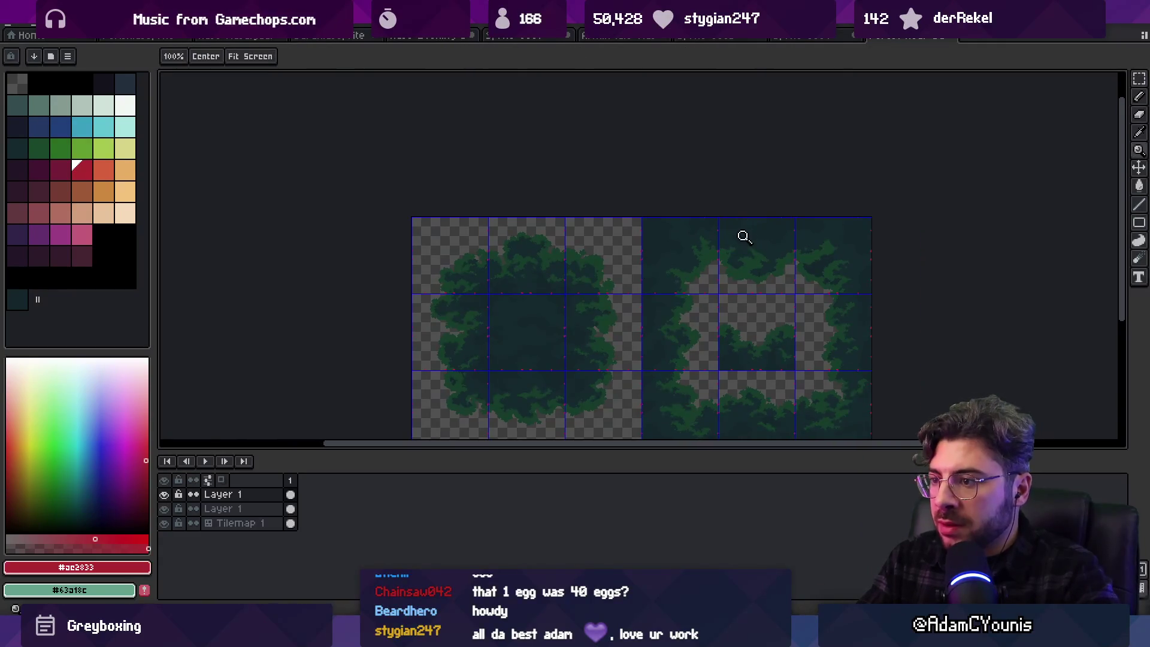
pyautogui.scroll(4, 748, 239)
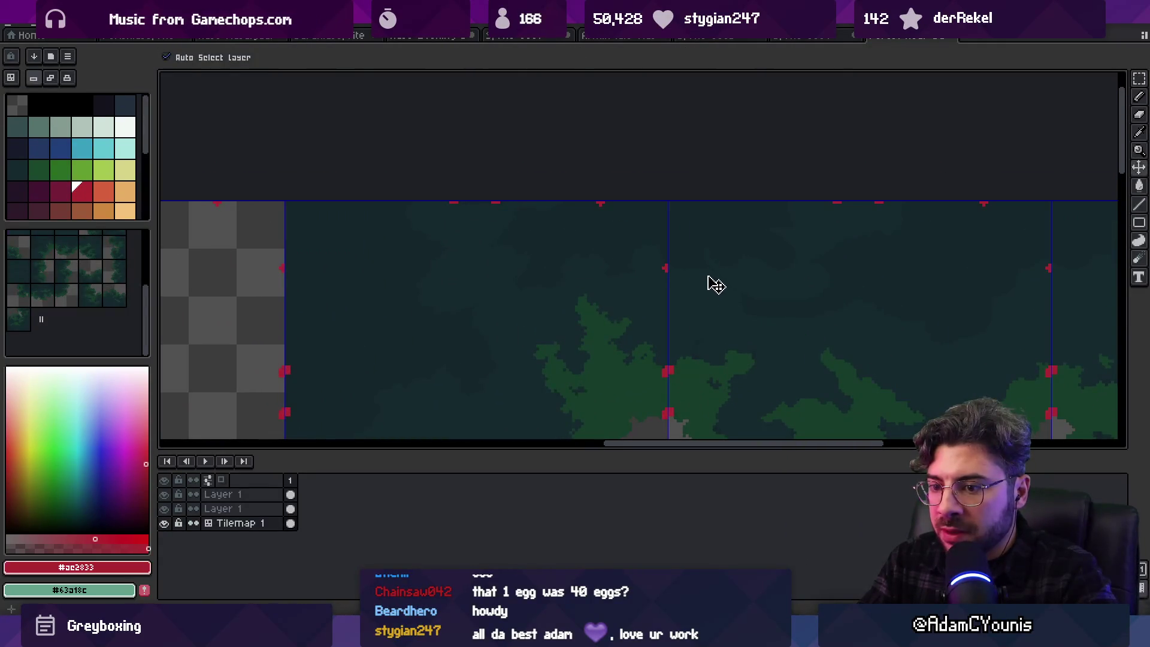
# Make Tilemap 1 active and sample the canopy's dark teal #15262c with the Pencil
pyautogui.moveTo(667, 377)
pyautogui.mouseDown()
pyautogui.moveTo(706, 241)
pyautogui.moveTo(659, 226)
pyautogui.moveTo(692, 159)
pyautogui.moveTo(613, 270)
pyautogui.moveTo(617, 255)
pyautogui.mouseUp()
pyautogui.click(698, 231)
pyautogui.press('h')
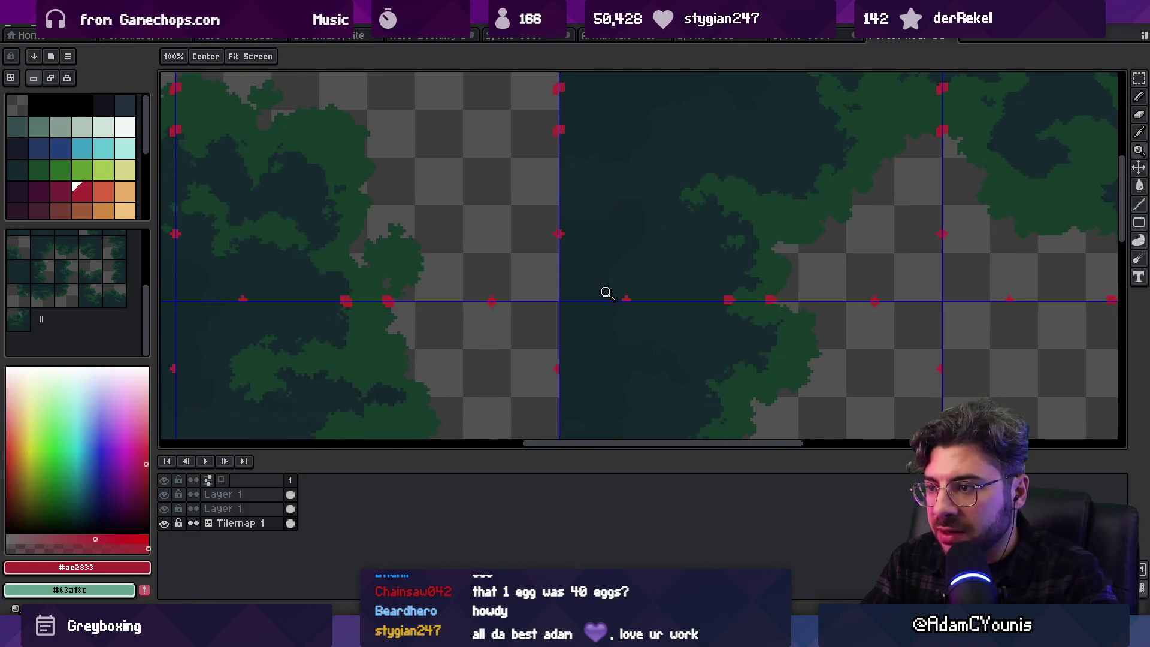
pyautogui.scroll(4, 613, 289)
pyautogui.press('b')
pyautogui.keyDown('alt'); pyautogui.click(632, 298); pyautogui.keyUp('alt')
pyautogui.scroll(-2, 603, 238)
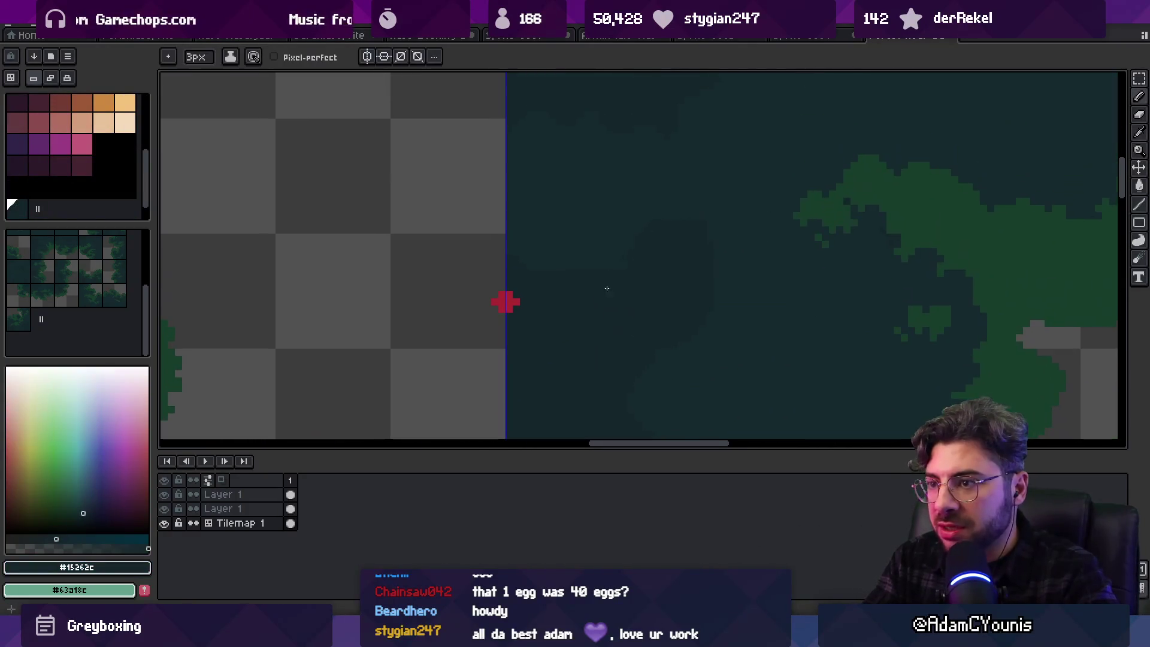
# Zoom in on the tile seam and canopy, then sample another canopy colour
pyautogui.press('z')
pyautogui.scroll(-2, 644, 239)
pyautogui.click(596, 248)
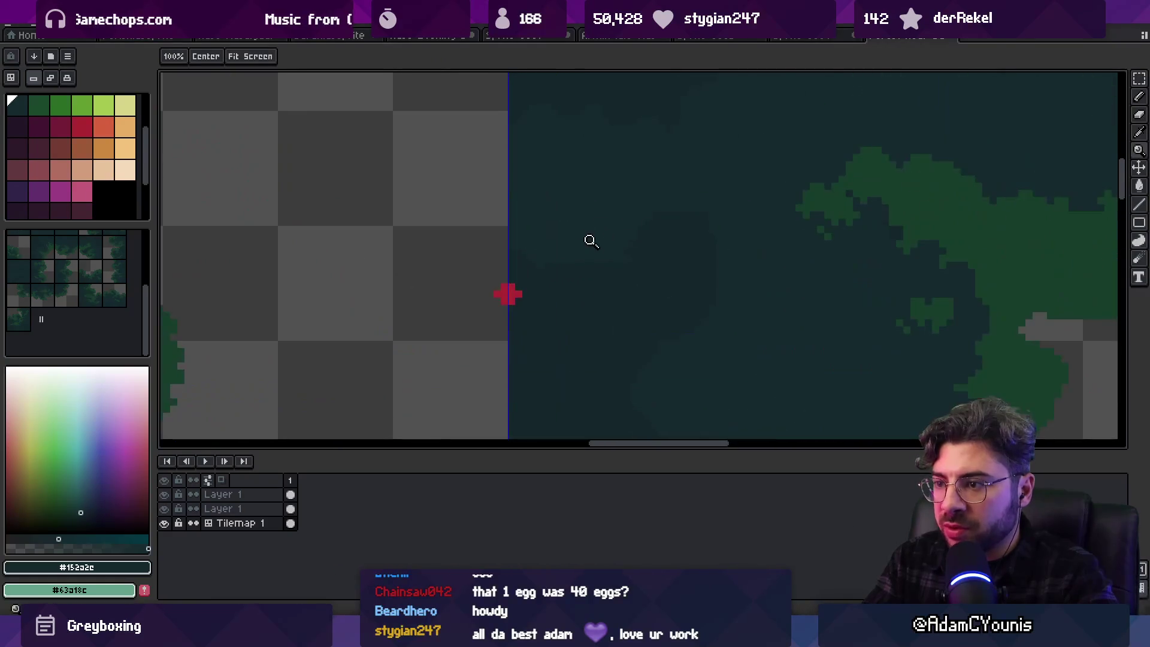
pyautogui.press('b')
pyautogui.scroll(-2, 538, 268)
pyautogui.press('h')
pyautogui.moveTo(590, 233)
pyautogui.mouseDown()
pyautogui.moveTo(852, 228)
pyautogui.moveTo(876, 217)
pyautogui.mouseUp()
pyautogui.press('z')
pyautogui.click(538, 275)
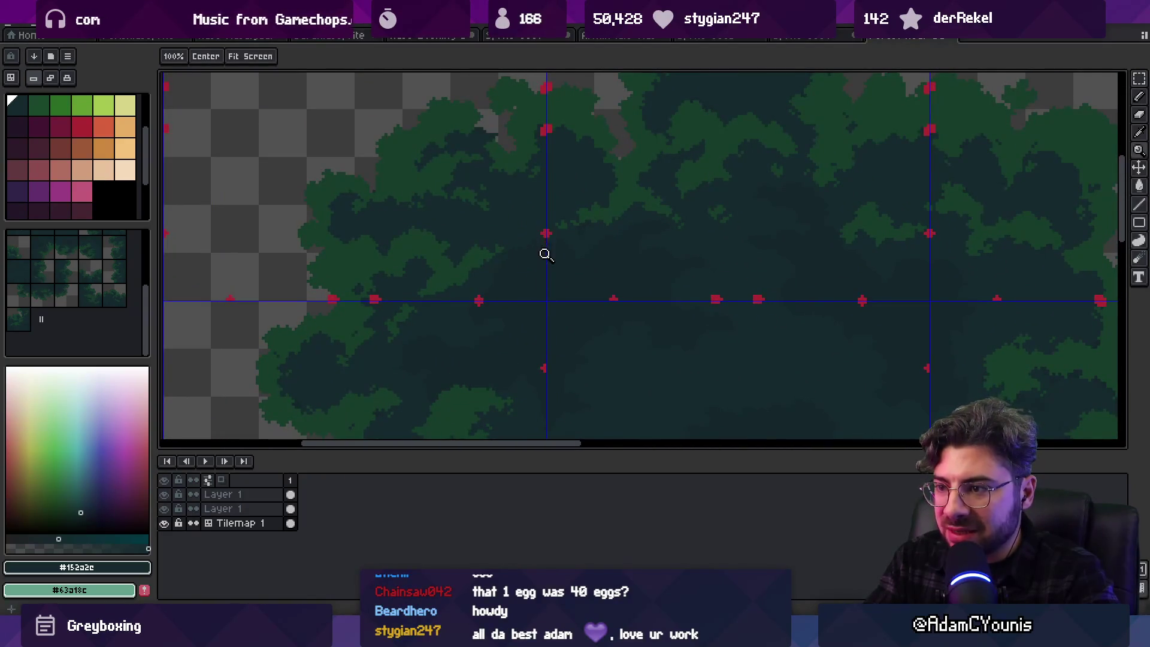
pyautogui.click(616, 320)
pyautogui.press('b')
pyautogui.keyDown('alt'); pyautogui.click(752, 258); pyautogui.keyUp('alt')
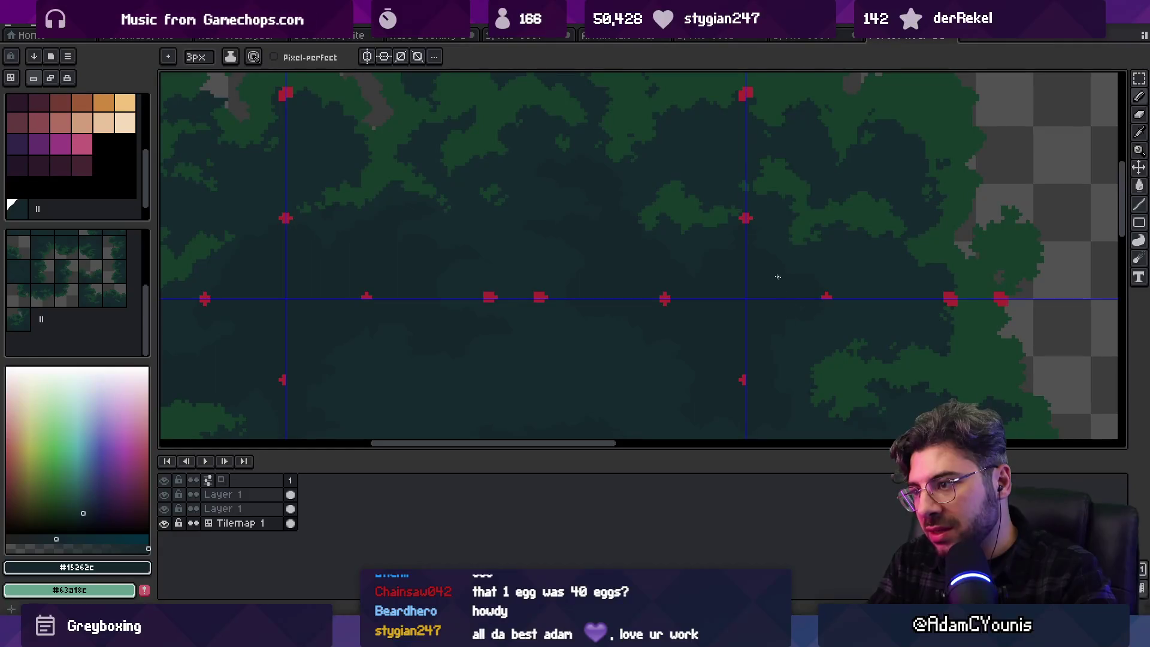
# Pan around the tilemap to inspect its seams and top edge
pyautogui.moveTo(770, 267)
pyautogui.mouseDown()
pyautogui.moveTo(762, 318)
pyautogui.moveTo(772, 188)
pyautogui.moveTo(754, 180)
pyautogui.mouseUp()
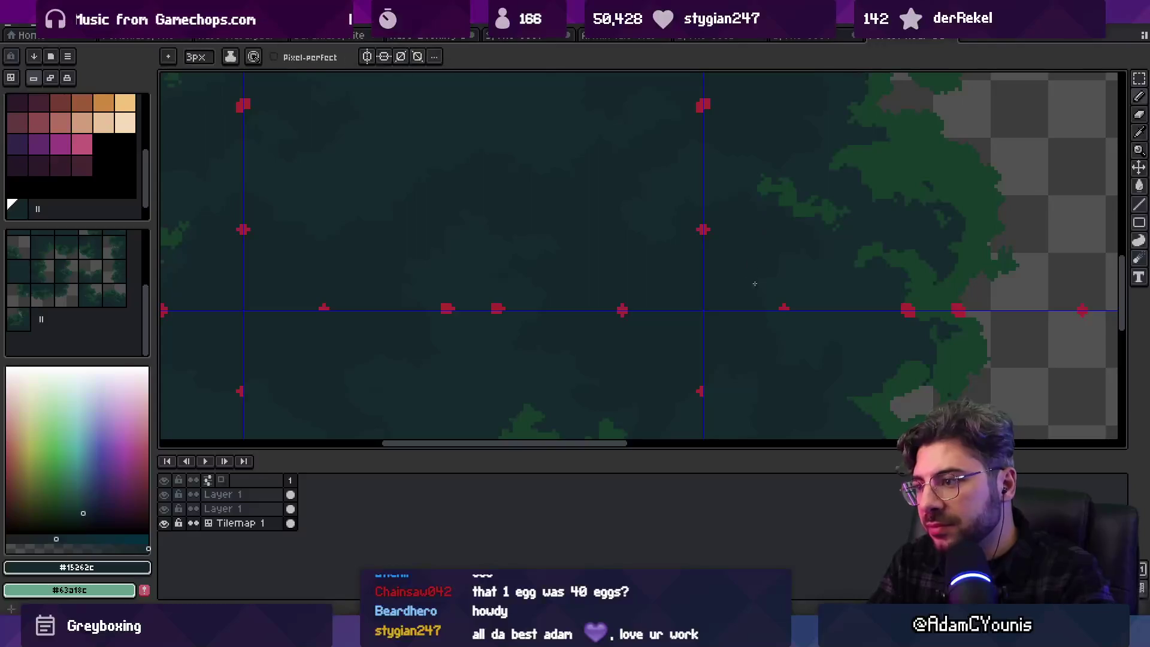
pyautogui.press('space')
pyautogui.moveTo(739, 293); pyautogui.dragTo(709, 270)
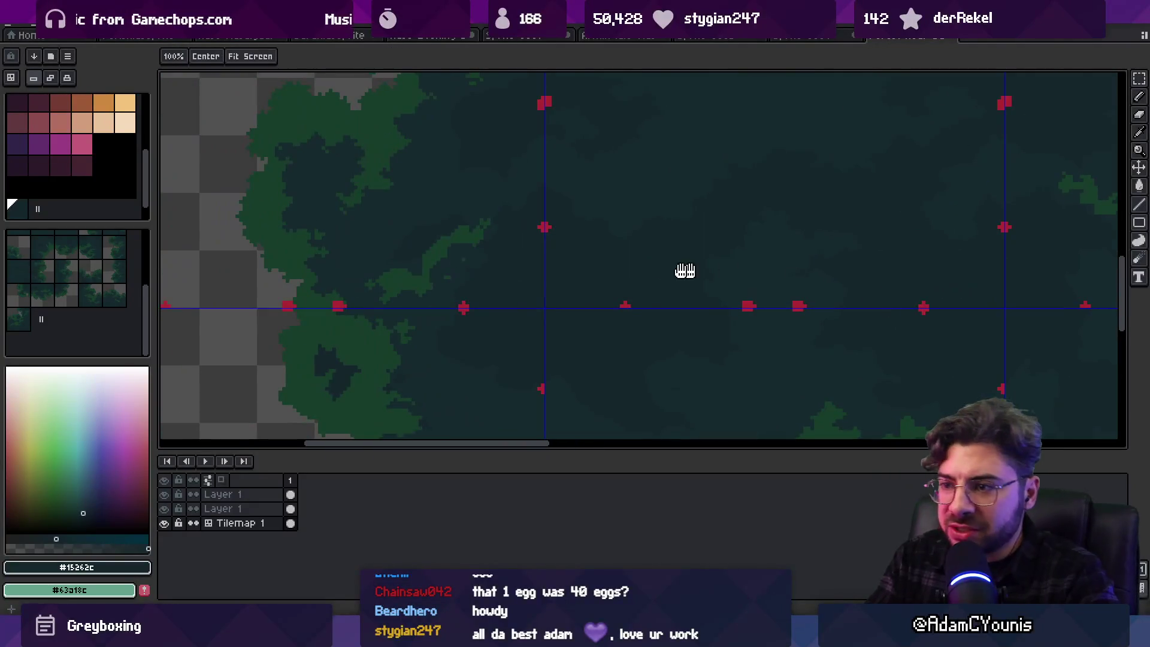
pyautogui.moveTo(567, 318); pyautogui.dragTo(654, 250)
pyautogui.moveTo(758, 284)
pyautogui.mouseDown()
pyautogui.moveTo(772, 208)
pyautogui.moveTo(670, 321)
pyautogui.mouseUp()
pyautogui.press('space')
pyautogui.moveTo(752, 272)
pyautogui.mouseDown()
pyautogui.moveTo(796, 244)
pyautogui.moveTo(706, 252)
pyautogui.moveTo(834, 370)
pyautogui.moveTo(811, 253)
pyautogui.moveTo(773, 393)
pyautogui.moveTo(608, 172)
pyautogui.moveTo(585, 257)
pyautogui.moveTo(569, 260)
pyautogui.moveTo(629, 331)
pyautogui.moveTo(613, 257)
pyautogui.moveTo(630, 368)
pyautogui.mouseUp()
pyautogui.press('space')
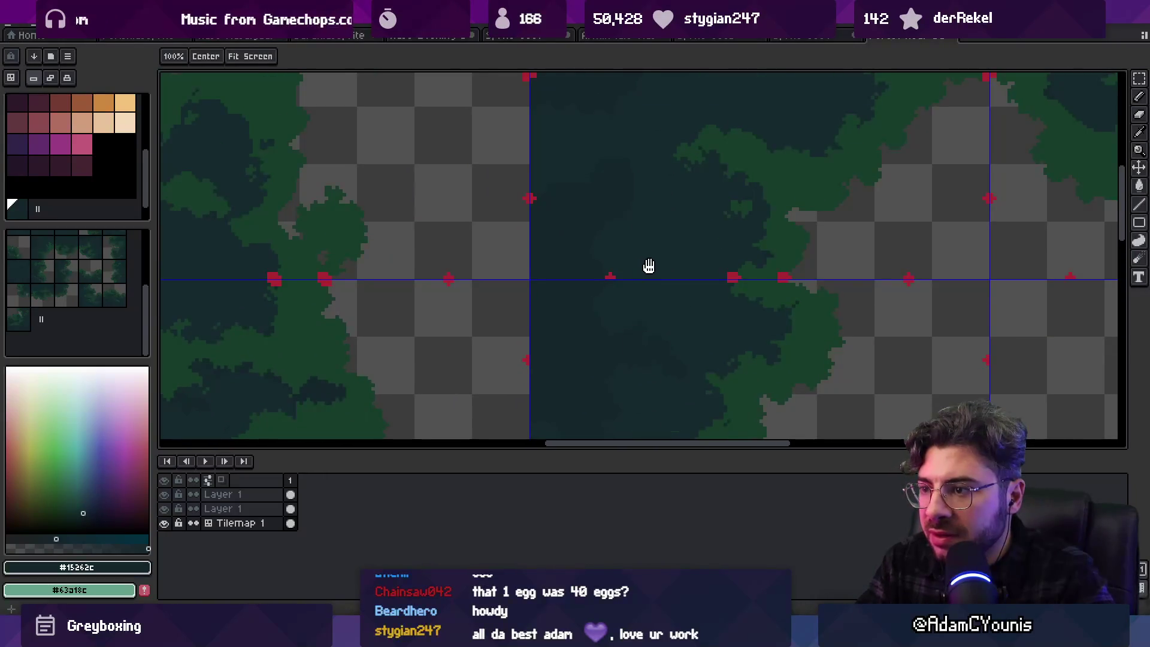
pyautogui.moveTo(649, 232)
pyautogui.mouseDown()
pyautogui.moveTo(647, 328)
pyautogui.moveTo(688, 313)
pyautogui.moveTo(613, 295)
pyautogui.moveTo(617, 306)
pyautogui.mouseUp()
# Scroll to the right side of the map, pick #15262c again, and view further down
pyautogui.hscroll(5, 703, 261)
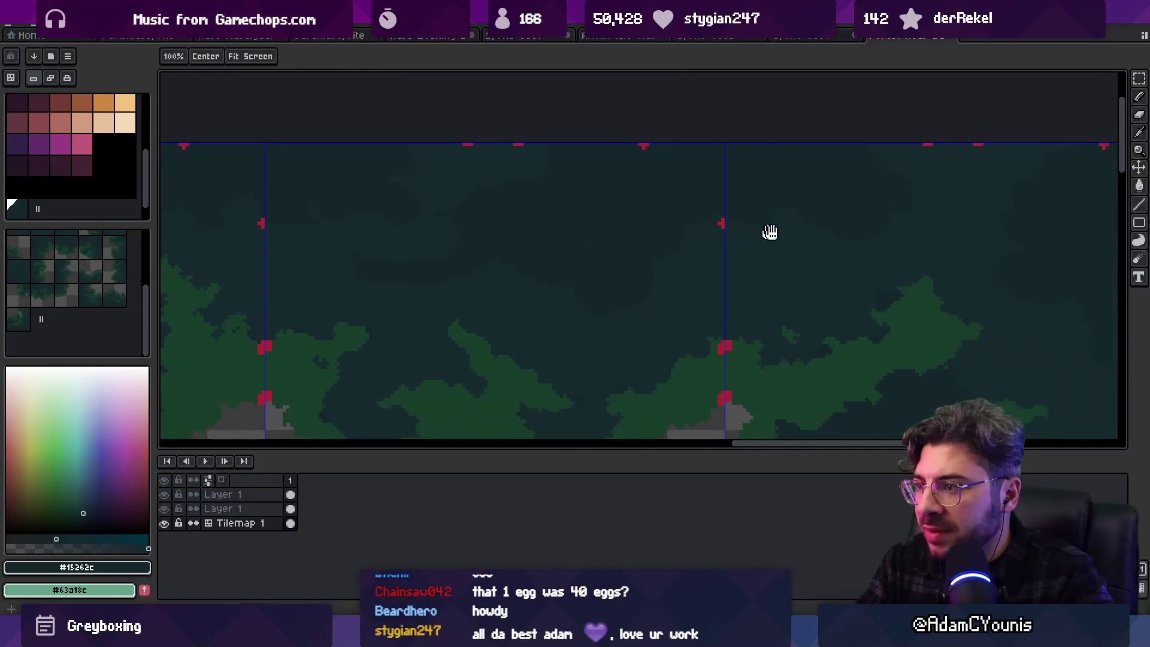
pyautogui.hscroll(5, 769, 221)
pyautogui.scroll(-6, 764, 212)
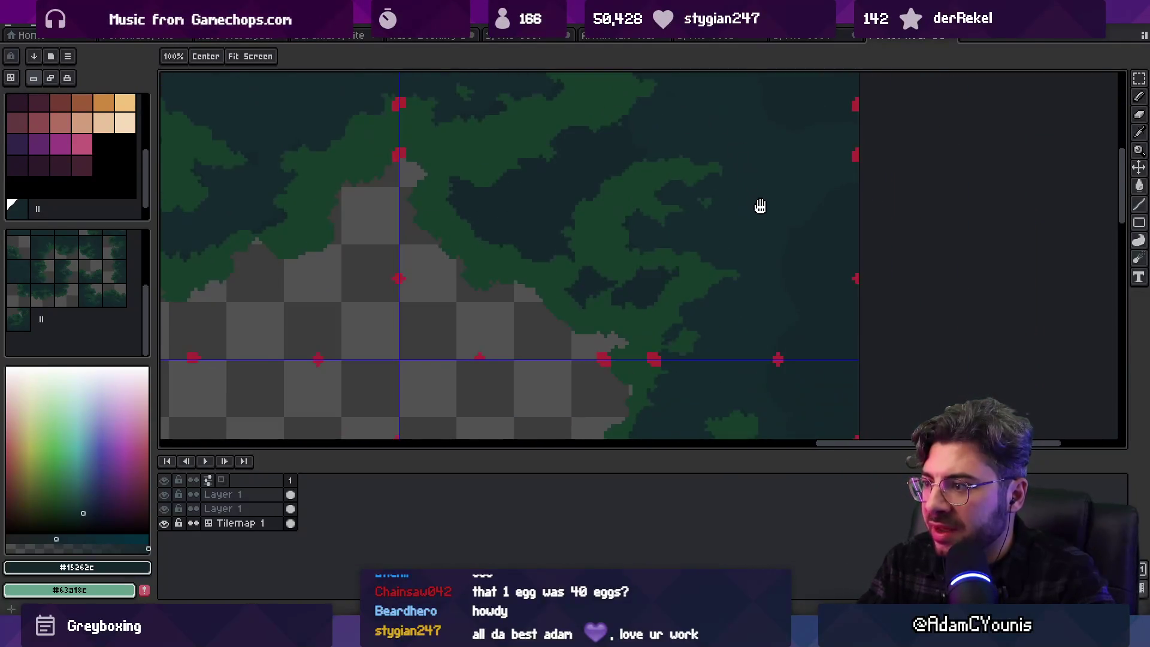
pyautogui.scroll(-3, 771, 285)
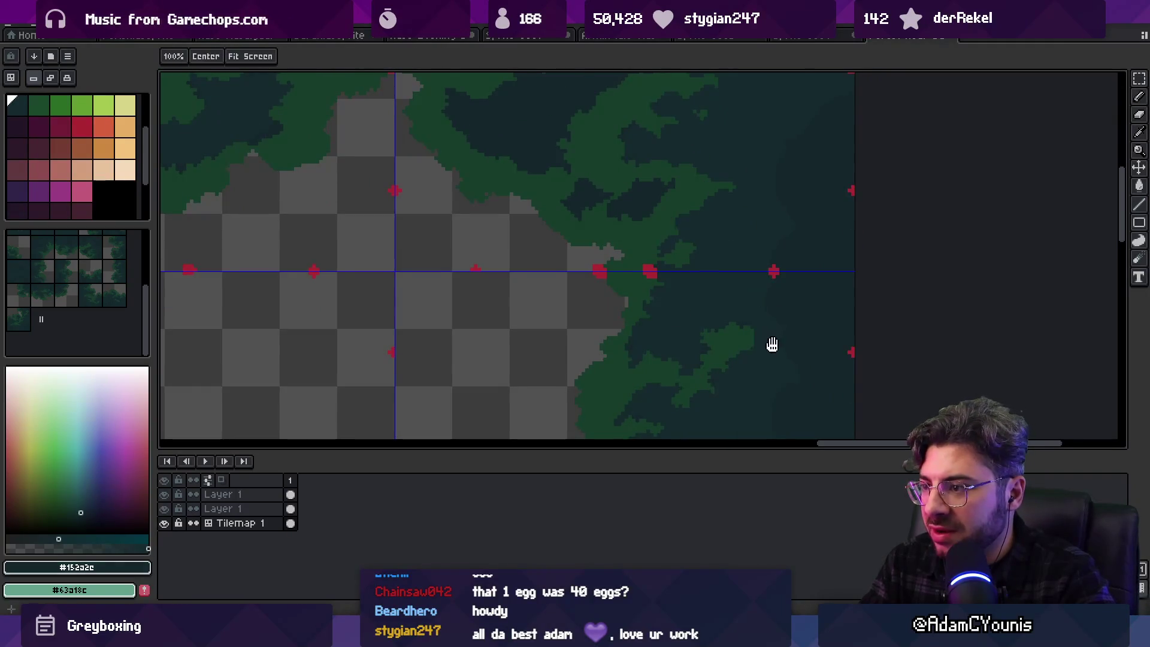
pyautogui.scroll(-3, 770, 335)
pyautogui.keyDown('alt'); pyautogui.click(782, 281); pyautogui.keyUp('alt')
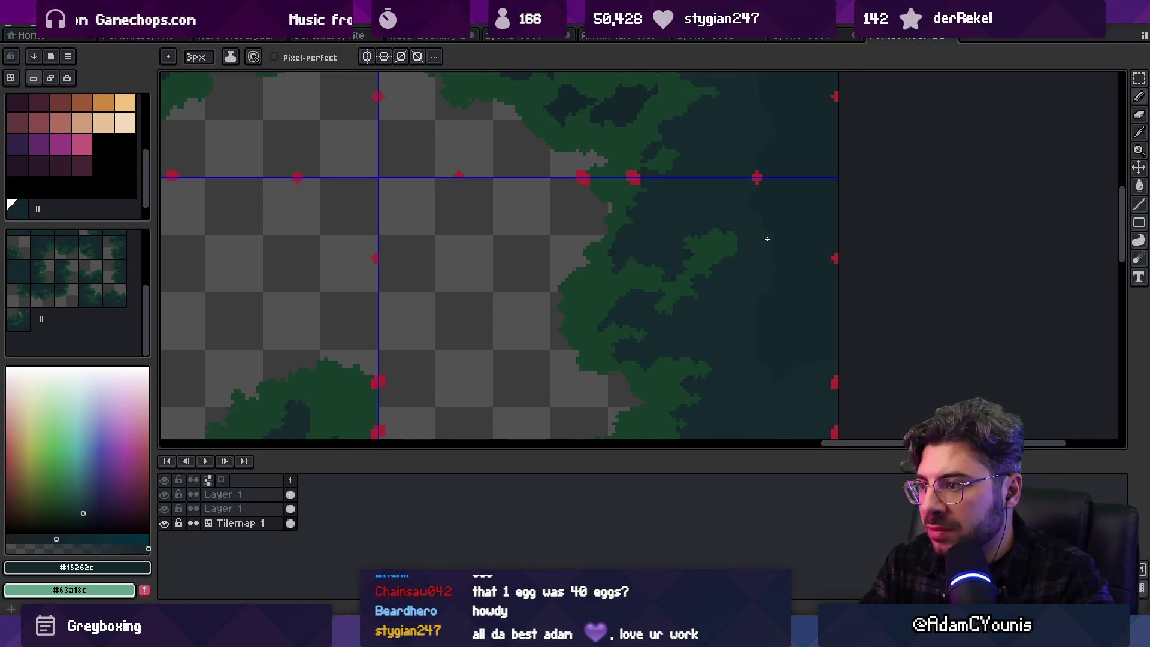
pyautogui.press('space')
pyautogui.moveTo(775, 316); pyautogui.dragTo(773, 219)
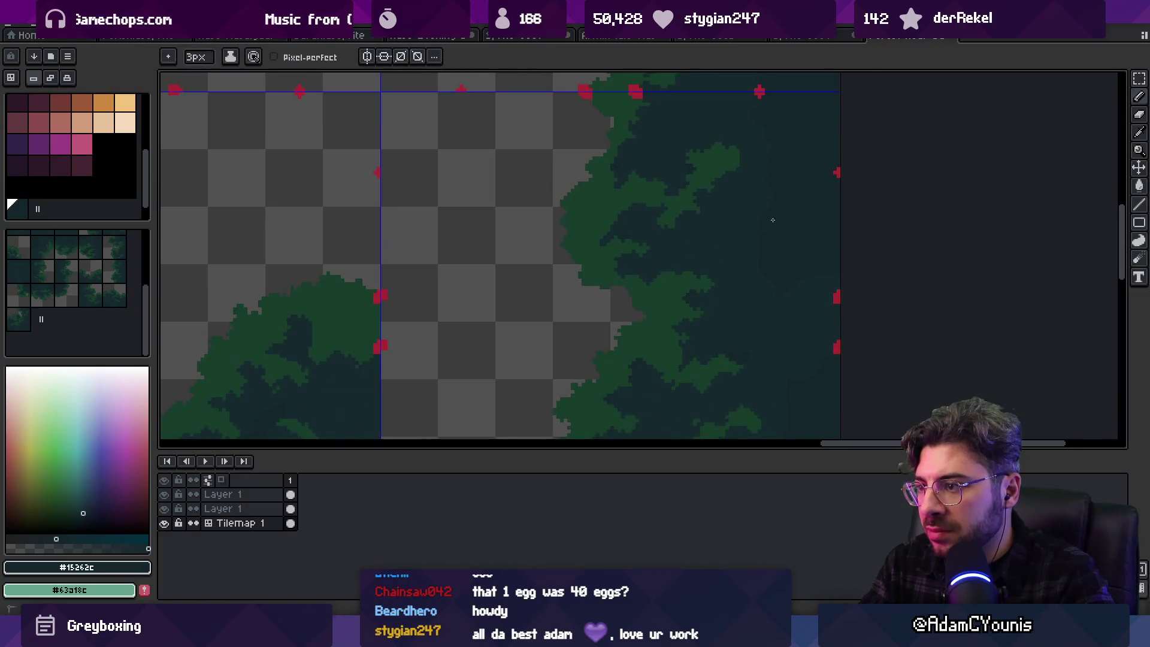
pyautogui.scroll(-2, 808, 270)
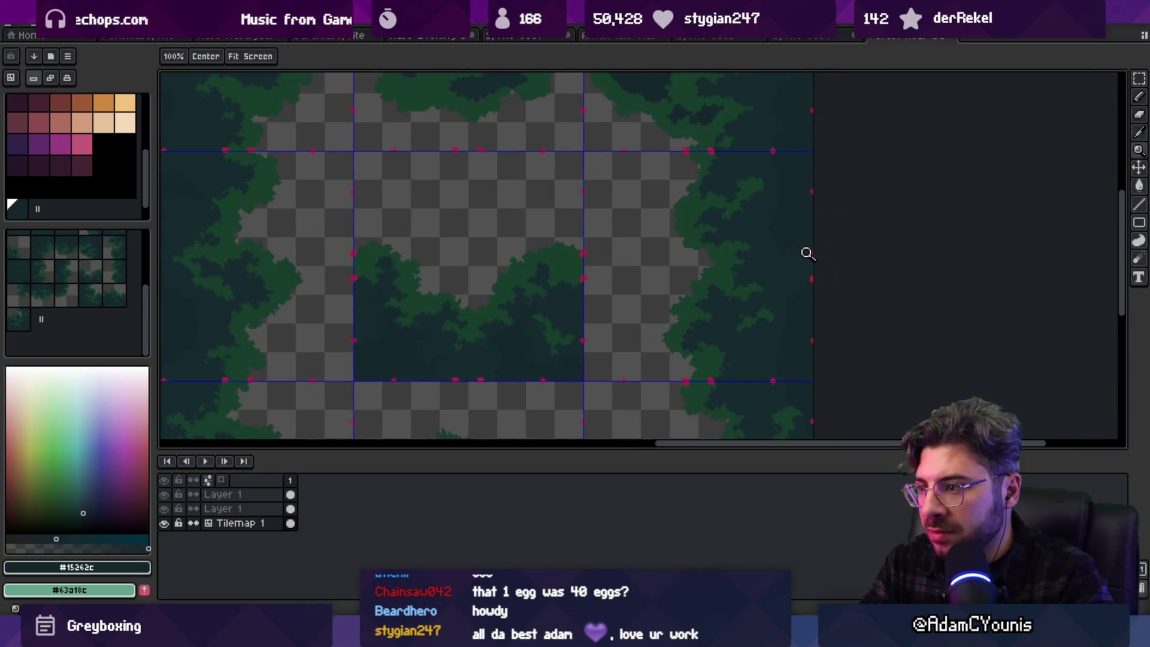
# Sample a canopy colour with the Pencil and zoom around the tileset
pyautogui.press('b')
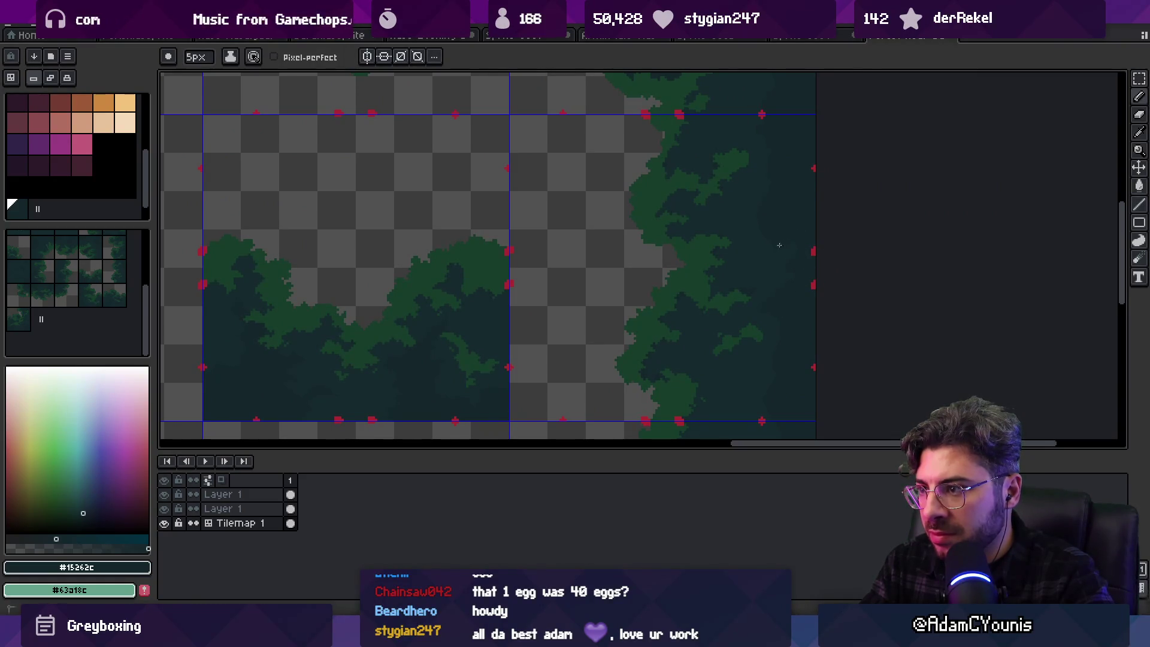
pyautogui.keyDown('alt'); pyautogui.click(765, 257); pyautogui.keyUp('alt')
pyautogui.press('z')
pyautogui.scroll(-4, 754, 270)
pyautogui.scroll(4, 754, 270)
pyautogui.press('b')
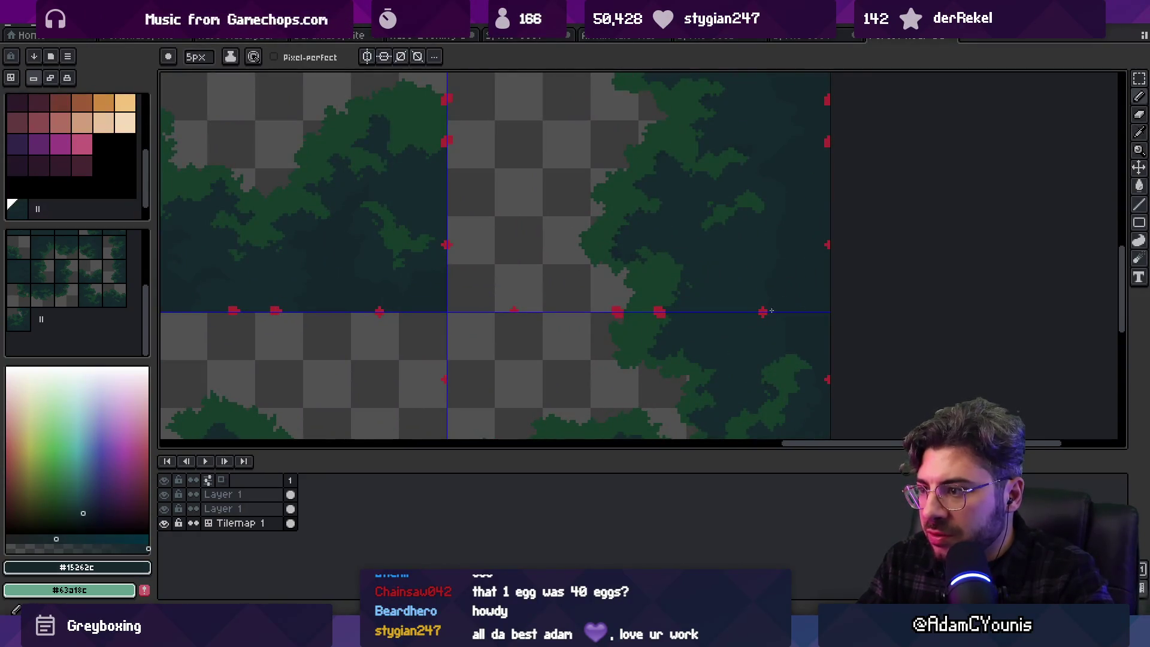
pyautogui.scroll(-5, 797, 333)
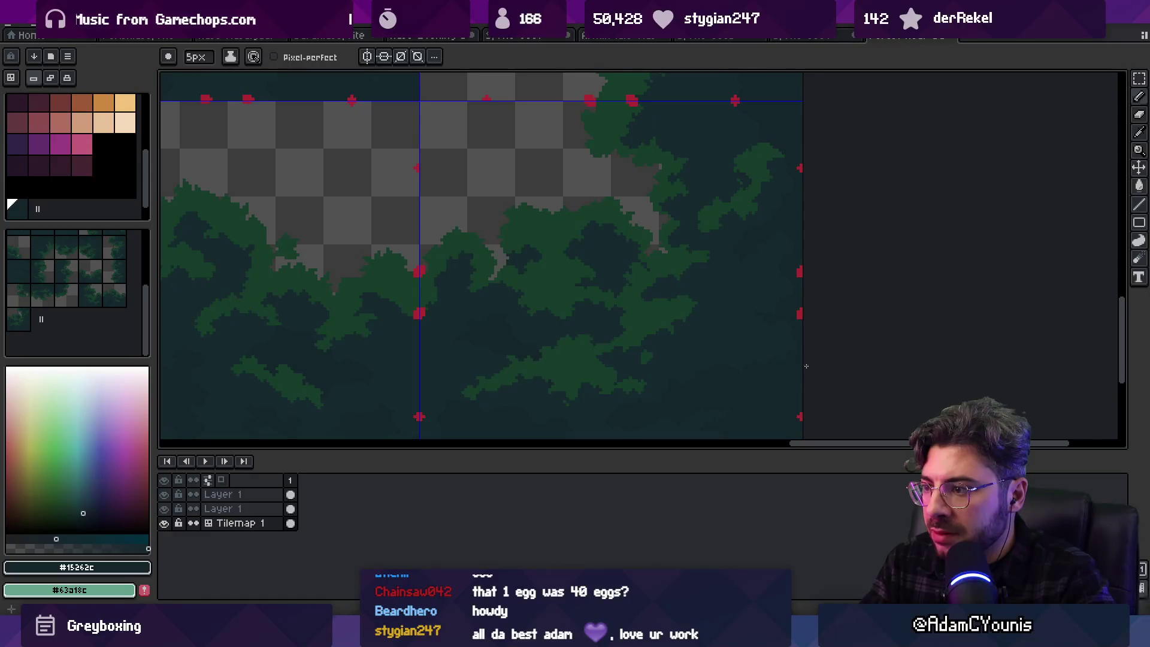
pyautogui.scroll(-3, 810, 274)
pyautogui.hscroll(-3, 672, 336)
pyautogui.press('alt')
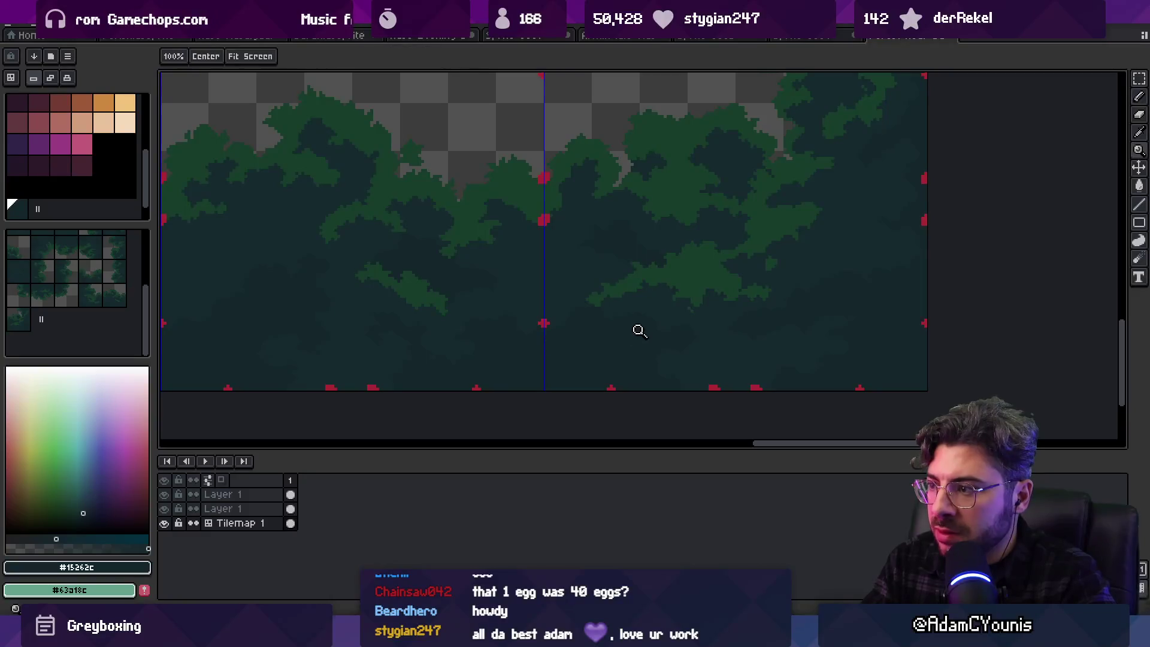
pyautogui.scroll(-1, 639, 328)
pyautogui.scroll(4, 640, 362)
pyautogui.scroll(-2, 631, 358)
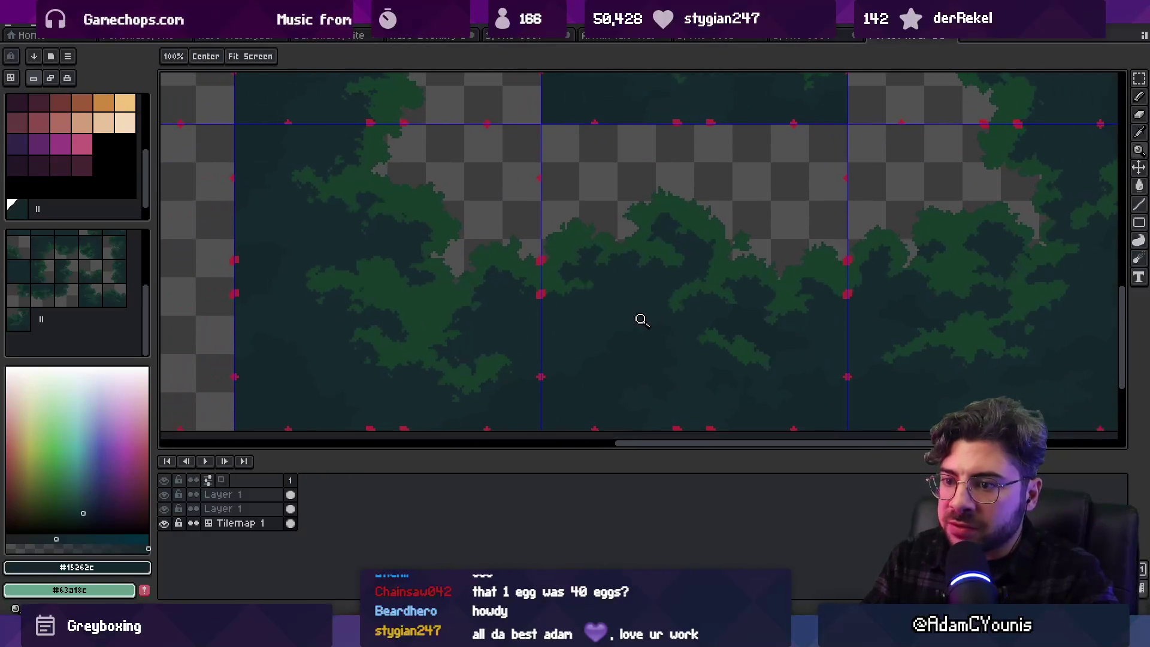
# Pan across the tiles, checking the tile numbers, to reach the central tile
pyautogui.moveTo(409, 388); pyautogui.dragTo(452, 364)
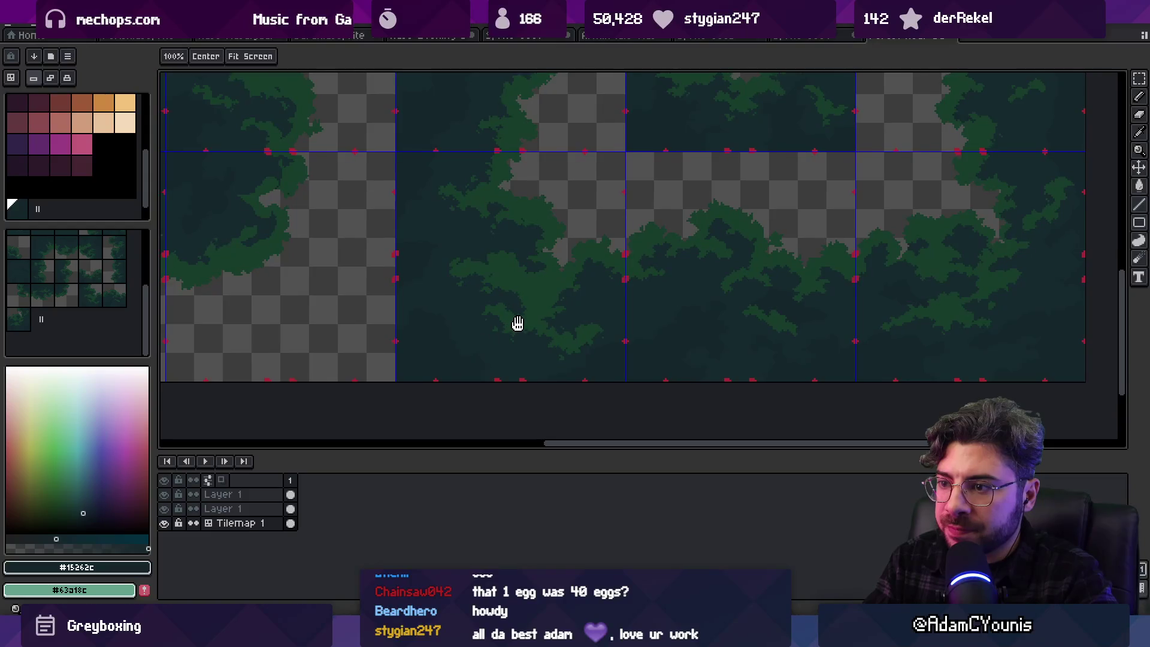
pyautogui.scroll(1, 505, 370)
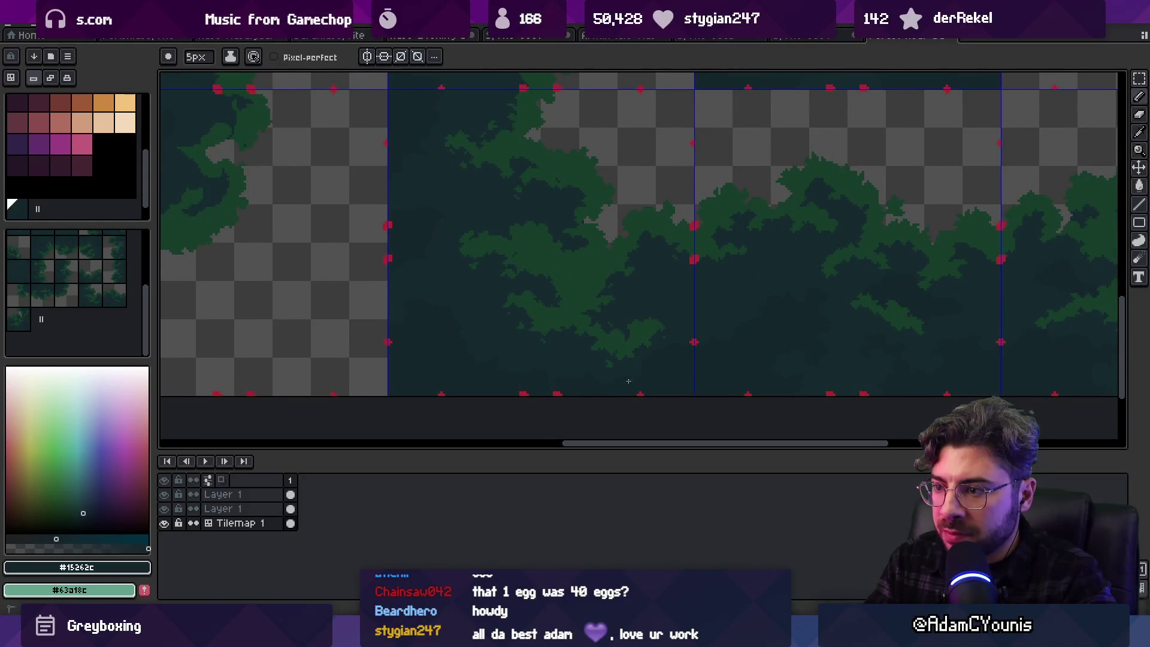
pyautogui.scroll(-2, 646, 377)
pyautogui.moveTo(646, 377)
pyautogui.mouseDown()
pyautogui.moveTo(695, 377)
pyautogui.moveTo(794, 418)
pyautogui.moveTo(771, 353)
pyautogui.mouseUp()
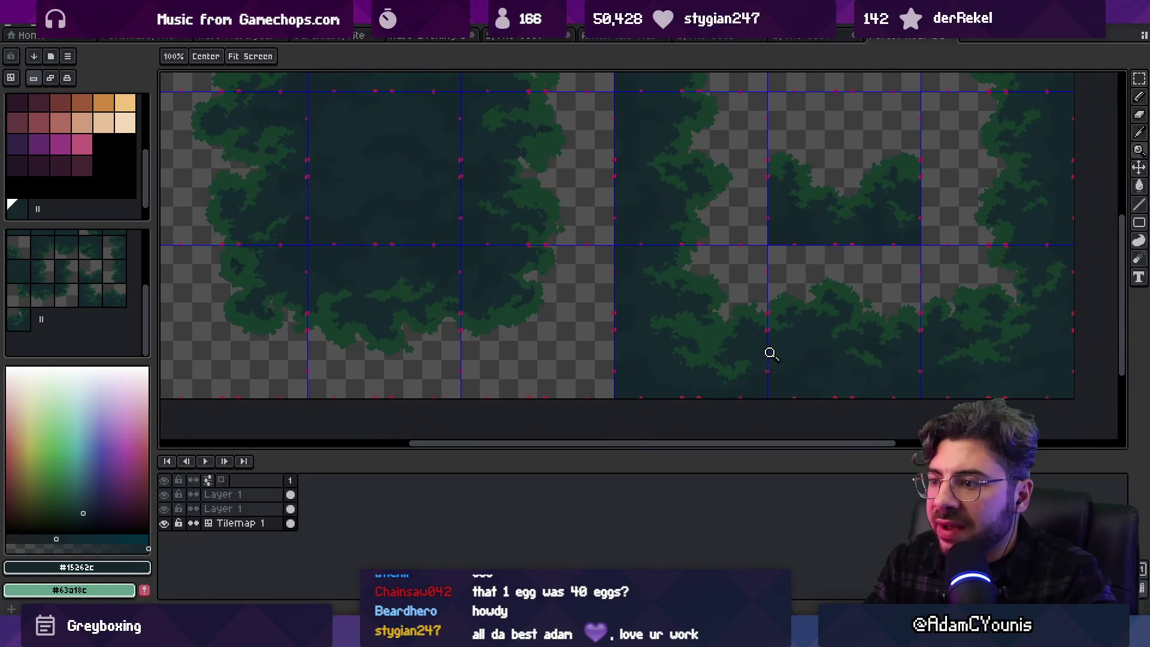
pyautogui.press('v')
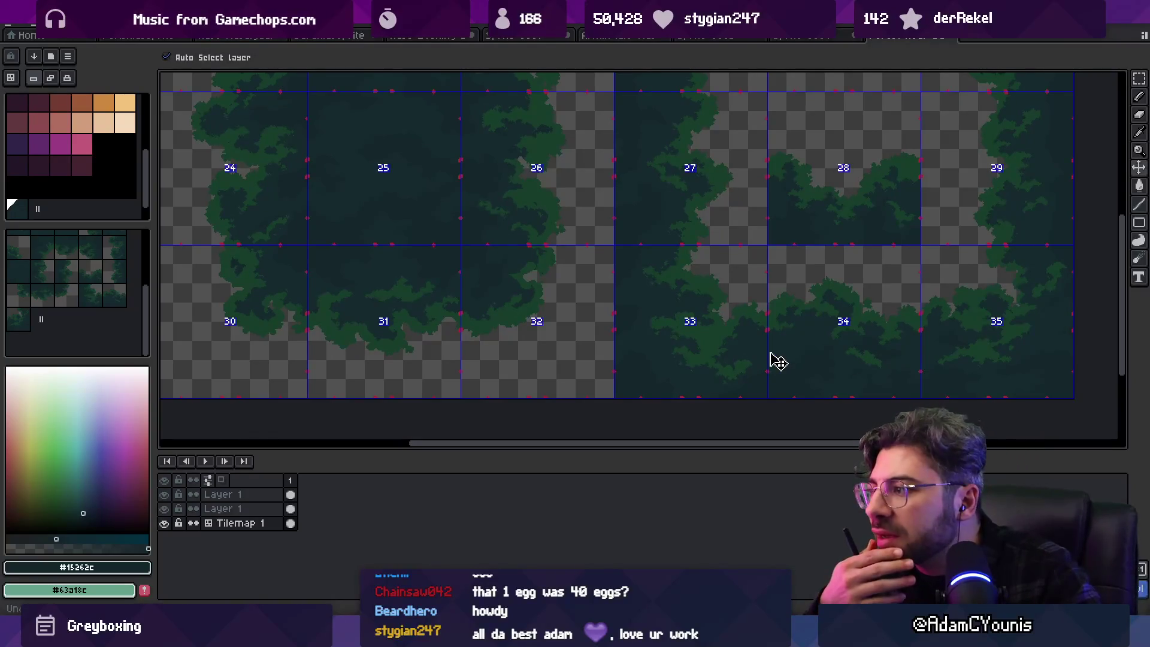
pyautogui.press('h')
pyautogui.moveTo(641, 218); pyautogui.dragTo(675, 285)
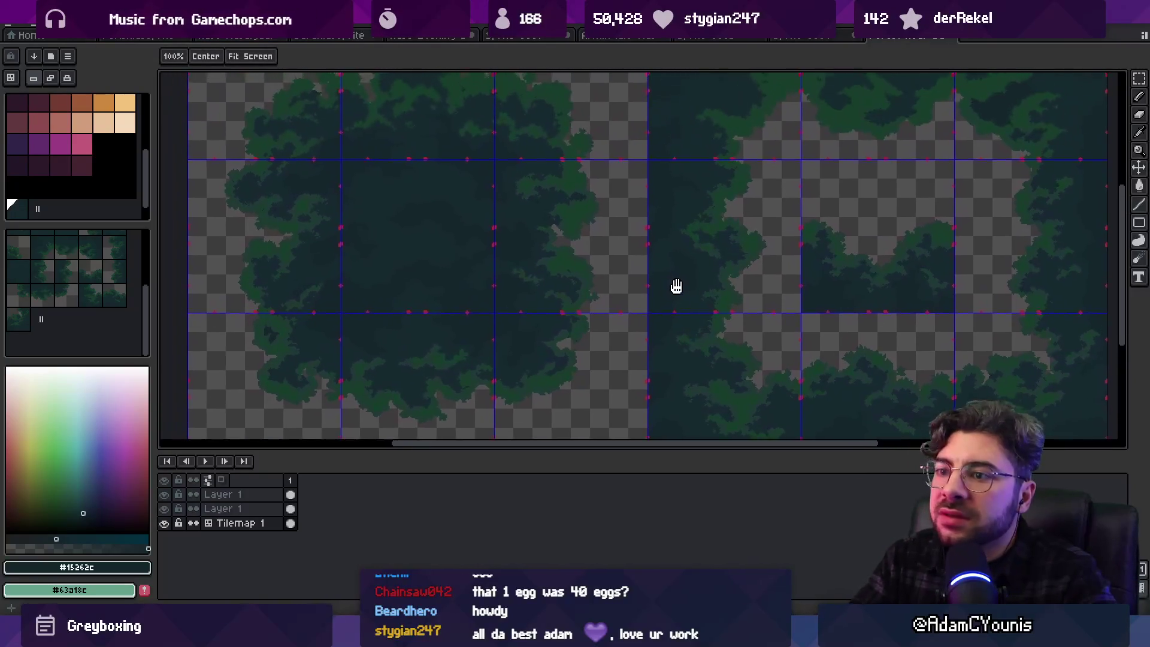
pyautogui.scroll(1, 775, 346)
pyautogui.scroll(2, 536, 258)
pyautogui.moveTo(563, 209); pyautogui.dragTo(566, 226)
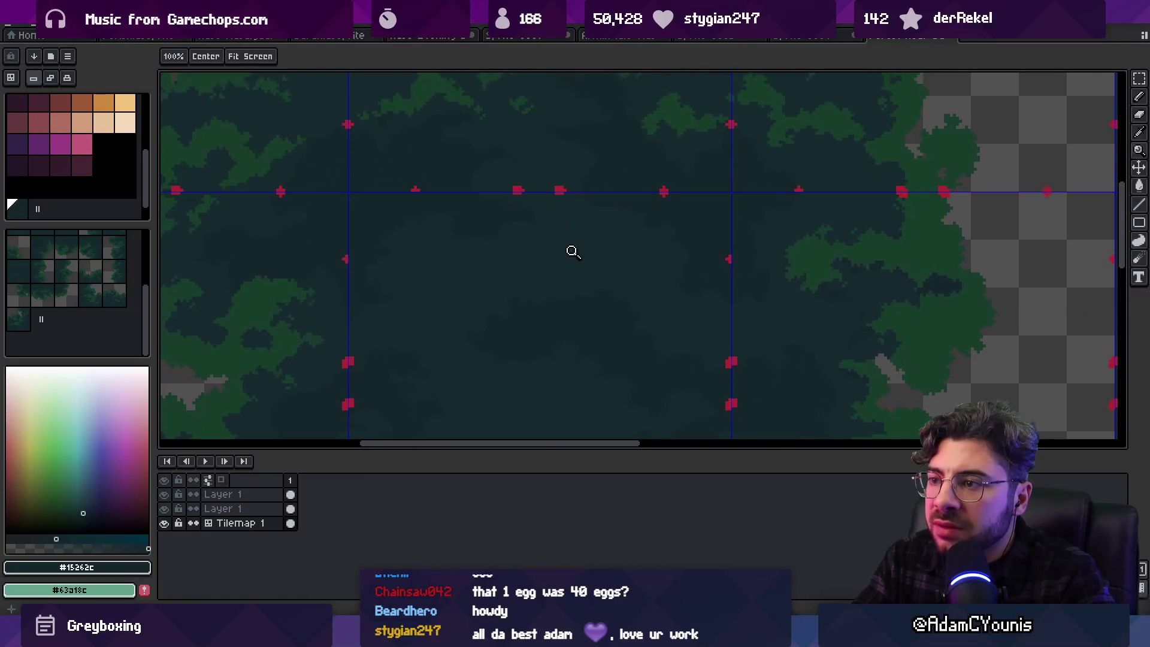
pyautogui.press('b')
pyautogui.moveTo(532, 275); pyautogui.dragTo(585, 259)
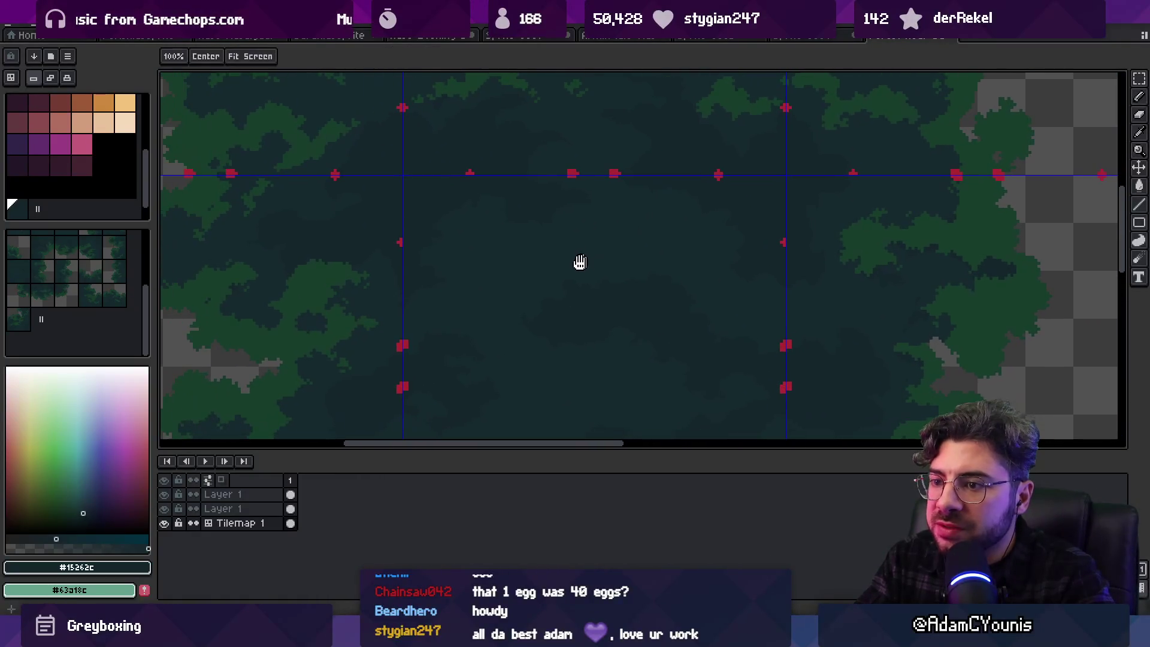
# Pick up the red marker colour and its layer beside the central tile's left seam
pyautogui.keyDown('alt'); pyautogui.click(413, 339); pyautogui.keyUp('alt')
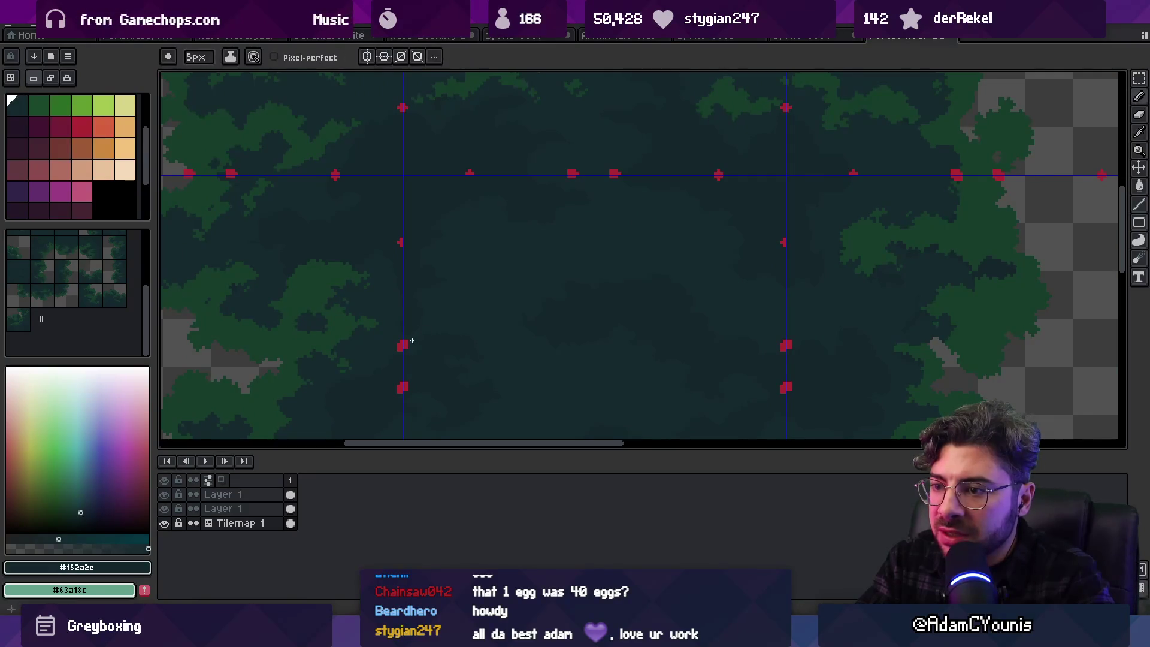
pyautogui.moveTo(604, 307)
pyautogui.mouseDown()
pyautogui.moveTo(634, 334)
pyautogui.moveTo(708, 226)
pyautogui.moveTo(664, 218)
pyautogui.moveTo(632, 269)
pyautogui.mouseUp()
pyautogui.press('alt')
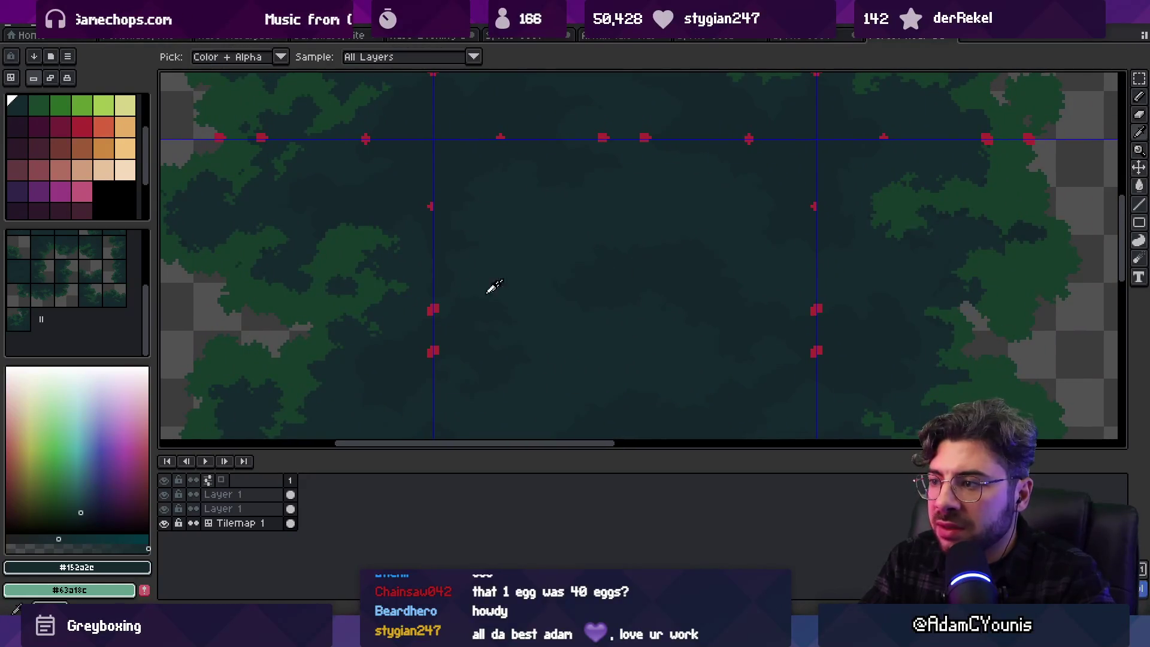
pyautogui.moveTo(563, 283); pyautogui.dragTo(560, 277)
pyautogui.keyDown('alt'); pyautogui.click(431, 302); pyautogui.keyUp('alt')
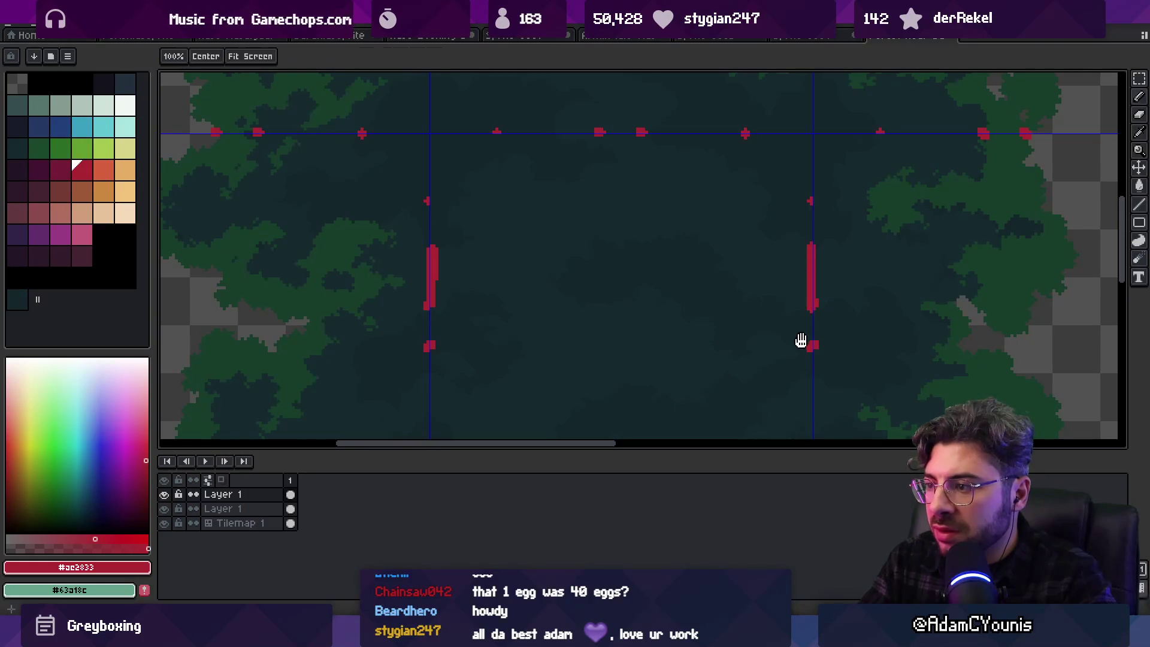
# Make the lower Layer 1 active and choose bright green for Pencil edge marks
pyautogui.moveTo(801, 340); pyautogui.dragTo(793, 234)
pyautogui.scroll(-2, 554, 287)
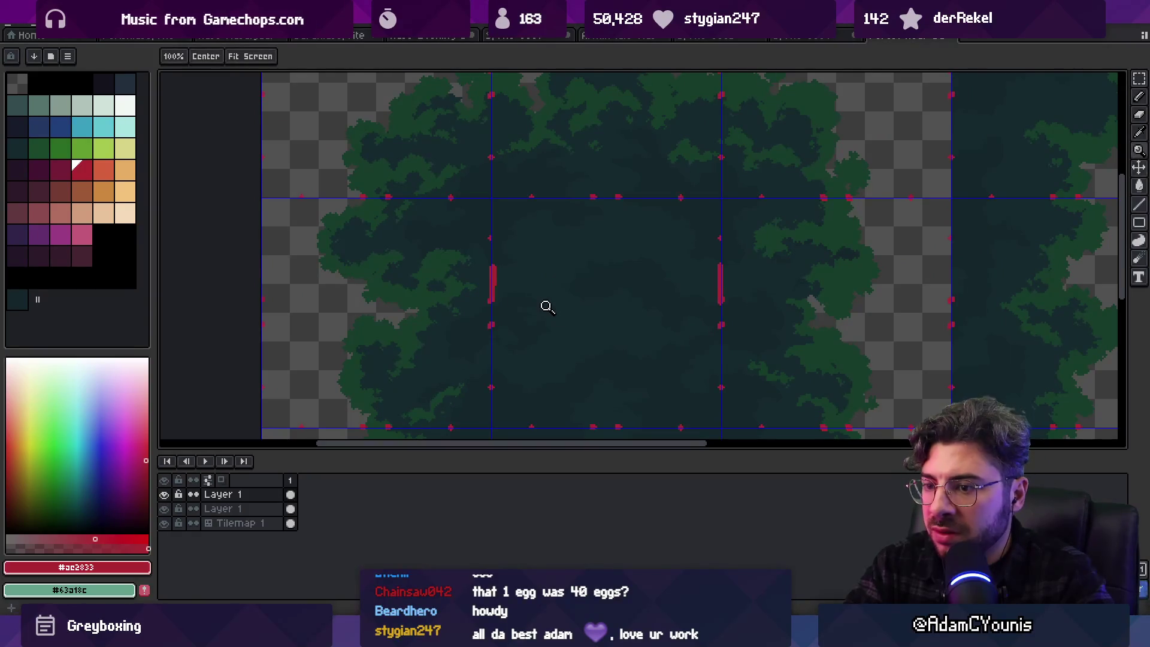
pyautogui.click(291, 508)
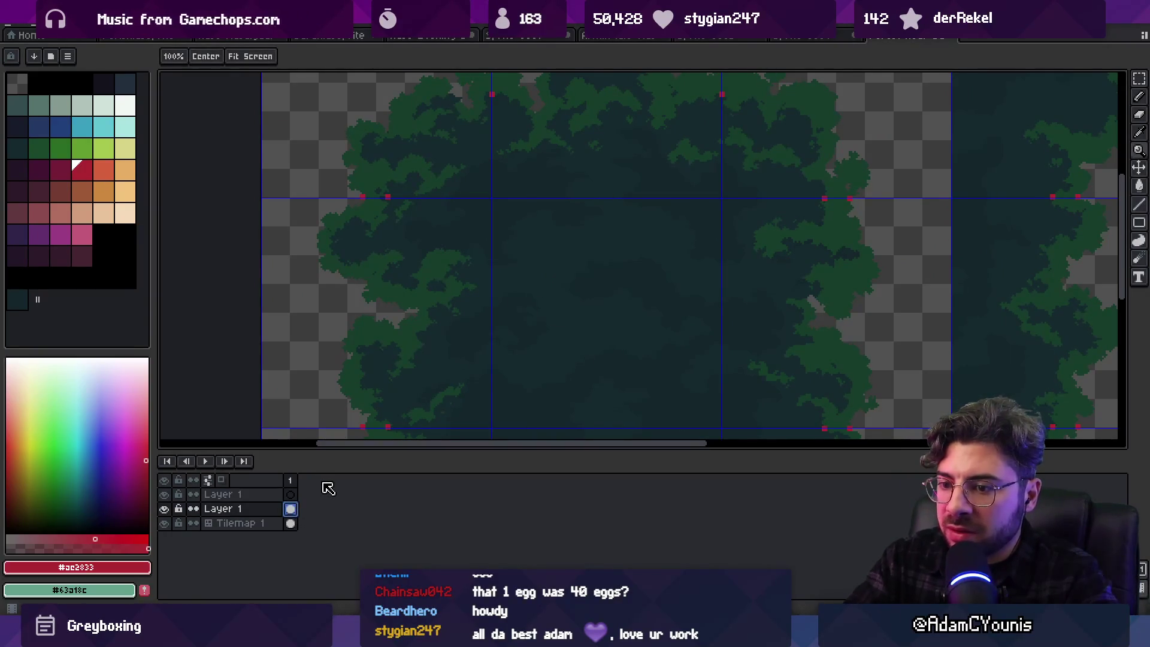
pyautogui.scroll(1, 573, 318)
pyautogui.moveTo(573, 318); pyautogui.dragTo(552, 295)
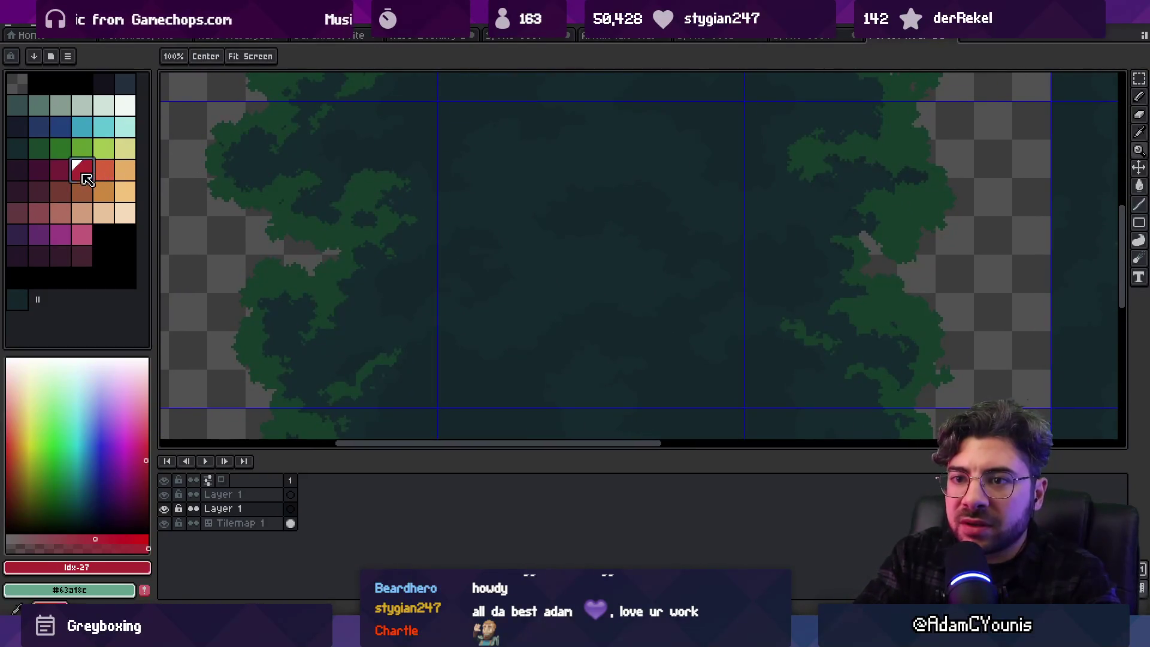
pyautogui.click(84, 149)
pyautogui.press('b')
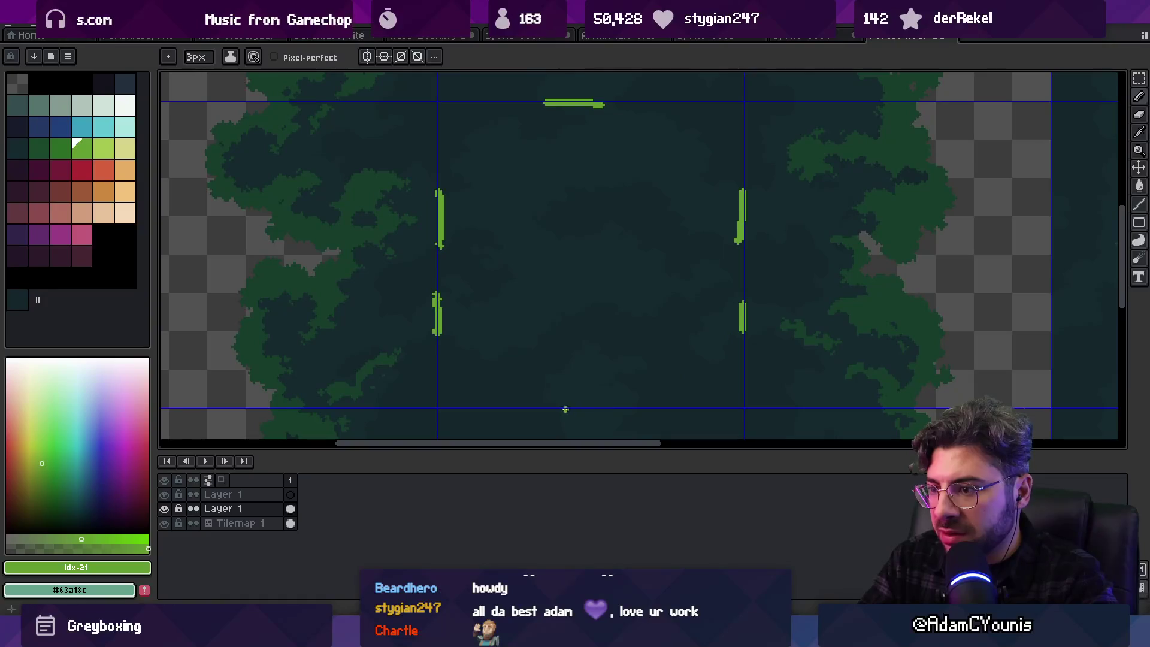
# Zoom out to the whole tree tile and quit with Ctrl+Q, raising the save warning
pyautogui.press('z')
pyautogui.rightClick(631, 309)
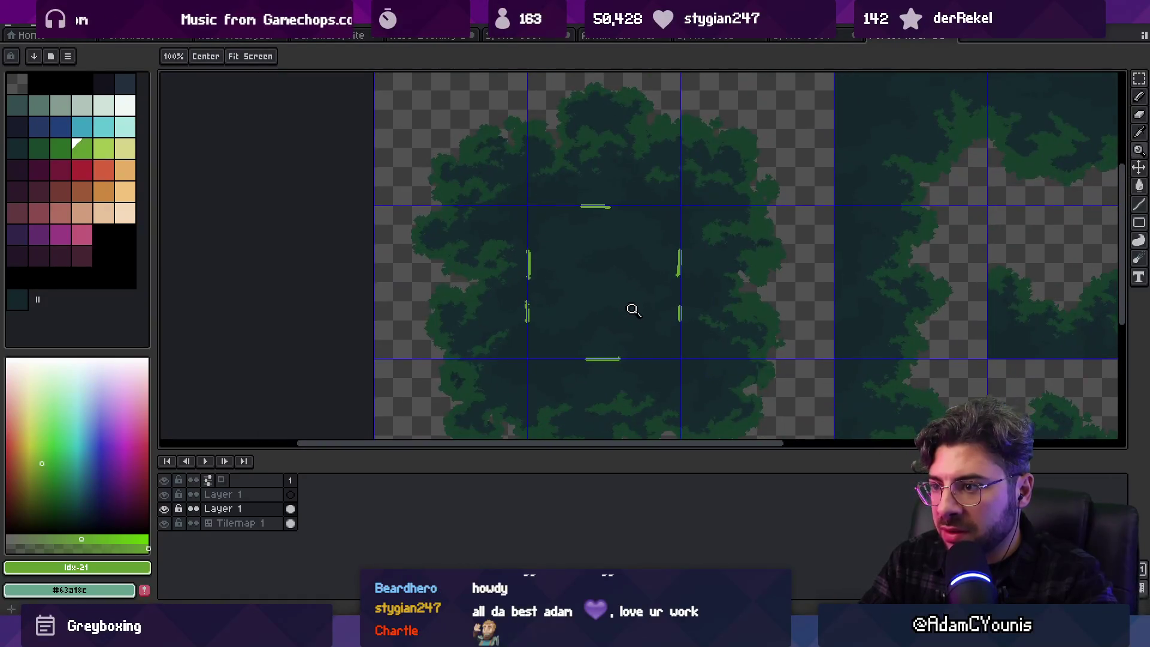
pyautogui.hotkey('ctrl', 'q')
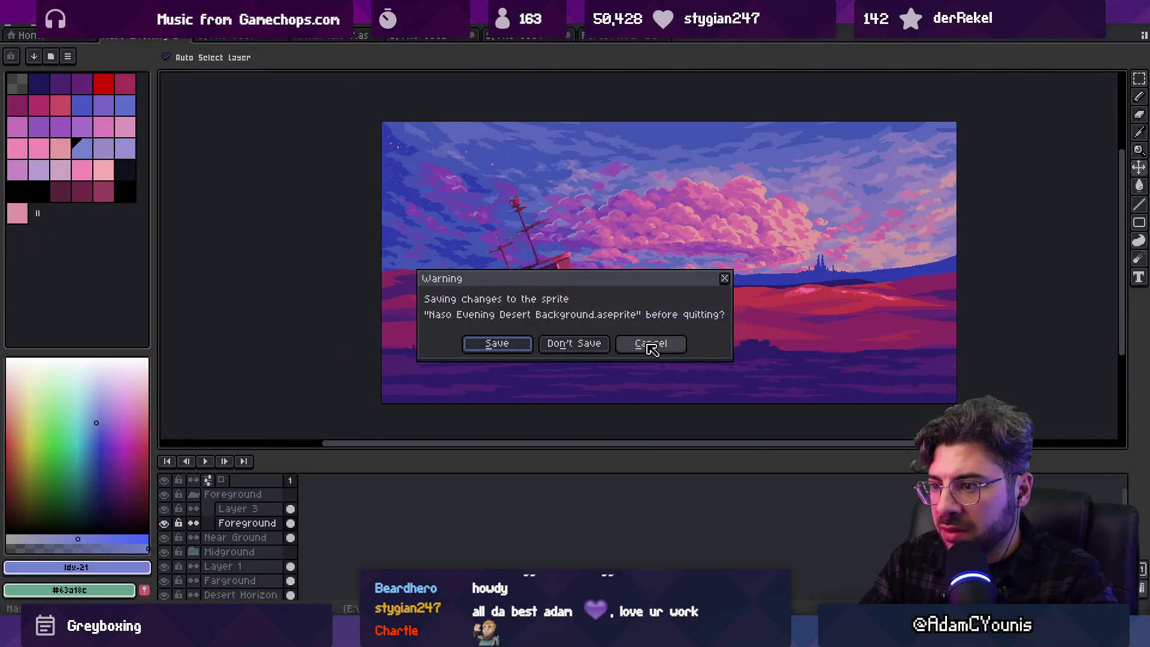
# Cancel quitting, then shift the selected tile block one tile right and one up, and commit
pyautogui.click(657, 353)
pyautogui.press('ctrl')
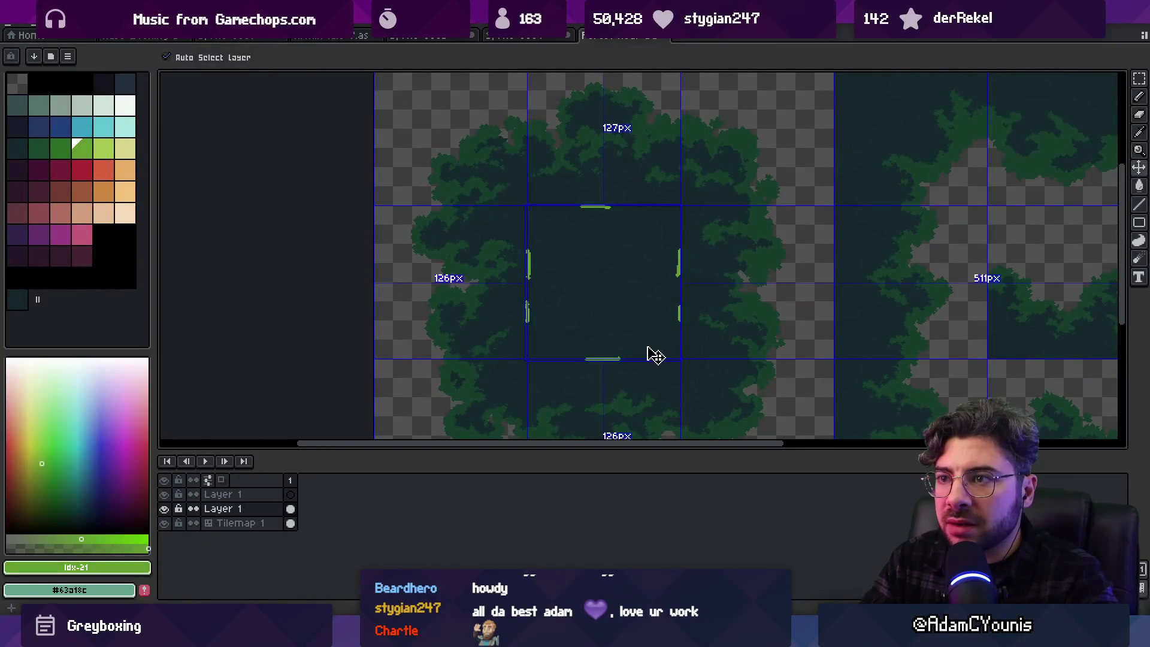
pyautogui.moveTo(662, 341); pyautogui.dragTo(562, 295)
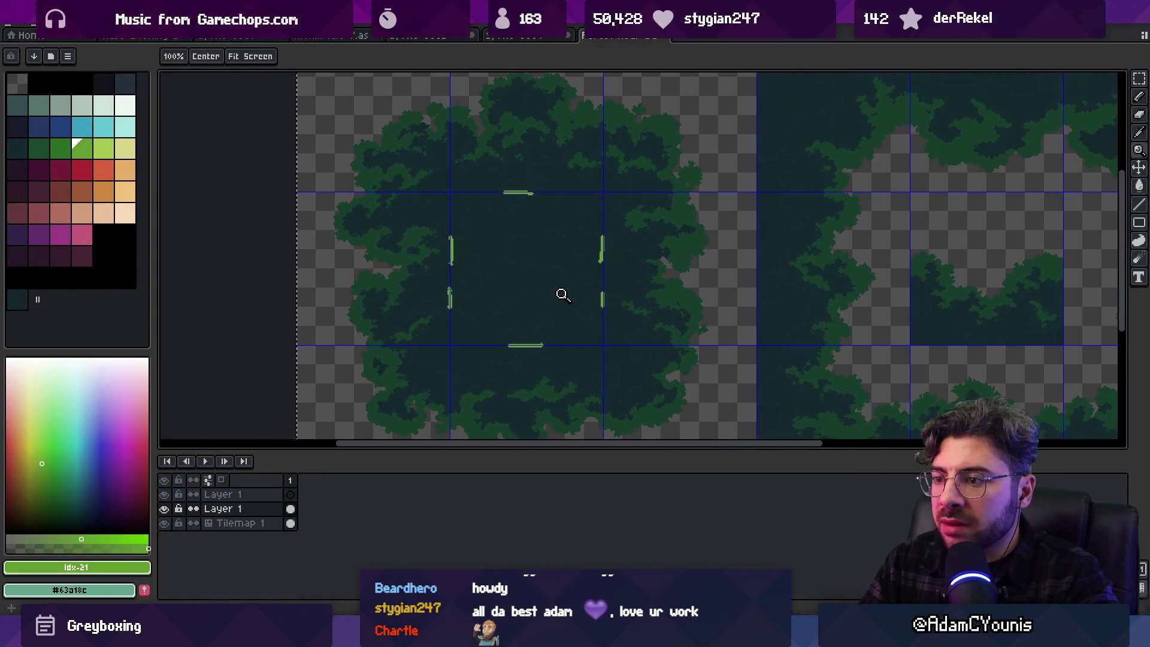
pyautogui.click(616, 290)
pyautogui.hotkey('shift', 'Right')
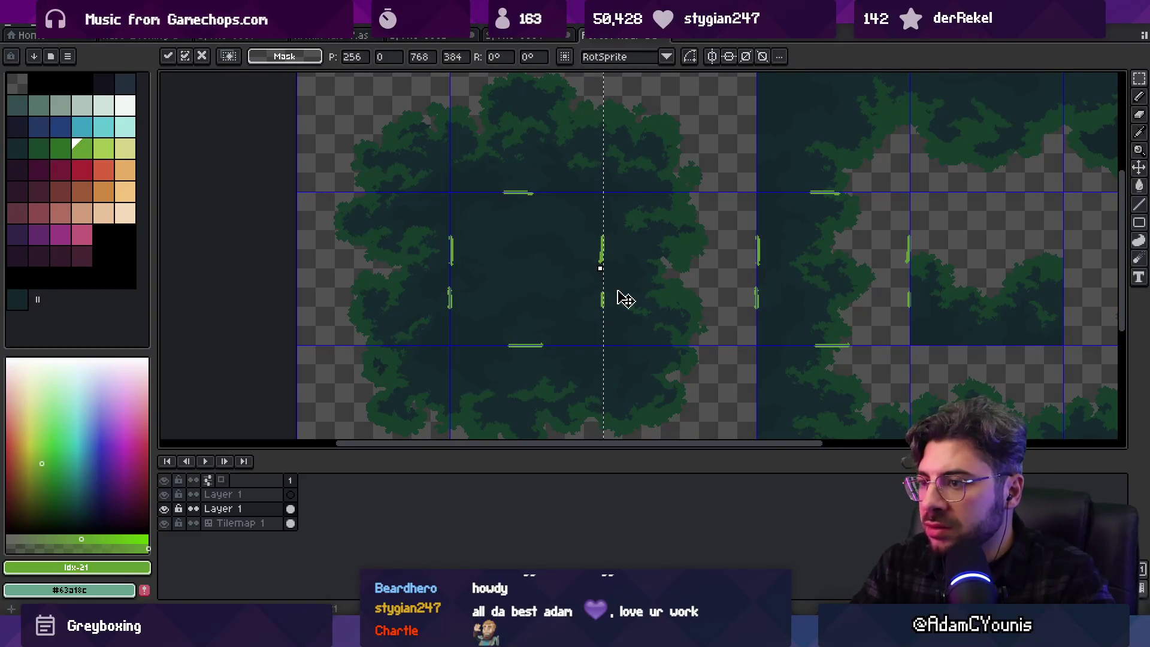
pyautogui.moveTo(772, 240); pyautogui.dragTo(616, 264)
pyautogui.hotkey('shift', 'Up')
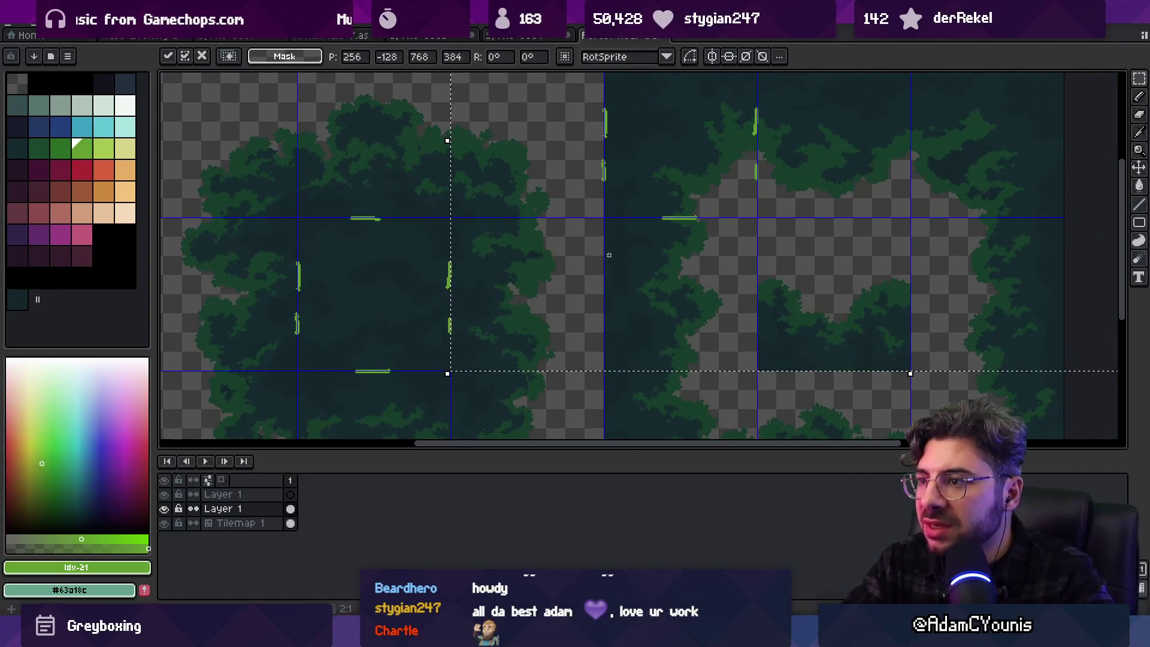
pyautogui.scroll(3, 680, 289)
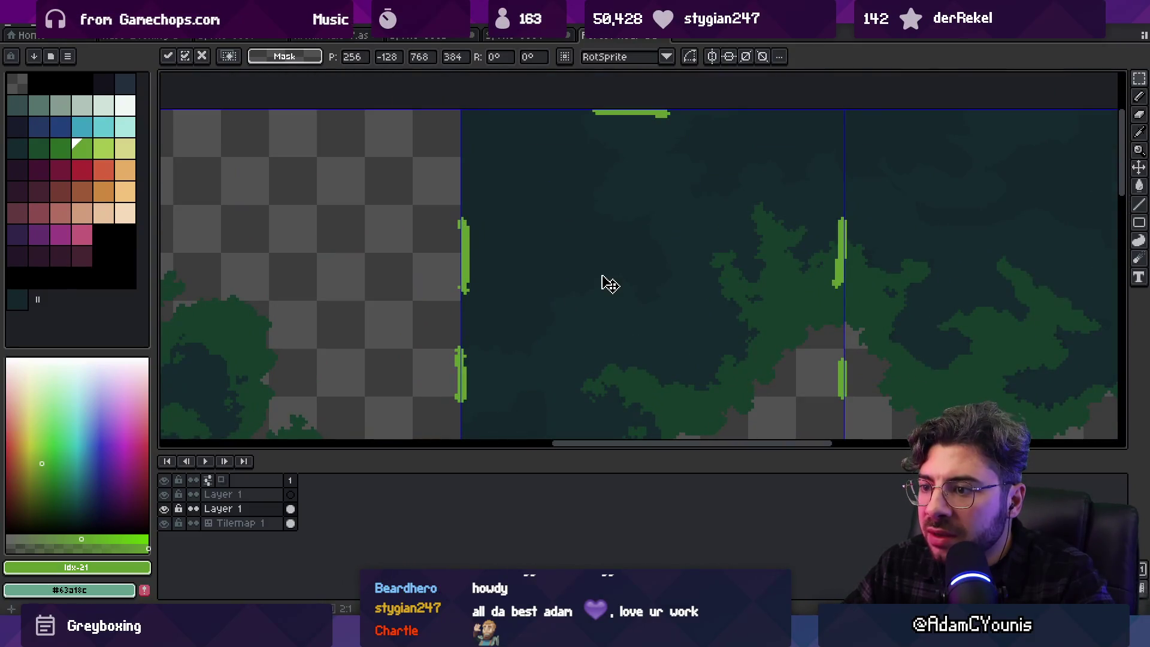
pyautogui.scroll(-4, 610, 285)
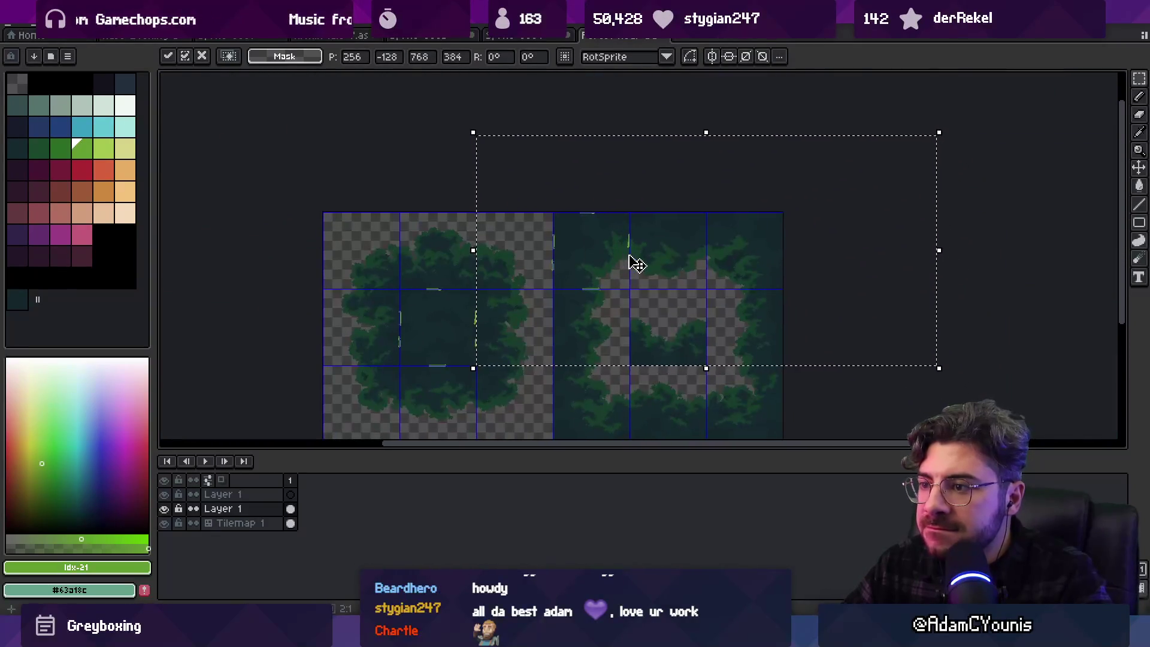
pyautogui.press('Return')
# Move individual tile pieces one tile at a time into place and commit them
pyautogui.click(575, 230)
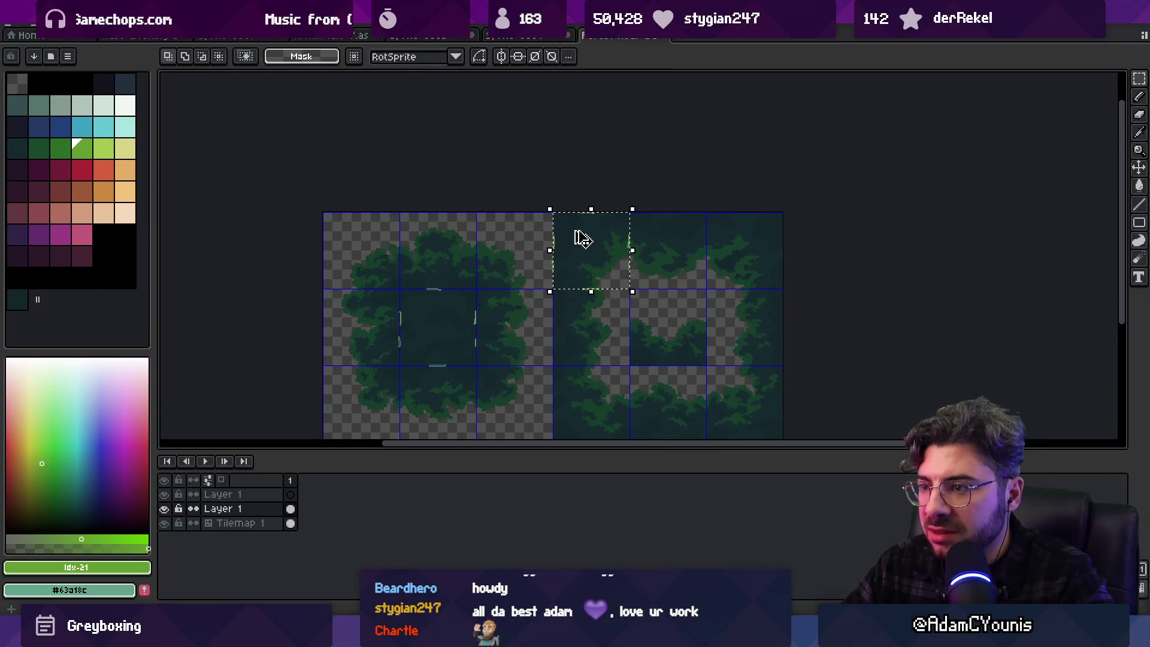
pyautogui.press('Right')
pyautogui.press('Return')
pyautogui.press('Right')
pyautogui.press('Right')
pyautogui.press('Left')
pyautogui.press('Down')
pyautogui.press('Left')
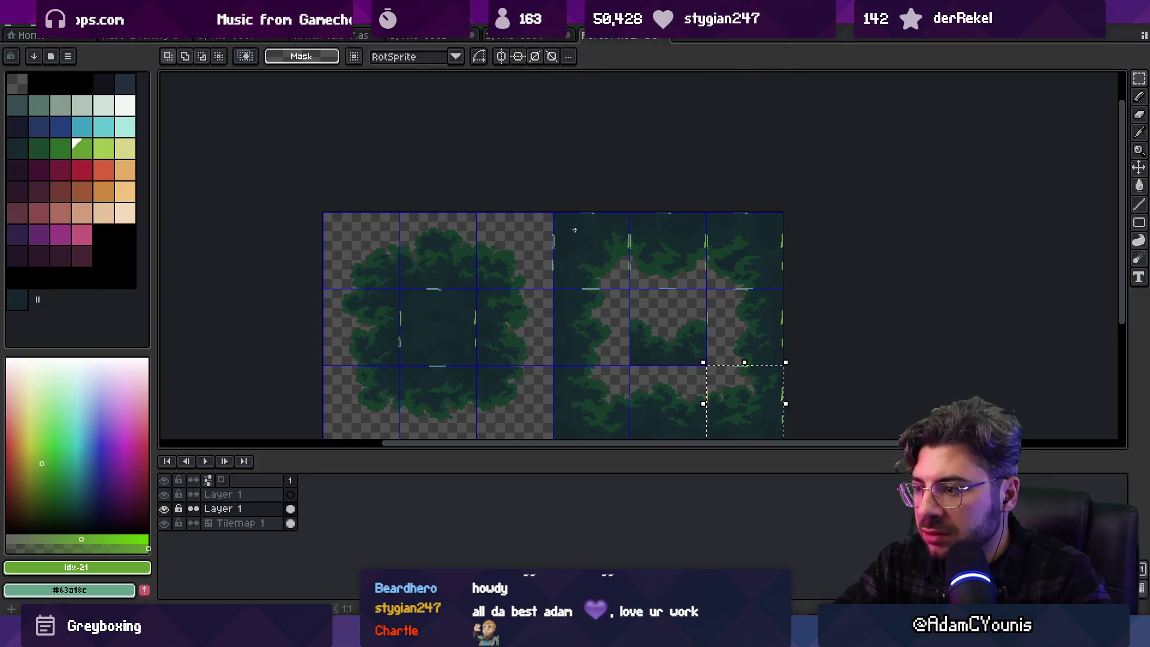
pyautogui.press('Down')
pyautogui.press('Left')
pyautogui.press('Up')
pyautogui.press('Right')
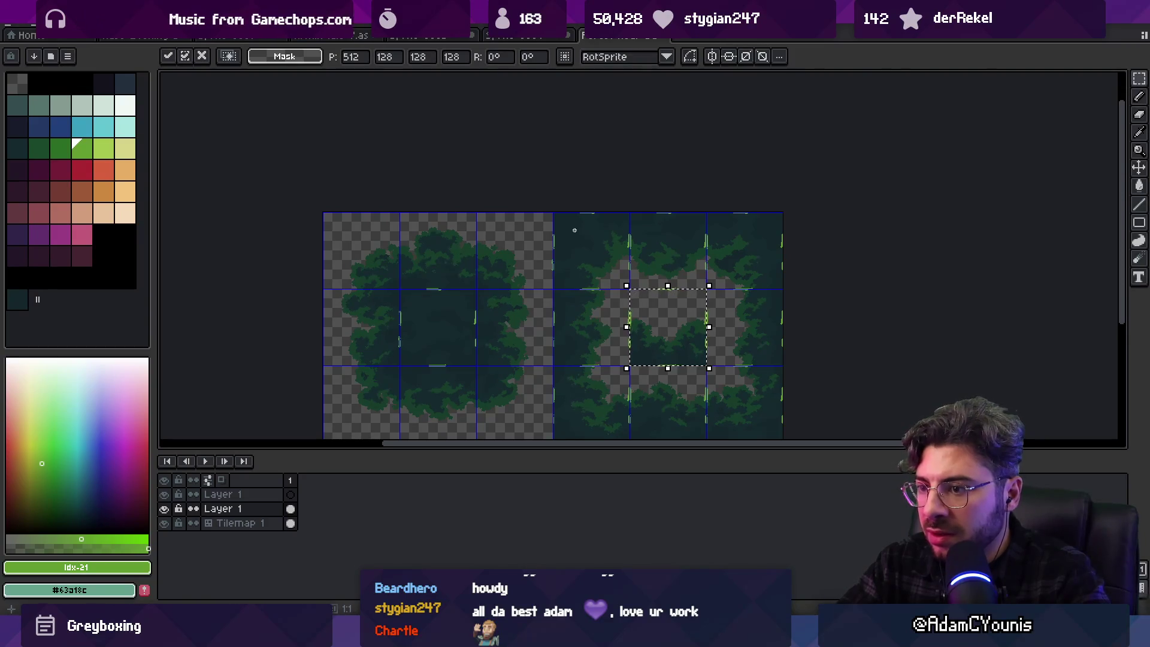
pyautogui.hotkey('ctrl', 'd')
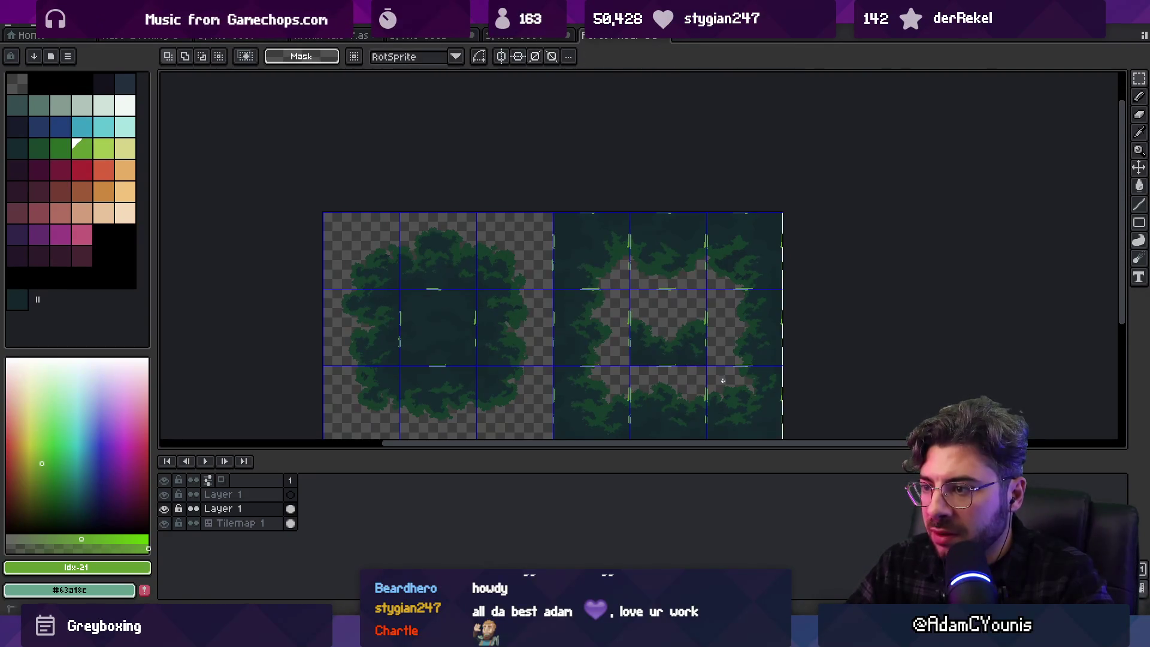
# Shift the selected area one tile left, deselect, and make Tilemap 1 active
pyautogui.moveTo(733, 387); pyautogui.dragTo(724, 378)
pyautogui.hotkey('ctrl', 'd')
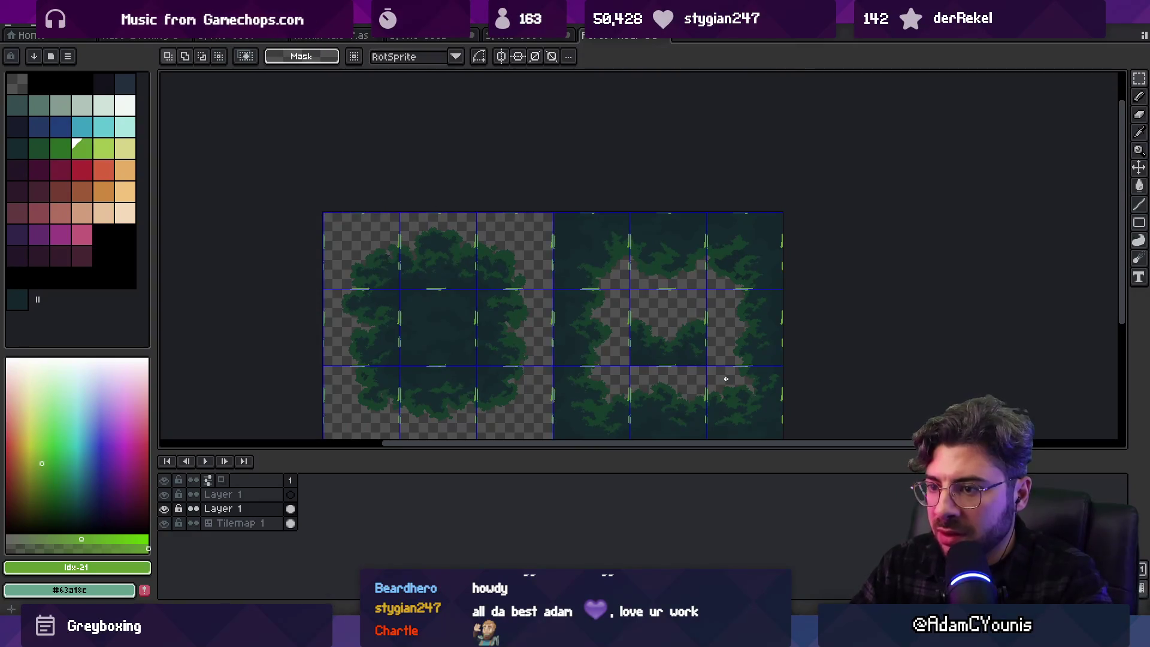
pyautogui.press('v')
pyautogui.click(664, 248)
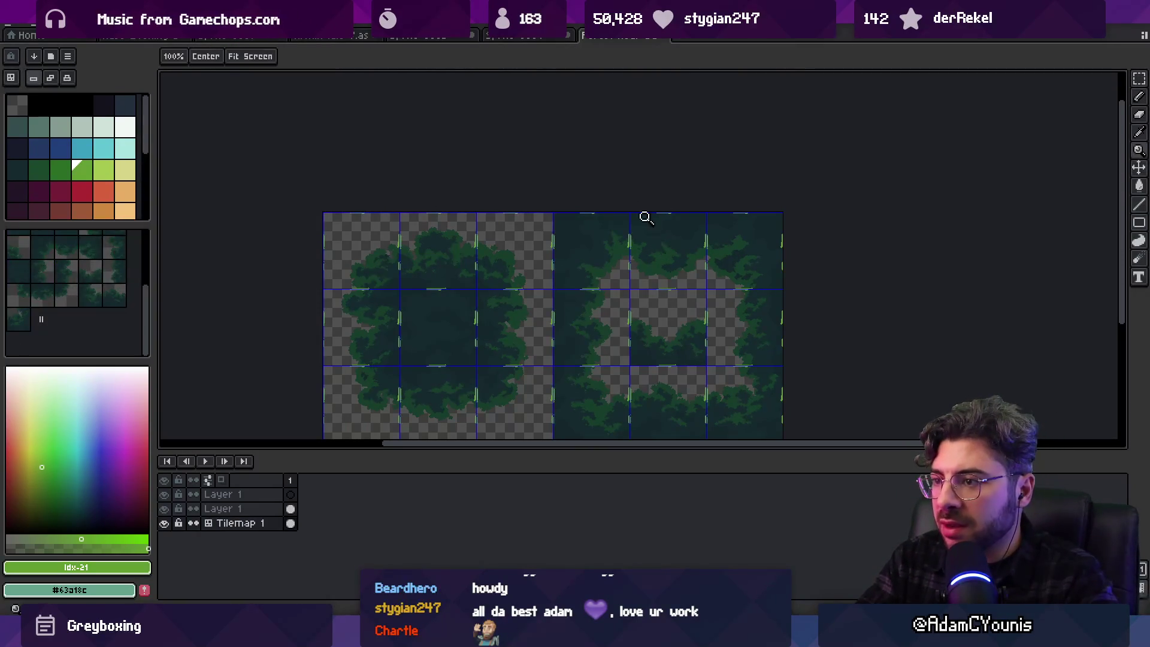
# Zoom in on the canopy tile edges and pan across both tilemap edges, sampling dark teal colours
pyautogui.scroll(4, 644, 219)
pyautogui.moveTo(630, 231)
pyautogui.mouseDown()
pyautogui.moveTo(710, 269)
pyautogui.moveTo(682, 271)
pyautogui.mouseUp()
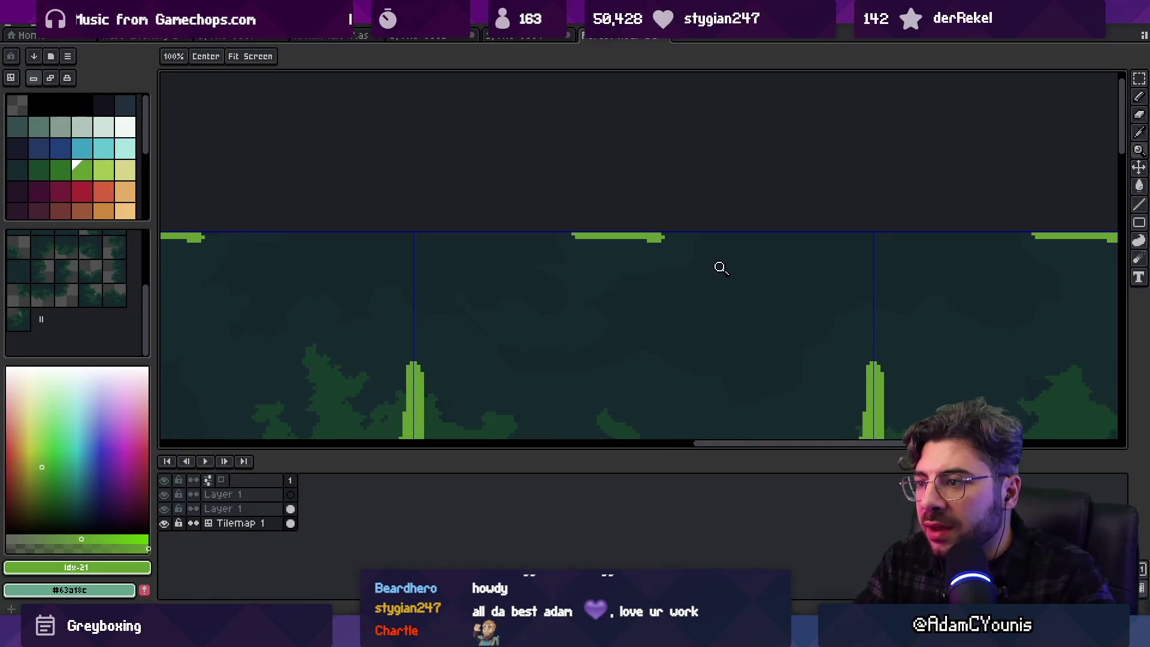
pyautogui.keyDown('alt'); pyautogui.click(681, 273); pyautogui.keyUp('alt')
pyautogui.press('b')
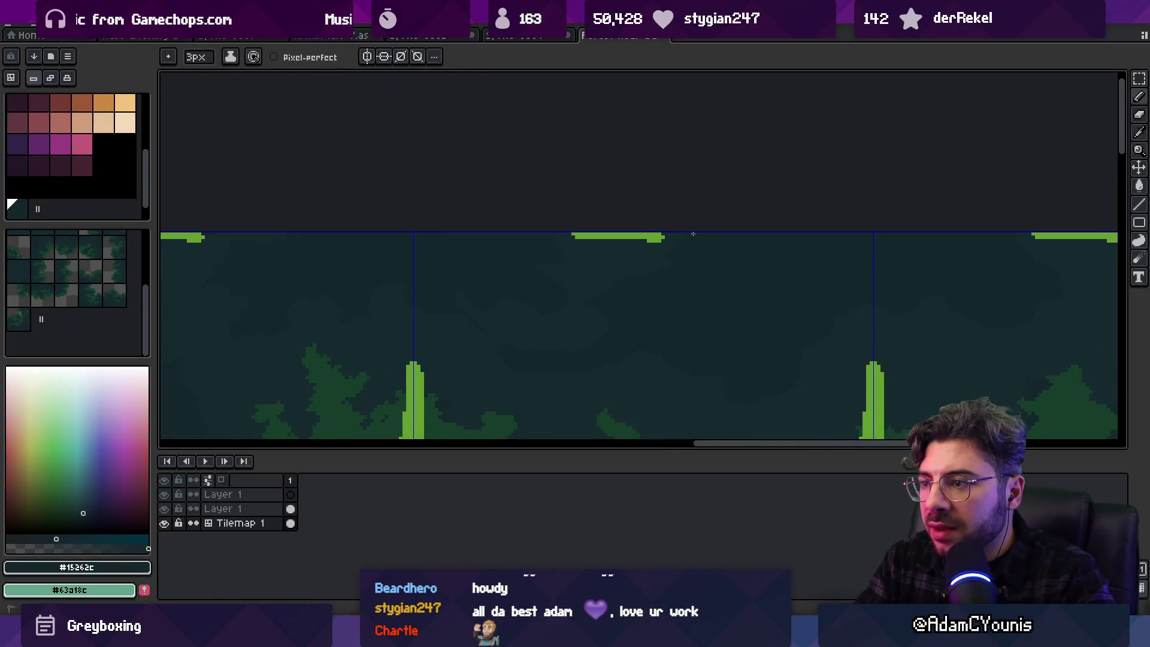
pyautogui.moveTo(655, 251); pyautogui.dragTo(533, 254)
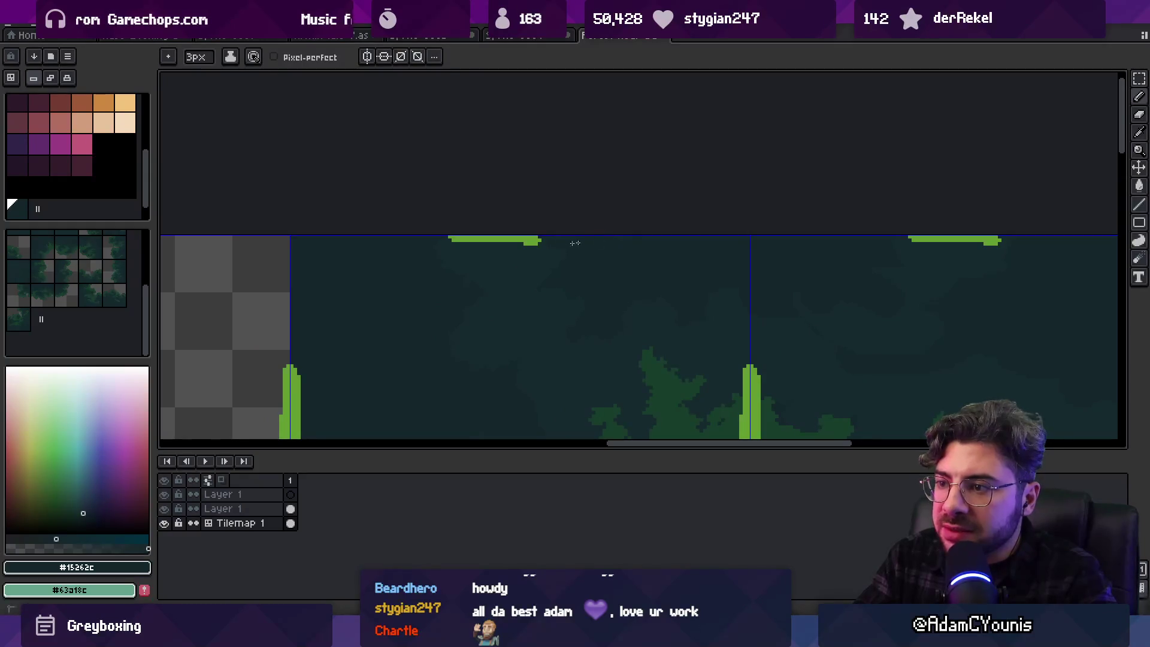
pyautogui.moveTo(434, 293)
pyautogui.mouseDown()
pyautogui.moveTo(688, 264)
pyautogui.moveTo(711, 290)
pyautogui.mouseUp()
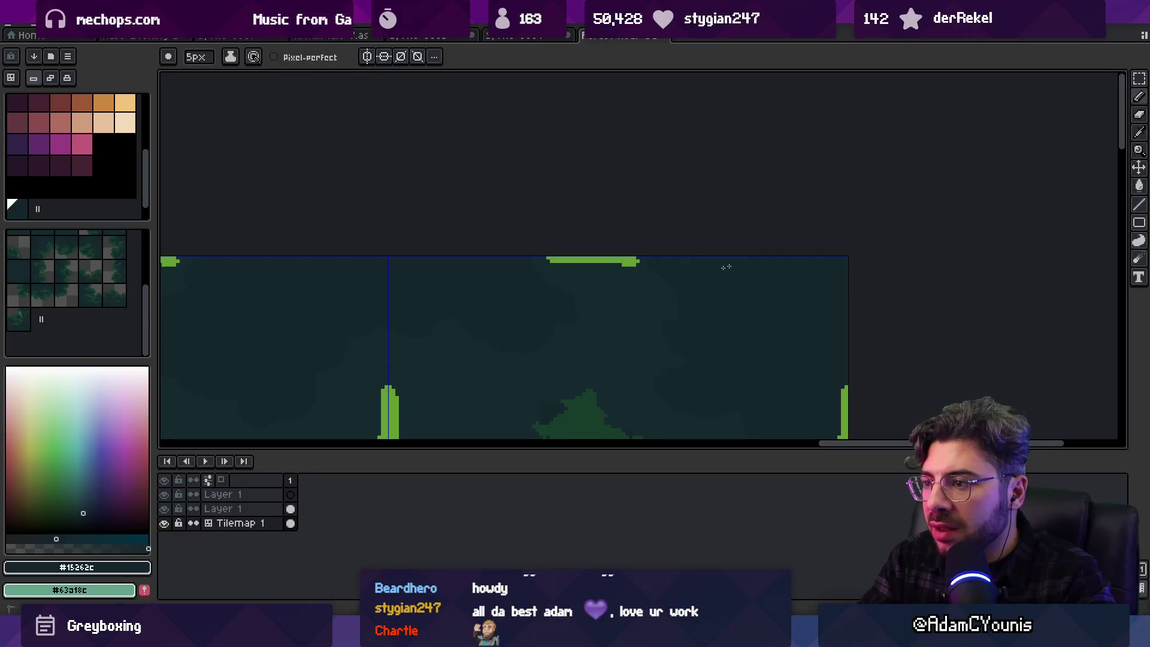
pyautogui.scroll(-3, 599, 256)
pyautogui.moveTo(718, 213)
pyautogui.mouseDown()
pyautogui.moveTo(623, 282)
pyautogui.moveTo(657, 249)
pyautogui.moveTo(760, 231)
pyautogui.moveTo(645, 277)
pyautogui.mouseUp()
pyautogui.scroll(2, 629, 229)
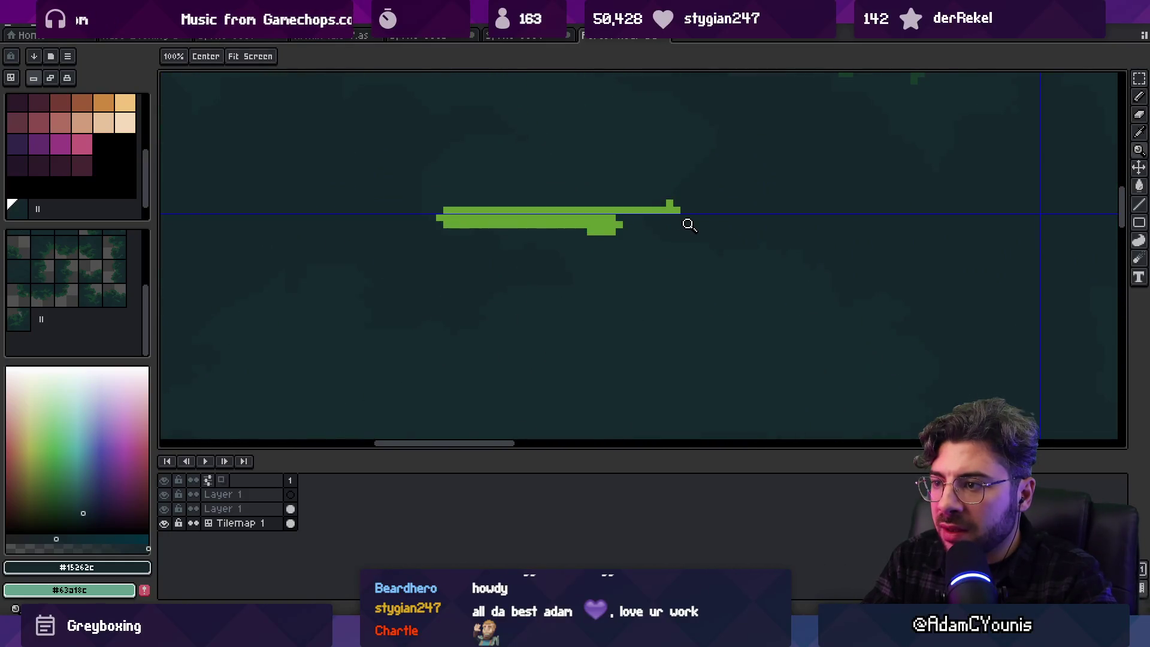
pyautogui.scroll(-1, 688, 225)
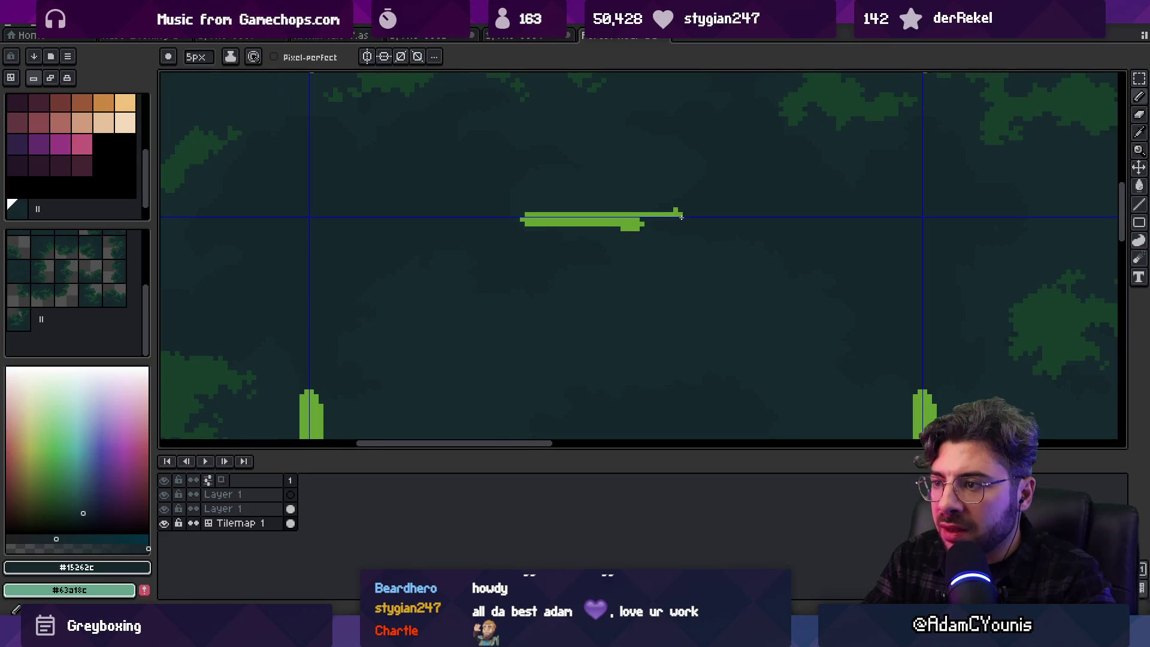
pyautogui.scroll(-2, 695, 217)
pyautogui.scroll(1, 670, 233)
pyautogui.moveTo(670, 234)
pyautogui.mouseDown()
pyautogui.moveTo(650, 162)
pyautogui.moveTo(671, 226)
pyautogui.mouseUp()
pyautogui.keyDown('alt'); pyautogui.click(654, 246); pyautogui.keyUp('alt')
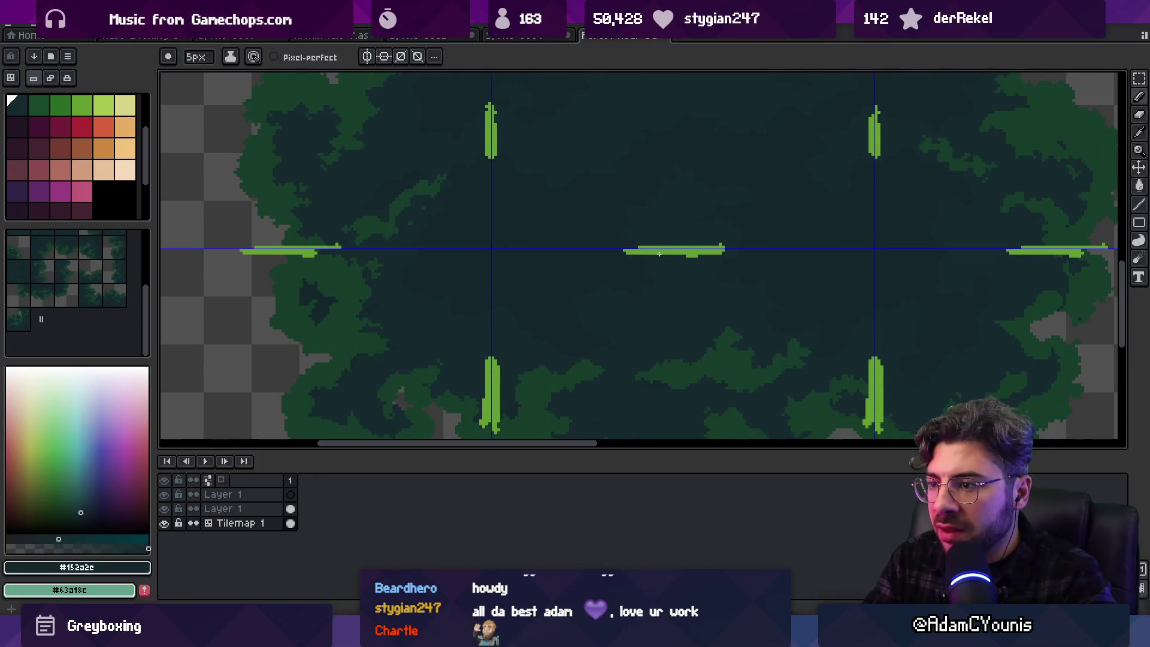
# Zoom and pan around the tile seams, sampling the dark teals #15262c and #152a2c
pyautogui.press('z')
pyautogui.scroll(-3, 672, 257)
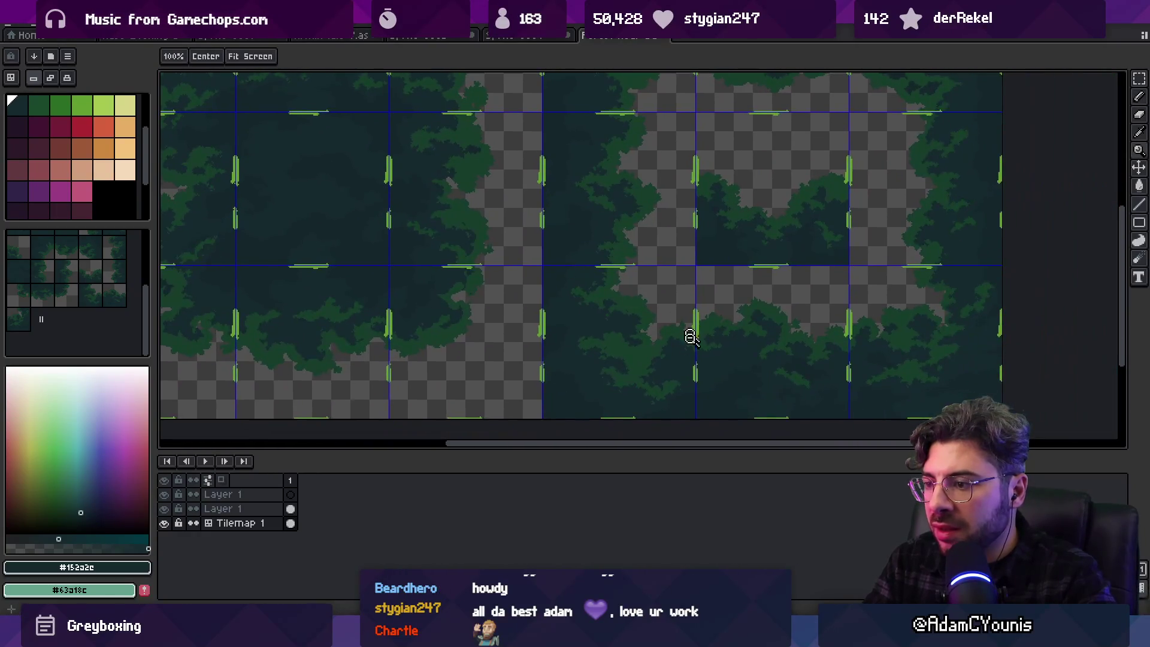
pyautogui.scroll(4, 688, 327)
pyautogui.keyDown('alt'); pyautogui.click(627, 264); pyautogui.keyUp('alt')
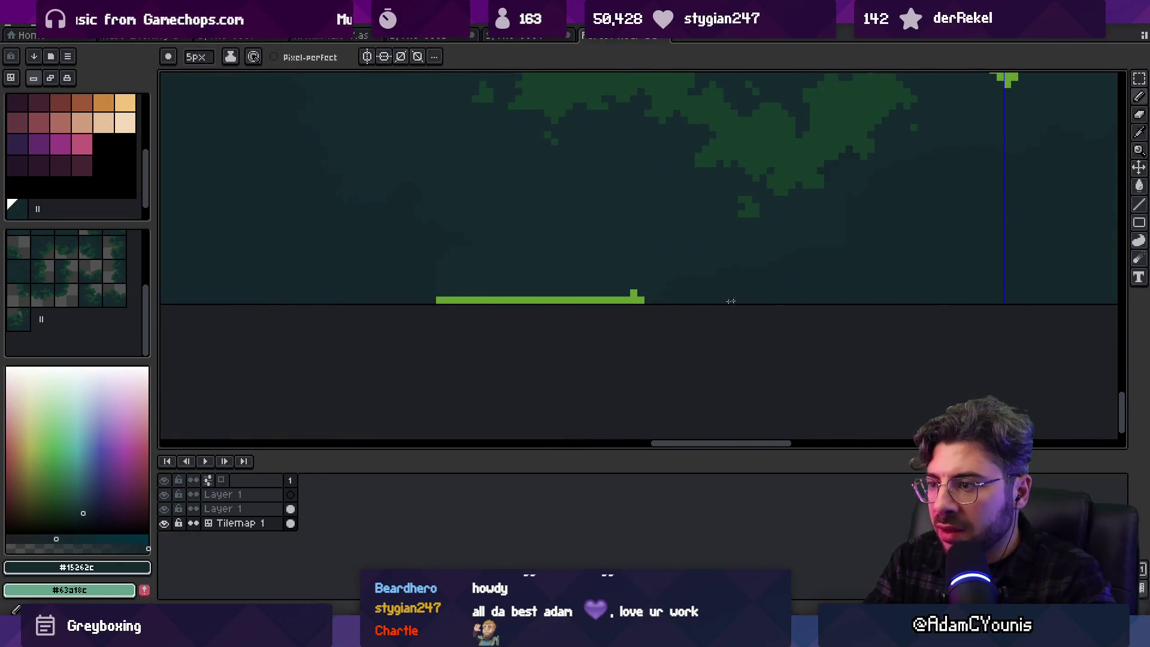
pyautogui.press('z')
pyautogui.scroll(-3, 720, 304)
pyautogui.scroll(2, 747, 300)
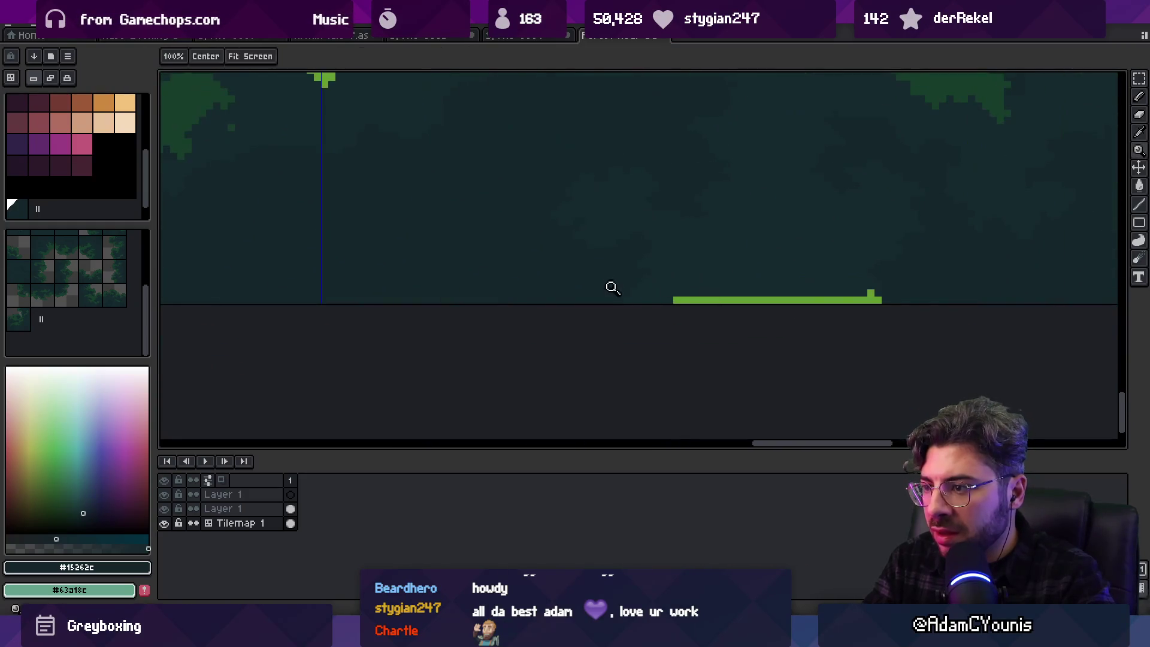
pyautogui.scroll(-3, 671, 325)
pyautogui.scroll(2, 578, 313)
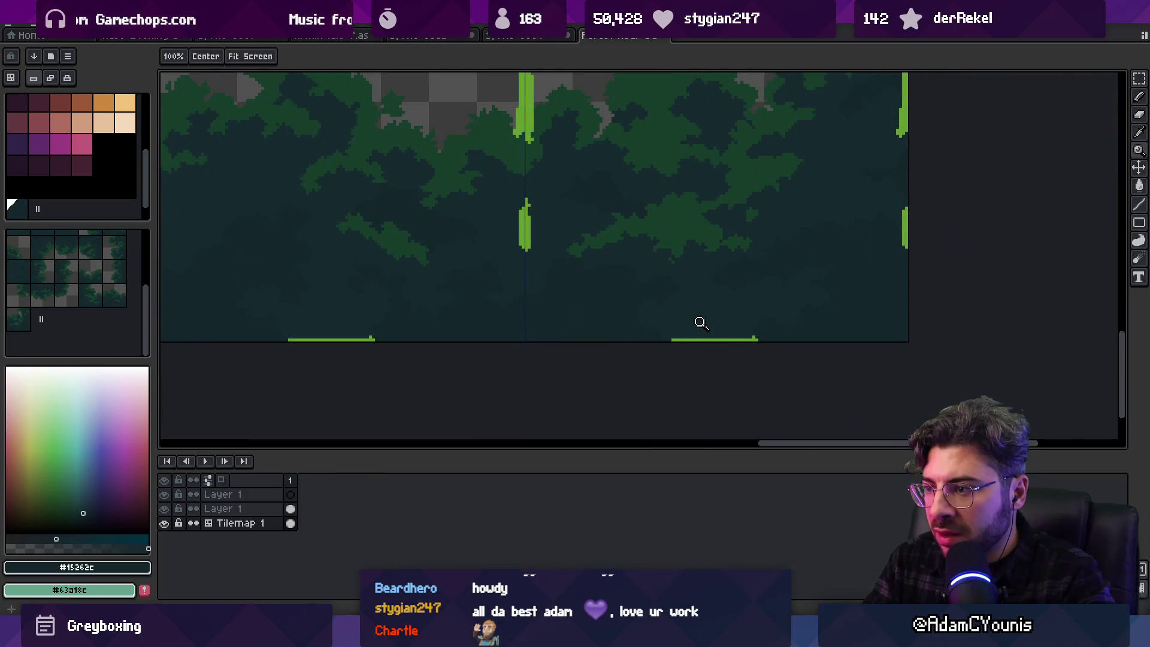
pyautogui.scroll(-3, 778, 360)
pyautogui.scroll(3, 815, 260)
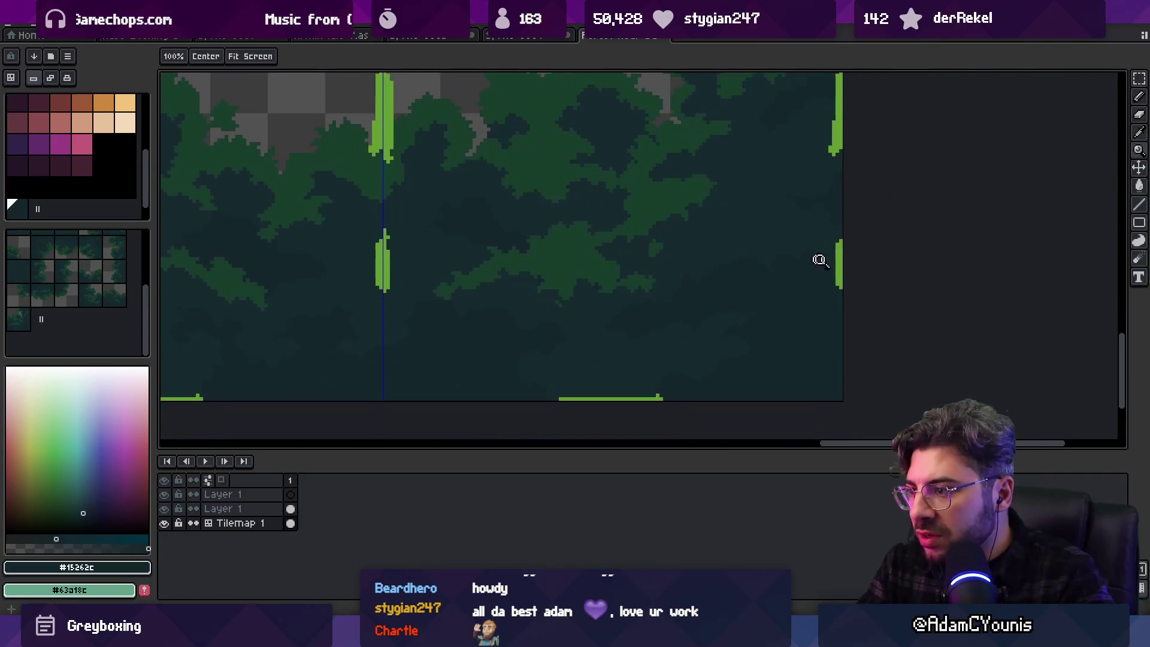
pyautogui.moveTo(823, 174); pyautogui.dragTo(833, 316)
pyautogui.press('b')
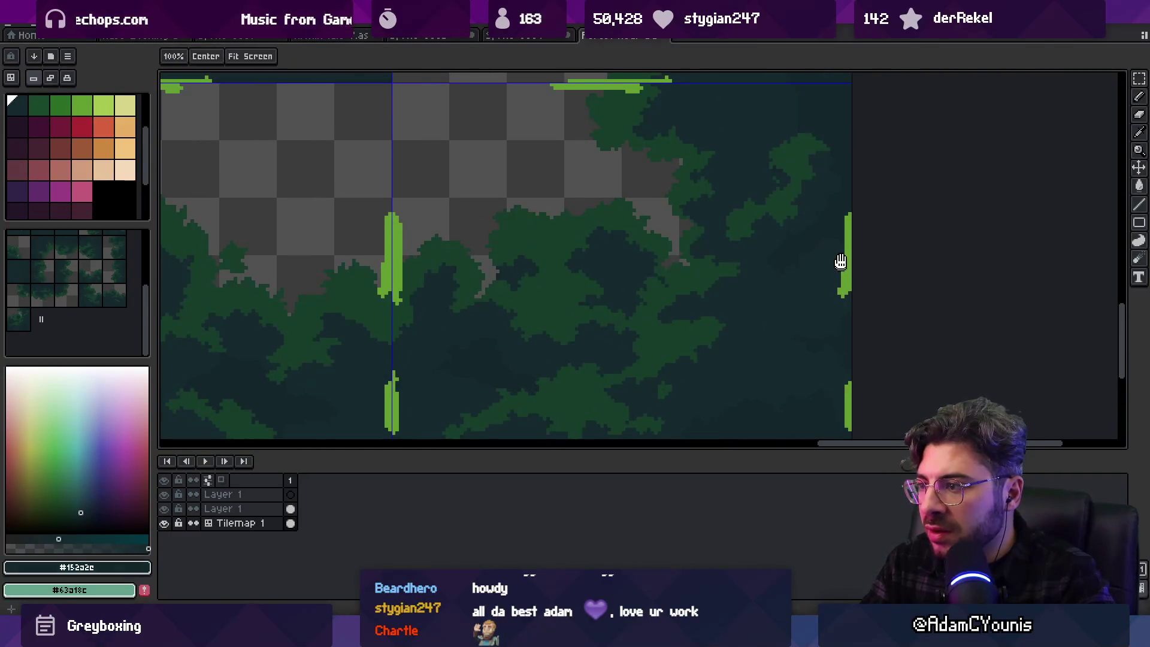
pyautogui.scroll(5, 816, 347)
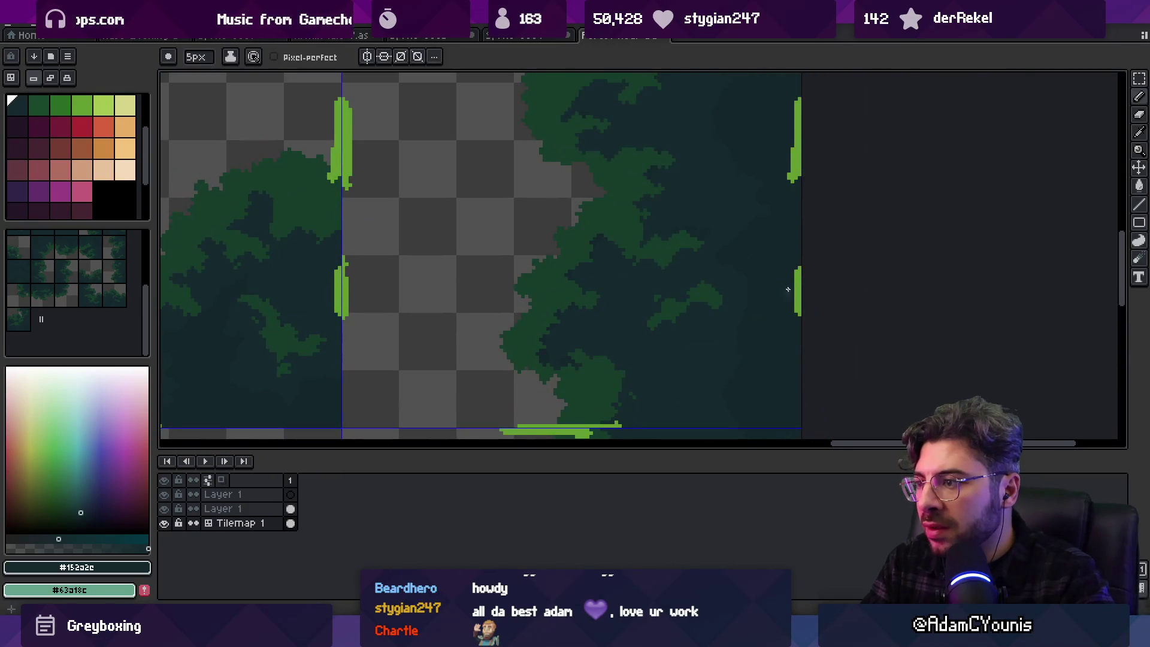
pyautogui.keyDown('alt'); pyautogui.click(759, 302); pyautogui.keyUp('alt')
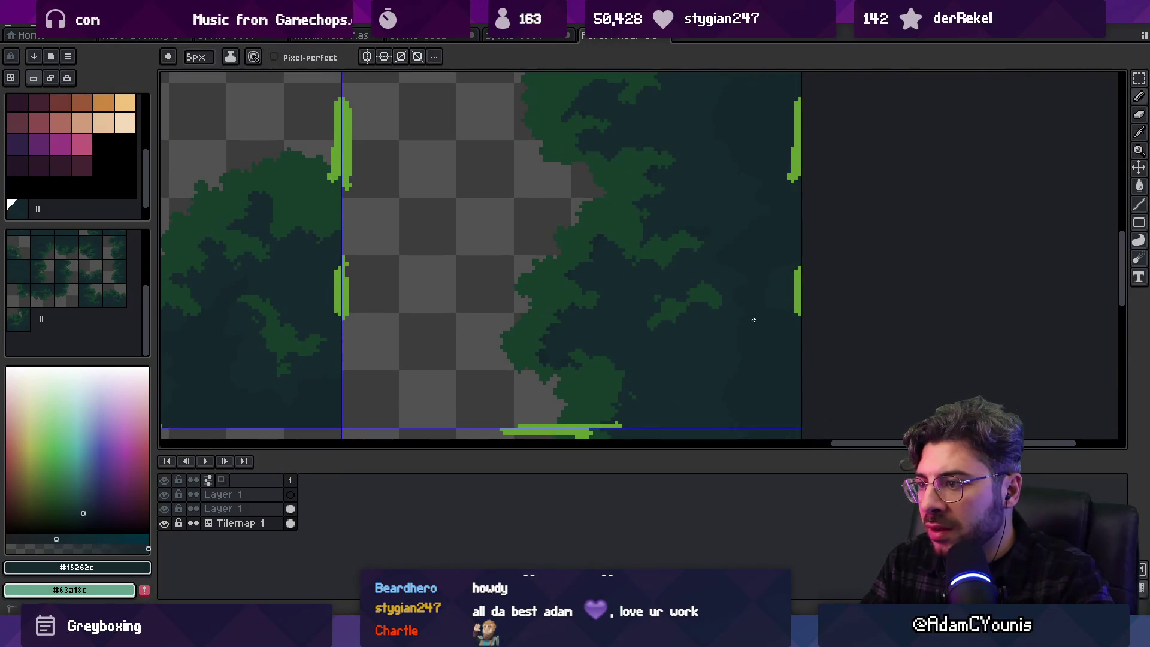
pyautogui.scroll(3, 751, 251)
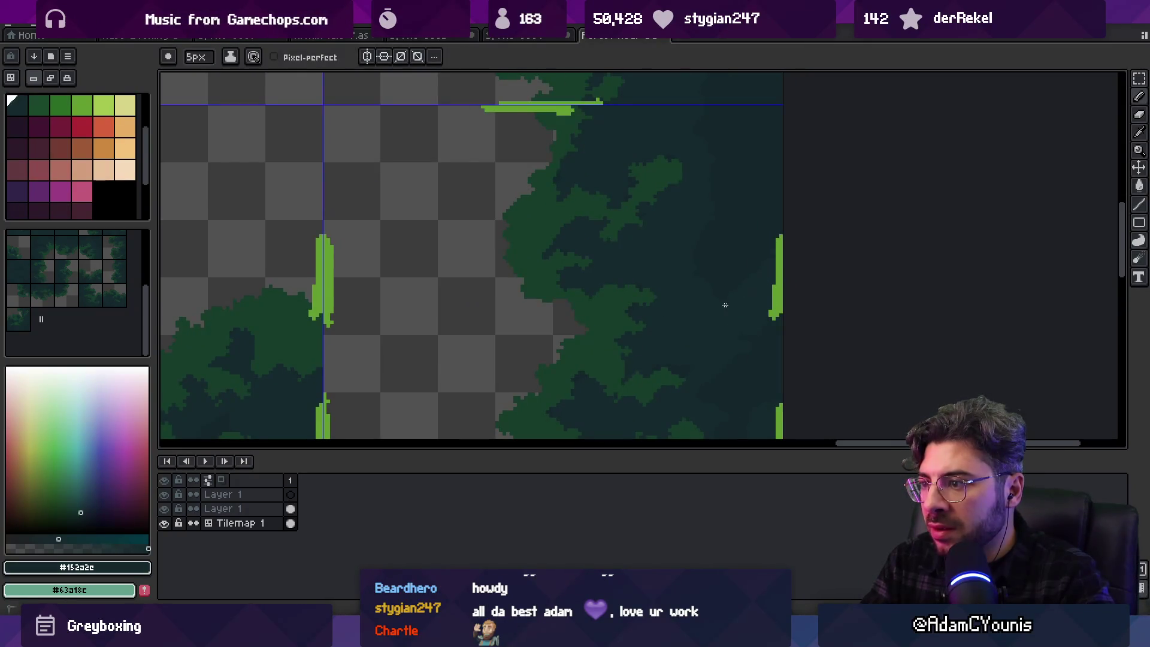
pyautogui.scroll(-2, 772, 298)
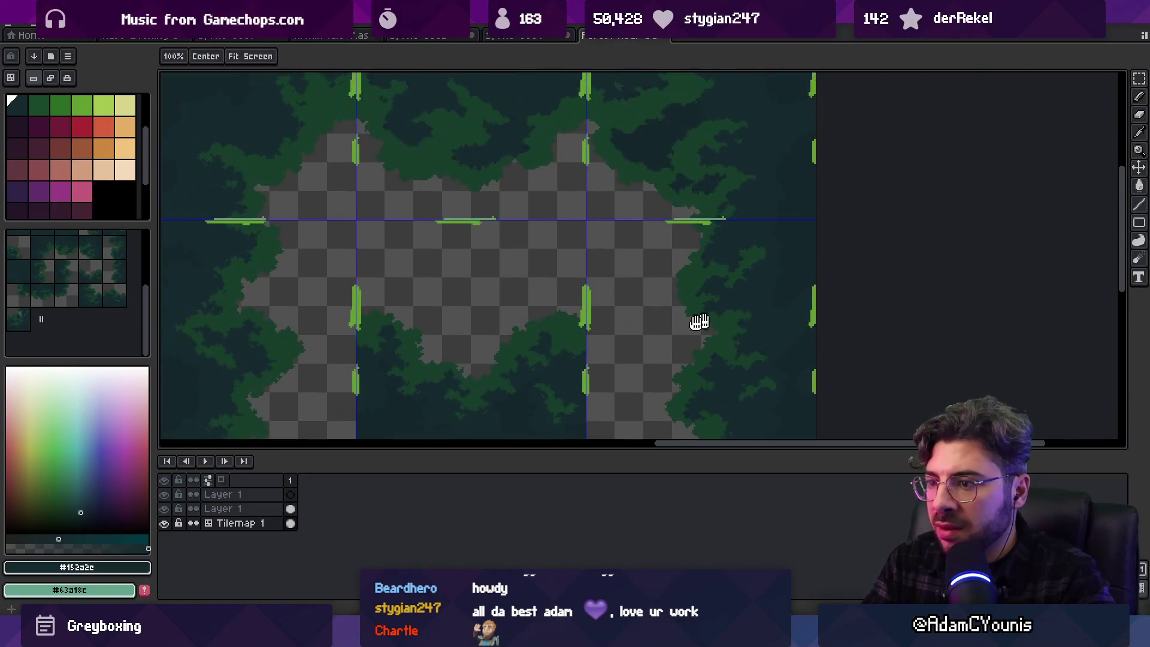
pyautogui.scroll(2, 671, 302)
pyautogui.scroll(2, 672, 303)
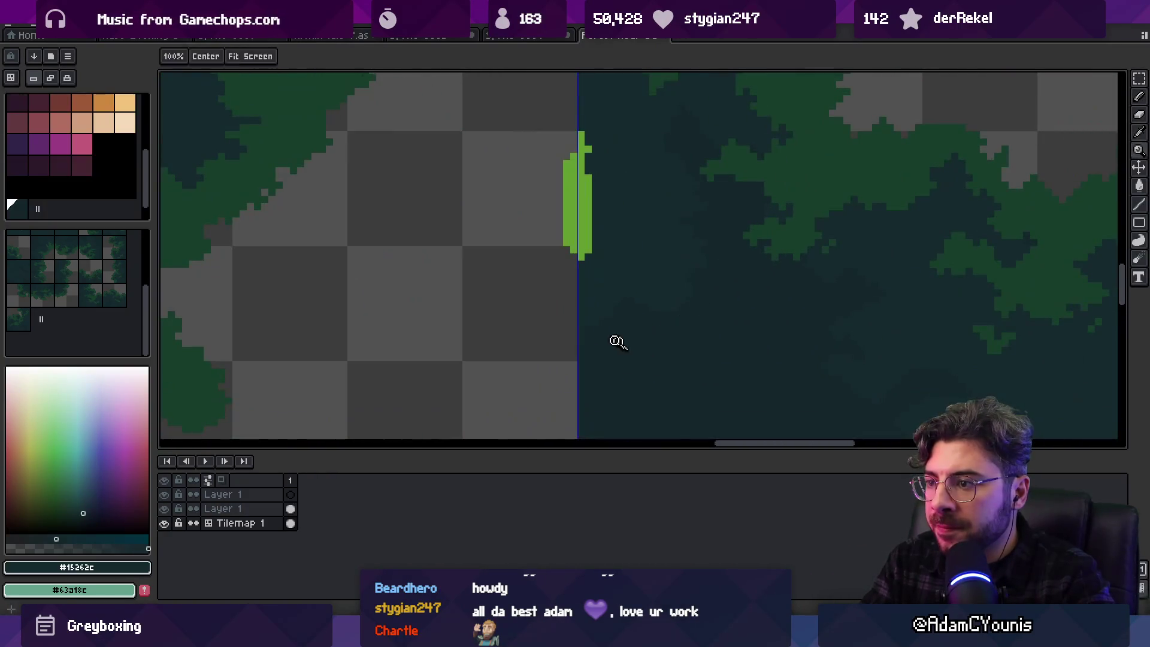
pyautogui.scroll(-2, 648, 312)
pyautogui.hscroll(3, 816, 295)
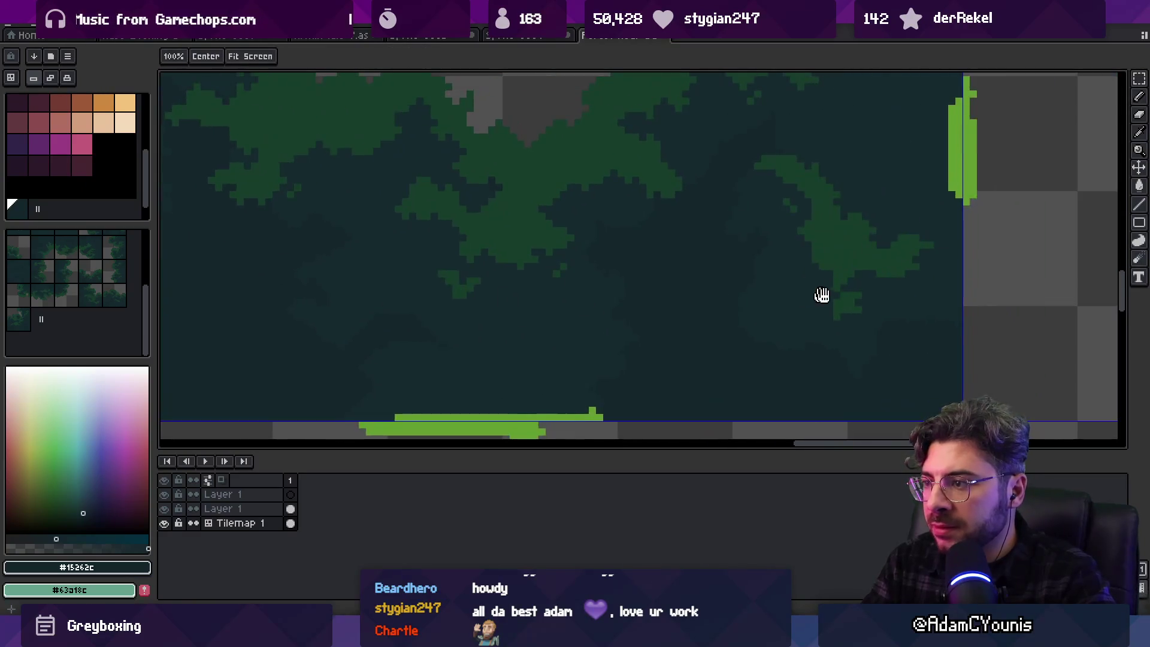
pyautogui.scroll(2, 828, 380)
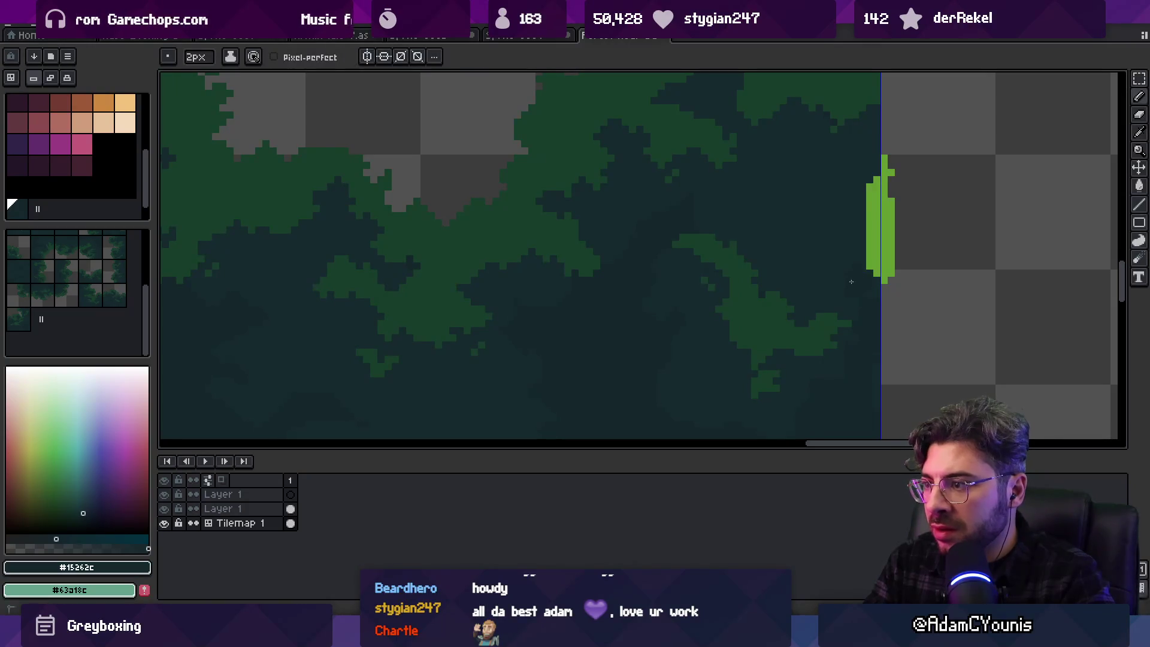
pyautogui.keyDown('alt'); pyautogui.click(867, 292); pyautogui.keyUp('alt')
pyautogui.scroll(-2, 828, 275)
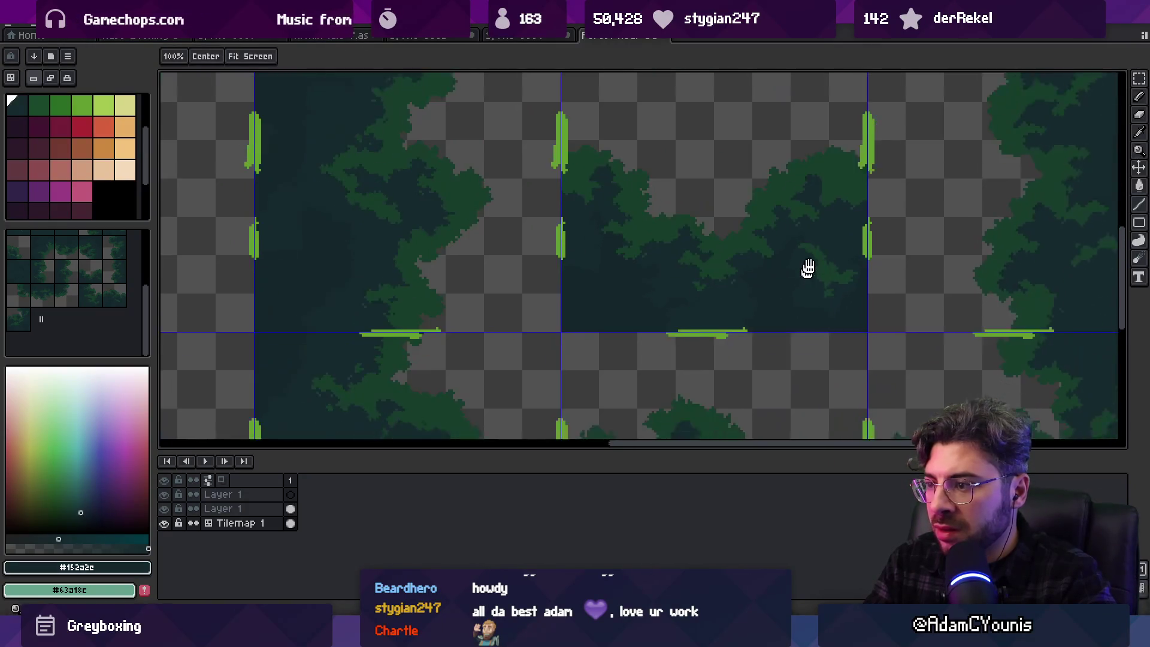
pyautogui.scroll(2, 803, 275)
pyautogui.keyDown('alt'); pyautogui.click(576, 337); pyautogui.keyUp('alt')
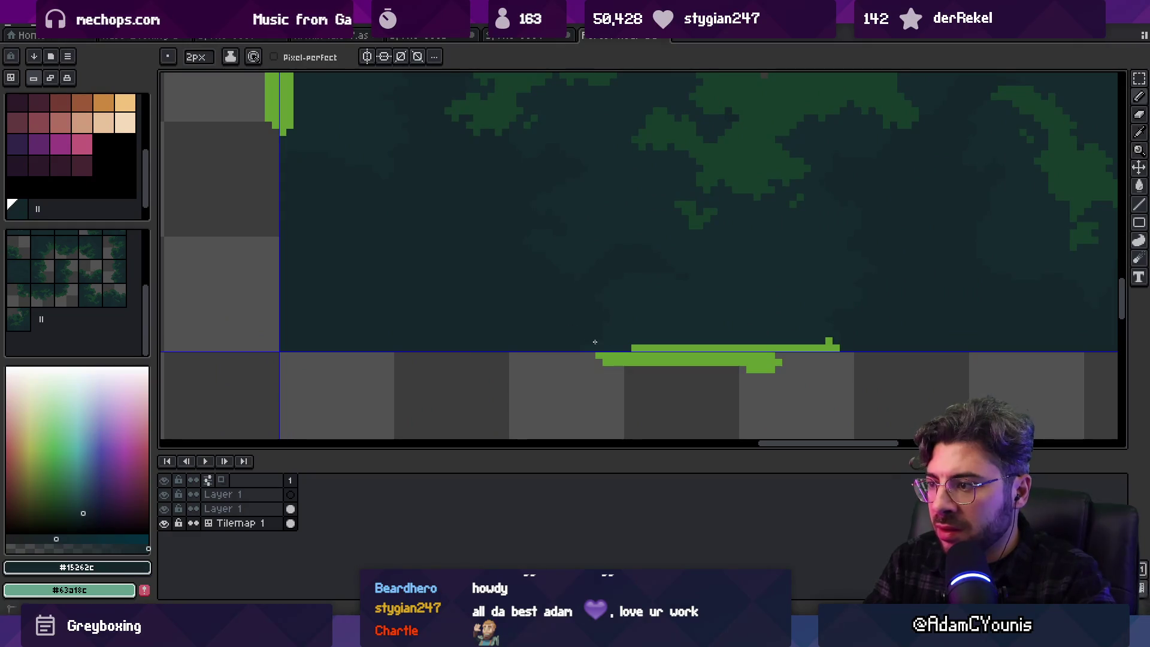
pyautogui.scroll(-3, 677, 331)
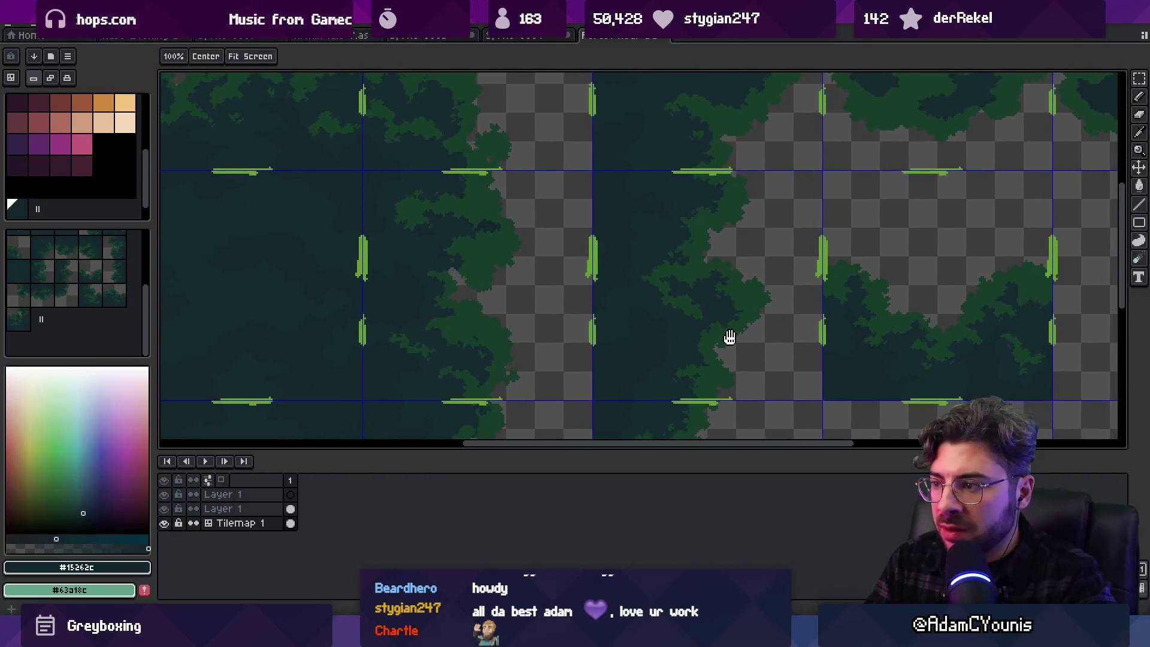
pyautogui.moveTo(729, 336); pyautogui.dragTo(686, 337)
pyautogui.scroll(1, 800, 362)
pyautogui.scroll(-2, 736, 347)
pyautogui.scroll(1, 752, 288)
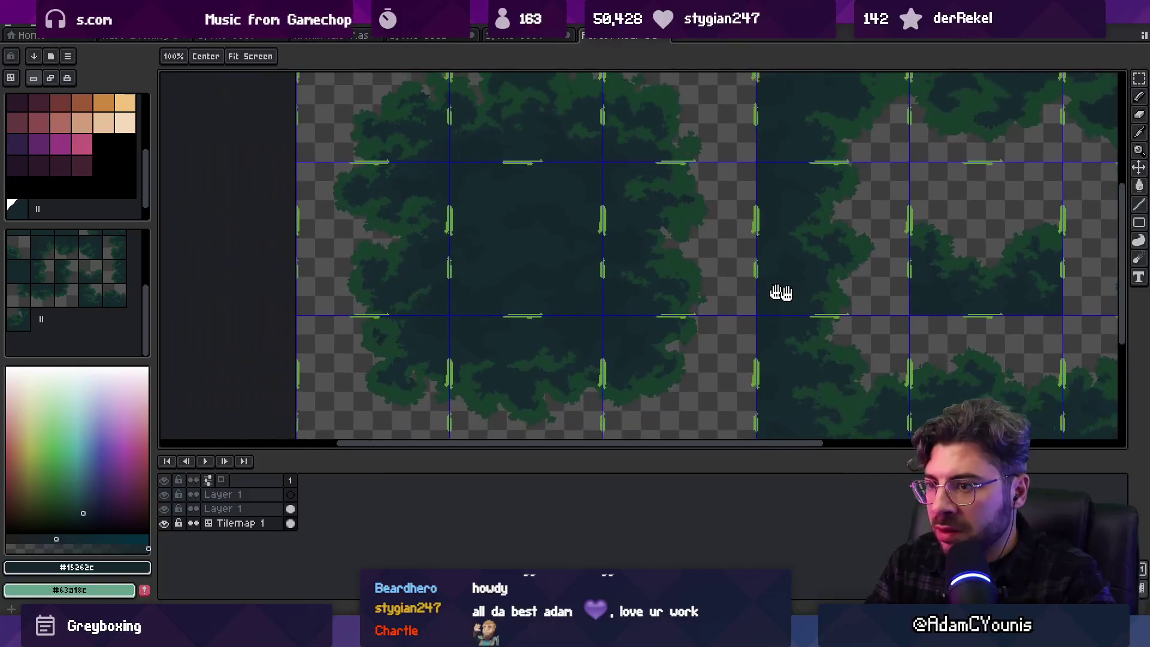
pyautogui.scroll(1, 599, 304)
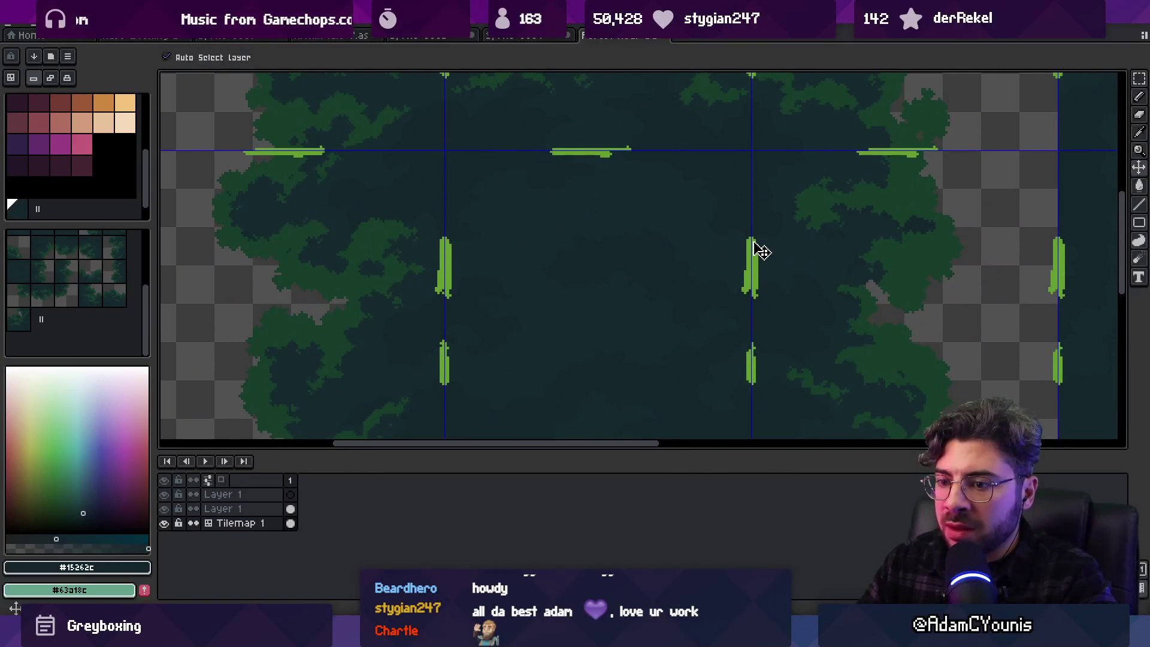
# Select Layer 1 and hide it so the green seam marks disappear
pyautogui.click(755, 246)
pyautogui.click(165, 509)
pyautogui.scroll(-1, 458, 240)
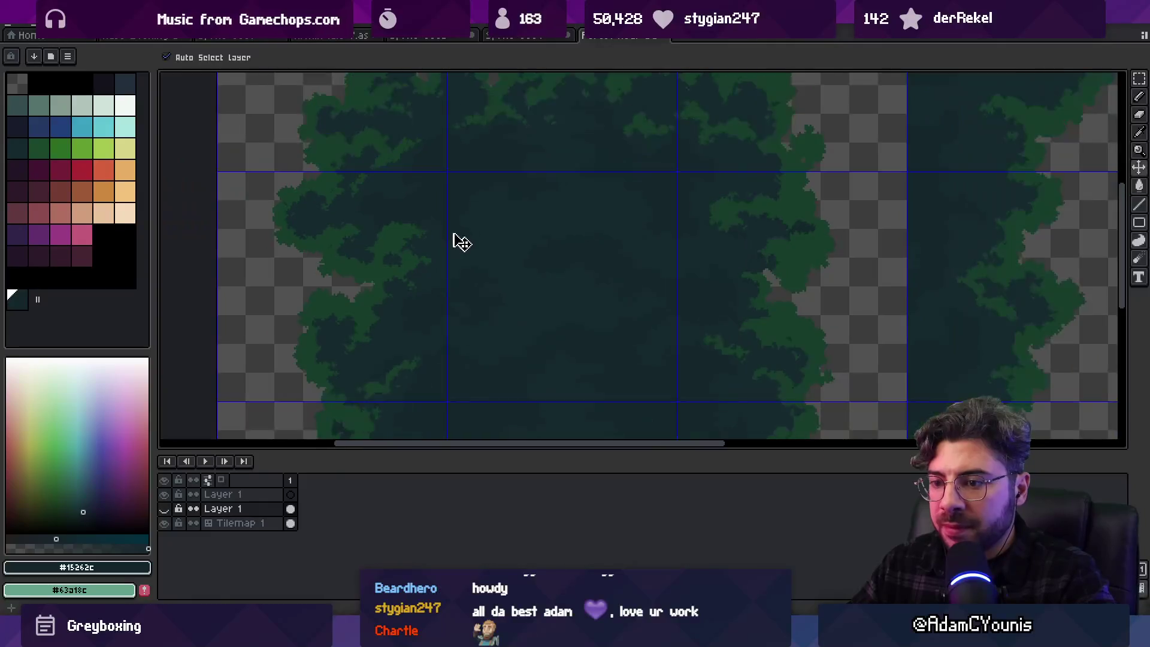
# Export the tileset as a PNG and switch over to Unity
pyautogui.hotkey('ctrl', 'alt', 'shift', 's')
pyautogui.press('Return')
pyautogui.hotkey('alt', 'Tab')
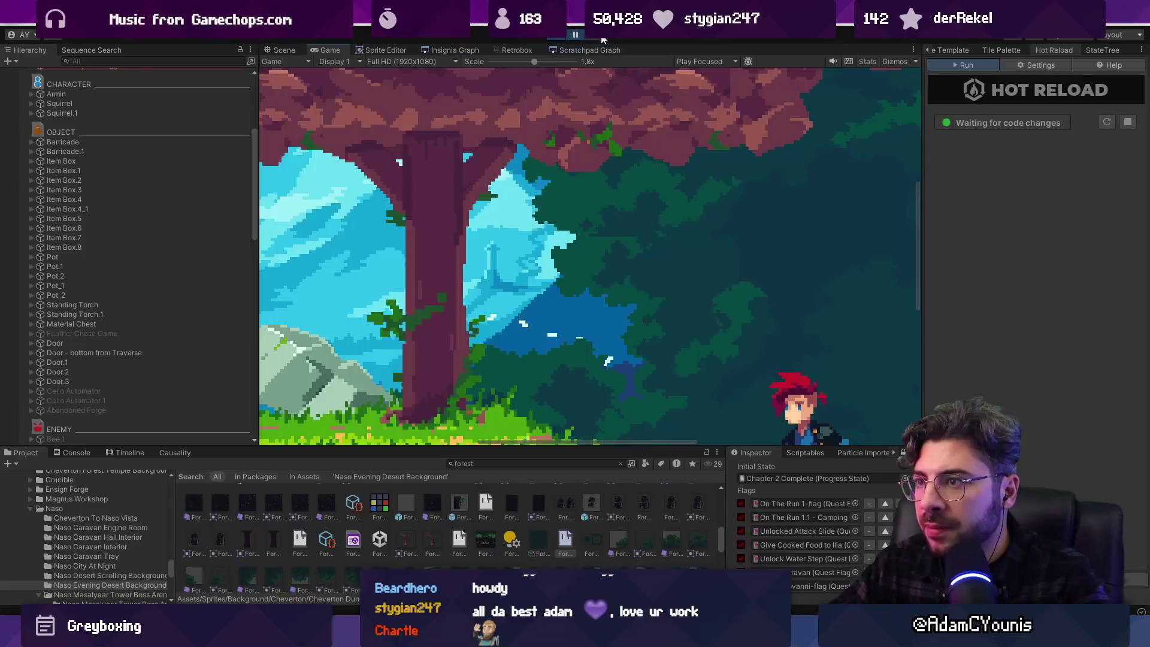
# Resume the game full screen, run the character left across the bridge, then return to Aseprite
pyautogui.scroll(-3, 608, 216)
pyautogui.click(576, 36)
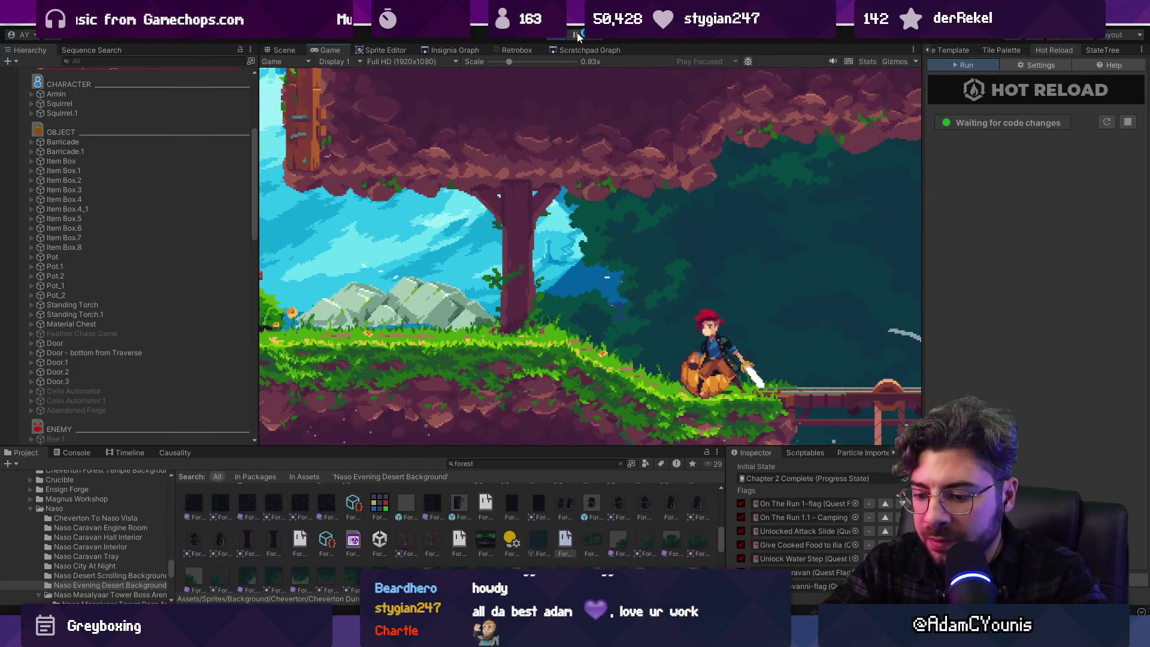
pyautogui.hotkey('ctrl', 'shift', 'F7')
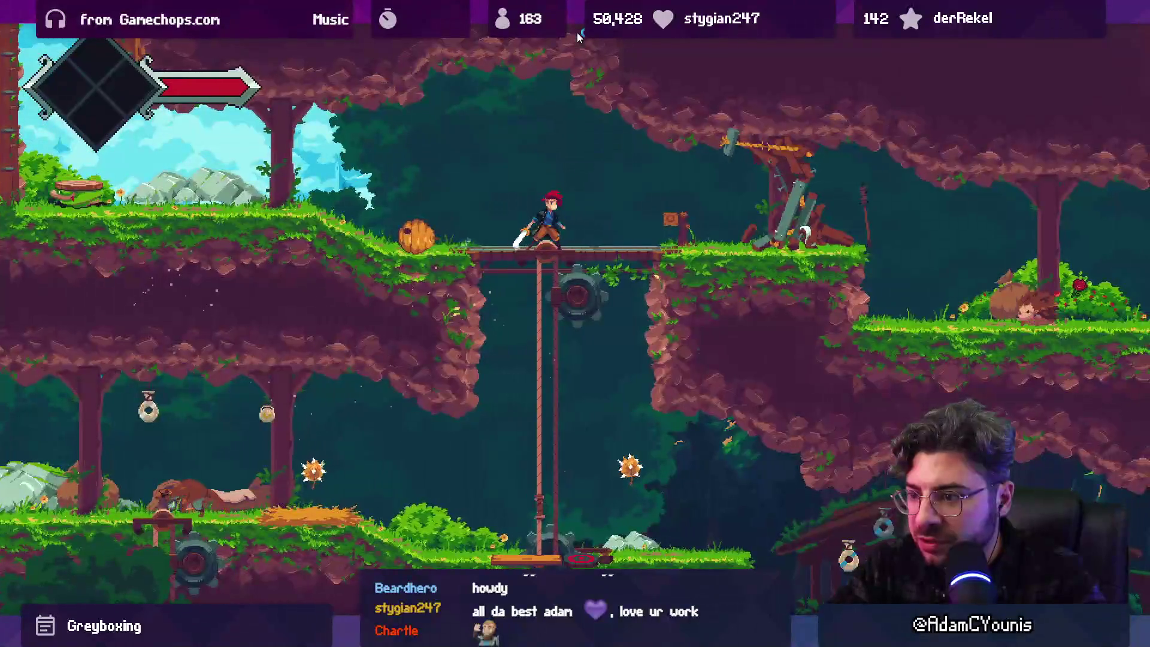
pyautogui.press('Left')
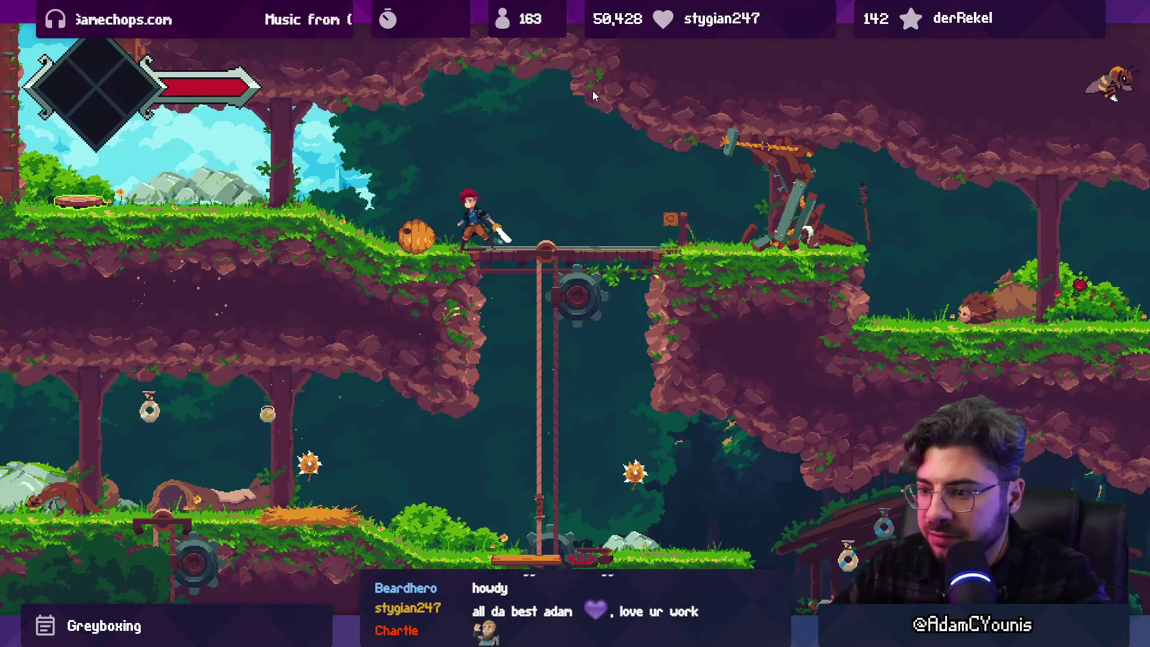
pyautogui.hotkey('ctrl', 'shift', 'F7')
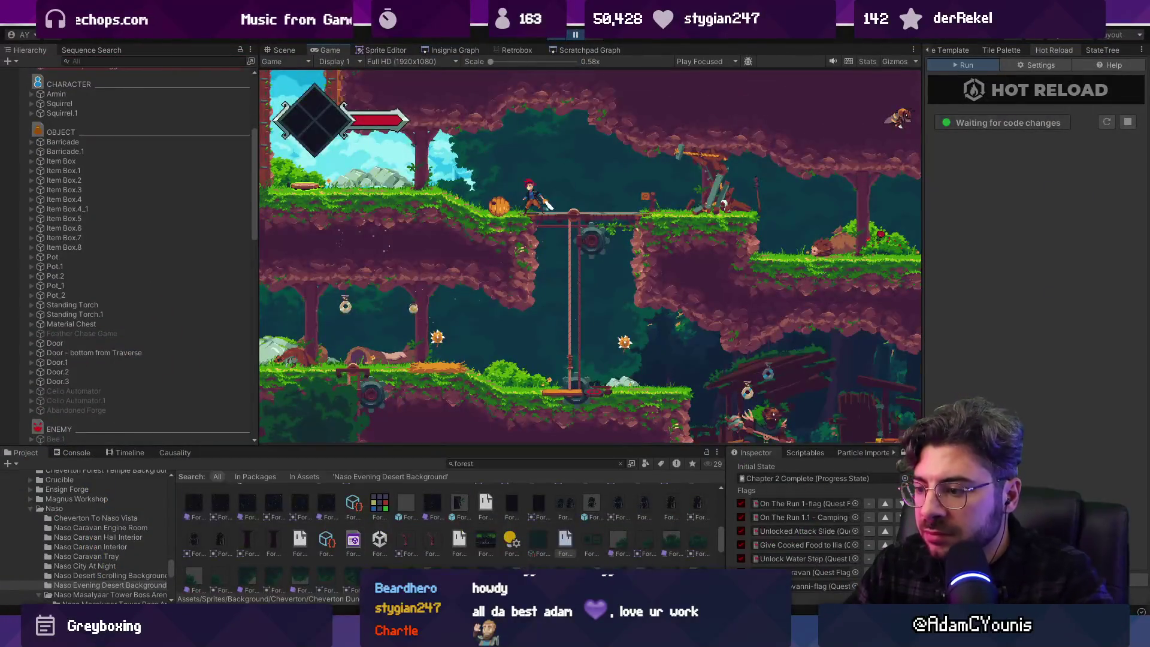
pyautogui.hotkey('alt', 'Tab')
pyautogui.moveTo(637, 250)
pyautogui.mouseDown()
pyautogui.moveTo(652, 264)
pyautogui.moveTo(641, 300)
pyautogui.moveTo(650, 292)
pyautogui.moveTo(649, 343)
pyautogui.moveTo(639, 213)
pyautogui.moveTo(718, 249)
pyautogui.moveTo(644, 228)
pyautogui.moveTo(664, 336)
pyautogui.moveTo(685, 172)
pyautogui.moveTo(688, 279)
pyautogui.mouseUp()
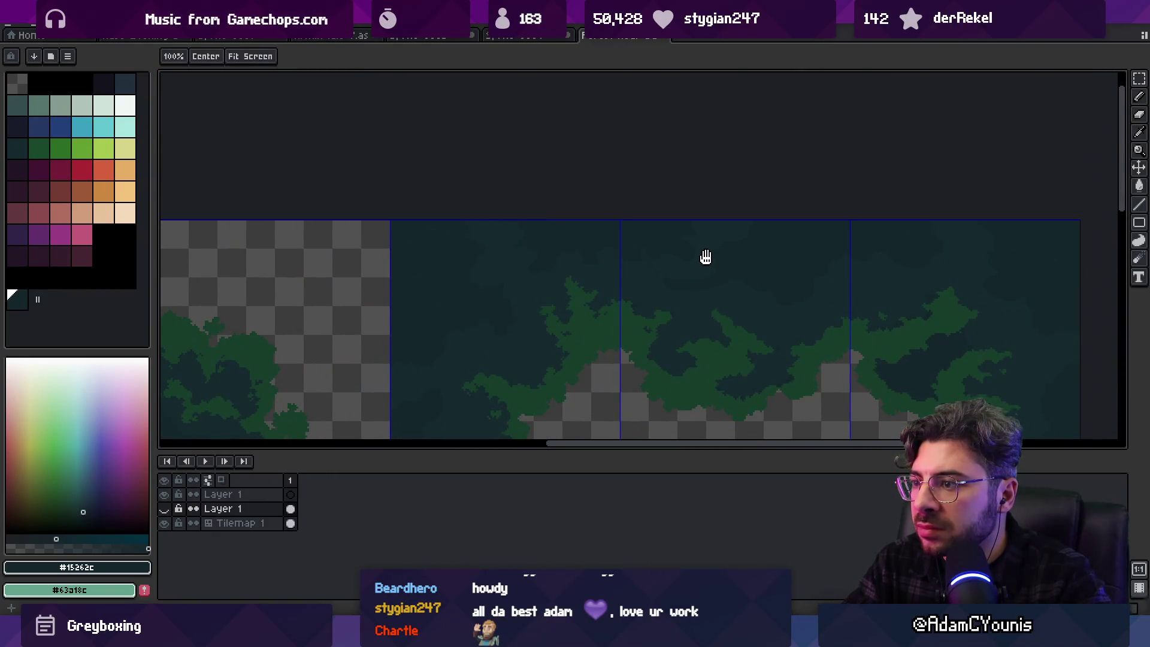
# Make Tilemap 1 the active layer with the pencil tool selected
pyautogui.scroll(3, 689, 258)
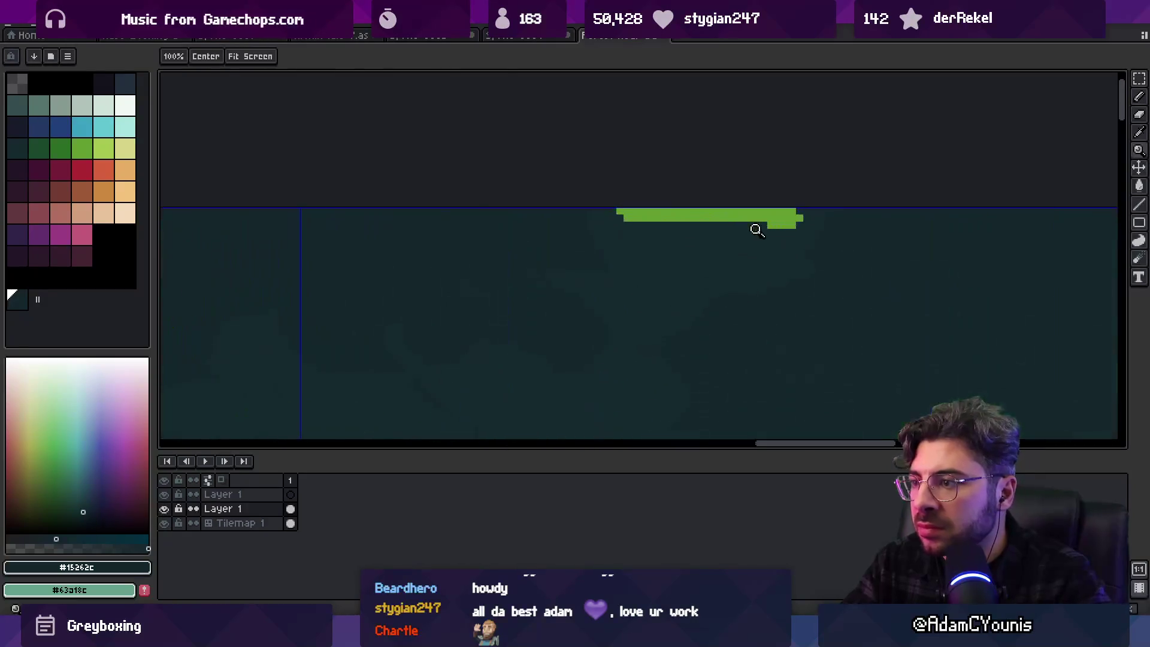
pyautogui.click(657, 236)
pyautogui.press('b')
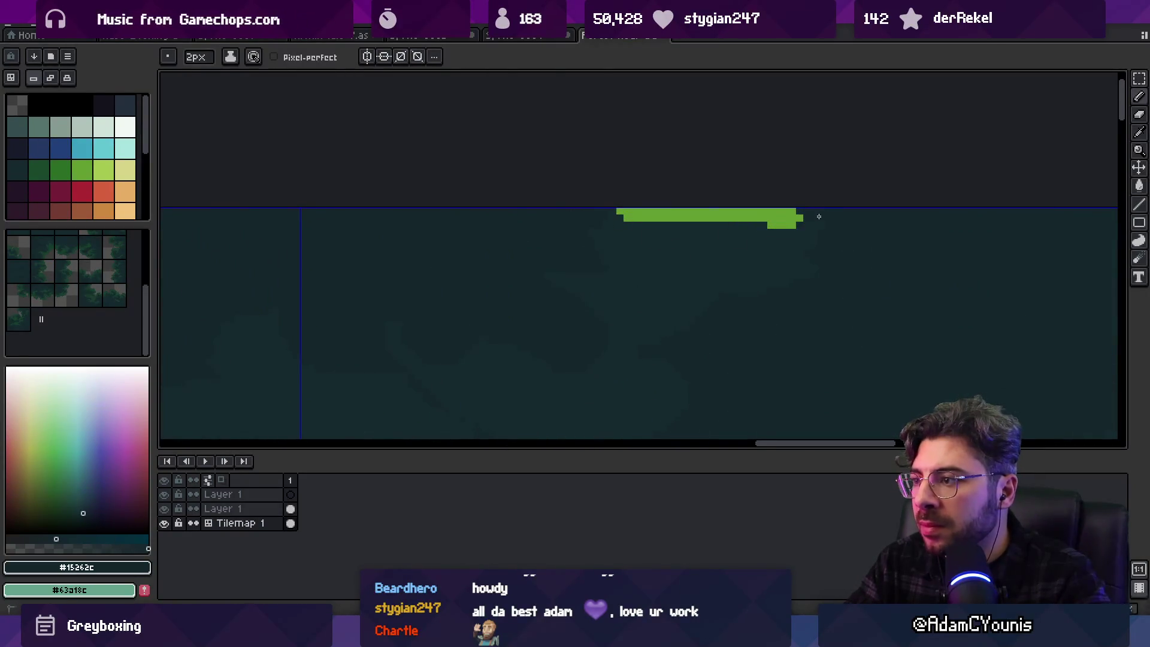
pyautogui.press('b')
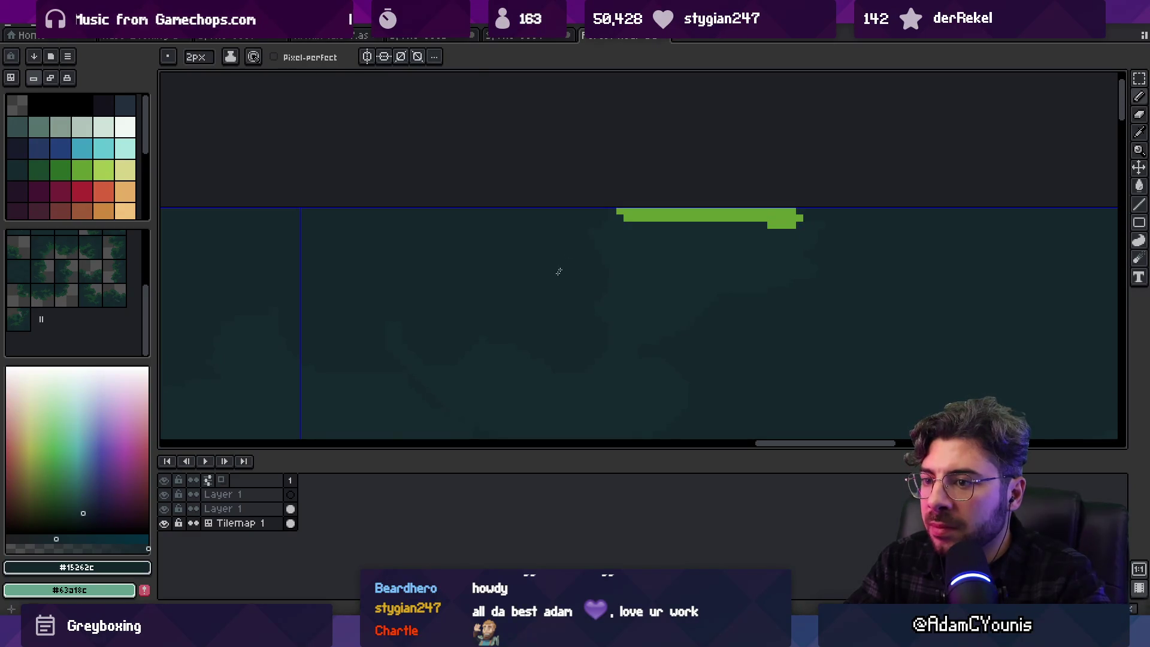
# Export the tileset as Forest Near Background Tileset.png and switch to Unity
pyautogui.hotkey('ctrl', 'alt', 'shift', 's')
pyautogui.click(736, 317)
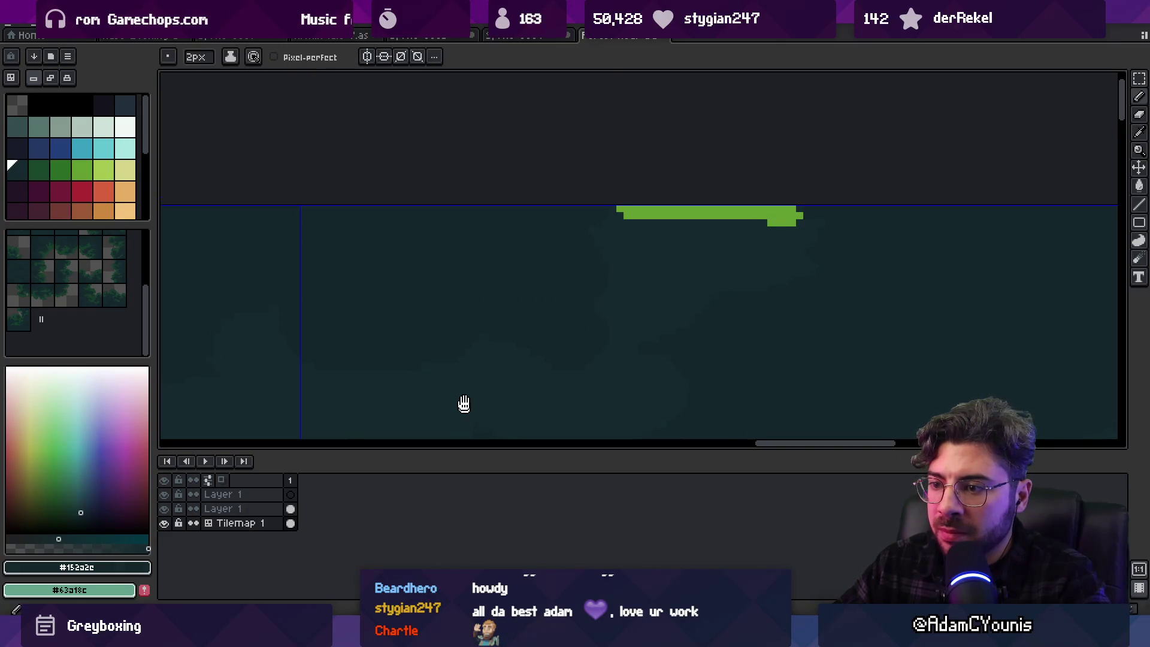
pyautogui.scroll(-3, 467, 359)
pyautogui.hotkey('ctrl', 'alt', 'shift', 's')
pyautogui.click(674, 311)
pyautogui.hotkey('alt', 'Tab')
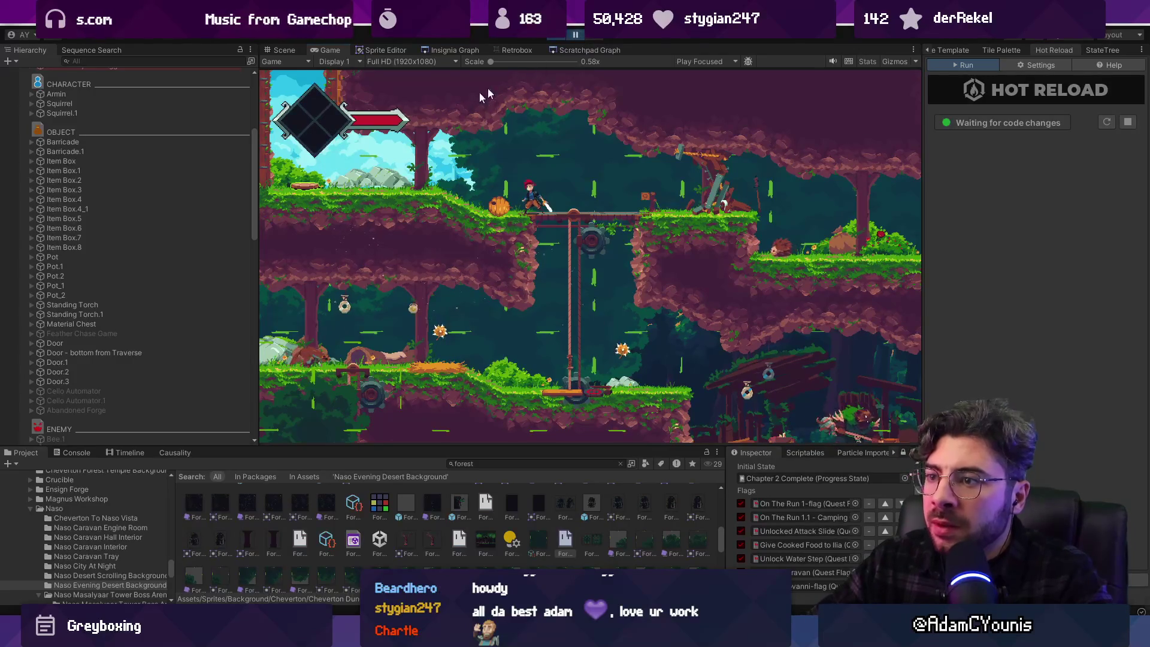
# Zoom the Game view to 2.6x to spot the green guide marks, then return to Aseprite
pyautogui.scroll(10, 442, 145)
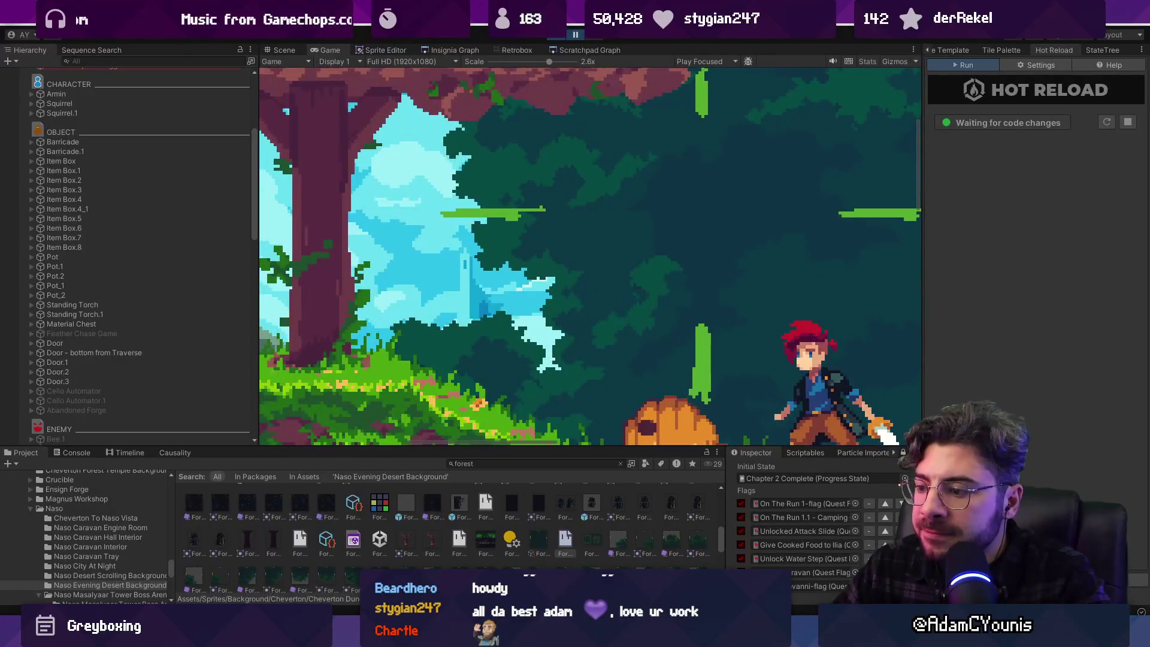
pyautogui.hotkey('alt', 'Tab')
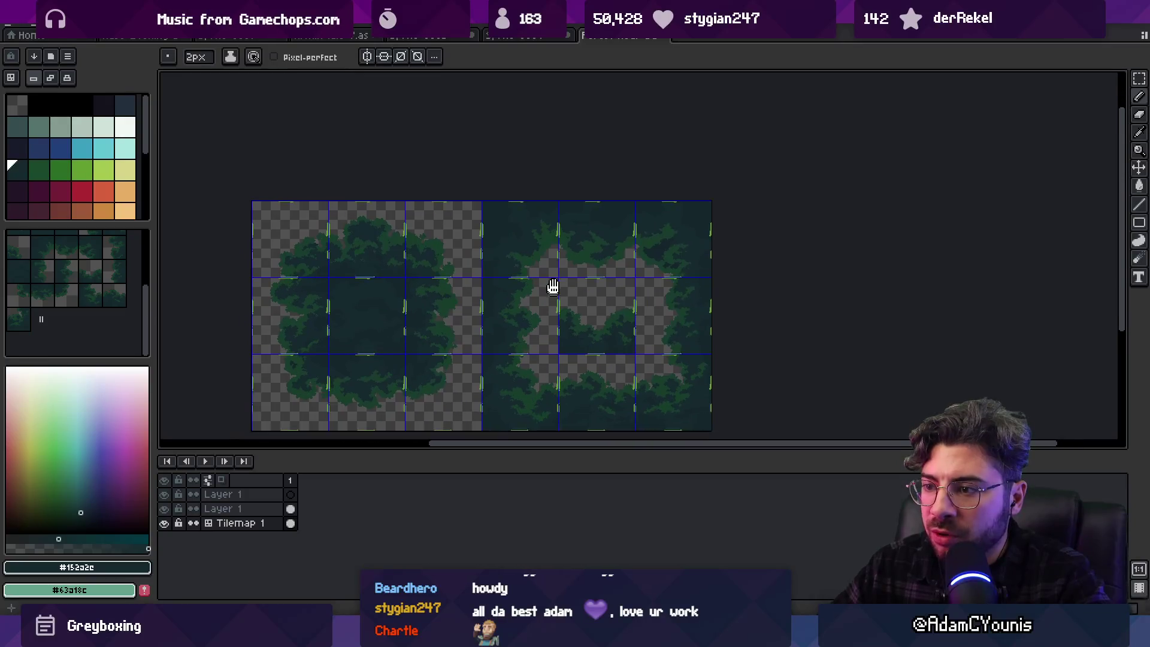
# Select Layer 1 and scroll around the tiles to inspect the green guide marks
pyautogui.scroll(3, 451, 270)
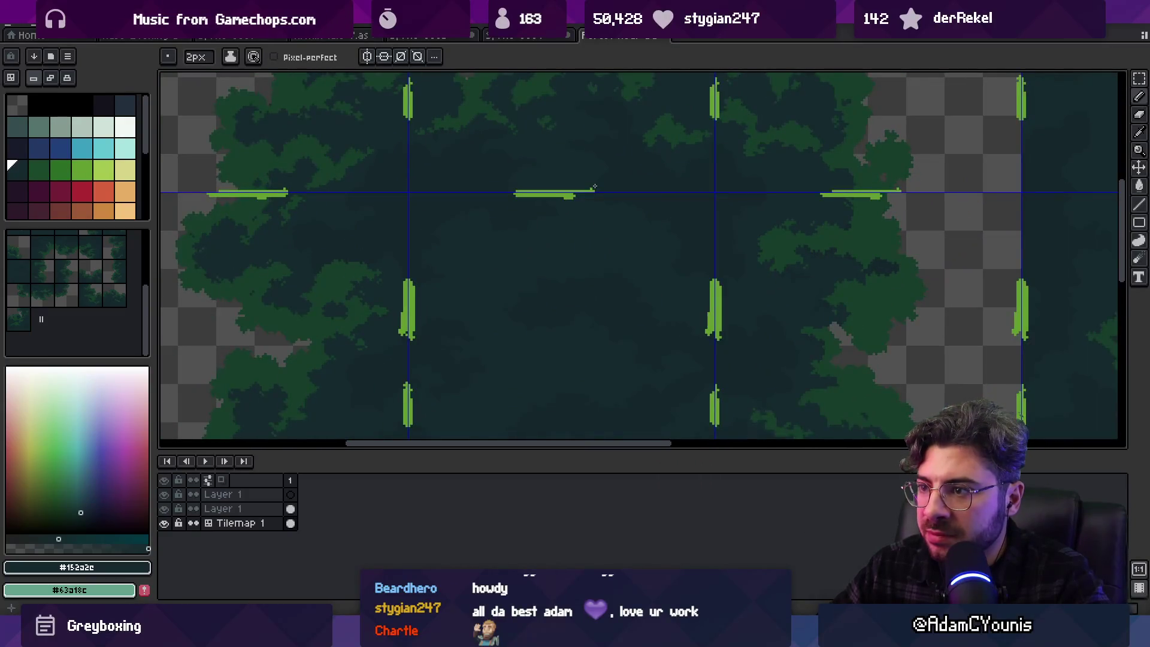
pyautogui.scroll(2, 594, 188)
pyautogui.keyDown('ctrl'); pyautogui.click(569, 200); pyautogui.keyUp('ctrl')
pyautogui.scroll(-3, 663, 195)
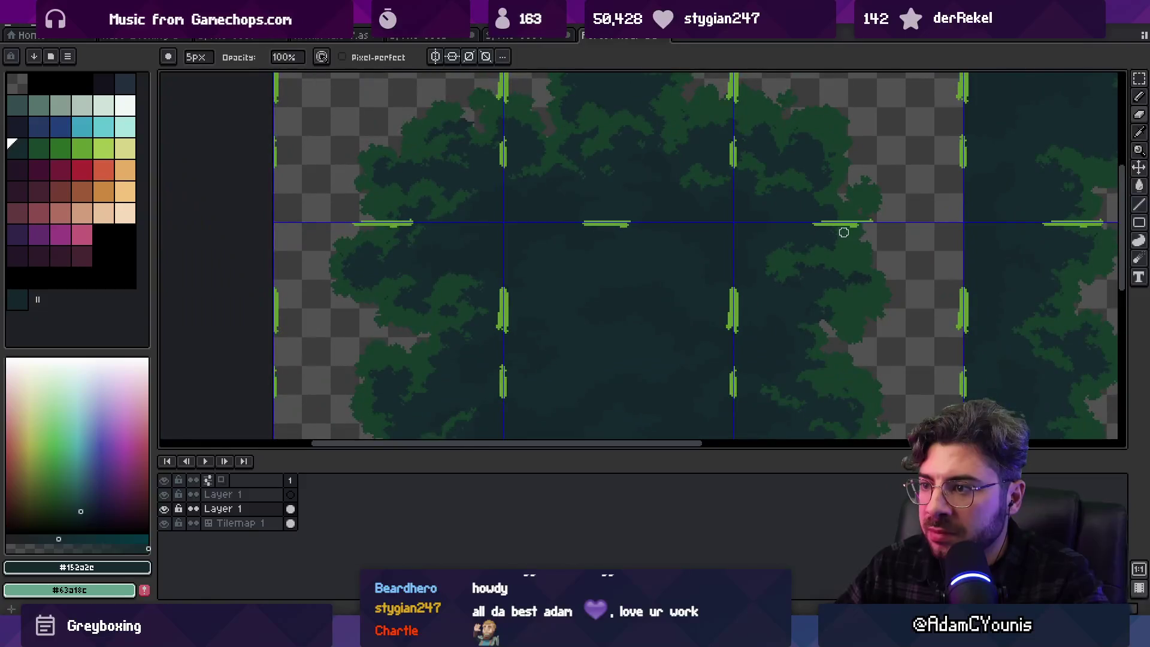
pyautogui.hscroll(2, 835, 234)
pyautogui.hscroll(4, 808, 225)
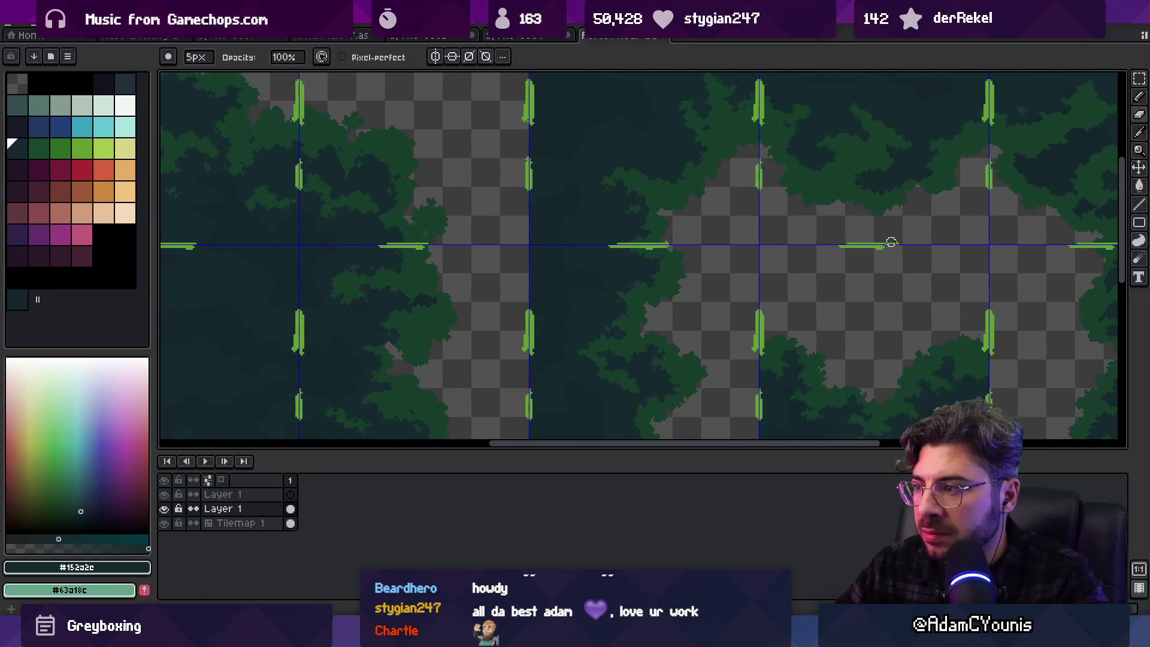
pyautogui.scroll(-3, 952, 270)
pyautogui.scroll(4, 799, 271)
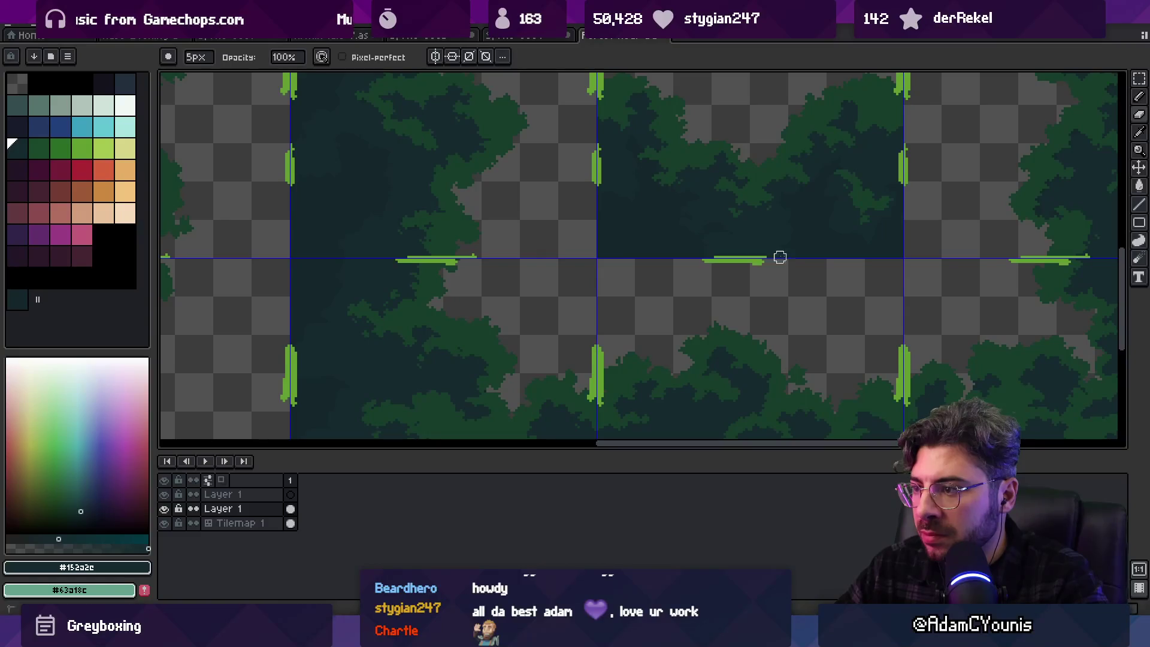
pyautogui.scroll(-1, 869, 266)
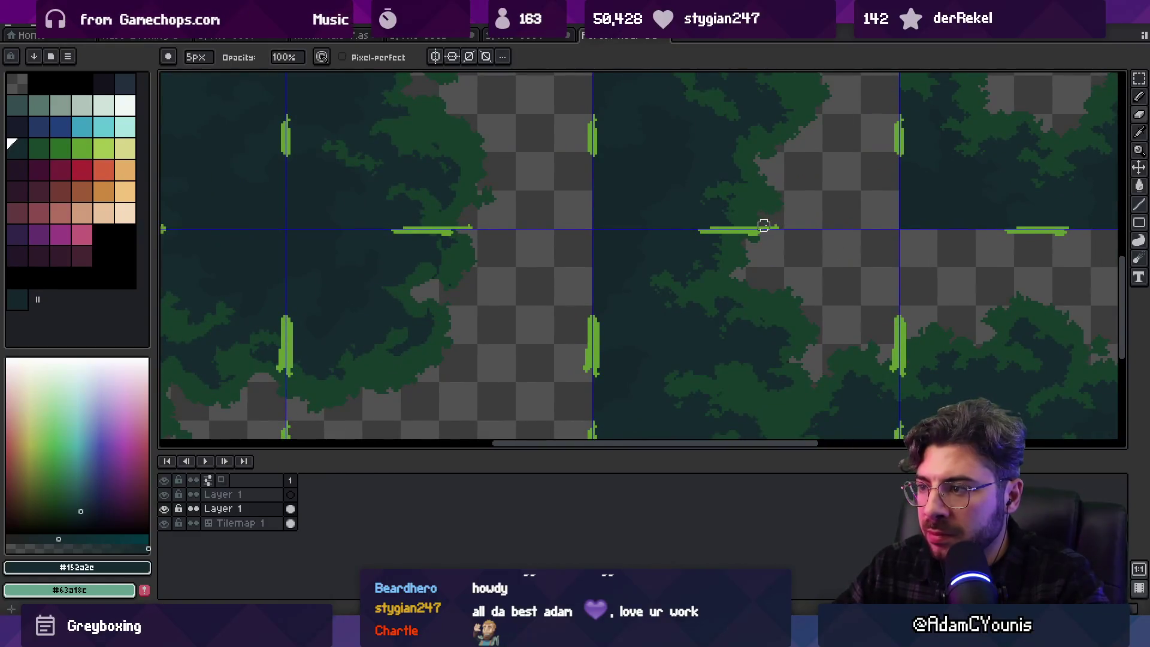
pyautogui.scroll(-3, 861, 230)
pyautogui.scroll(3, 632, 234)
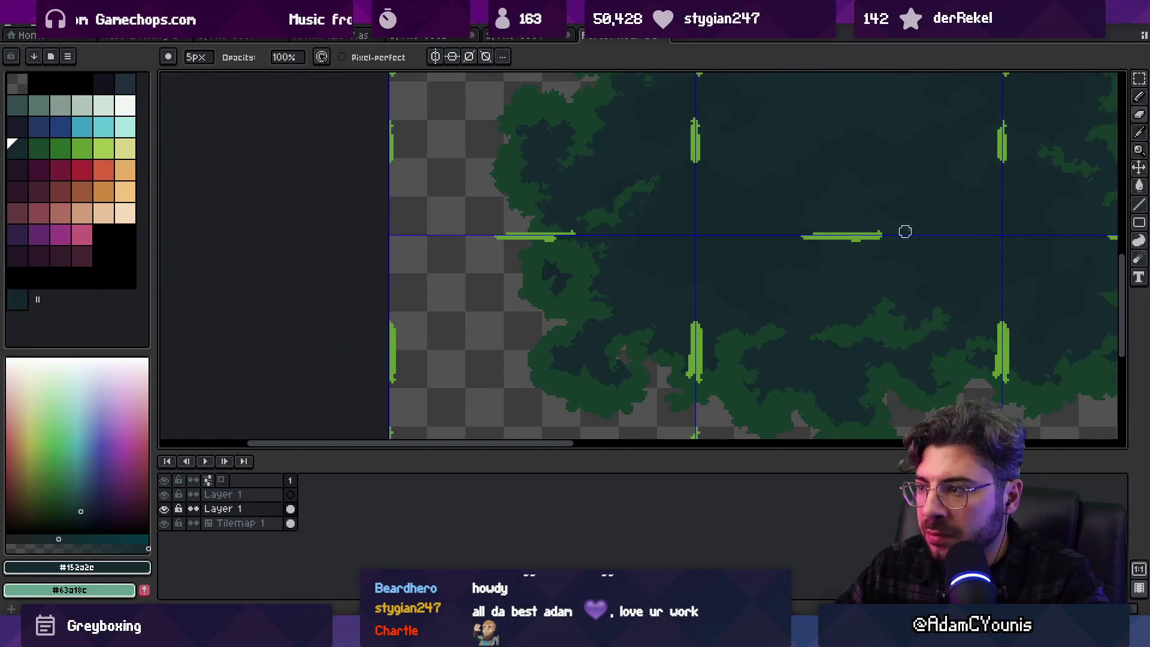
pyautogui.scroll(1, 900, 231)
pyautogui.scroll(-2, 690, 251)
pyautogui.scroll(1, 749, 249)
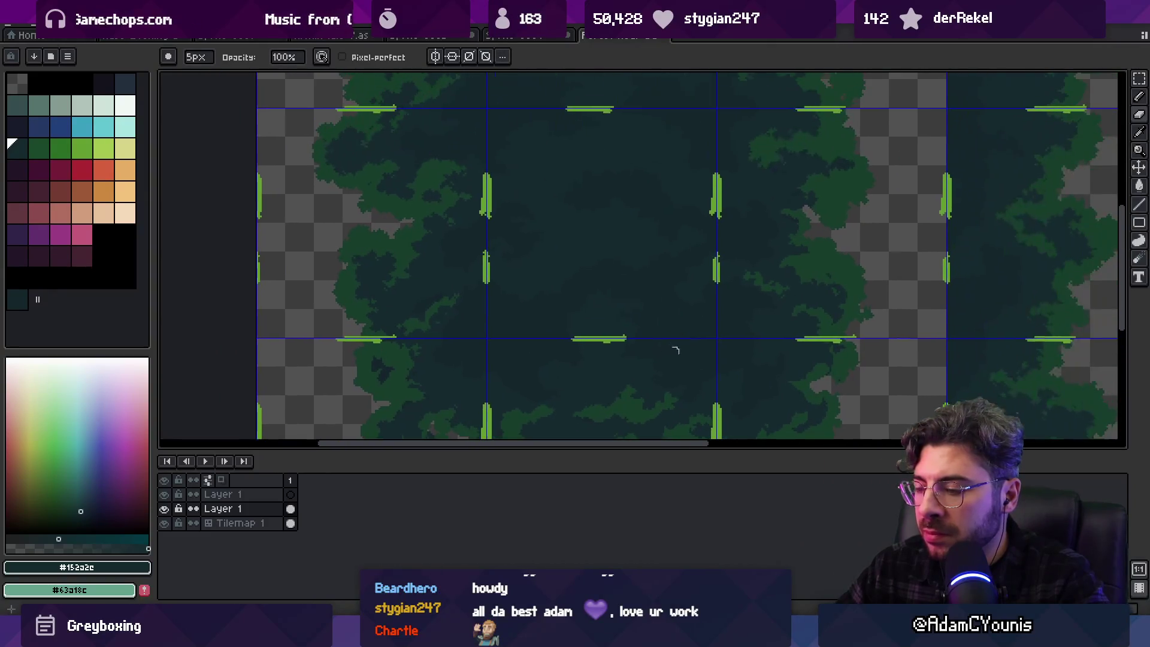
# Hide Layer 1, re-export the tileset PNG, and switch to Unity
pyautogui.click(164, 509)
pyautogui.hotkey('ctrl', 'shift', 'e')
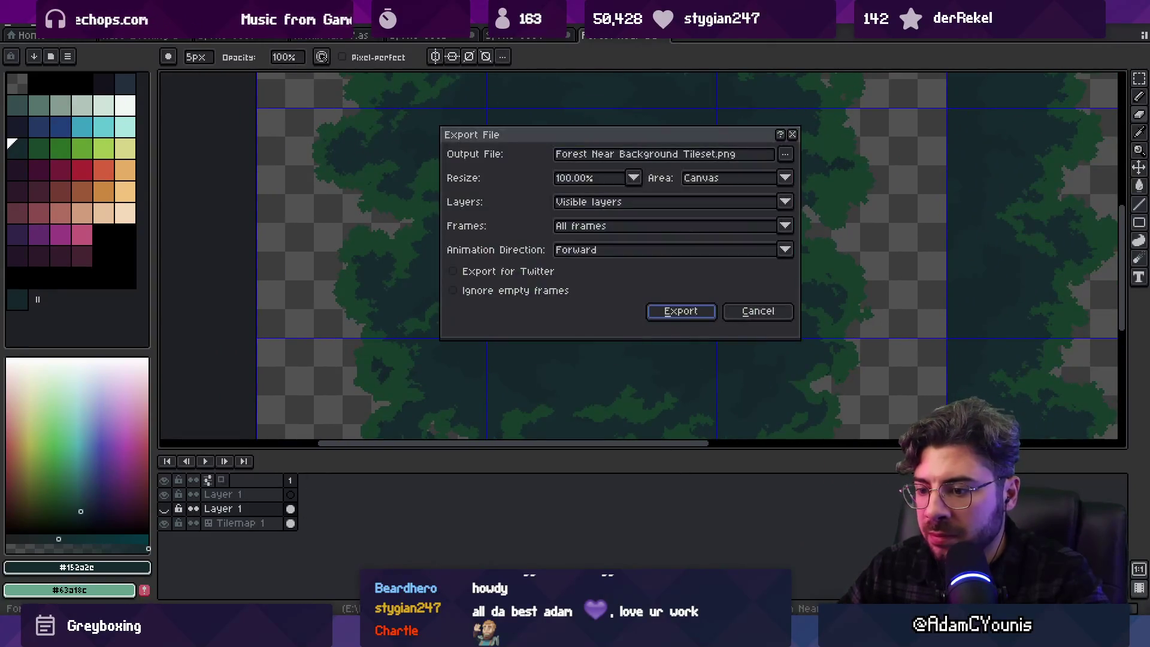
pyautogui.press('Return')
pyautogui.hotkey('alt', 'Tab')
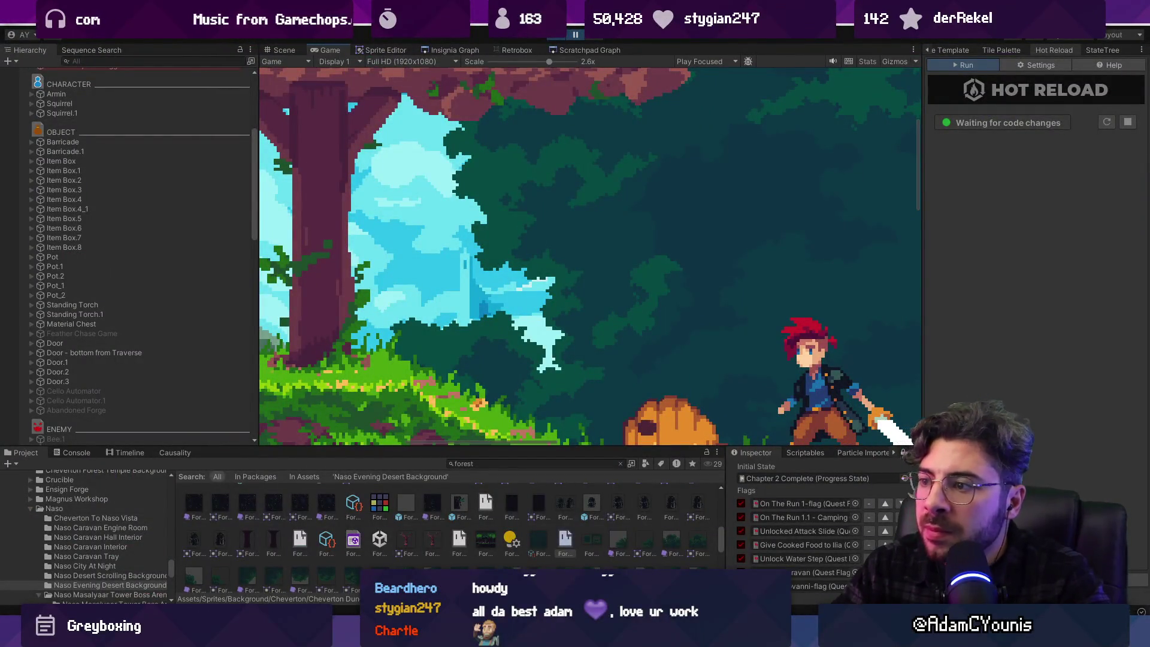
# Zoom the Game view in and out around the forest level, then switch to the Scene view
pyautogui.scroll(-5, 484, 402)
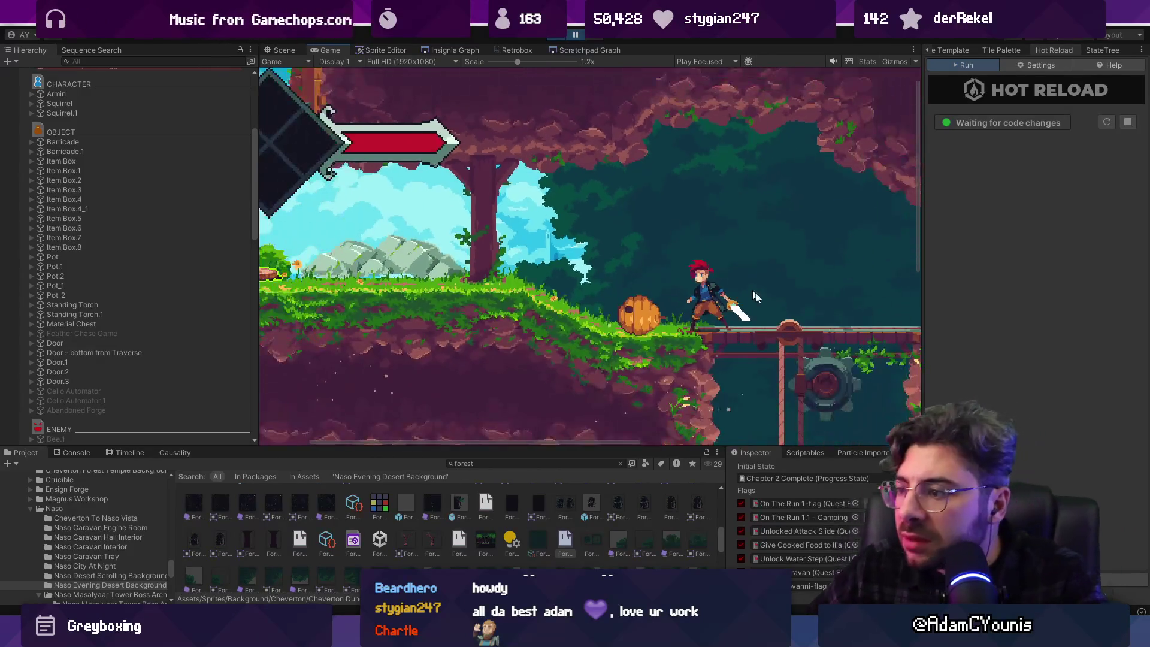
pyautogui.scroll(2, 521, 282)
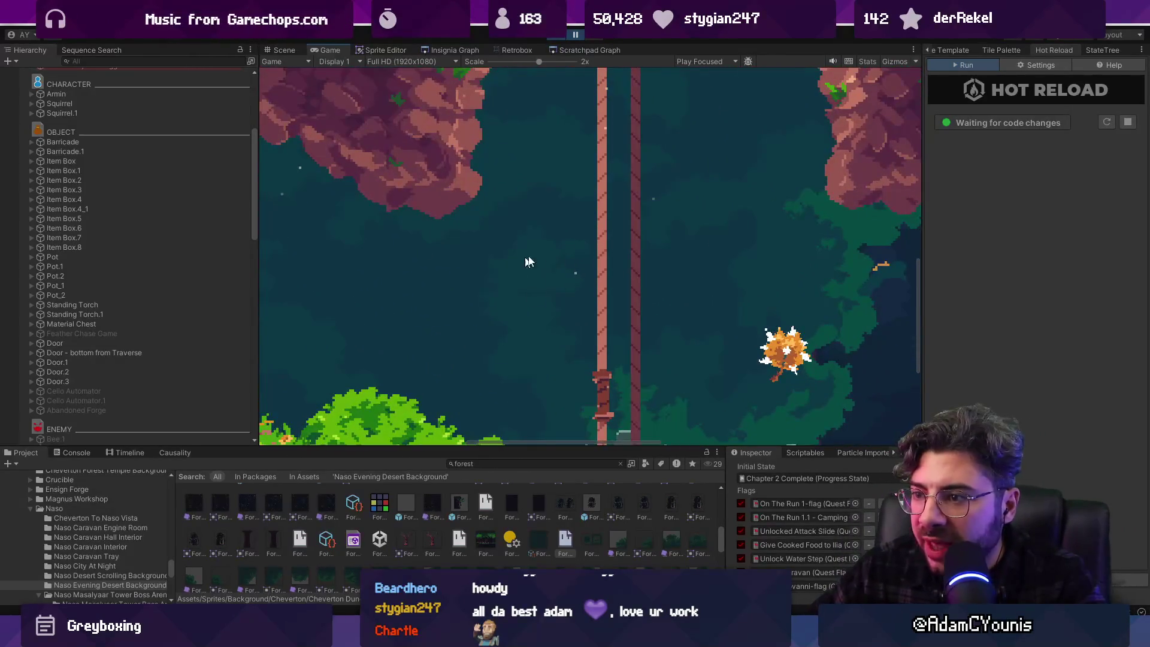
pyautogui.scroll(-3, 536, 272)
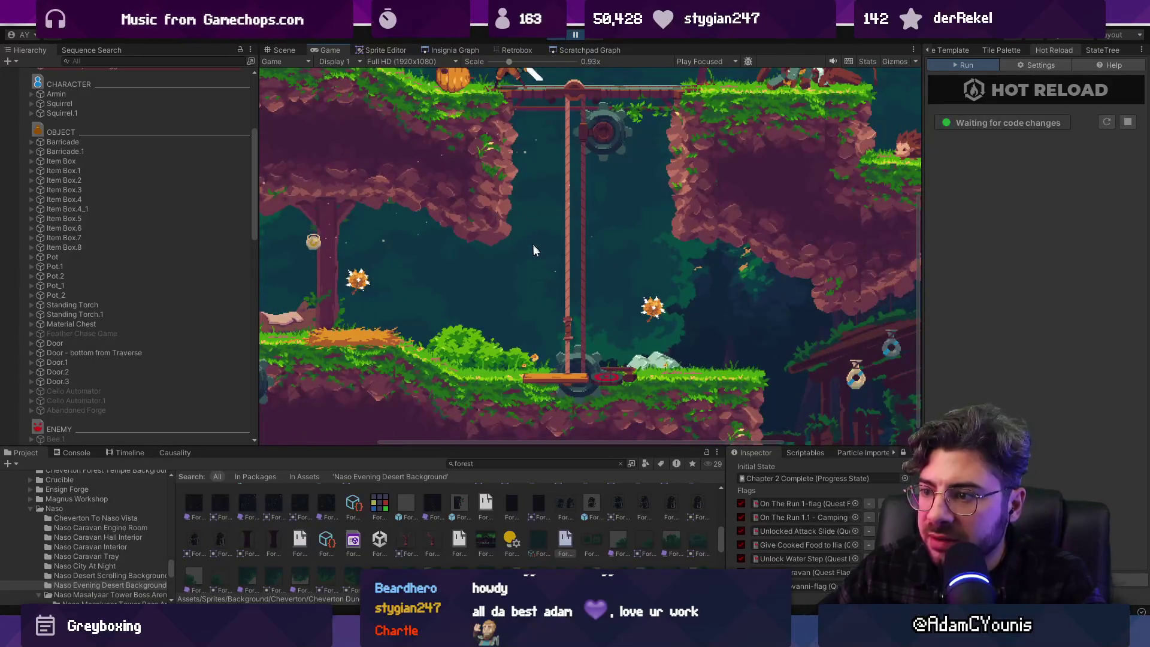
pyautogui.scroll(1, 539, 288)
pyautogui.scroll(3, 535, 294)
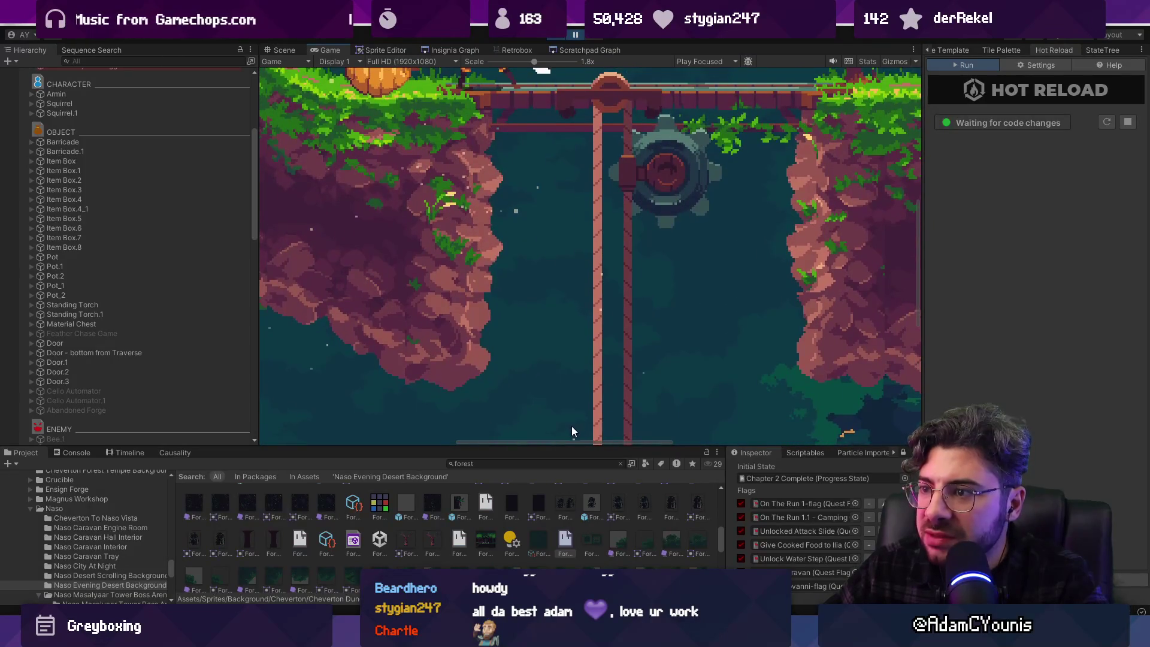
pyautogui.scroll(-3, 678, 291)
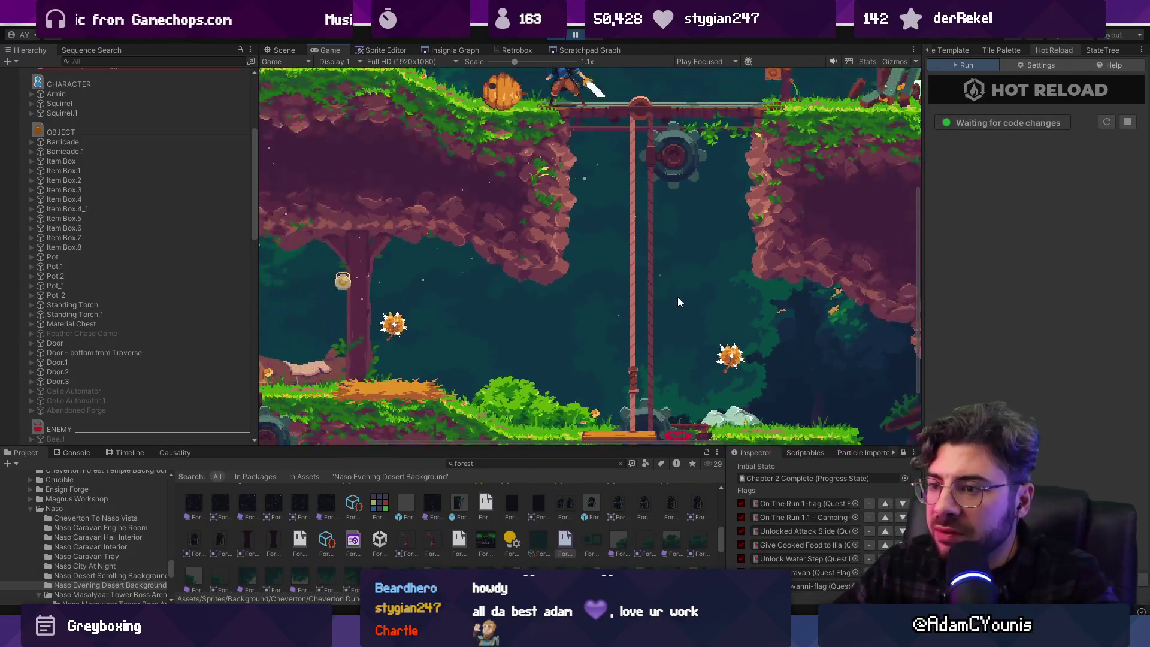
pyautogui.hotkey('ctrl', '1')
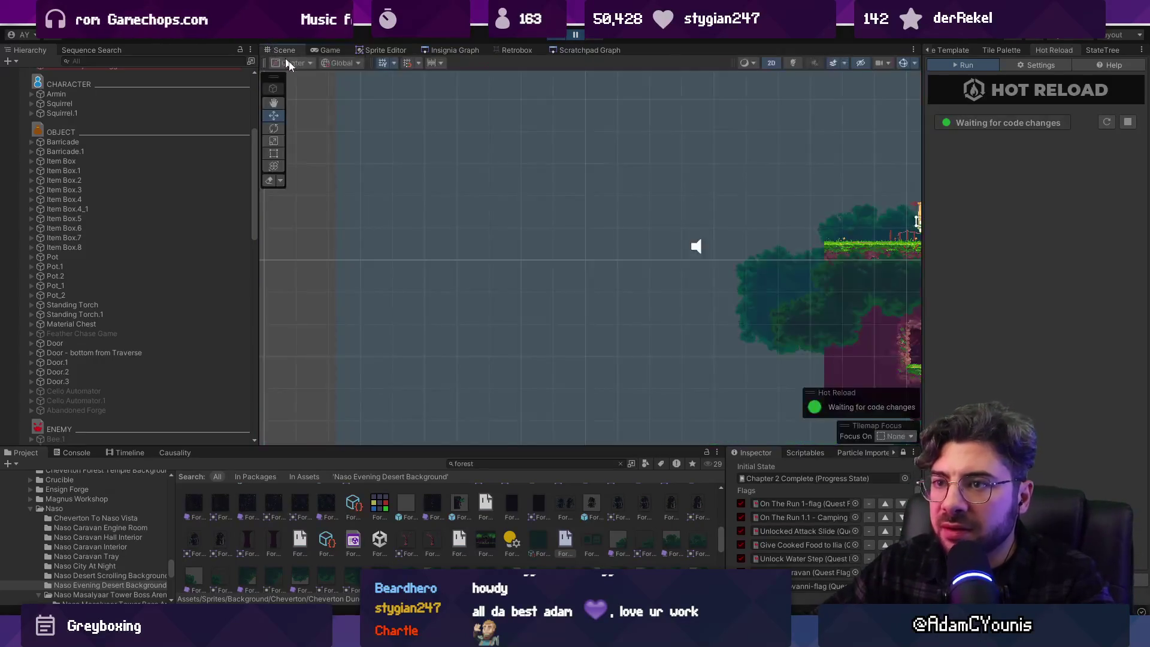
# Orbit the Scene camera into perspective, frame a picked object among the forest tilemaps, then return to Aseprite
pyautogui.moveTo(619, 266); pyautogui.dragTo(567, 195)
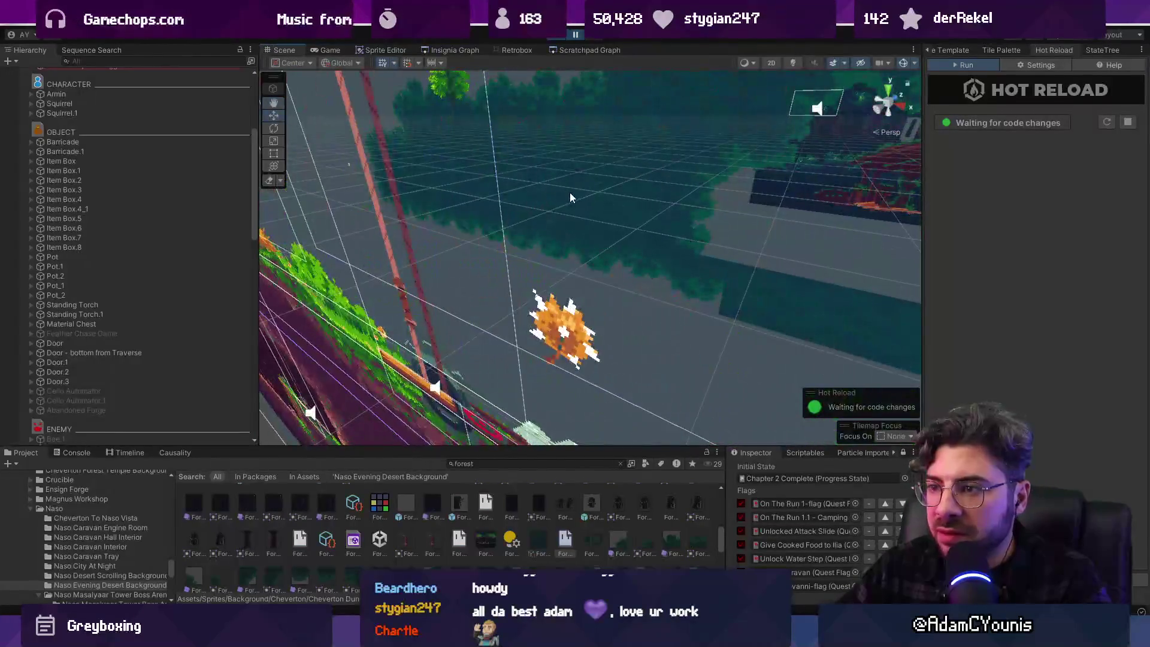
pyautogui.moveTo(696, 260)
pyautogui.mouseDown()
pyautogui.moveTo(479, 322)
pyautogui.moveTo(485, 295)
pyautogui.moveTo(467, 258)
pyautogui.moveTo(515, 264)
pyautogui.moveTo(700, 110)
pyautogui.moveTo(573, 239)
pyautogui.moveTo(658, 177)
pyautogui.moveTo(527, 179)
pyautogui.moveTo(531, 213)
pyautogui.moveTo(544, 200)
pyautogui.moveTo(606, 269)
pyautogui.moveTo(595, 333)
pyautogui.moveTo(605, 185)
pyautogui.moveTo(589, 210)
pyautogui.moveTo(600, 286)
pyautogui.mouseUp()
pyautogui.click(519, 262)
pyautogui.press('f')
pyautogui.hotkey('alt', 'Tab')
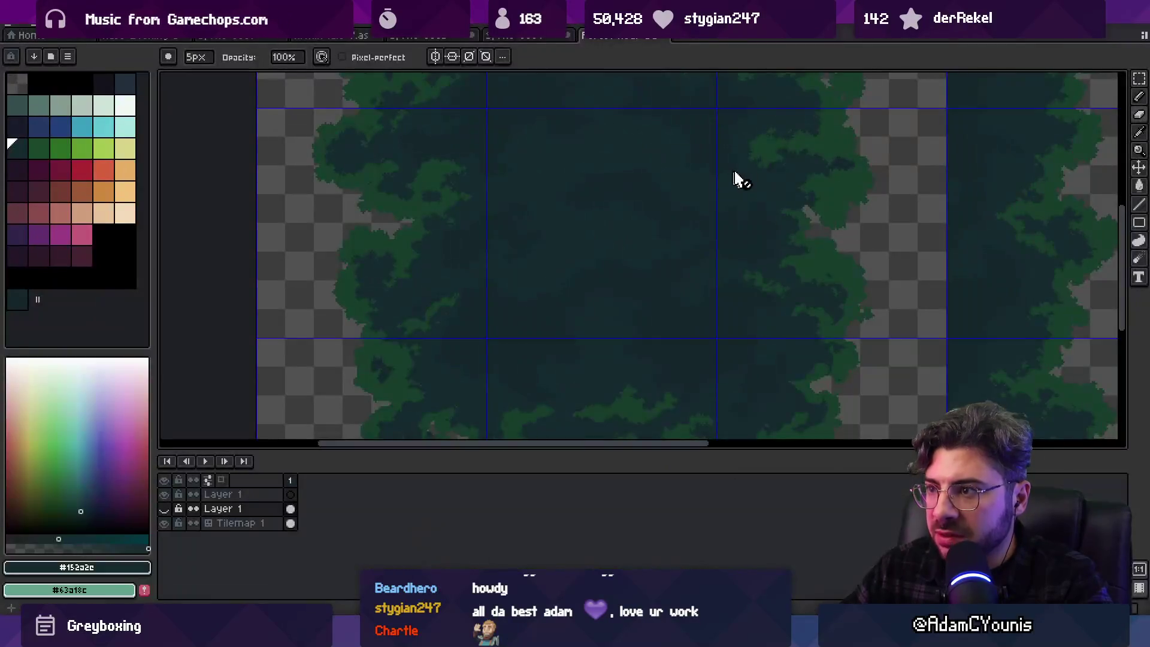
# Select Tilemap 1 with the pencil, then briefly show and re-hide Layer 1's green shape
pyautogui.scroll(3, 509, 188)
pyautogui.press('v')
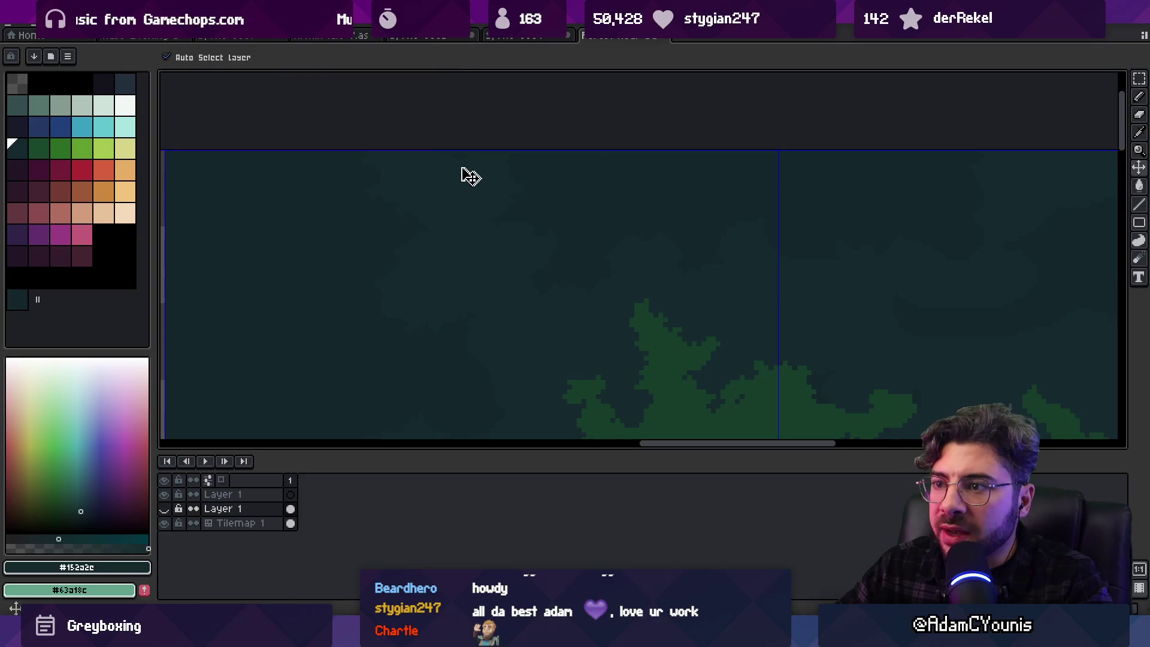
pyautogui.scroll(2, 465, 174)
pyautogui.click(486, 263)
pyautogui.press('b')
pyautogui.click(165, 508)
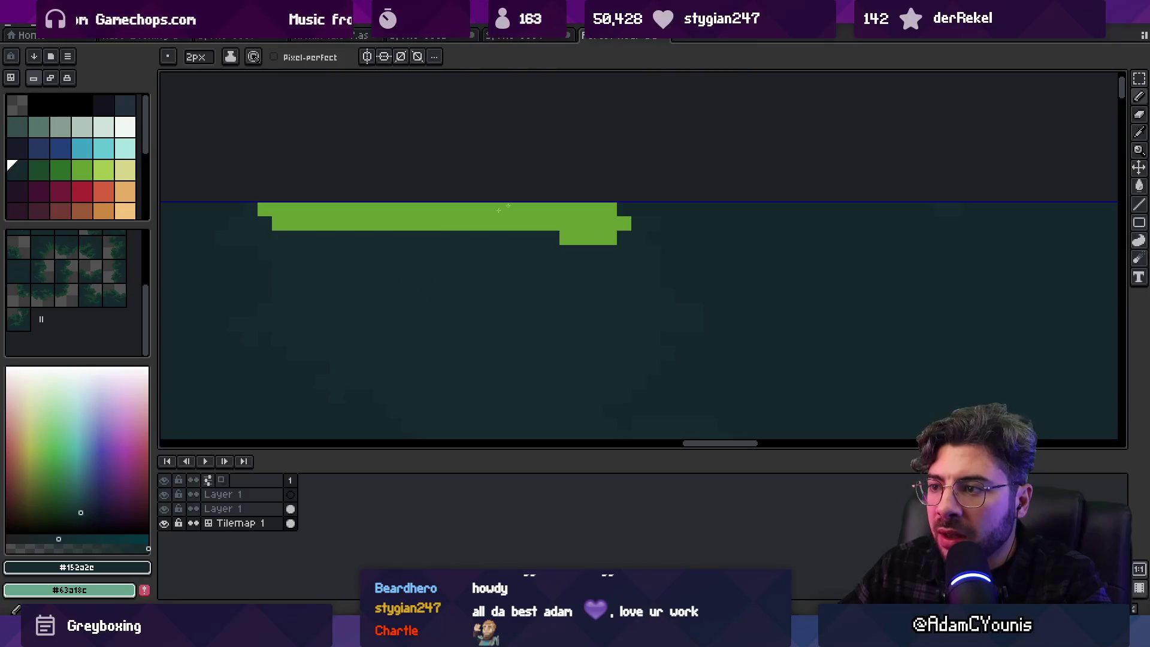
pyautogui.keyDown('ctrl'); pyautogui.click(430, 227); pyautogui.keyUp('ctrl')
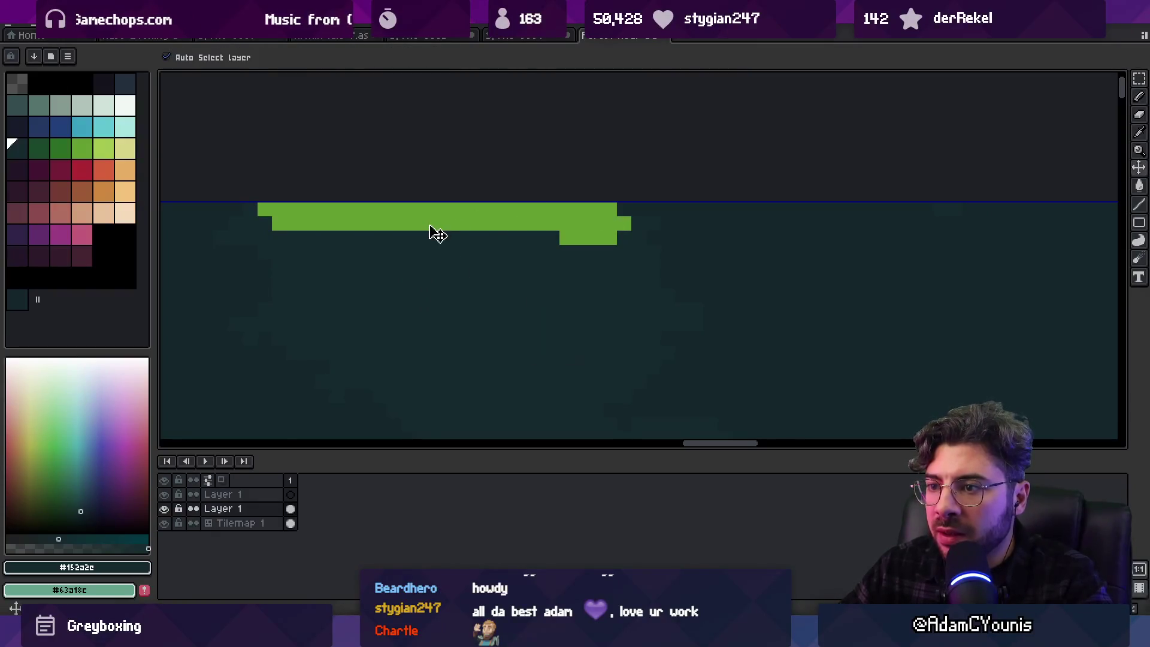
pyautogui.click(166, 509)
# Export the tileset PNG and switch over to Unity
pyautogui.hotkey('ctrl', 'alt', 'shift', 's')
pyautogui.click(660, 316)
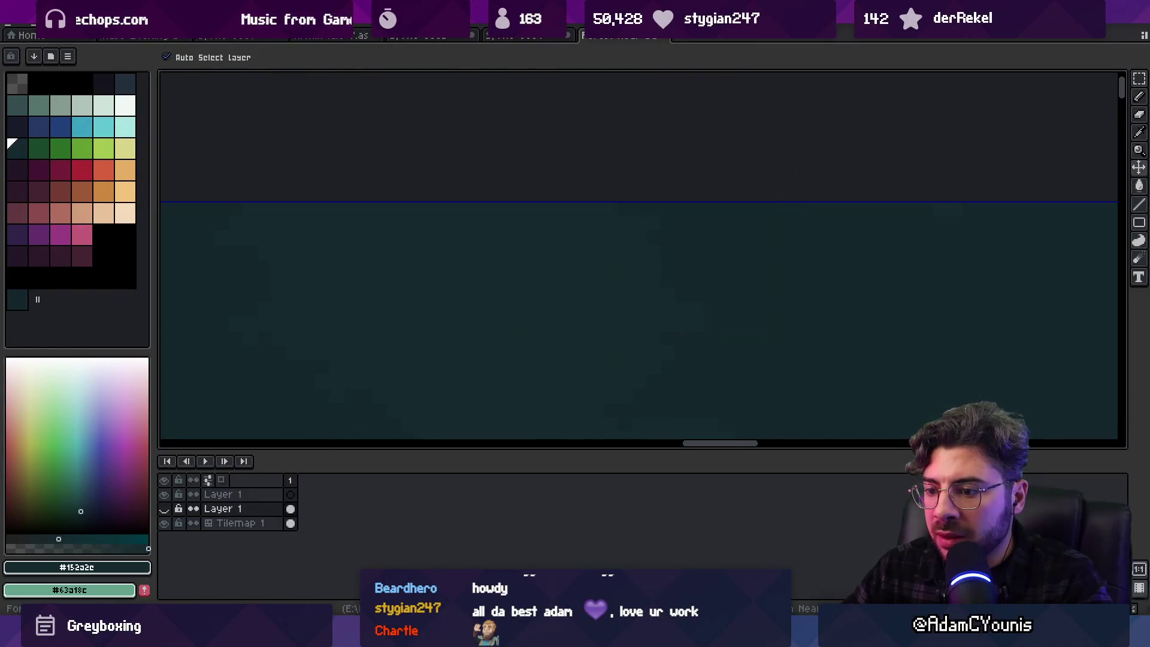
pyautogui.hotkey('alt', 'Tab')
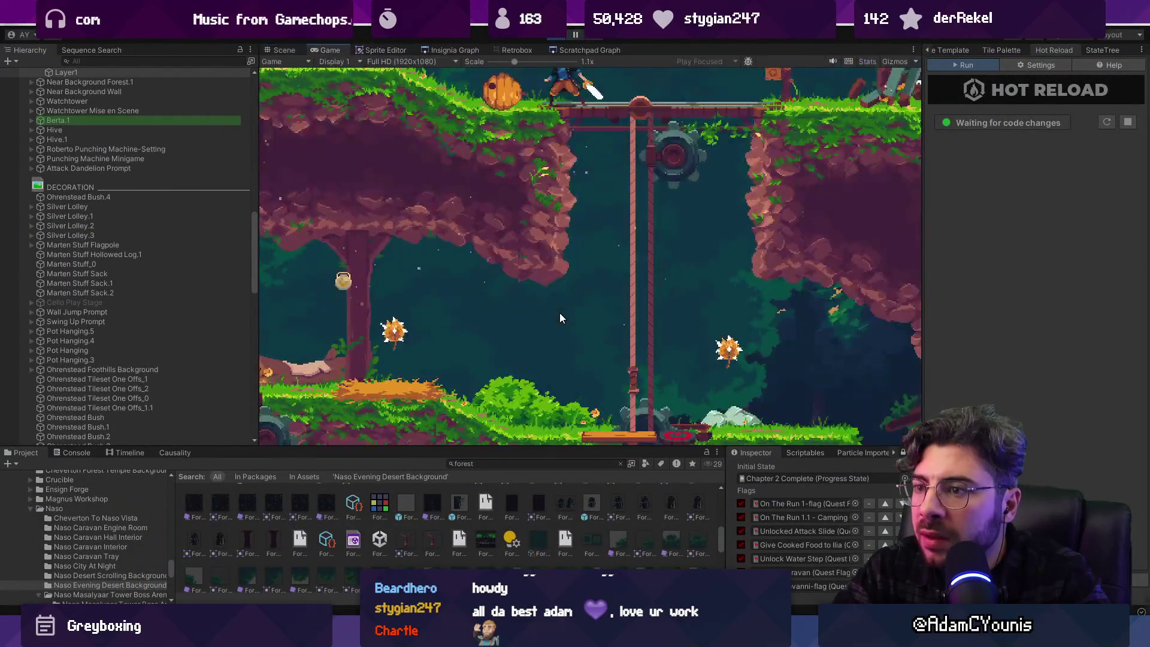
# Ride the lift, attack, walk left through the forest rooms and wall-jump the cliff, then return to Aseprite
pyautogui.press('Right')
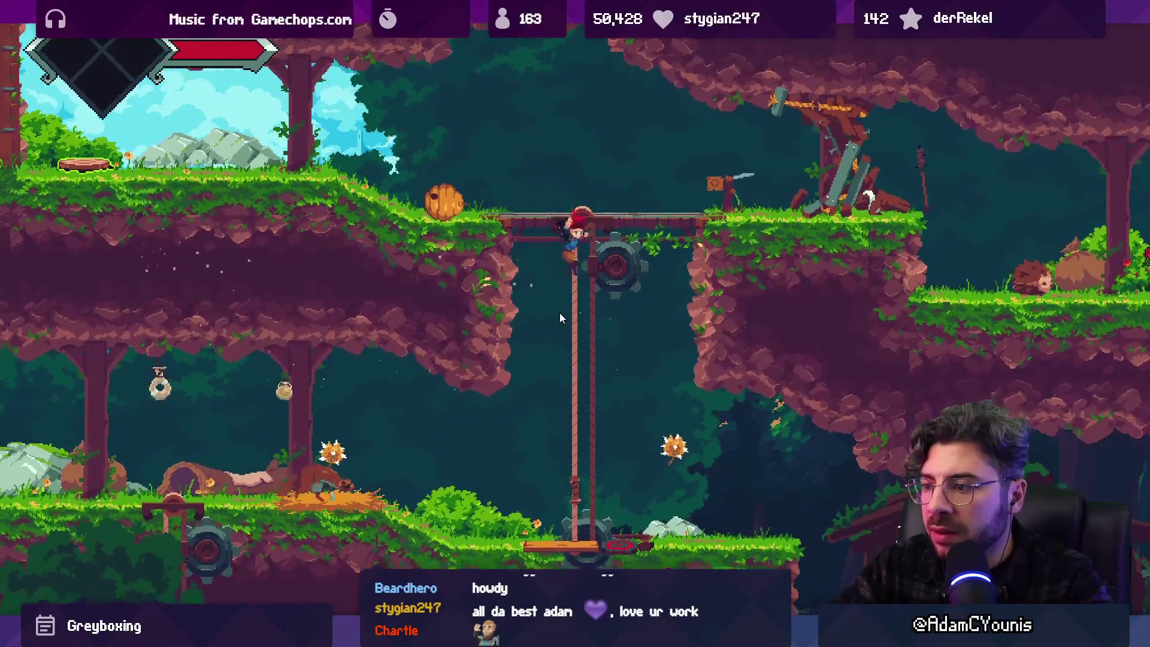
pyautogui.press('x')
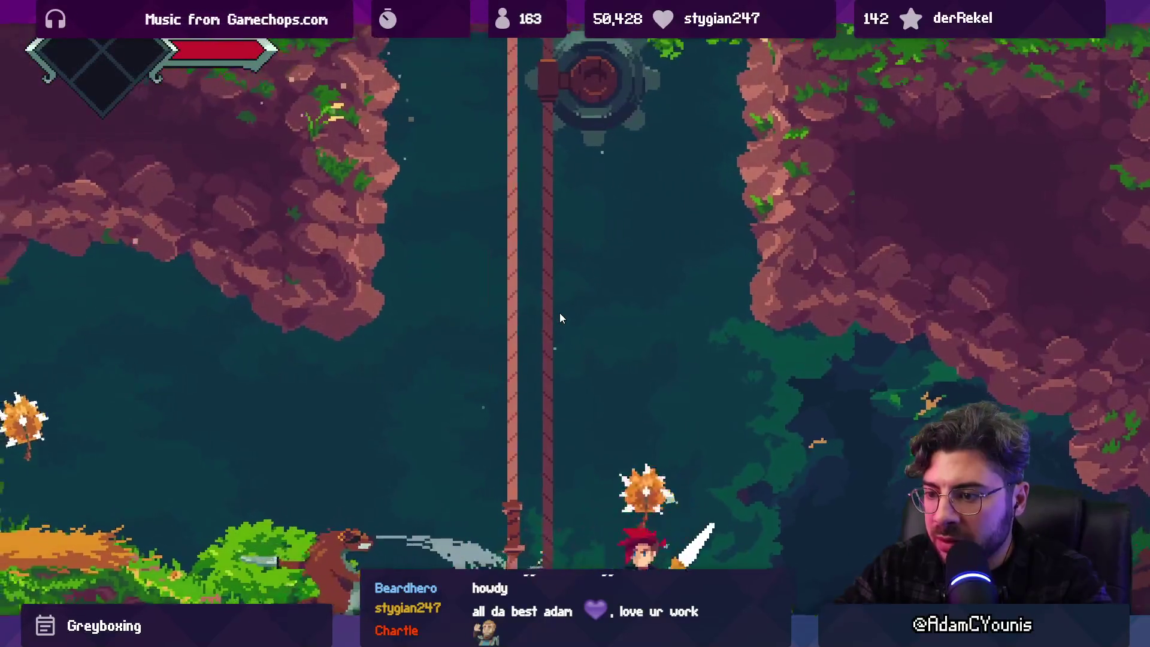
pyautogui.press('Left')
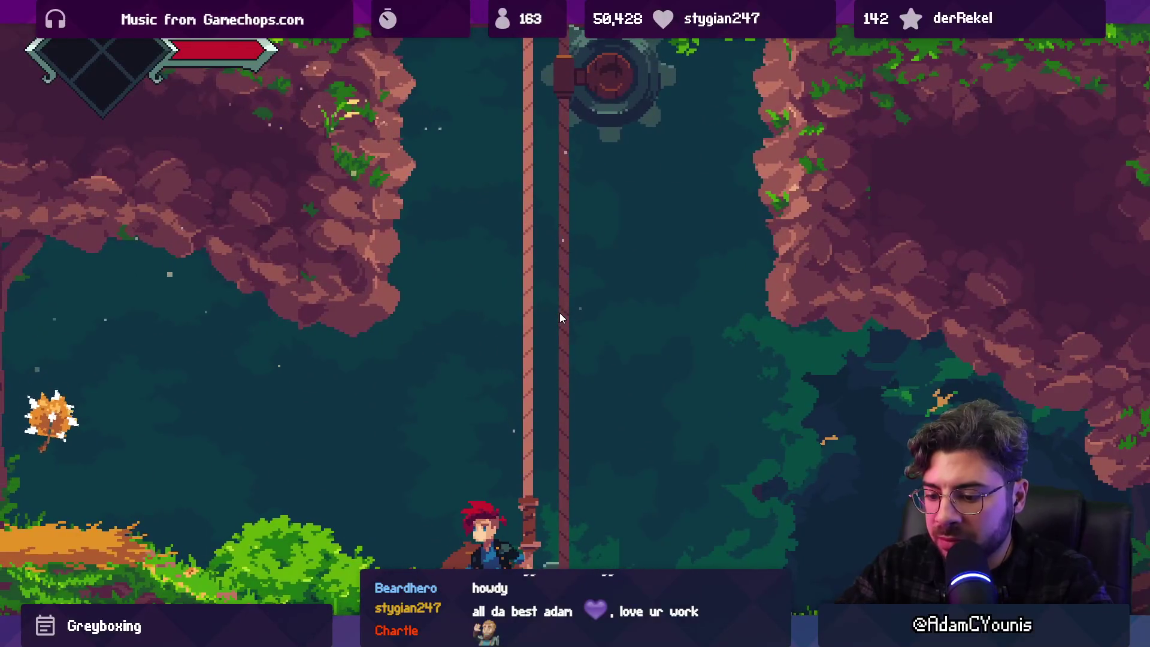
pyautogui.press('Right')
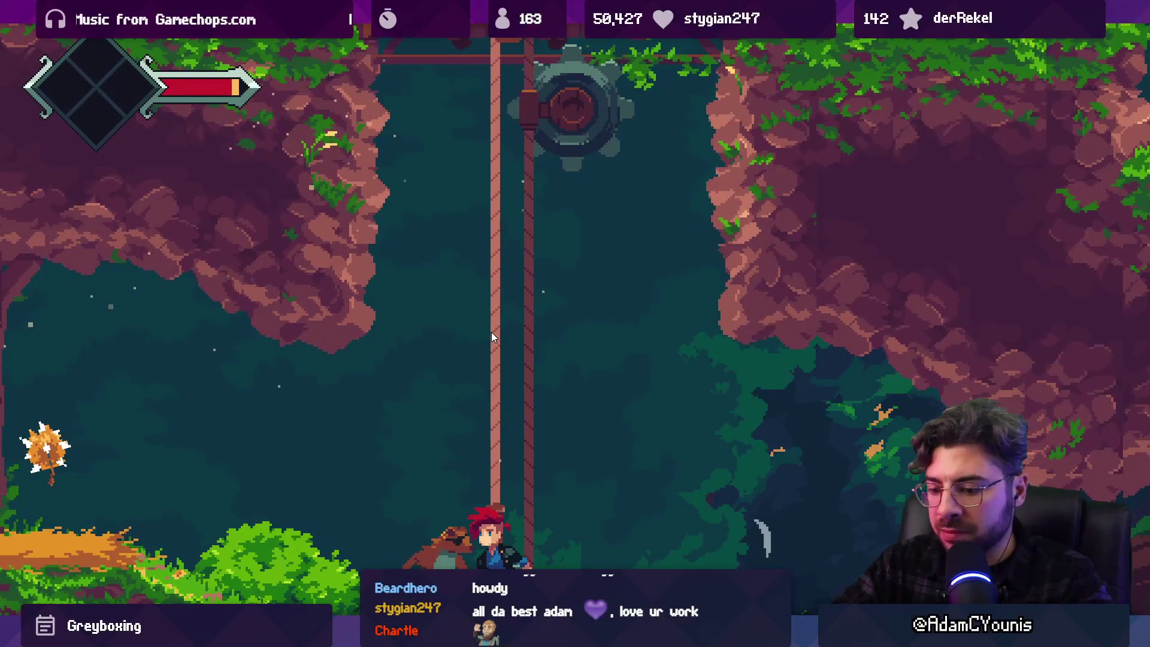
pyautogui.press('Left')
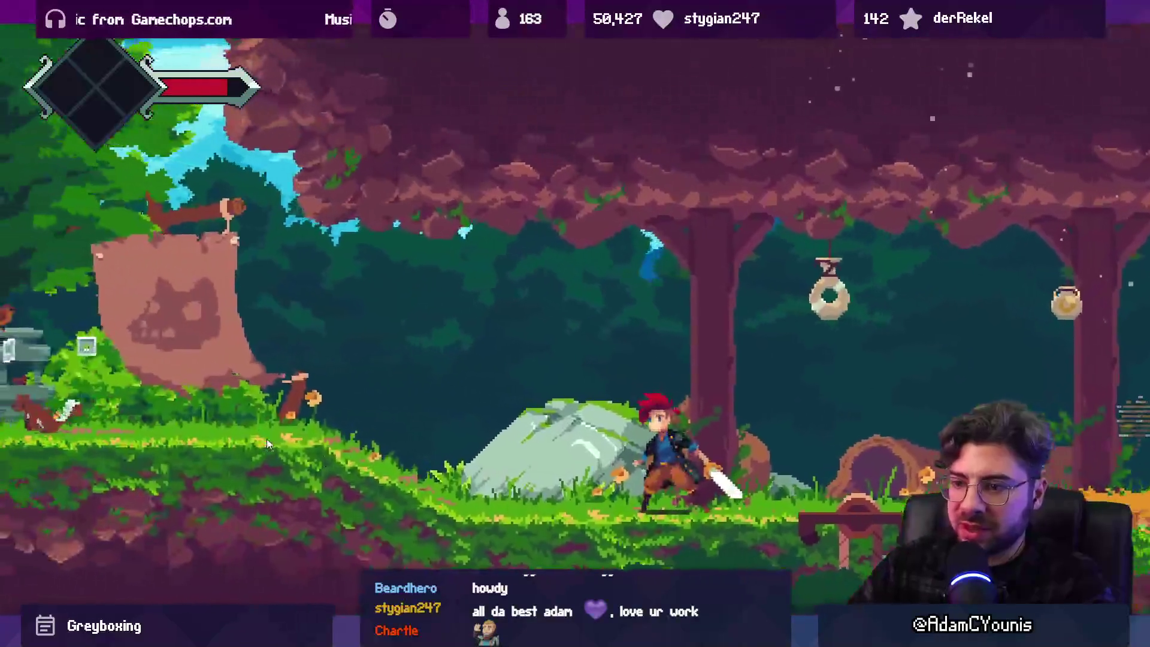
pyautogui.press('Left')
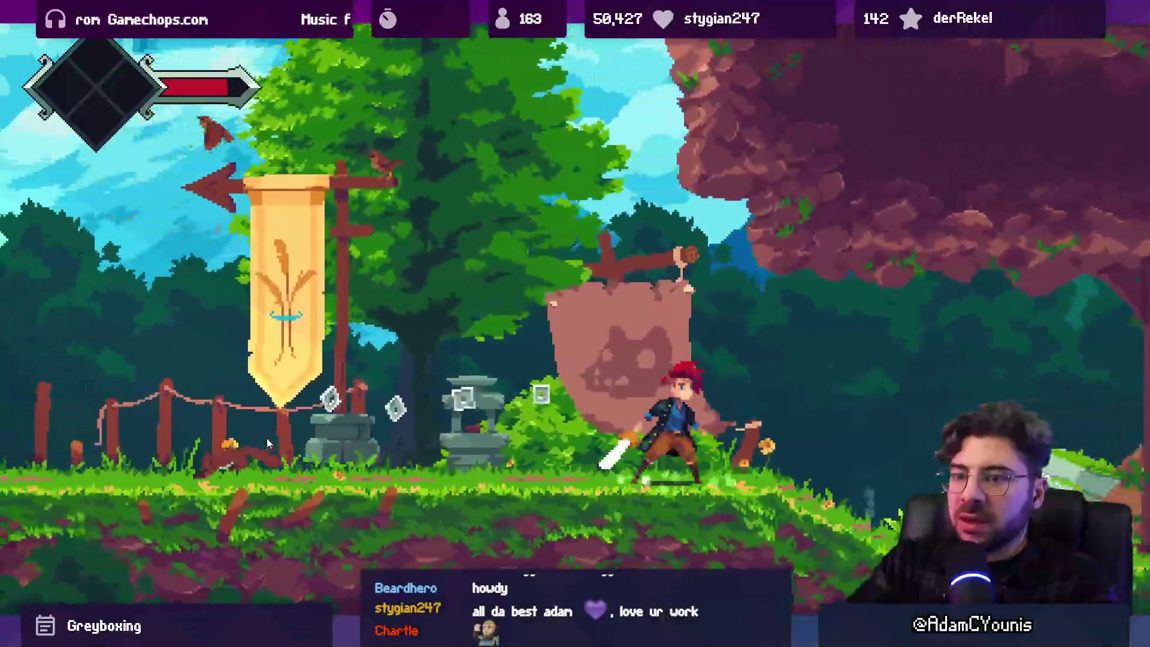
pyautogui.press('Right')
pyautogui.press('z')
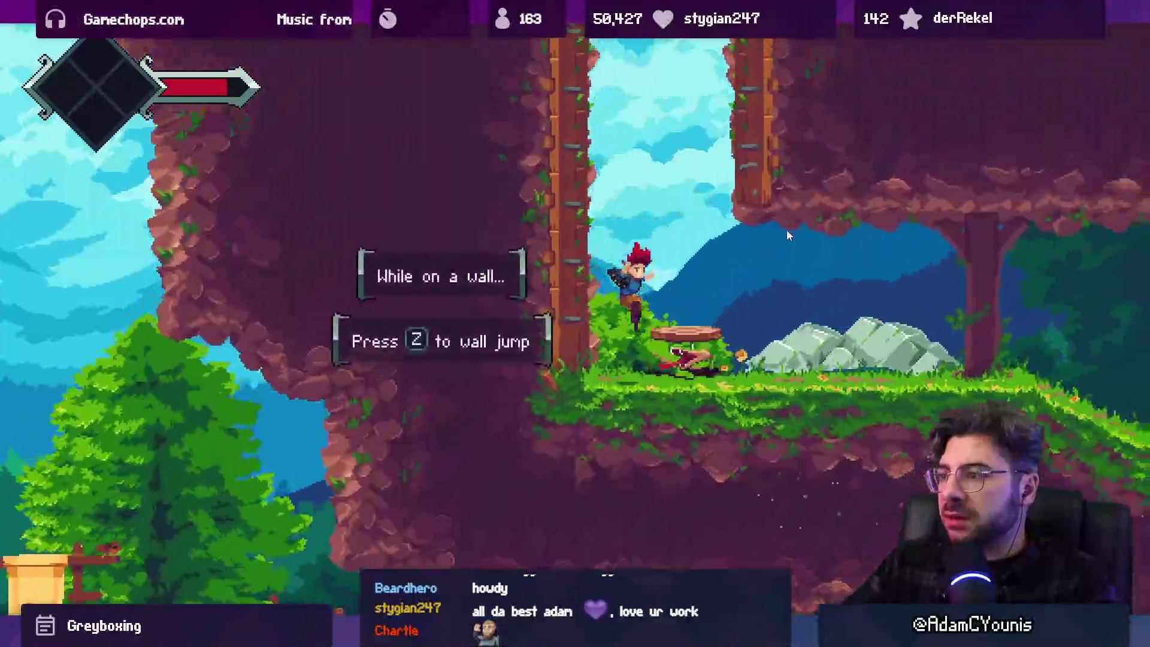
pyautogui.press('z')
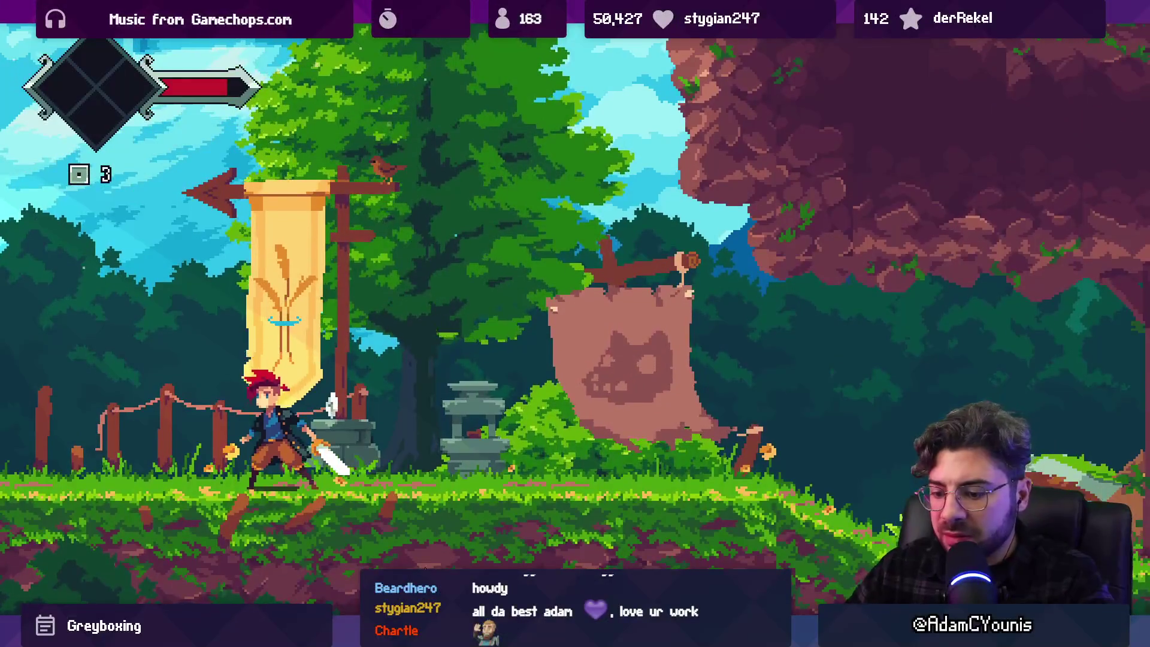
pyautogui.hotkey('alt', 'Tab')
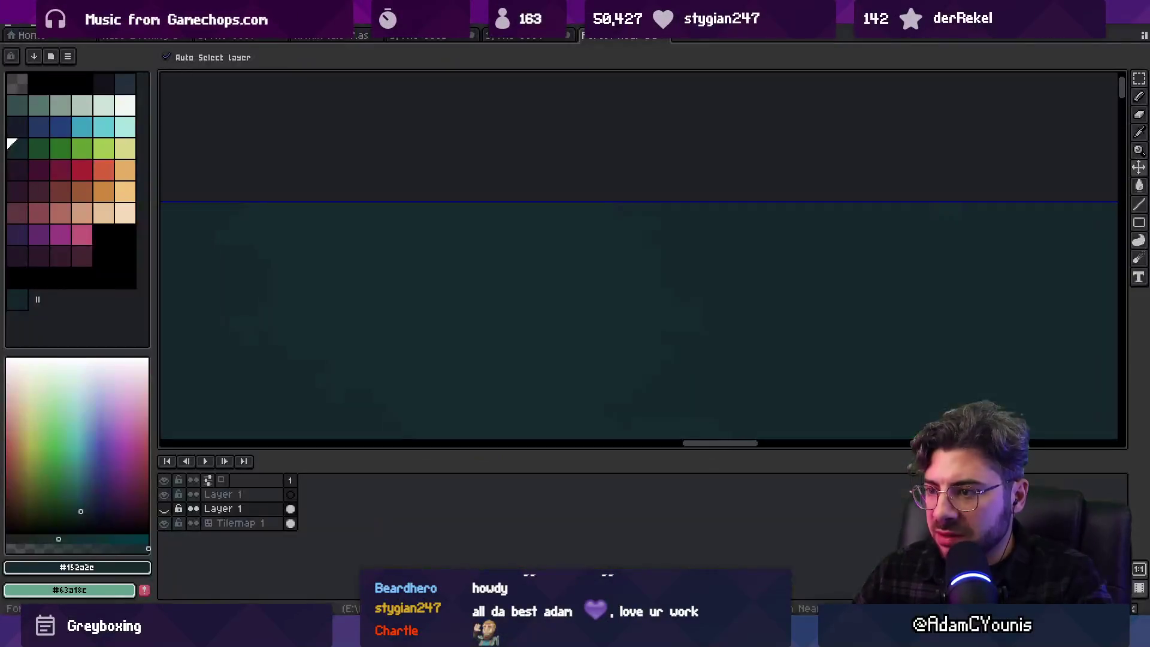
# Zoom and pan around the six canopy tiles, zoom out to fit, then return to the Unity game
pyautogui.scroll(-3, 654, 339)
pyautogui.scroll(2, 629, 323)
pyautogui.scroll(1, 629, 323)
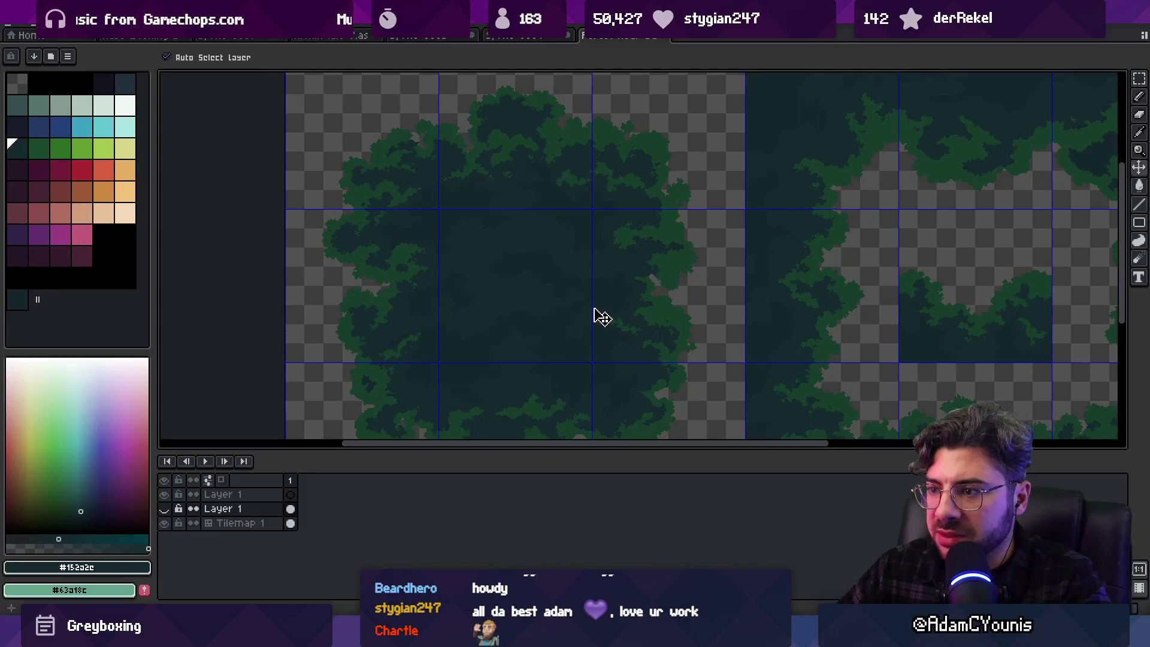
pyautogui.scroll(2, 592, 316)
pyautogui.moveTo(539, 192); pyautogui.dragTo(667, 363)
pyautogui.scroll(-3, 667, 363)
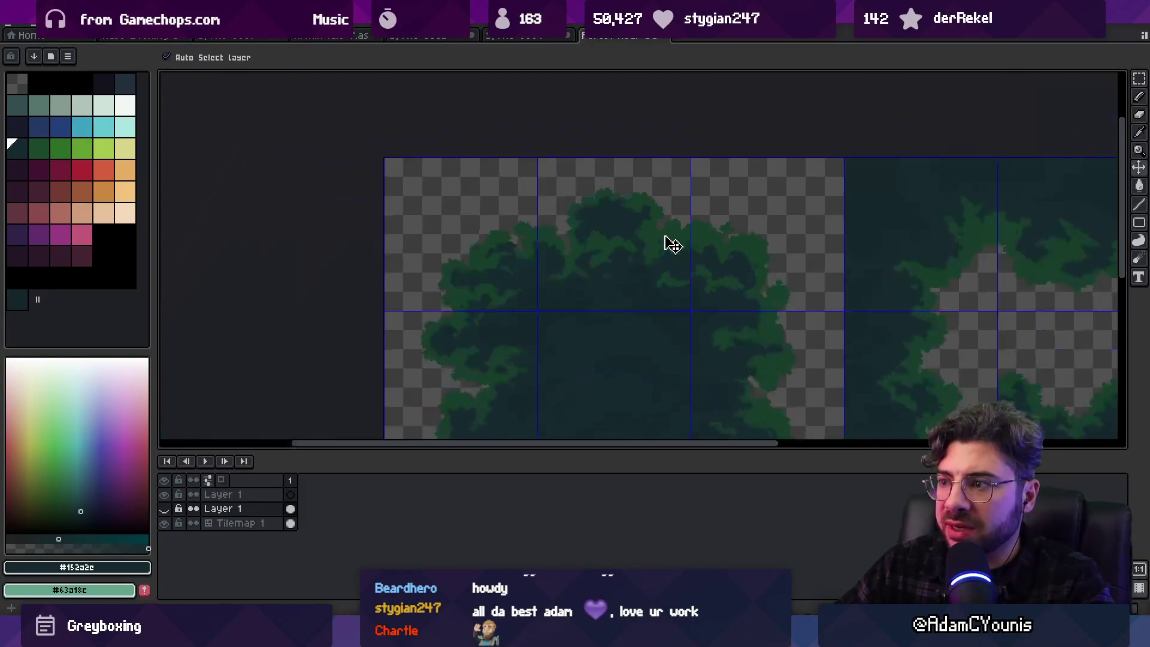
pyautogui.scroll(3, 613, 206)
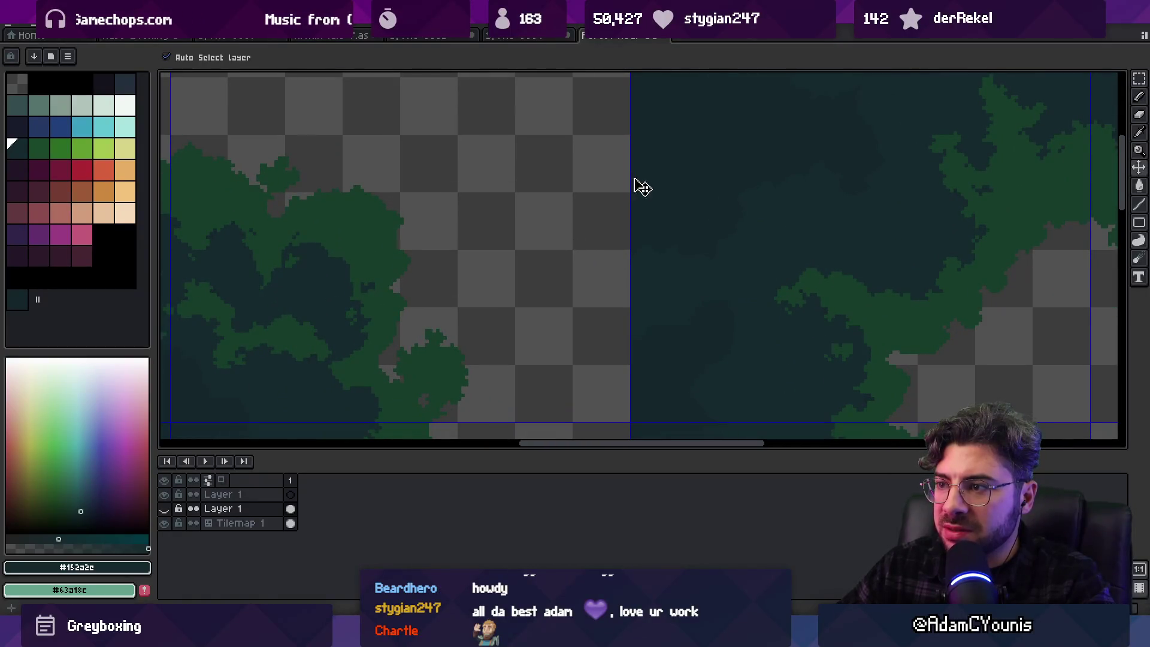
pyautogui.scroll(-3, 629, 188)
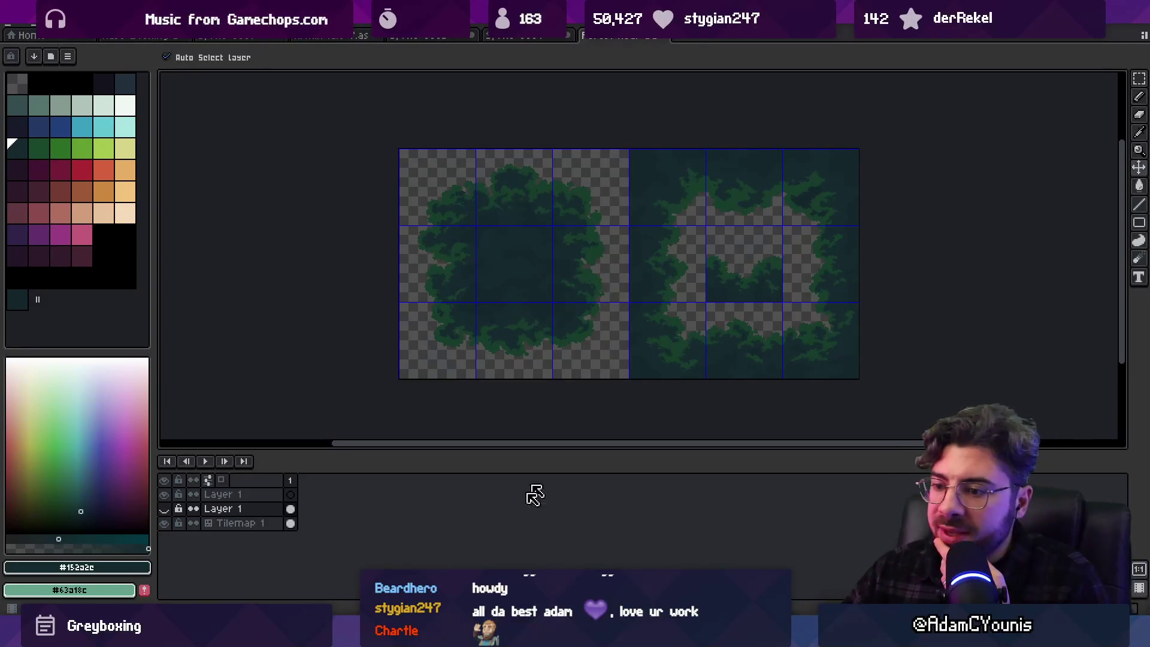
pyautogui.hotkey('alt', 'Tab')
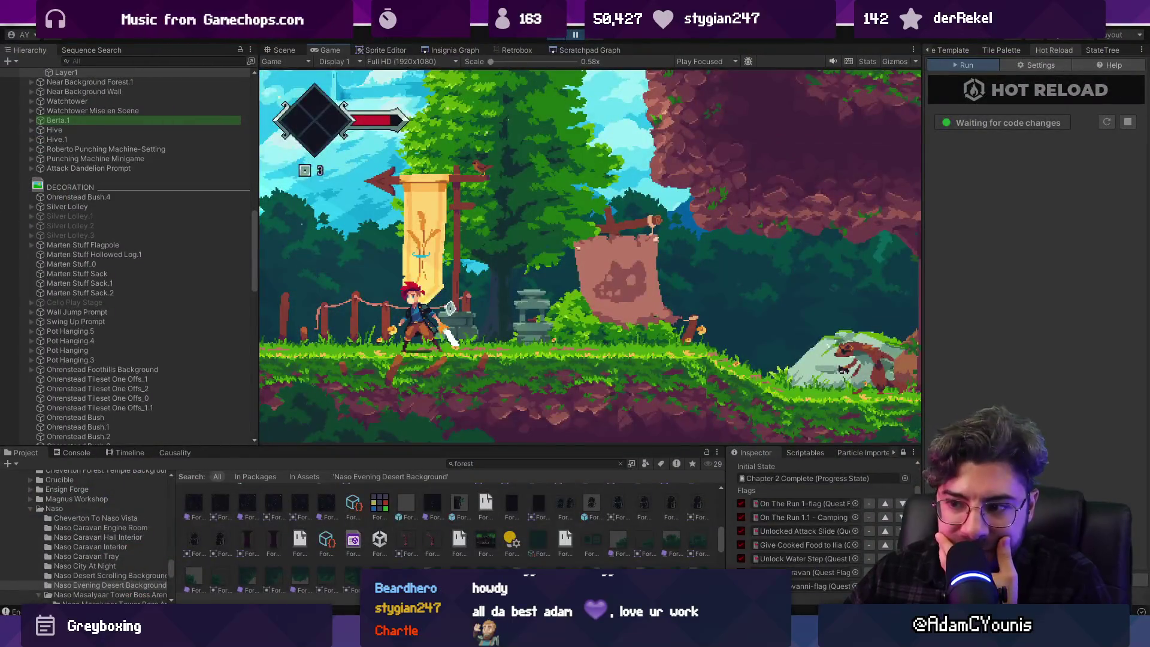
# Select the Forest Near Background Tileset texture and confirm Mesh Type Full Rect with Extrude Edges 0
pyautogui.click(591, 540)
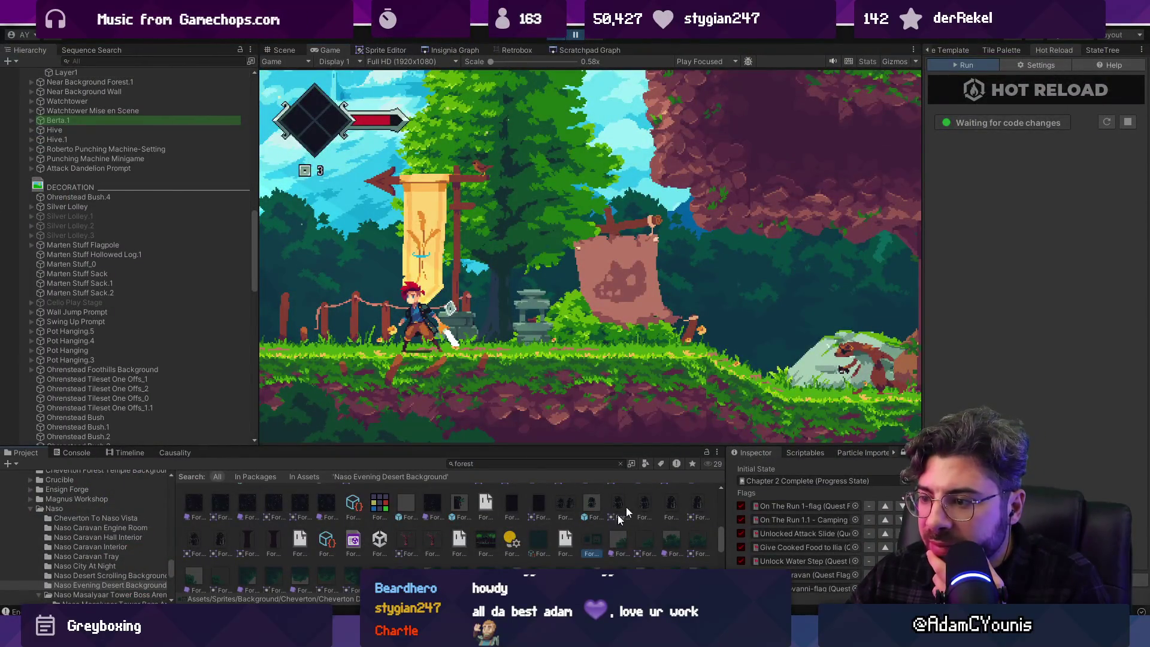
pyautogui.scroll(5, 934, 51)
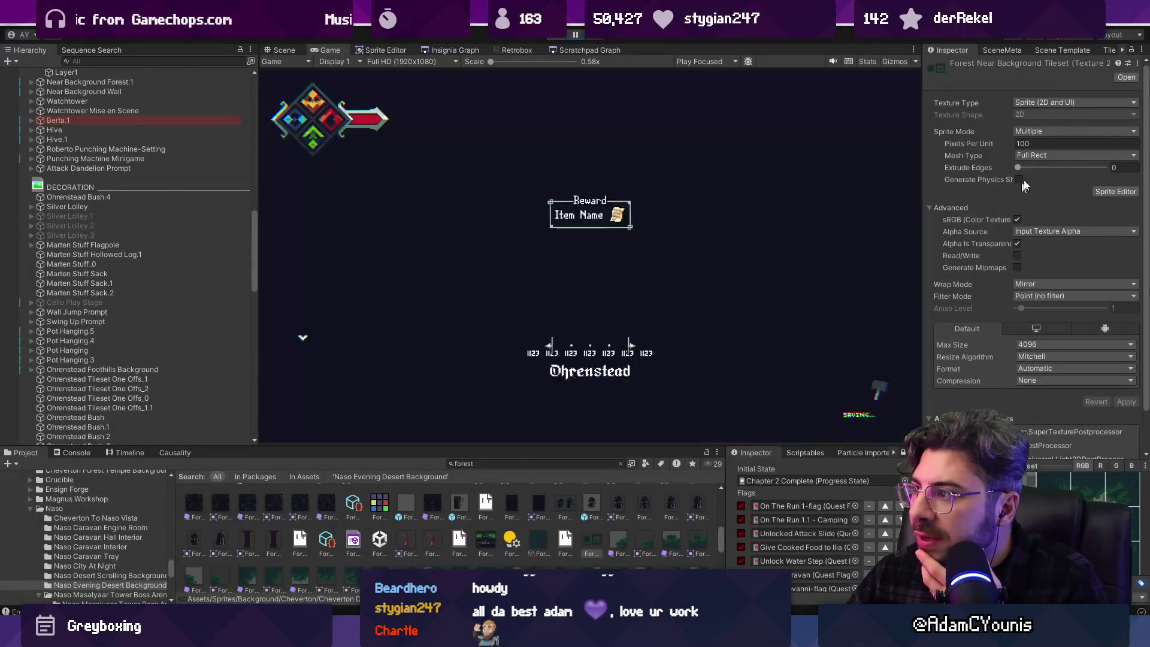
pyautogui.click(1040, 156)
pyautogui.click(961, 157)
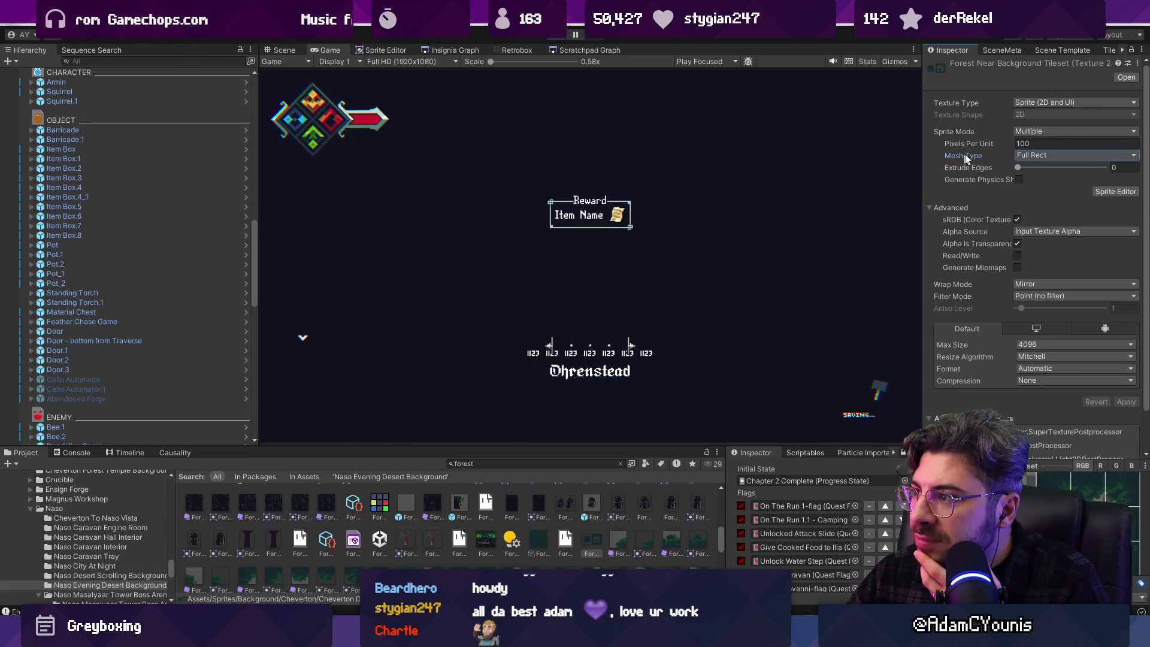
pyautogui.click(1020, 165)
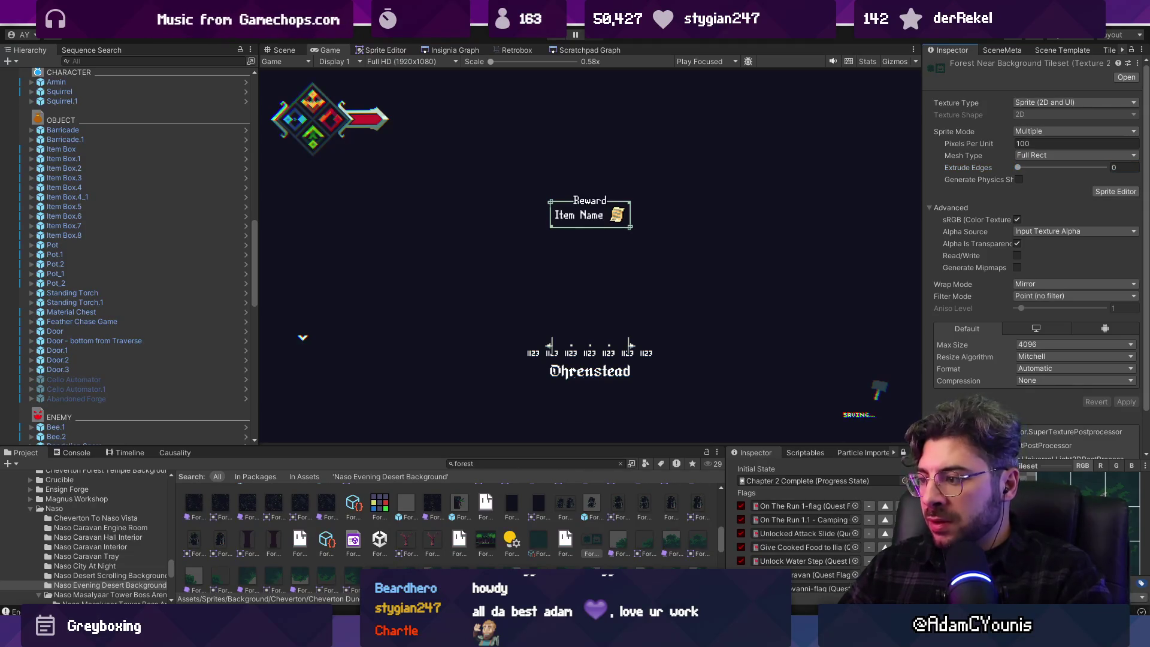
# In the Sprite Editor, move the centre 128×128 sprite rect into the left column at X 0
pyautogui.click(413, 49)
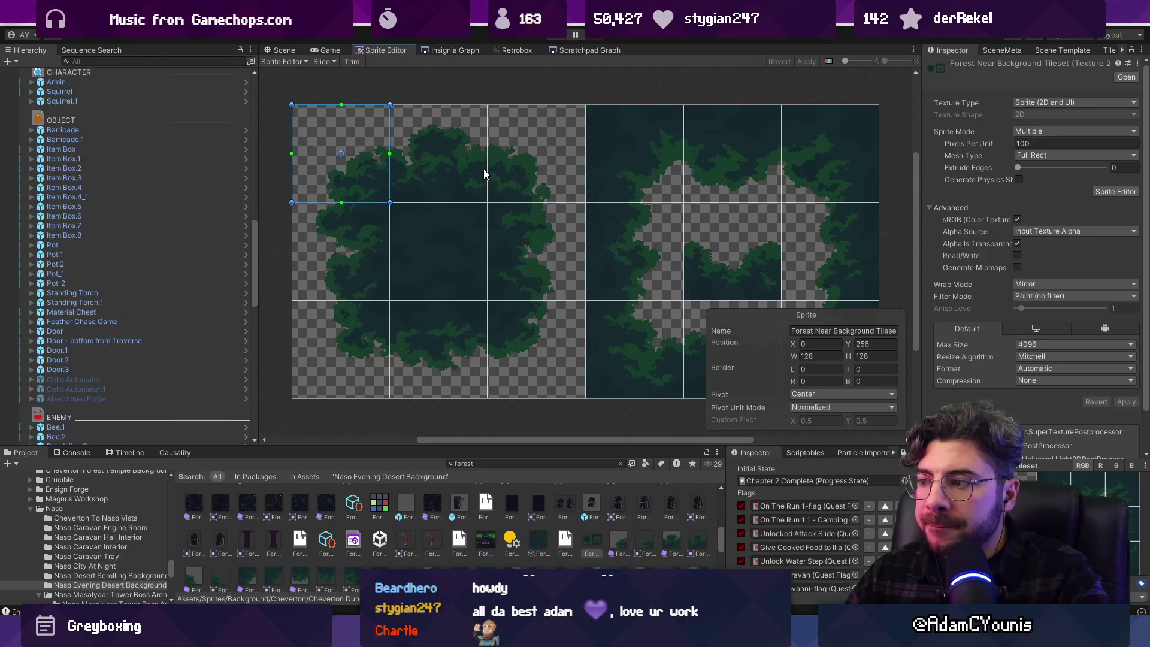
pyautogui.click(460, 163)
pyautogui.click(520, 163)
pyautogui.click(527, 224)
pyautogui.click(434, 241)
pyautogui.moveTo(433, 242); pyautogui.dragTo(336, 241)
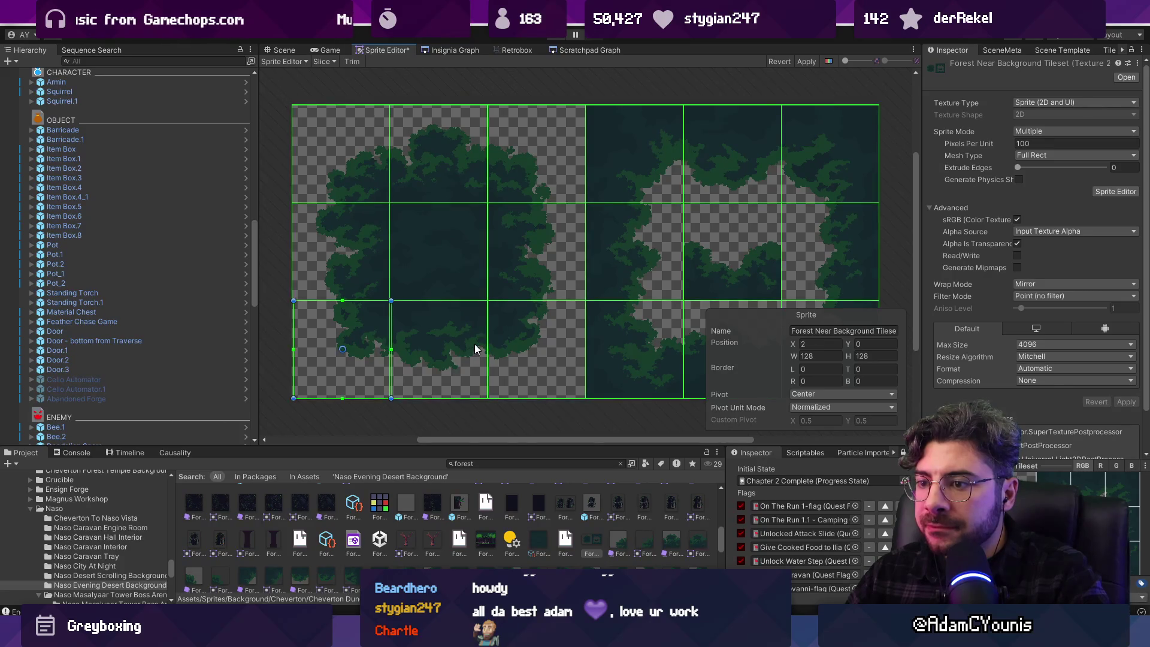
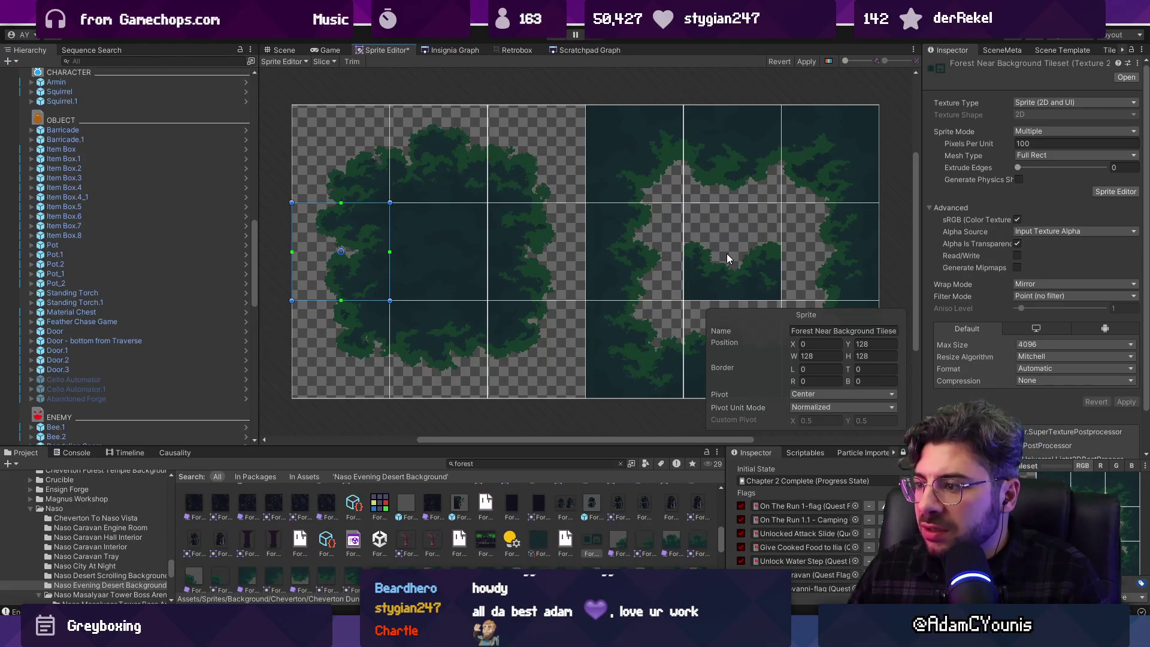
# Set the first forest slice's Border L, T, R and B to 2 pixels
pyautogui.click(808, 368)
pyautogui.write('2')
pyautogui.press('Tab')
pyautogui.write('2')
pyautogui.press('Tab')
pyautogui.write('2')
pyautogui.press('Tab')
pyautogui.write('2')
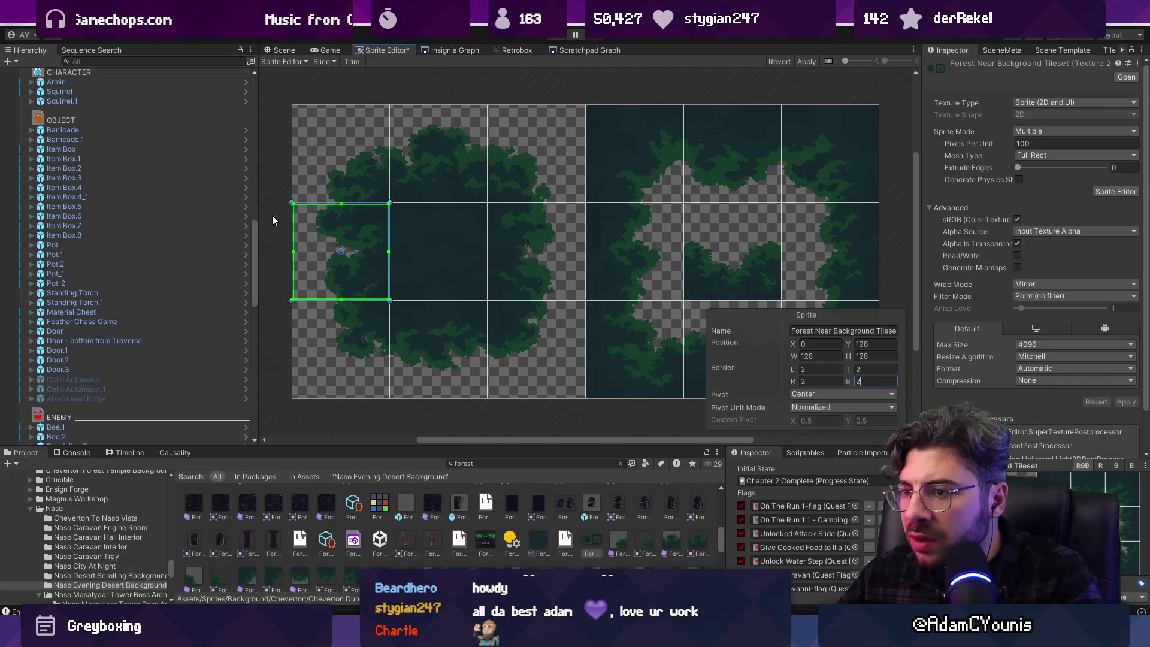
# Undo the borders back to 0 and drag the splitter up to enlarge the Project window
pyautogui.scroll(3, 327, 234)
pyautogui.scroll(-3, 385, 274)
pyautogui.hotkey('ctrl', 'z')
pyautogui.hotkey('ctrl', 'z')
pyautogui.hotkey('ctrl', 'z')
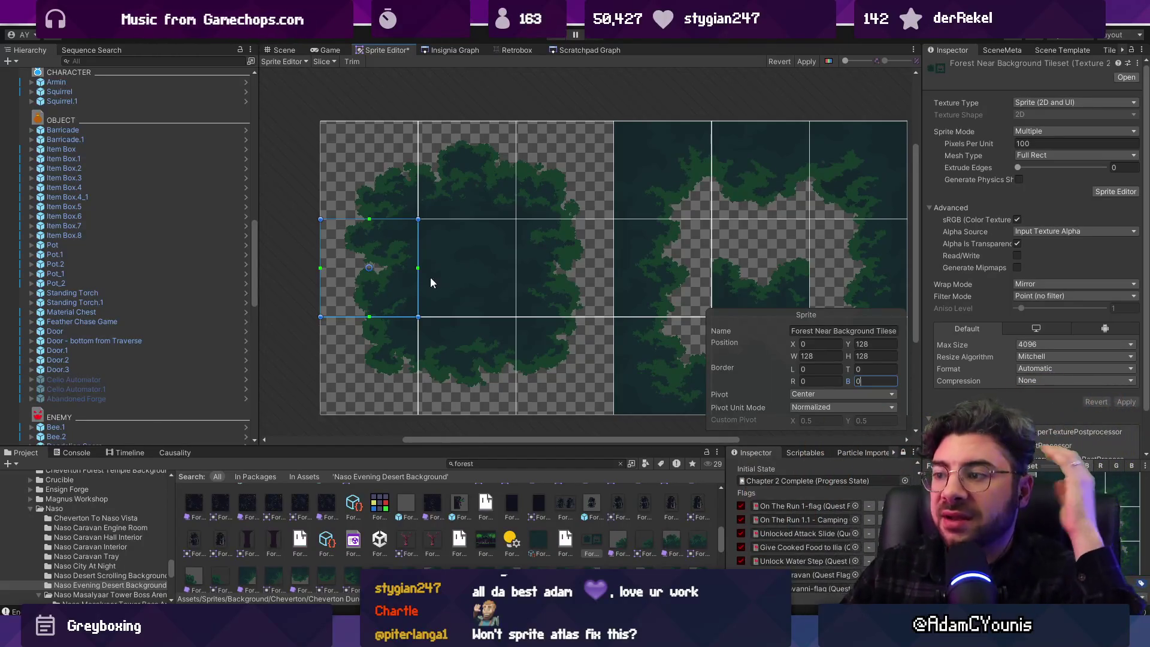
pyautogui.click(660, 64)
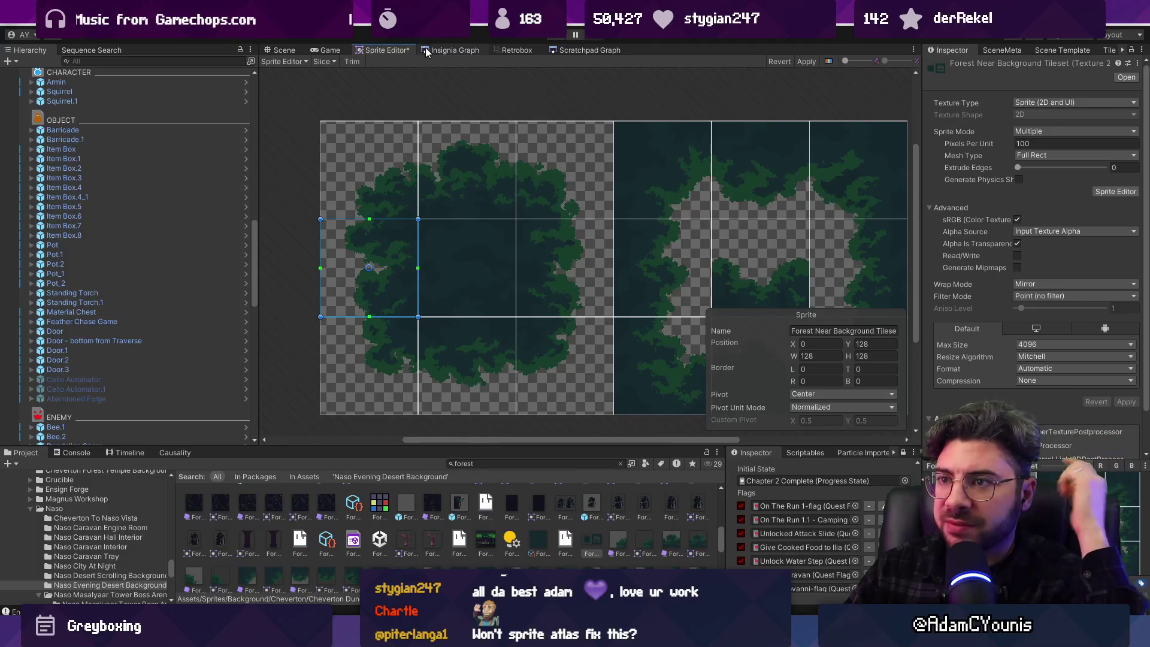
pyautogui.moveTo(535, 445); pyautogui.dragTo(548, 356)
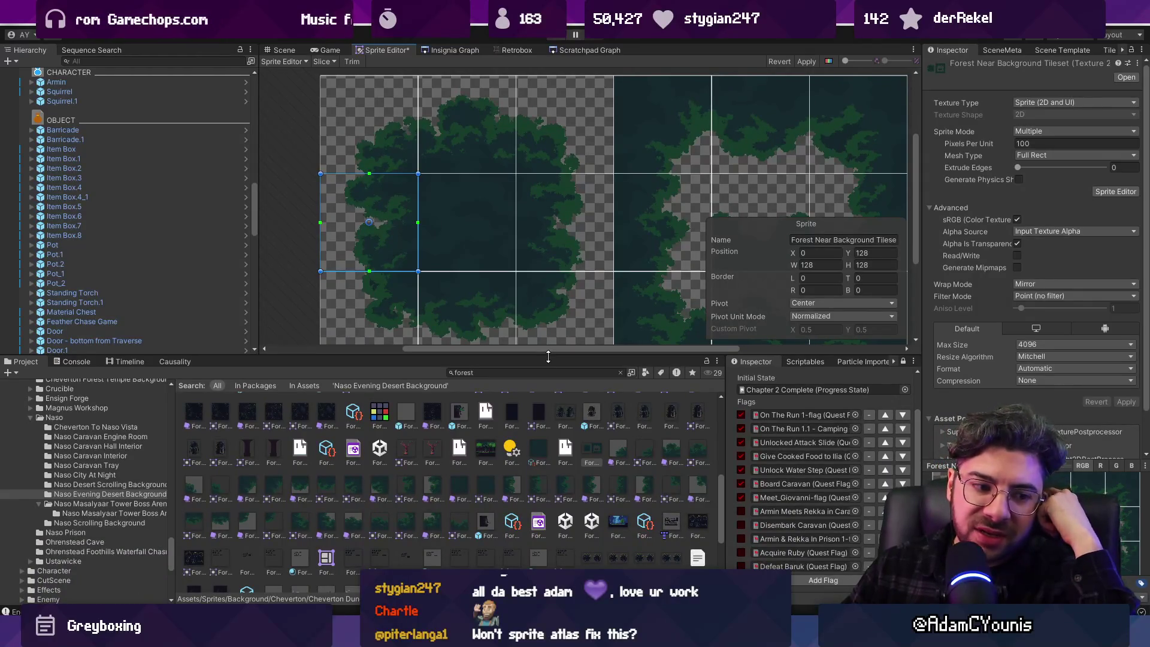
# Clear the forest search, expand the forest texture's sprites, and open the Dungeon Near Background Wall folder's context menu
pyautogui.moveTo(707, 637)
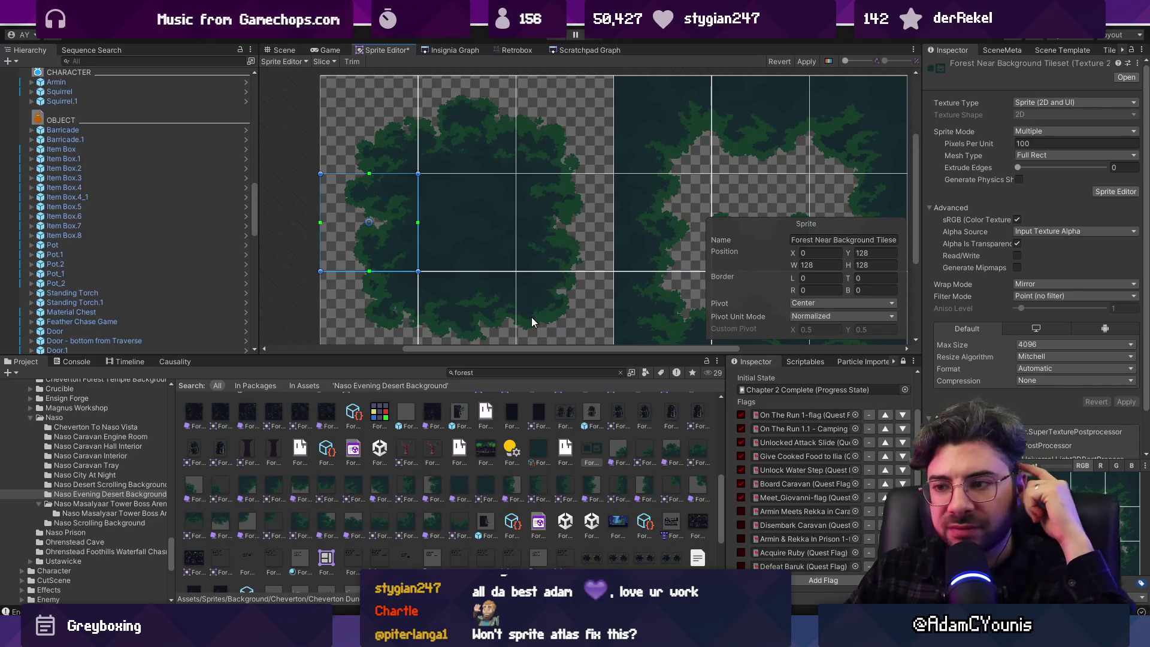
pyautogui.click(601, 454)
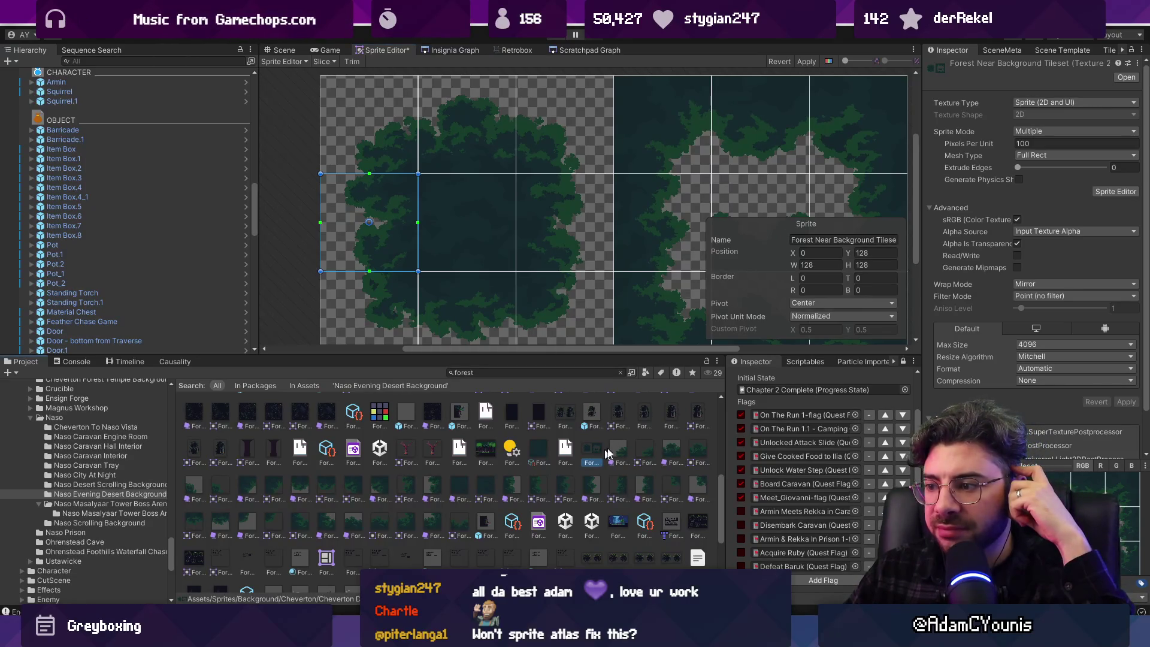
pyautogui.click(620, 373)
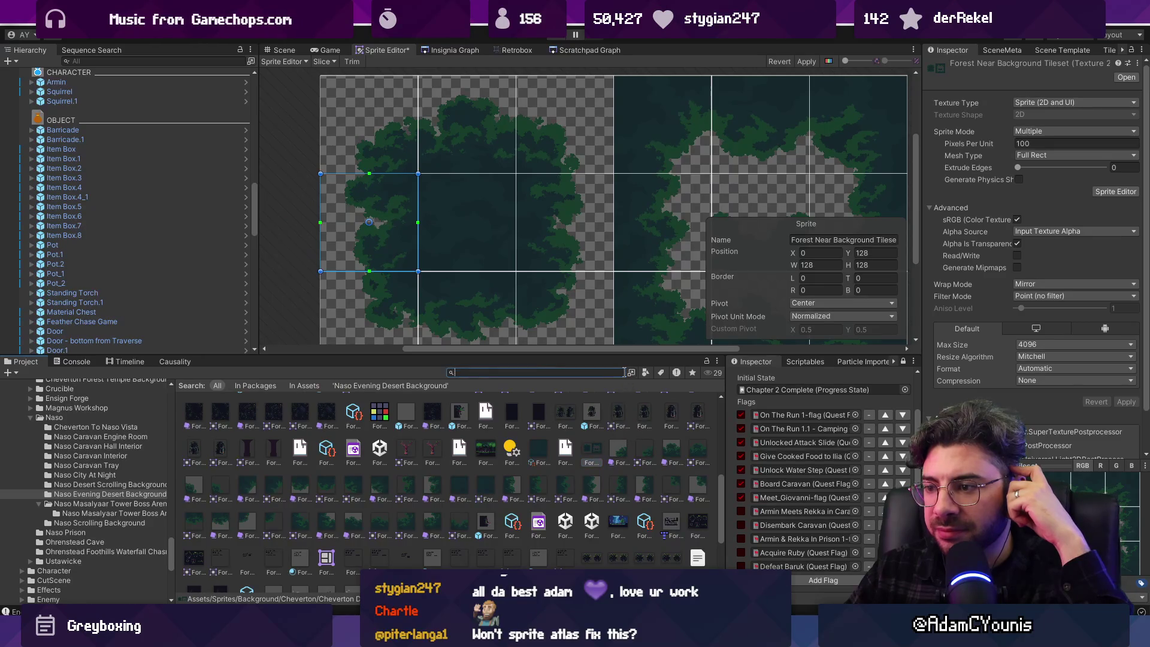
pyautogui.click(388, 408)
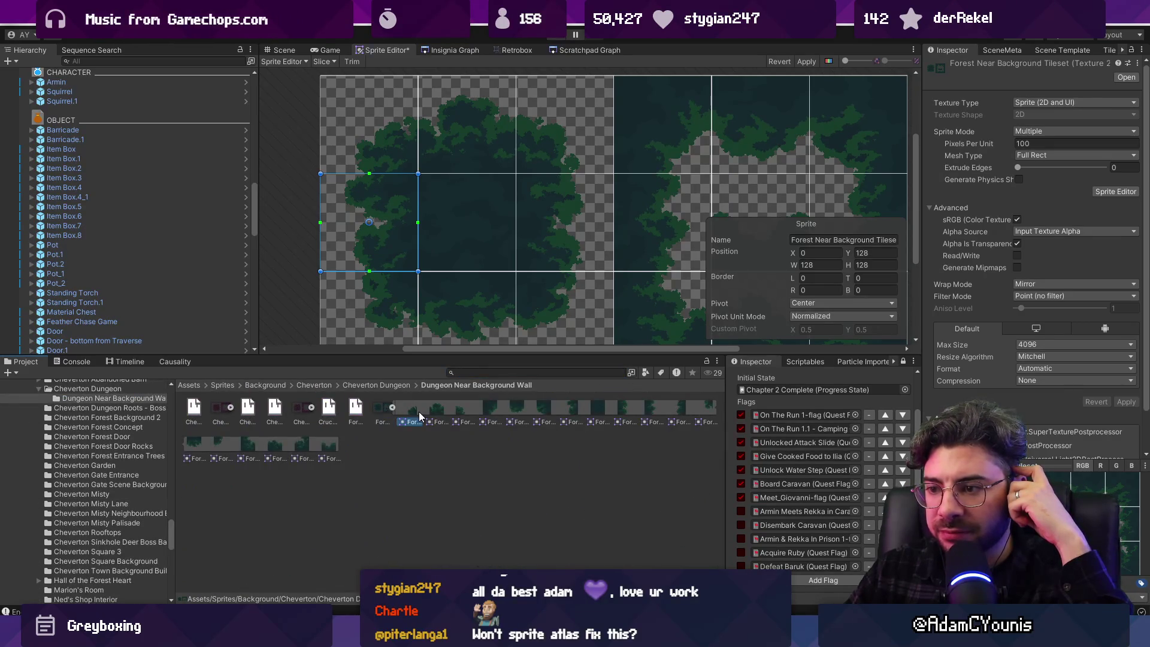
pyautogui.rightClick(422, 444)
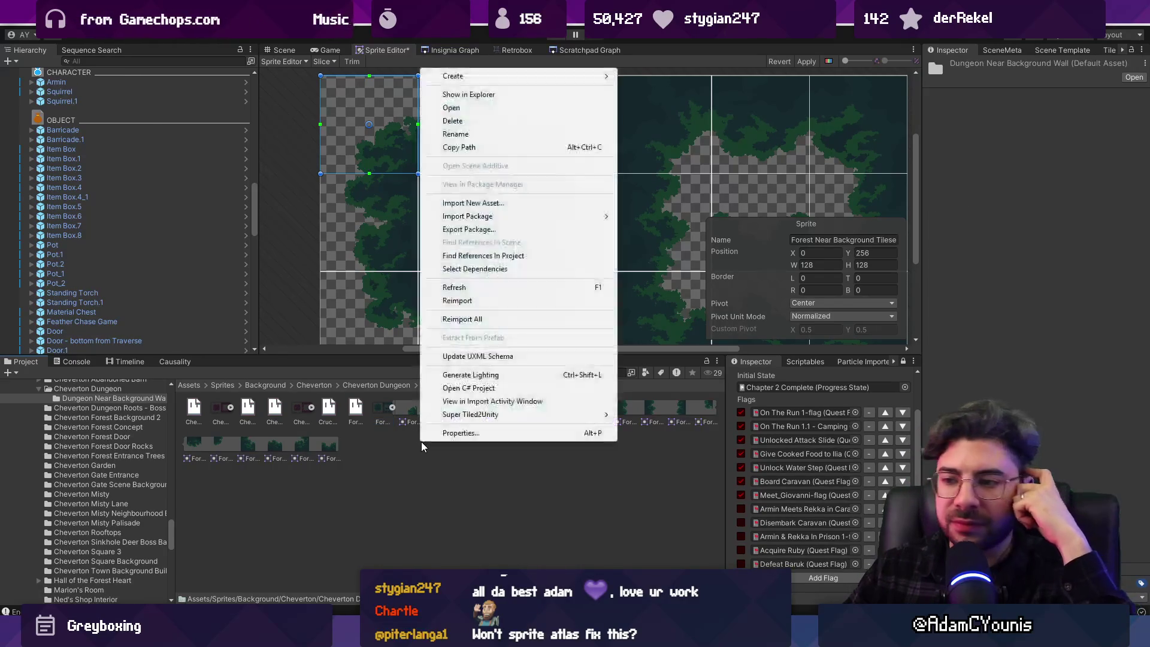
pyautogui.moveTo(554, 76)
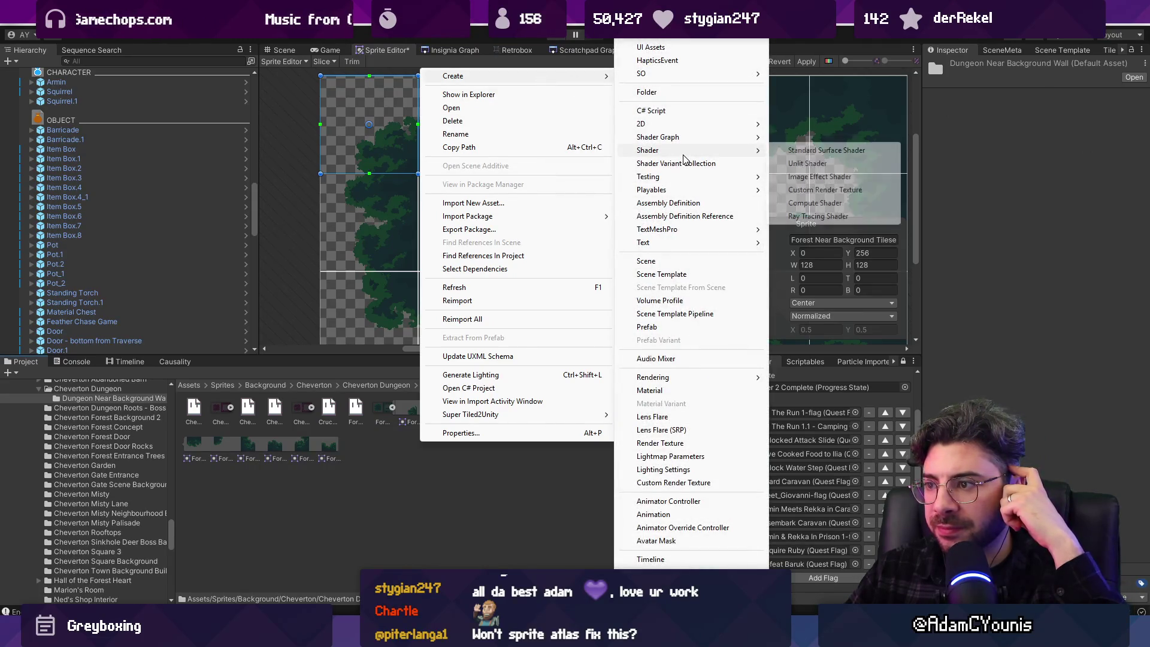
pyautogui.moveTo(689, 125)
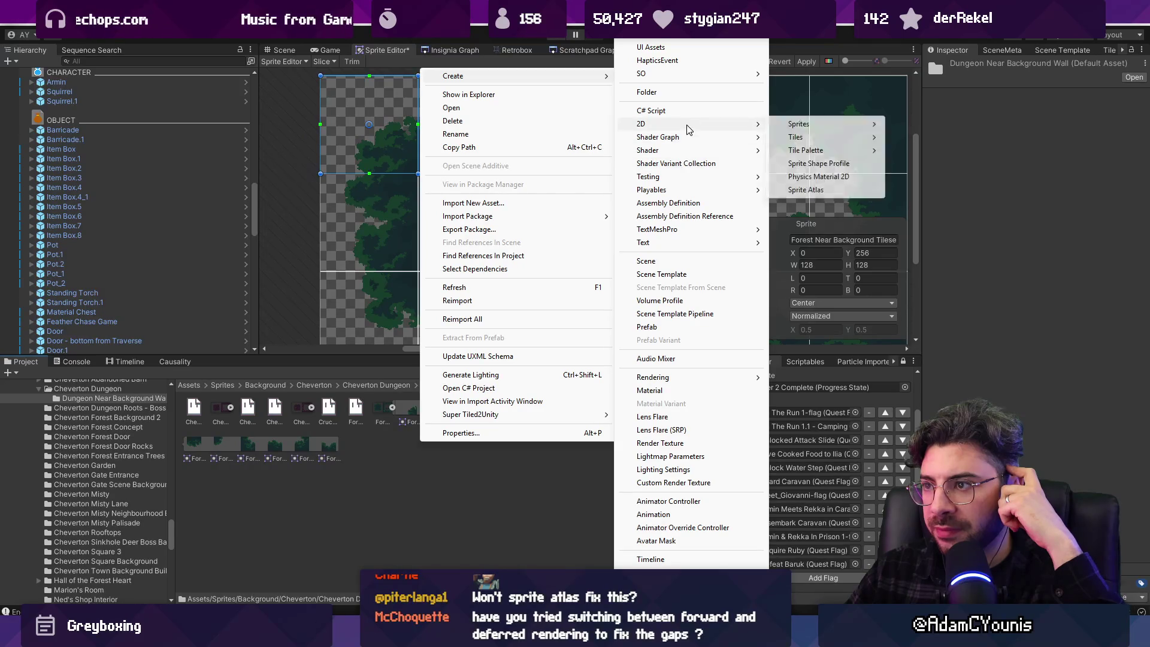
pyautogui.moveTo(820, 126)
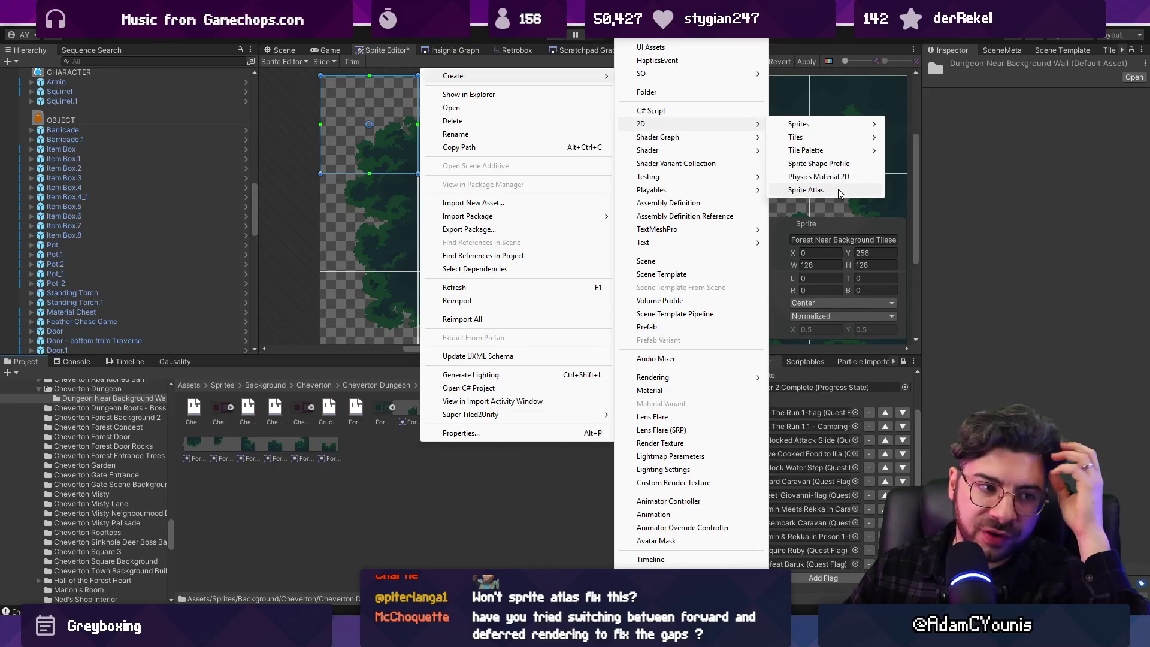
pyautogui.click(502, 468)
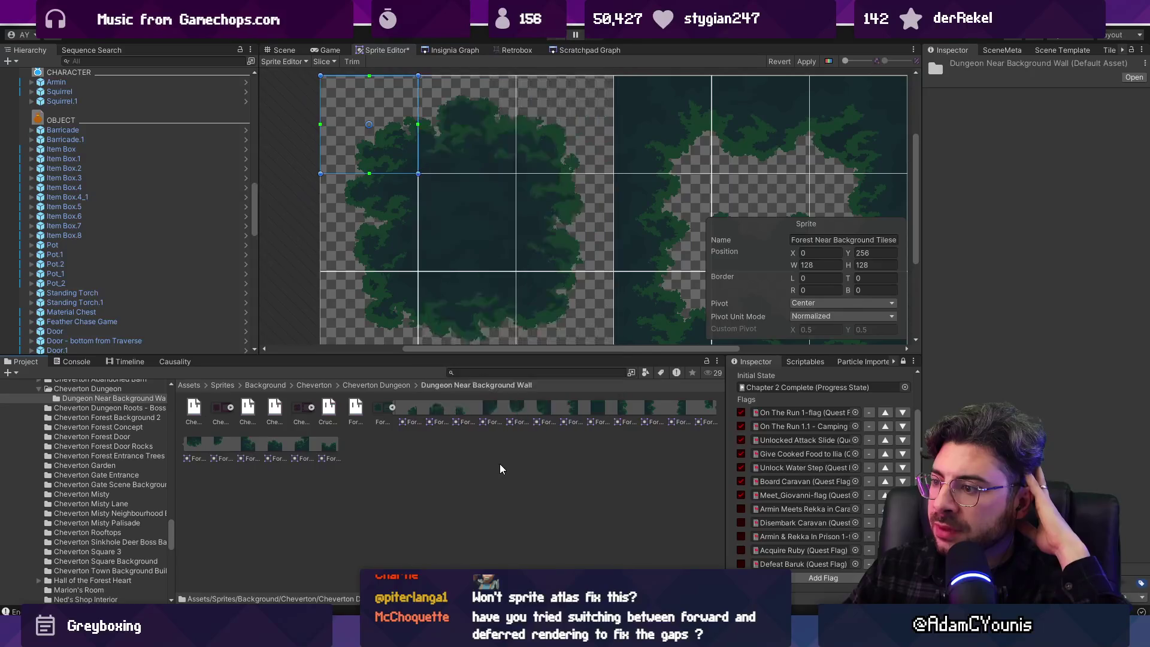
pyautogui.click(392, 407)
# Open Project Settings on the Graphics page and open the 0.Insignia Render Pipeline asset
pyautogui.click(480, 373)
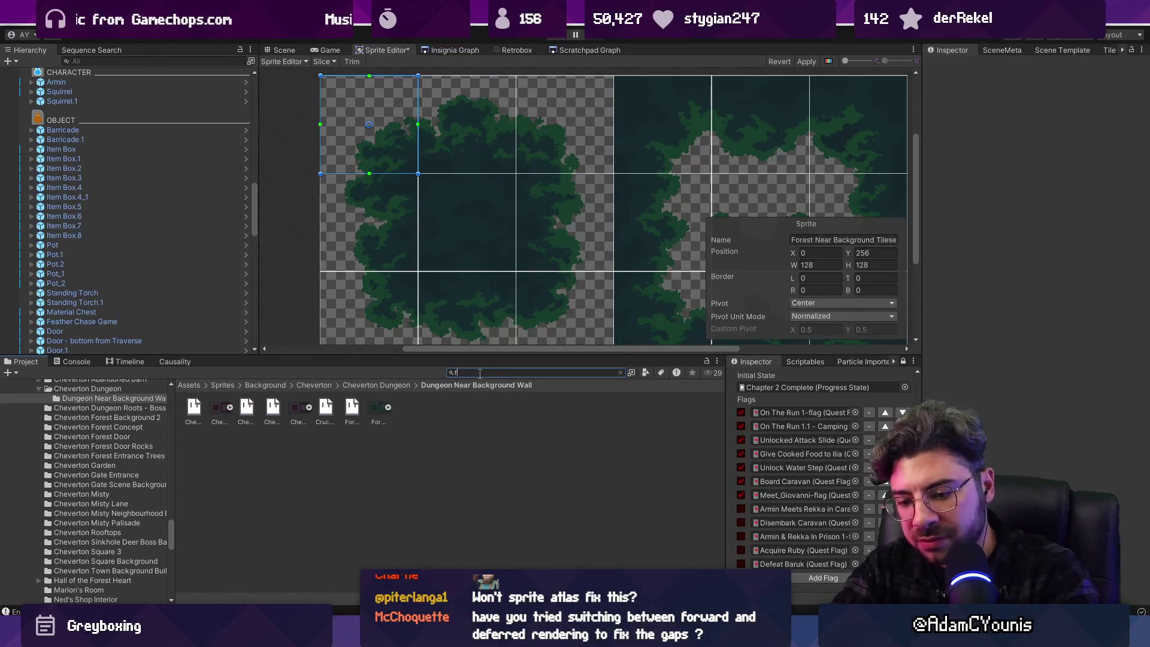
pyautogui.write('de')
pyautogui.press('BackSpace')
pyautogui.press('BackSpace')
pyautogui.press('BackSpace')
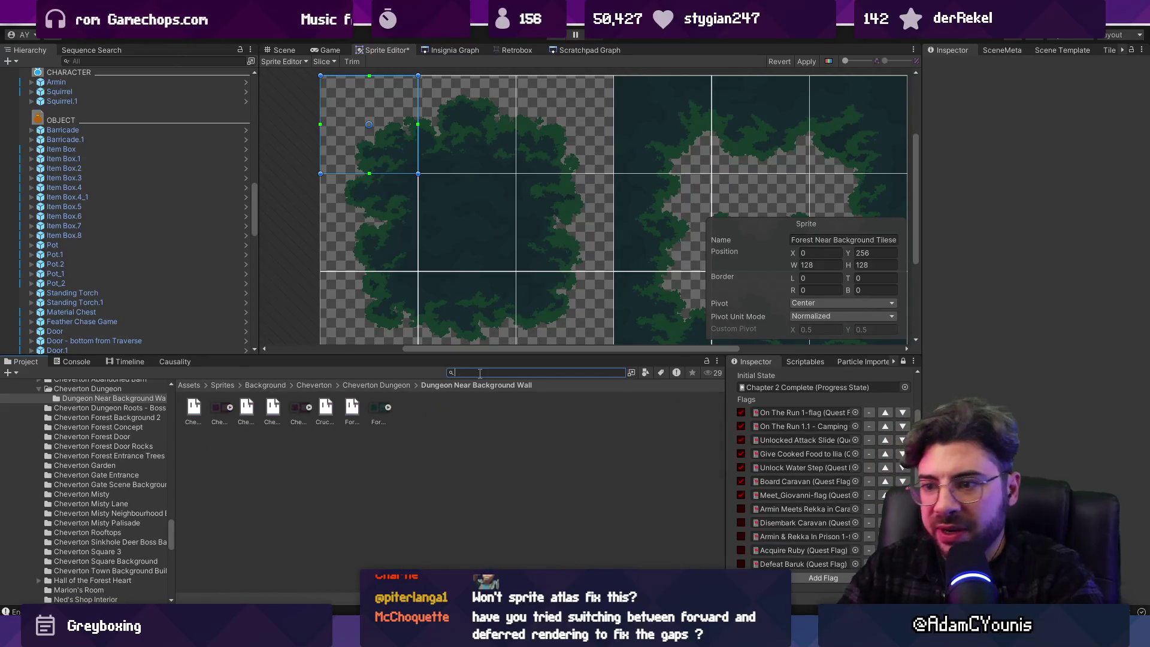
pyautogui.click(28, 28)
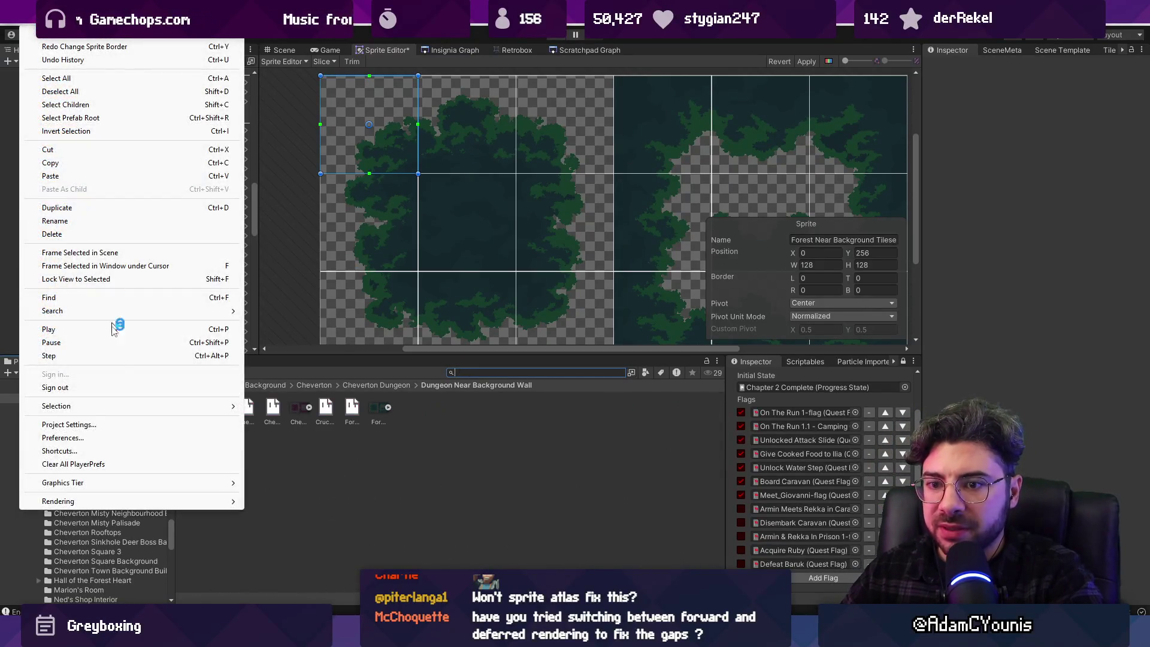
pyautogui.click(115, 426)
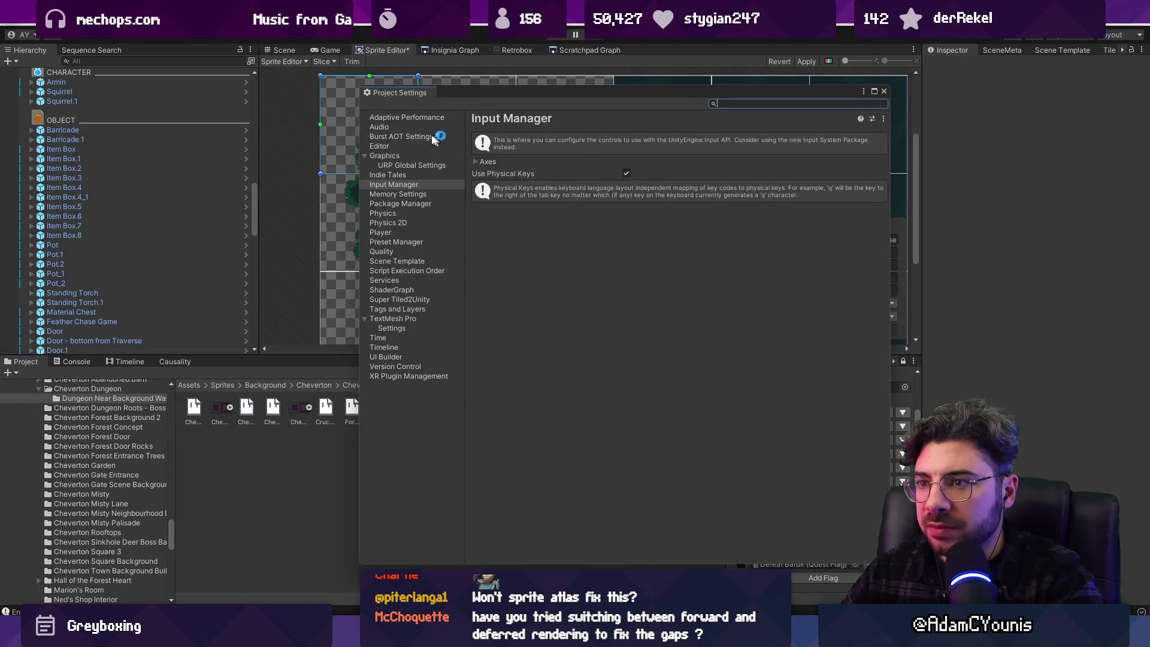
pyautogui.click(412, 157)
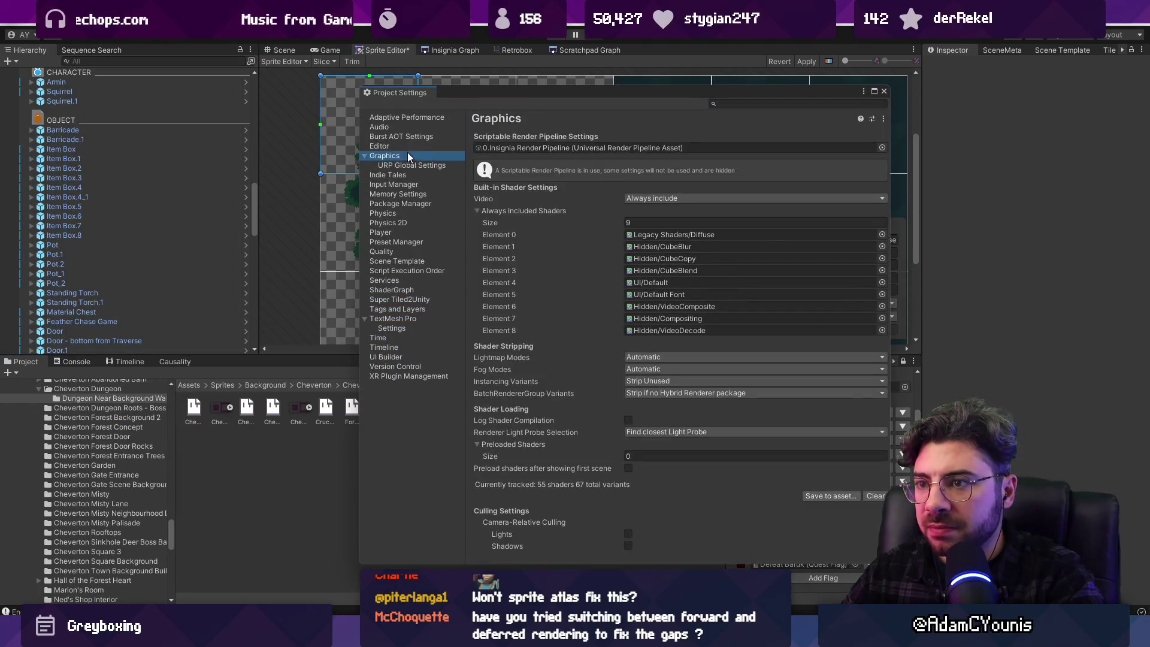
pyautogui.doubleClick(602, 150)
# Close Project Settings, widen the Inspector, and open the 1.Insignia 2D Renderer Data asset
pyautogui.click(884, 93)
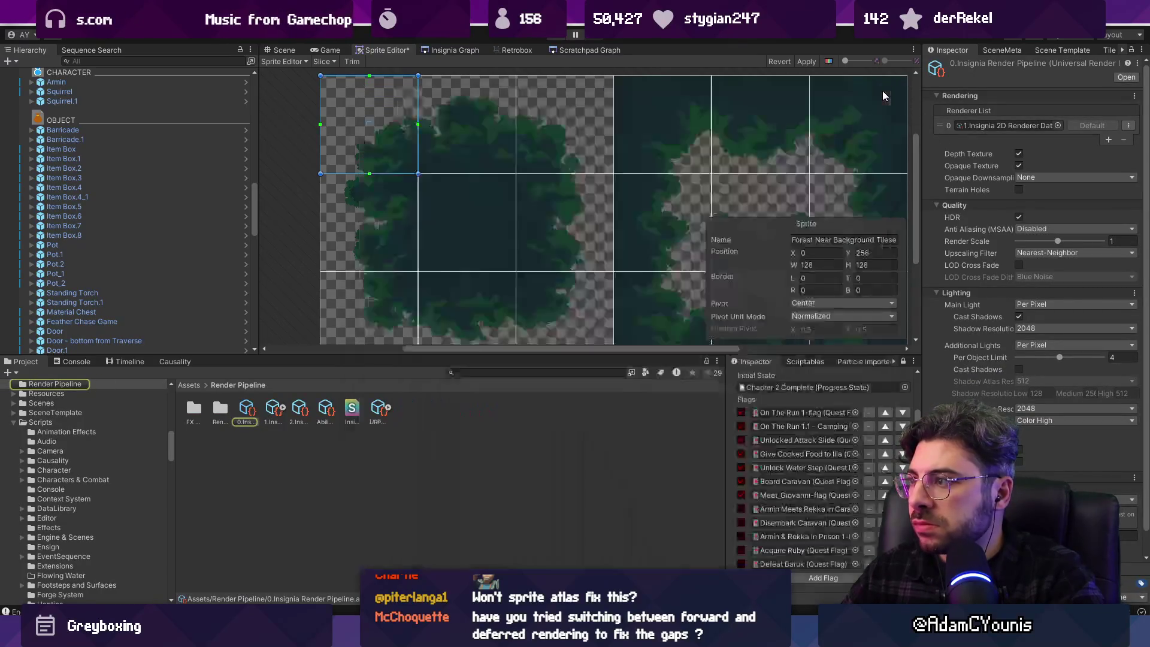
pyautogui.moveTo(921, 156); pyautogui.dragTo(807, 179)
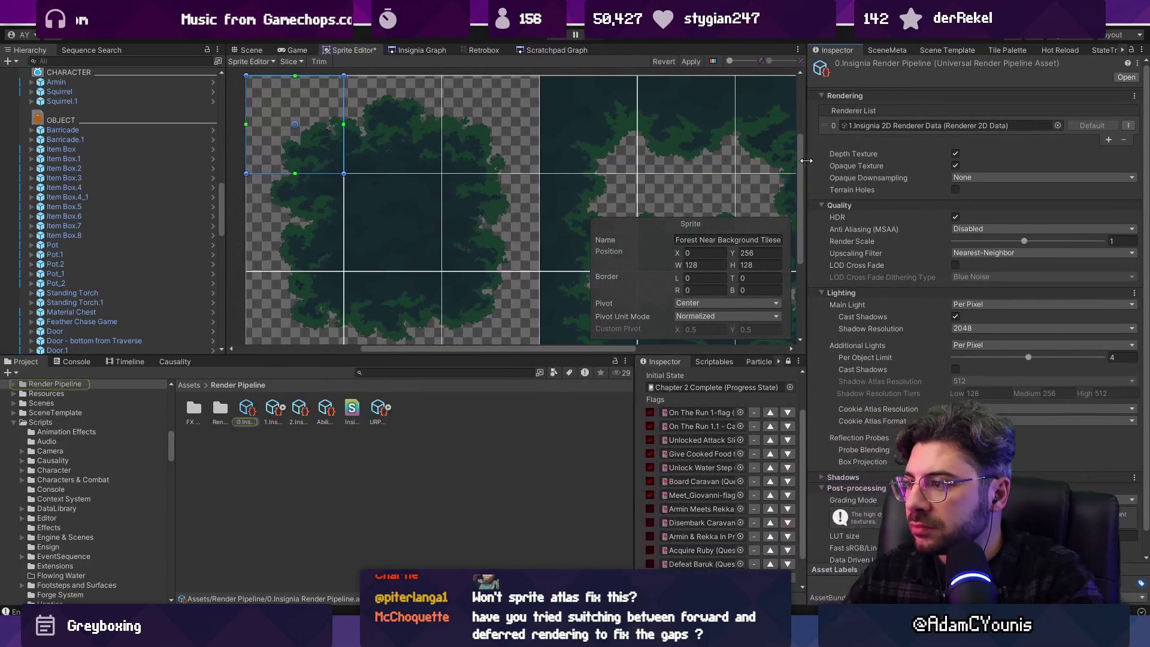
pyautogui.scroll(-1, 957, 312)
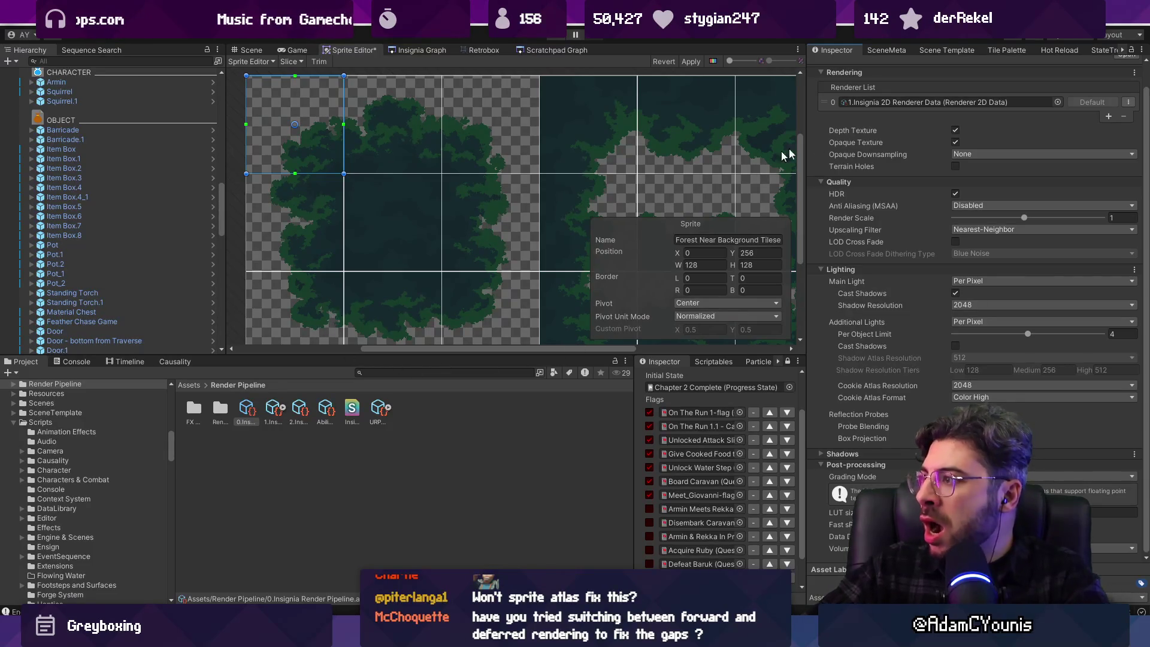
pyautogui.scroll(1, 913, 164)
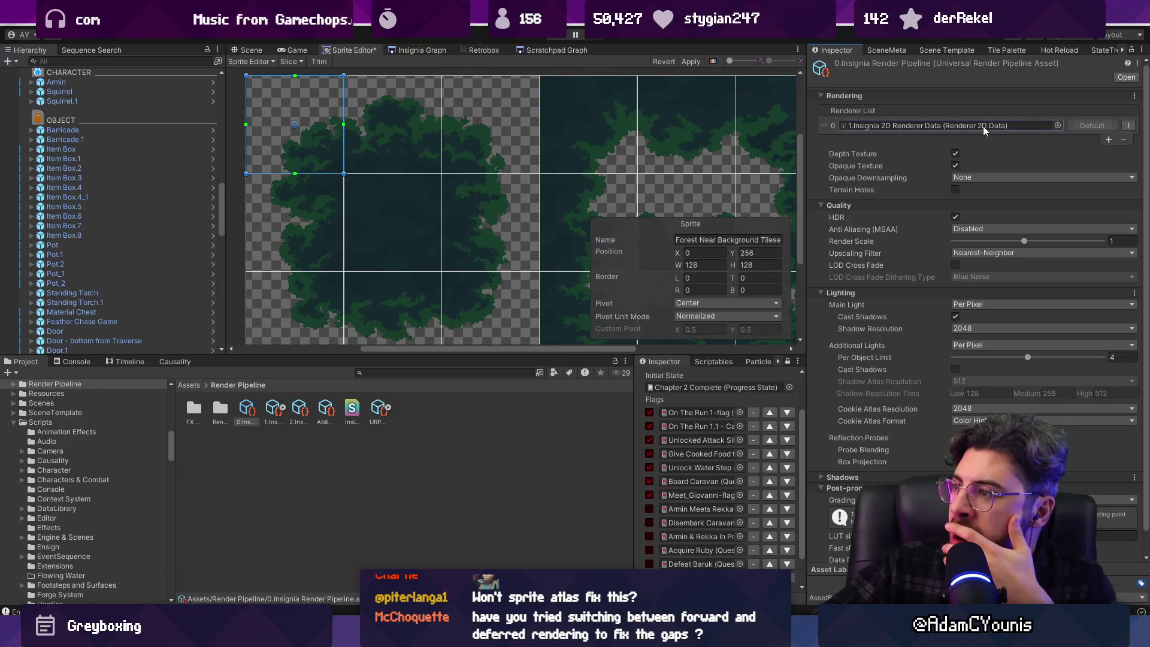
pyautogui.doubleClick(983, 127)
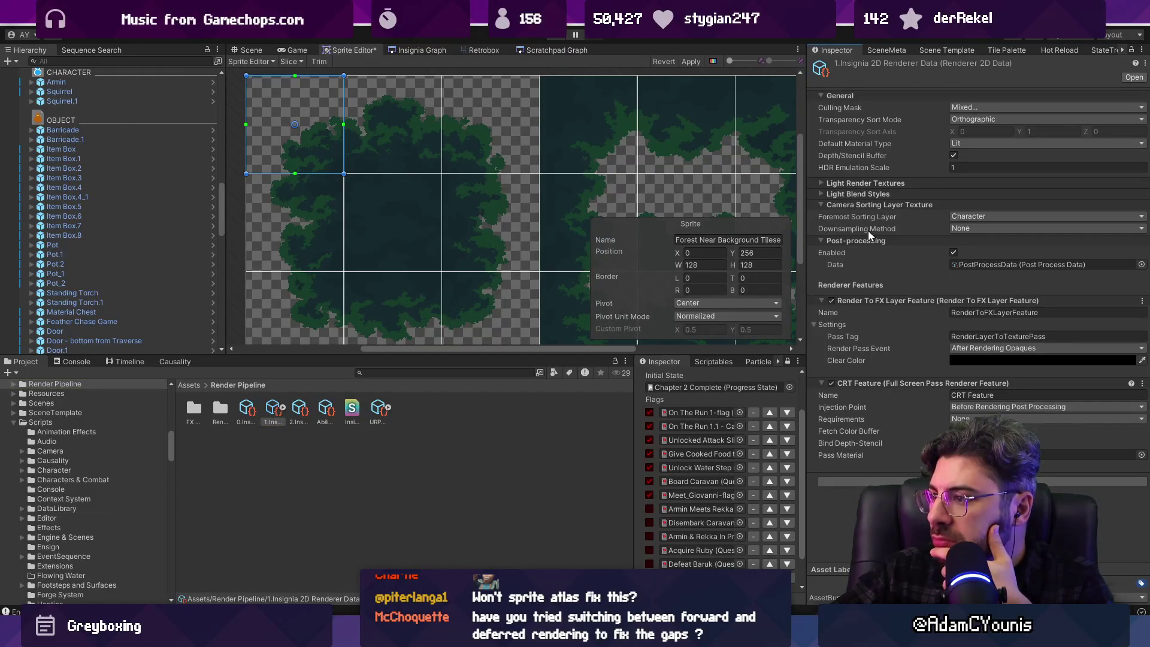
# Collapse Post-processing, Render To FX Layer and CRT Feature; expand Light Blend Styles and Light Render Textures
pyautogui.click(855, 240)
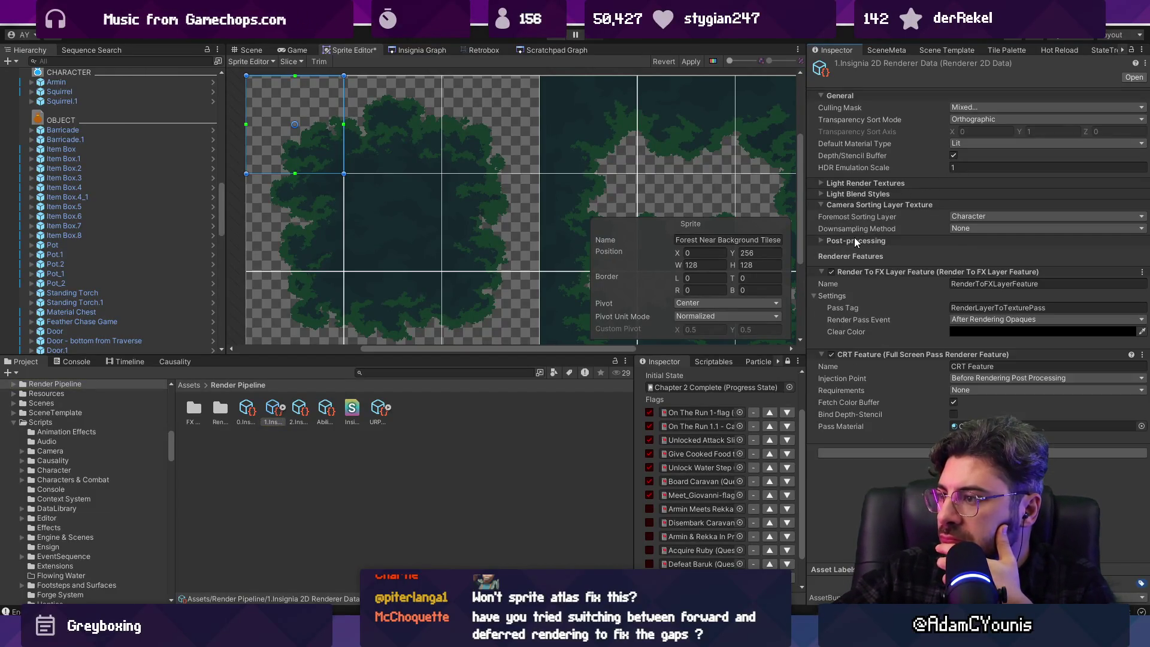
pyautogui.click(856, 271)
pyautogui.click(858, 281)
pyautogui.click(854, 196)
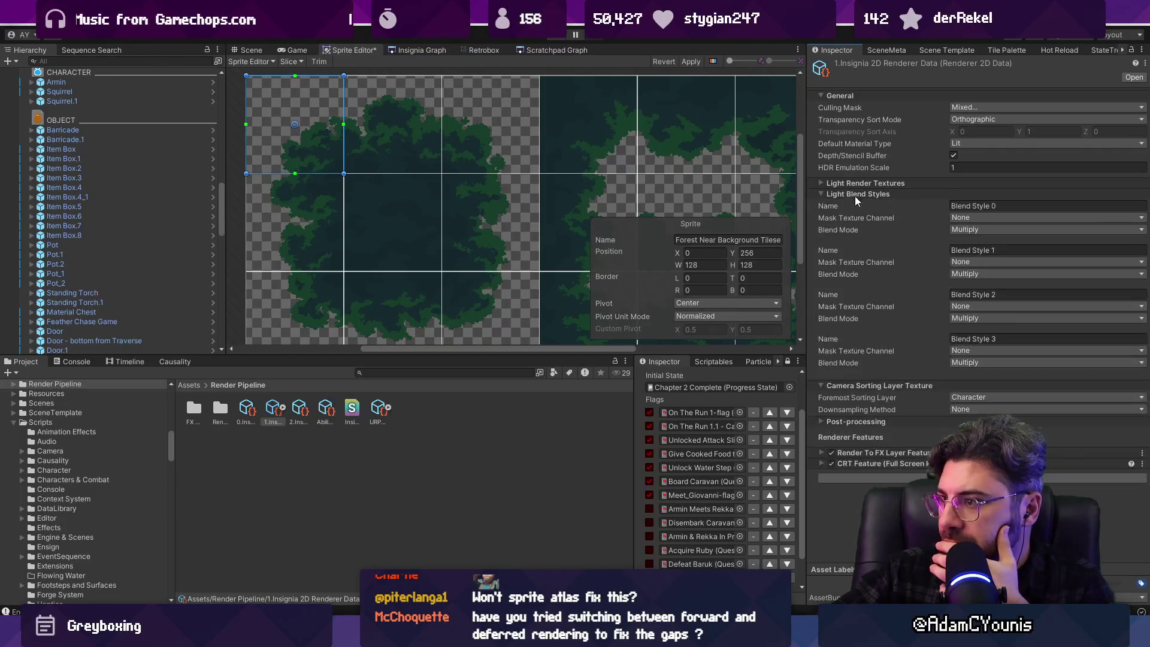
pyautogui.click(854, 183)
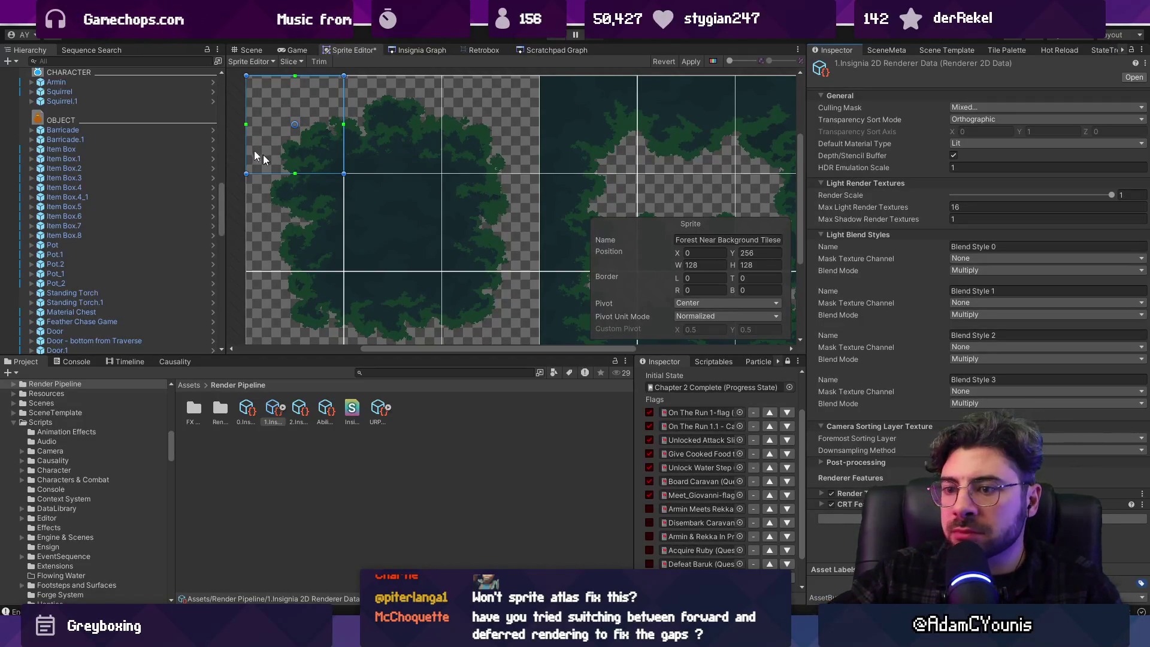
pyautogui.click(15, 24)
pyautogui.moveTo(33, 24)
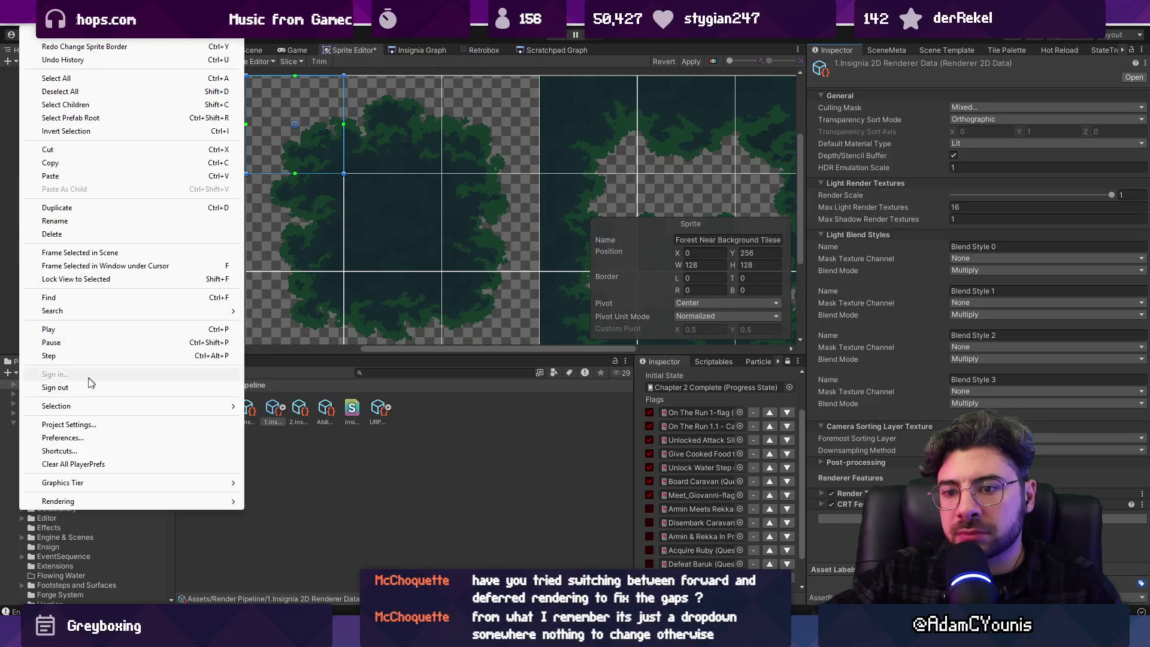
pyautogui.click(54, 425)
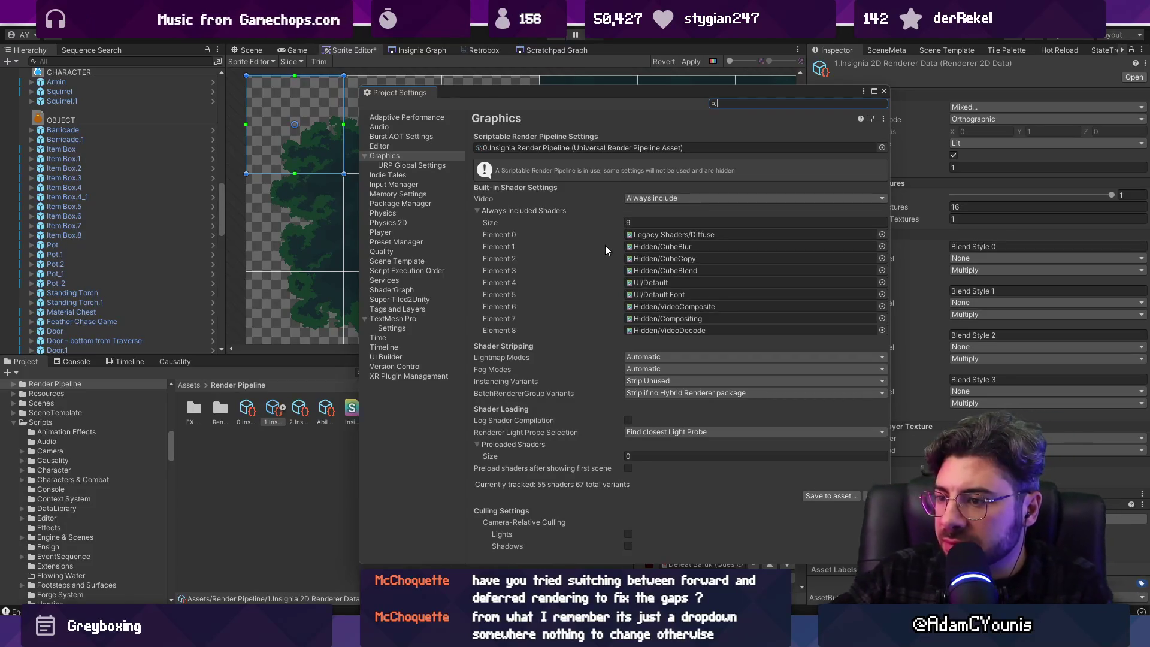
pyautogui.click(574, 148)
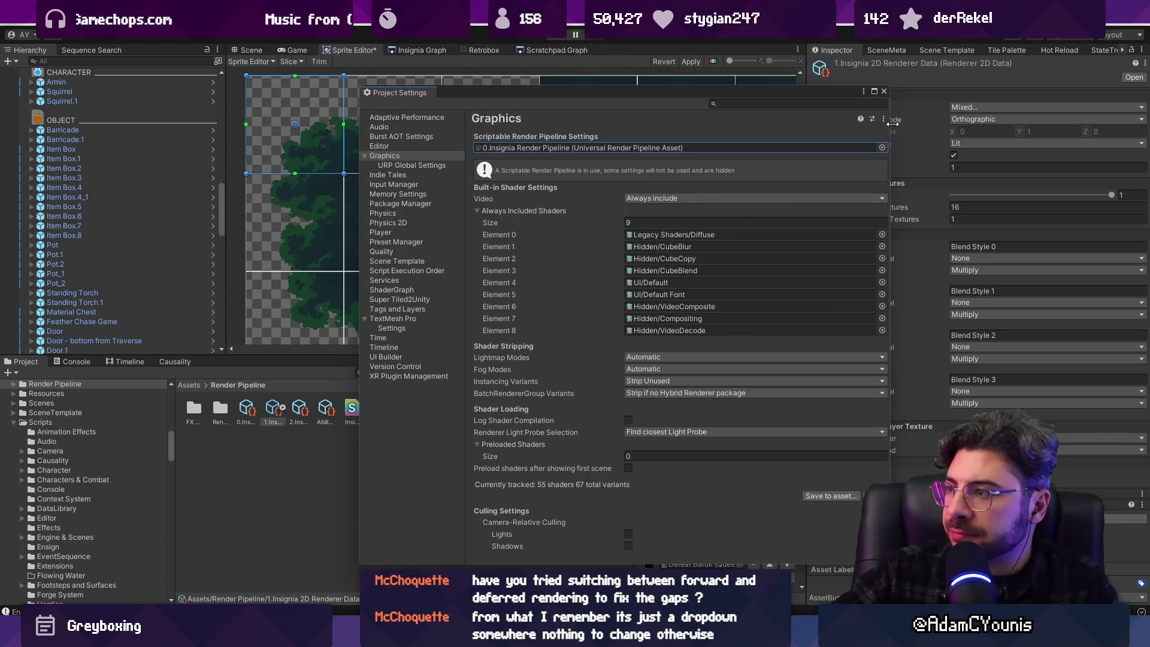
pyautogui.click(883, 94)
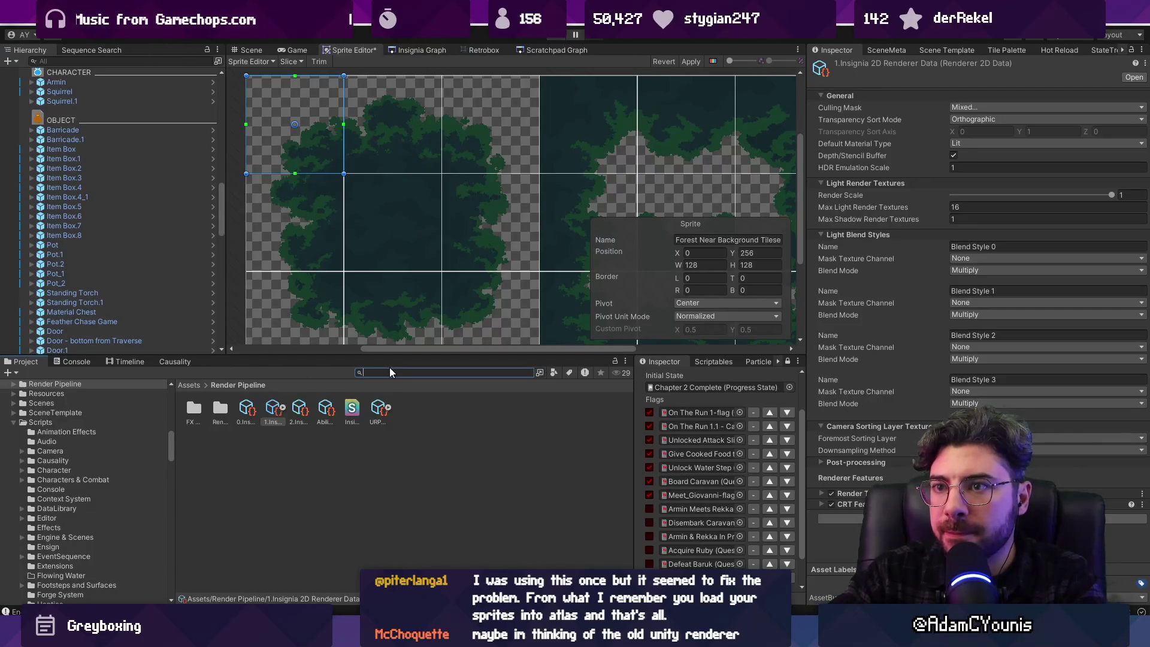
# Search 'near back', select the Forest Near Background Tileset, enlarge the Project panel, and go to its folder
pyautogui.write('ar back')
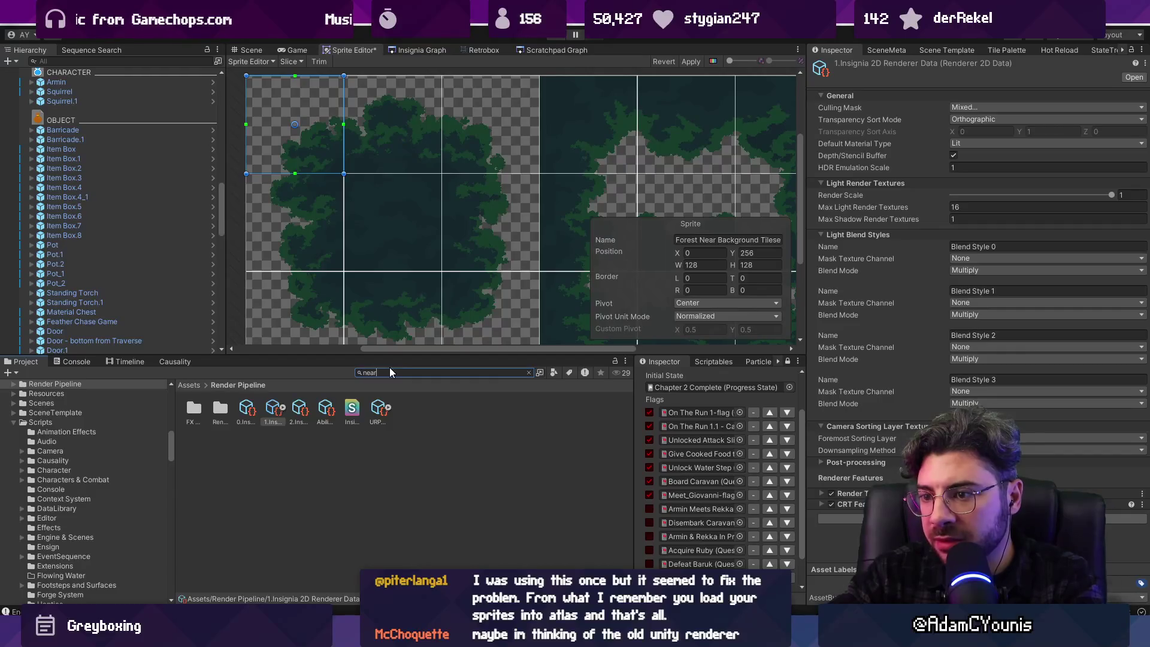
pyautogui.scroll(-1, 462, 470)
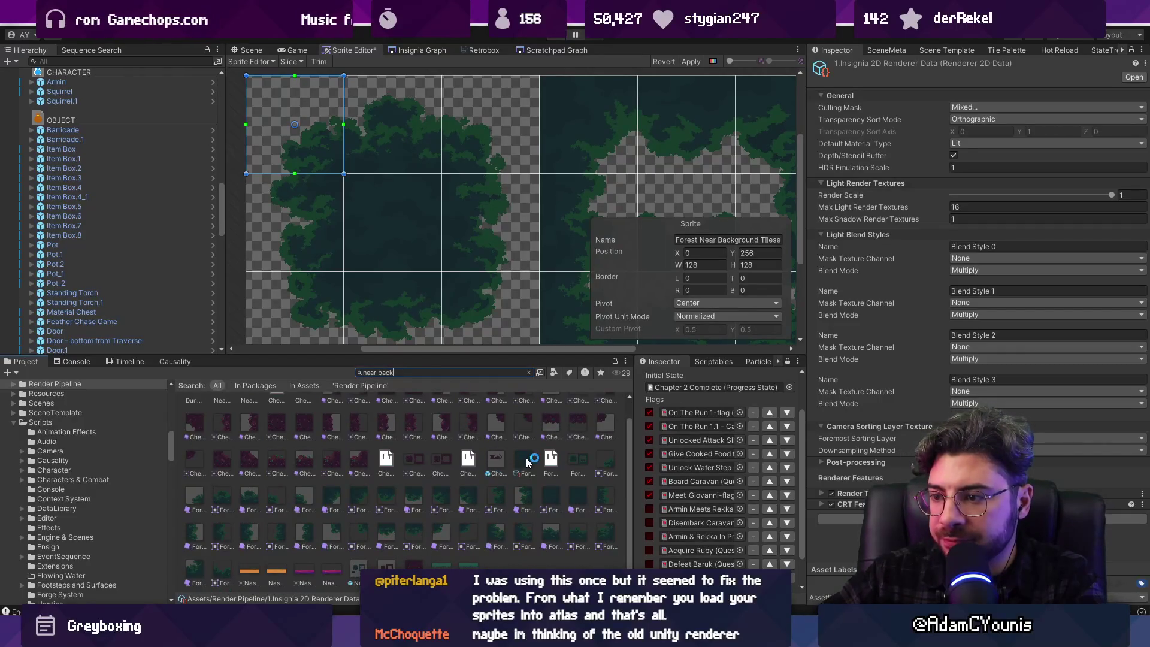
pyautogui.click(525, 462)
pyautogui.click(578, 461)
pyautogui.moveTo(593, 357); pyautogui.dragTo(521, 223)
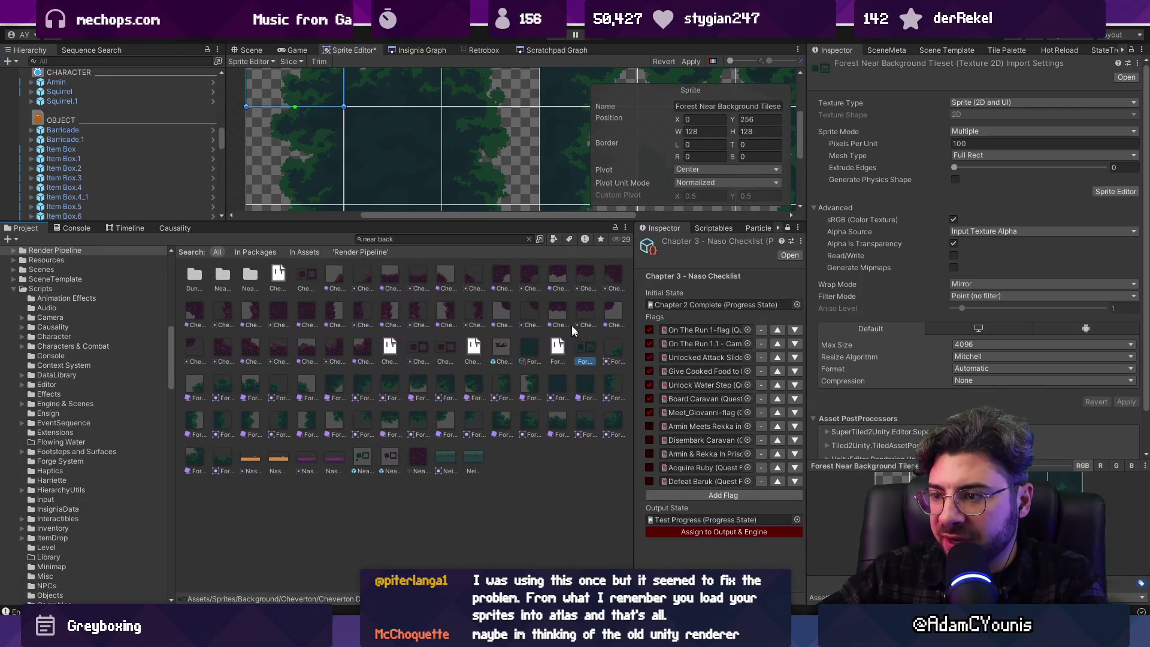
pyautogui.click(529, 238)
pyautogui.click(382, 293)
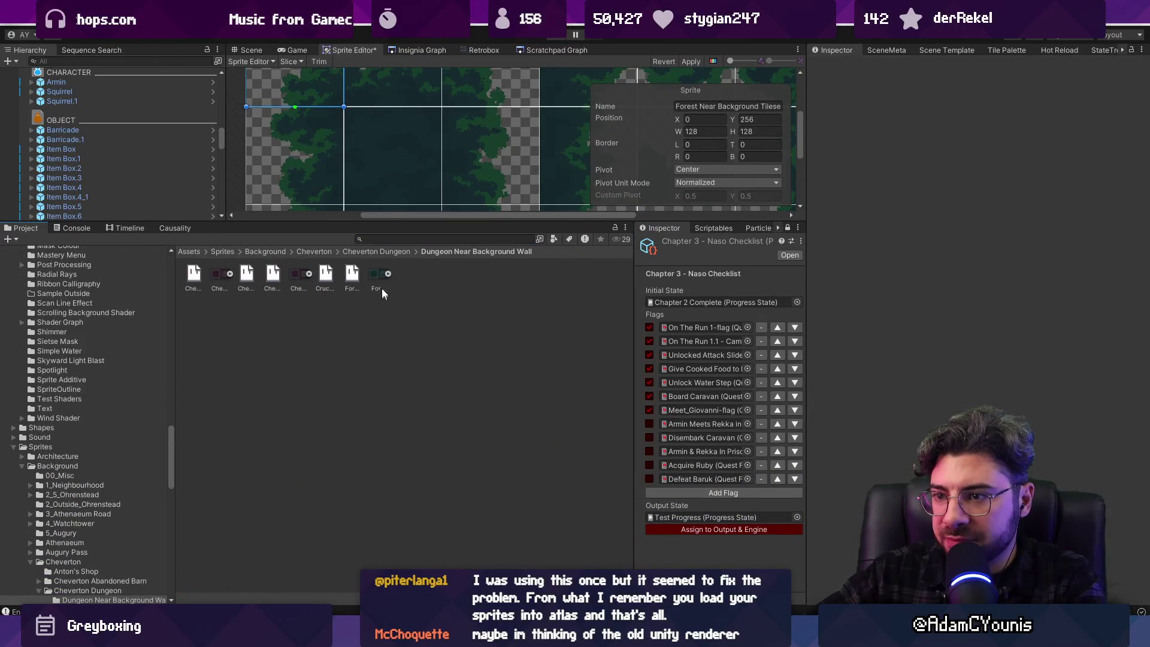
# Create a new Sprite Atlas named Forest Nearground Atlas in this folder
pyautogui.rightClick(400, 275)
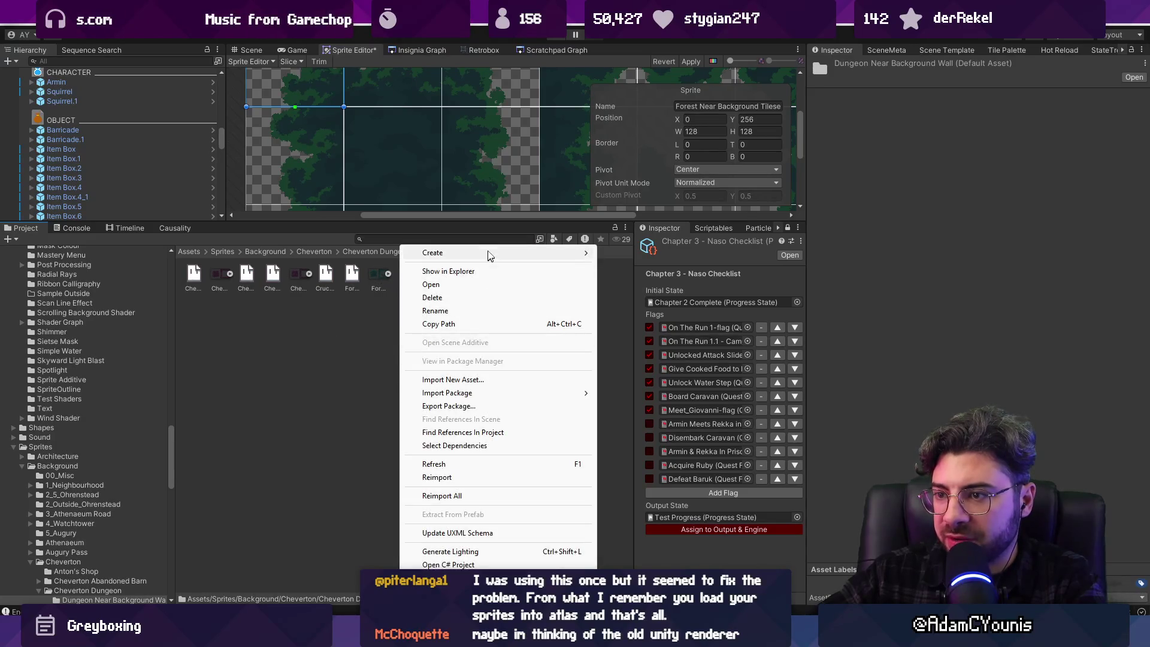
pyautogui.moveTo(491, 253)
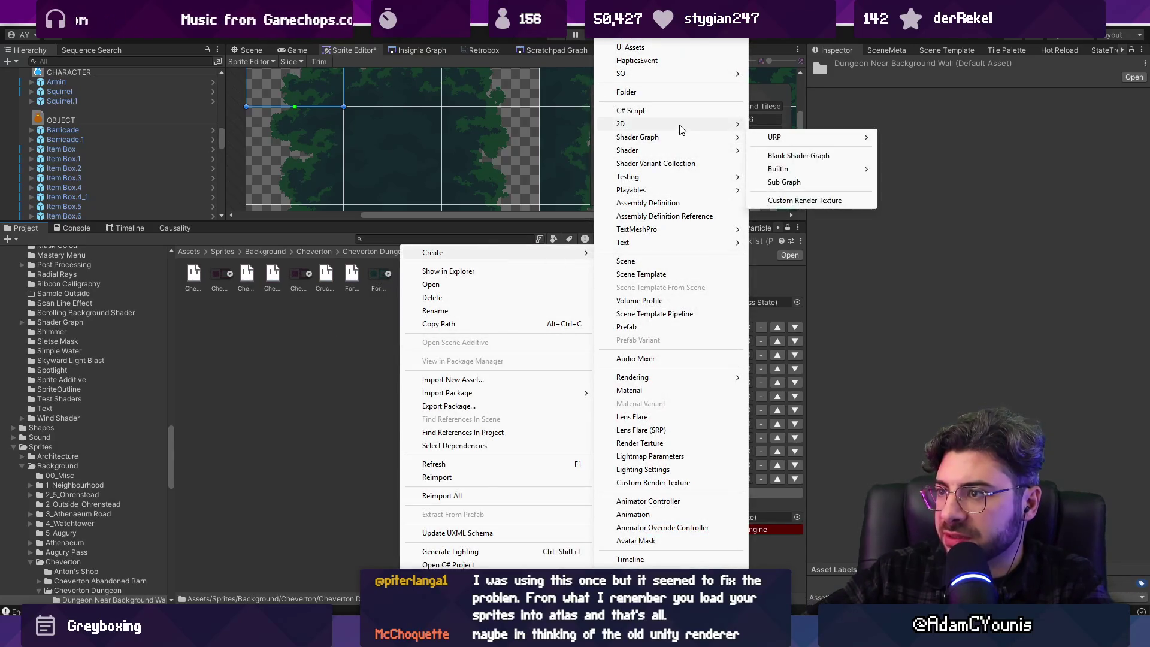
pyautogui.moveTo(683, 127)
pyautogui.moveTo(822, 126)
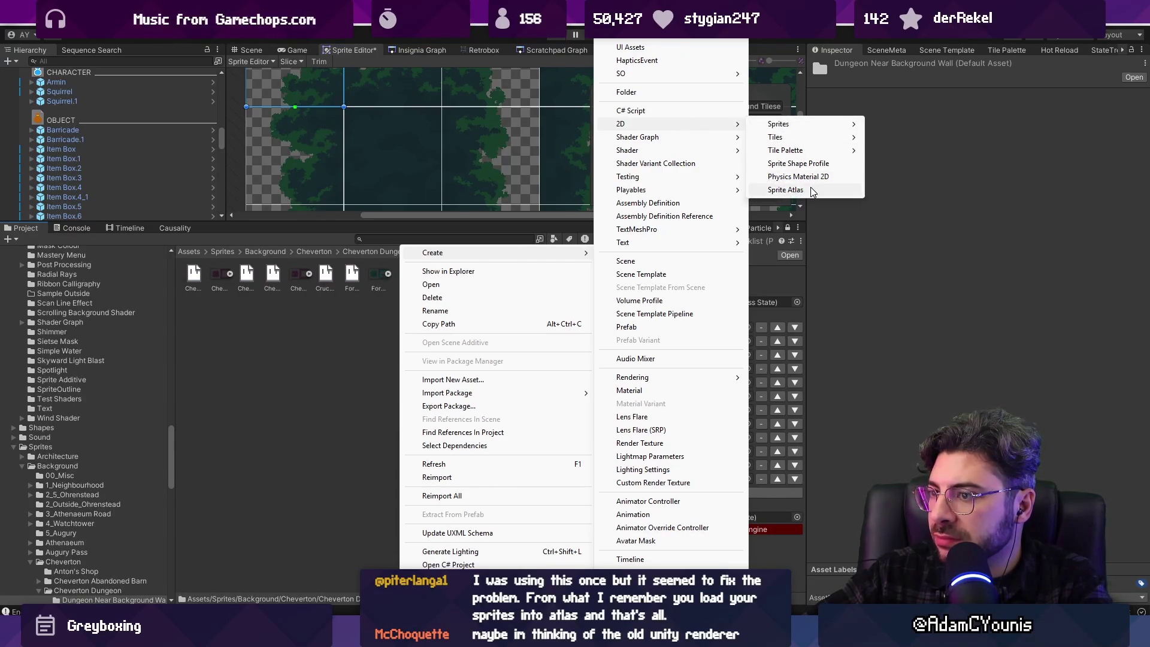
pyautogui.click(812, 190)
pyautogui.write('F')
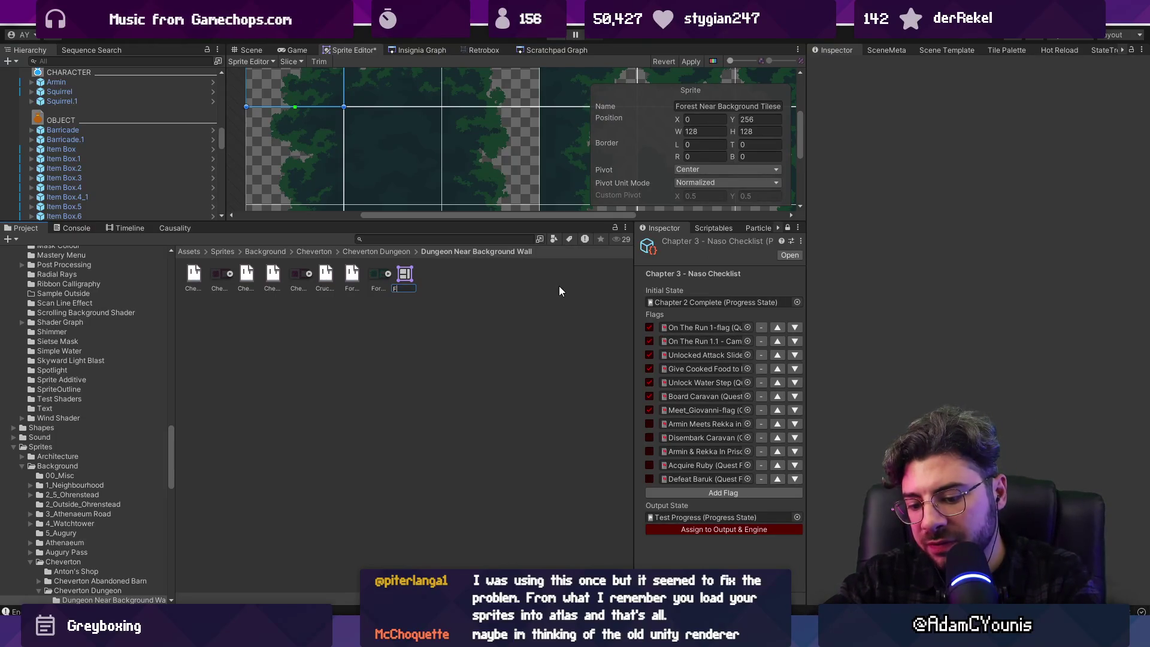
pyautogui.write('orest Near Background Al')
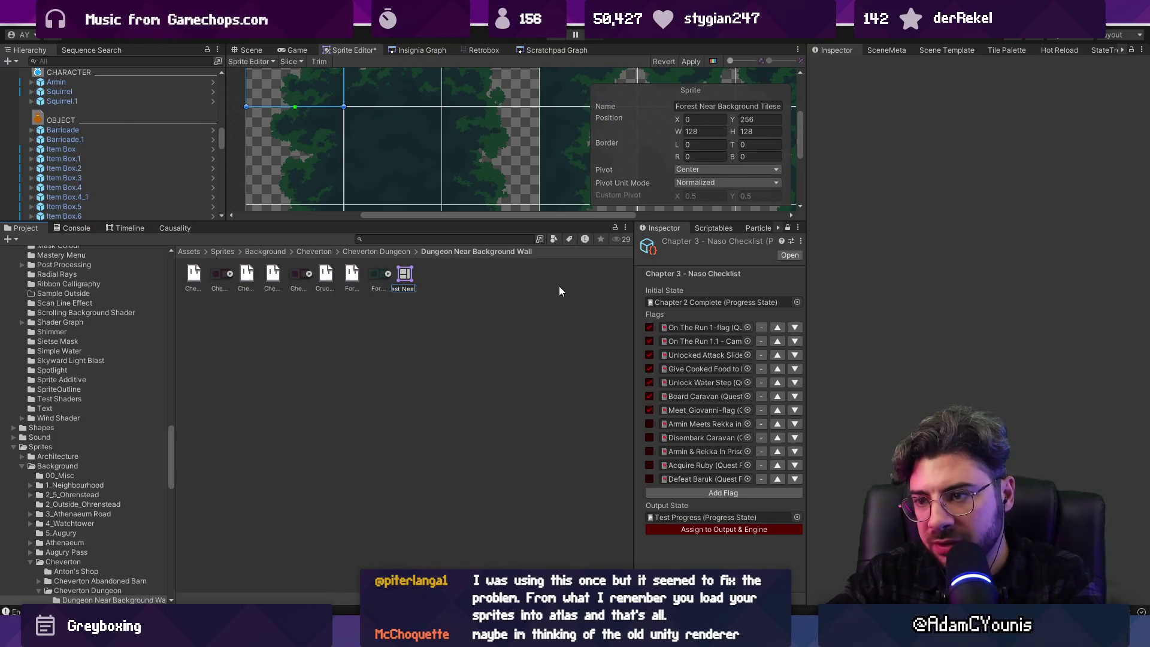
pyautogui.press('Return')
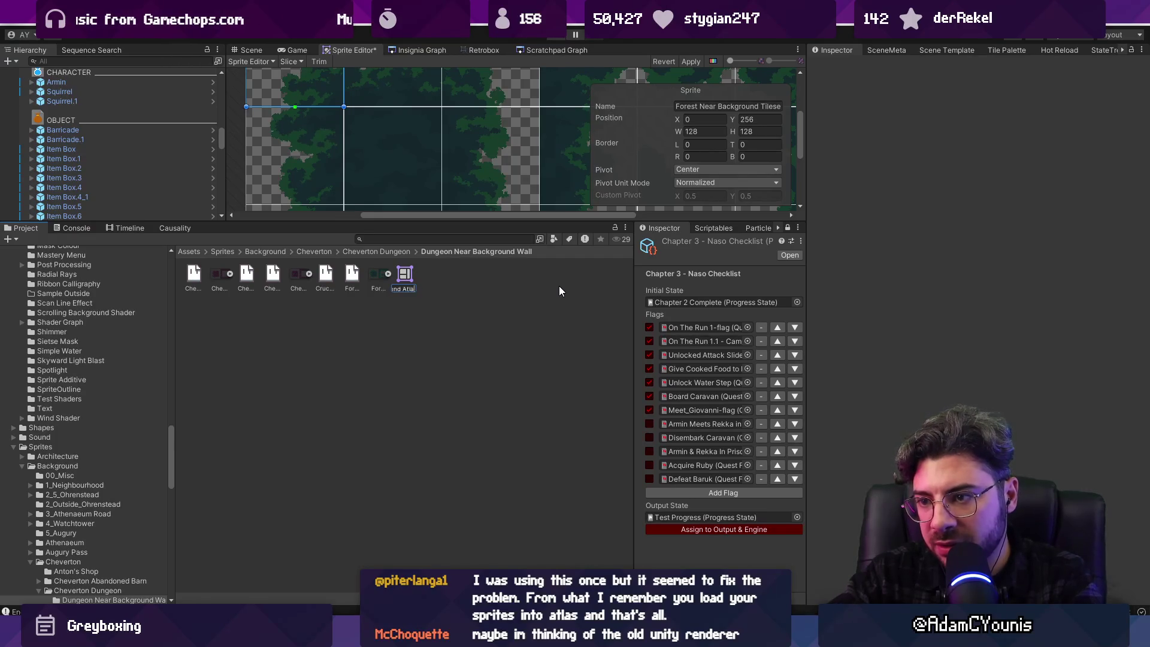
# Add the Forest Near Background Tileset to the atlas's Objects for Packing
pyautogui.click(381, 278)
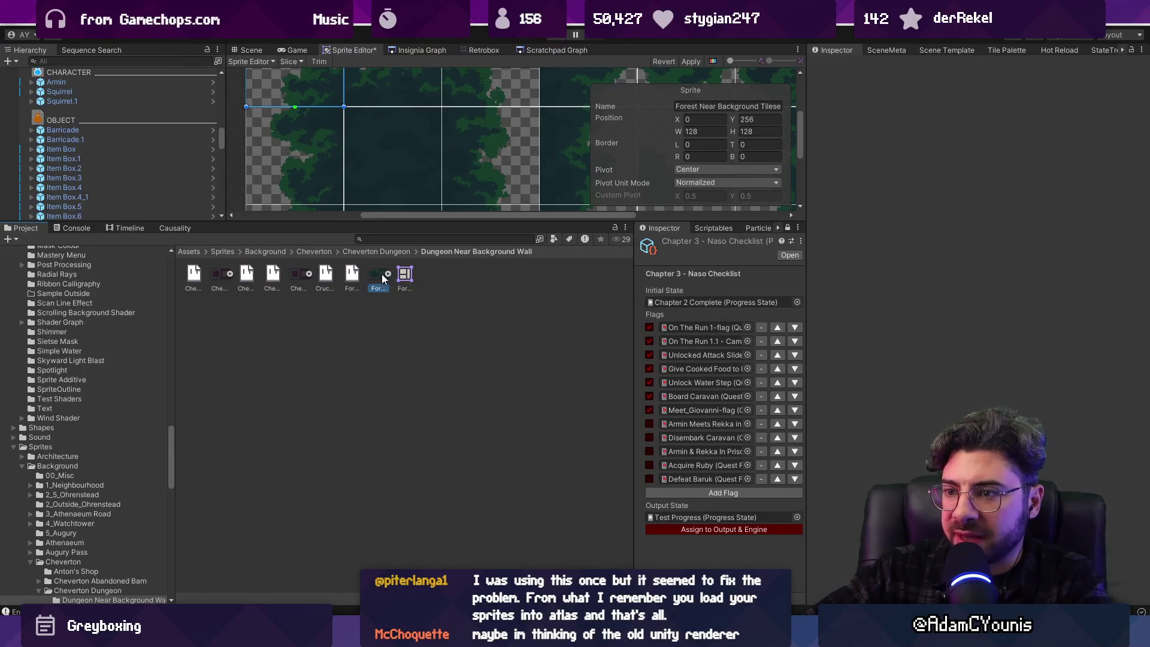
pyautogui.click(389, 274)
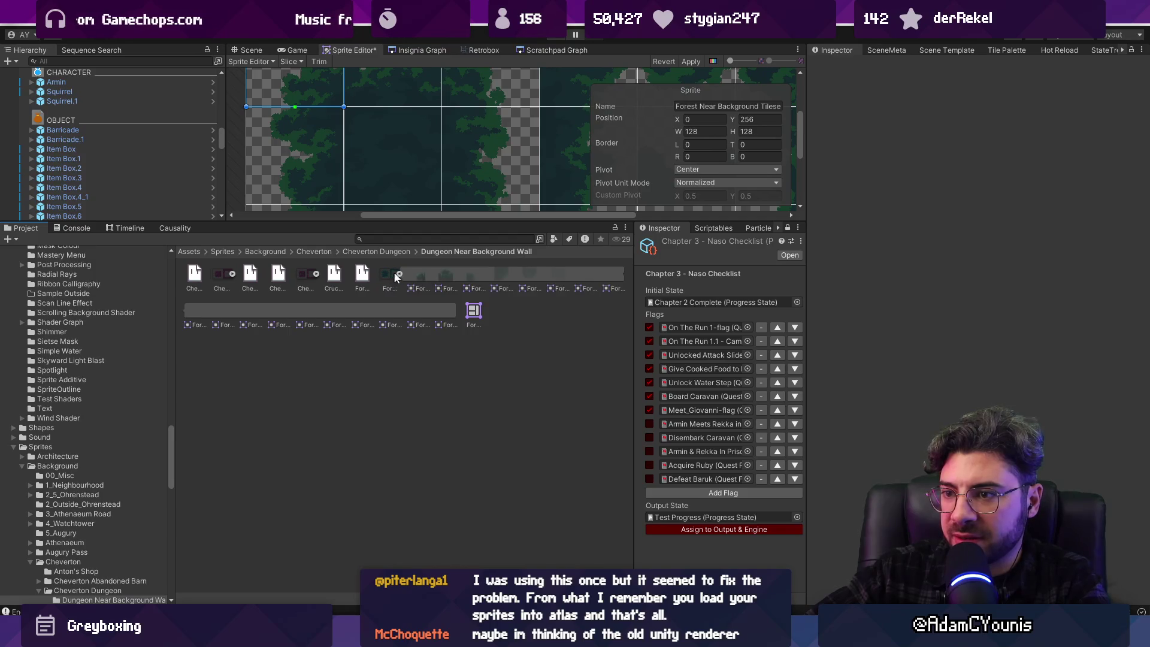
pyautogui.click(475, 310)
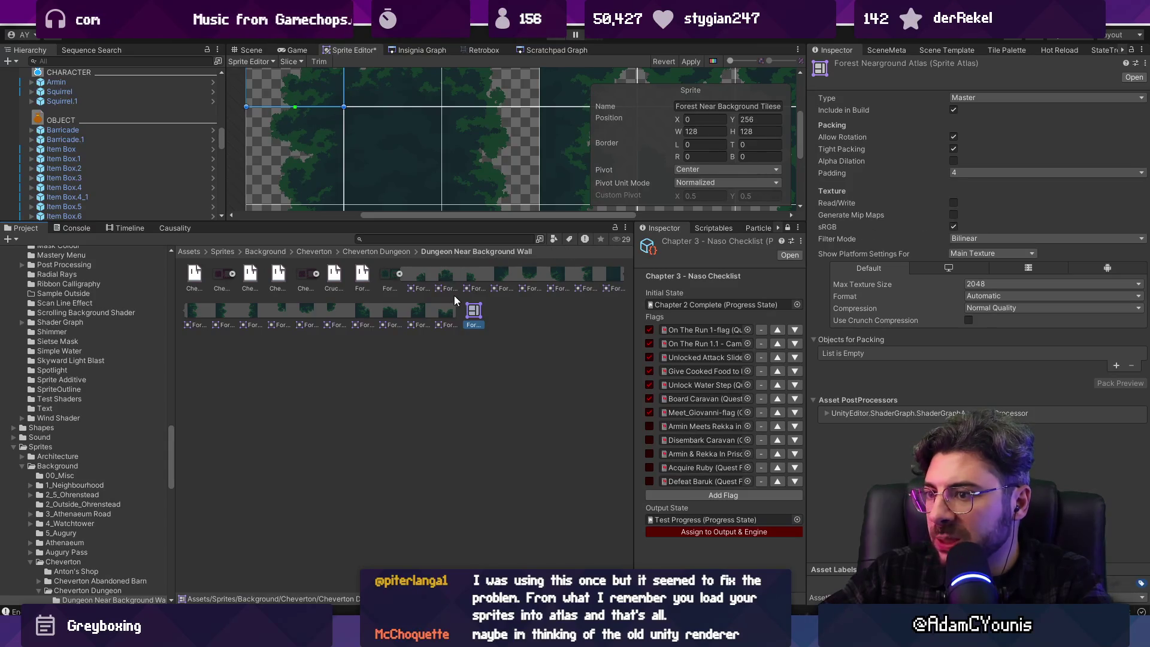
pyautogui.moveTo(399, 275); pyautogui.dragTo(907, 347)
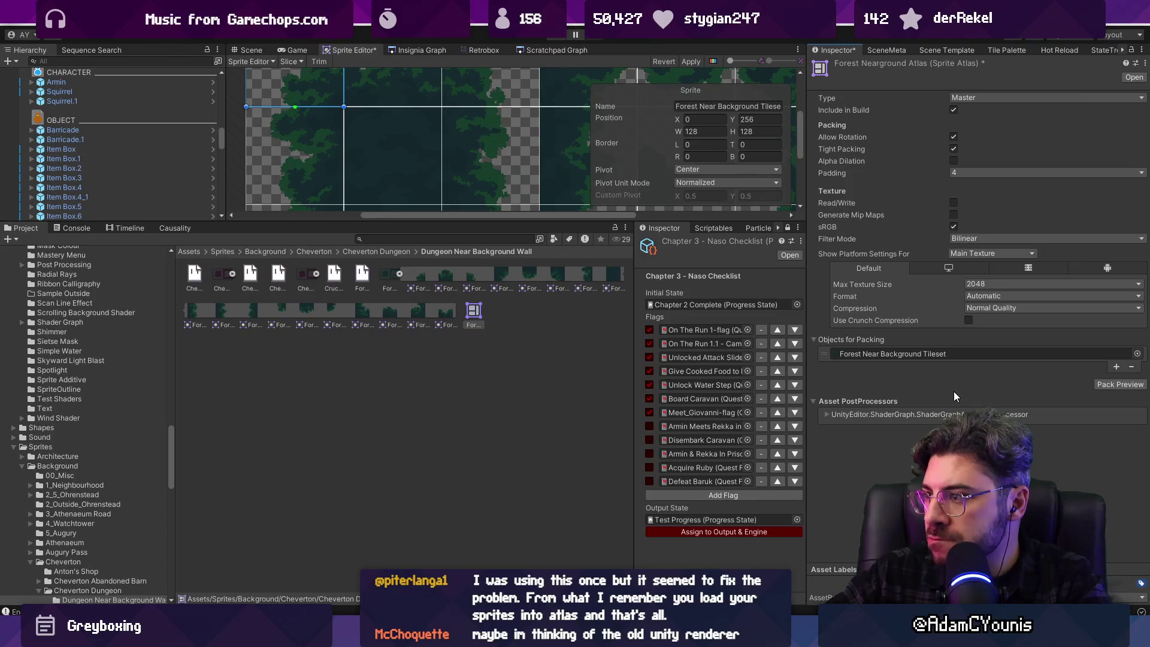
# Keep the max texture size, set Filter Mode to Point, and Pack Preview the atlas
pyautogui.click(982, 284)
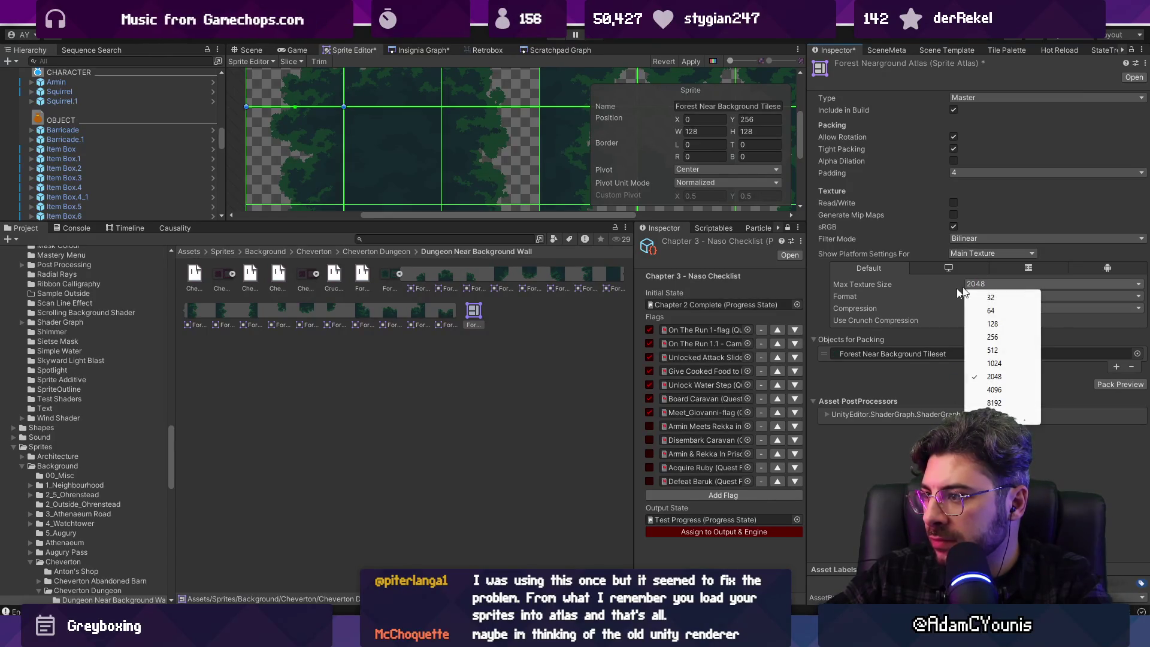
pyautogui.click(591, 346)
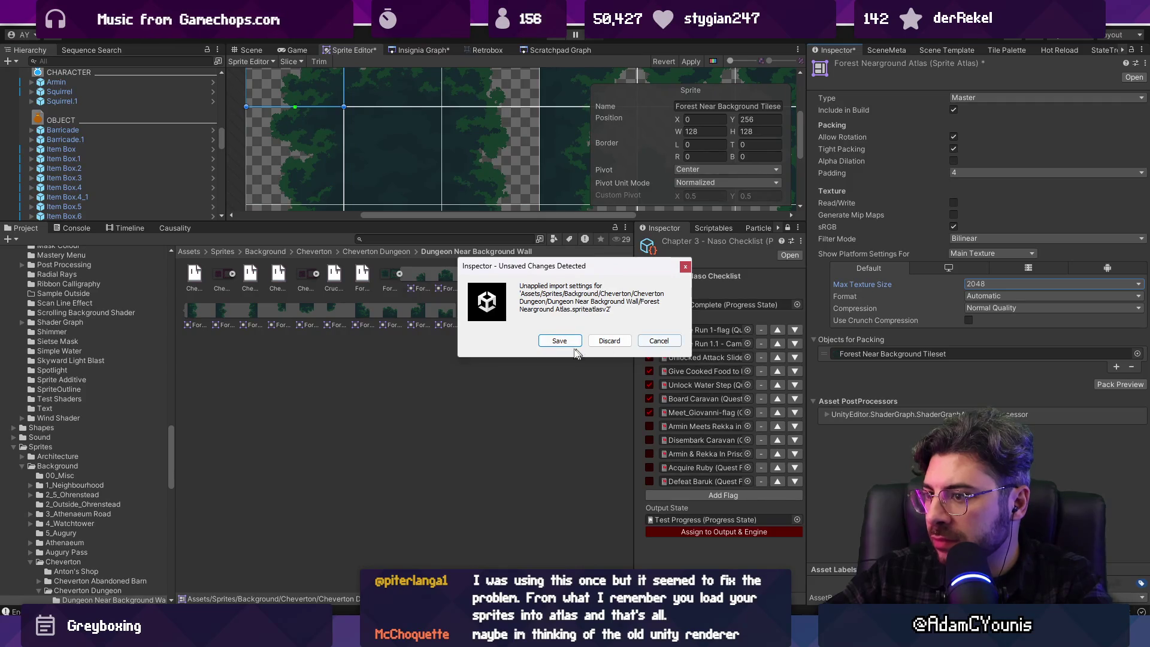
pyautogui.click(560, 340)
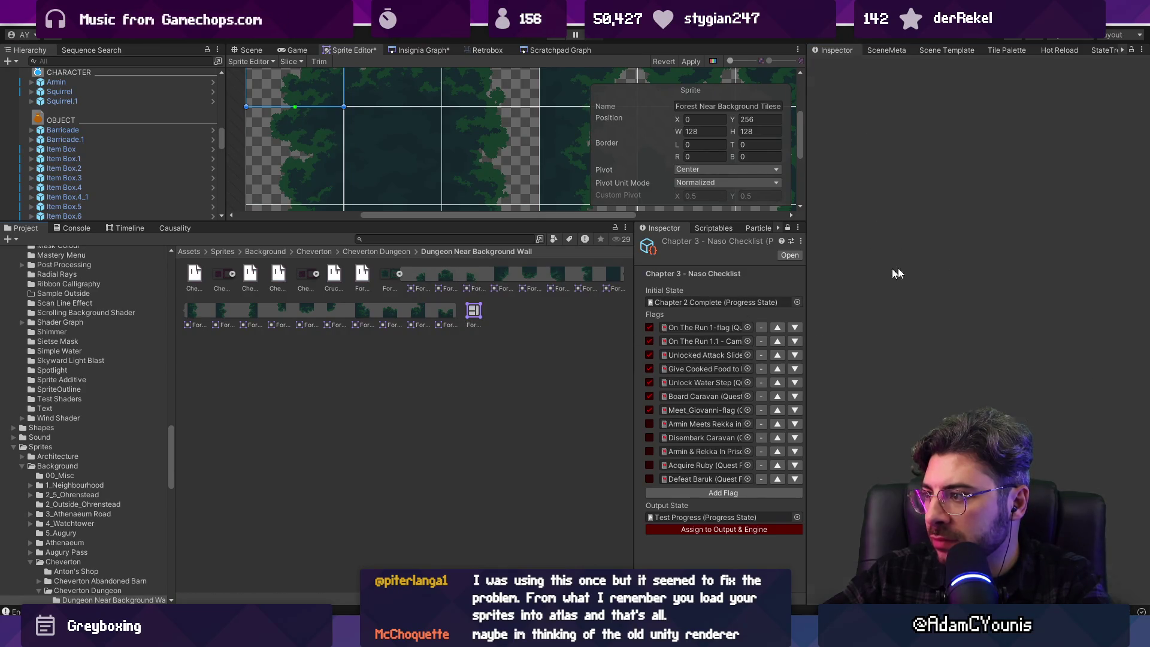
pyautogui.click(982, 239)
pyautogui.click(988, 251)
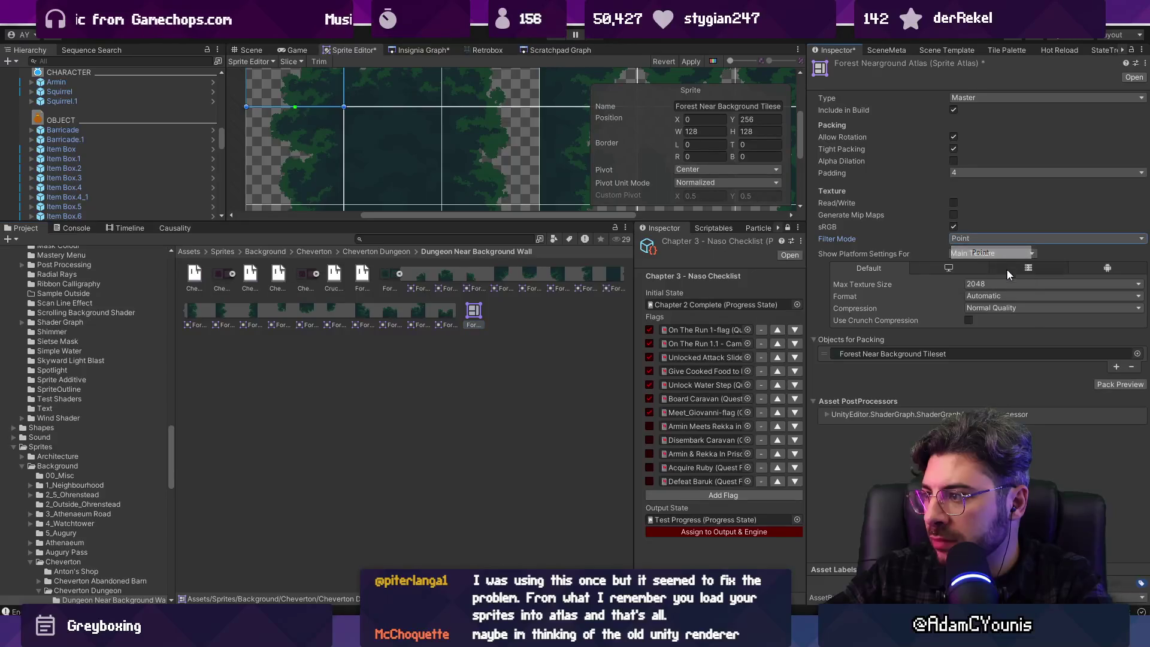
pyautogui.click(1113, 385)
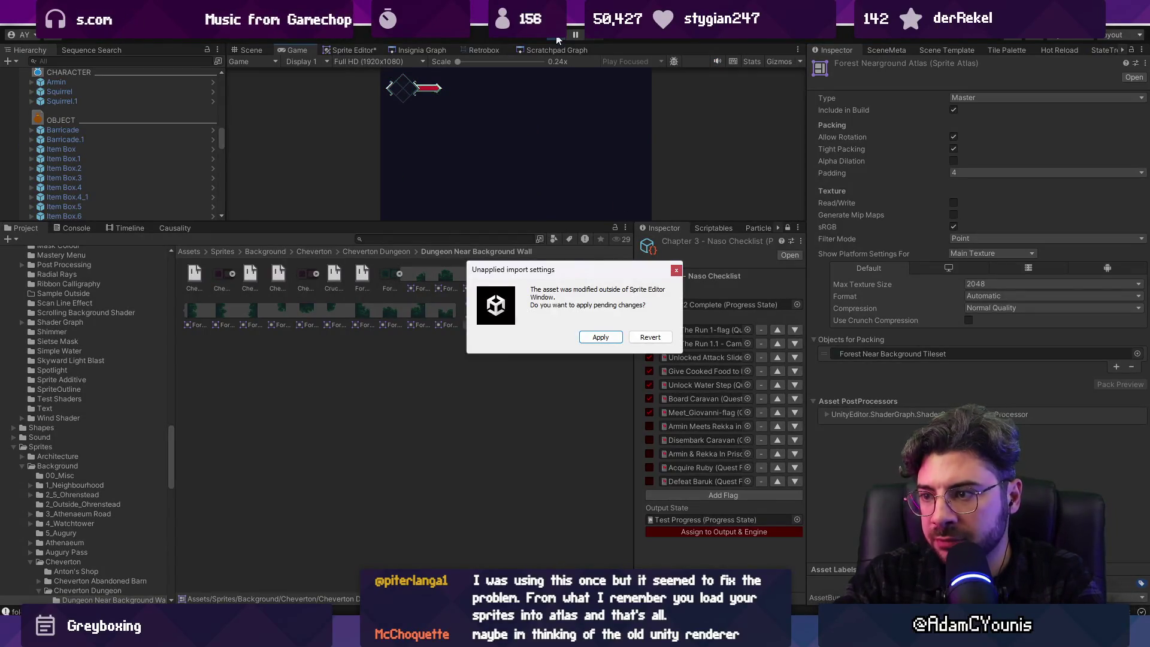
# Play-test the level, running the character right across the bridge, then exit full screen and enlarge the Game view
pyautogui.press('Return')
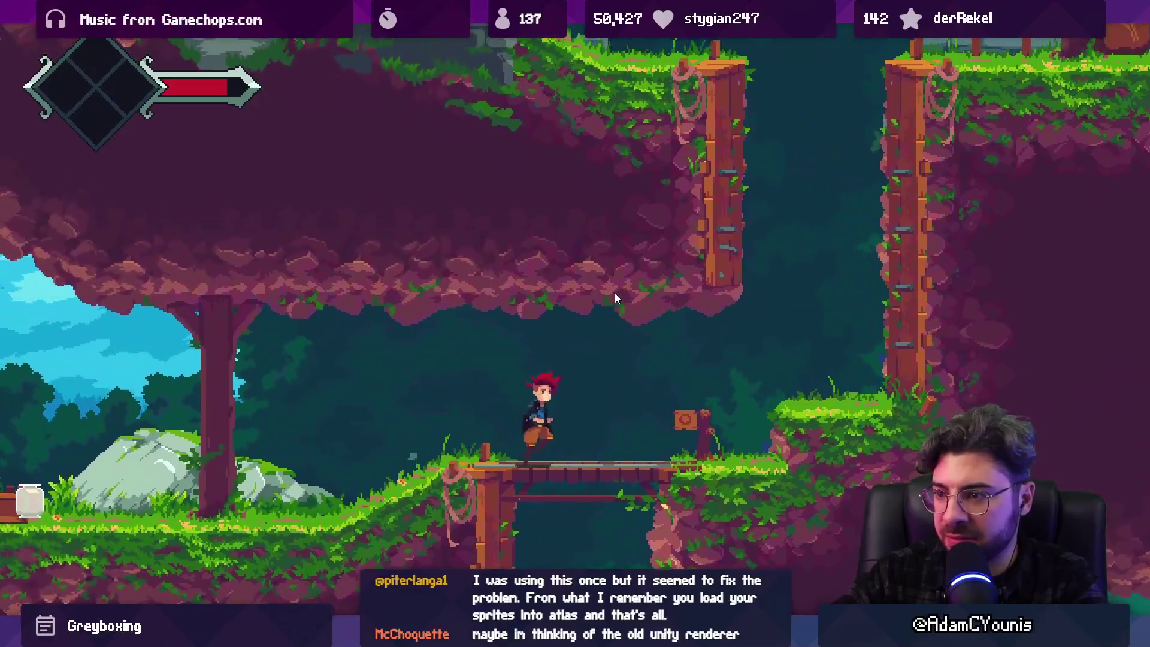
pyautogui.press('Right')
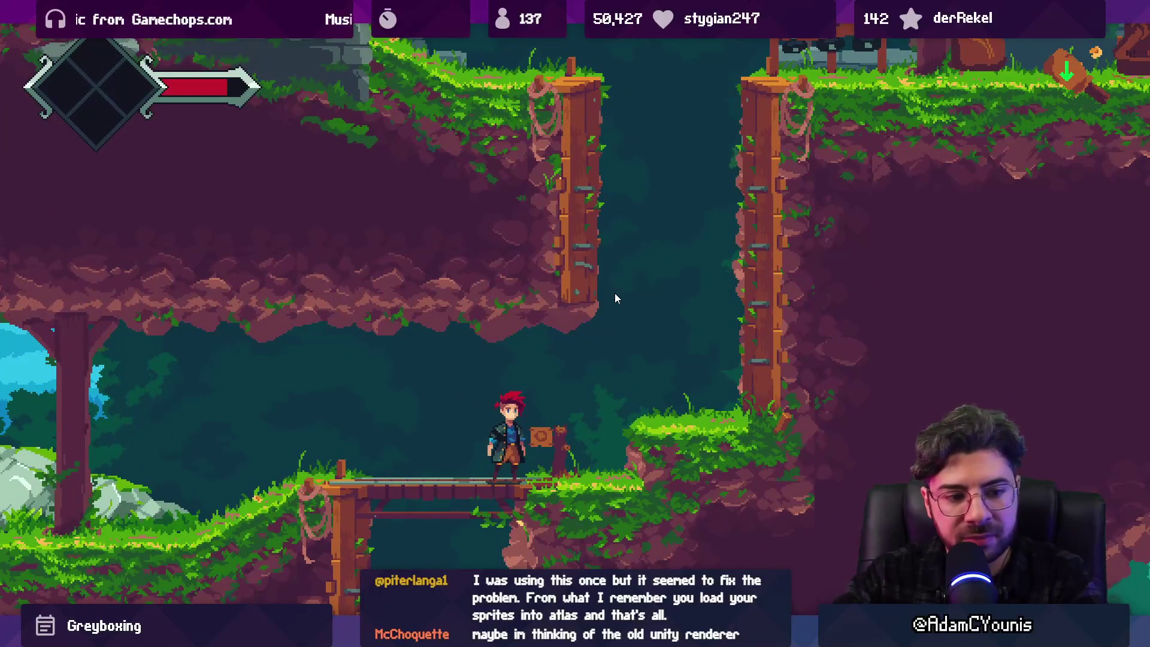
pyautogui.hotkey('shift', 'space')
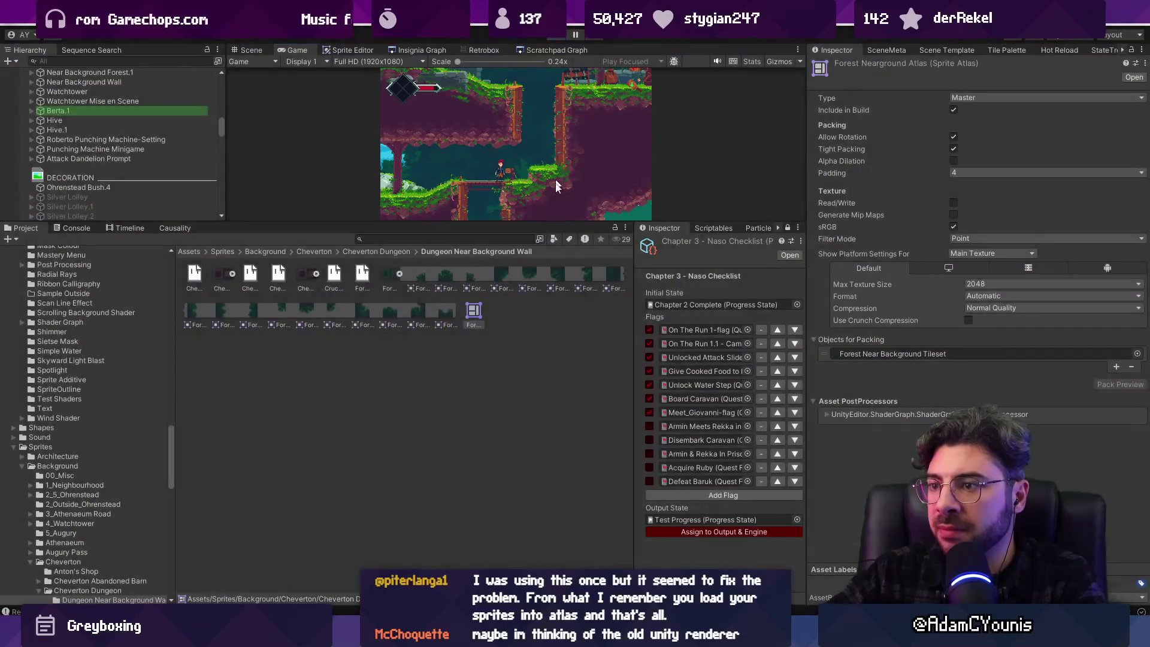
pyautogui.moveTo(537, 224); pyautogui.dragTo(528, 291)
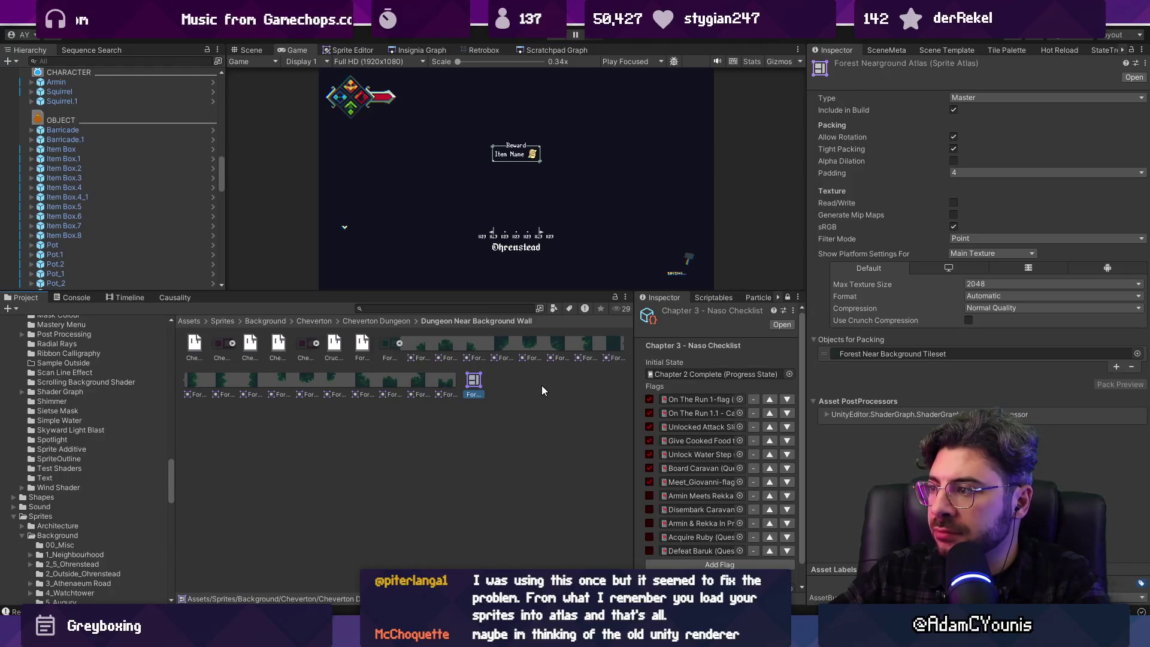
# Delete the Forest Nearground Atlas and select the Forest Near Background Tileset texture
pyautogui.press('Delete')
pyautogui.press('Return')
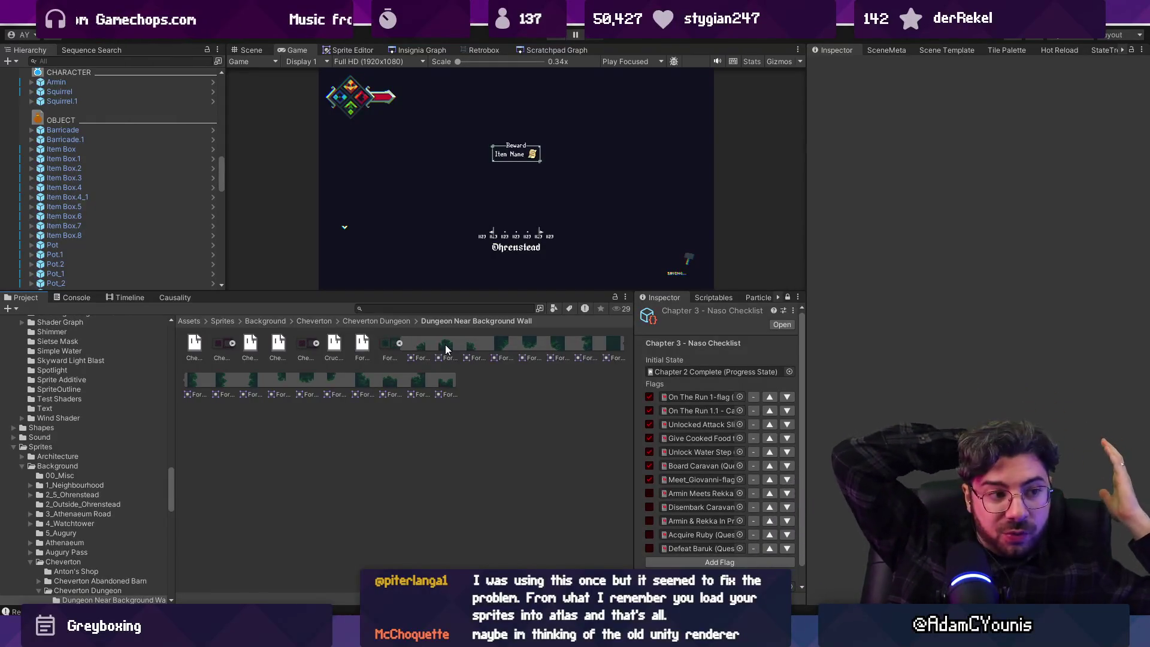
pyautogui.click(392, 343)
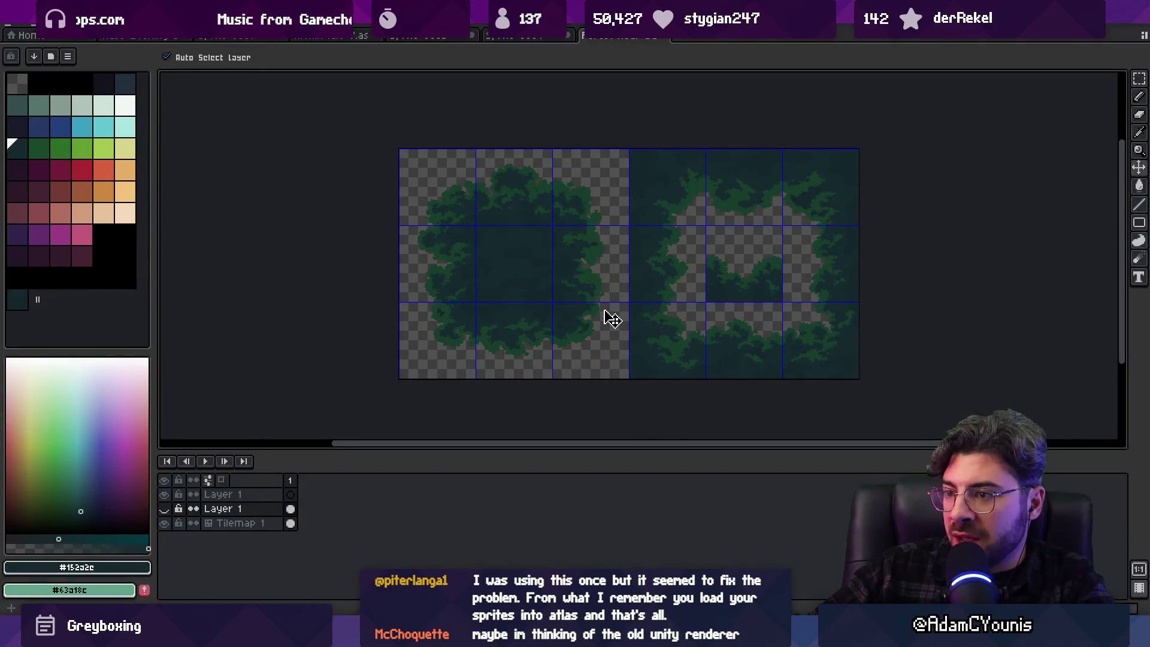
# Zoom over the tileset in Aseprite, then return to Unity's full-screen Play mode
pyautogui.scroll(2, 544, 319)
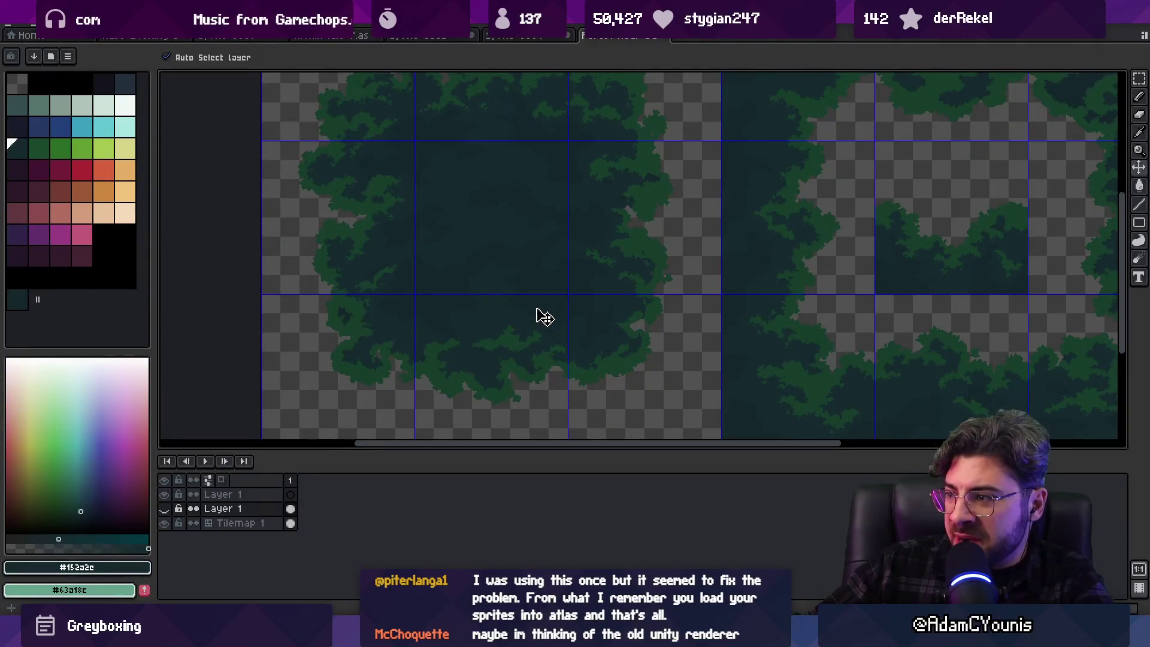
pyautogui.scroll(-2, 544, 318)
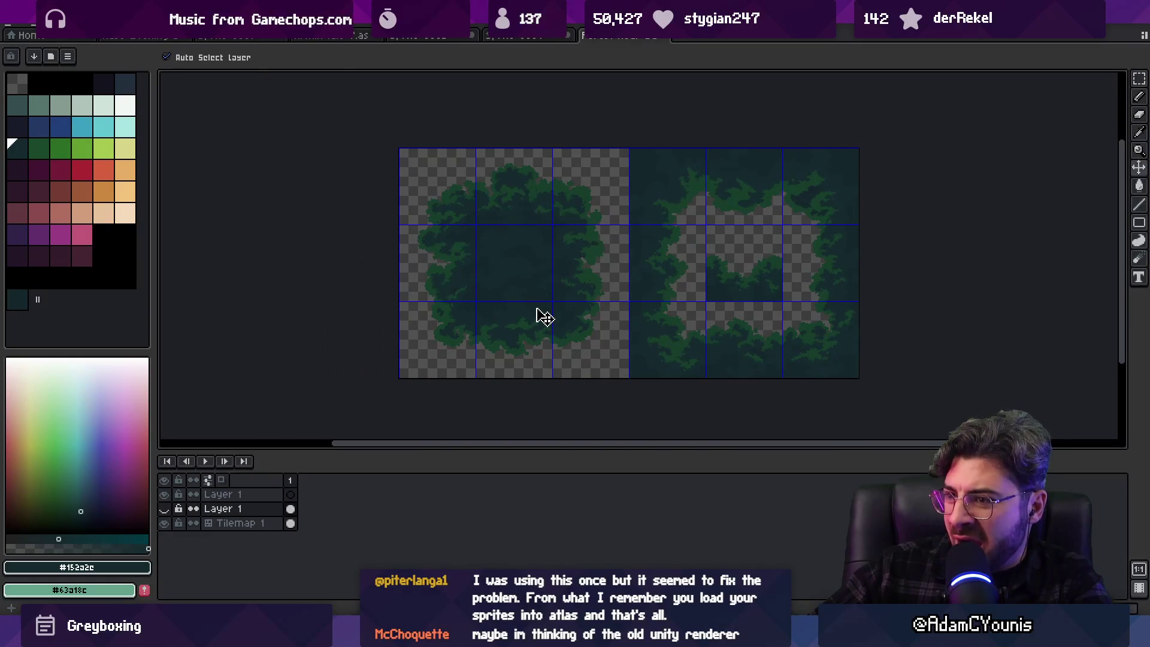
pyautogui.scroll(2, 546, 262)
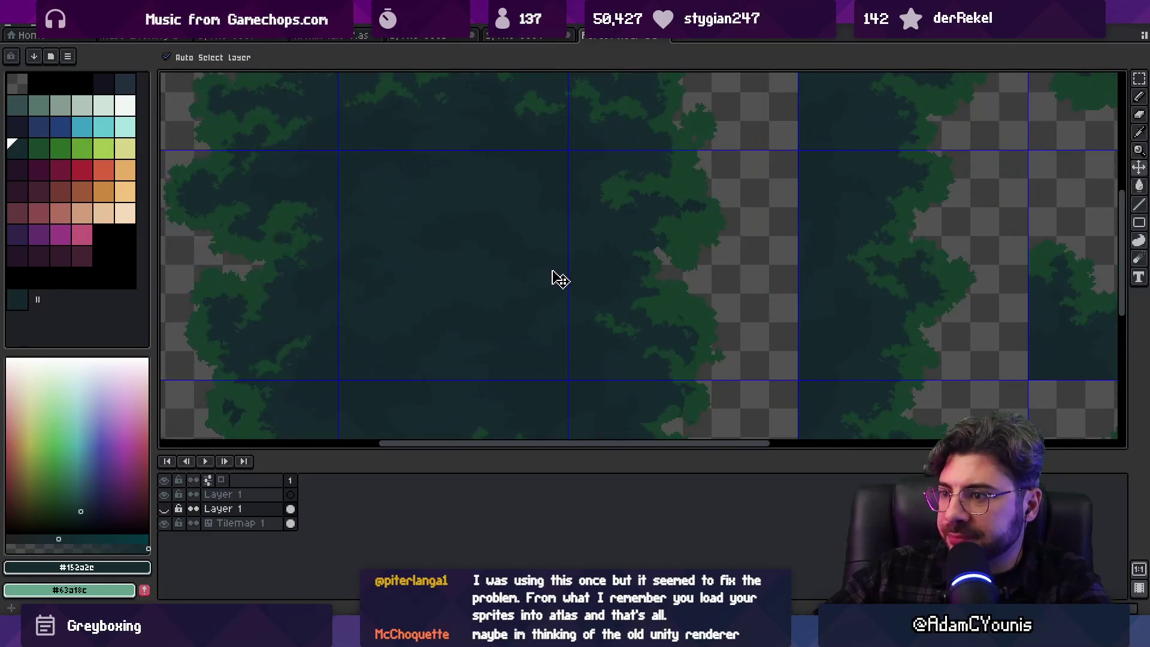
pyautogui.scroll(-1, 562, 278)
pyautogui.scroll(-1, 563, 278)
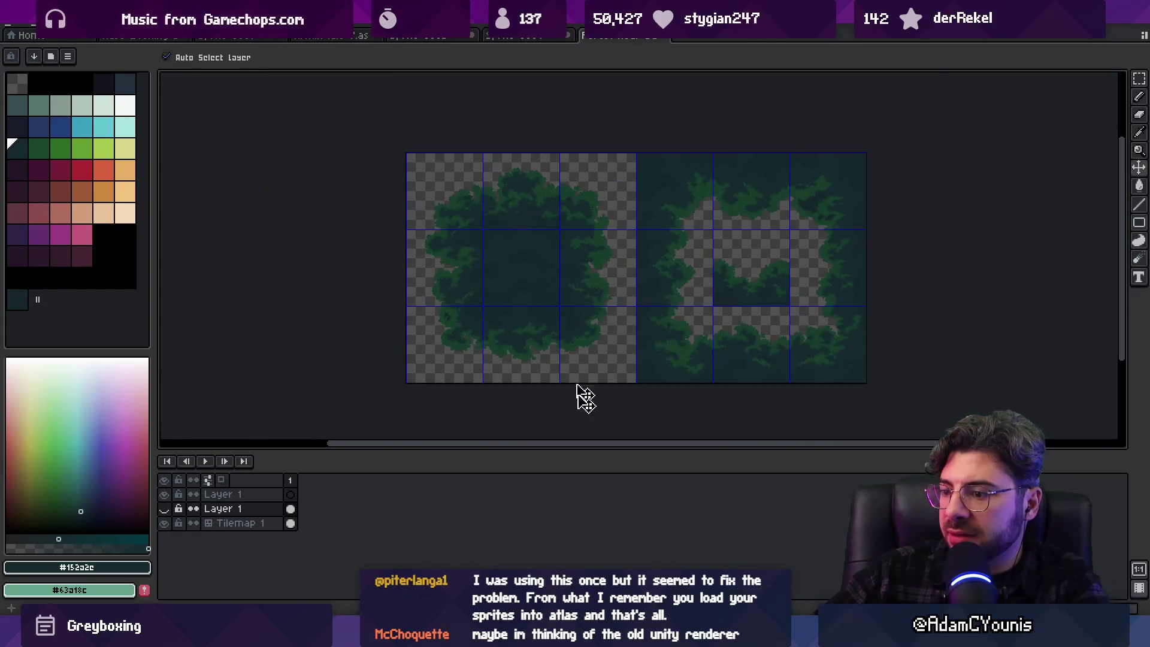
pyautogui.hotkey('alt', 'Tab')
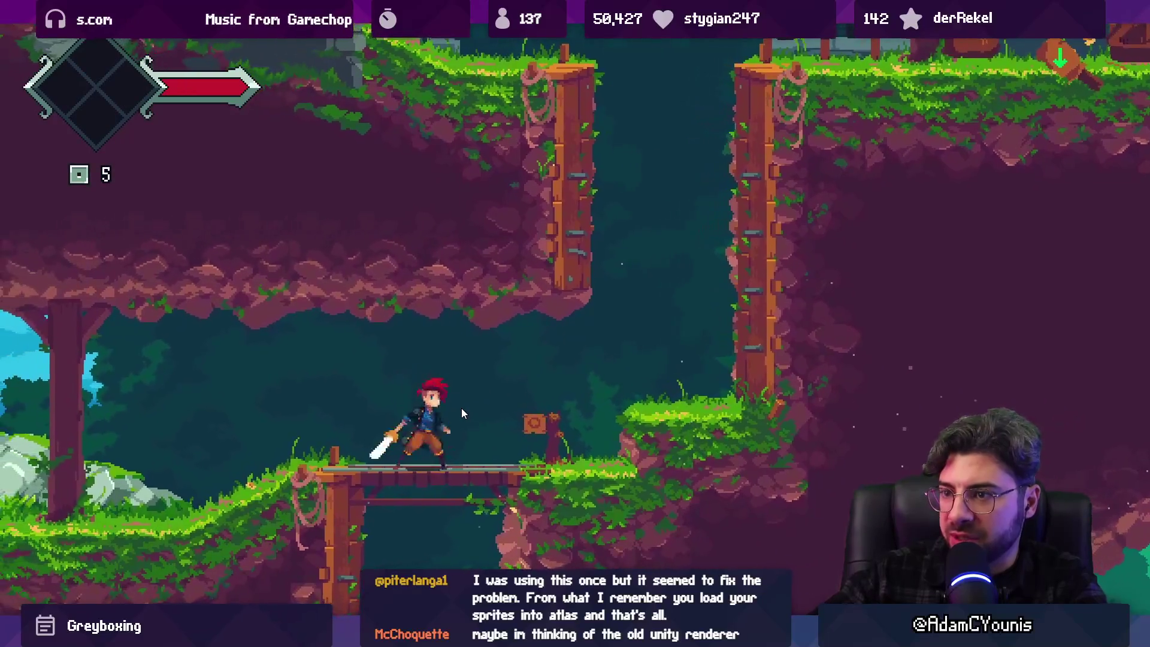
# Exit the full-screen Game view, open the Scene view, select the Layer1 tilemap and frame it
pyautogui.hotkey('shift', 'space')
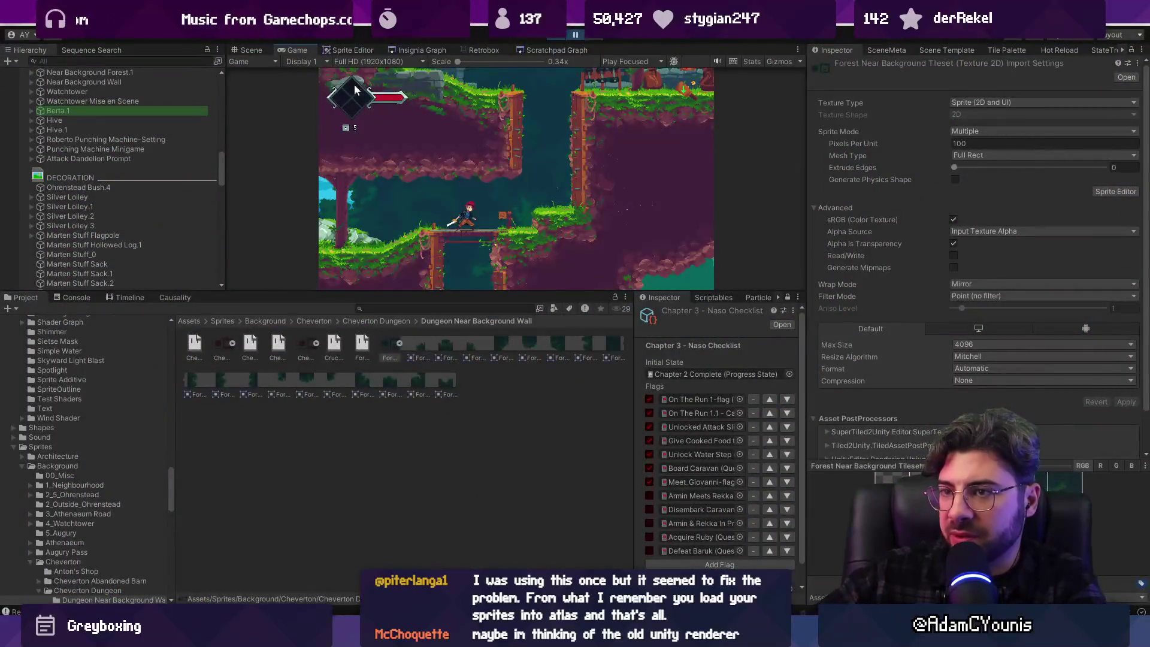
pyautogui.click(251, 50)
pyautogui.moveTo(569, 134); pyautogui.dragTo(573, 204)
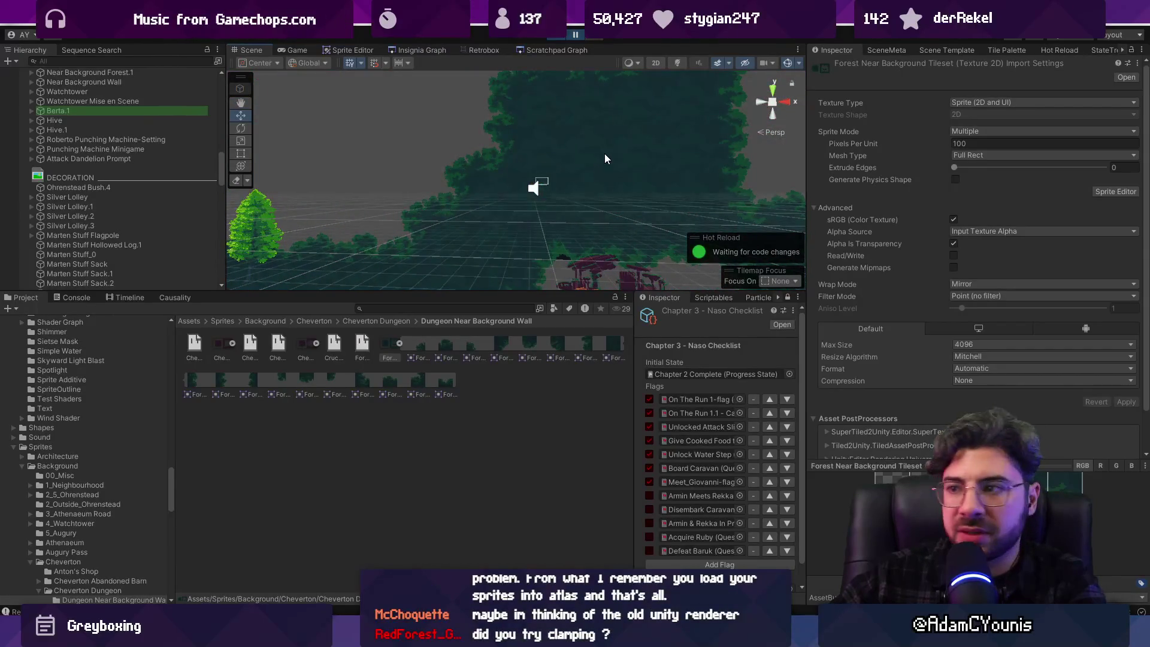
pyautogui.press('2')
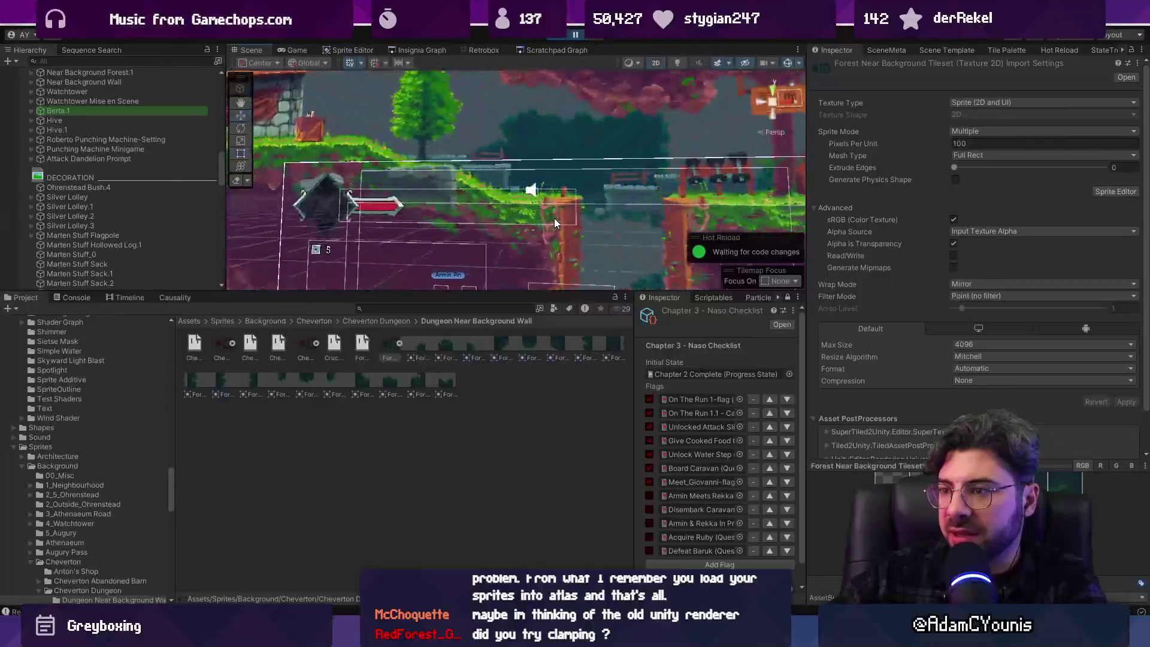
pyautogui.press('2')
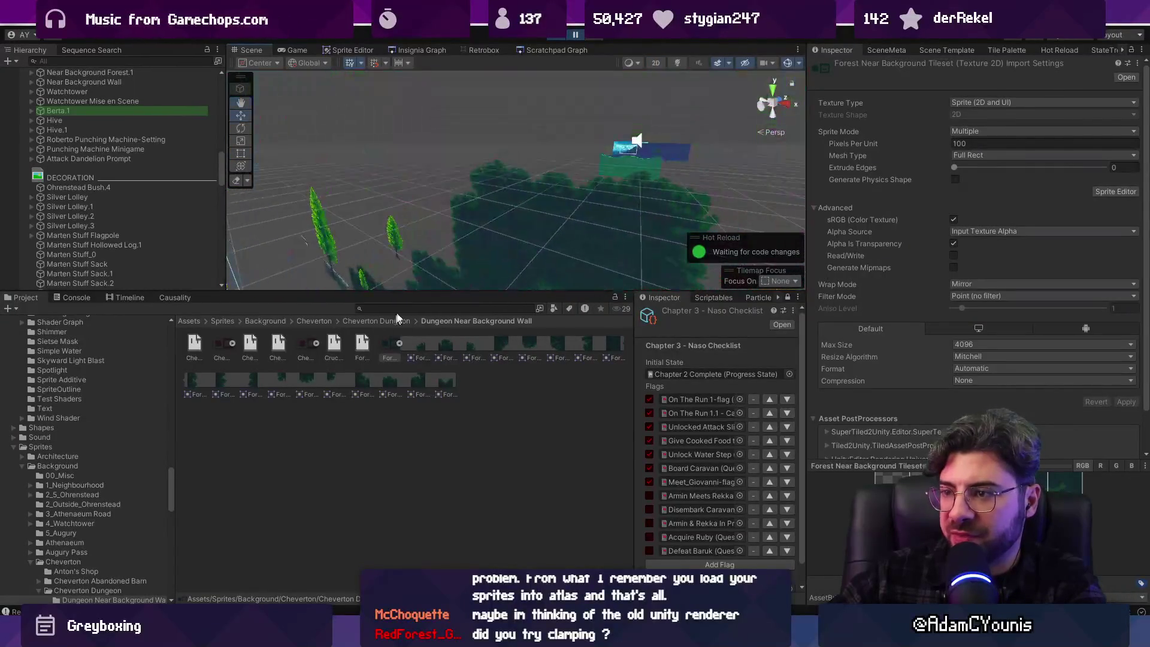
pyautogui.click(548, 208)
pyautogui.press('2')
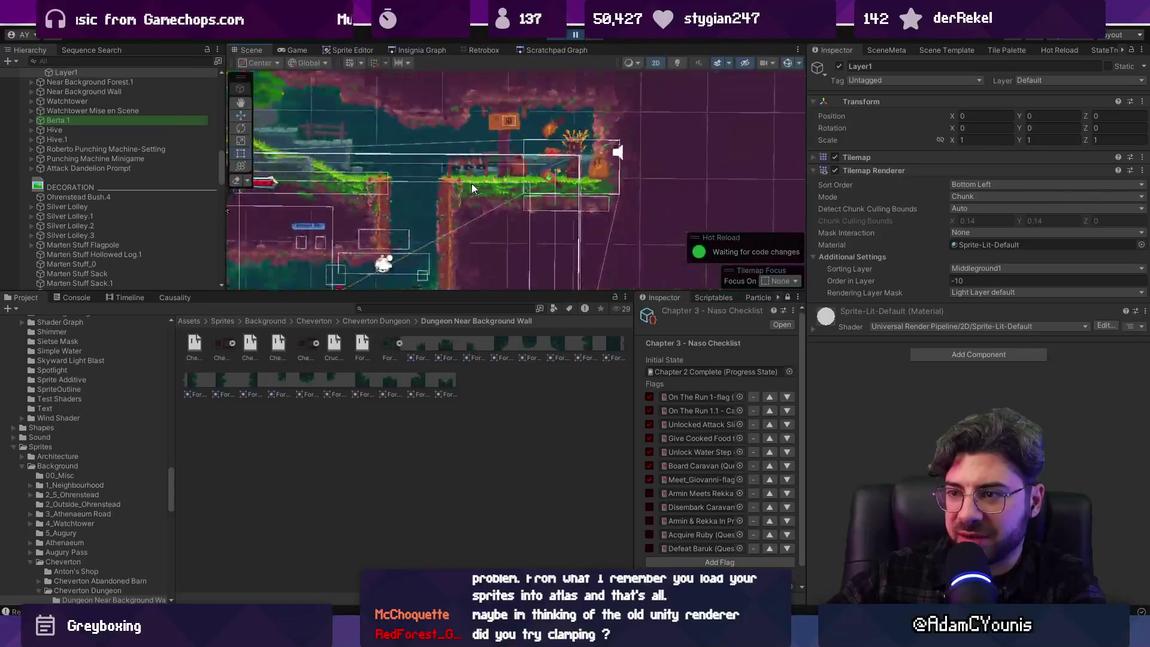
pyautogui.press('f')
pyautogui.press('2')
# Zoom in on the Layer1 foliage, toggling between 2D and perspective views
pyautogui.scroll(5, 553, 166)
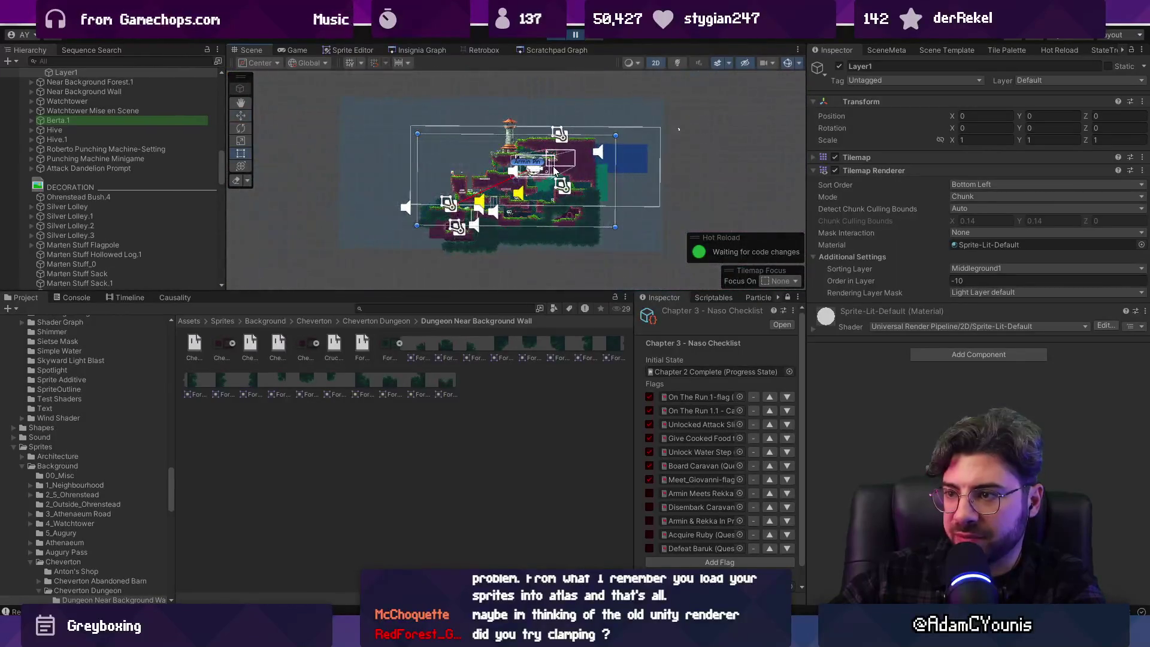
pyautogui.scroll(-3, 502, 167)
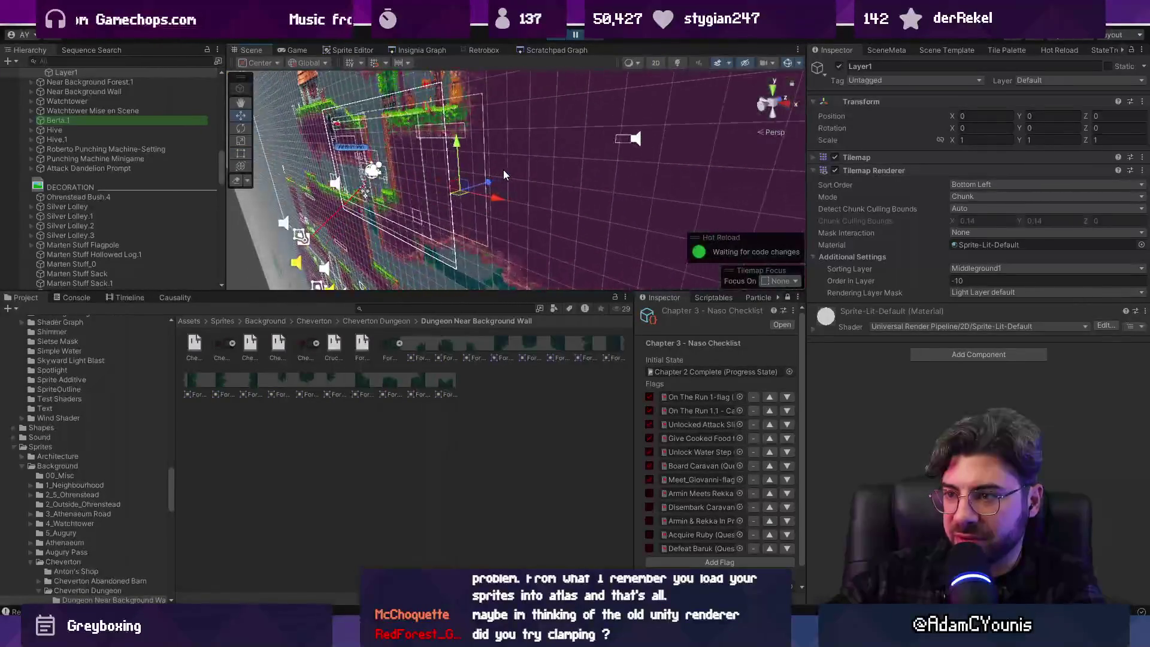
pyautogui.press('f')
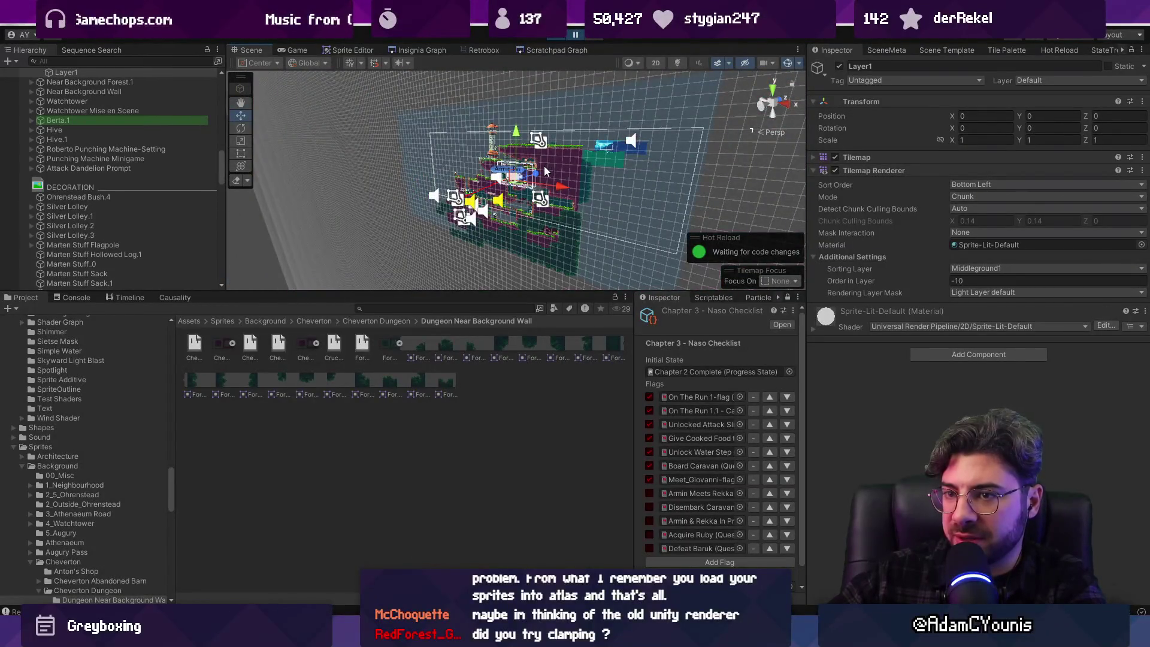
pyautogui.scroll(10, 542, 170)
pyautogui.press('2')
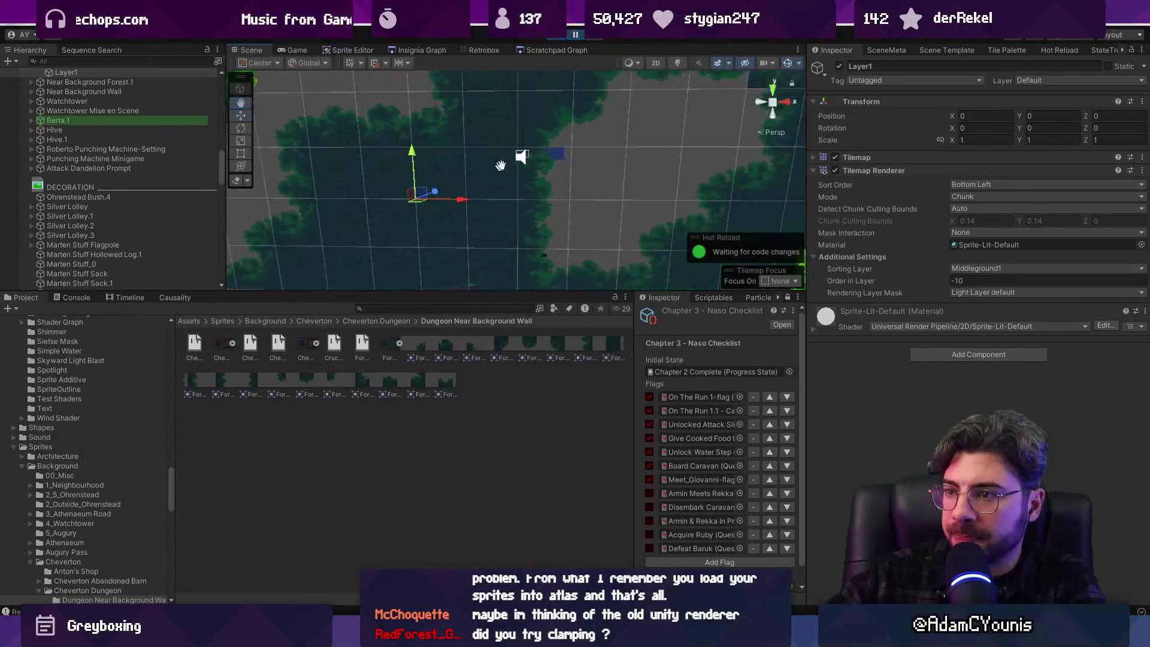
pyautogui.scroll(-5, 597, 133)
pyautogui.scroll(4, 567, 190)
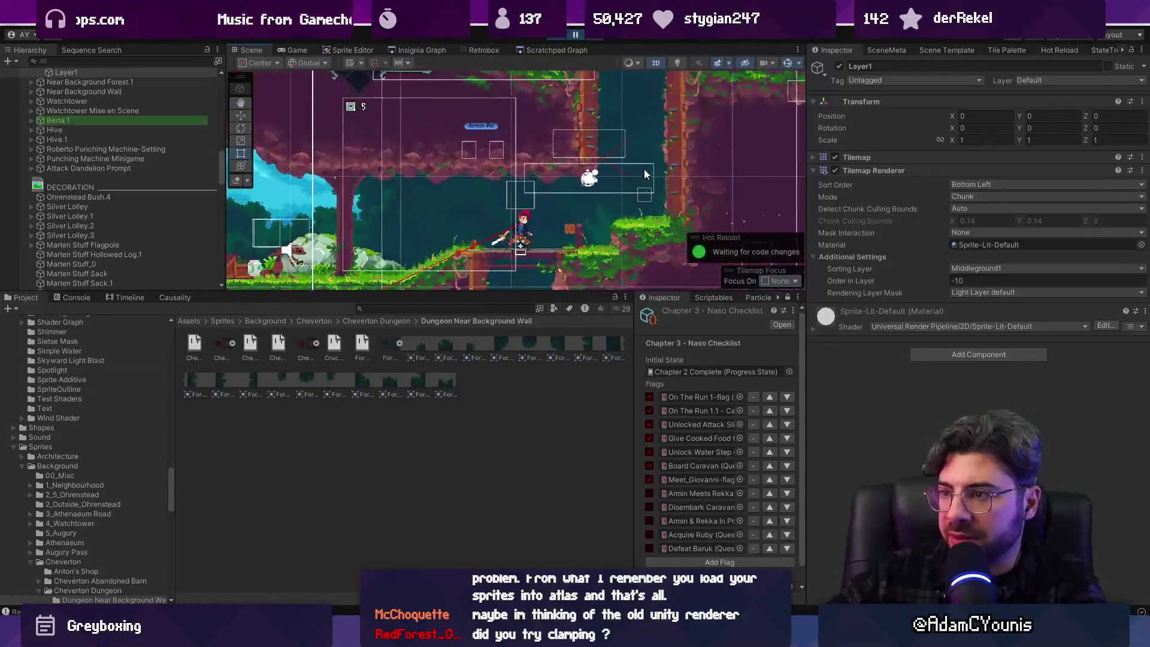
pyautogui.press('2')
pyautogui.scroll(6, 624, 170)
pyautogui.scroll(-8, 533, 192)
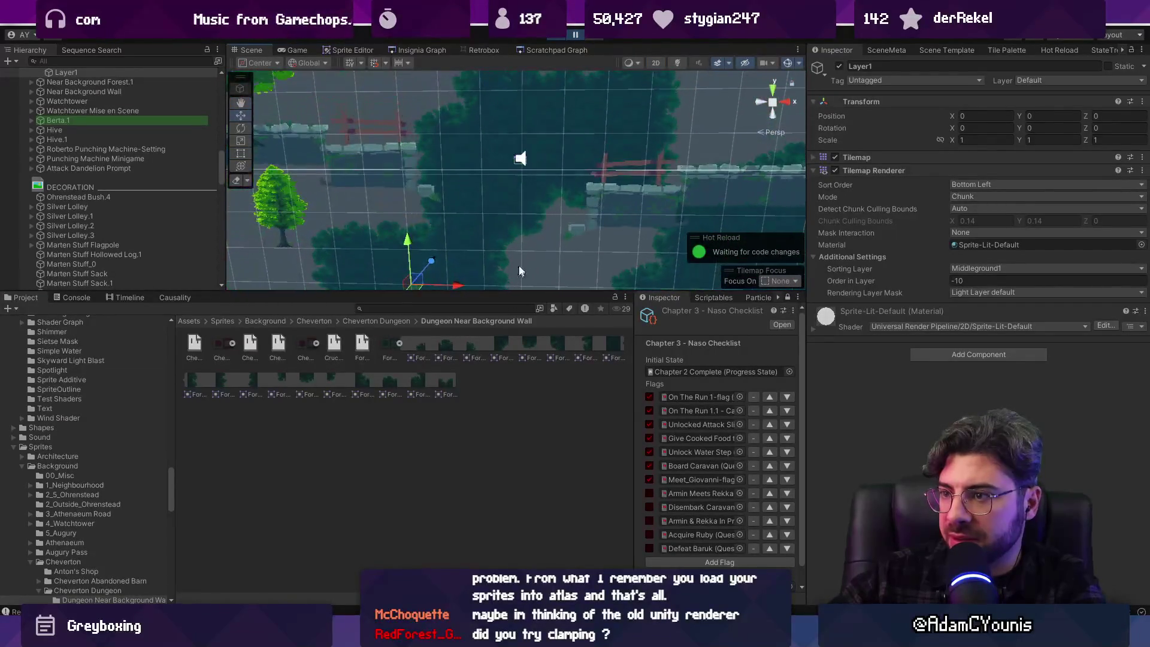
pyautogui.press('w')
# Pan the scene, enlarge the Scene and Hierarchy panels, then switch over to Aseprite
pyautogui.scroll(-1, 534, 150)
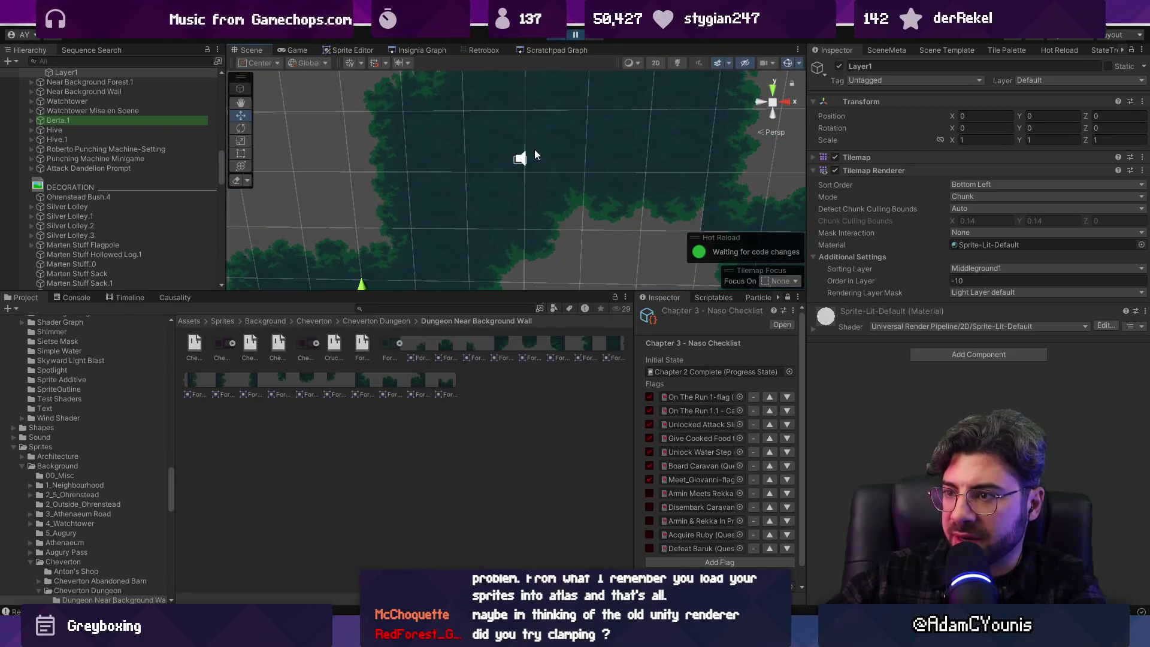
pyautogui.moveTo(519, 171)
pyautogui.mouseDown()
pyautogui.moveTo(511, 156)
pyautogui.moveTo(522, 231)
pyautogui.moveTo(539, 249)
pyautogui.mouseUp()
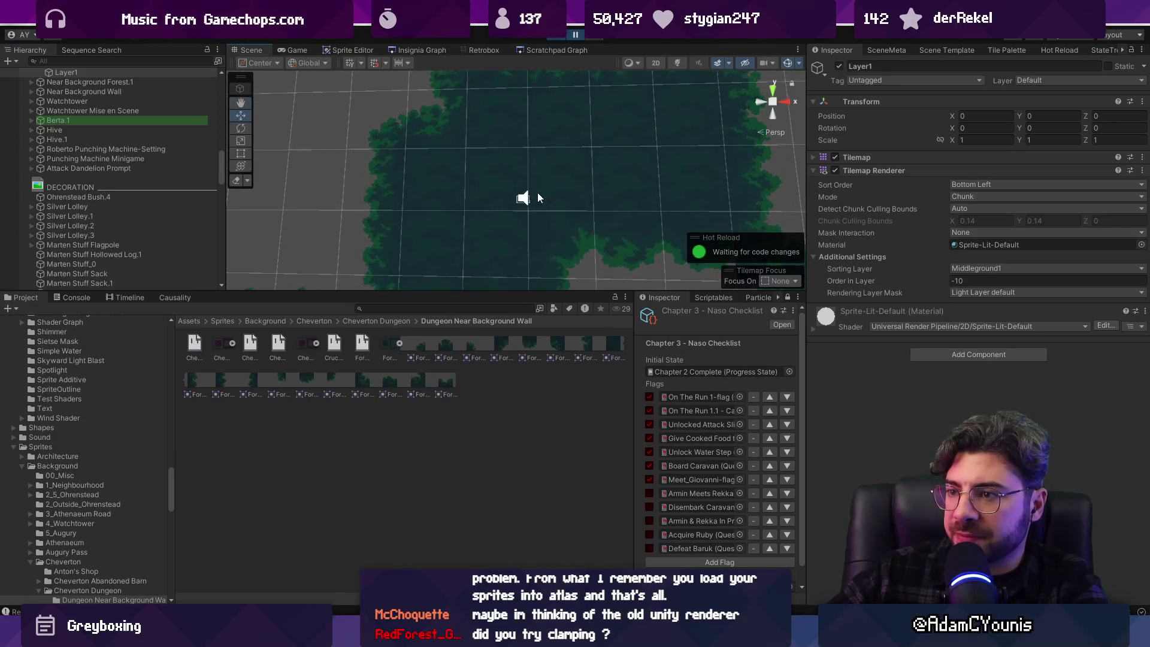
pyautogui.scroll(3, 537, 193)
pyautogui.moveTo(529, 291); pyautogui.dragTo(529, 463)
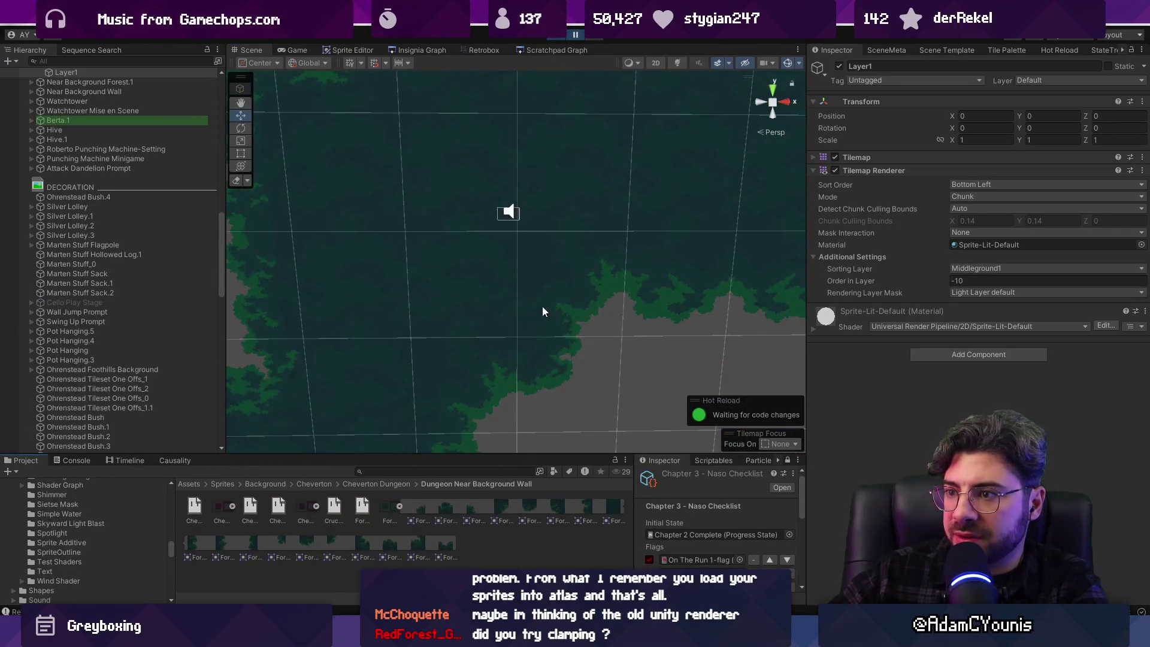
pyautogui.scroll(2, 523, 214)
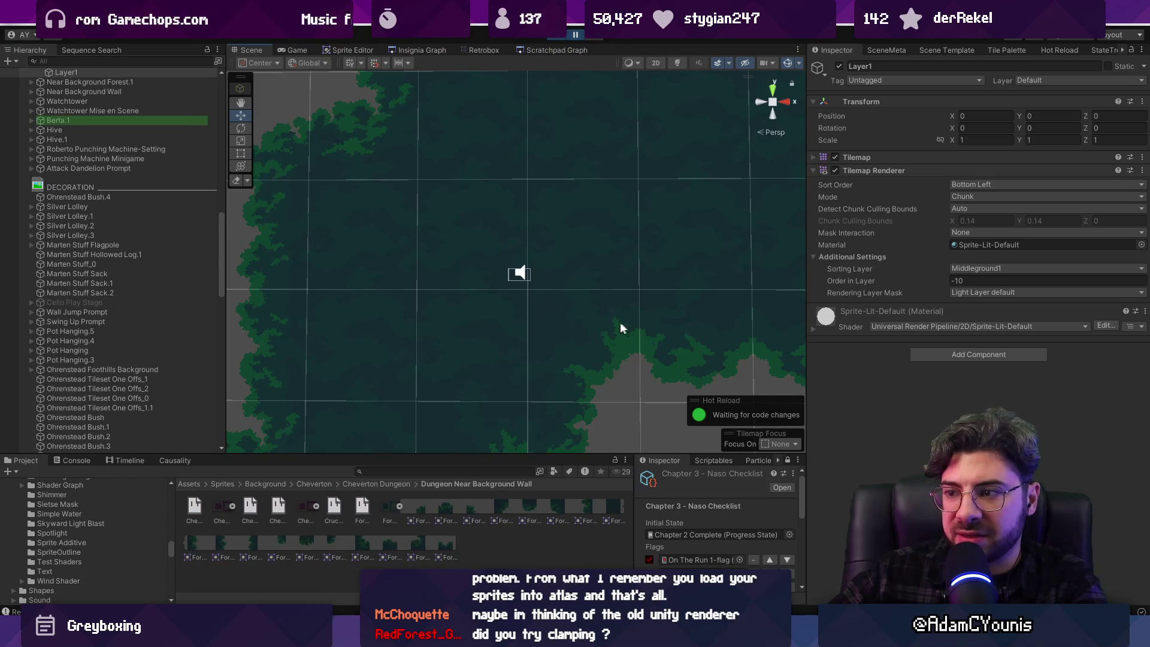
pyautogui.scroll(-3, 515, 304)
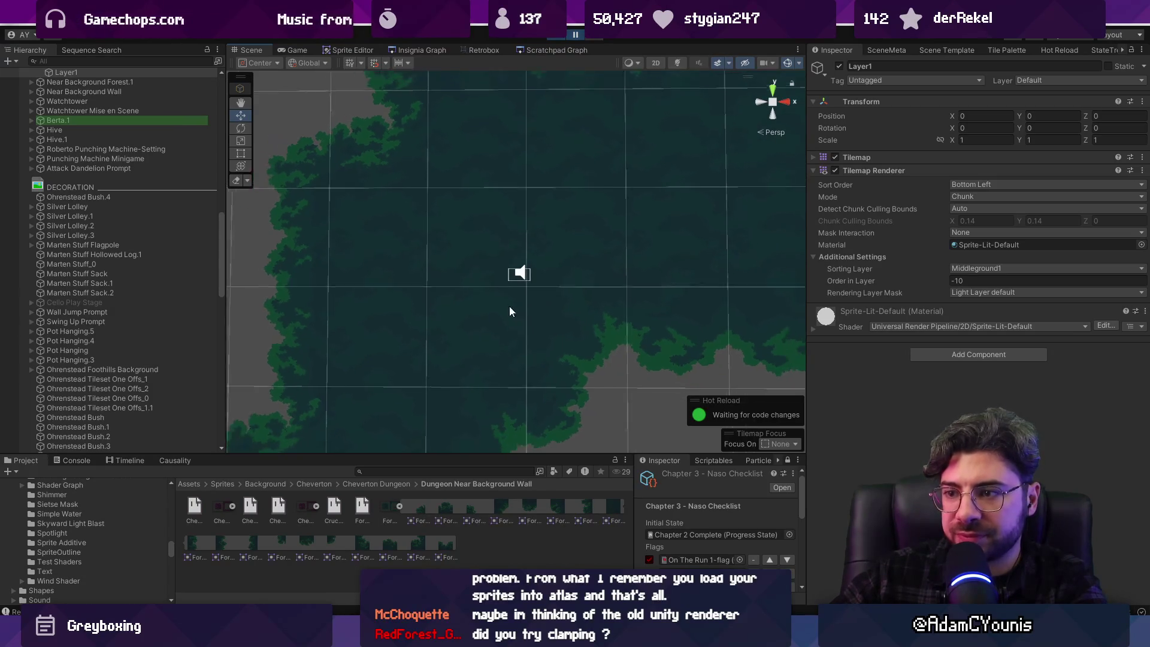
pyautogui.hotkey('alt', 'Tab')
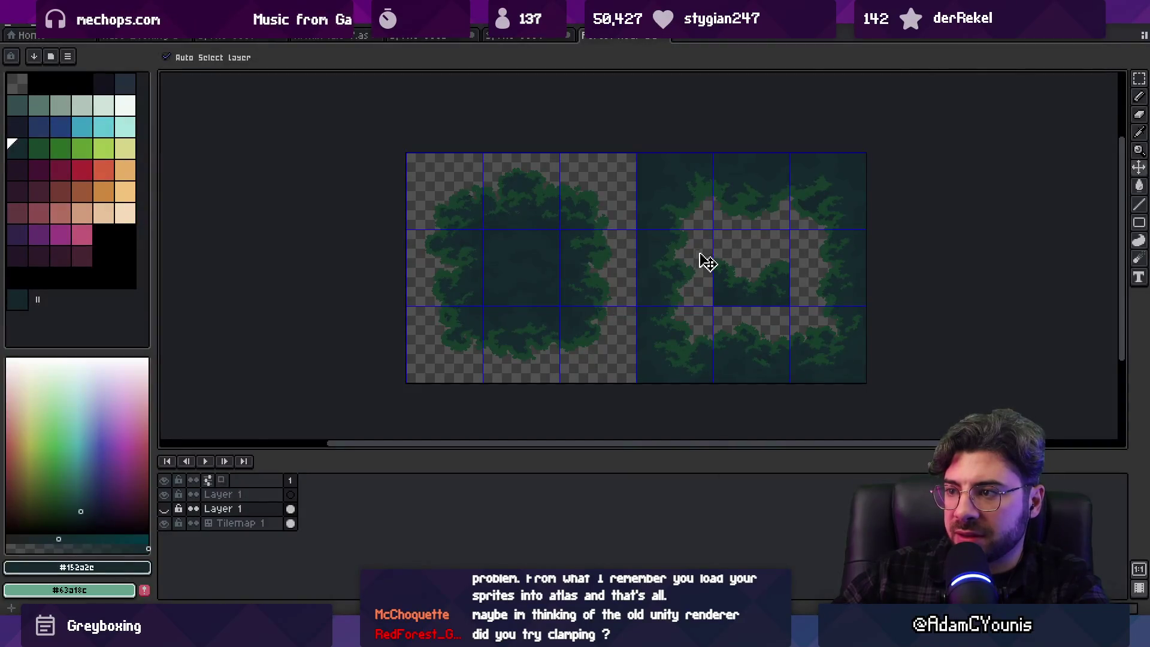
# Make Tilemap 1 the active layer in Aseprite and zoom around the forest tiles
pyautogui.scroll(3, 701, 262)
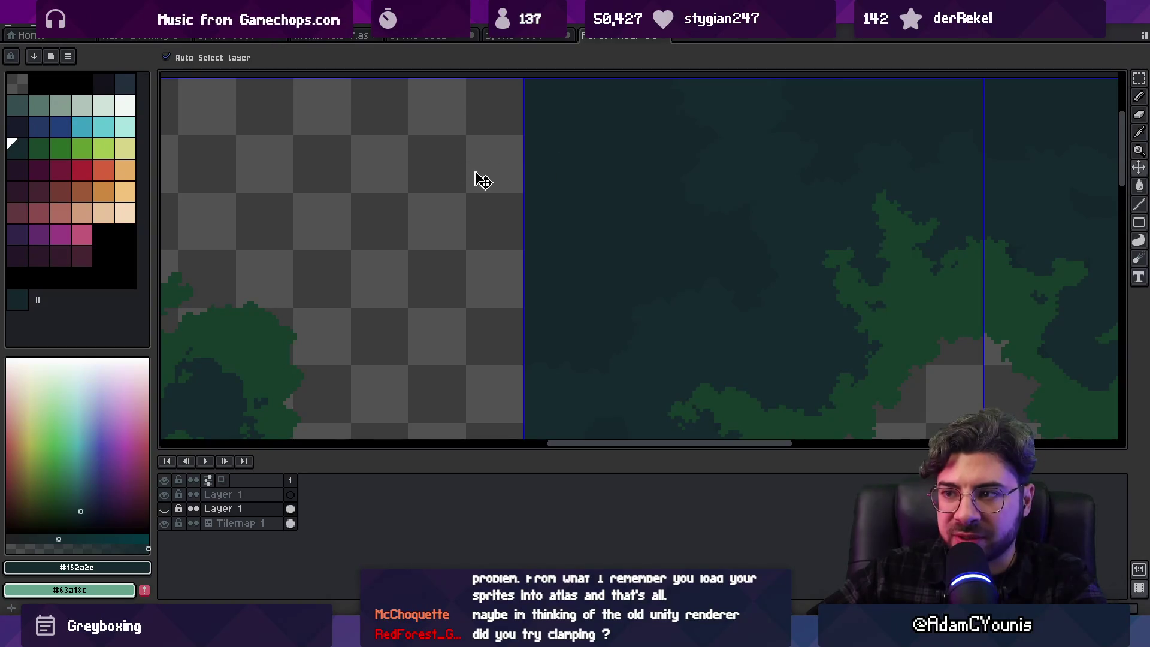
pyautogui.scroll(2, 530, 140)
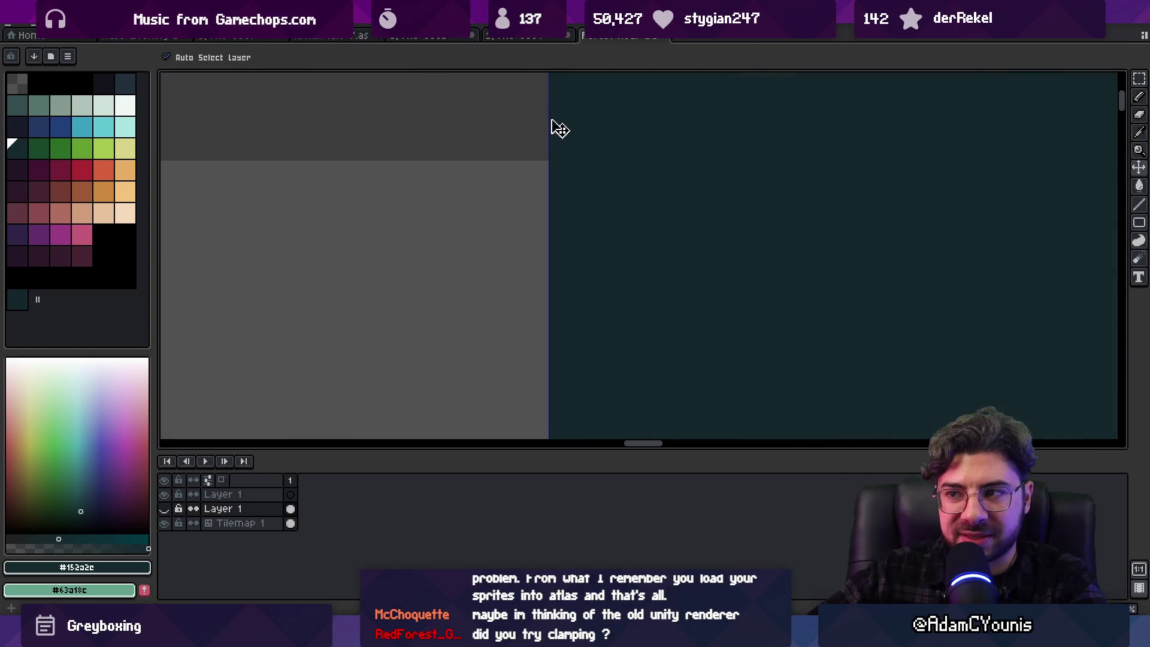
pyautogui.scroll(-2, 554, 145)
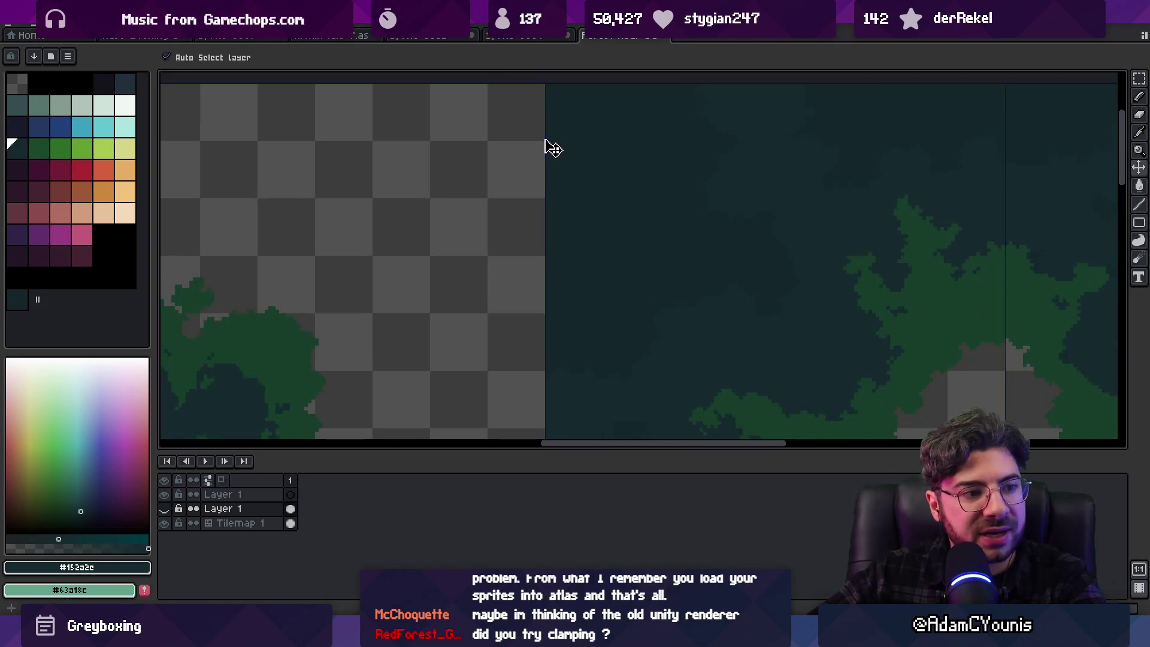
pyautogui.keyDown('ctrl'); pyautogui.click(546, 88); pyautogui.keyUp('ctrl')
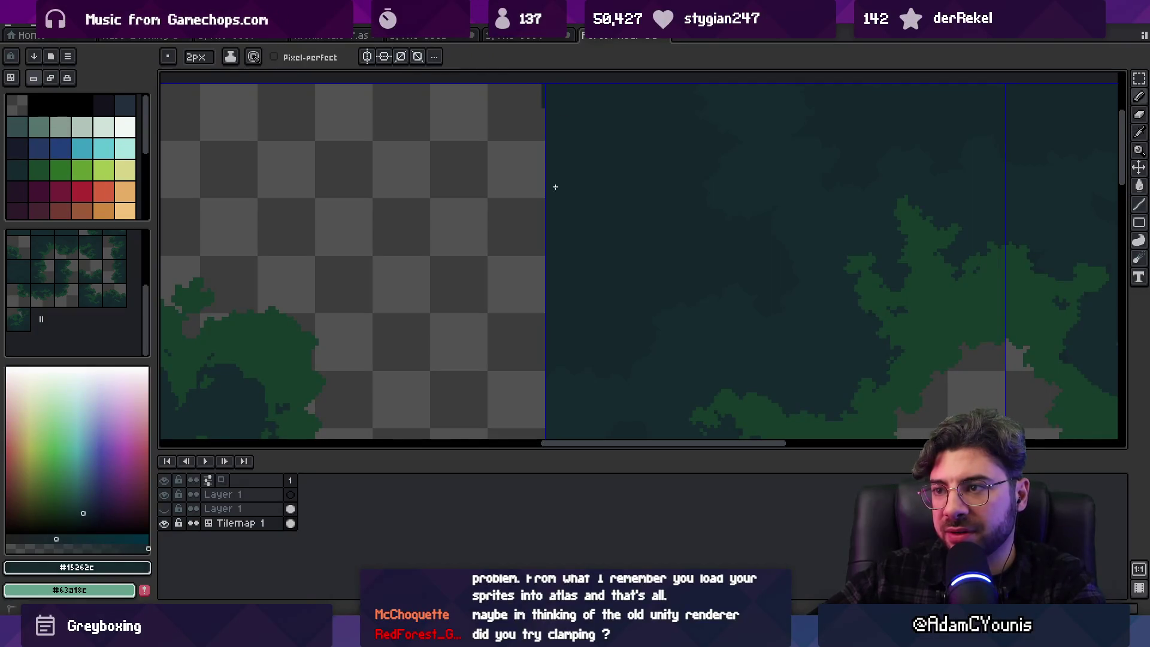
pyautogui.scroll(-3, 555, 429)
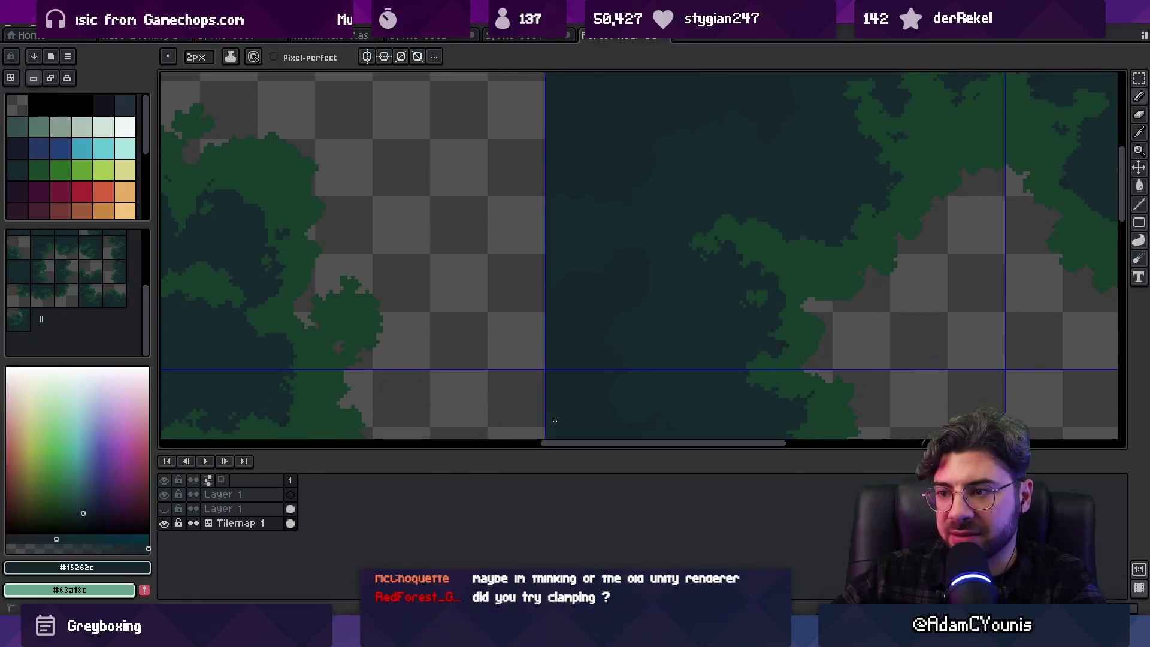
pyautogui.scroll(-2, 558, 311)
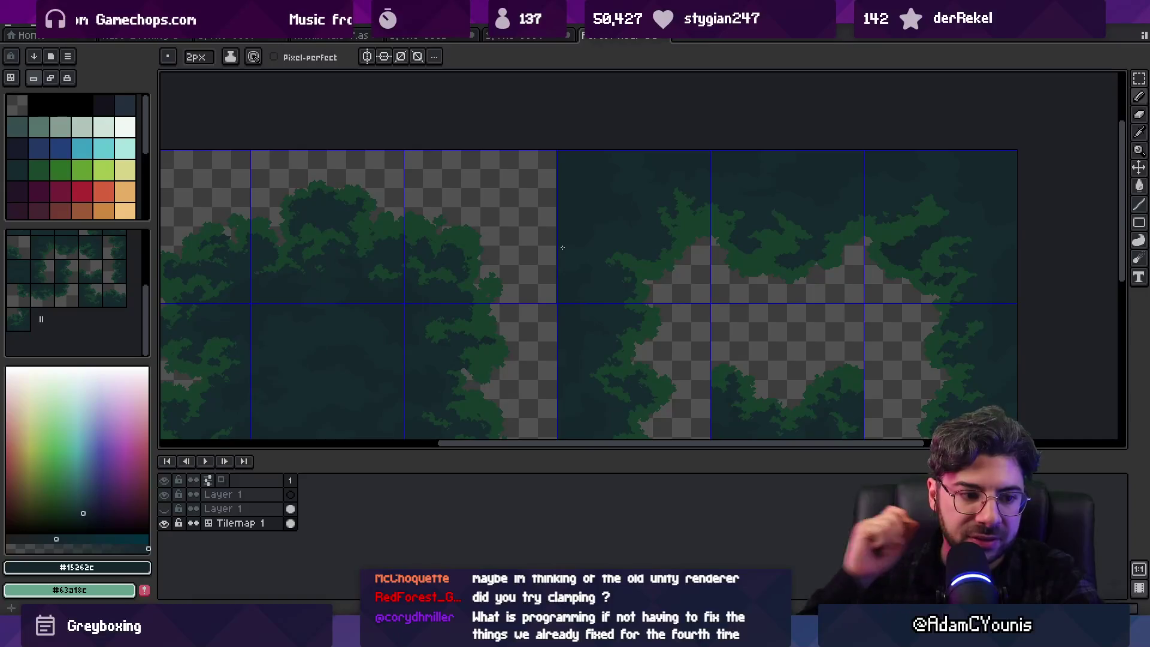
pyautogui.scroll(1, 542, 232)
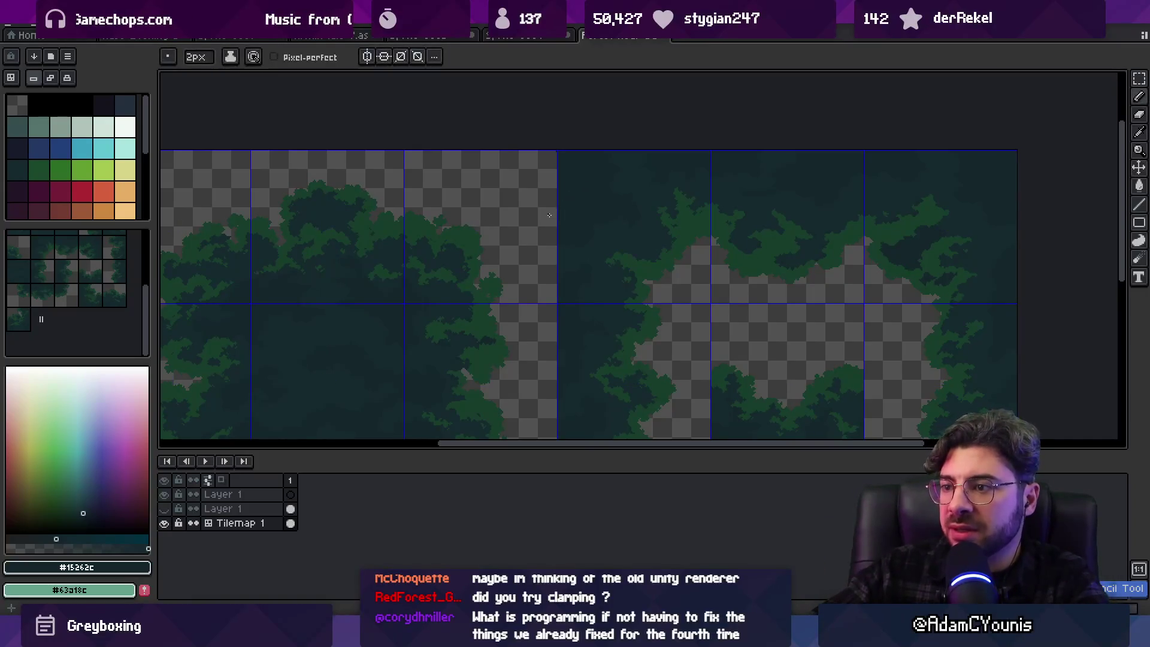
pyautogui.scroll(-3, 541, 232)
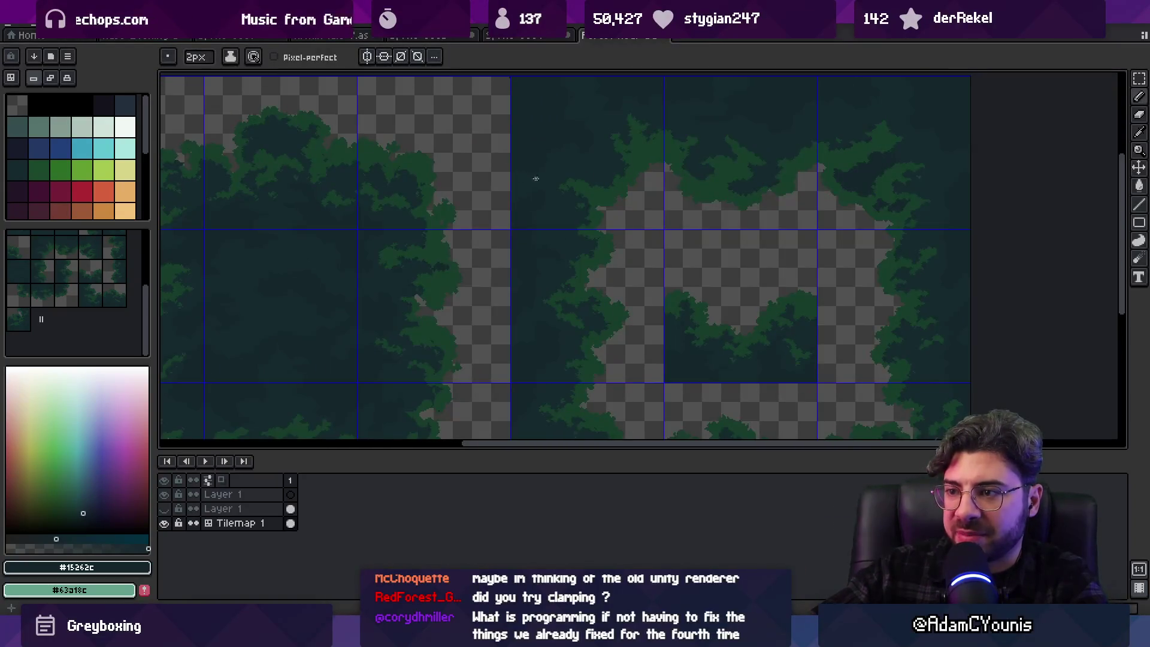
pyautogui.scroll(2, 542, 186)
pyautogui.scroll(-2, 540, 194)
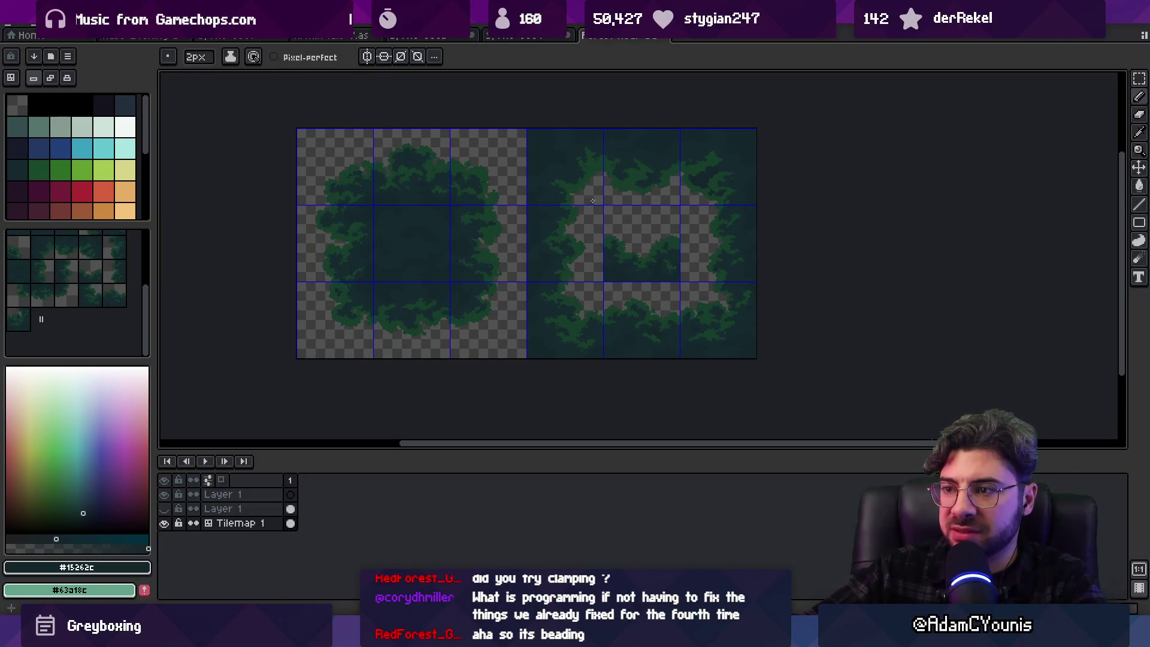
# Pan across the other tiles, then return to Unity and select the Forest Near Background Tileset texture
pyautogui.scroll(2, 677, 259)
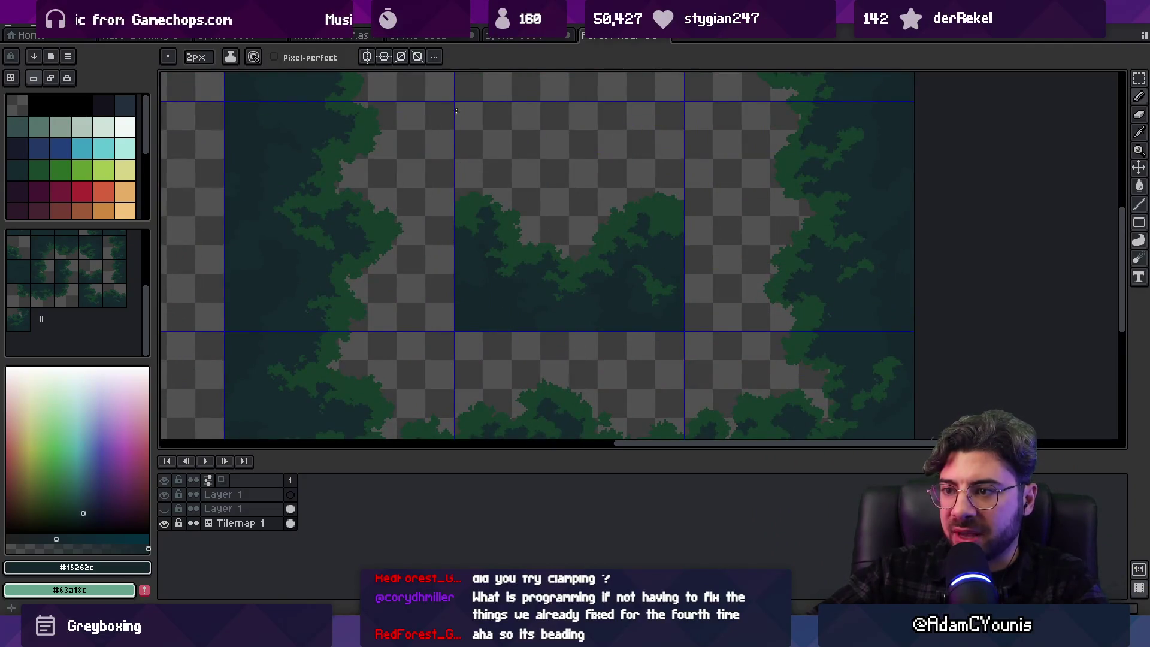
pyautogui.scroll(-2, 464, 281)
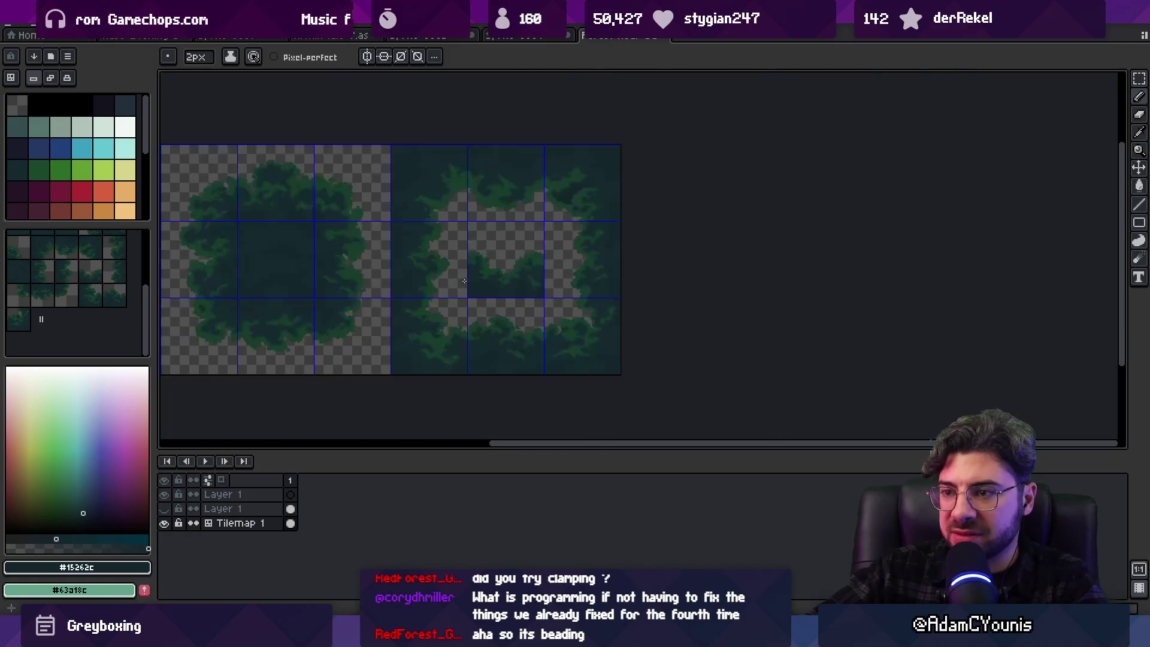
pyautogui.scroll(2, 445, 280)
pyautogui.moveTo(431, 278)
pyautogui.mouseDown()
pyautogui.moveTo(509, 288)
pyautogui.moveTo(520, 314)
pyautogui.moveTo(631, 315)
pyautogui.moveTo(605, 243)
pyautogui.mouseUp()
pyautogui.scroll(-2, 605, 243)
pyautogui.scroll(2, 577, 261)
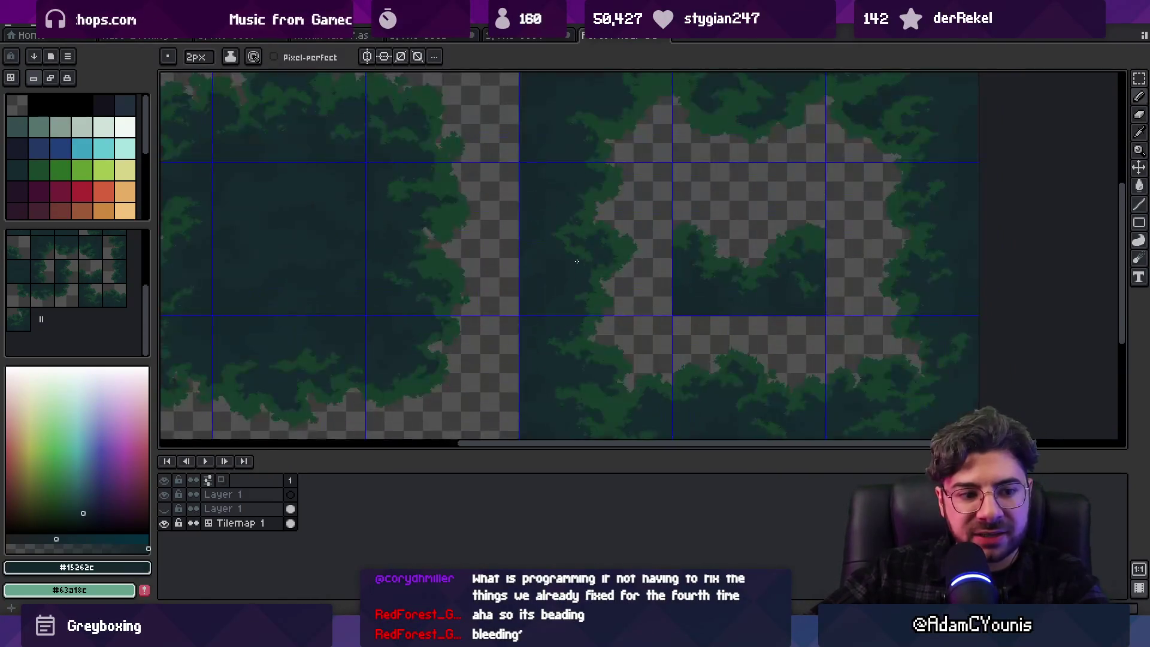
pyautogui.scroll(-2, 577, 261)
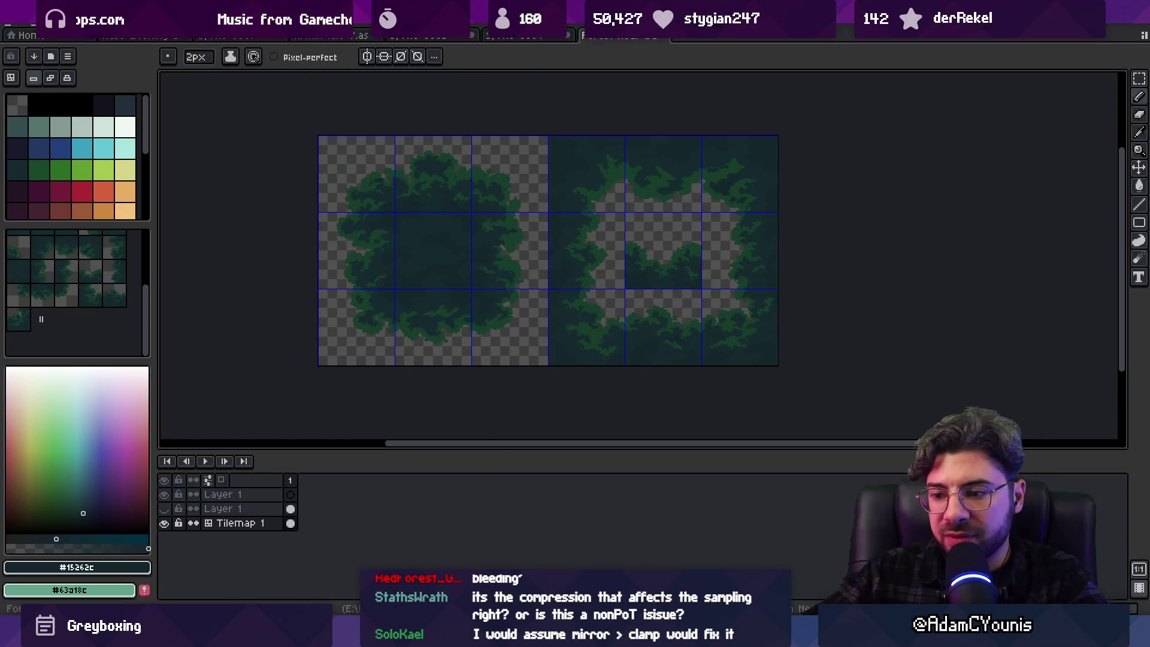
pyautogui.hotkey('alt', 'Tab')
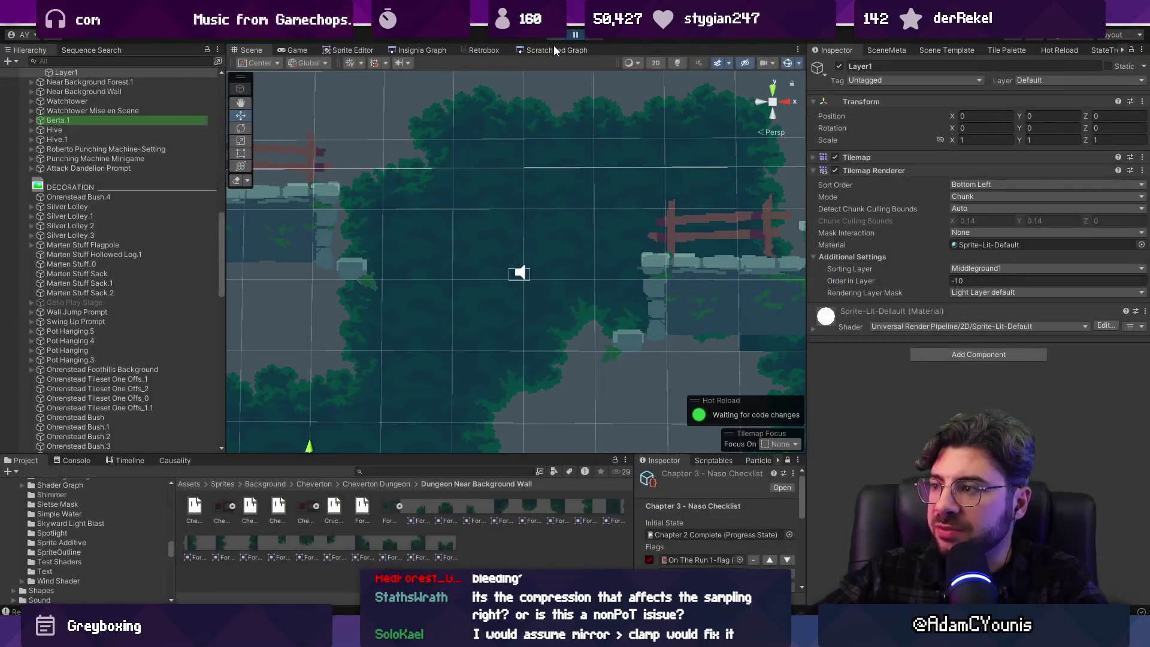
pyautogui.click(393, 510)
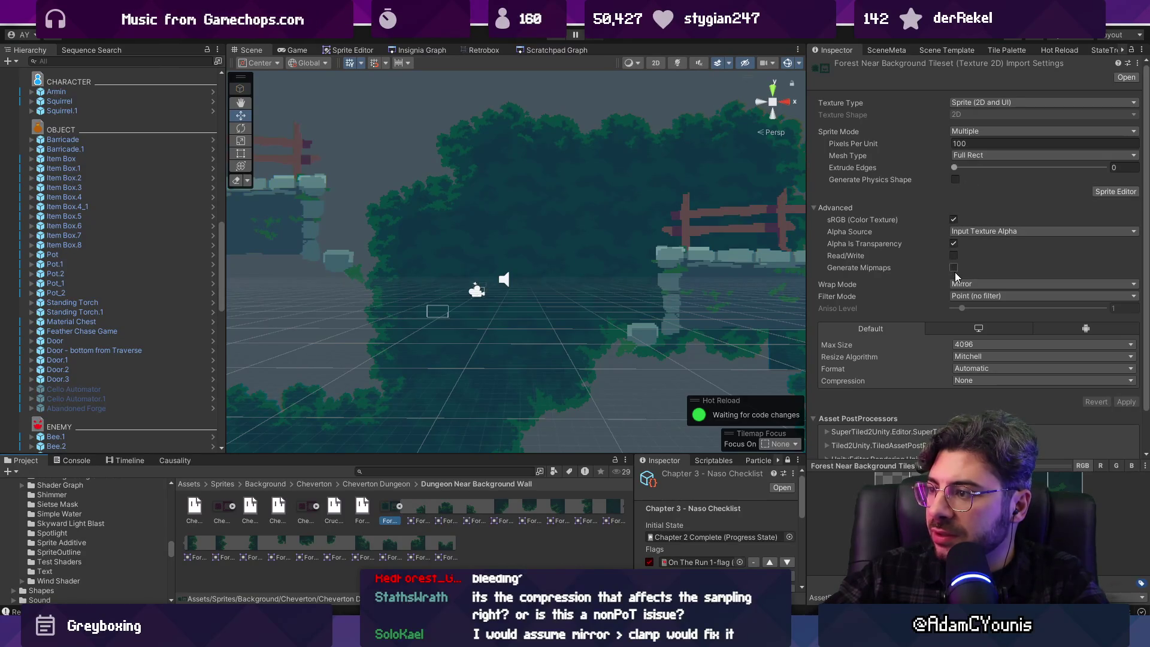
# Change the tileset's Wrap Mode from Mirror to Clamp and apply the import settings
pyautogui.click(967, 285)
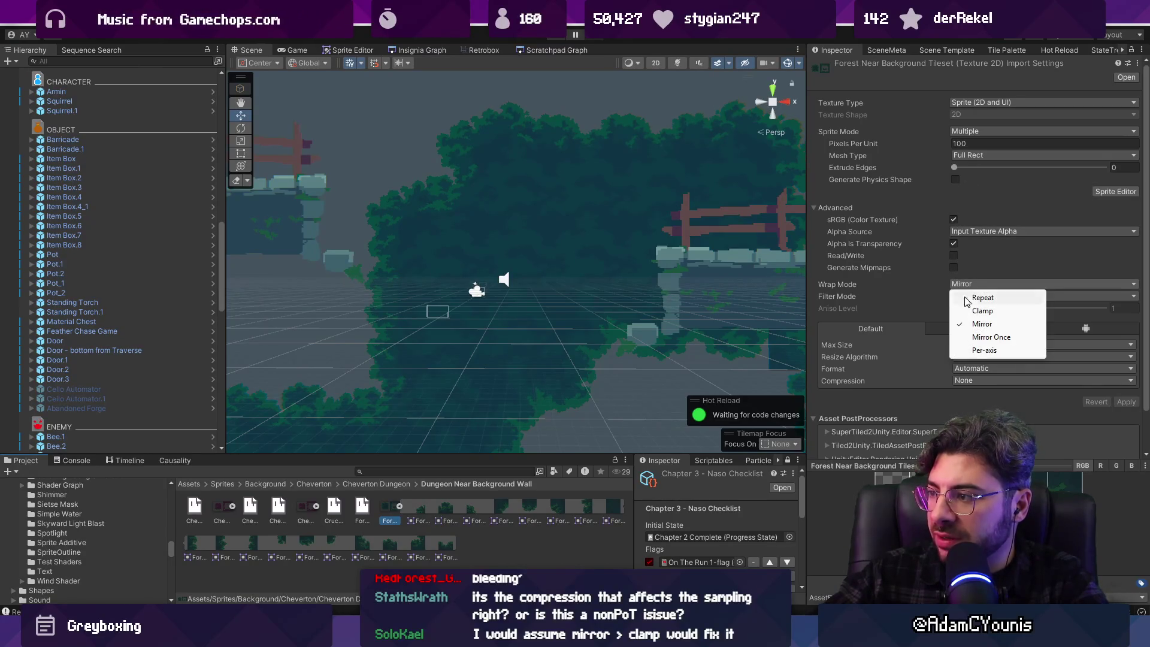
pyautogui.click(966, 311)
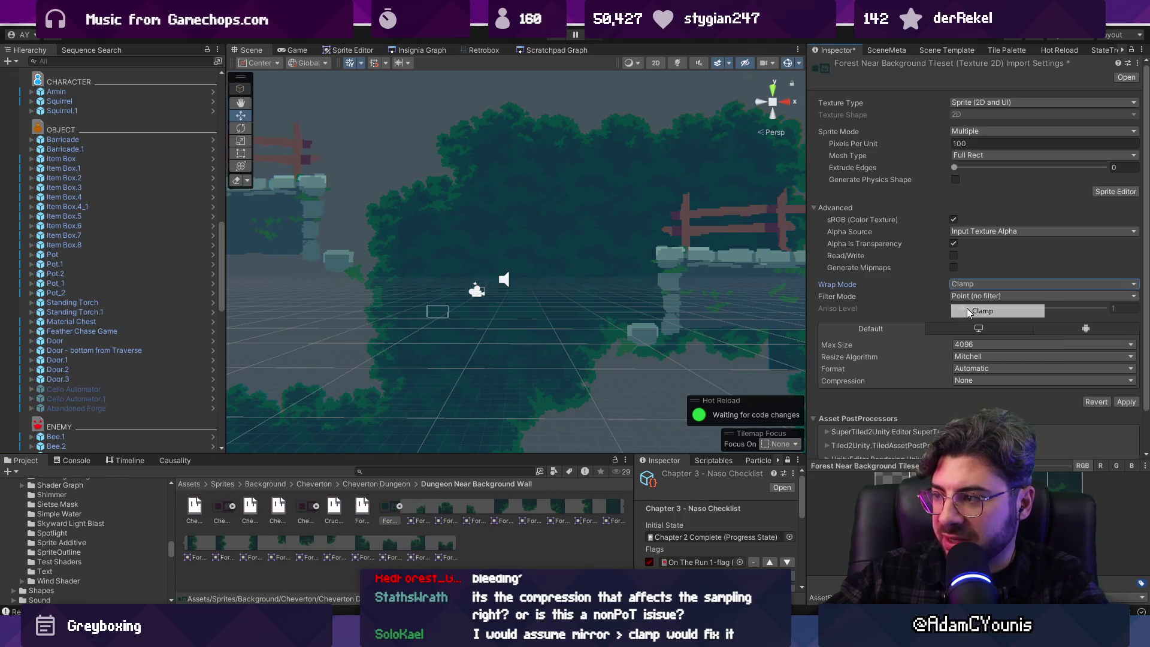
pyautogui.click(1125, 403)
# Playtest the level by running and jumping the character across the rope bridge, then stop
pyautogui.hotkey('ctrl', 'p')
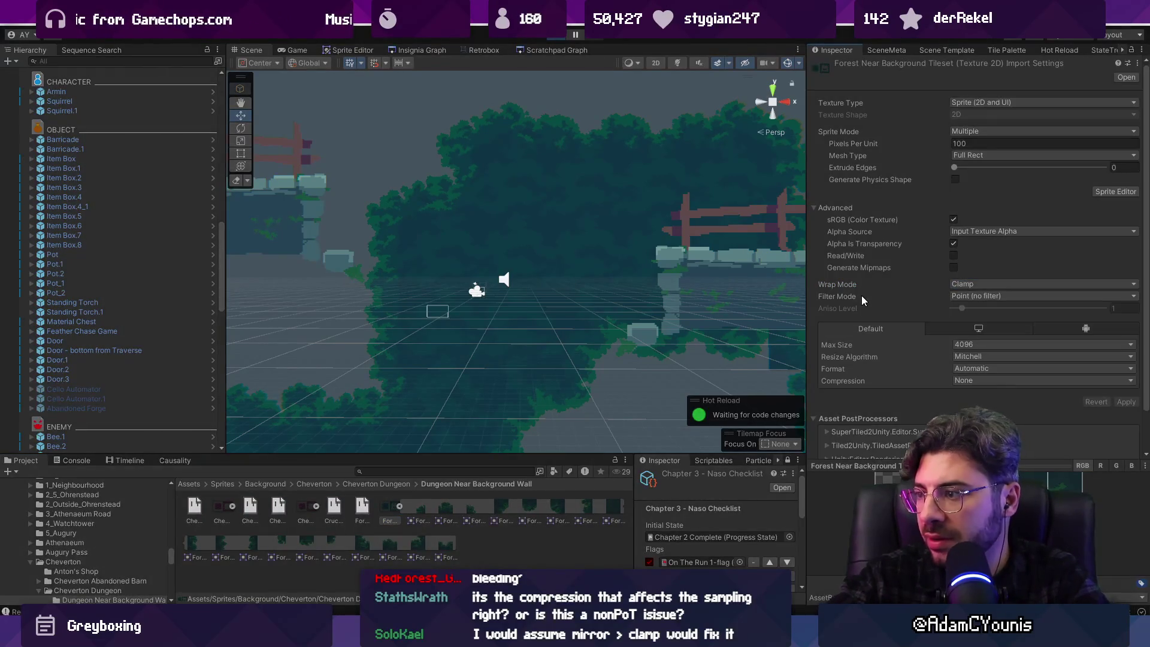
pyautogui.press('Right')
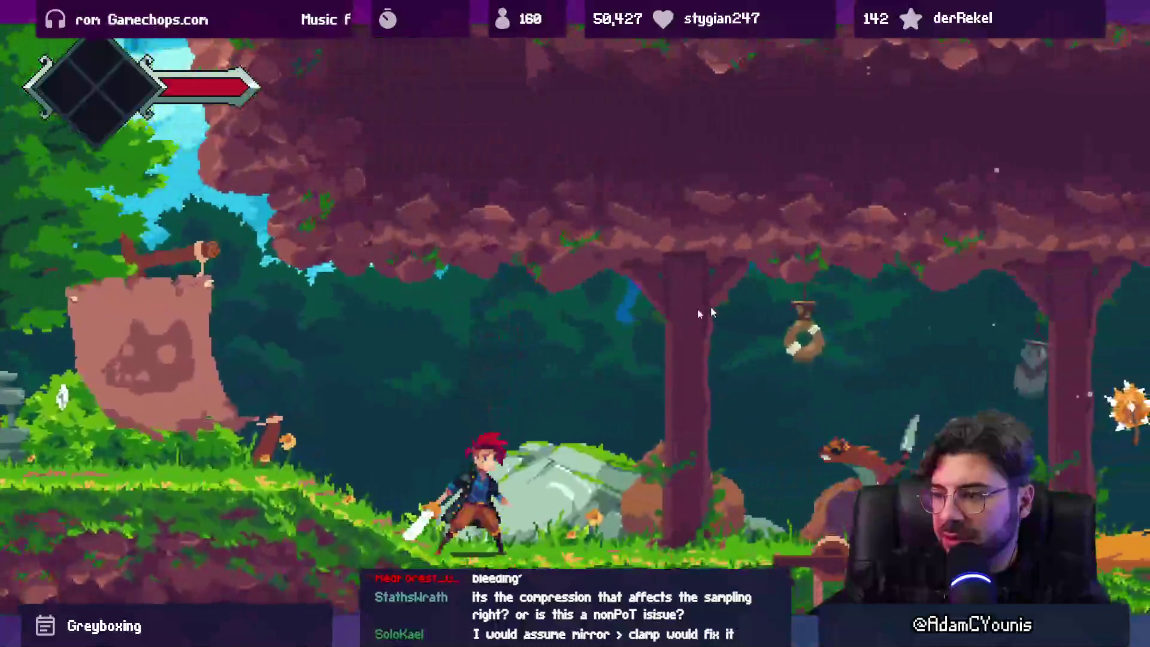
pyautogui.press('space')
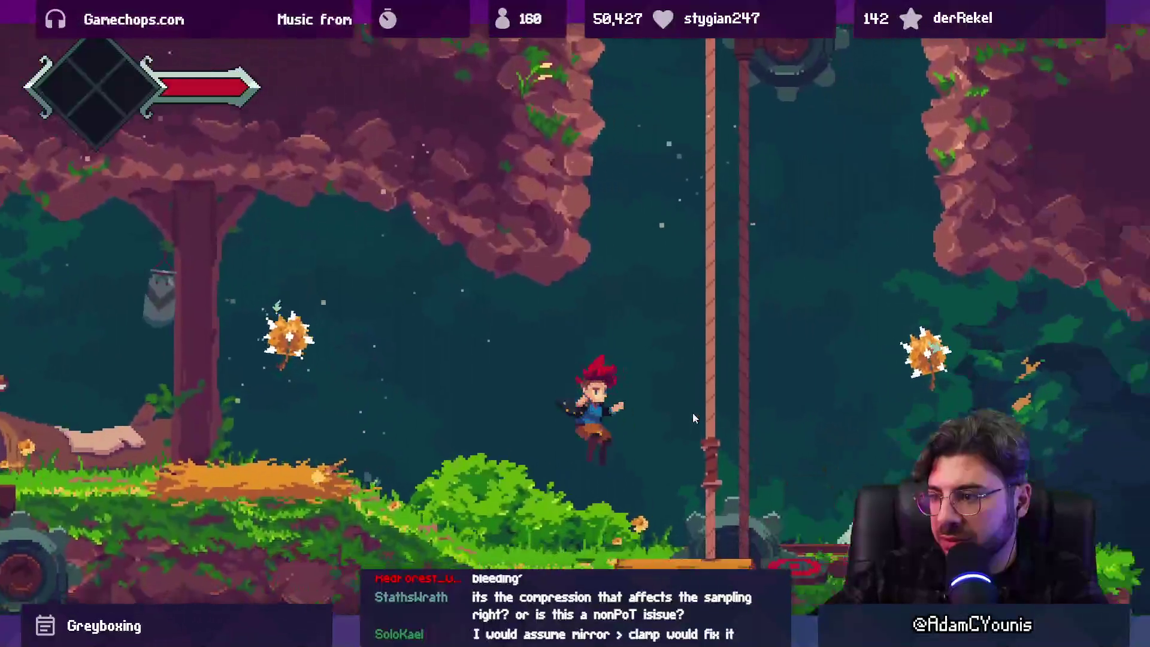
pyautogui.press('space')
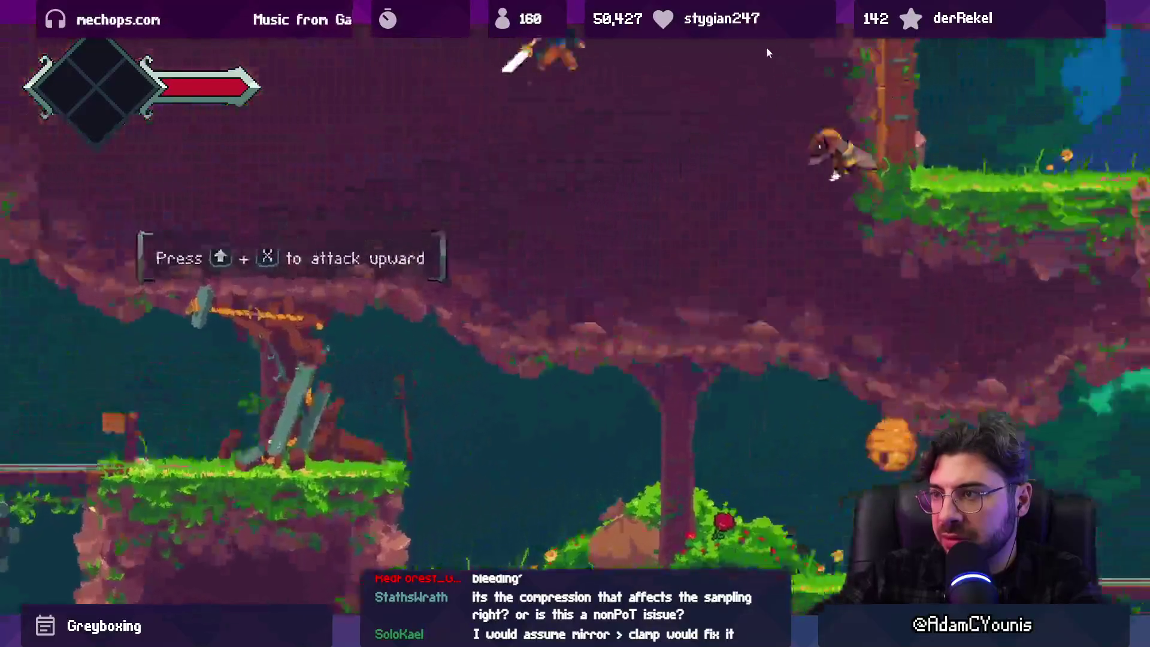
pyautogui.press('Right')
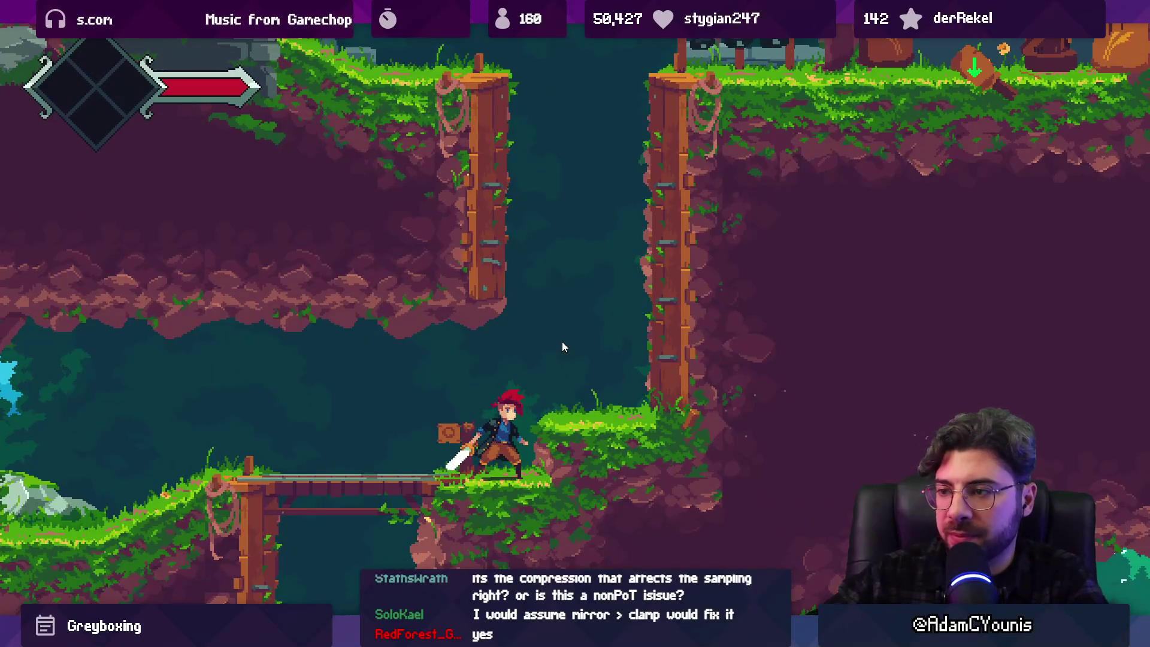
pyautogui.press('Escape')
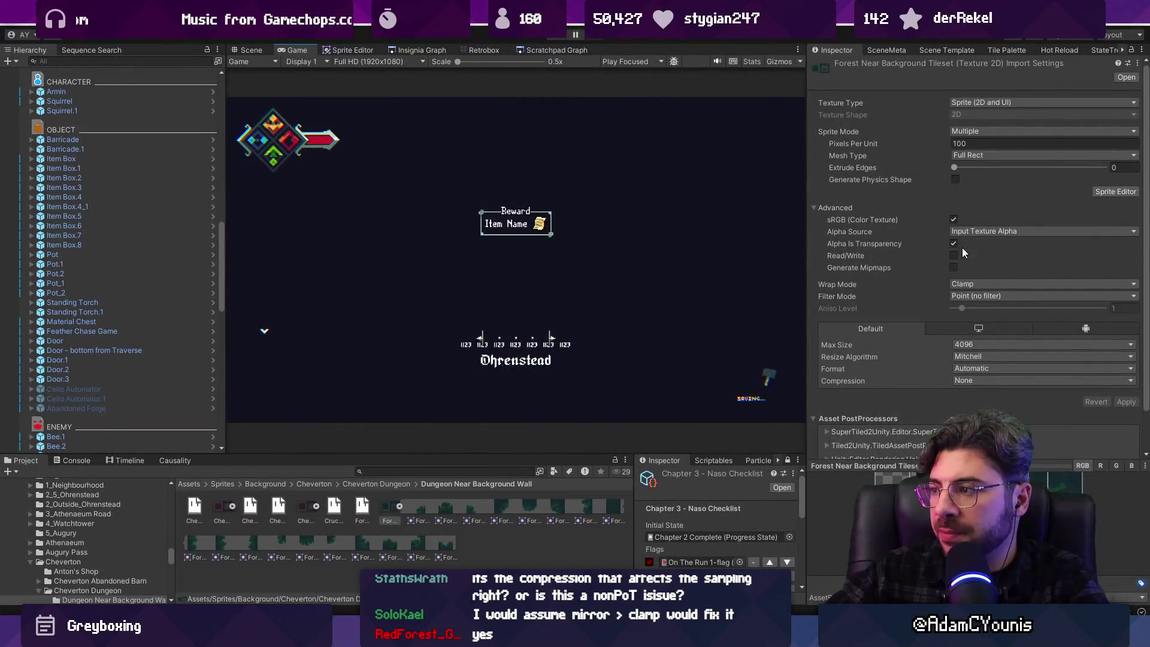
# Set Wrap Mode back to Mirror, keep Mesh Type at Full Rect, and apply the settings
pyautogui.click(969, 286)
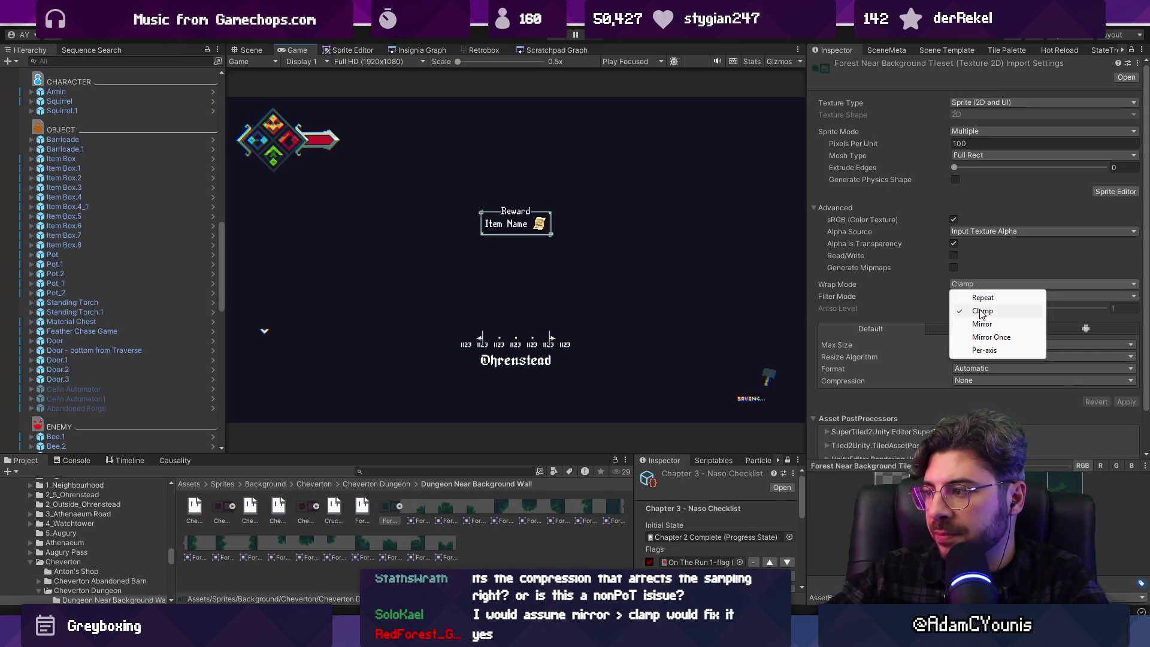
pyautogui.click(982, 311)
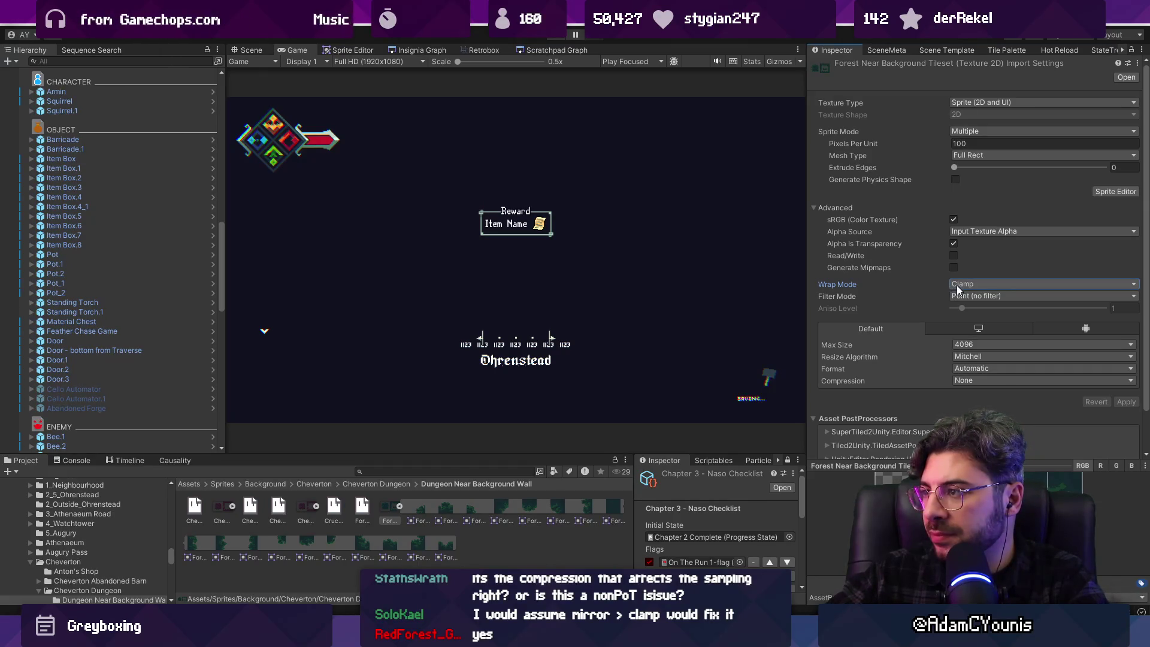
pyautogui.click(965, 158)
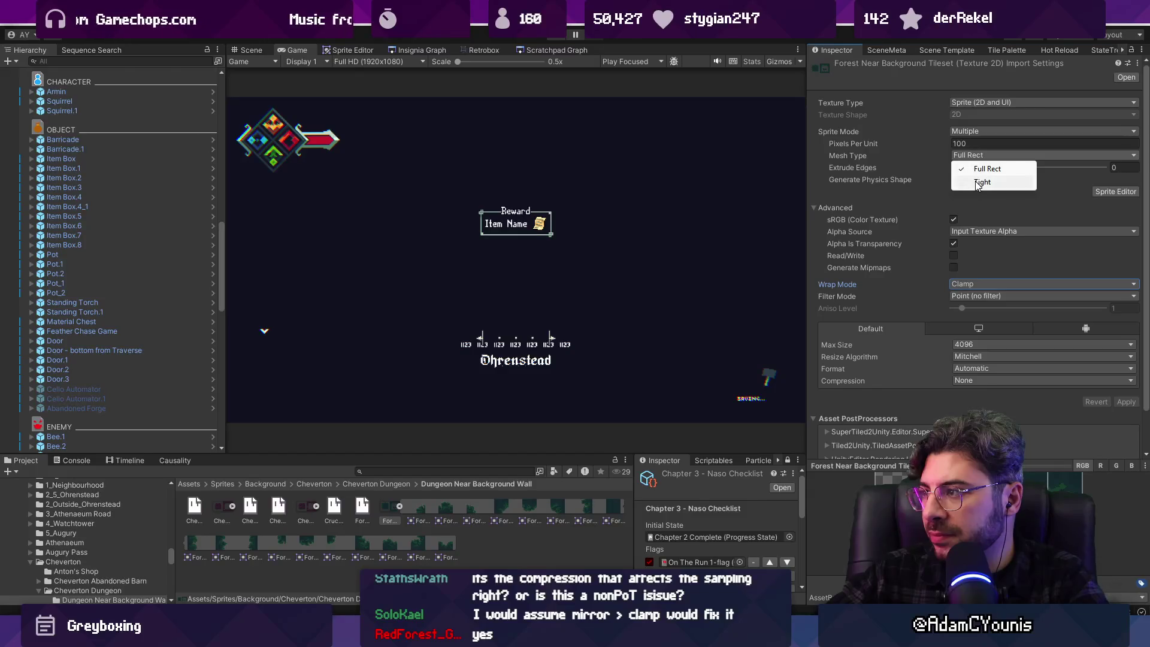
pyautogui.click(872, 163)
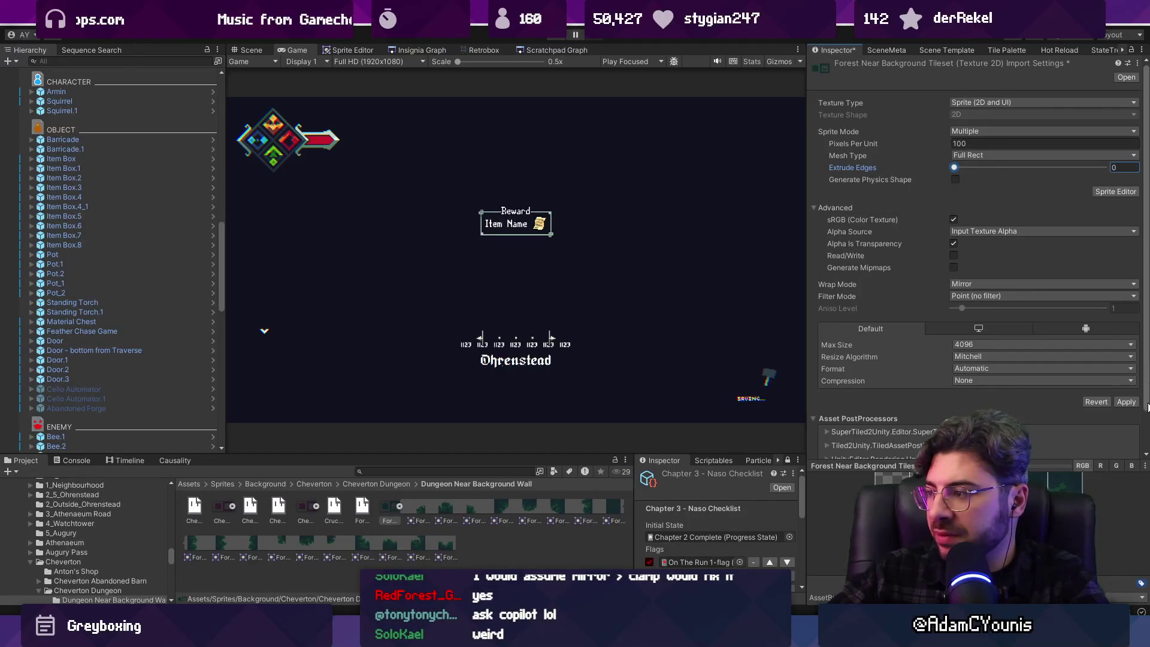
pyautogui.click(1117, 402)
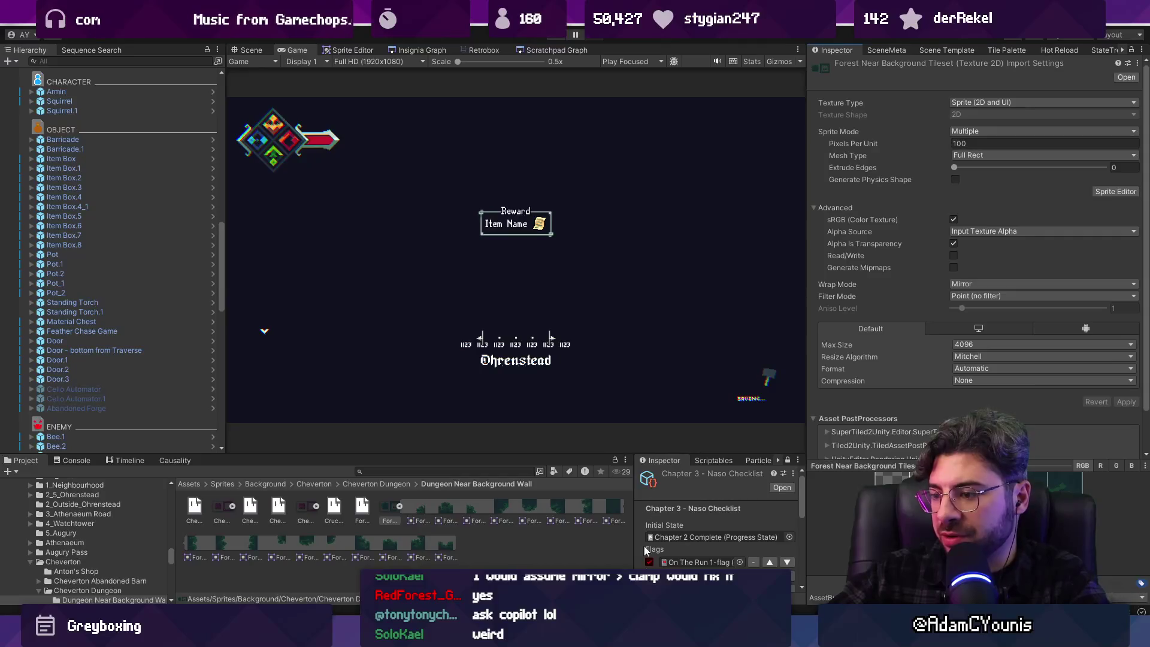
# Return to the forest tileset in Aseprite
pyautogui.hotkey('alt', 'Tab')
pyautogui.scroll(2, 589, 258)
pyautogui.scroll(-2, 630, 266)
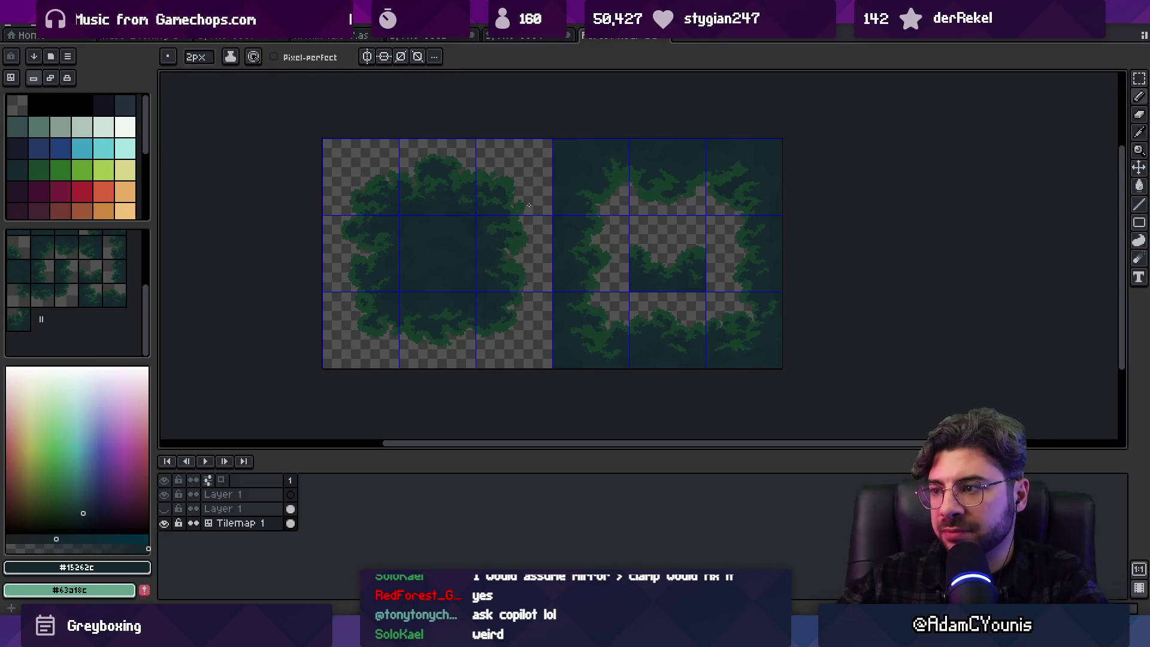
# Select the top-left tile of the right-hand block, then clear the selection
pyautogui.scroll(1, 623, 241)
pyautogui.scroll(-1, 623, 242)
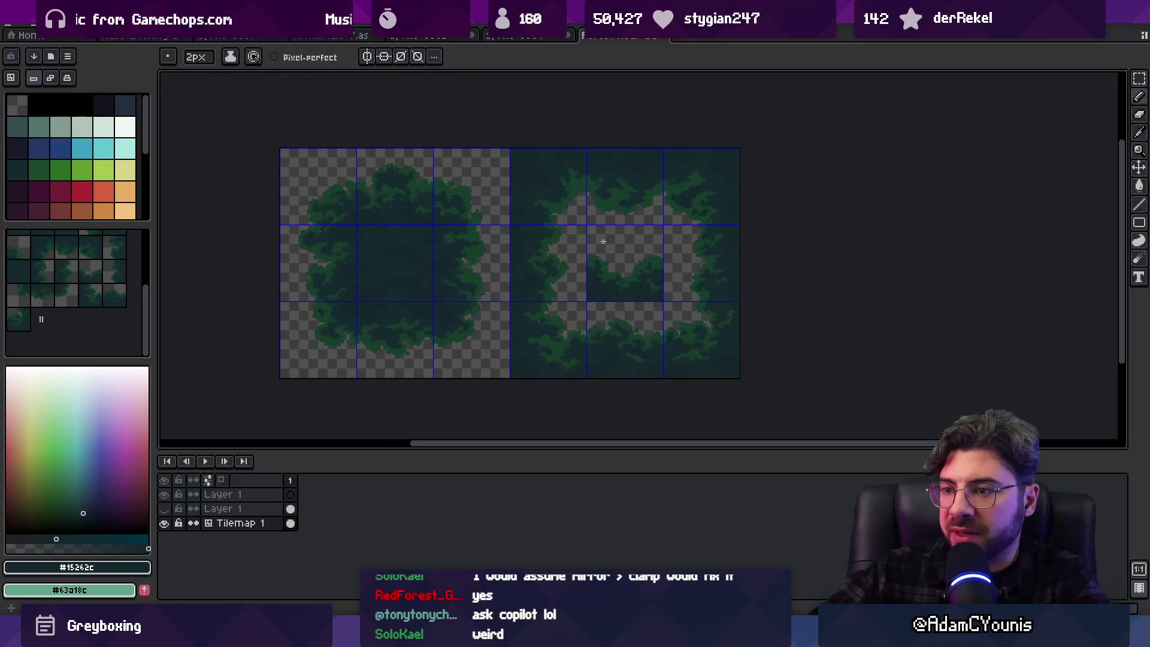
pyautogui.press('m')
pyautogui.moveTo(539, 185); pyautogui.dragTo(551, 210)
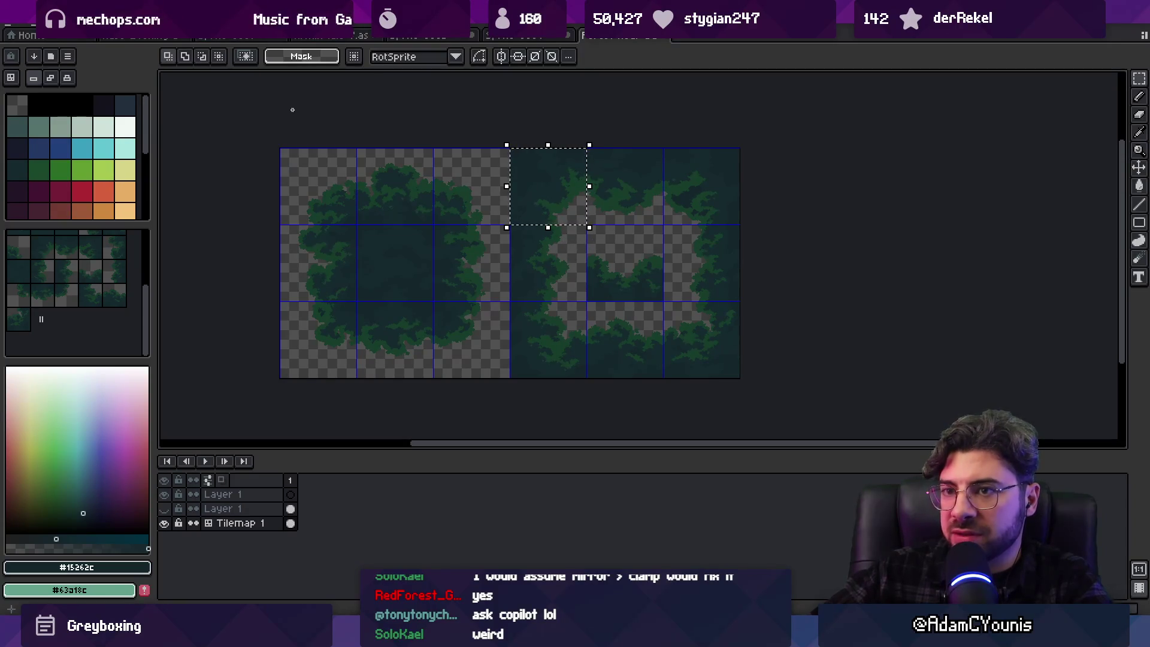
pyautogui.click(335, 149)
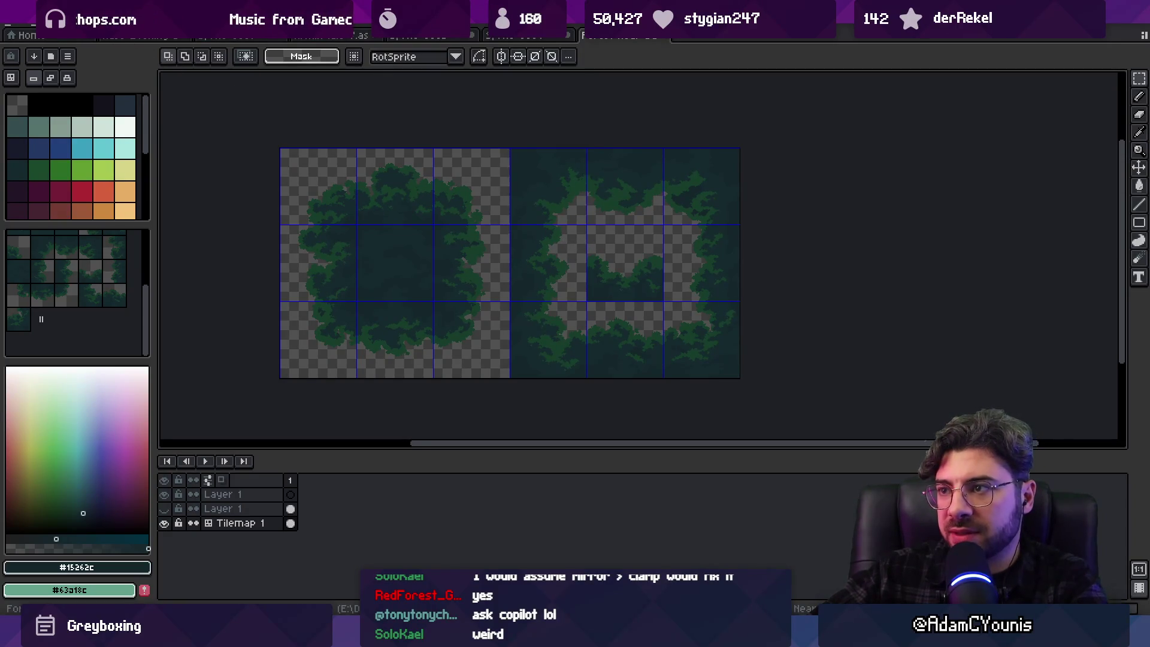
# Save a backup copy as Forest Near Background Tileset-old.aseprite
pyautogui.click(12, 21)
pyautogui.click(86, 99)
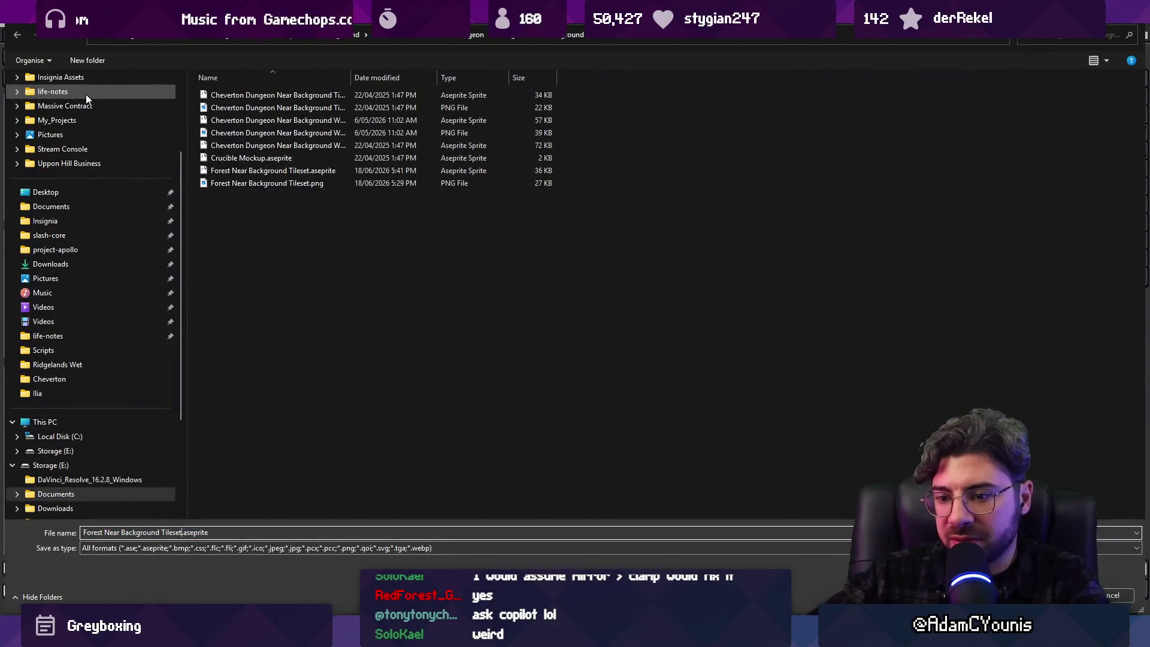
pyautogui.press('Return')
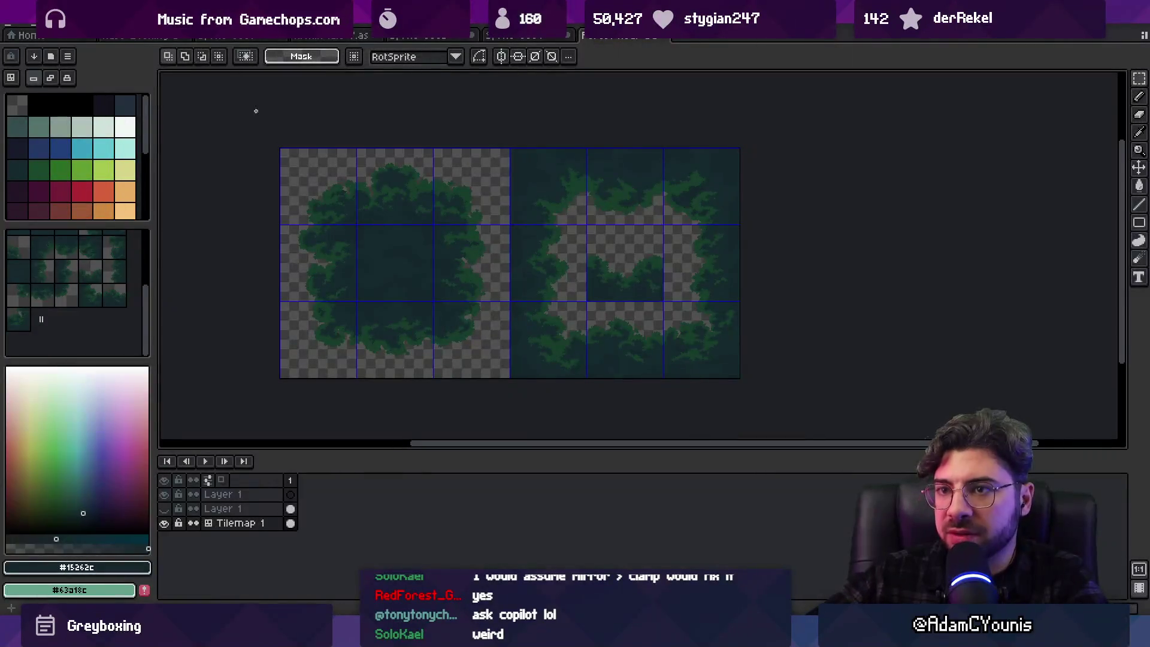
# Save the sprite over the original Forest Near Background Tileset.aseprite, confirming the replacement
pyautogui.click(16, 26)
pyautogui.click(84, 95)
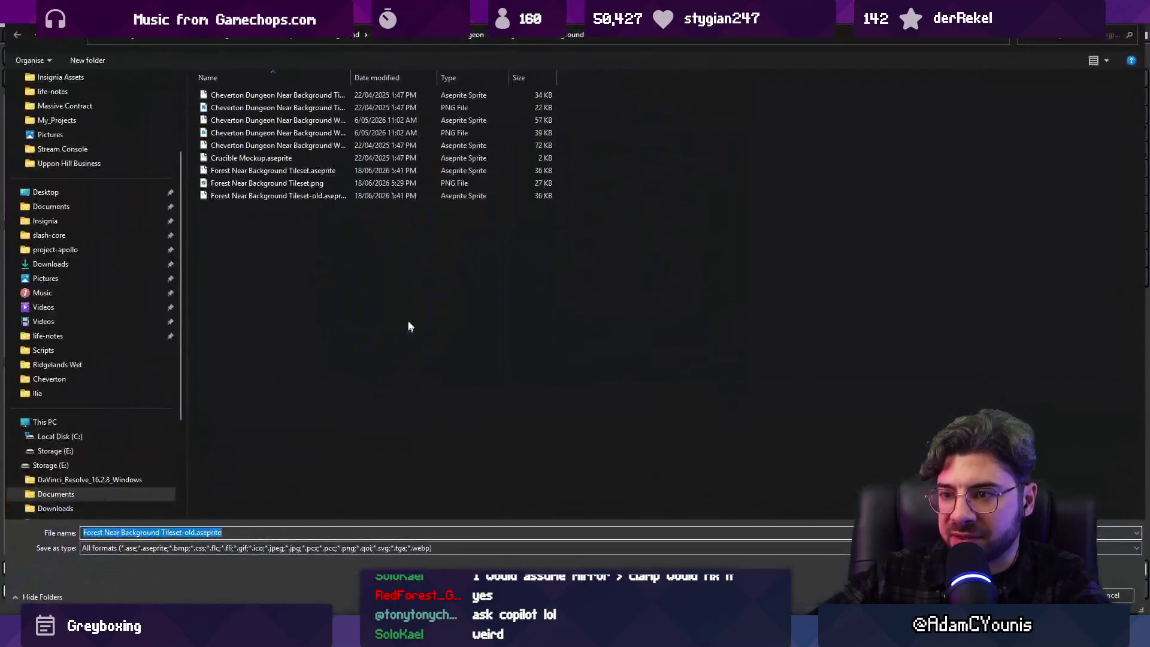
pyautogui.moveTo(351, 78); pyautogui.dragTo(451, 76)
pyautogui.click(289, 171)
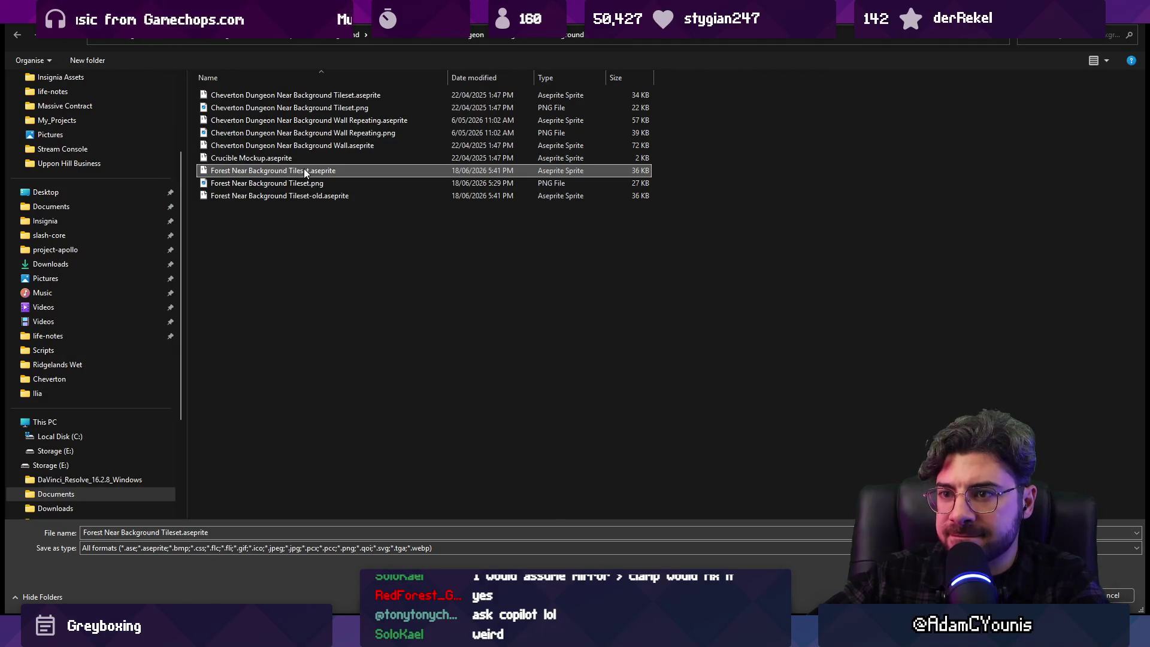
pyautogui.press('Return')
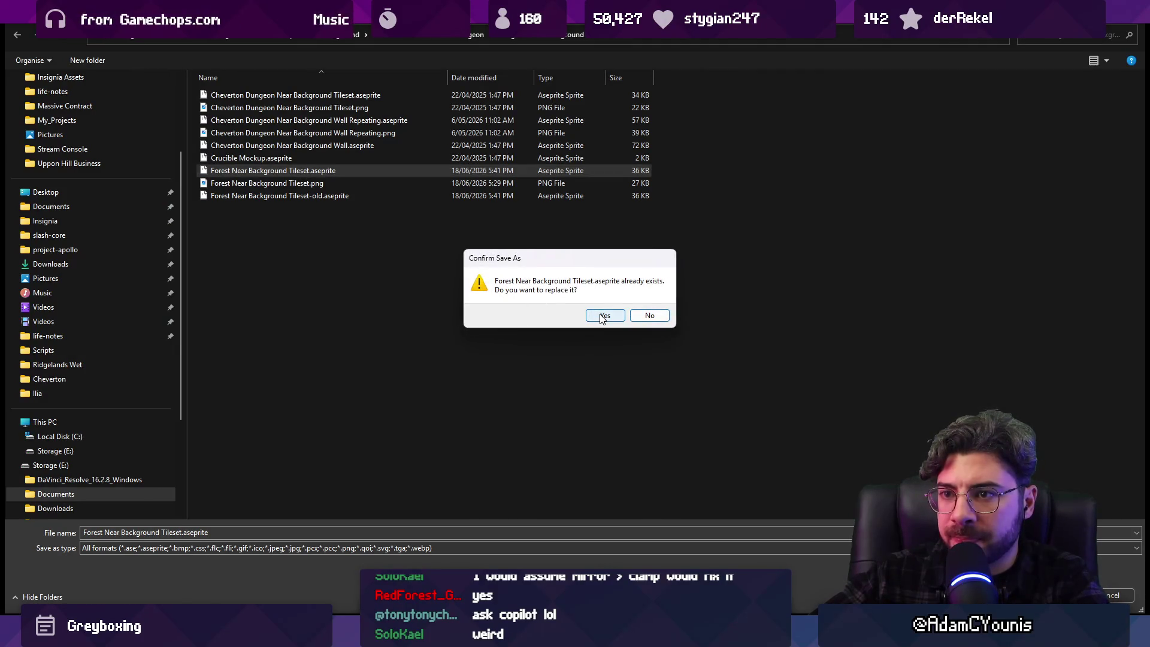
pyautogui.click(603, 316)
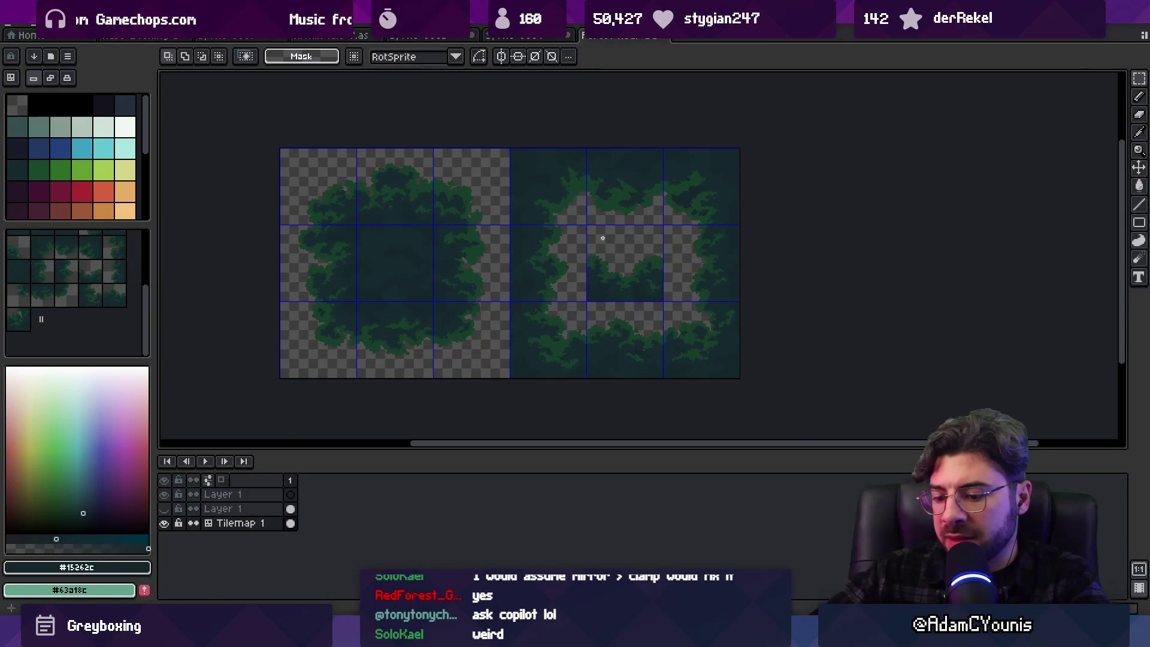
# Anchor the art left and enlarge the canvas by 128 px right and bottom to 896×512
pyautogui.click(67, 25)
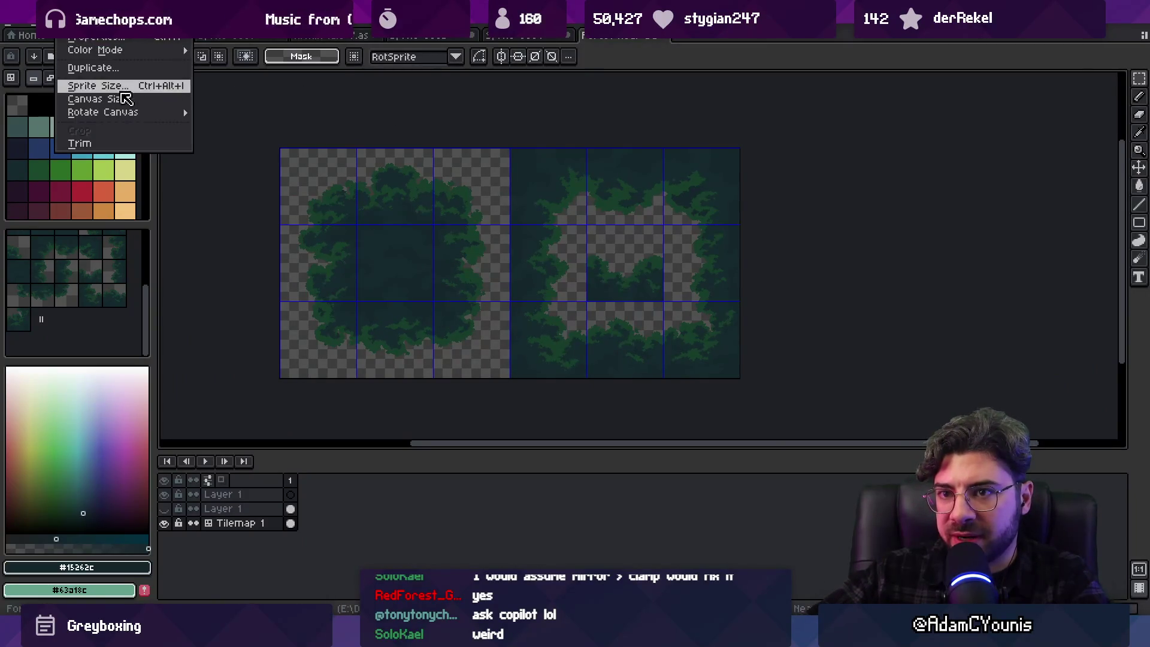
pyautogui.click(99, 97)
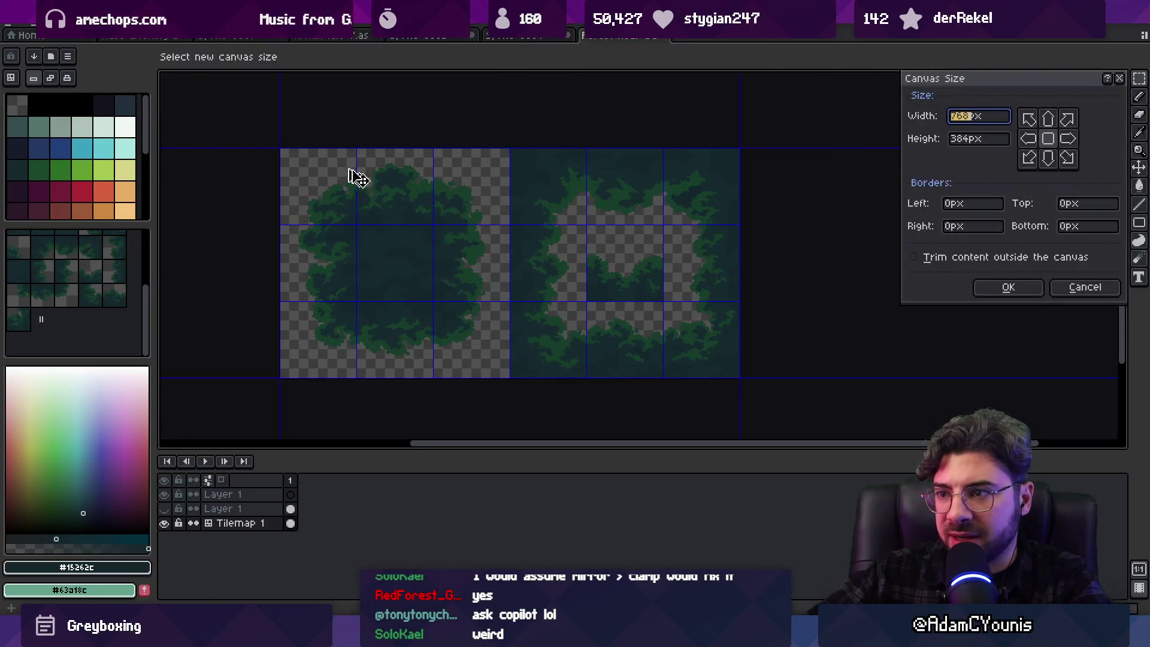
pyautogui.click(1027, 142)
pyautogui.click(973, 205)
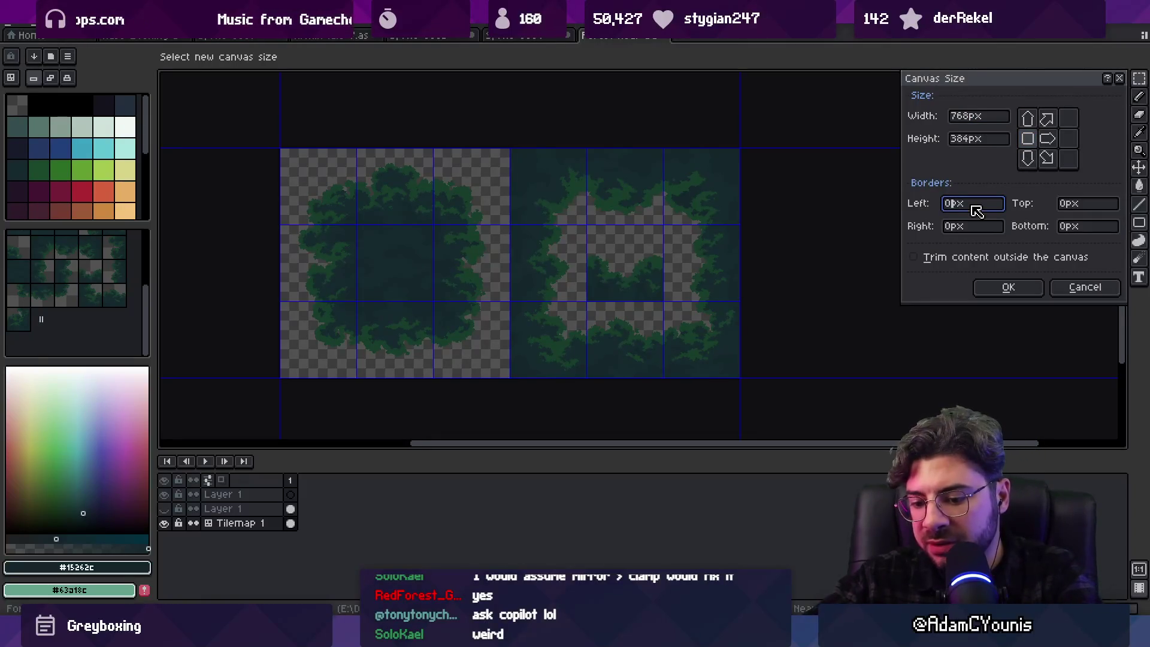
pyautogui.press('Tab')
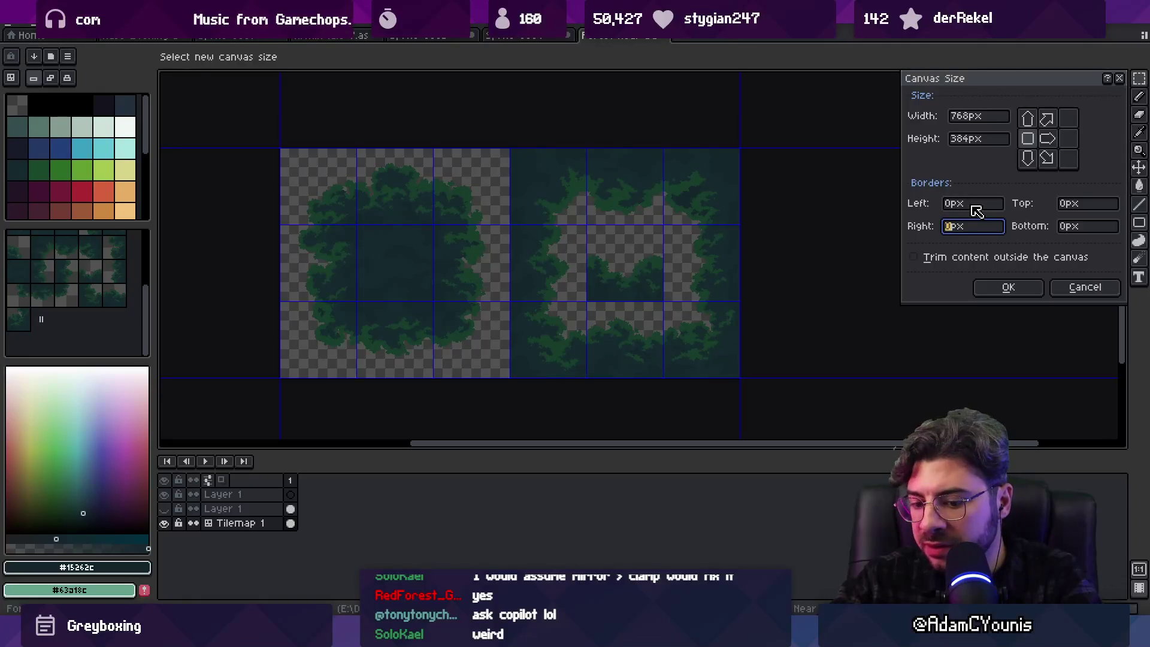
pyautogui.write('64')
pyautogui.press('BackSpace')
pyautogui.write('128')
pyautogui.press('Tab')
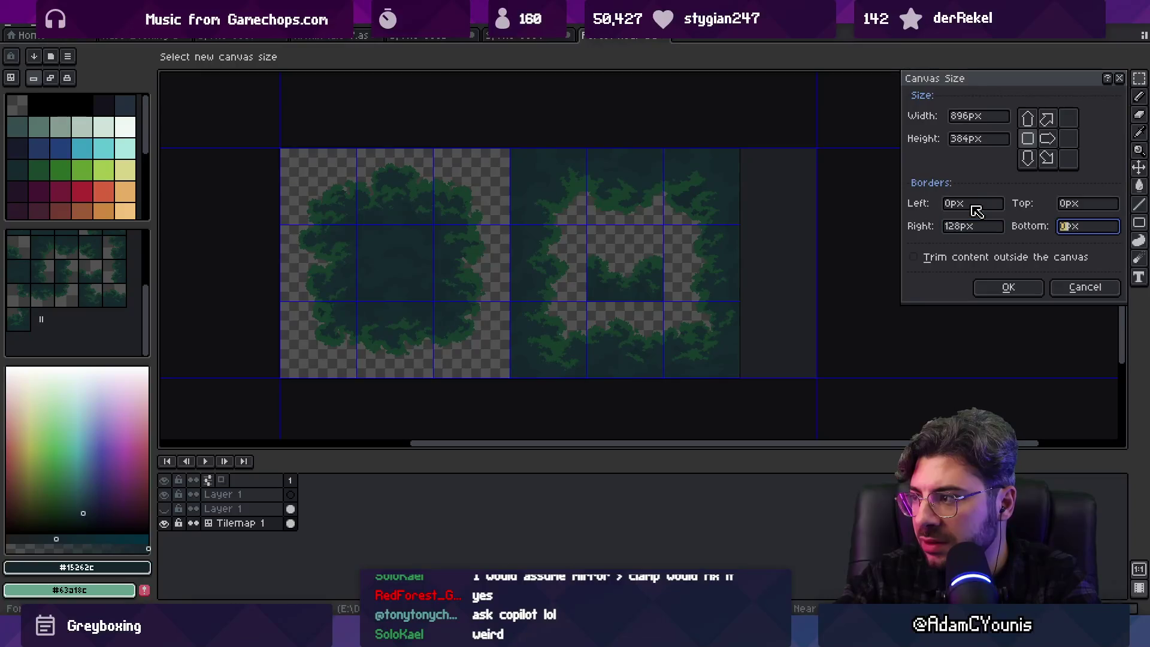
pyautogui.write('128')
pyautogui.click(1008, 287)
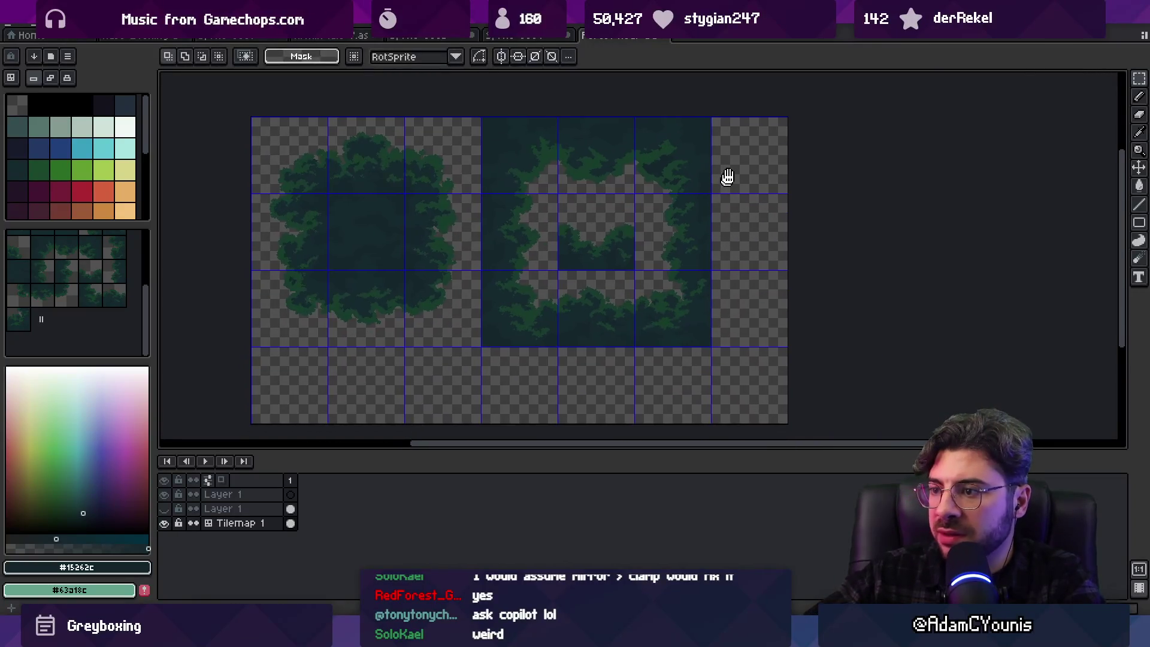
# Glance at Unity's import settings, then pick a foliage tile in Aseprite to paint with
pyautogui.hotkey('alt', 'Tab')
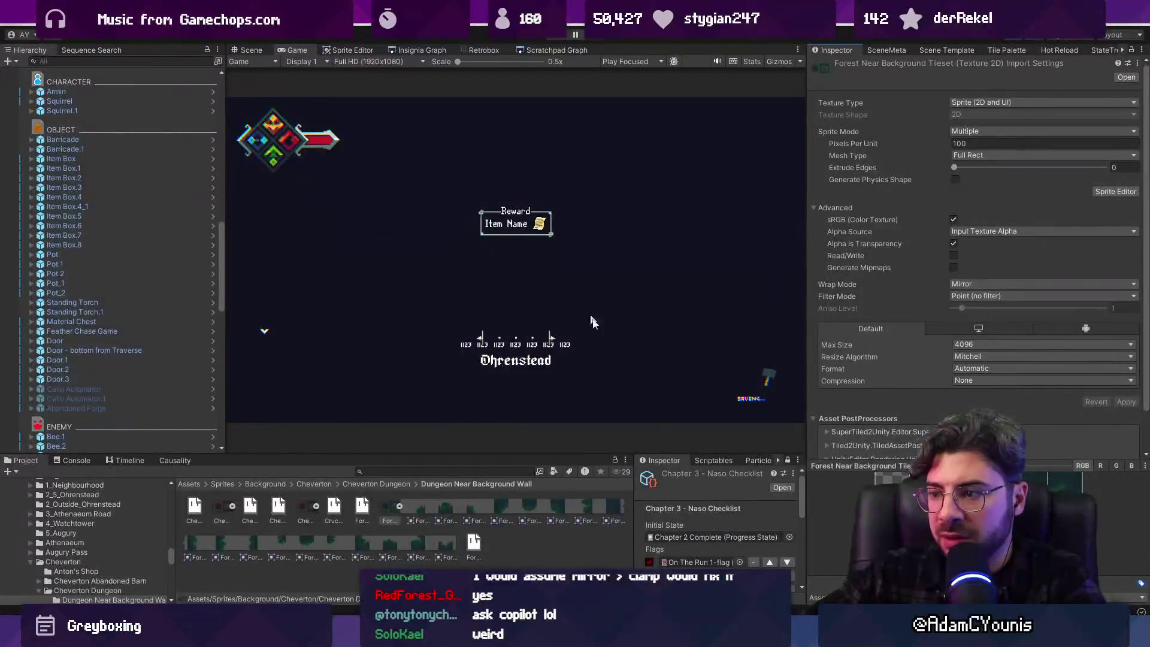
pyautogui.hotkey('alt', 'Tab')
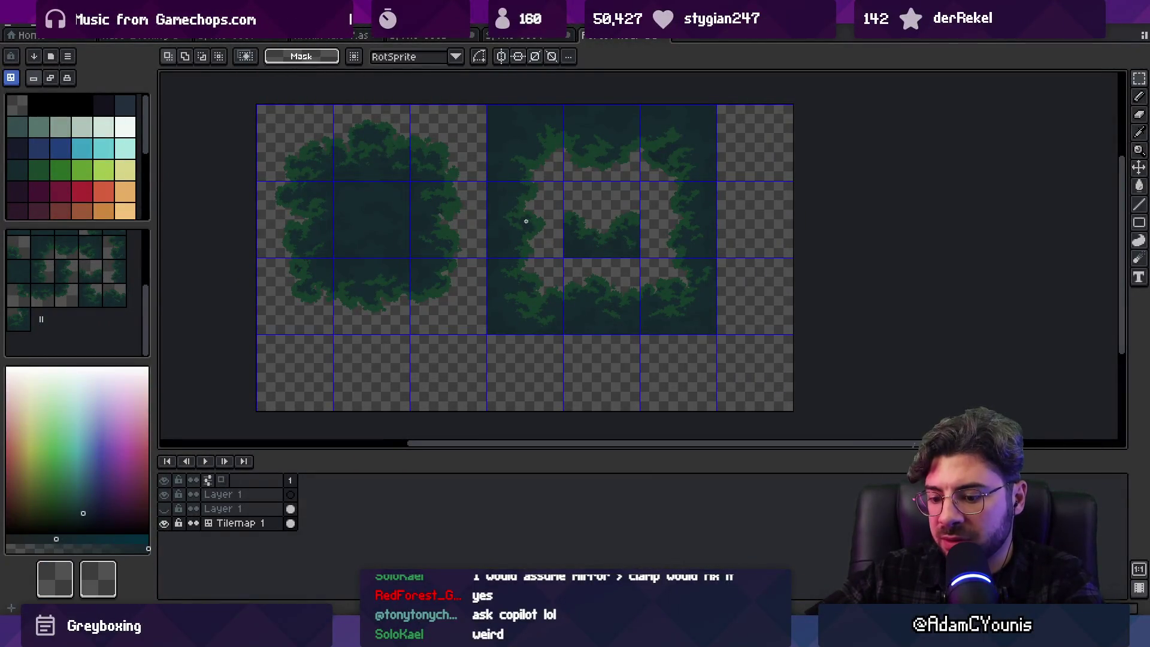
pyautogui.click(66, 270)
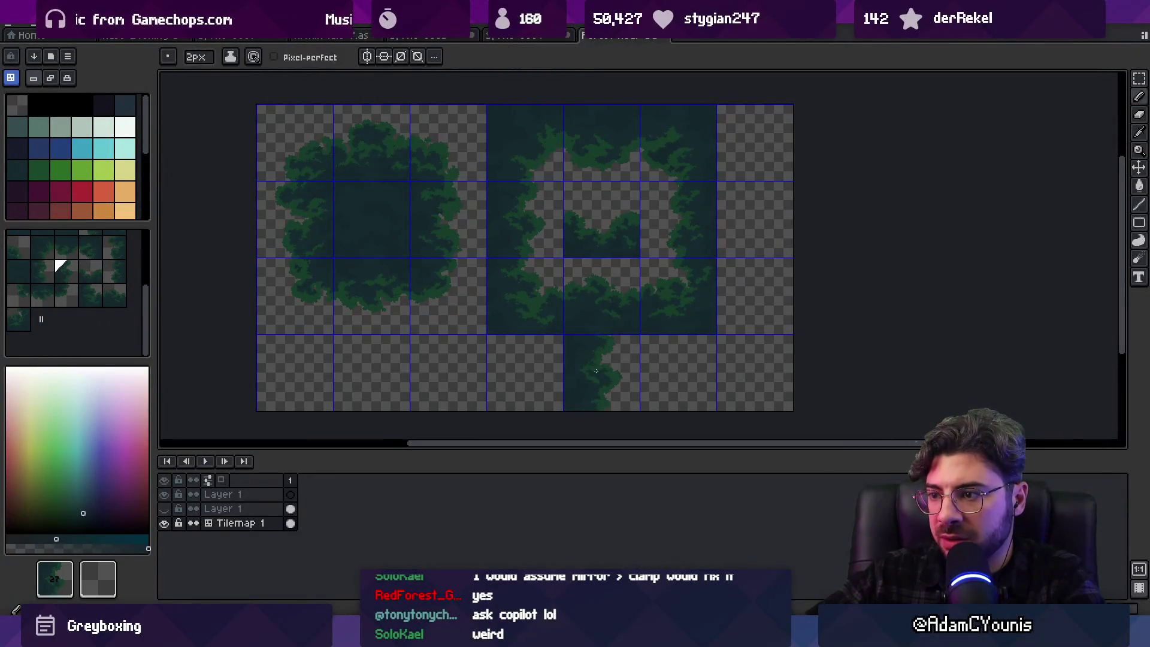
# Try rearranging the ring's tile column, top-right foliage tiles and the 3×3 tree block
pyautogui.press('m')
pyautogui.moveTo(526, 141)
pyautogui.mouseDown()
pyautogui.moveTo(527, 292)
pyautogui.moveTo(746, 287)
pyautogui.mouseUp()
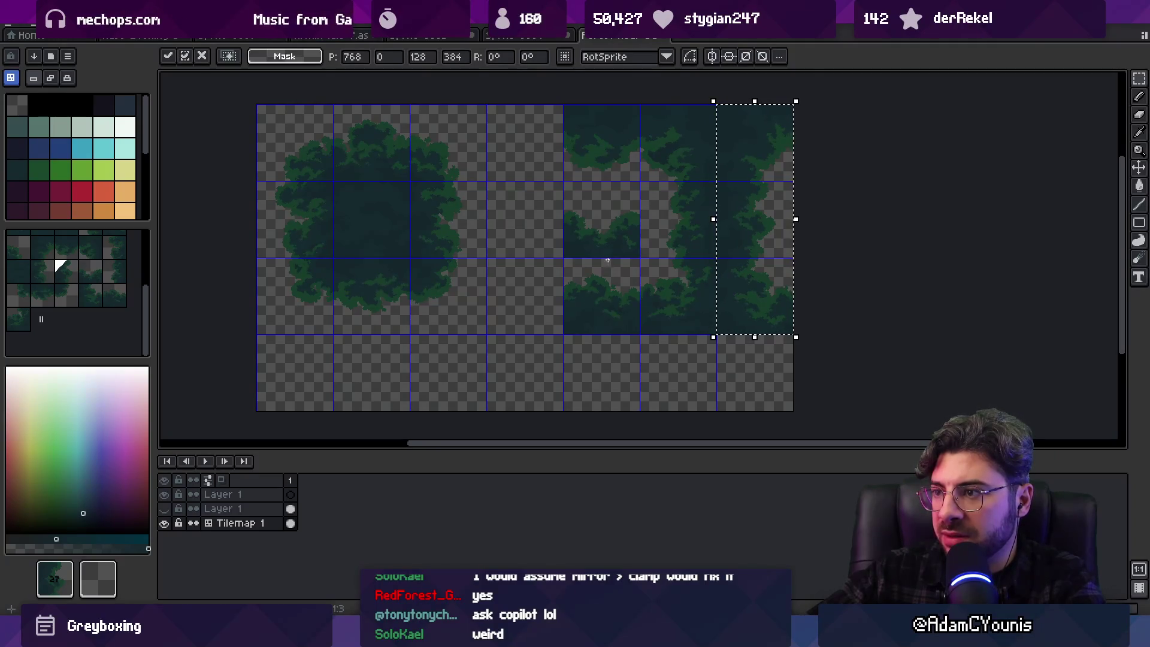
pyautogui.hotkey('ctrl', 'd')
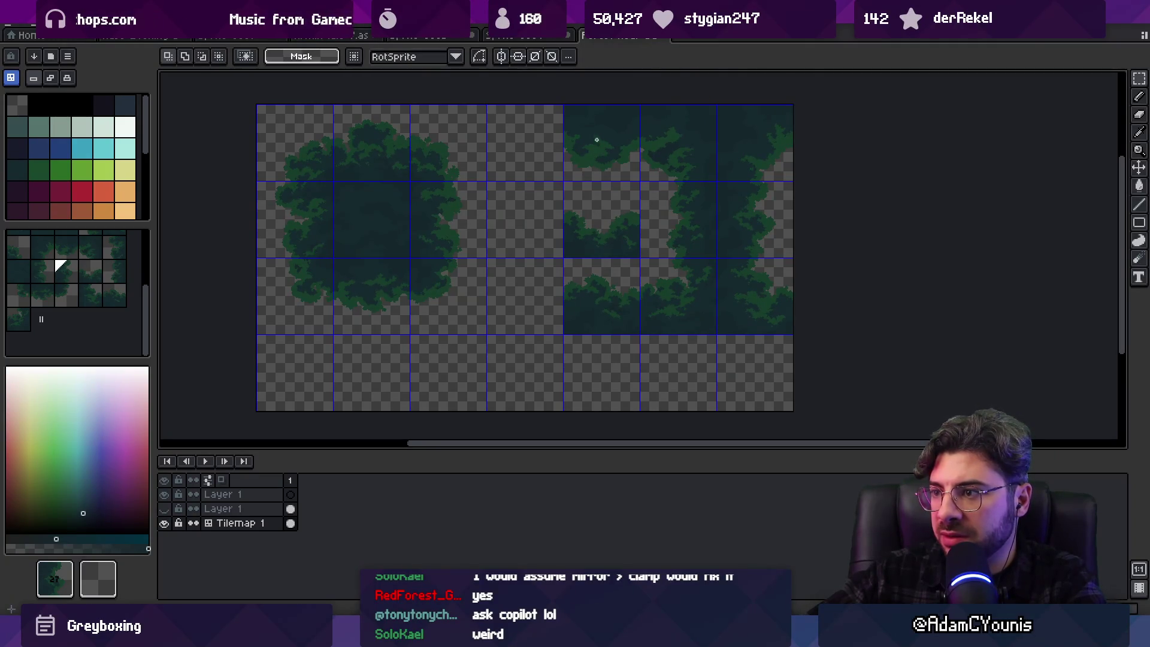
pyautogui.moveTo(590, 129); pyautogui.dragTo(763, 153)
pyautogui.moveTo(679, 146); pyautogui.dragTo(699, 365)
pyautogui.hotkey('ctrl', 'd')
pyautogui.moveTo(567, 185)
pyautogui.mouseDown()
pyautogui.moveTo(615, 241)
pyautogui.moveTo(456, 368)
pyautogui.mouseUp()
pyautogui.hotkey('ctrl', 'd')
pyautogui.moveTo(640, 256); pyautogui.dragTo(749, 354)
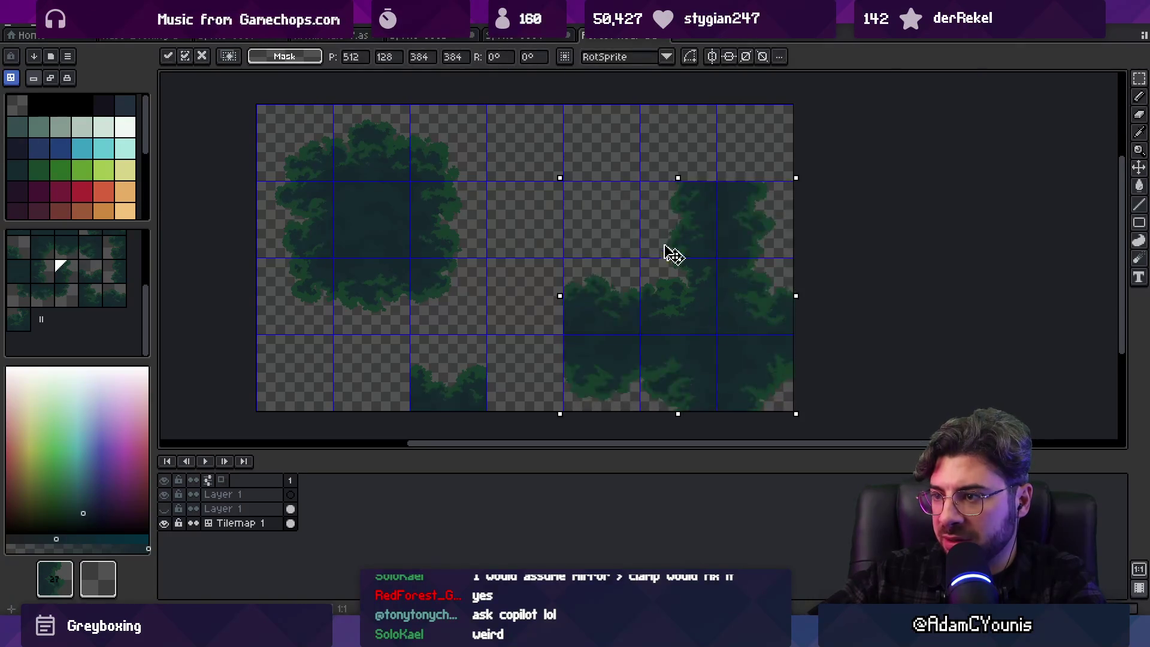
pyautogui.moveTo(675, 256); pyautogui.dragTo(620, 227)
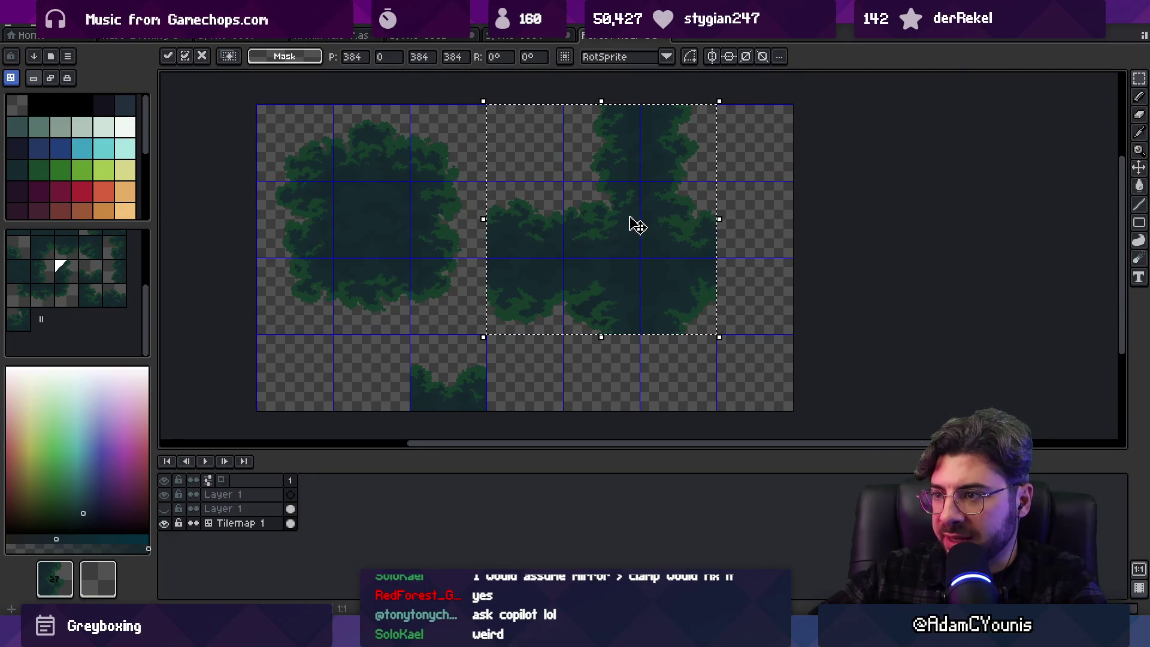
pyautogui.hotkey('ctrl', 'd')
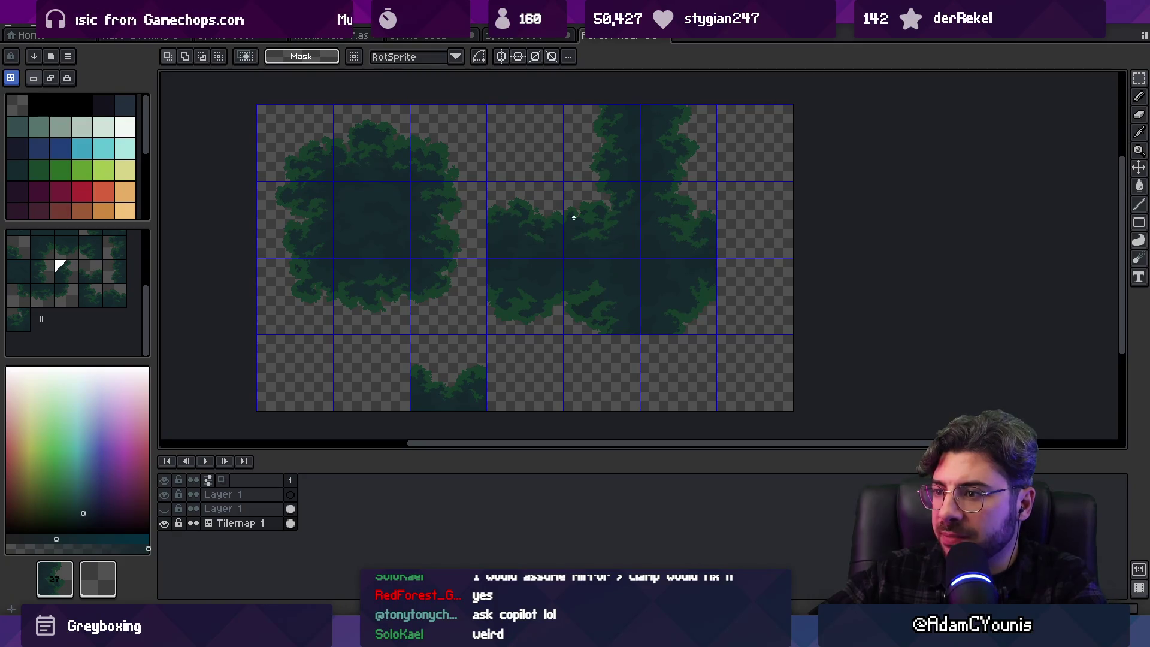
# Undo the trial tile moves back toward the original layout and clear the selection
pyautogui.hotkey('ctrl', 'z')
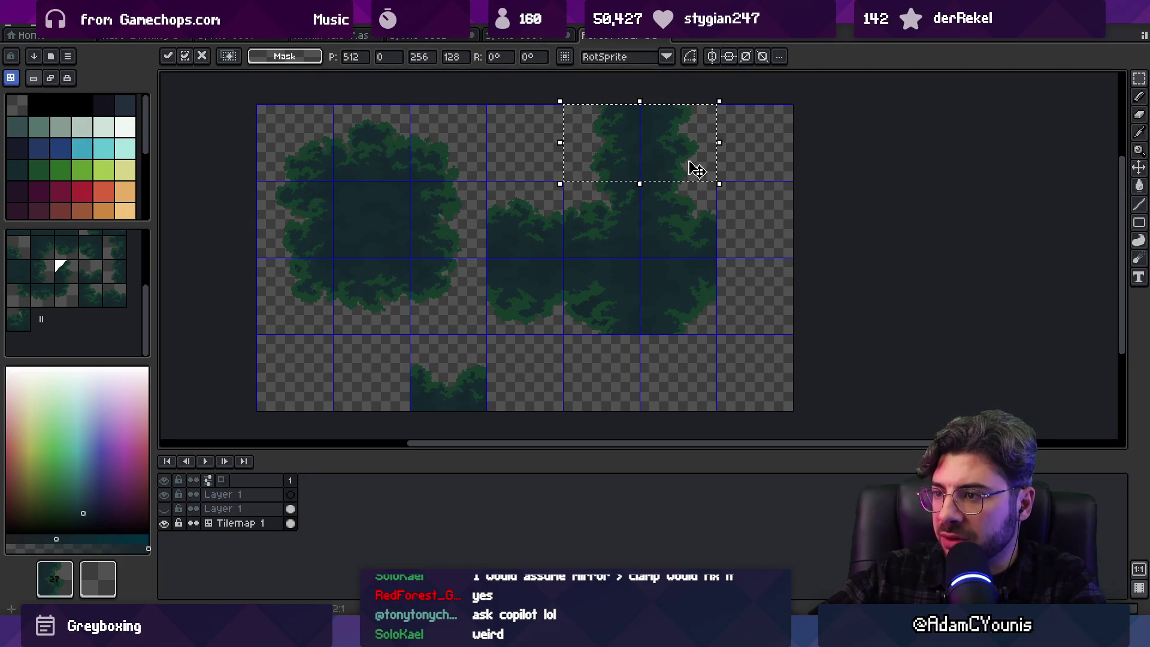
pyautogui.hotkey('ctrl', 'd')
pyautogui.hotkey('ctrl', 'z')
pyautogui.hotkey('ctrl', 'z')
pyautogui.moveTo(669, 264); pyautogui.dragTo(767, 189)
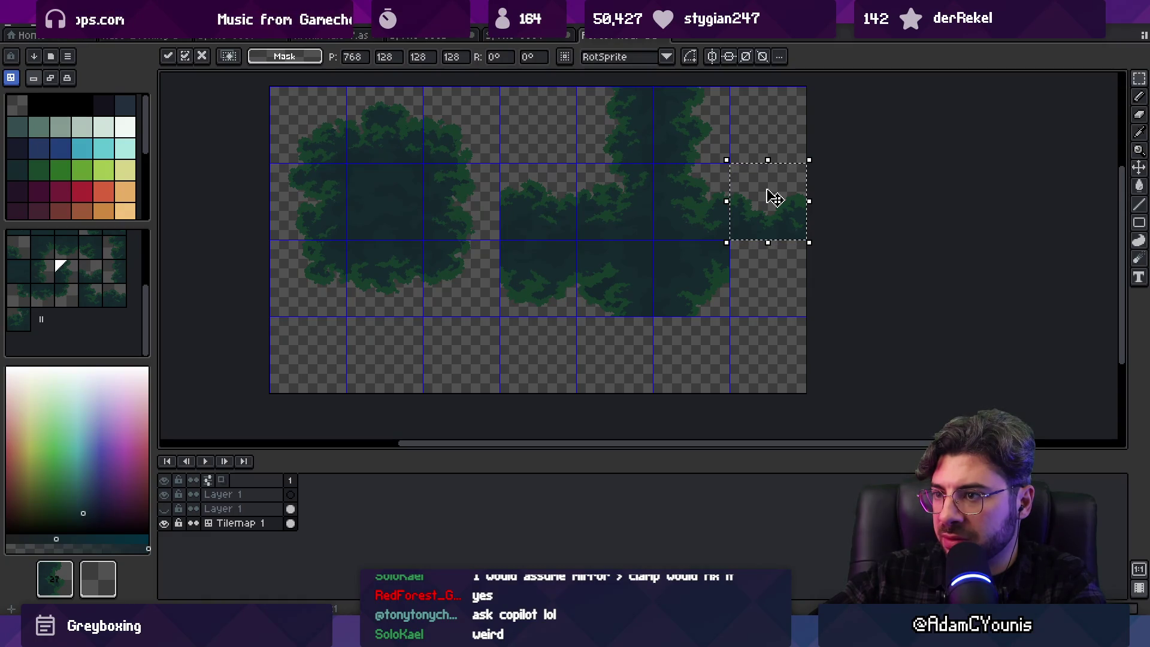
pyautogui.hotkey('ctrl', 'z')
pyautogui.hotkey('ctrl', 'z')
pyautogui.hotkey('ctrl', 'z')
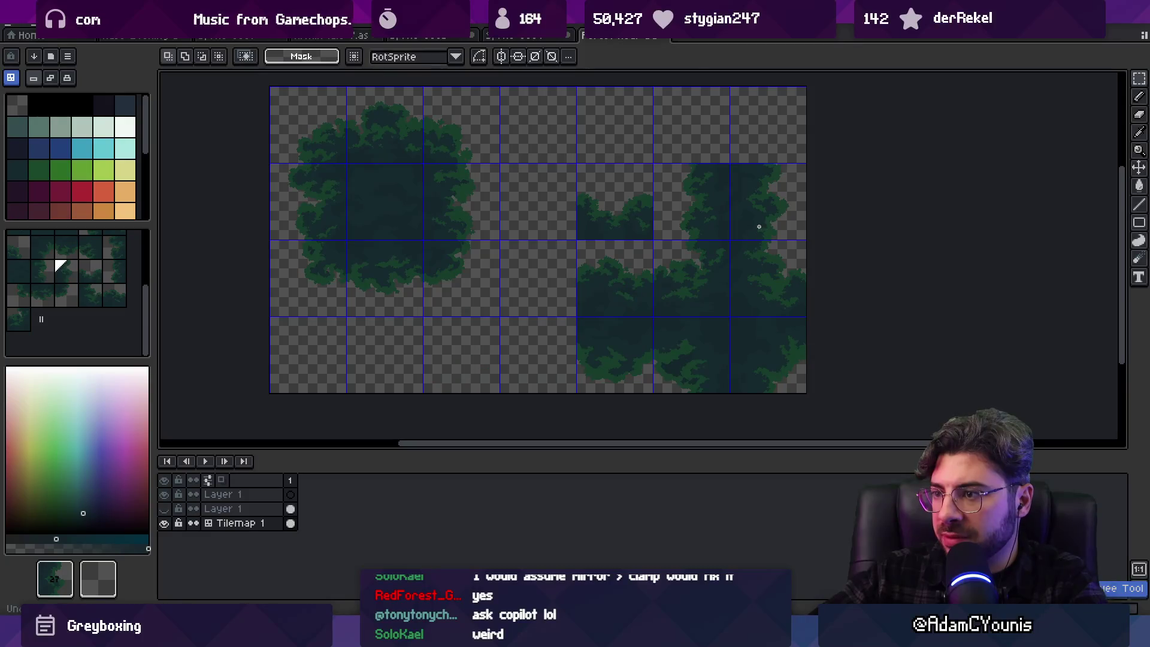
pyautogui.hotkey('ctrl', 'y')
pyautogui.hotkey('ctrl', 'y')
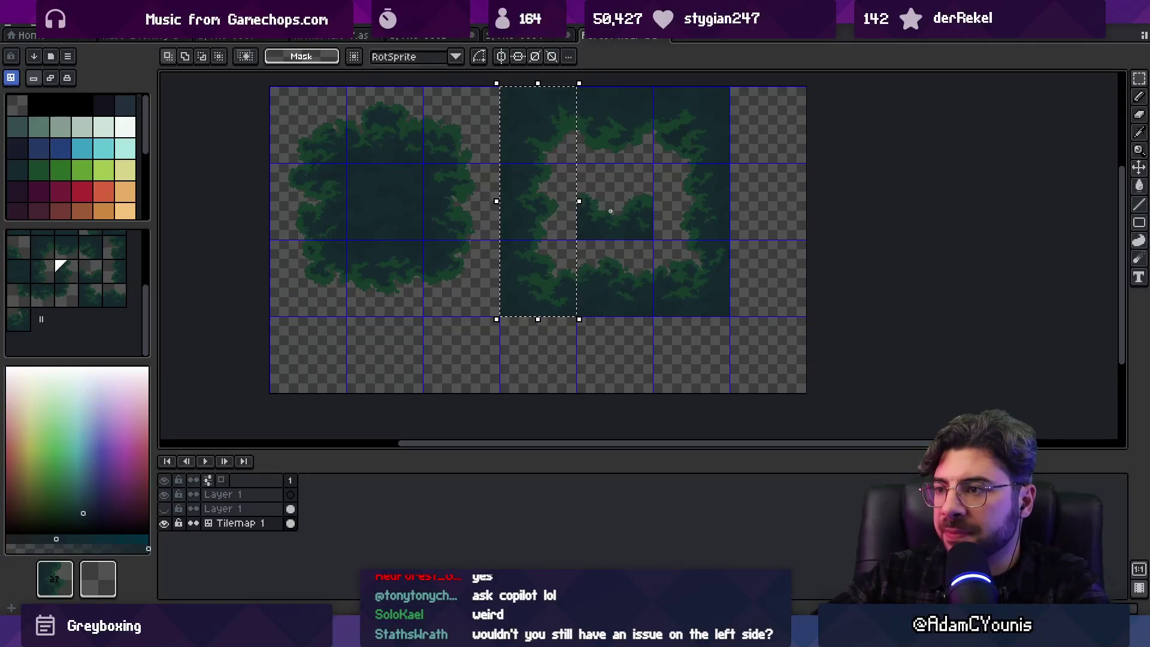
pyautogui.click(631, 230)
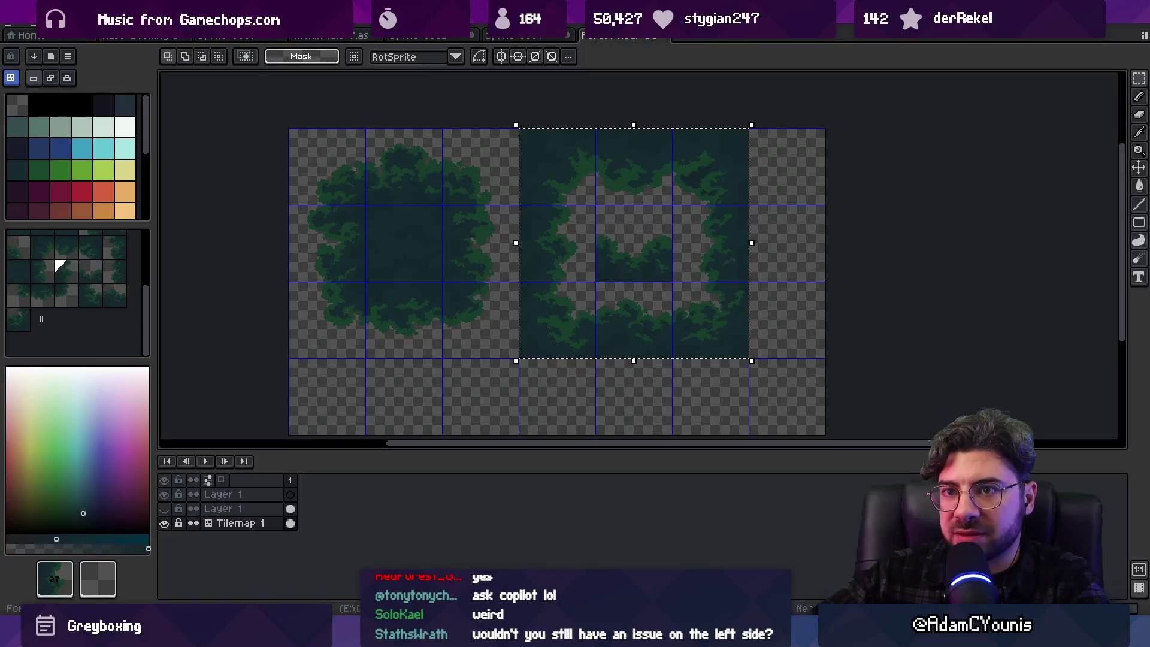
pyautogui.click(71, 25)
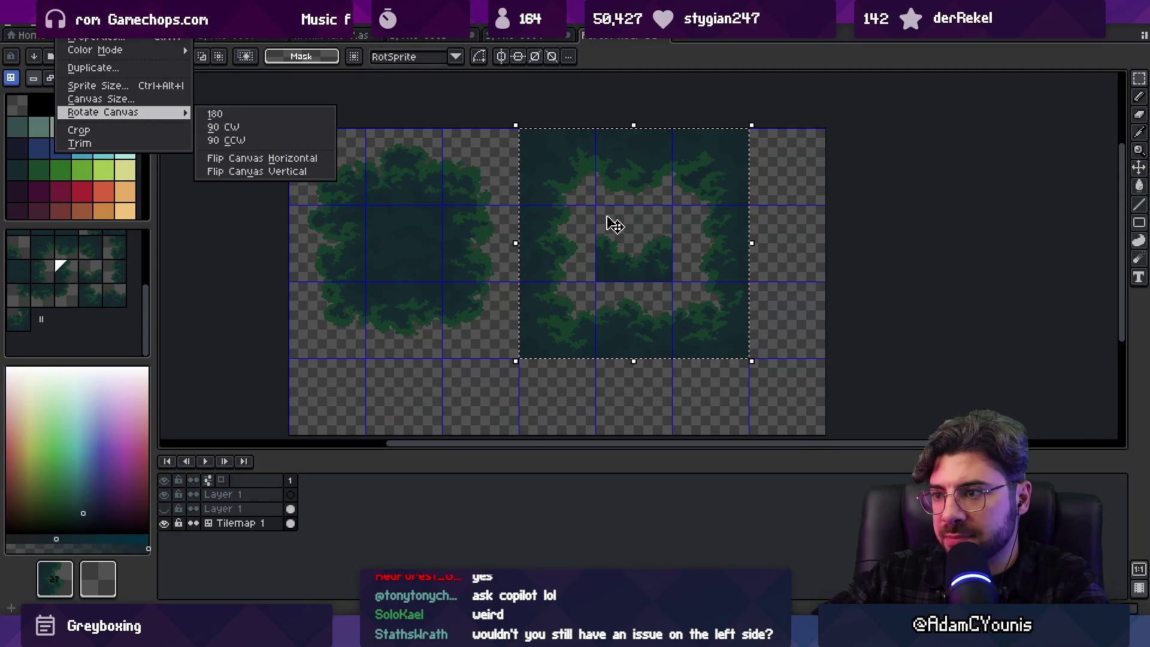
# Add an empty 128 px row on top, anchoring the content bottom-centre
pyautogui.click(590, 200)
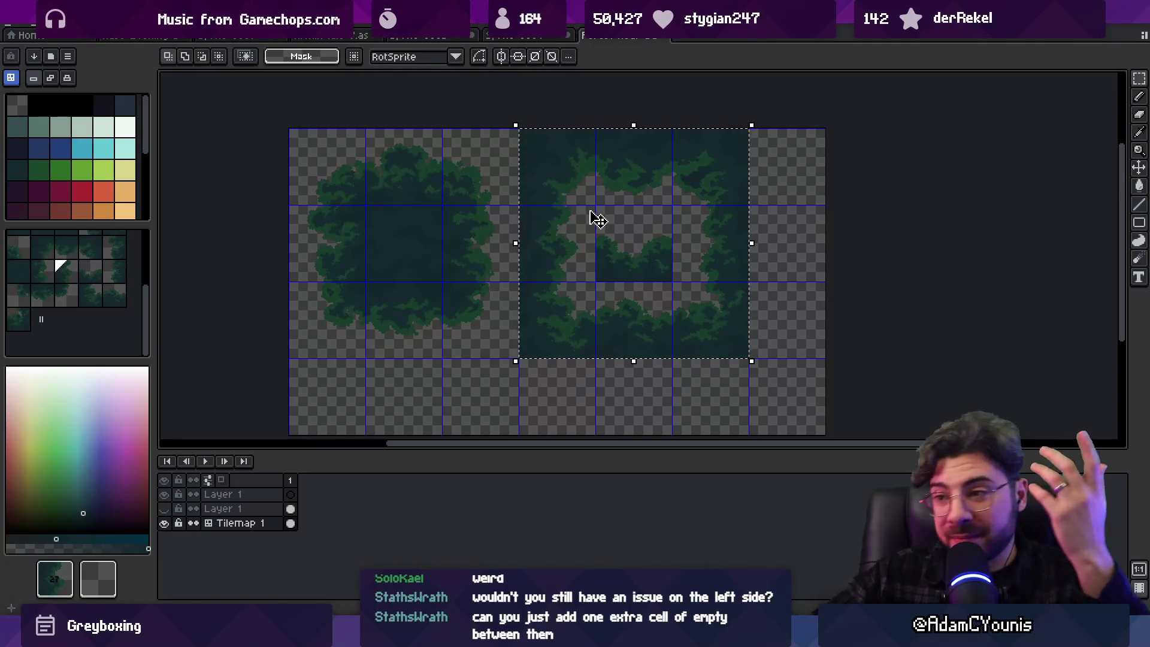
pyautogui.click(69, 24)
pyautogui.click(90, 98)
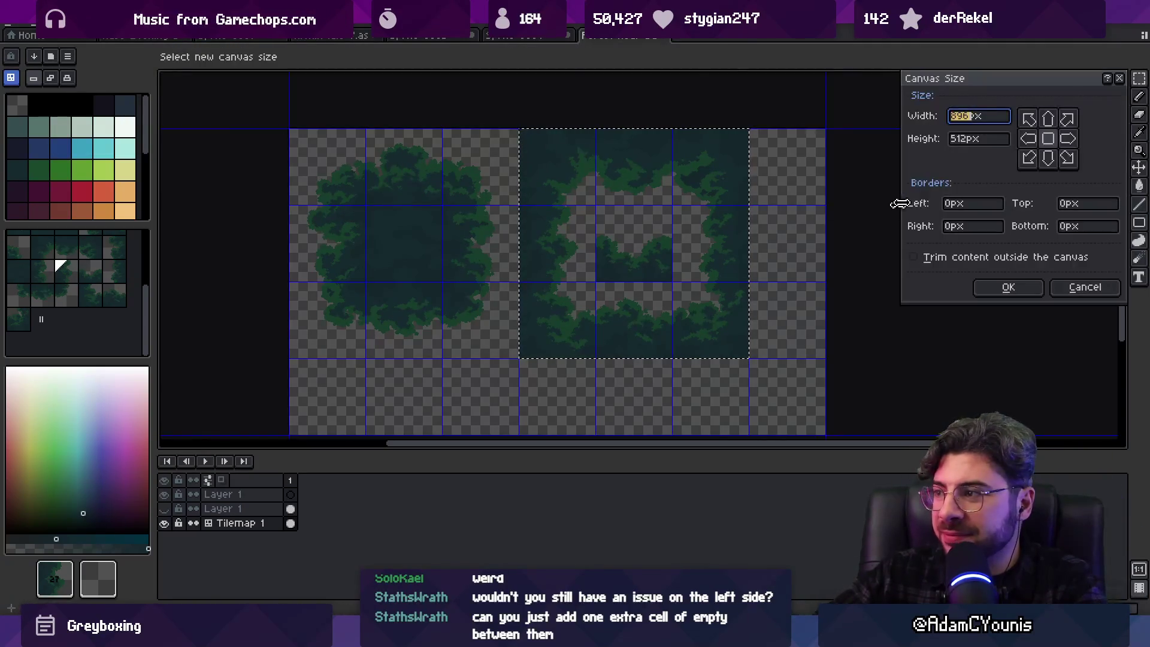
pyautogui.click(1055, 161)
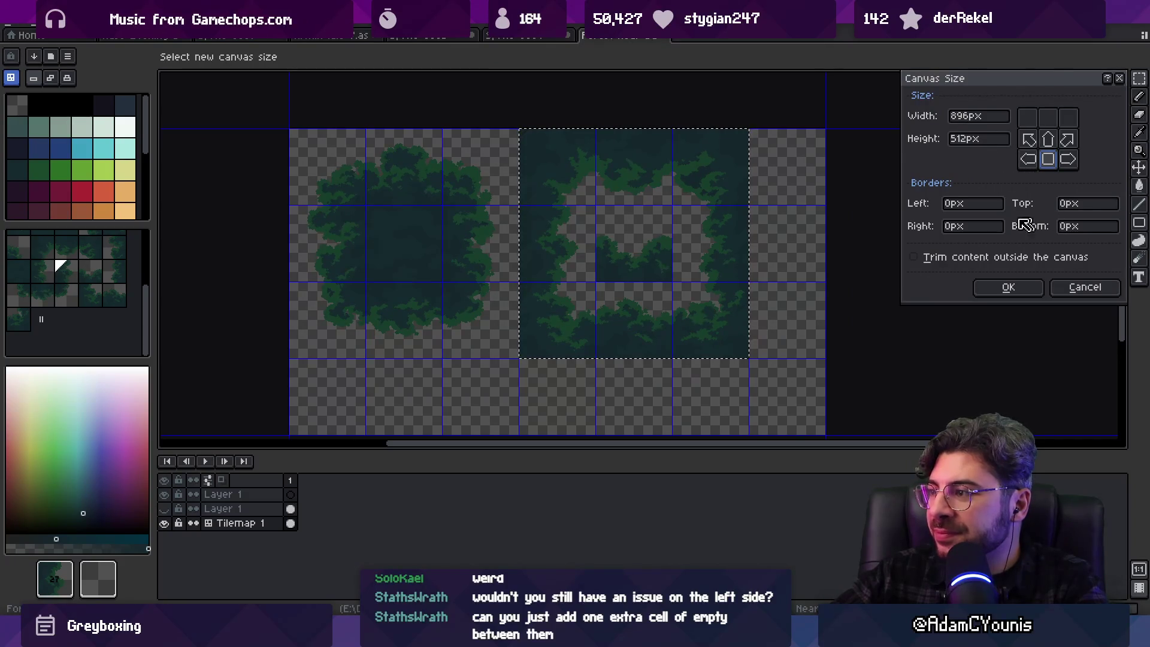
pyautogui.click(1082, 205)
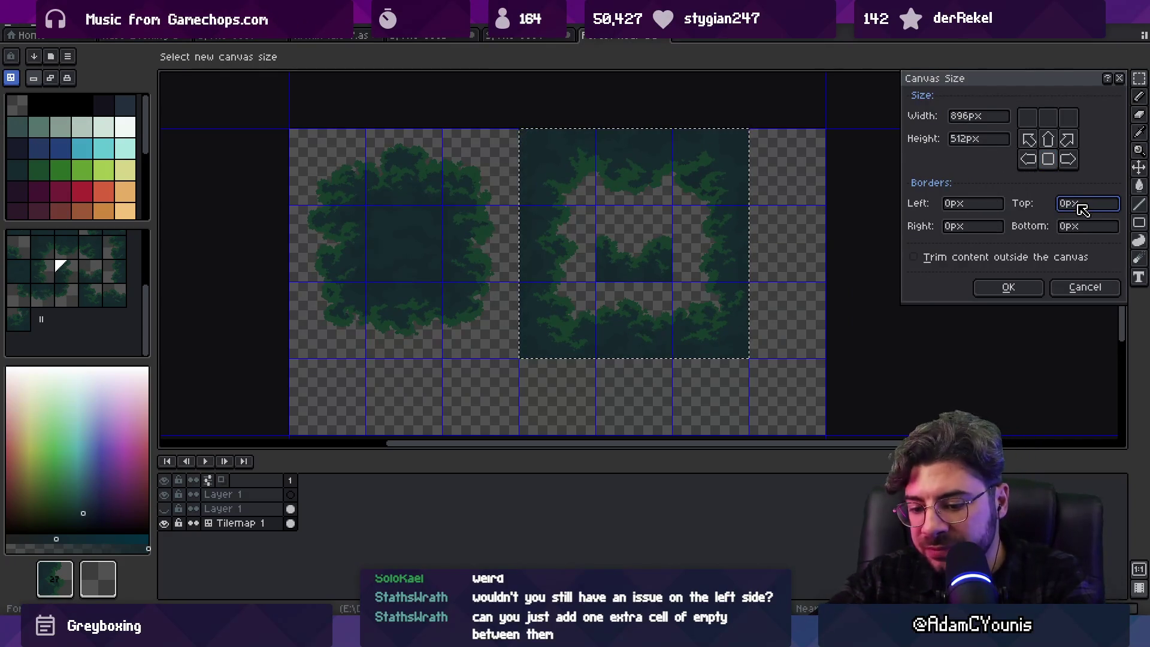
pyautogui.write('128')
pyautogui.press('Return')
# Add a 128 px column on the right, anchoring the content left-middle
pyautogui.scroll(-1, 602, 218)
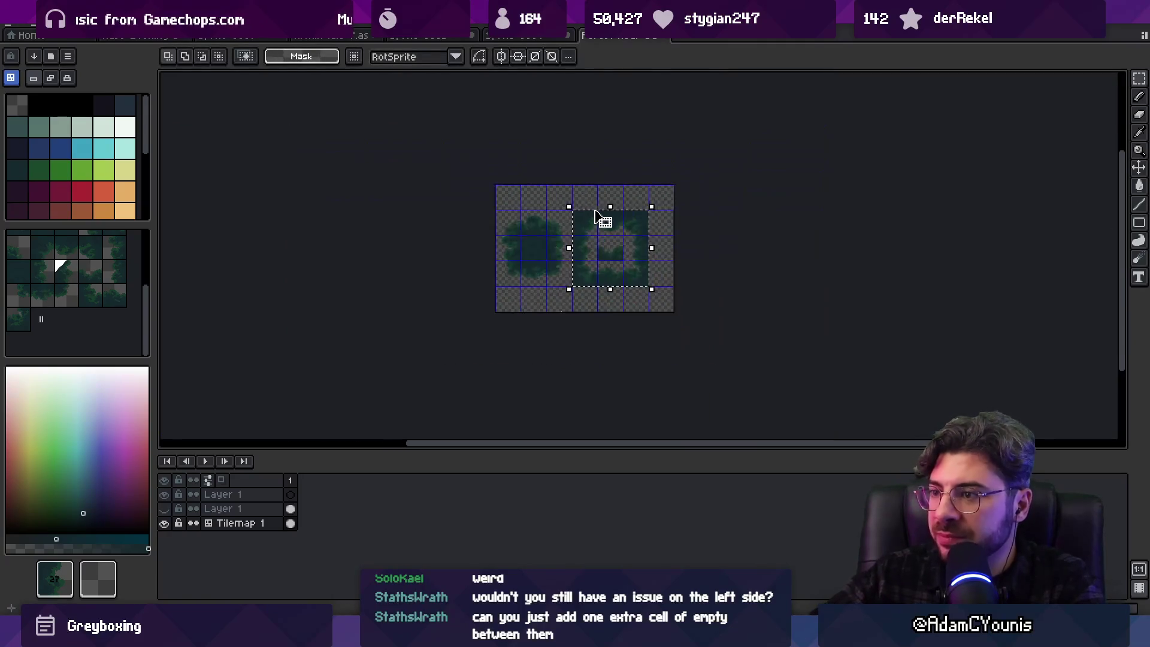
pyautogui.hotkey('alt', 's')
pyautogui.click(117, 99)
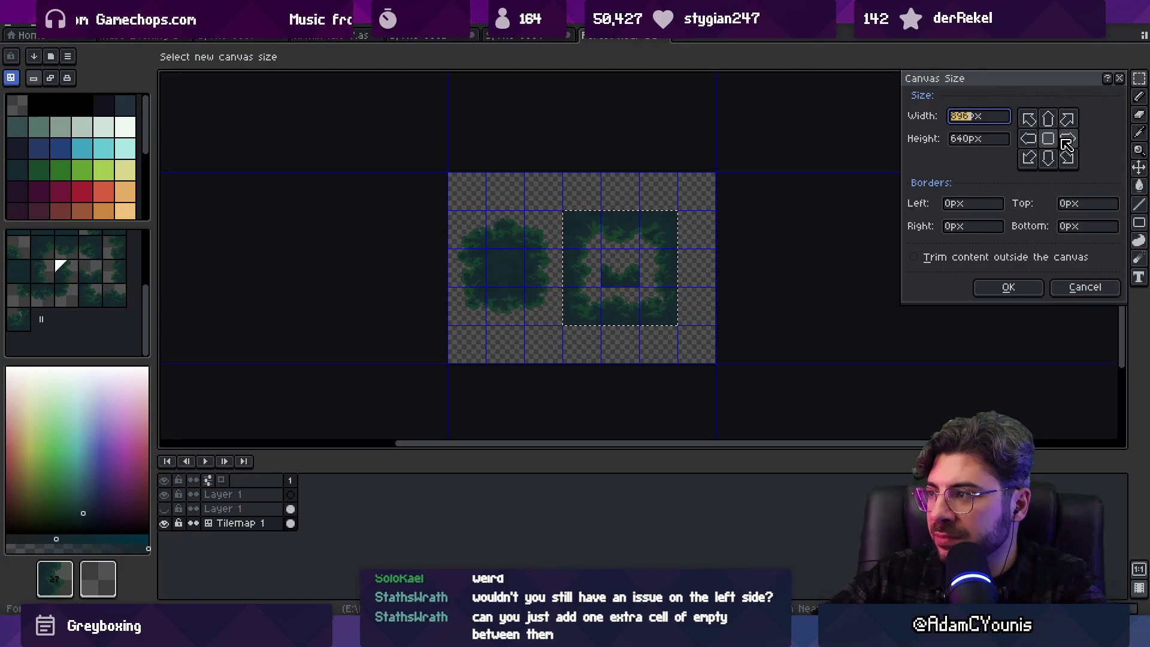
pyautogui.click(1028, 141)
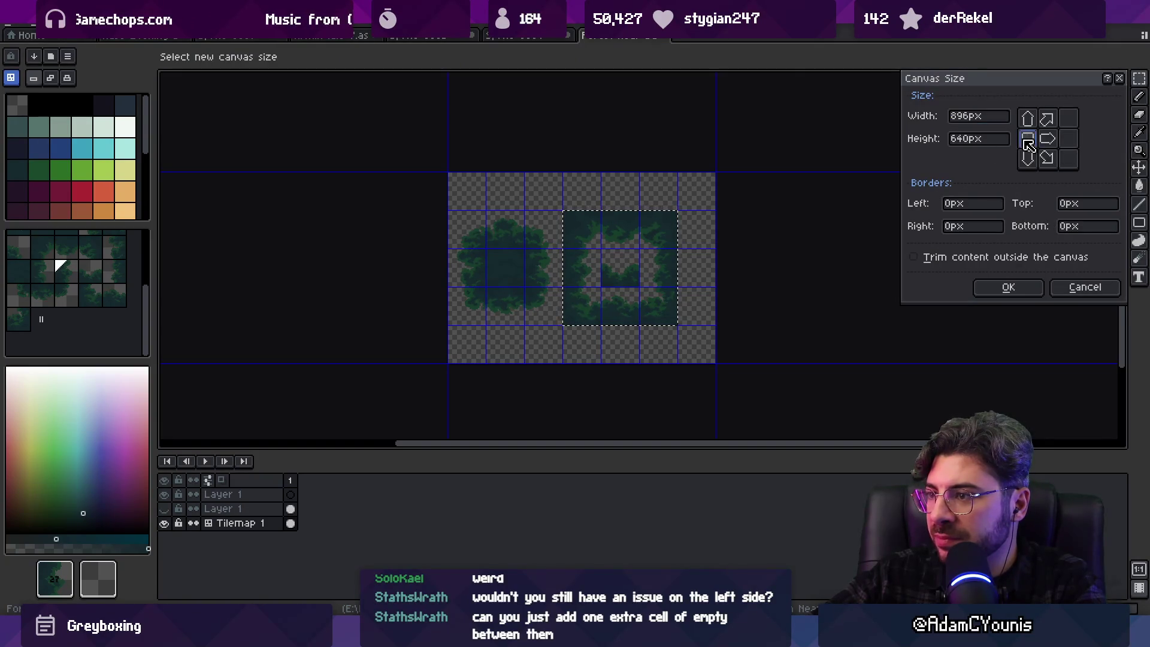
pyautogui.click(955, 227)
pyautogui.write('128')
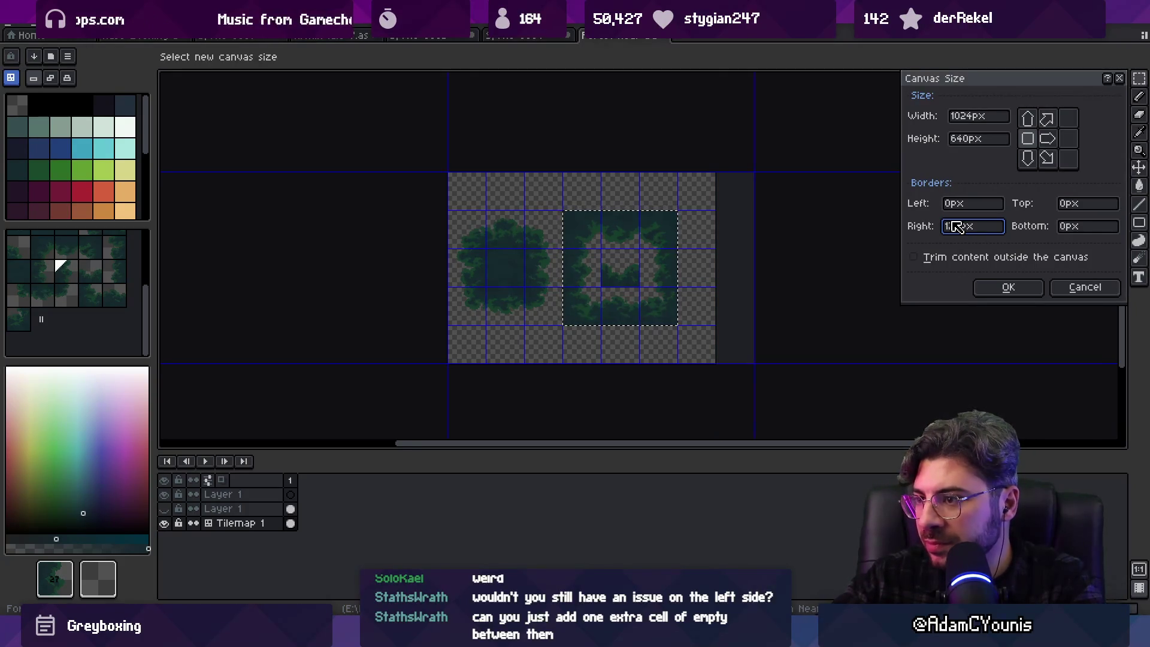
pyautogui.press('Return')
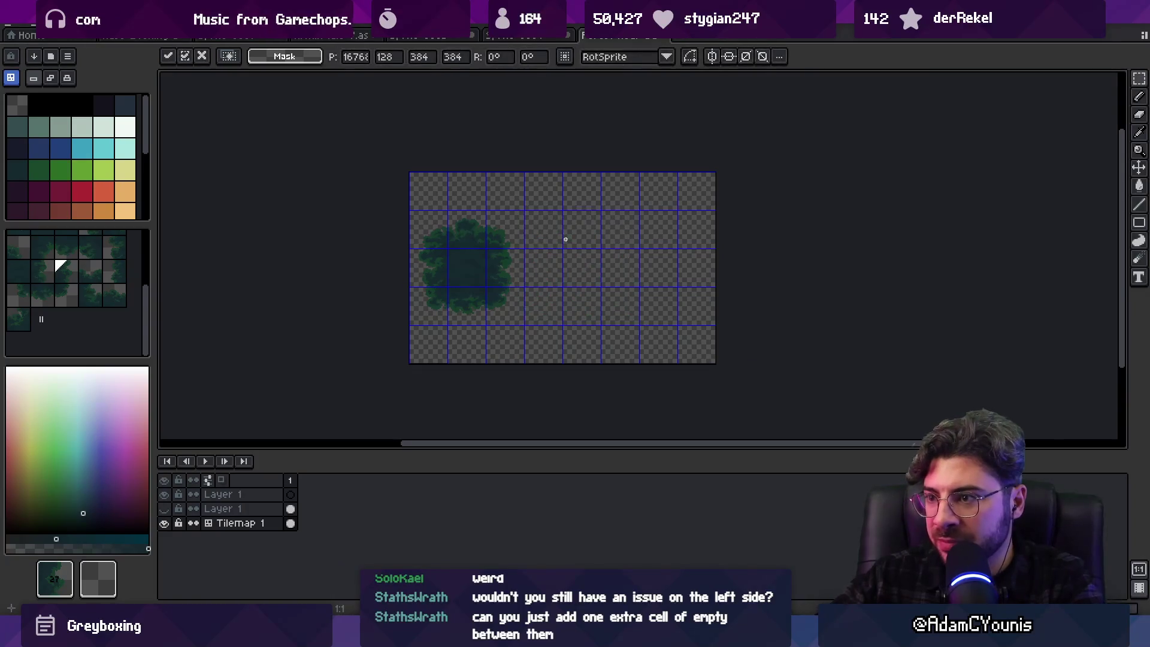
# Shift the tree ring block one cell right and move a single tile up into the top row
pyautogui.press('Right')
pyautogui.scroll(2, 608, 266)
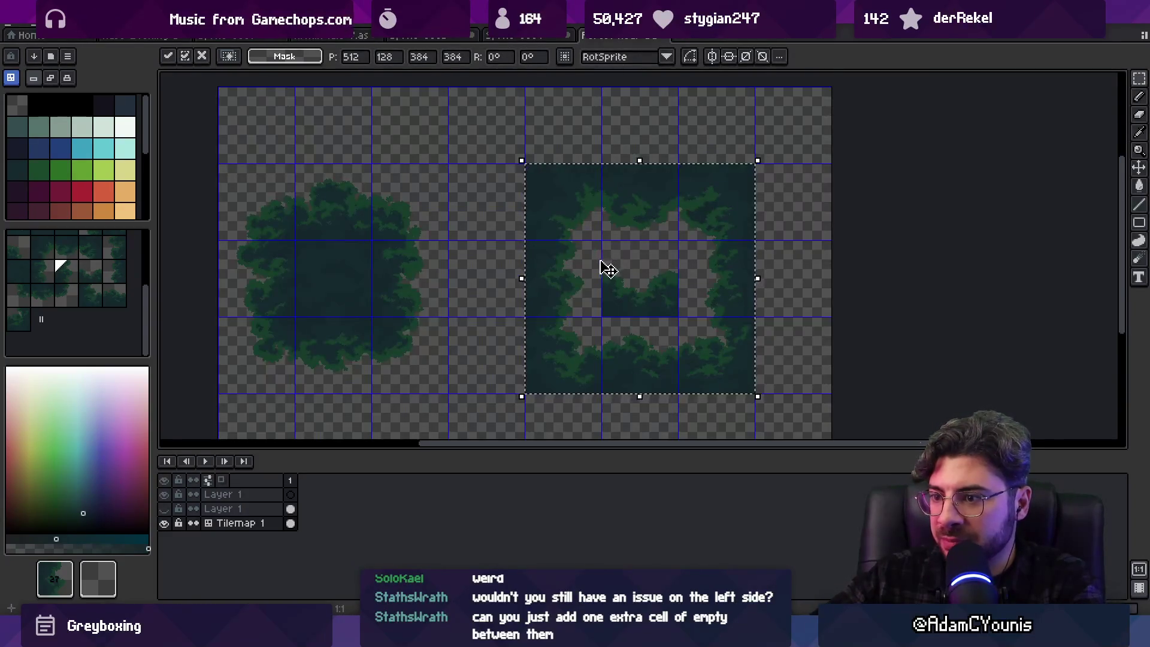
pyautogui.press('Return')
pyautogui.moveTo(608, 206)
pyautogui.mouseDown()
pyautogui.moveTo(647, 259)
pyautogui.moveTo(701, 190)
pyautogui.moveTo(538, 324)
pyautogui.mouseUp()
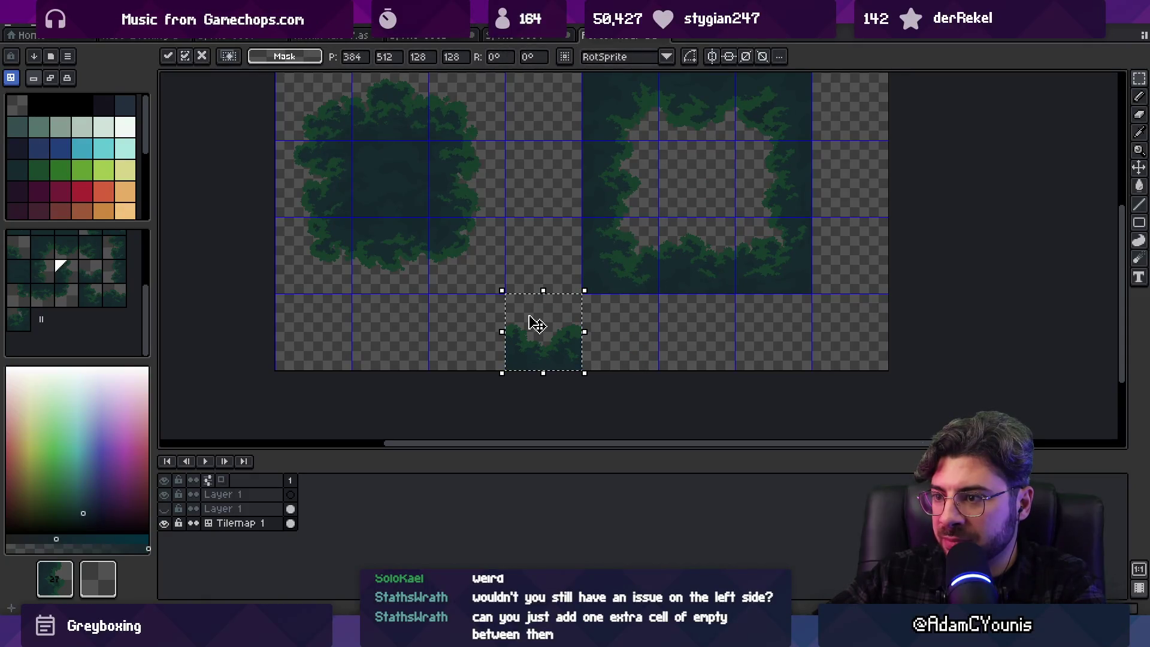
pyautogui.scroll(1, 548, 353)
pyautogui.press('Up')
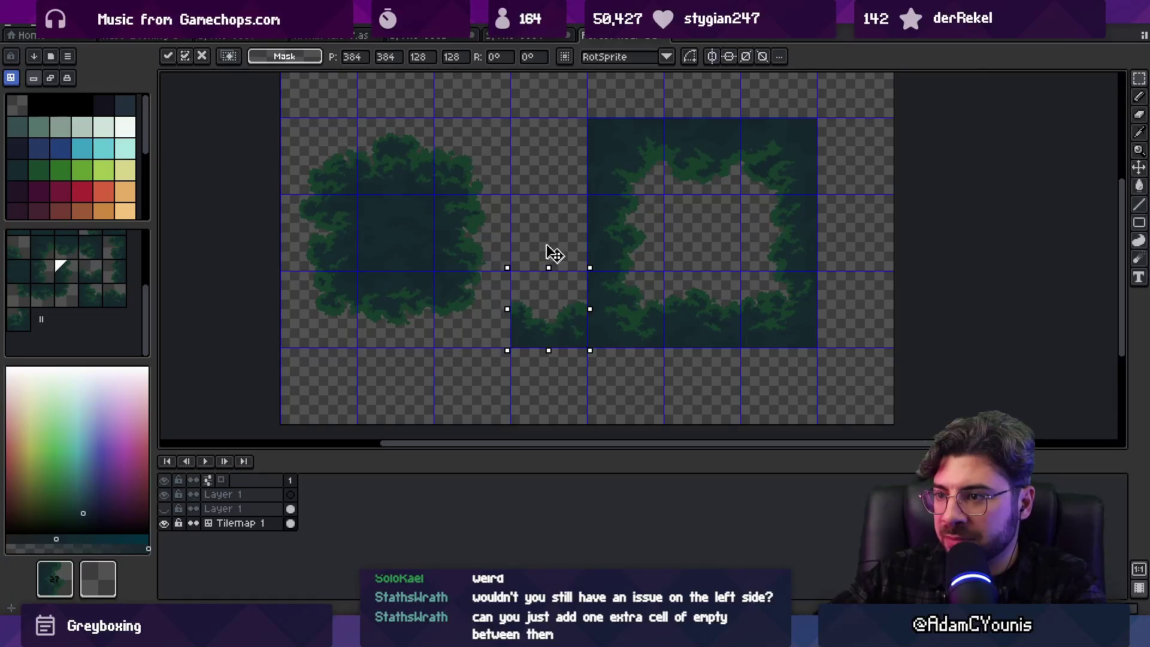
pyautogui.press('Up')
pyautogui.moveTo(550, 234)
pyautogui.mouseDown()
pyautogui.moveTo(850, 153)
pyautogui.moveTo(868, 82)
pyautogui.moveTo(802, 154)
pyautogui.moveTo(490, 154)
pyautogui.mouseUp()
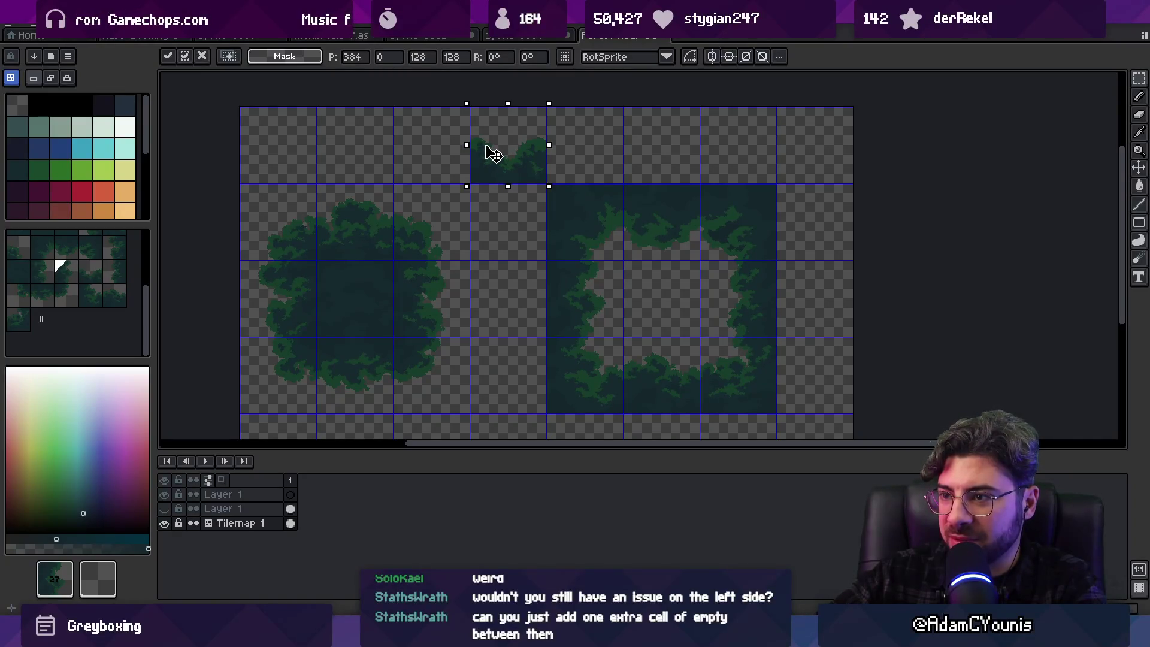
pyautogui.scroll(3, 501, 160)
pyautogui.press('Return')
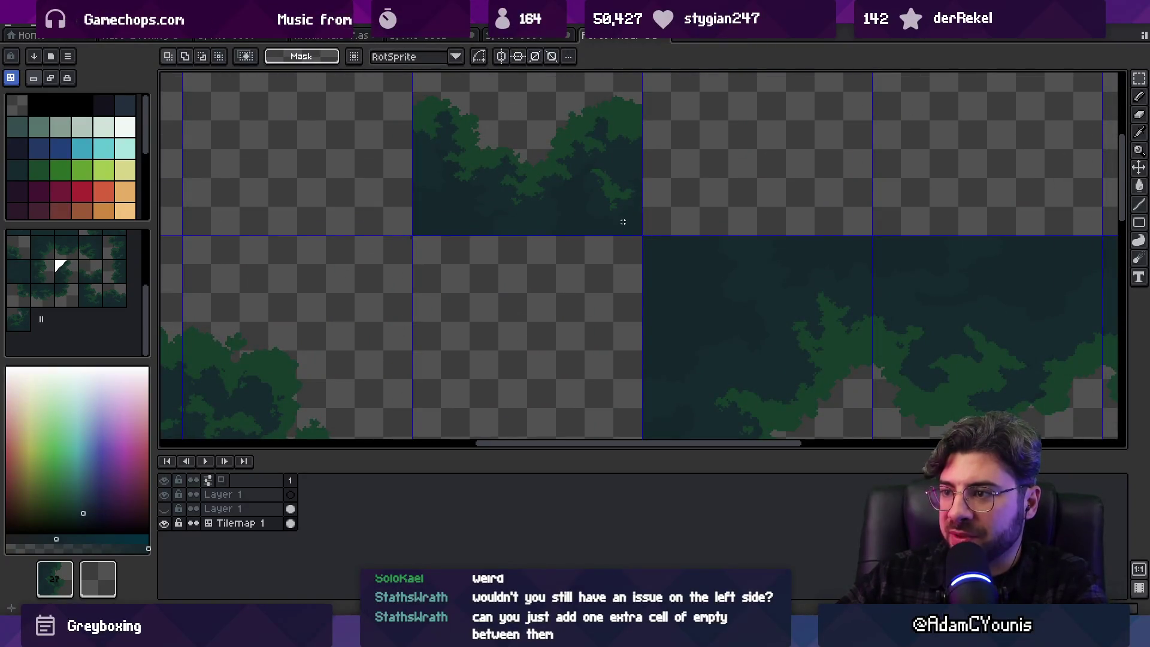
# Leave tilemap mode to edit pixels directly and select a thin strip along the tile's bottom edge
pyautogui.scroll(1, 580, 254)
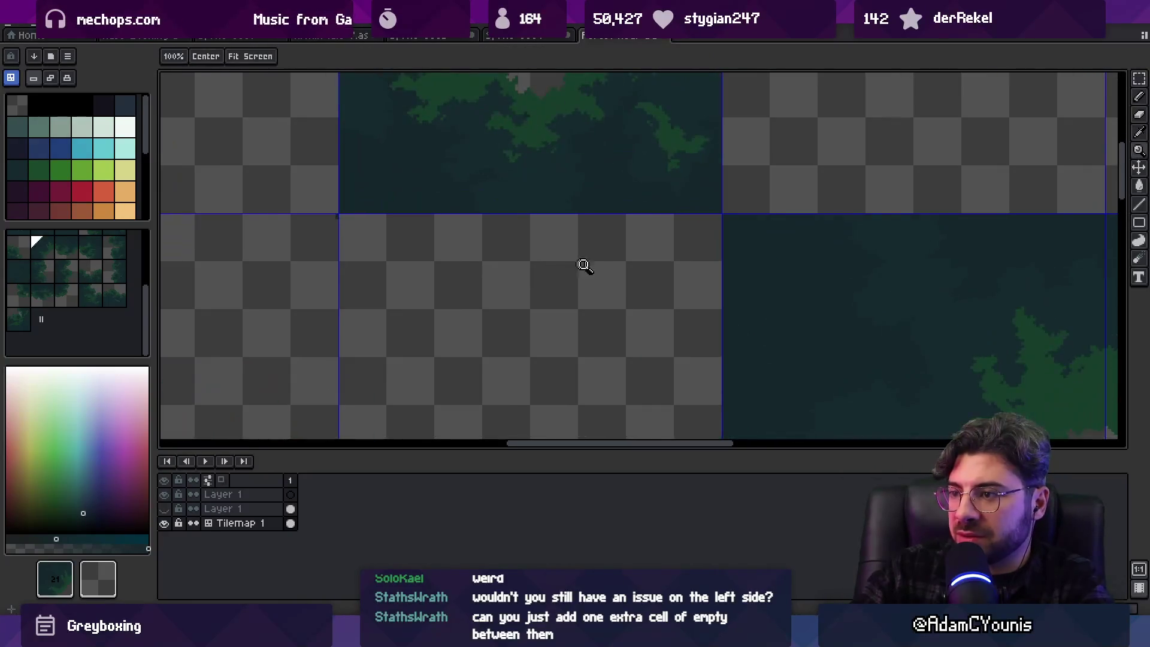
pyautogui.scroll(-1, 582, 239)
pyautogui.scroll(4, 452, 192)
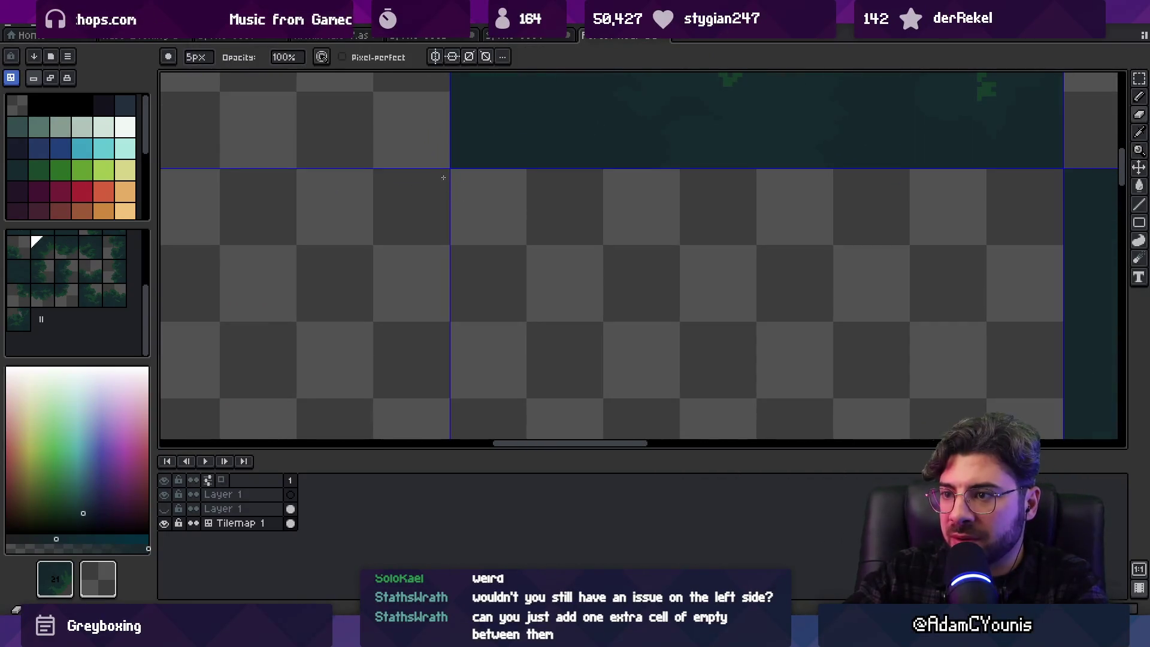
pyautogui.press('e')
pyautogui.scroll(-2, 545, 221)
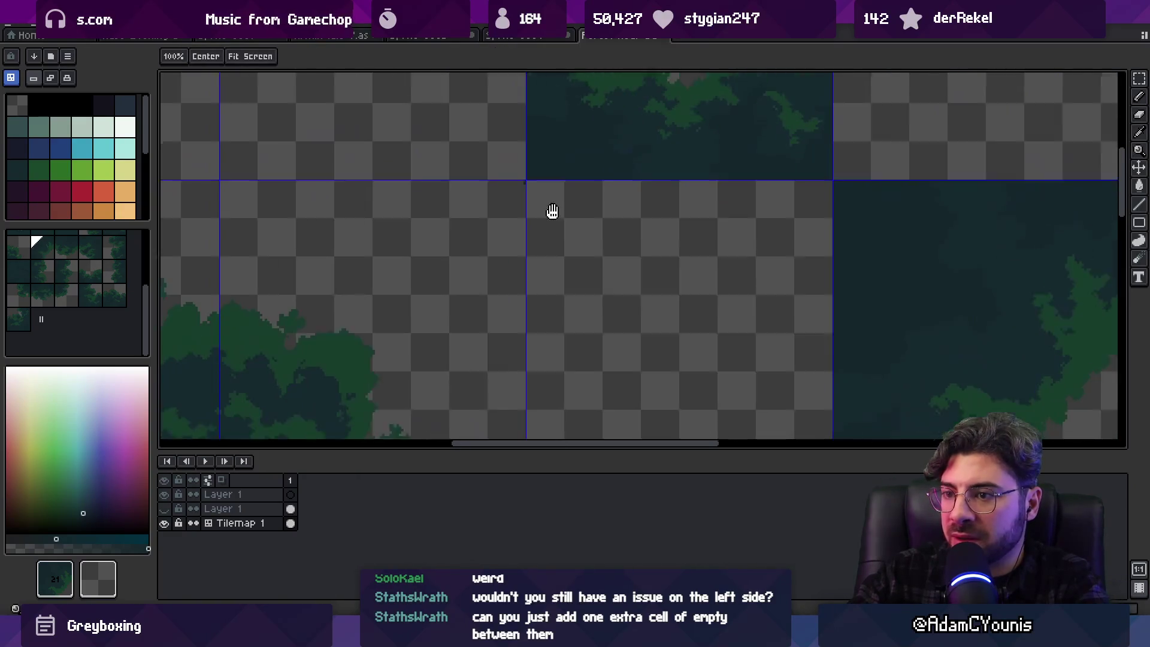
pyautogui.press('b')
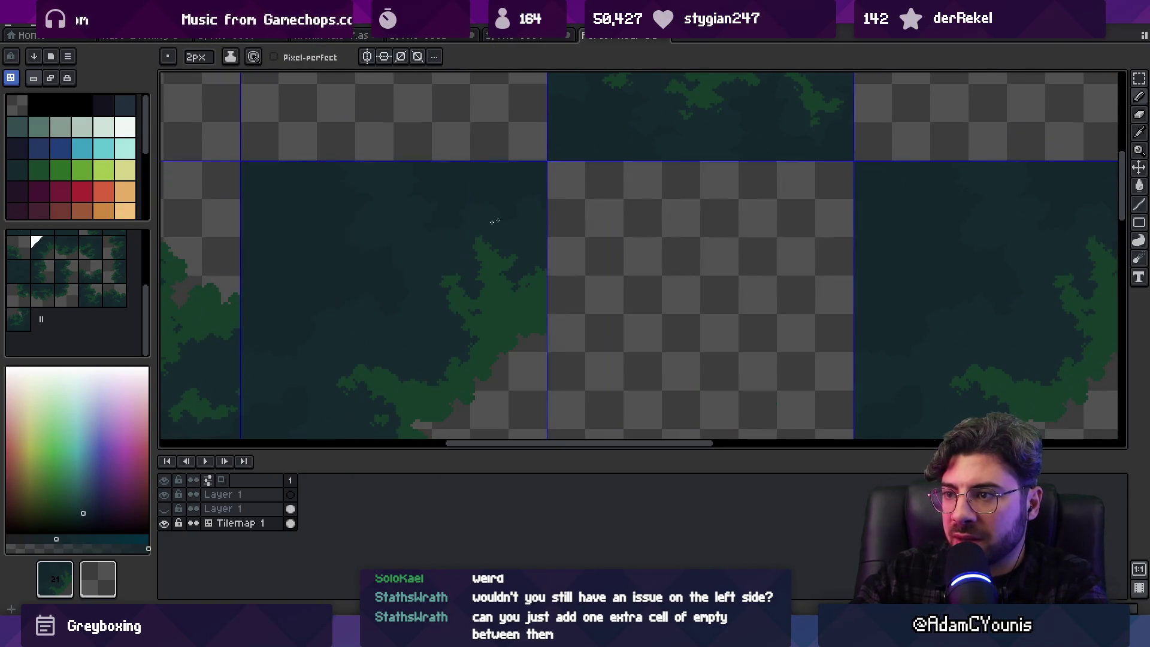
pyautogui.press('Tab')
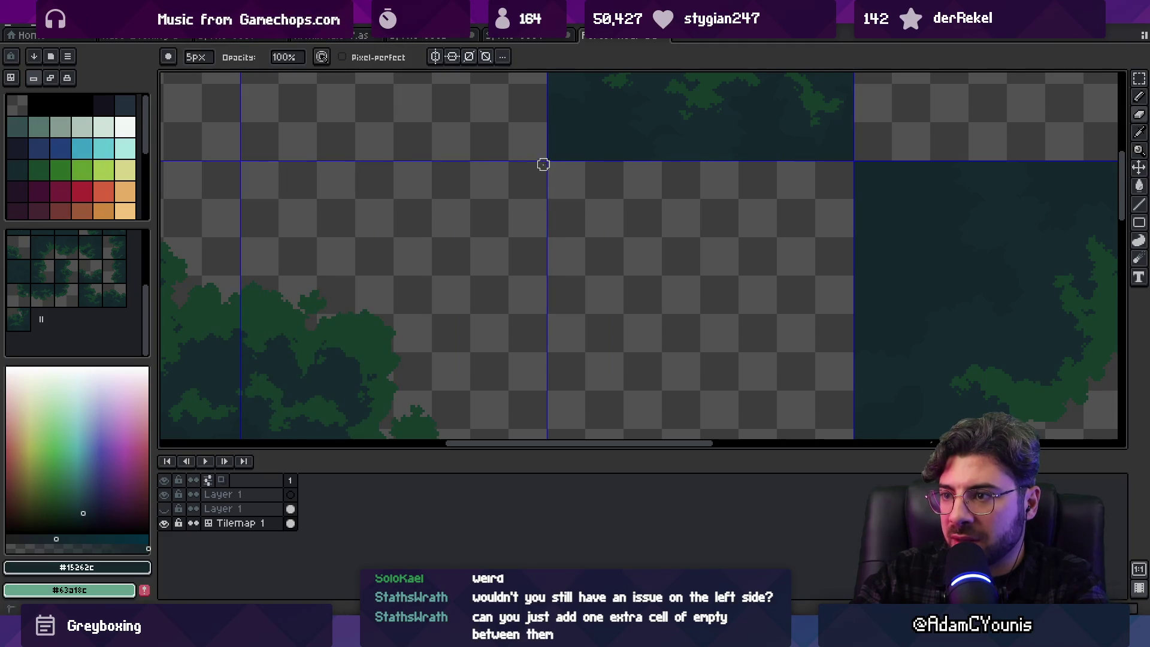
pyautogui.press('z')
pyautogui.scroll(-3, 554, 190)
pyautogui.scroll(3, 526, 183)
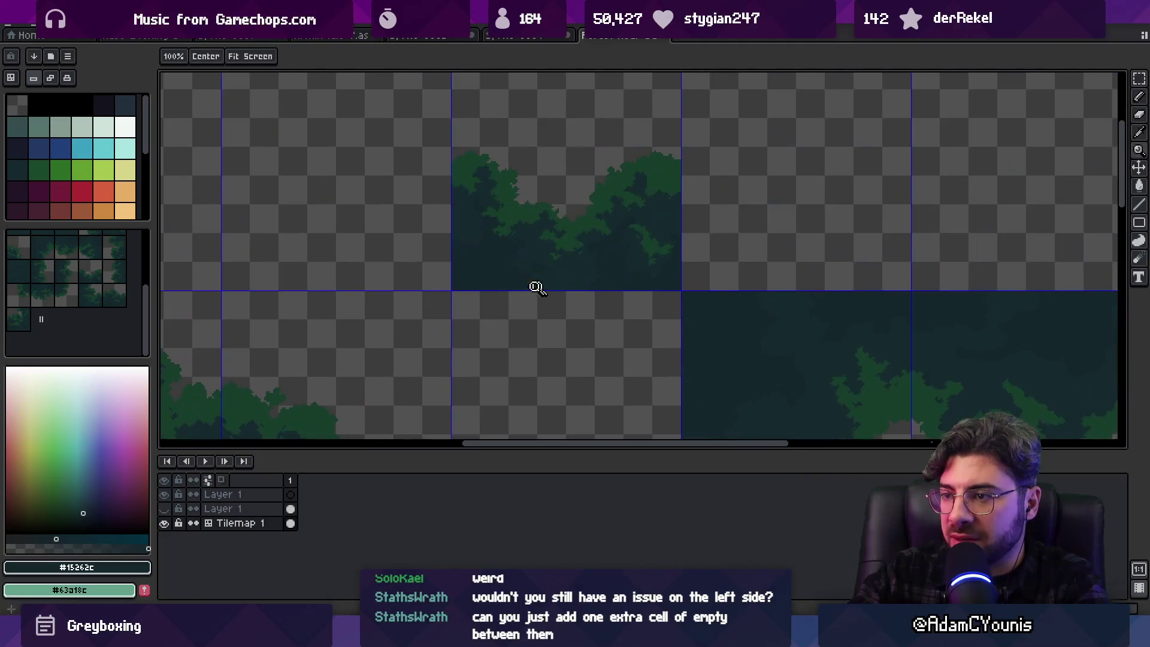
pyautogui.scroll(1, 485, 293)
pyautogui.press('v')
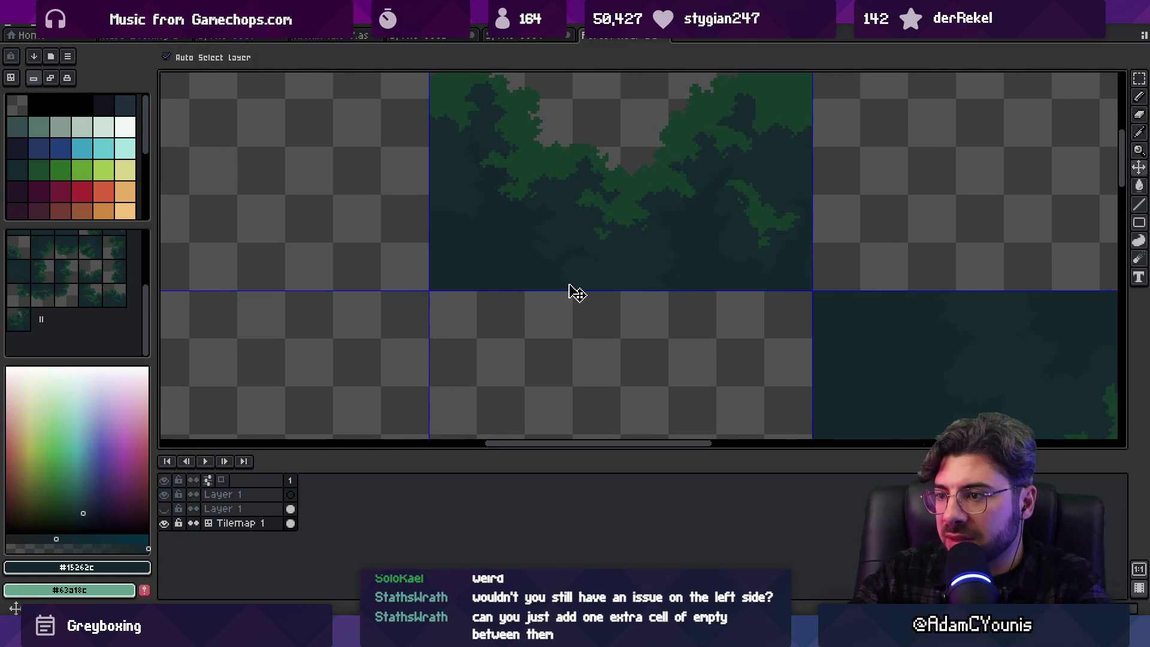
pyautogui.press('m')
pyautogui.moveTo(428, 289); pyautogui.dragTo(806, 289)
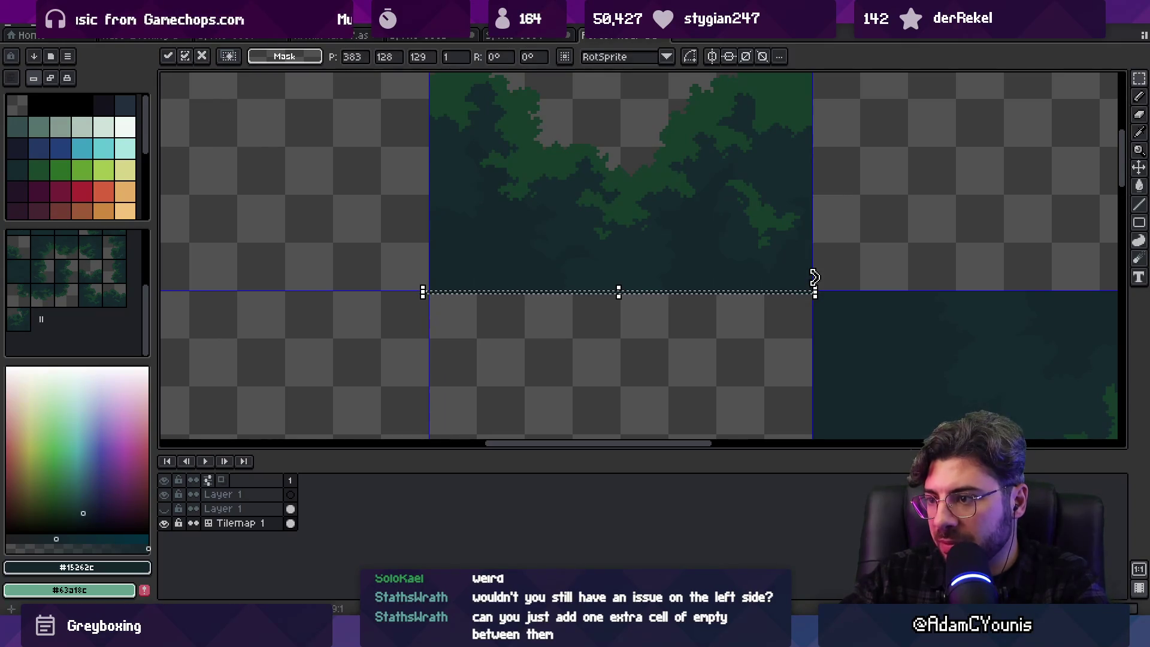
# Select one-pixel strips along the tile's left edge and below the trees
pyautogui.moveTo(442, 247); pyautogui.dragTo(519, 321)
pyautogui.moveTo(506, 365); pyautogui.dragTo(507, 96)
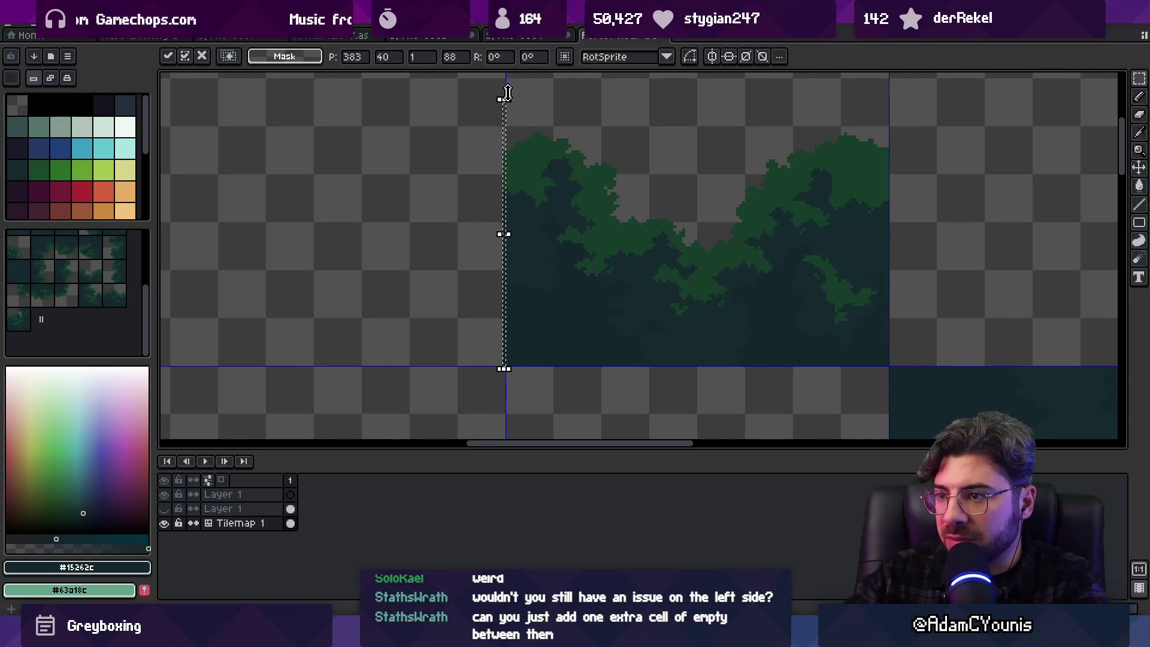
pyautogui.moveTo(731, 262); pyautogui.dragTo(562, 272)
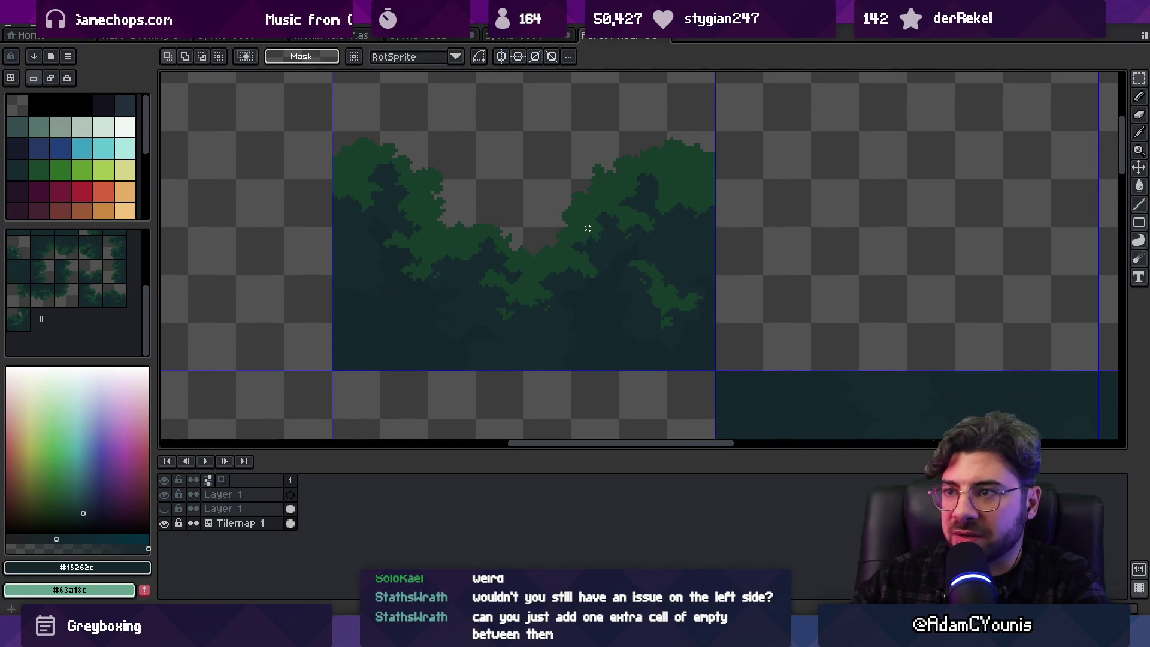
pyautogui.press('space')
pyautogui.press('m')
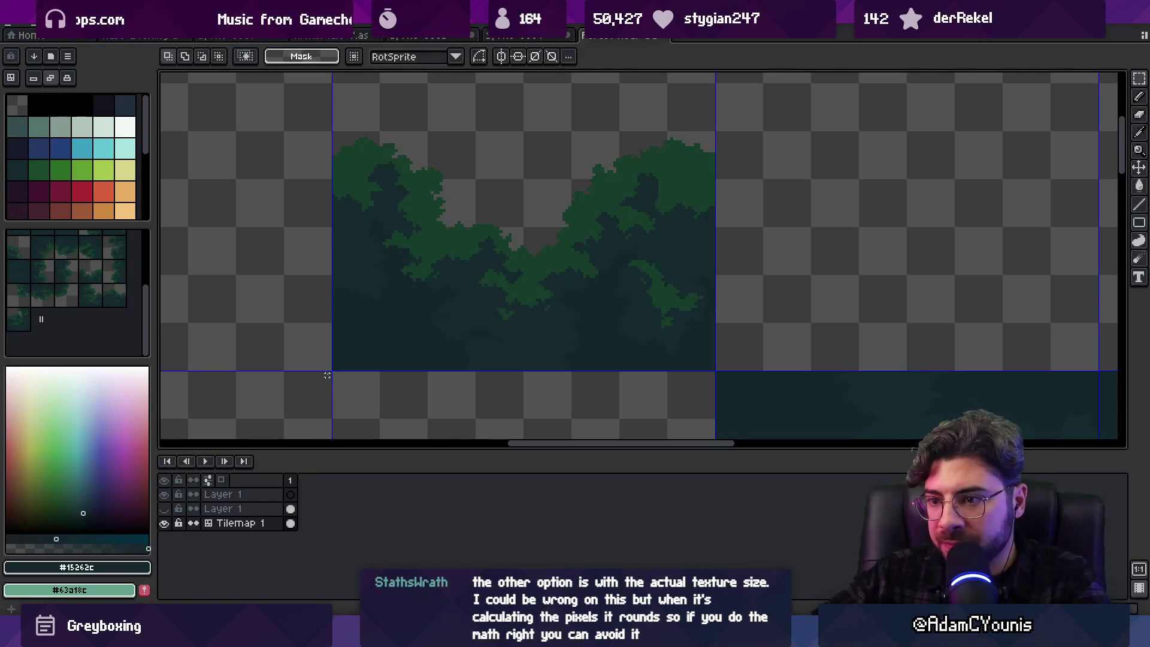
pyautogui.moveTo(333, 369); pyautogui.dragTo(718, 373)
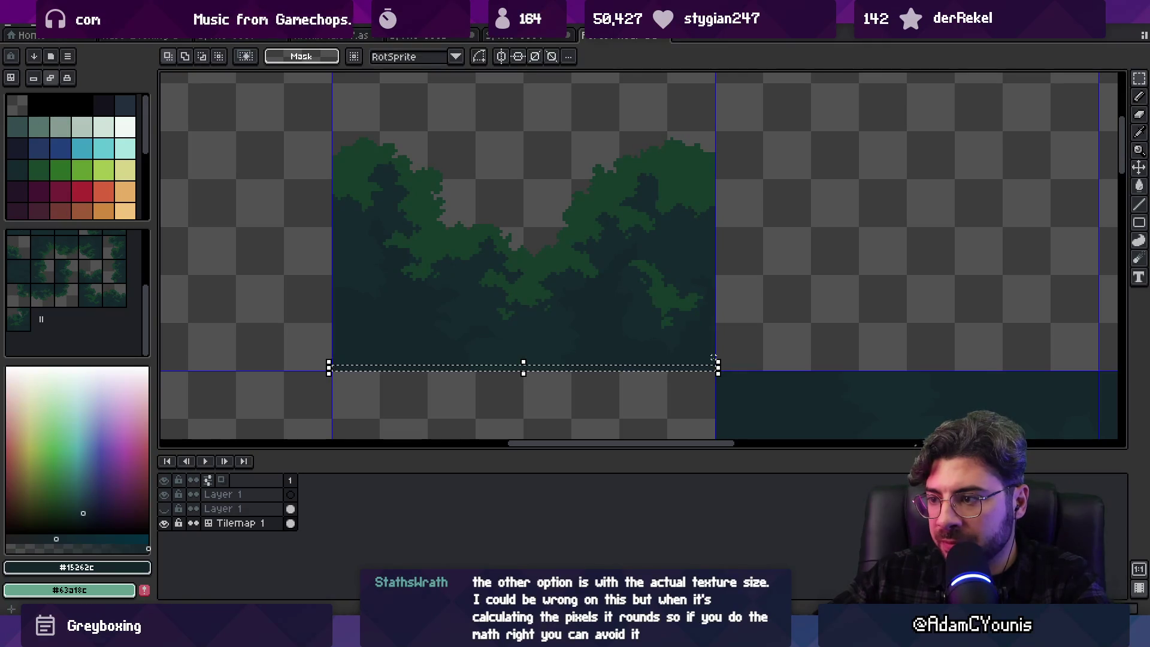
pyautogui.click(622, 351)
# Stretch thin strips along the trees' left and right edges outward, then clear the selection
pyautogui.moveTo(331, 367); pyautogui.dragTo(343, 96)
pyautogui.click(340, 96)
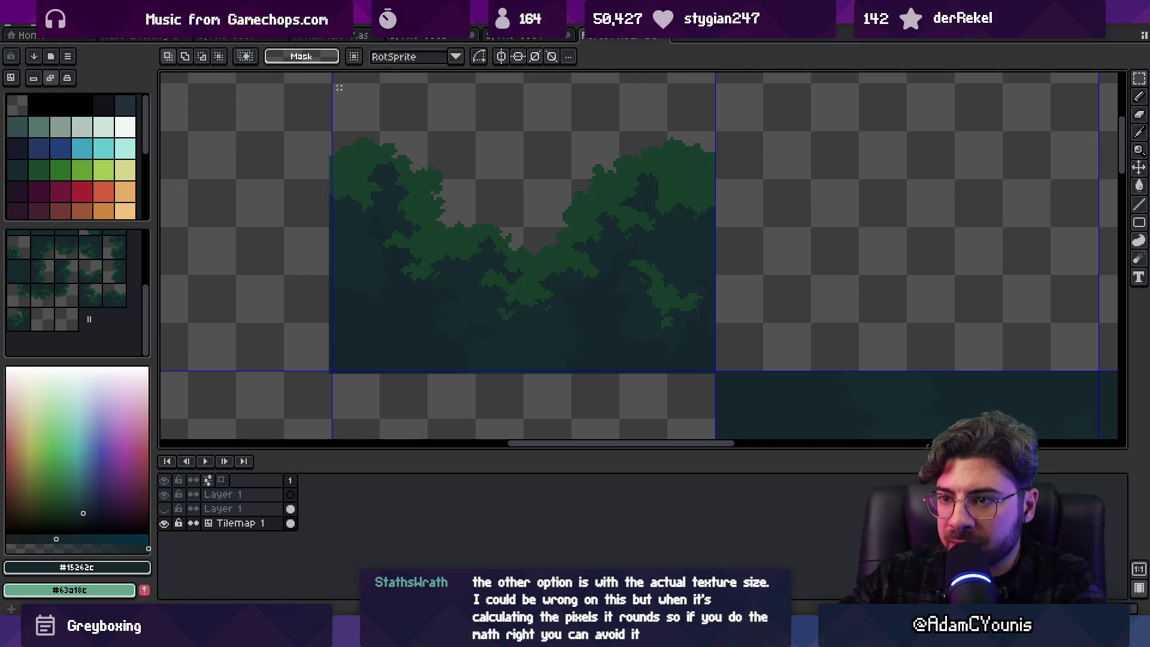
pyautogui.hscroll(2, 531, 180)
pyautogui.moveTo(675, 148); pyautogui.dragTo(675, 370)
pyautogui.click(777, 390)
pyautogui.moveTo(778, 389)
pyautogui.mouseDown()
pyautogui.moveTo(554, 192)
pyautogui.moveTo(1111, 190)
pyautogui.moveTo(893, 191)
pyautogui.moveTo(868, 440)
pyautogui.moveTo(868, 419)
pyautogui.mouseUp()
pyautogui.click(888, 190)
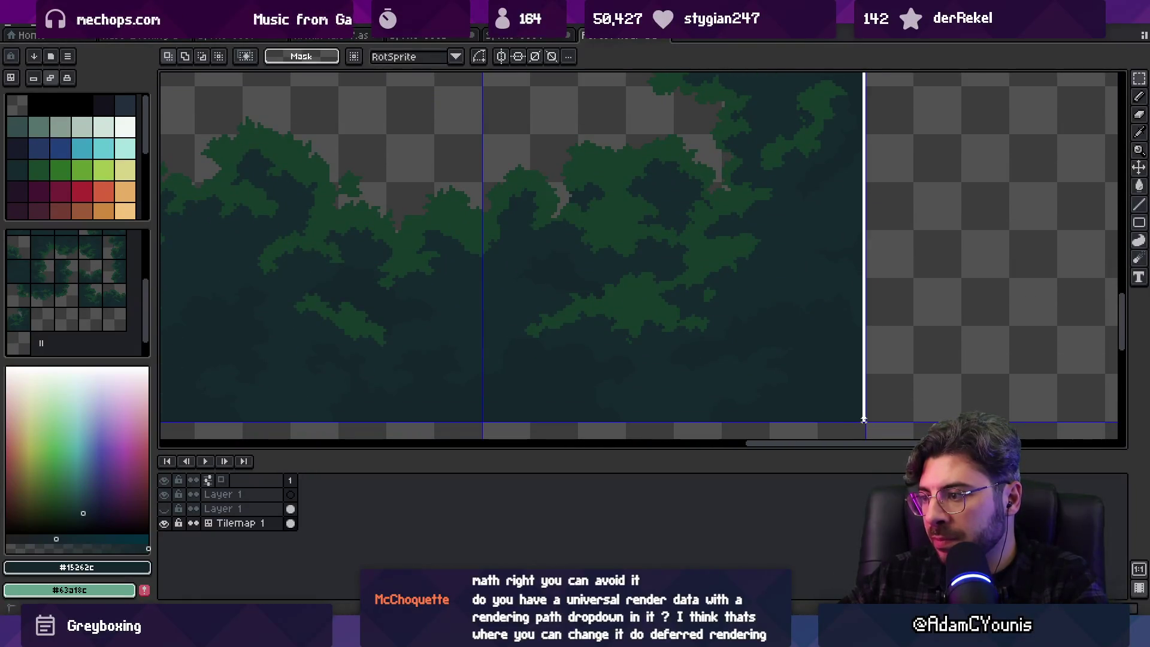
# Transform the selected edge strip outward, then narrow and clear a thin bottom strip
pyautogui.hotkey('ctrl', 't')
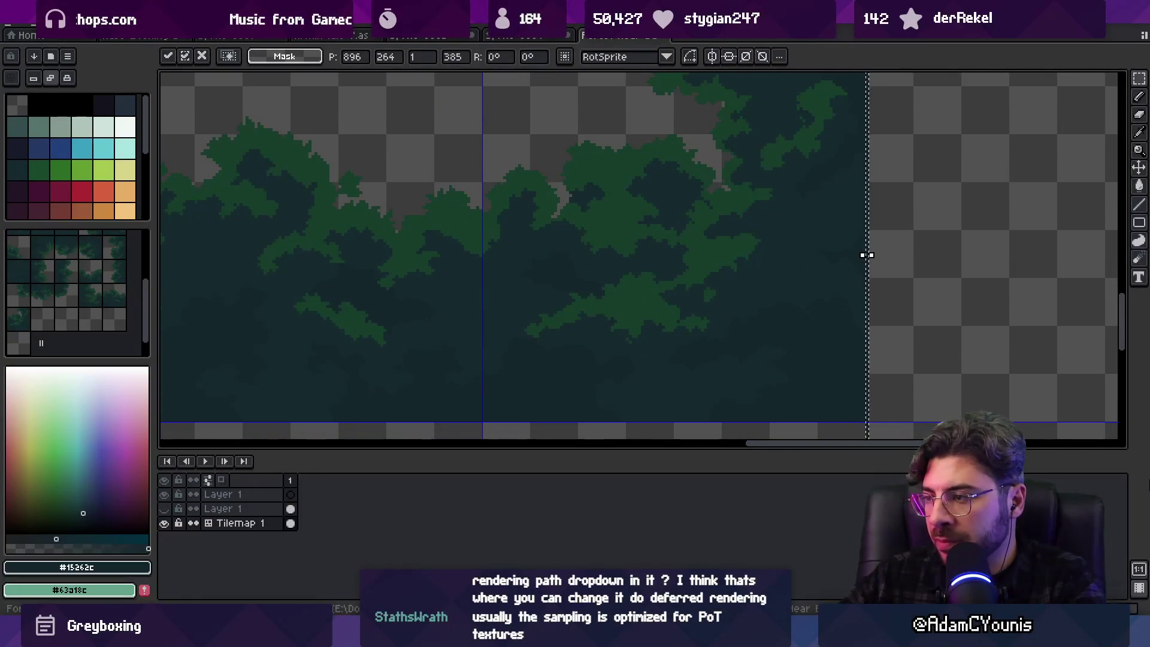
pyautogui.scroll(-3, 893, 241)
pyautogui.hscroll(3, 892, 242)
pyautogui.scroll(3, 723, 240)
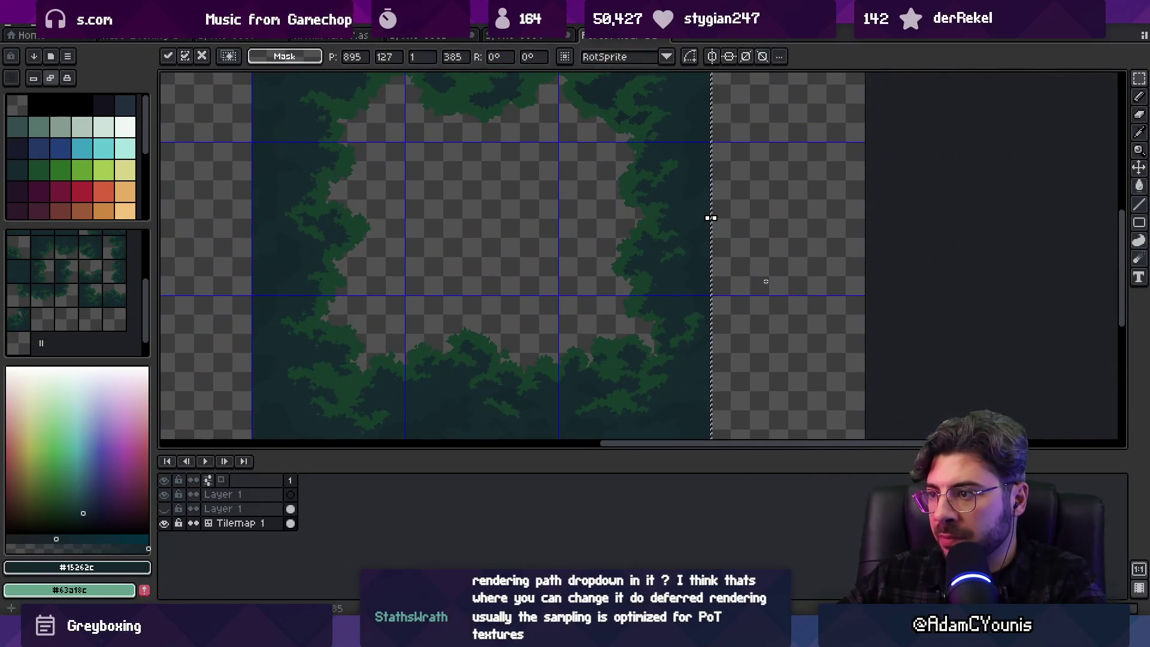
pyautogui.press('Return')
pyautogui.scroll(-3, 816, 266)
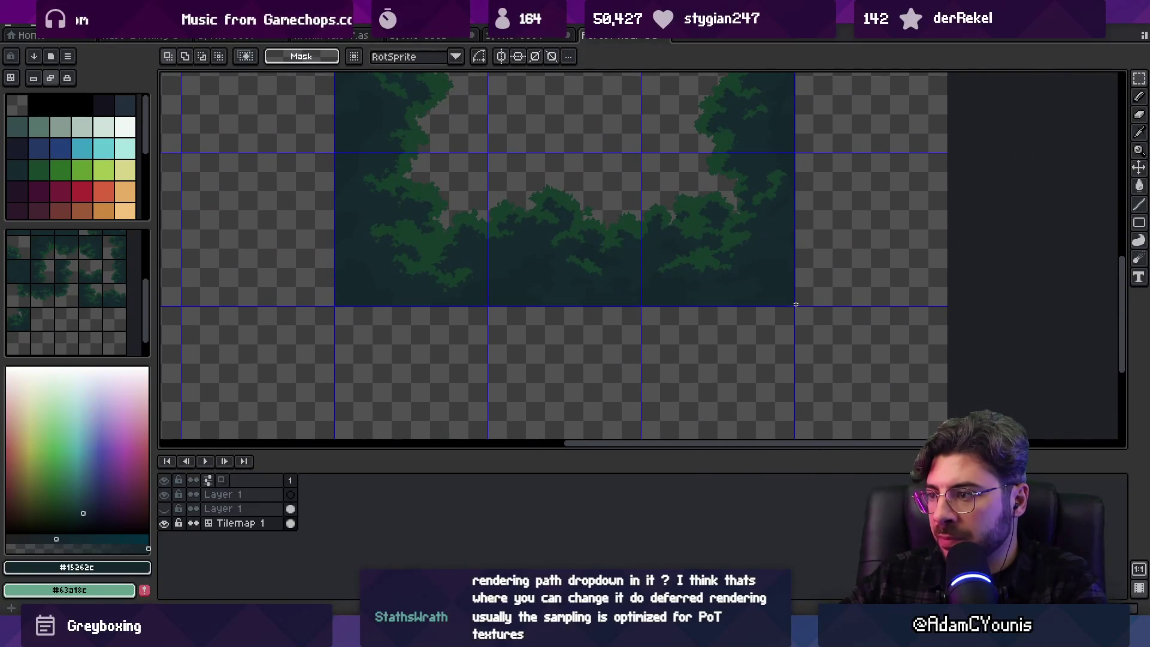
pyautogui.moveTo(582, 296); pyautogui.dragTo(315, 308)
pyautogui.hotkey('ctrl', 'd')
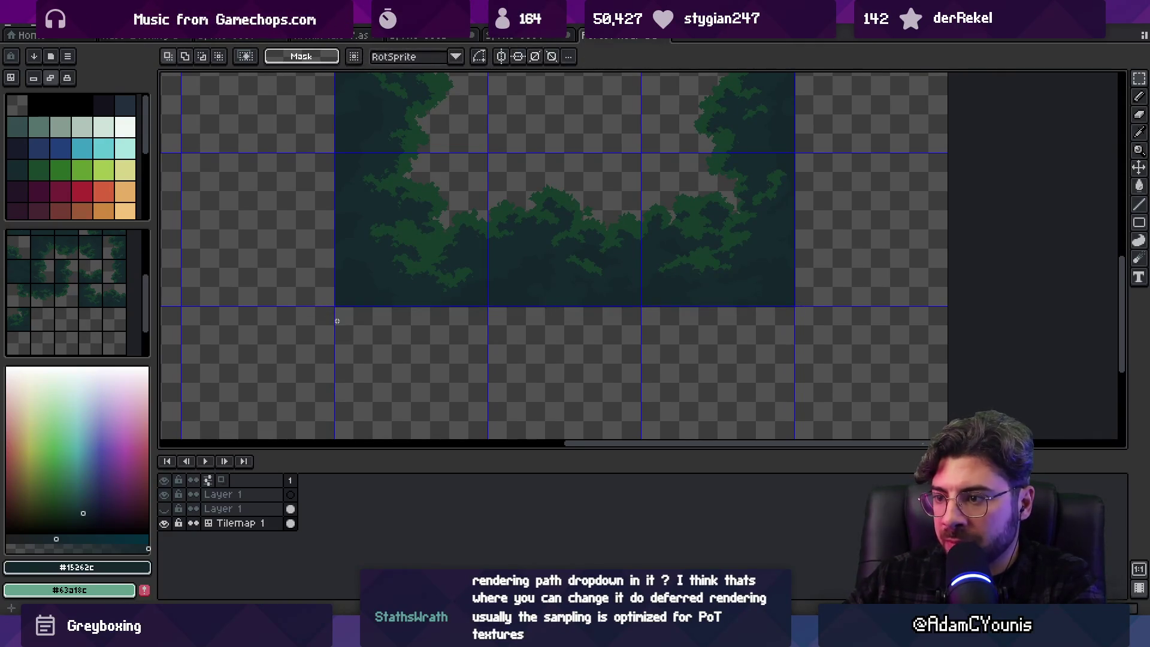
# Select a thin vertical edge strip up to the top and stretch it past the tile border
pyautogui.scroll(2, 599, 257)
pyautogui.hscroll(-2, 599, 257)
pyautogui.scroll(3, 467, 424)
pyautogui.moveTo(439, 386)
pyautogui.mouseDown()
pyautogui.moveTo(439, 79)
pyautogui.moveTo(463, 410)
pyautogui.mouseUp()
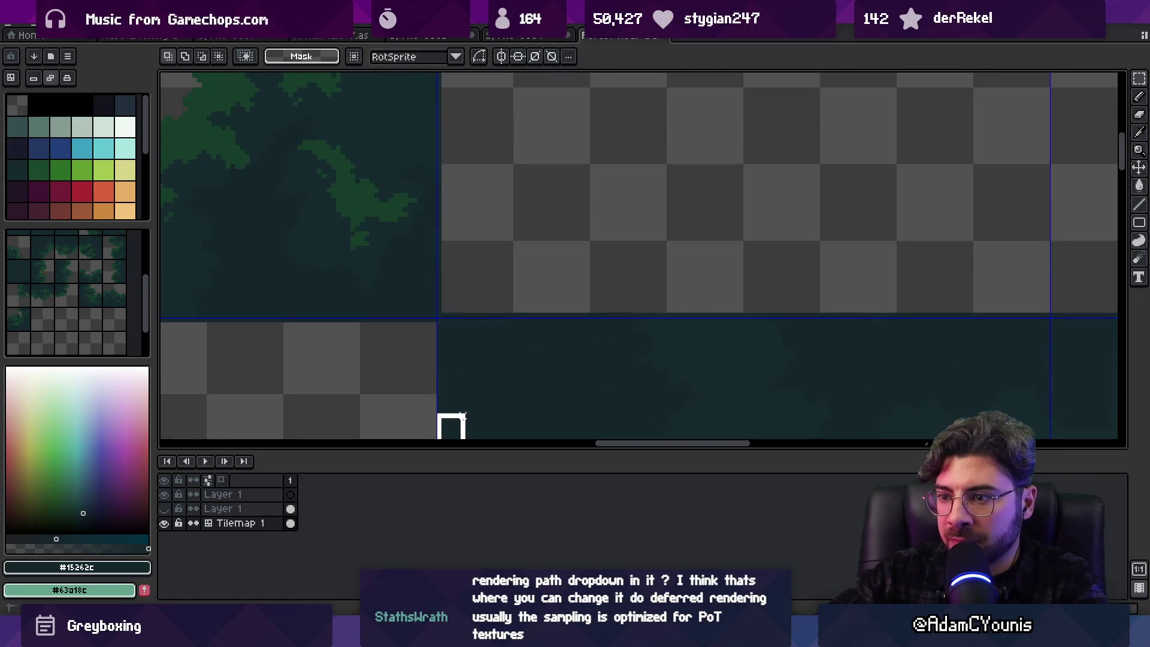
pyautogui.moveTo(439, 321); pyautogui.dragTo(439, 73)
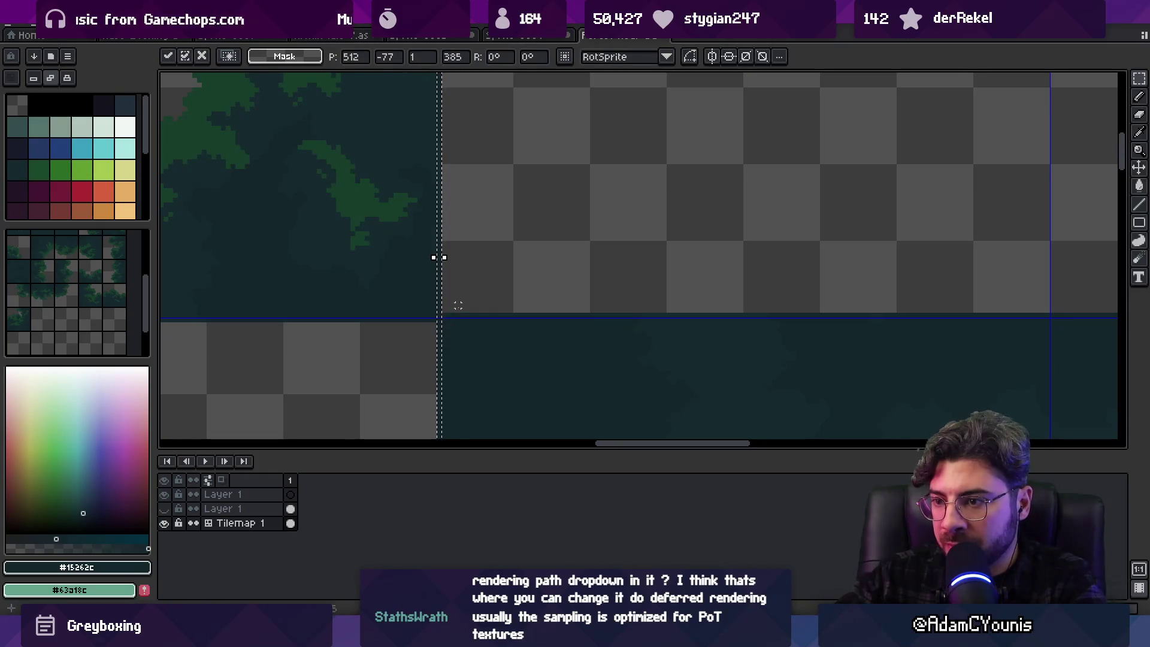
pyautogui.scroll(-3, 473, 302)
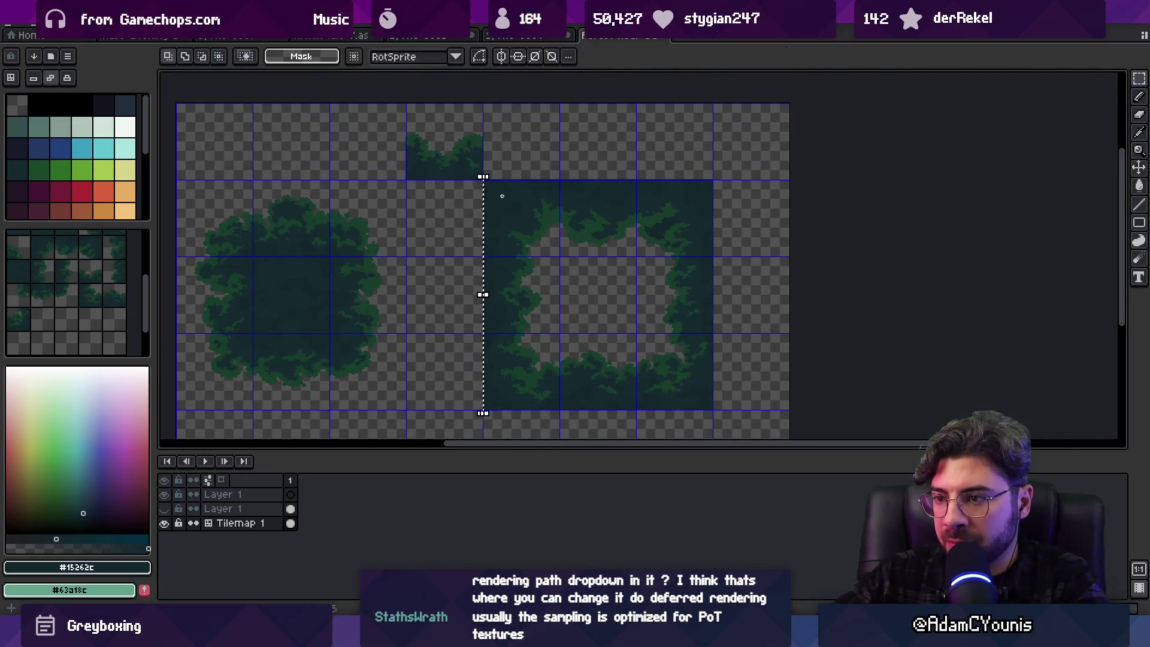
pyautogui.hotkey('ctrl', 't')
pyautogui.press('Return')
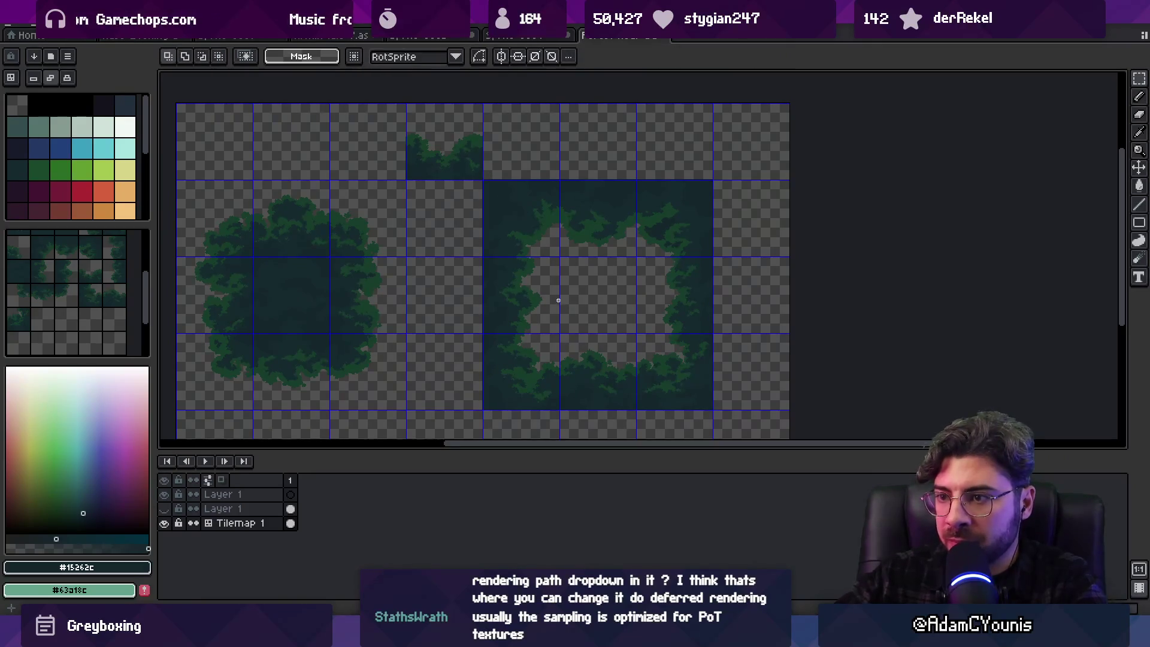
# Look across the tileset to check the extended edges, then switch to Unity
pyautogui.scroll(3, 439, 162)
pyautogui.scroll(-3, 419, 180)
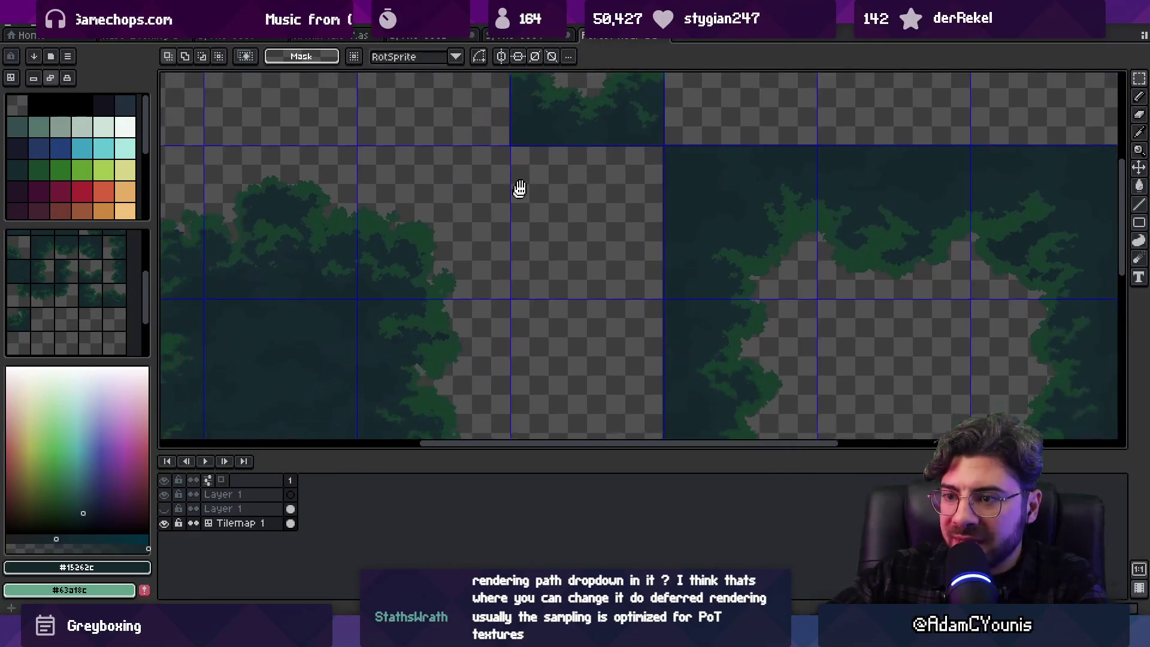
pyautogui.moveTo(688, 190); pyautogui.dragTo(629, 174)
pyautogui.scroll(-3, 629, 174)
pyautogui.scroll(3, 829, 257)
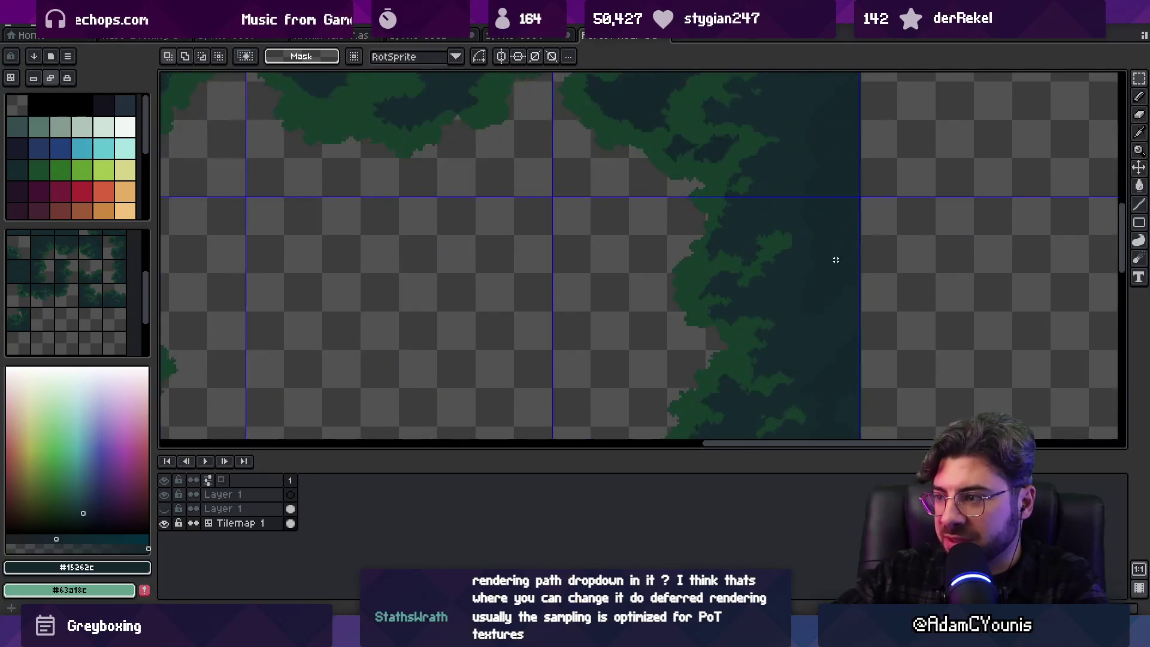
pyautogui.scroll(-3, 837, 259)
pyautogui.scroll(3, 721, 286)
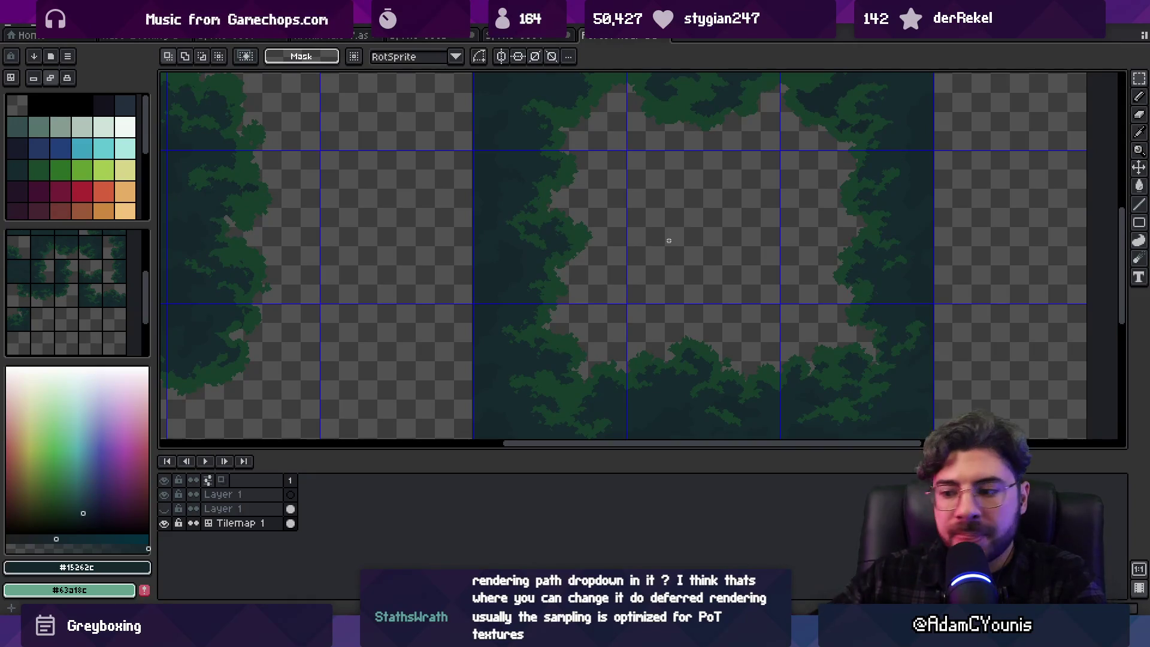
pyautogui.hotkey('alt', 'Tab')
# Find the Universal Renderer Data asset, switch its Rendering Path to Deferred, and press Play
pyautogui.click(442, 468)
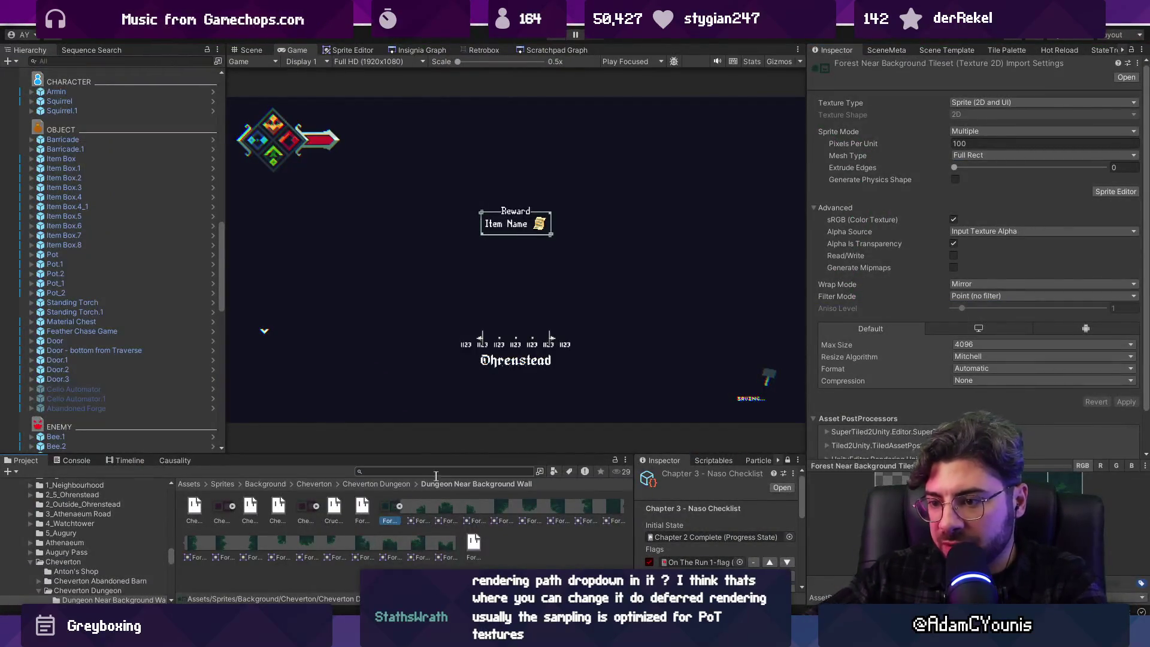
pyautogui.write('universal render data')
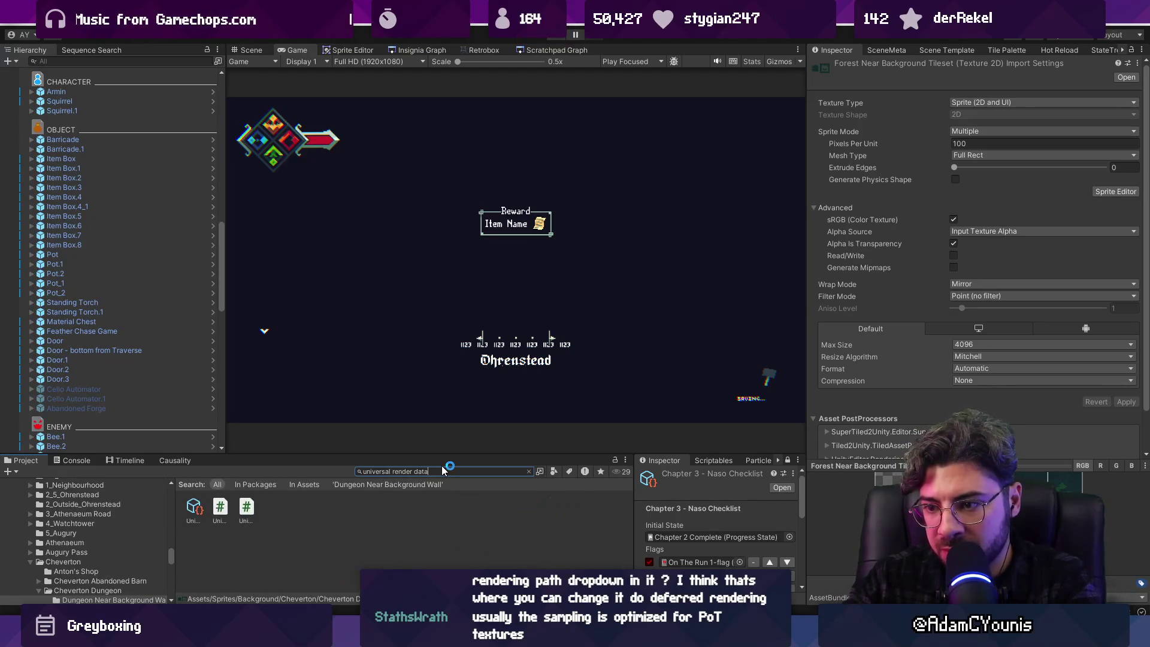
pyautogui.click(194, 508)
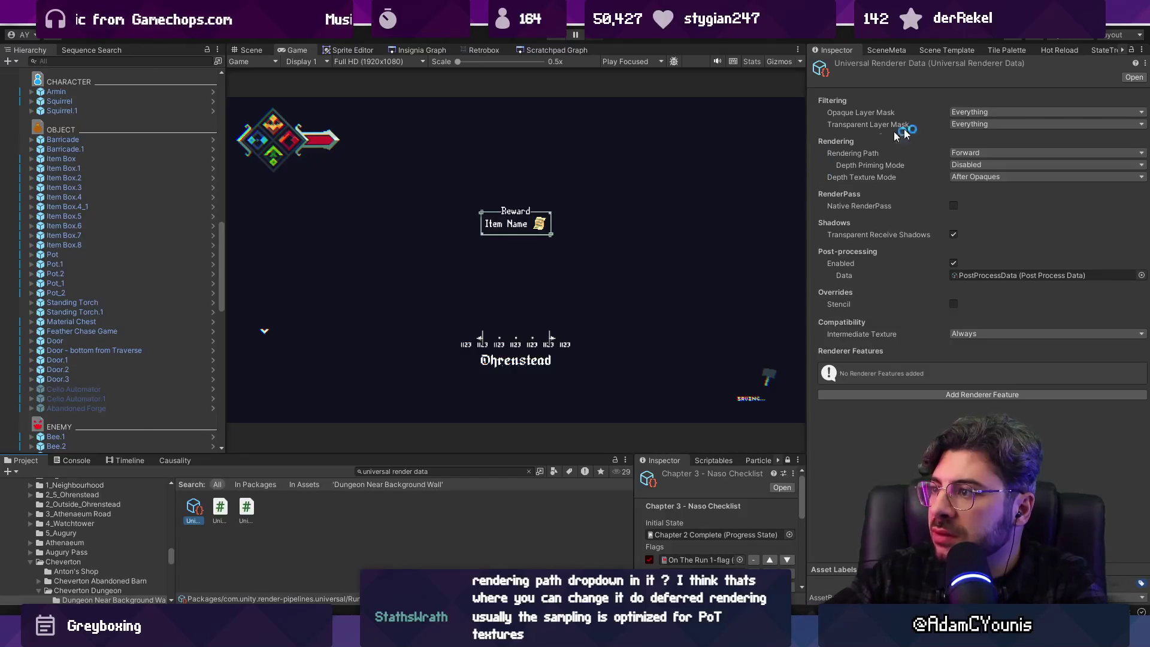
pyautogui.click(979, 154)
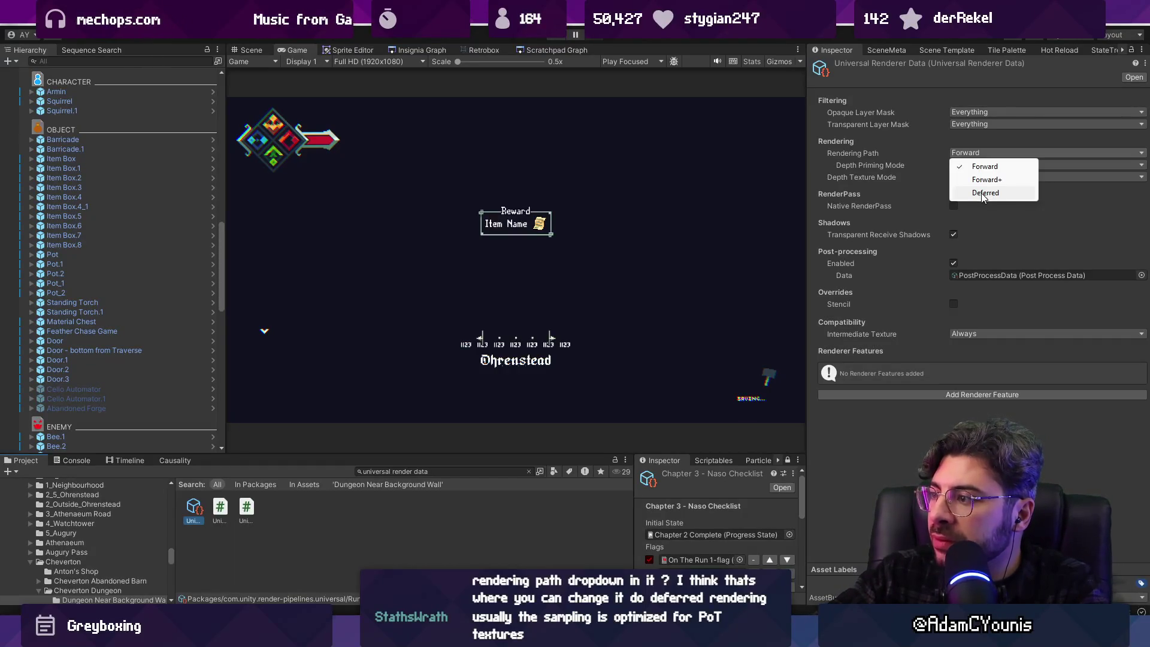
pyautogui.click(982, 193)
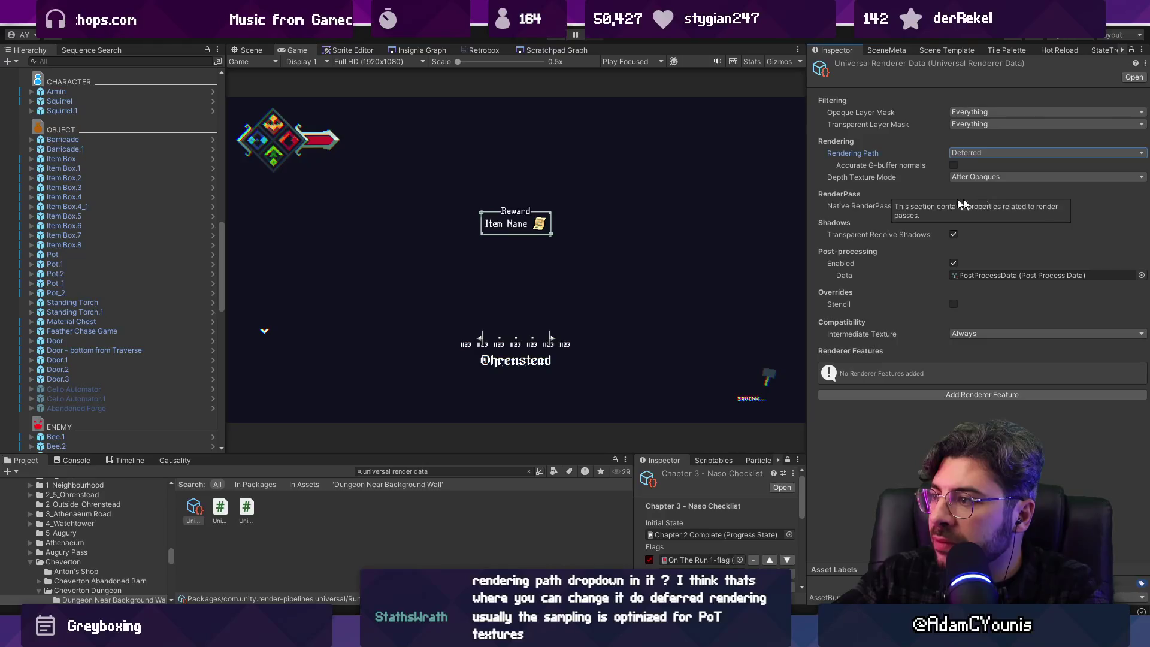
pyautogui.click(554, 36)
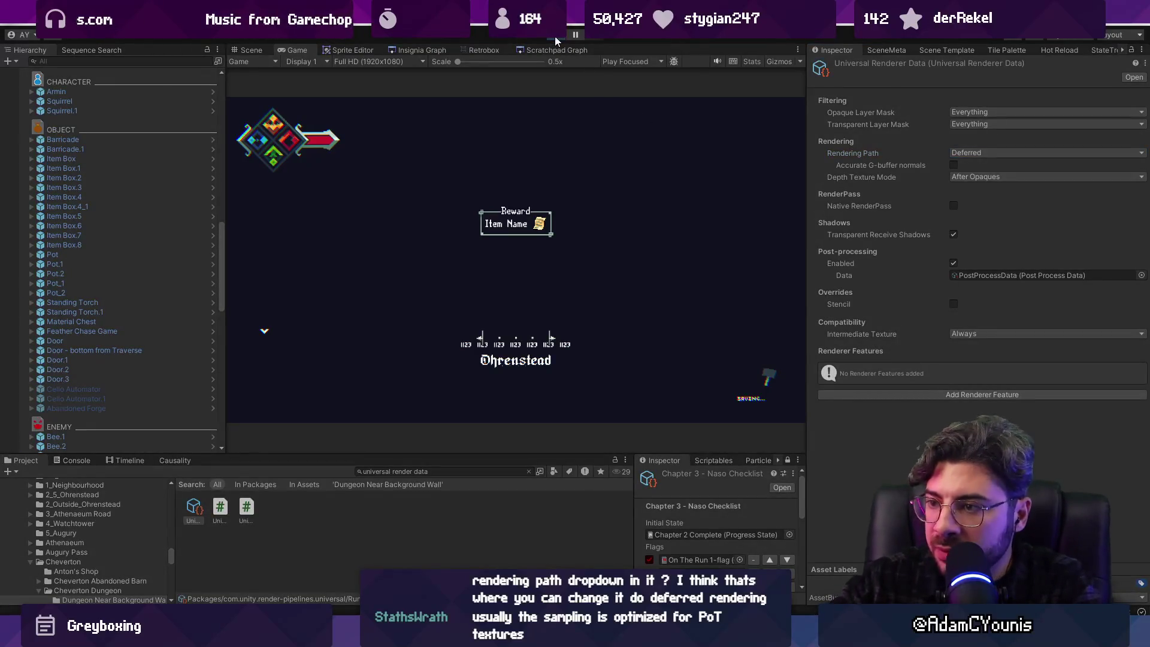
pyautogui.press('Right')
pyautogui.press('Left')
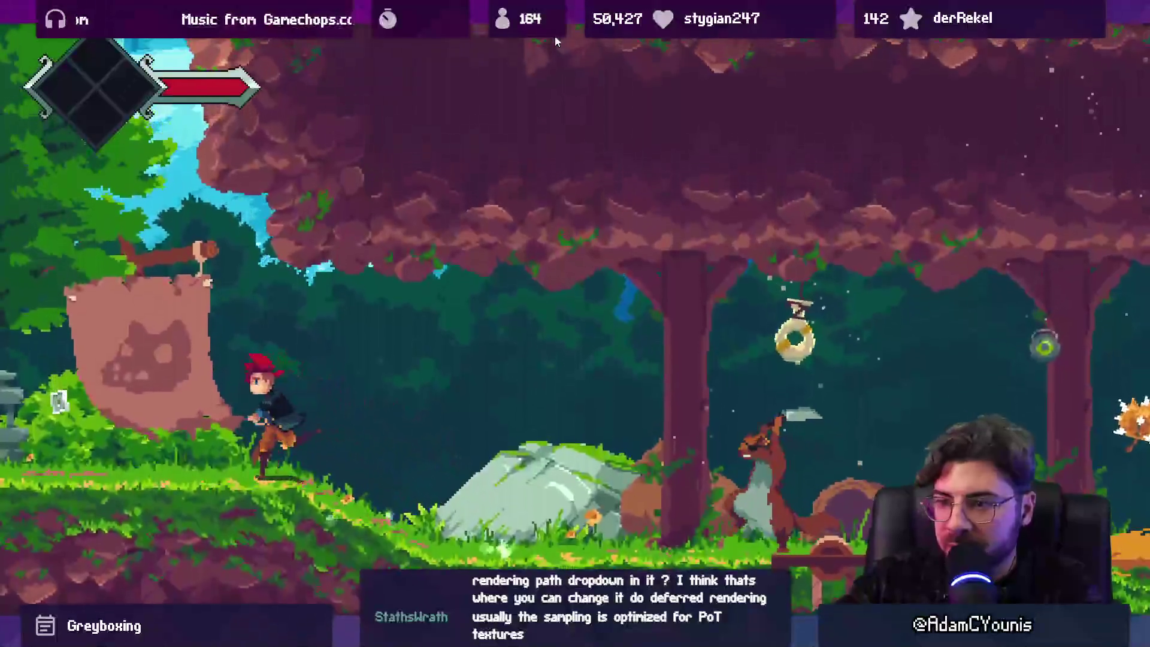
pyautogui.press('x')
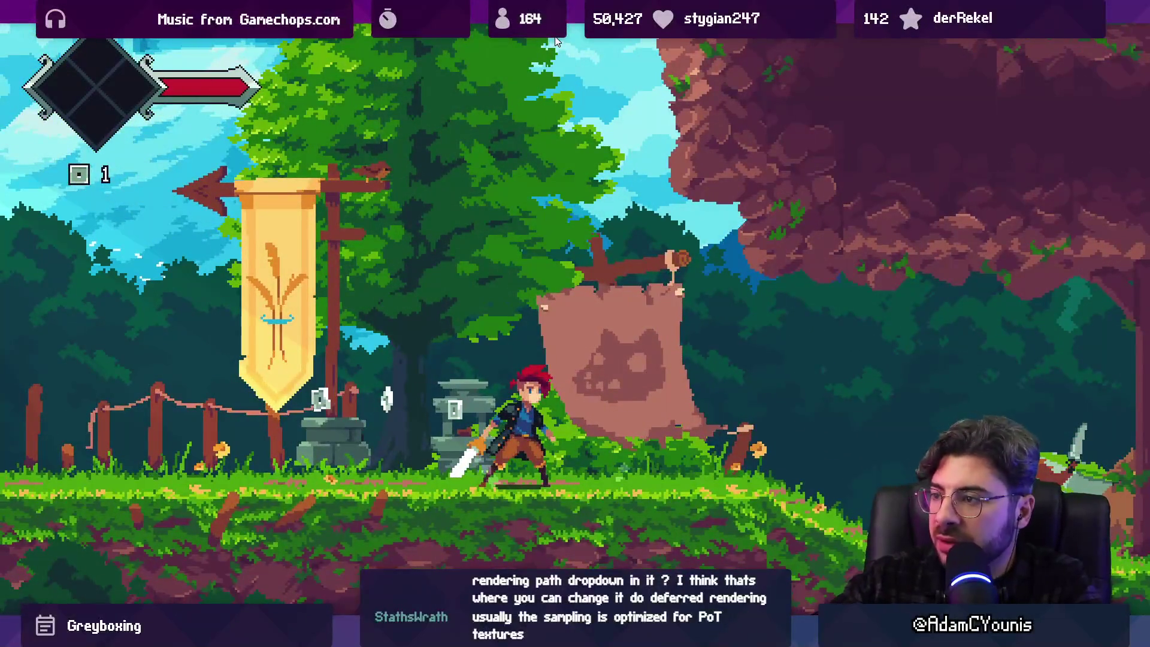
pyautogui.click(555, 37)
pyautogui.click(970, 154)
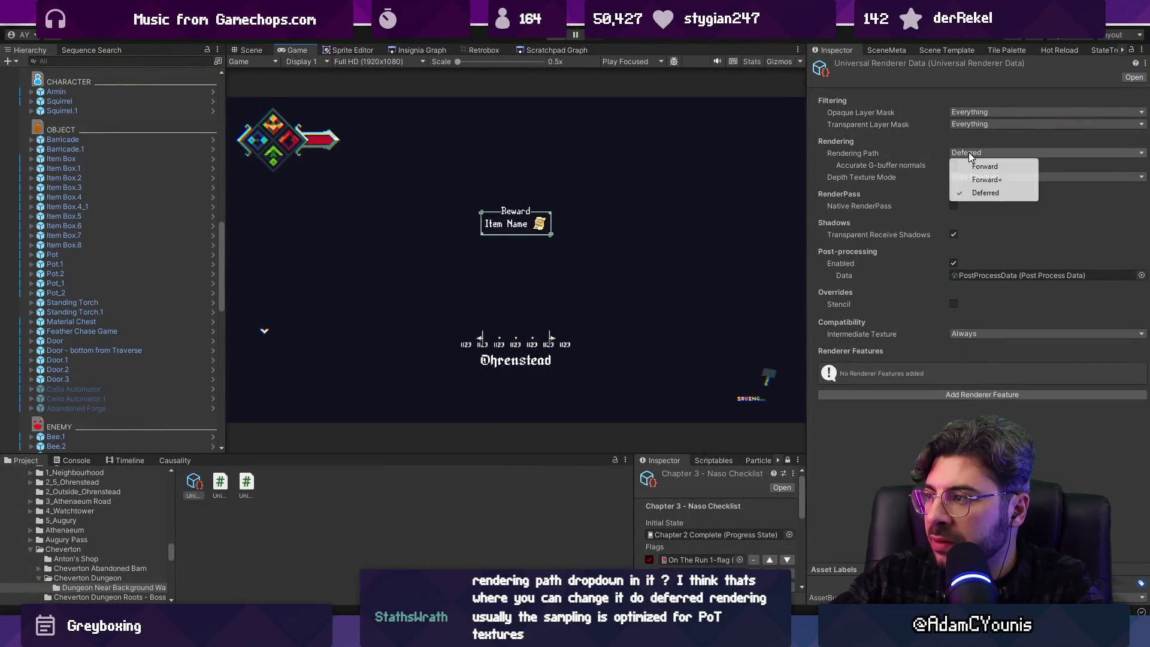
pyautogui.click(973, 167)
pyautogui.click(961, 153)
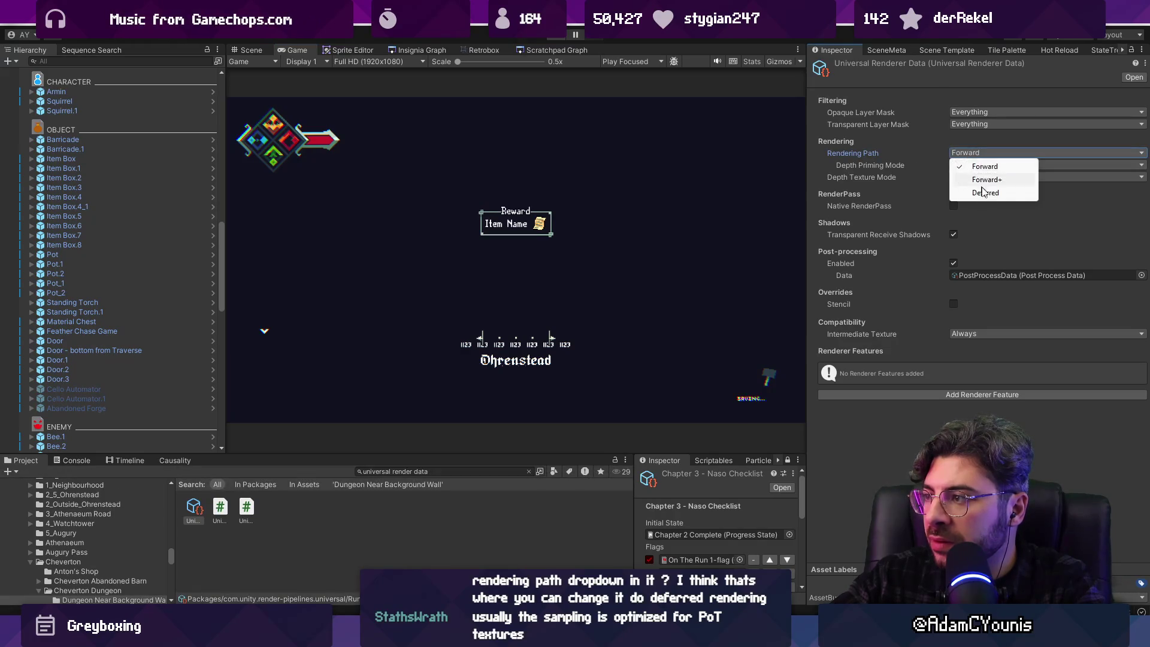
pyautogui.click(983, 193)
pyautogui.click(979, 152)
pyautogui.click(982, 168)
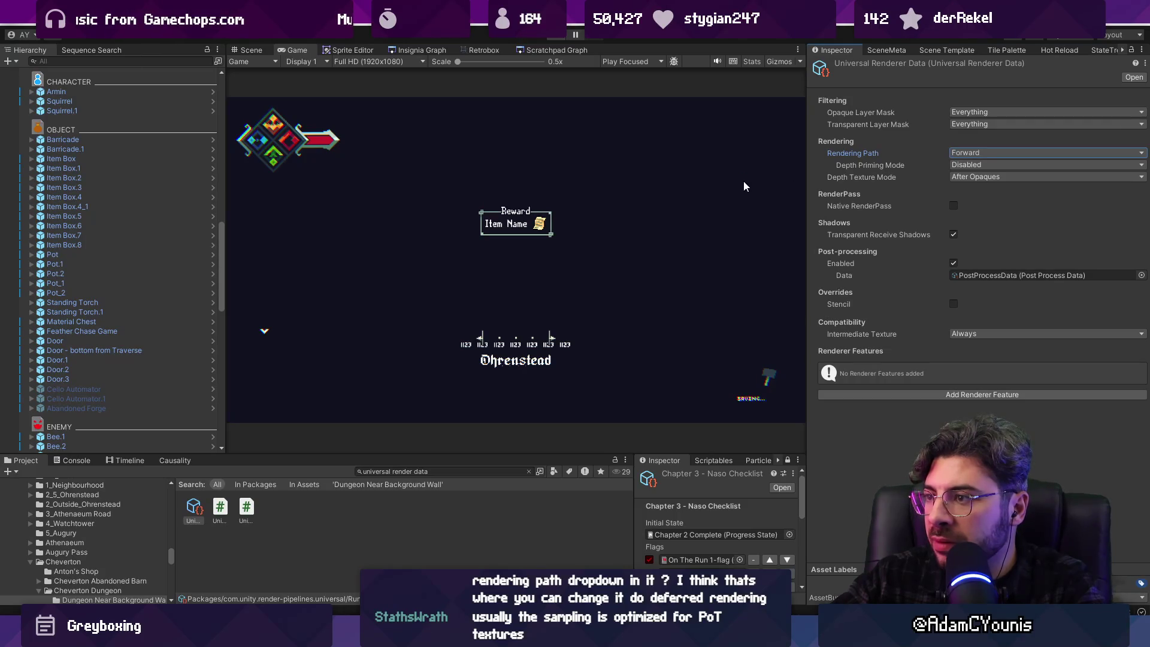
pyautogui.click(973, 153)
pyautogui.click(982, 193)
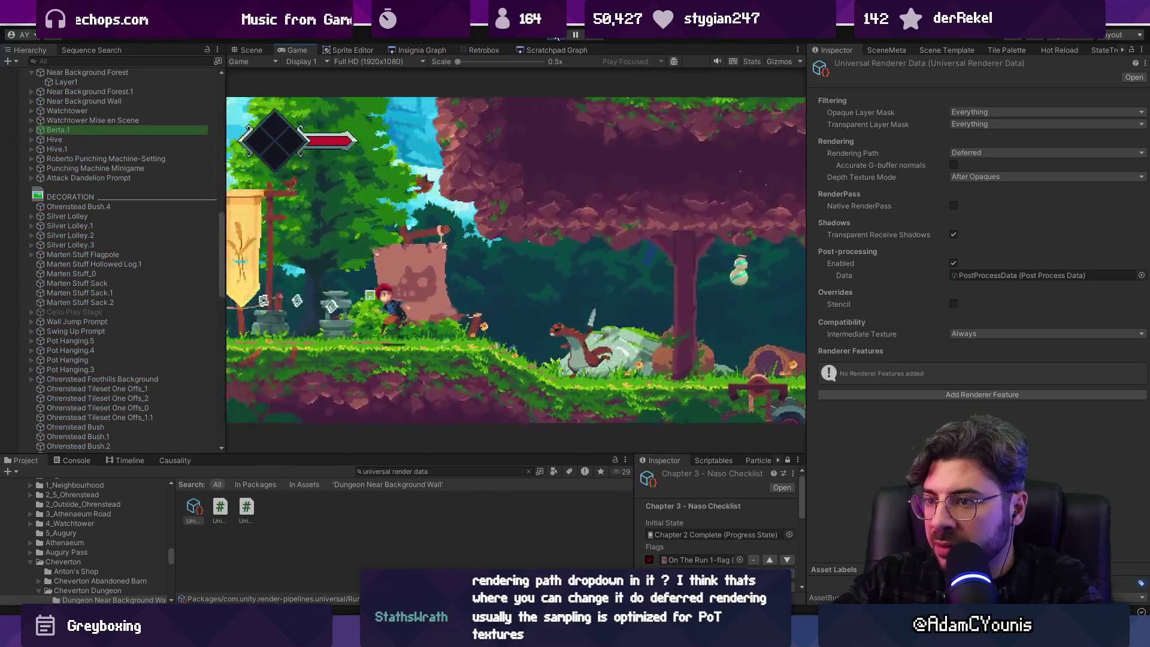
# Pause the game, skip the watchtower cutscene, and resume fullscreen play
pyautogui.press('Escape')
pyautogui.press('Return')
pyautogui.hotkey('shift', 'space')
# Run through the forest into the lower caves, fight the weasel enemy, then leave fullscreen
pyautogui.press('Right')
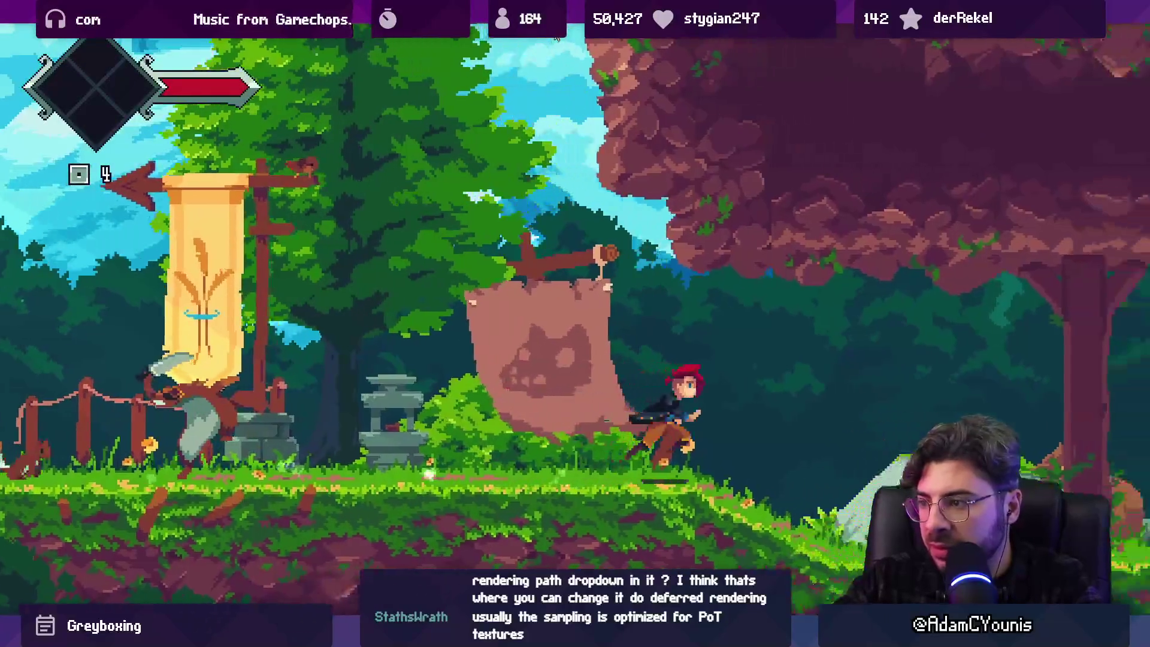
pyautogui.press('Right')
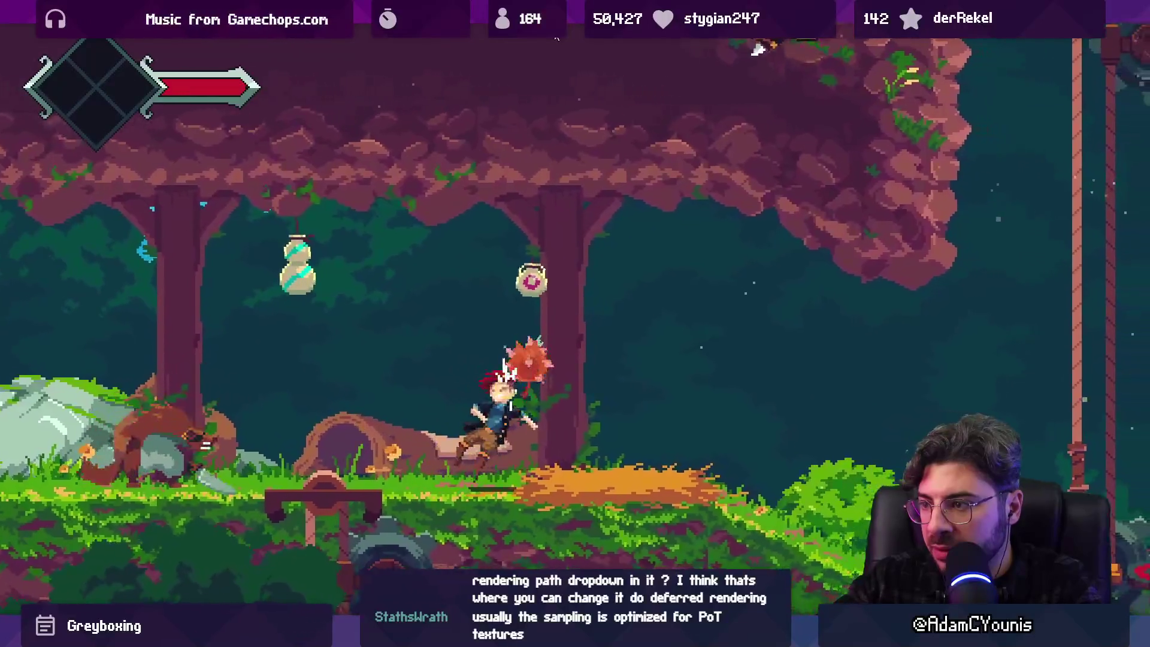
pyautogui.press('z')
pyautogui.press('Right')
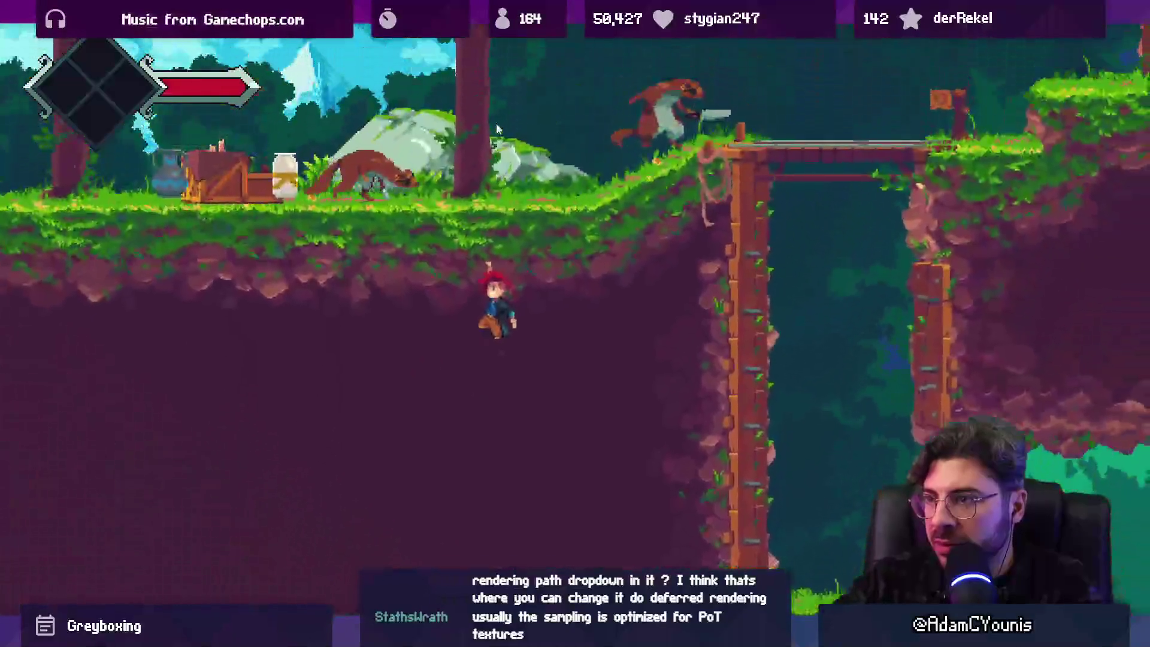
pyautogui.press('Right')
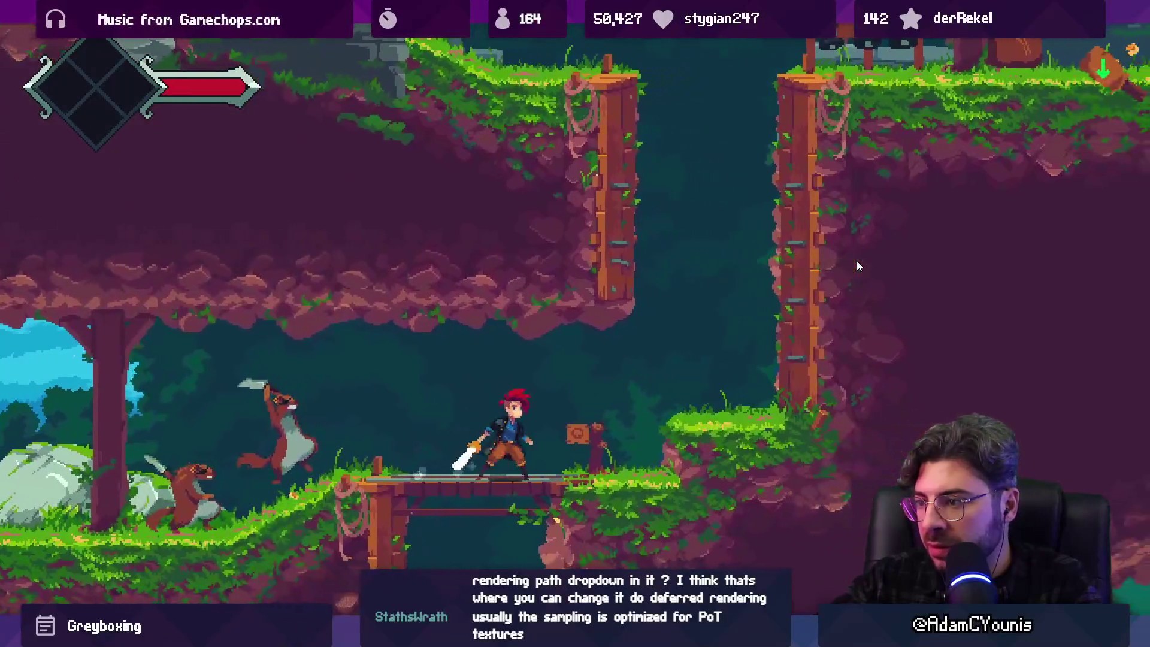
pyautogui.press('x')
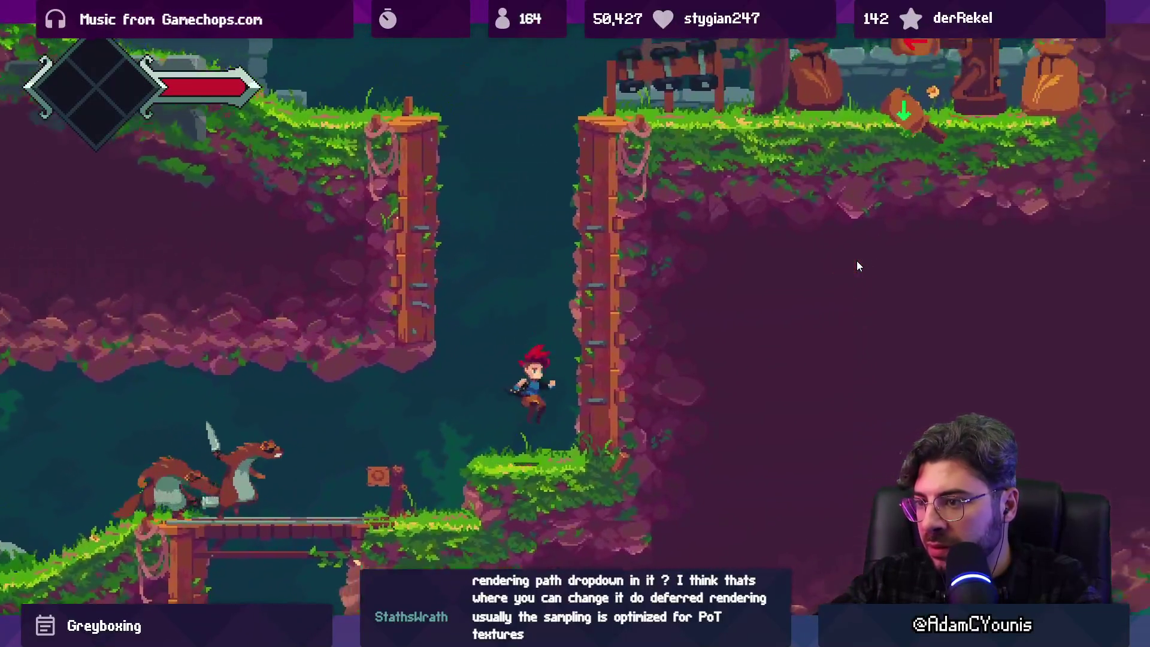
pyautogui.press('Left')
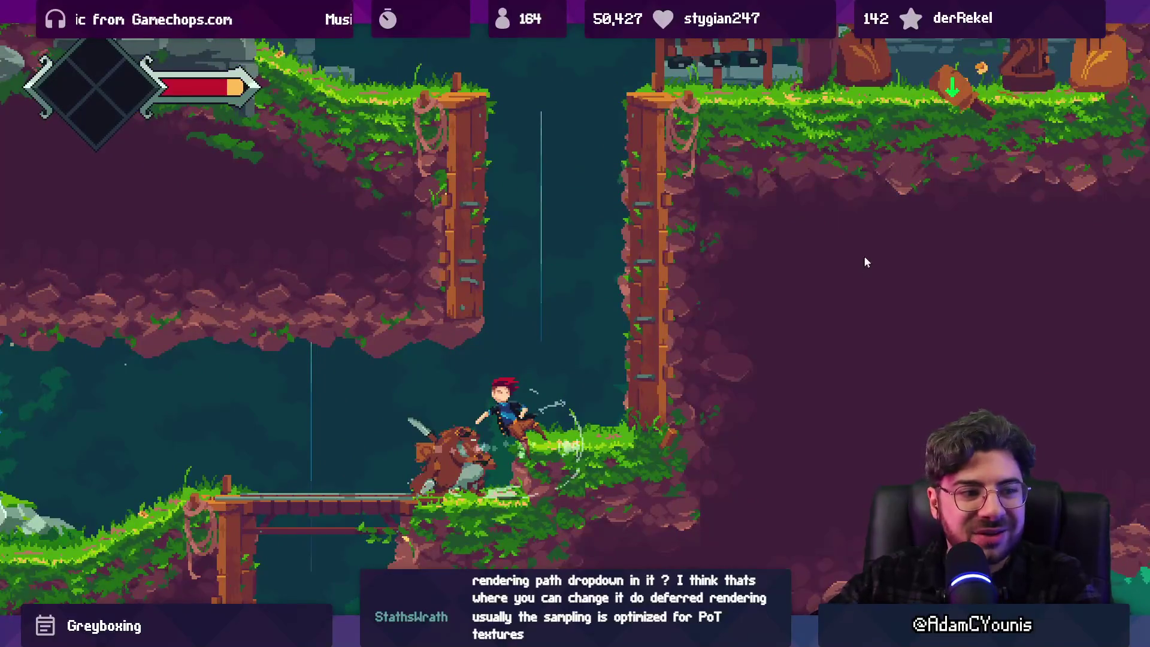
pyautogui.hotkey('shift', 'space')
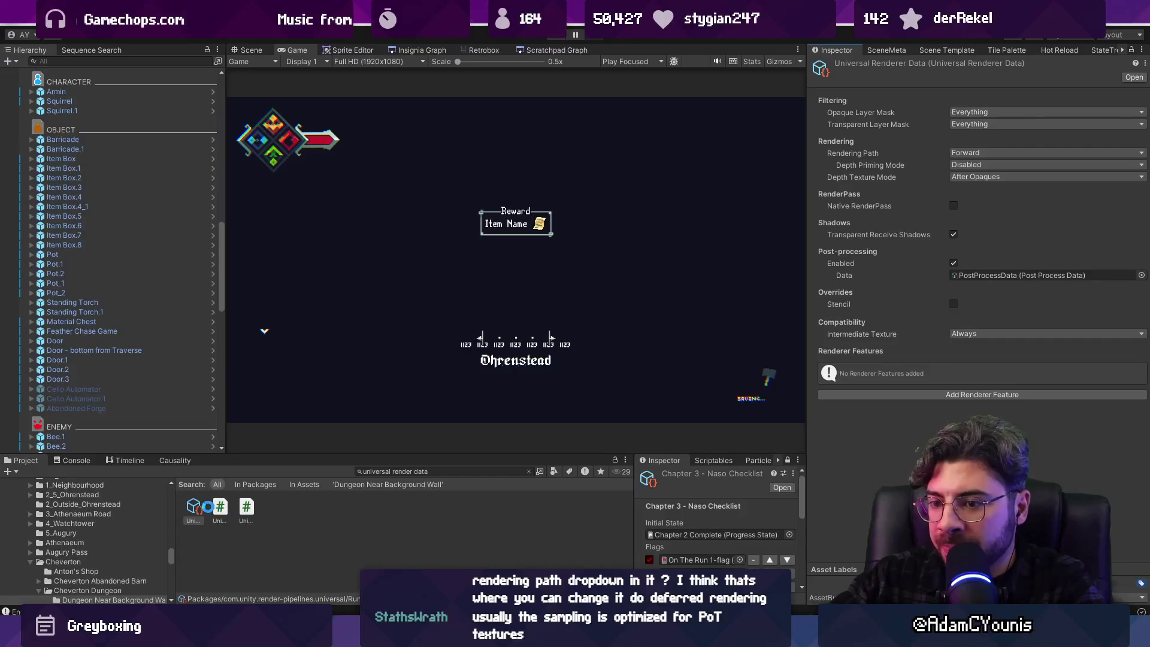
# Search the Project for 'insignia renderer' and select the 1.Insignia 2D Renderer Data asset
pyautogui.click(451, 470)
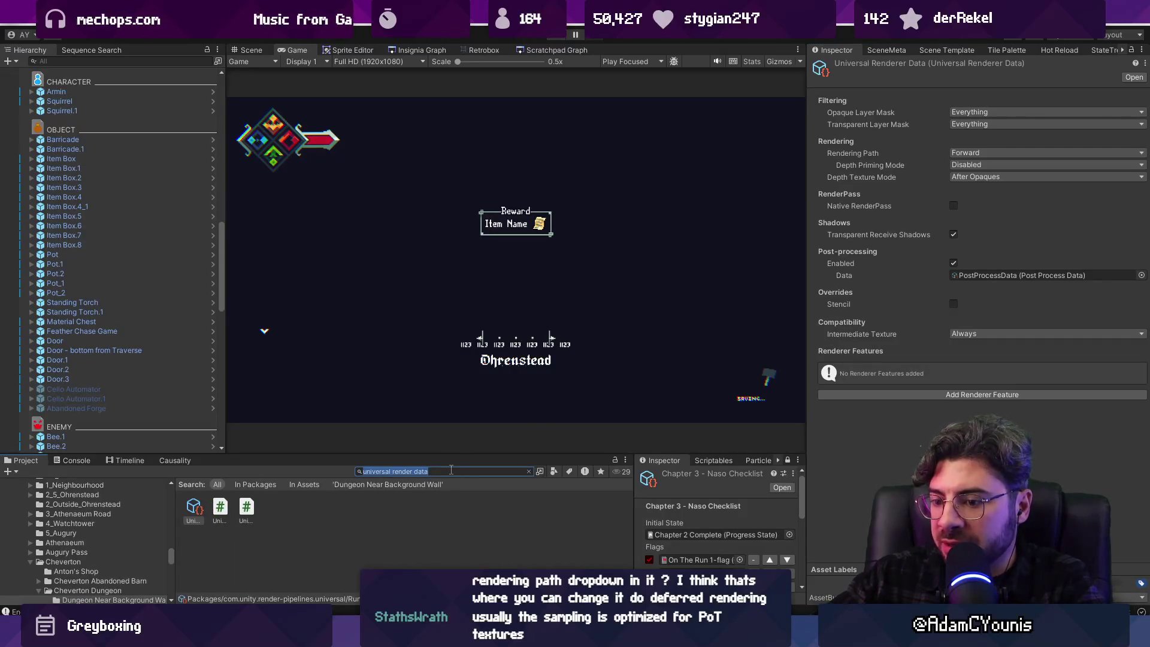
pyautogui.write('unity')
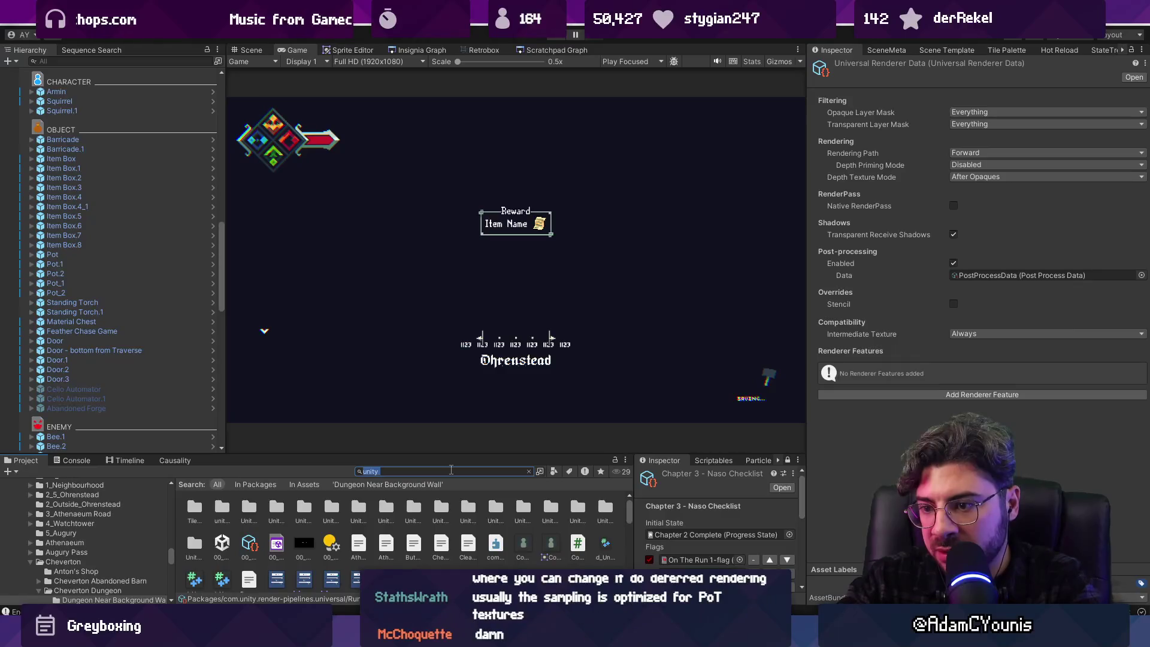
pyautogui.press('BackSpace')
pyautogui.press('BackSpace')
pyautogui.press('BackSpace')
pyautogui.write('insignia')
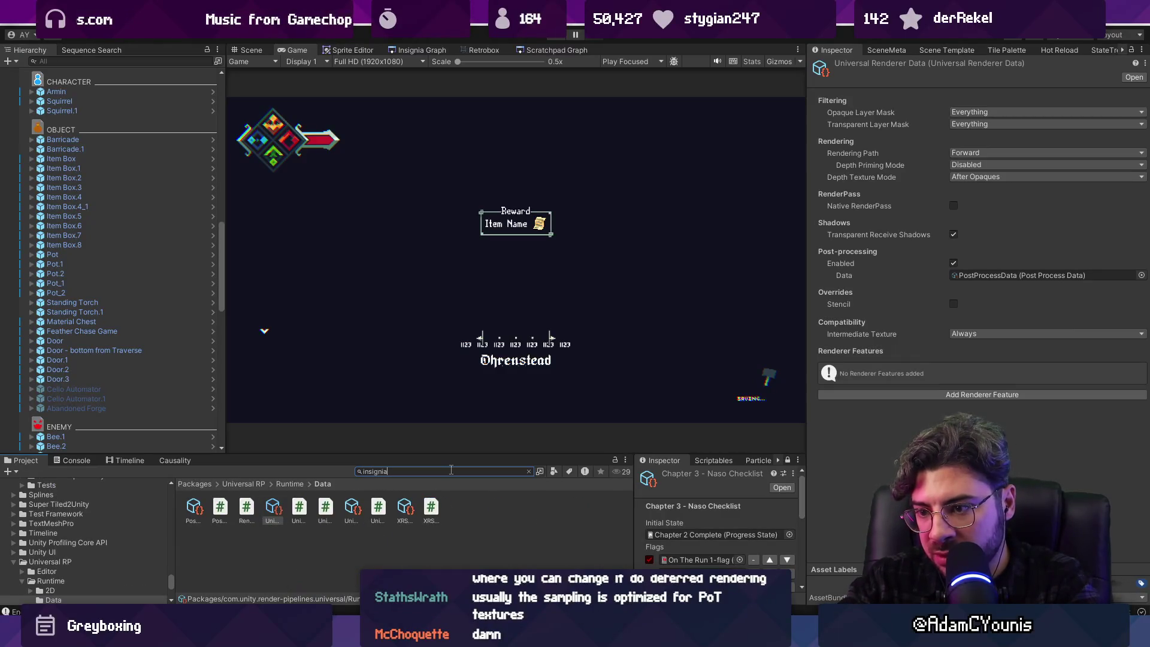
pyautogui.write(' renderer')
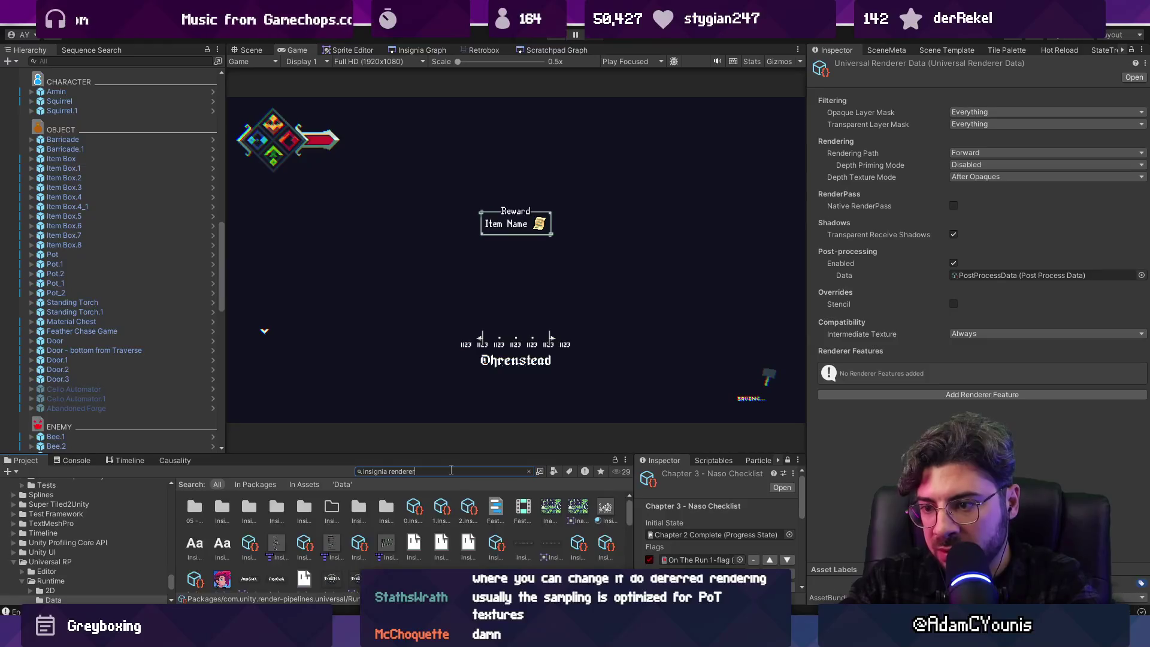
pyautogui.click(181, 503)
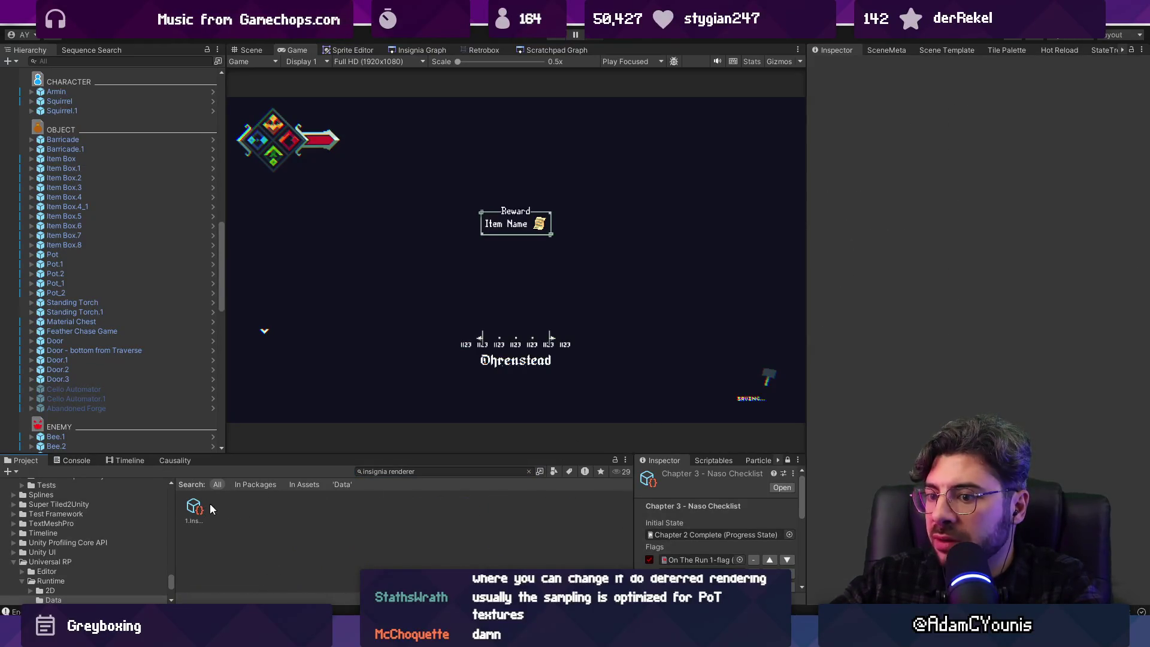
pyautogui.click(197, 508)
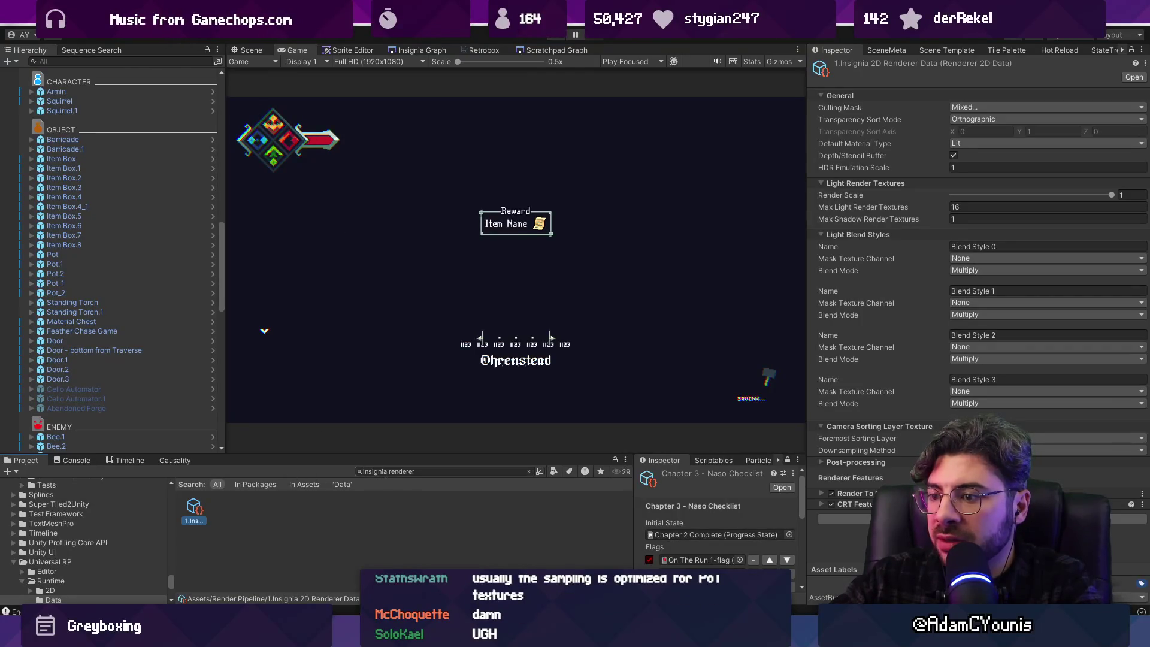
# In Project Settings > Graphics, locate the 0.Insignia Render Pipeline asset, then close the settings
pyautogui.click(28, 17)
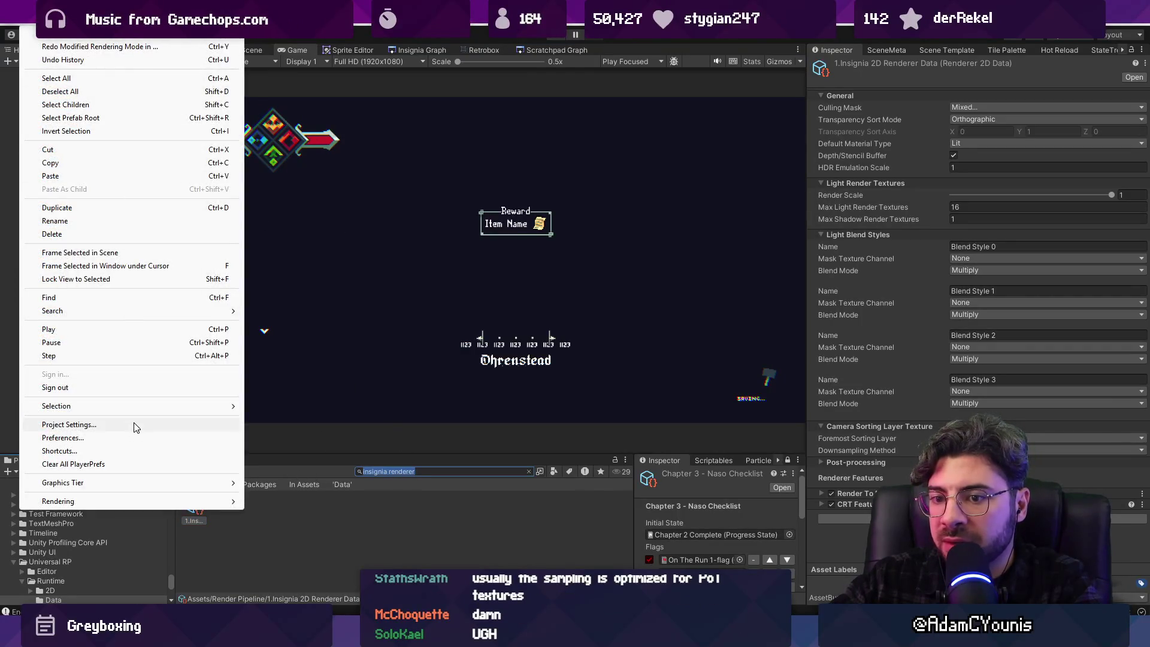
pyautogui.click(135, 422)
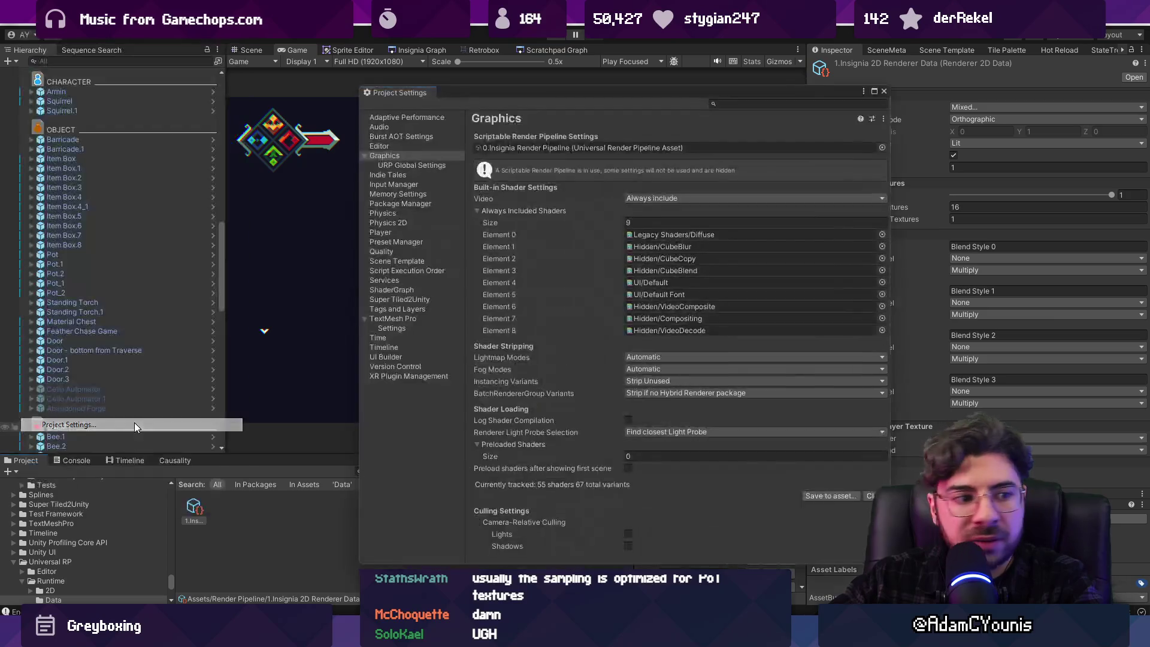
pyautogui.click(543, 148)
pyautogui.doubleClick(542, 149)
pyautogui.moveTo(844, 92); pyautogui.dragTo(670, 71)
pyautogui.scroll(-2, 949, 218)
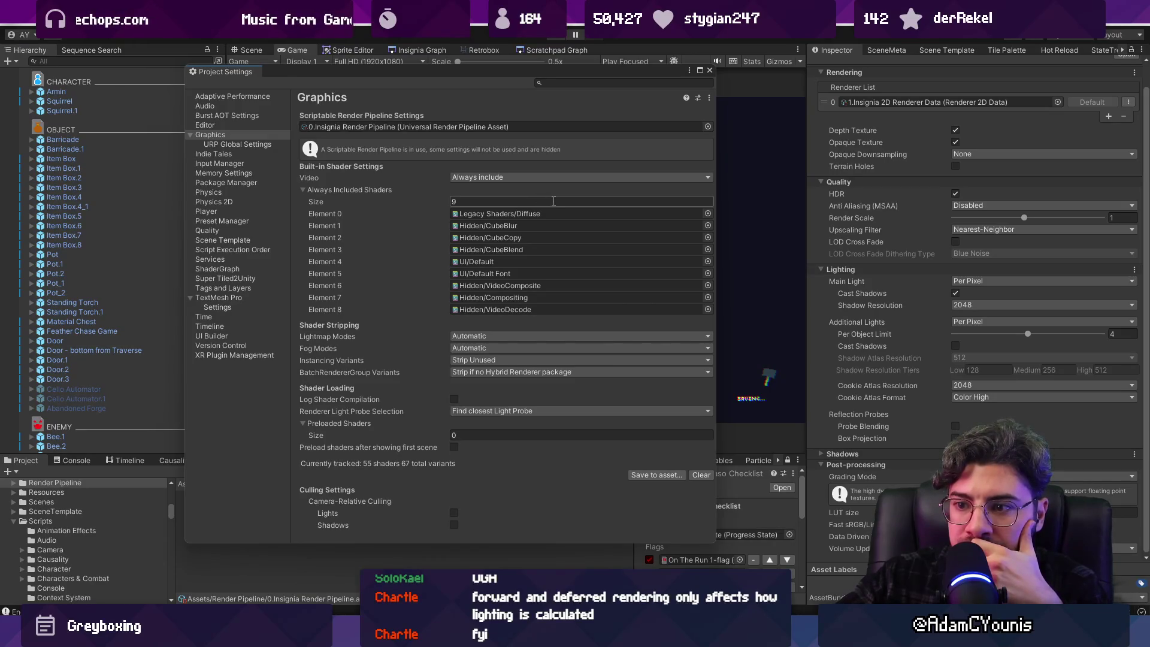
pyautogui.click(709, 69)
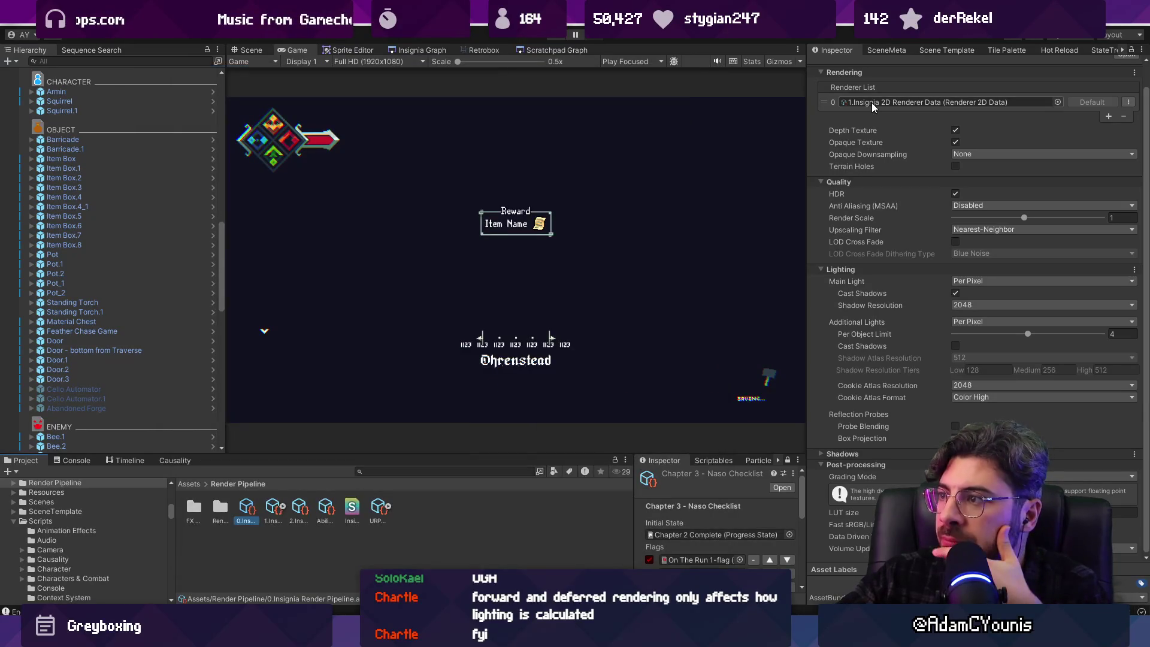
# Open 1.Insignia 2D Renderer Data from the Renderer List and expand its post-processing settings
pyautogui.scroll(1, 871, 102)
pyautogui.doubleClick(877, 126)
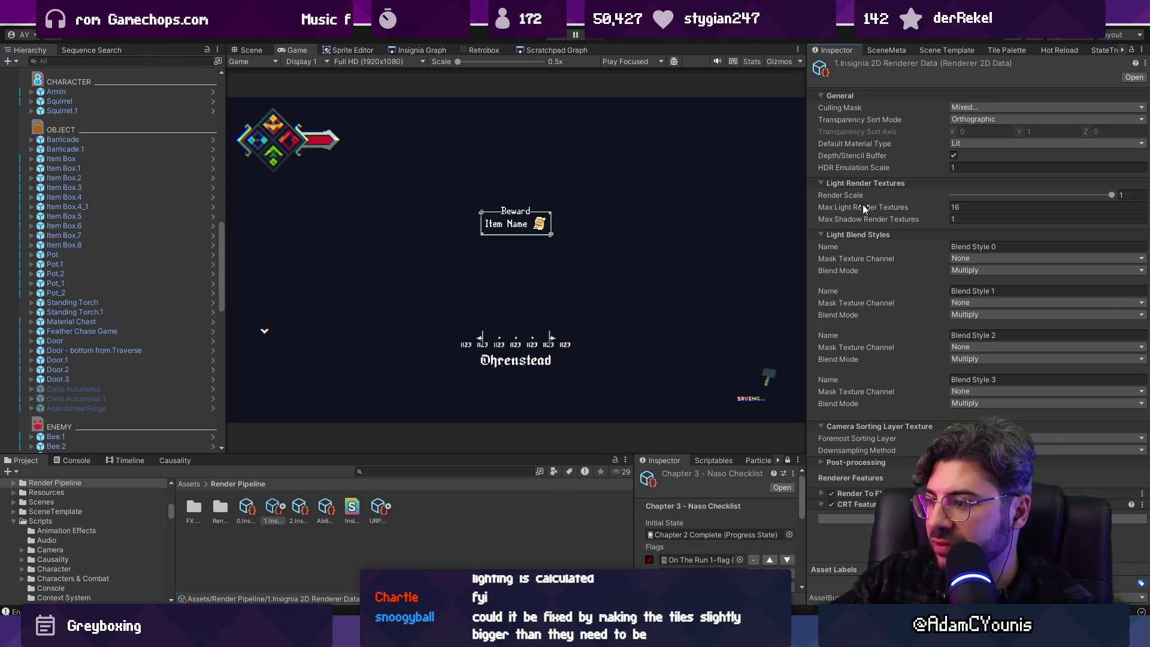
pyautogui.click(900, 461)
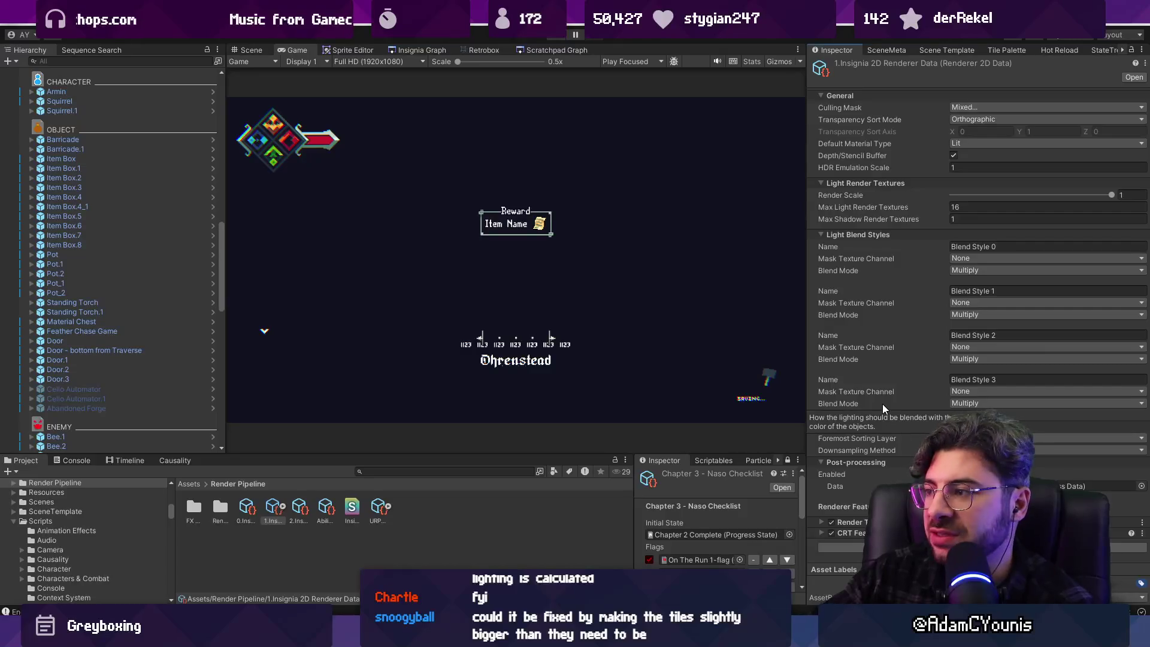
pyautogui.click(253, 509)
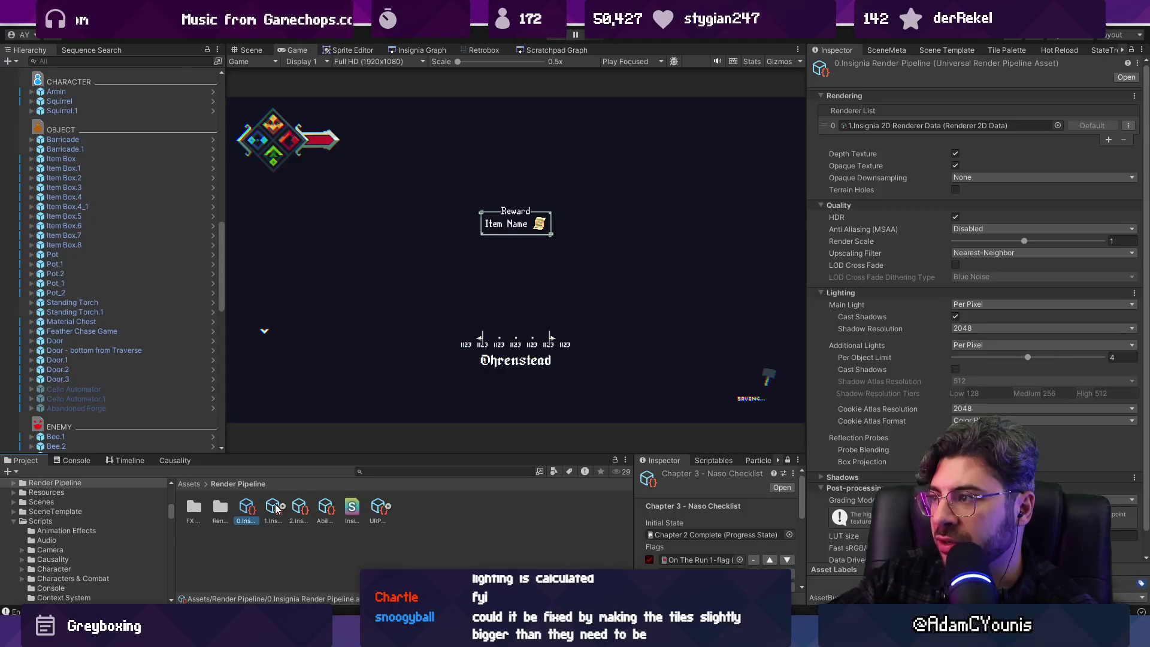
pyautogui.click(275, 509)
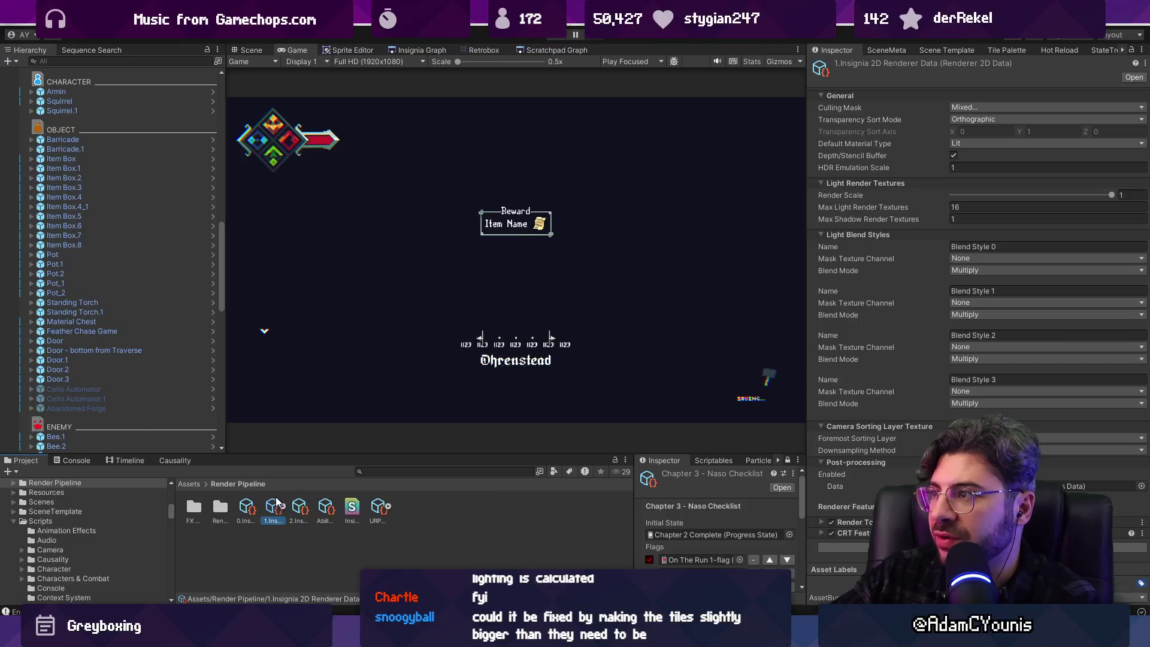
pyautogui.click(302, 508)
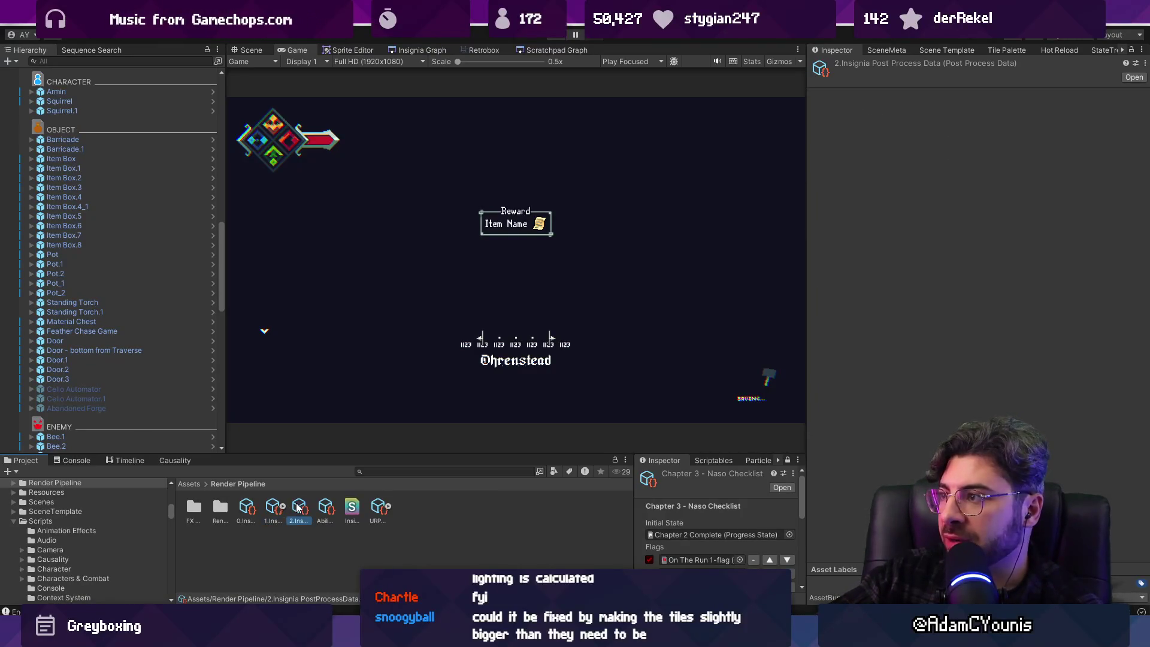
pyautogui.click(324, 510)
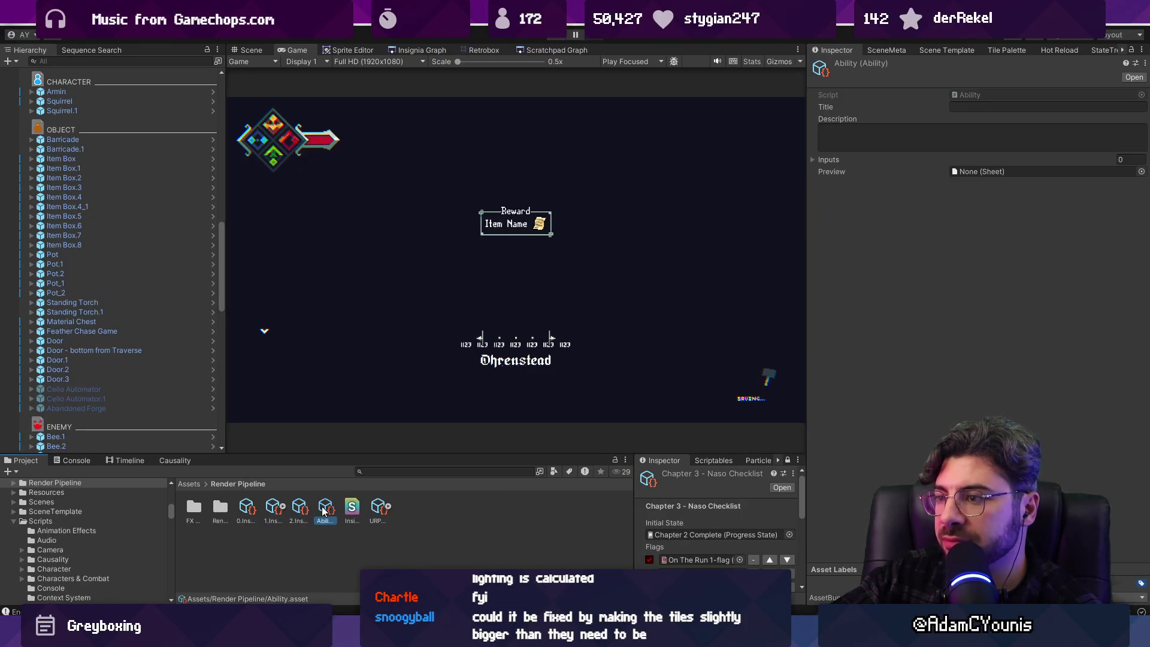
pyautogui.click(377, 509)
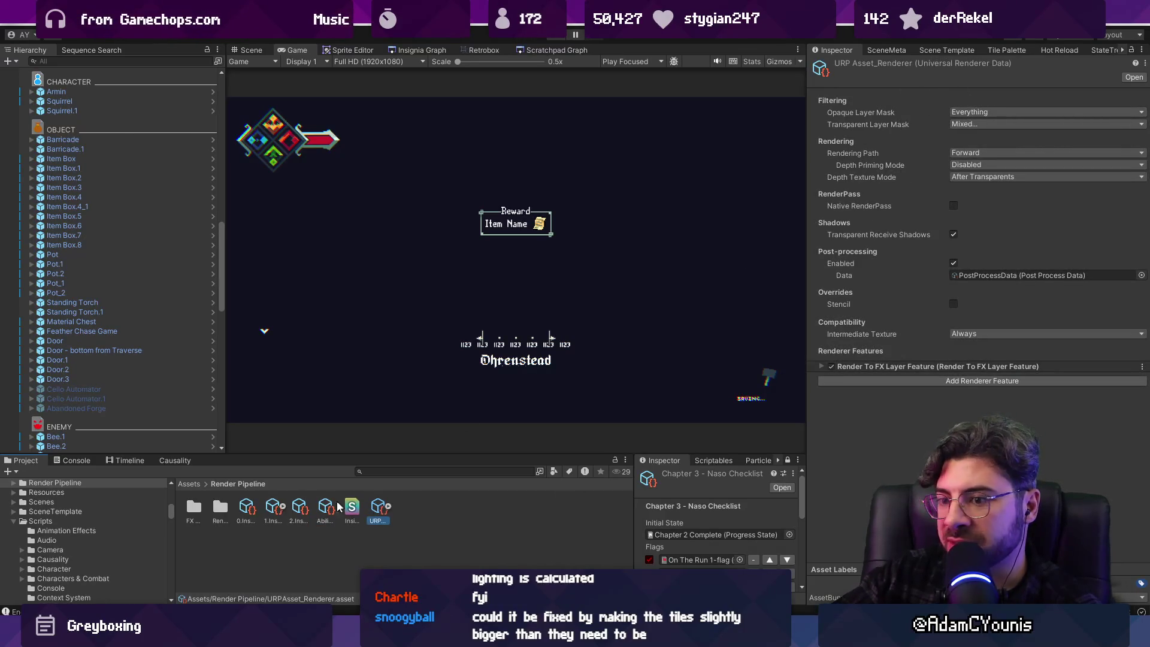
pyautogui.click(272, 507)
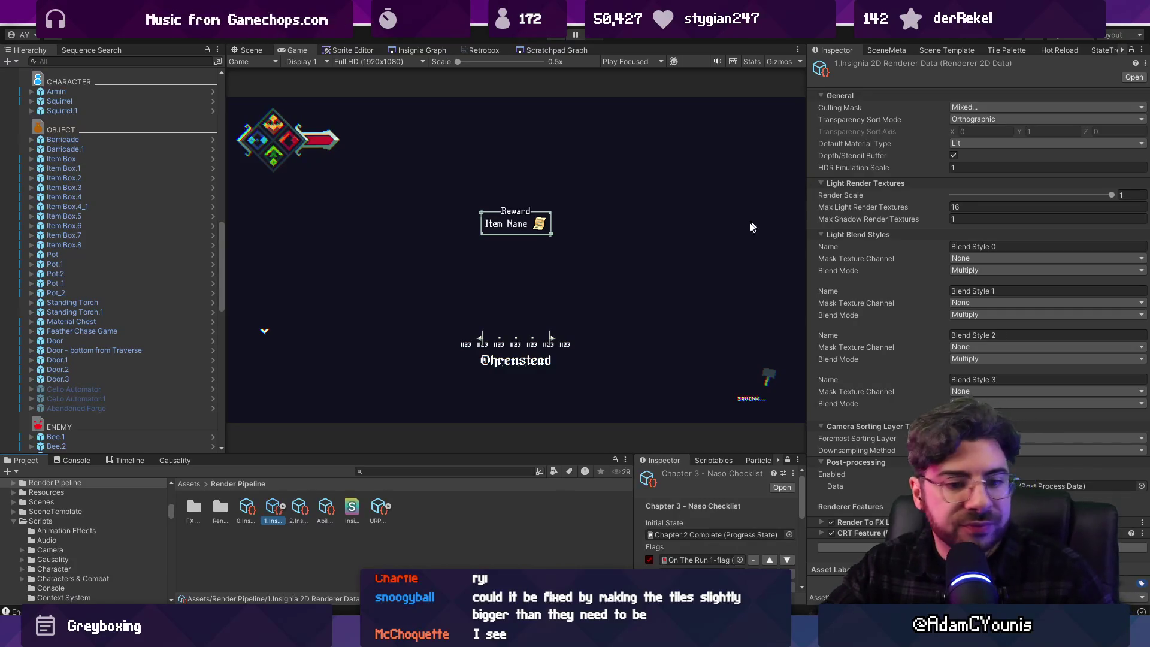
# Zoom and pan around the forest tileset in Aseprite to inspect the tiles closely
pyautogui.hotkey('alt', 'Tab')
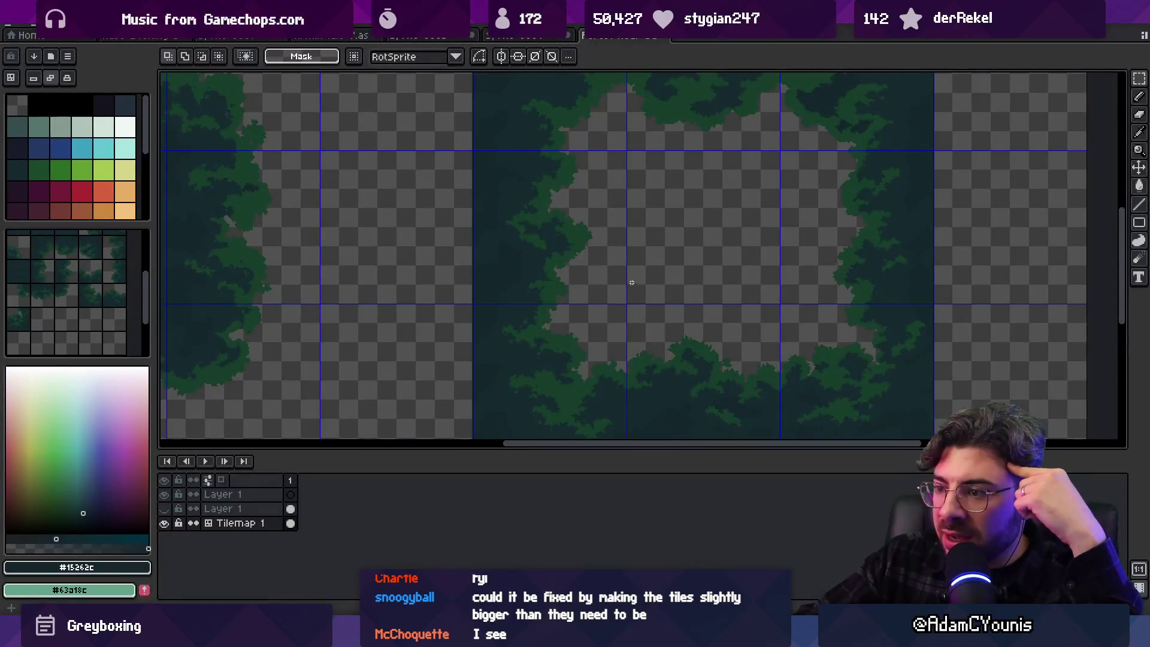
pyautogui.scroll(-2, 631, 280)
pyautogui.moveTo(627, 261)
pyautogui.mouseDown()
pyautogui.moveTo(659, 282)
pyautogui.moveTo(677, 197)
pyautogui.moveTo(680, 285)
pyautogui.mouseUp()
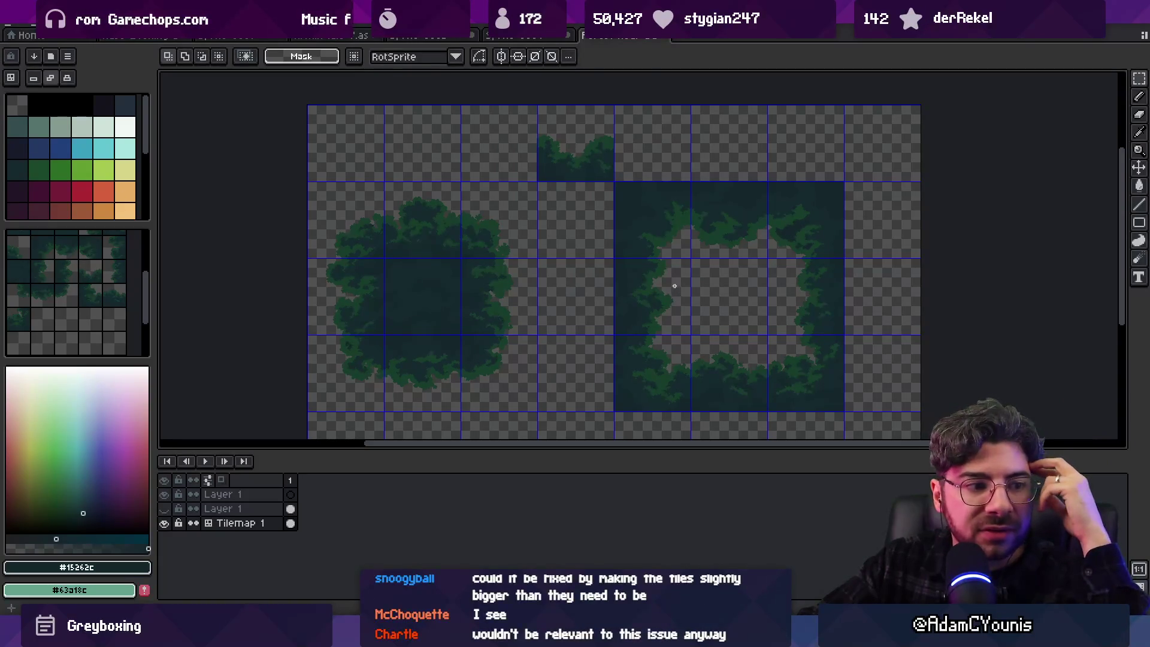
pyautogui.scroll(-1, 655, 277)
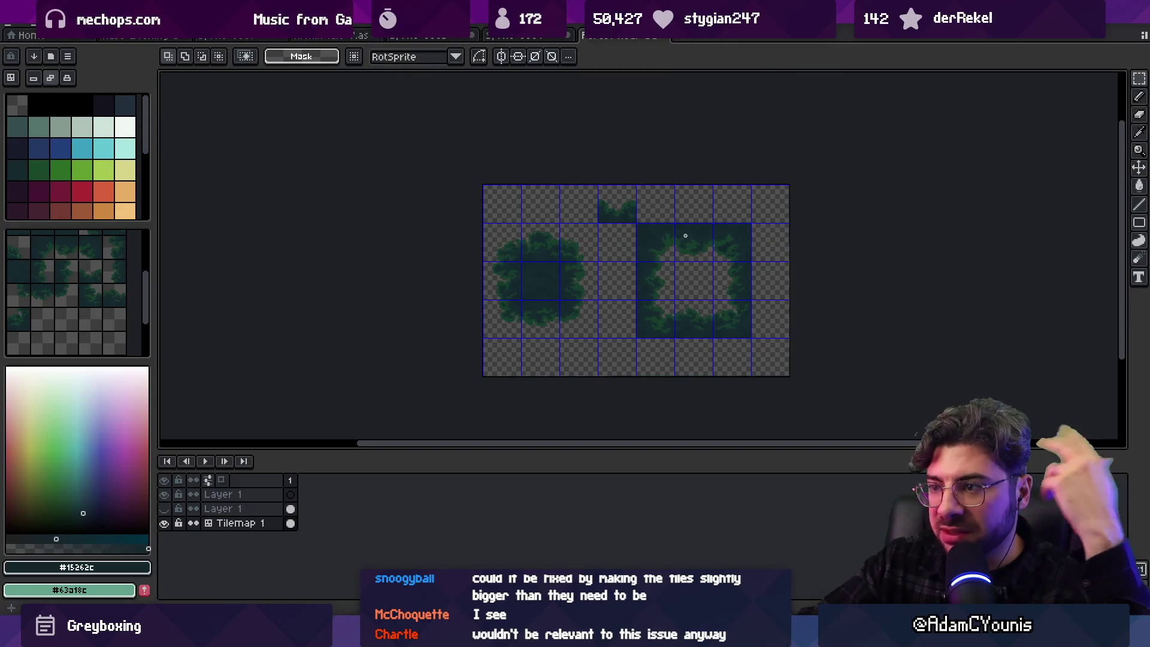
pyautogui.scroll(2, 628, 344)
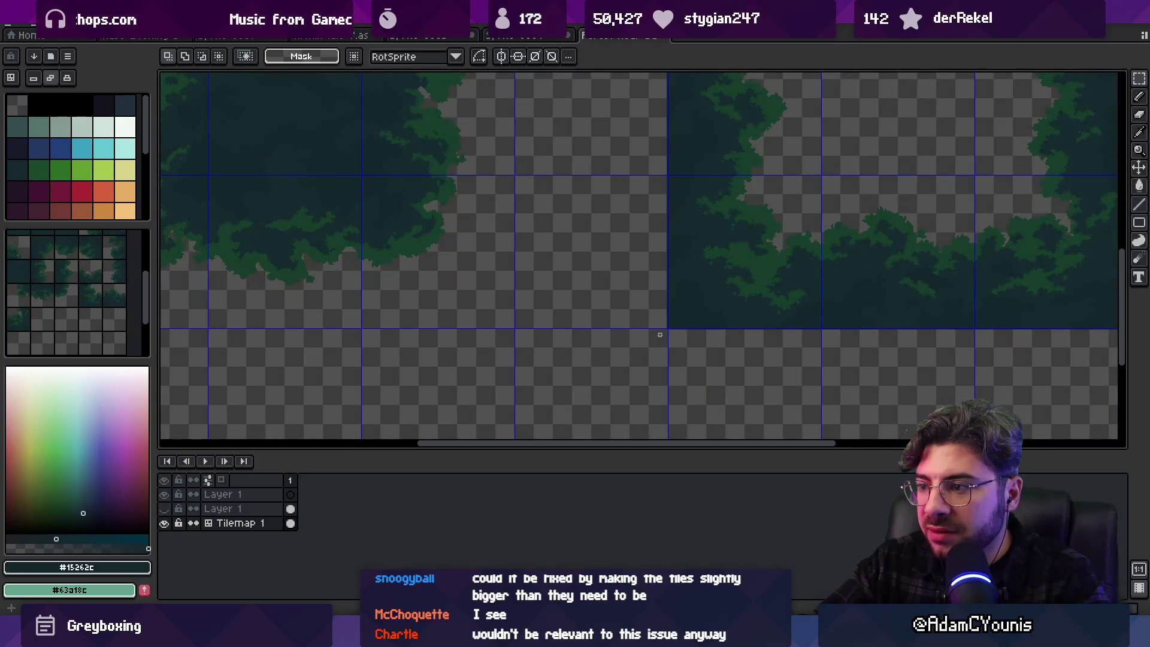
pyautogui.scroll(1, 654, 334)
pyautogui.scroll(-3, 604, 308)
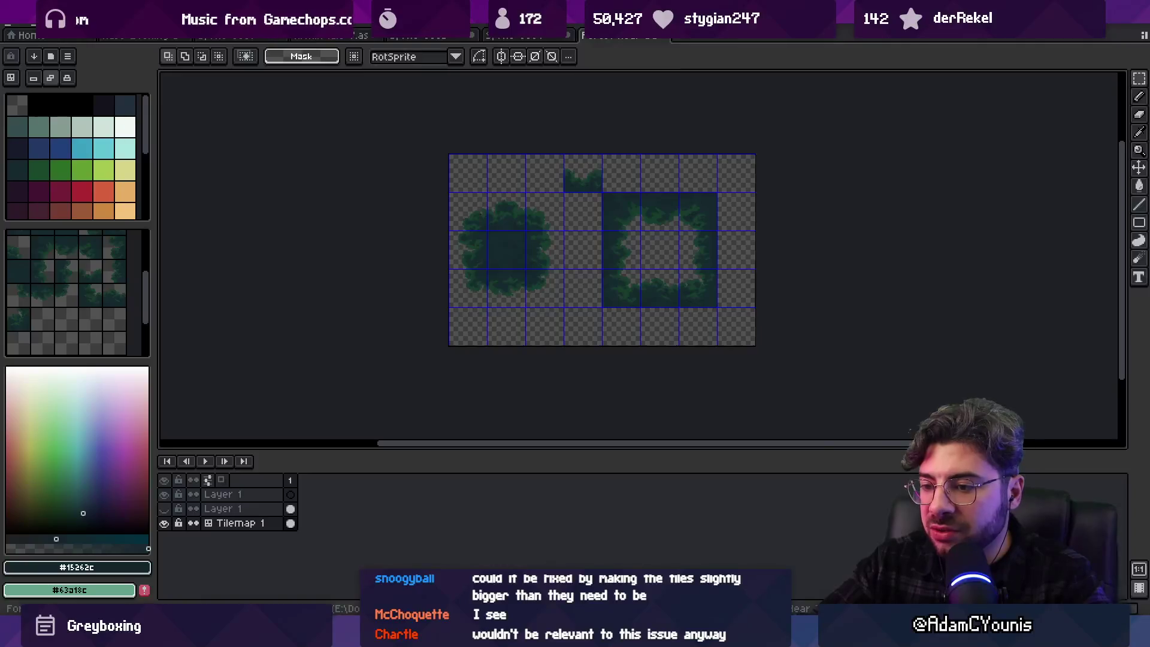
pyautogui.hotkey('alt', 'Tab')
# Switch to the Scene view in 2D and select the Near Background Forest object
pyautogui.click(251, 50)
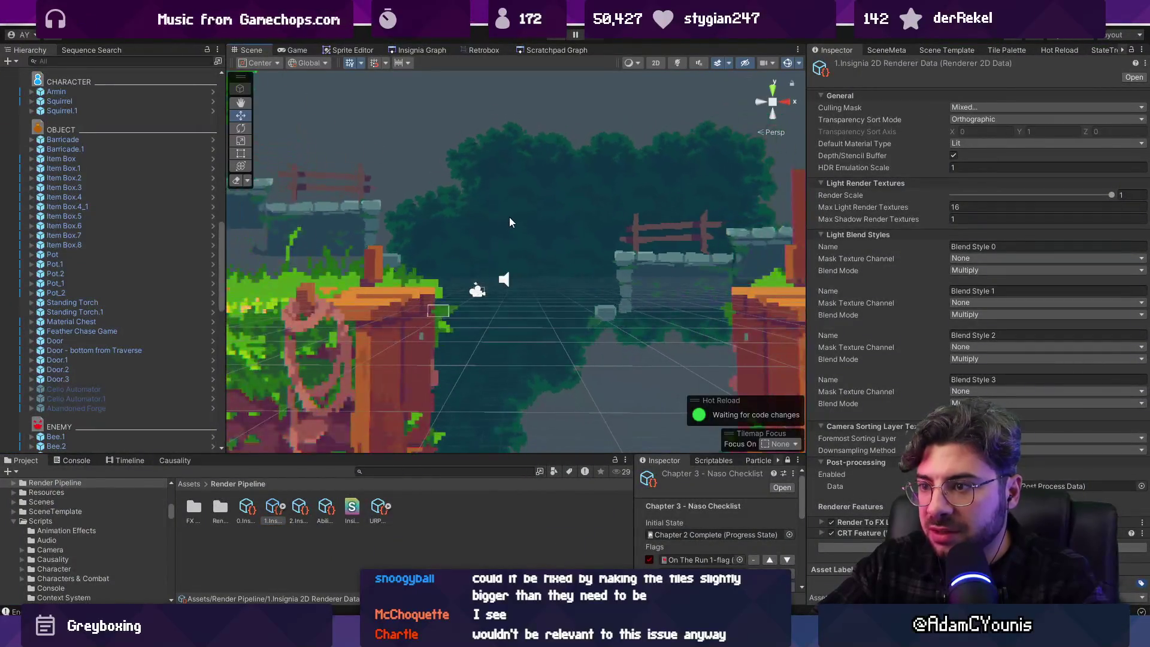
pyautogui.click(509, 221)
pyautogui.click(509, 221)
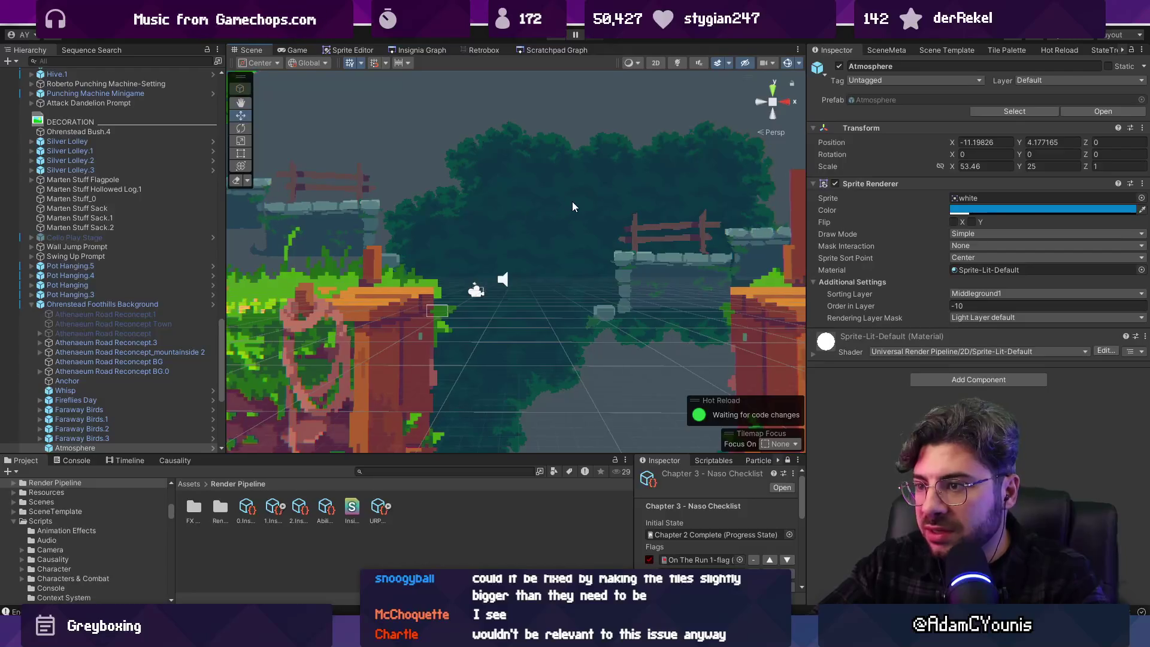
pyautogui.press('2')
pyautogui.press('2')
pyautogui.moveTo(549, 206)
pyautogui.mouseDown()
pyautogui.moveTo(458, 298)
pyautogui.moveTo(536, 395)
pyautogui.moveTo(624, 269)
pyautogui.mouseUp()
pyautogui.click(627, 271)
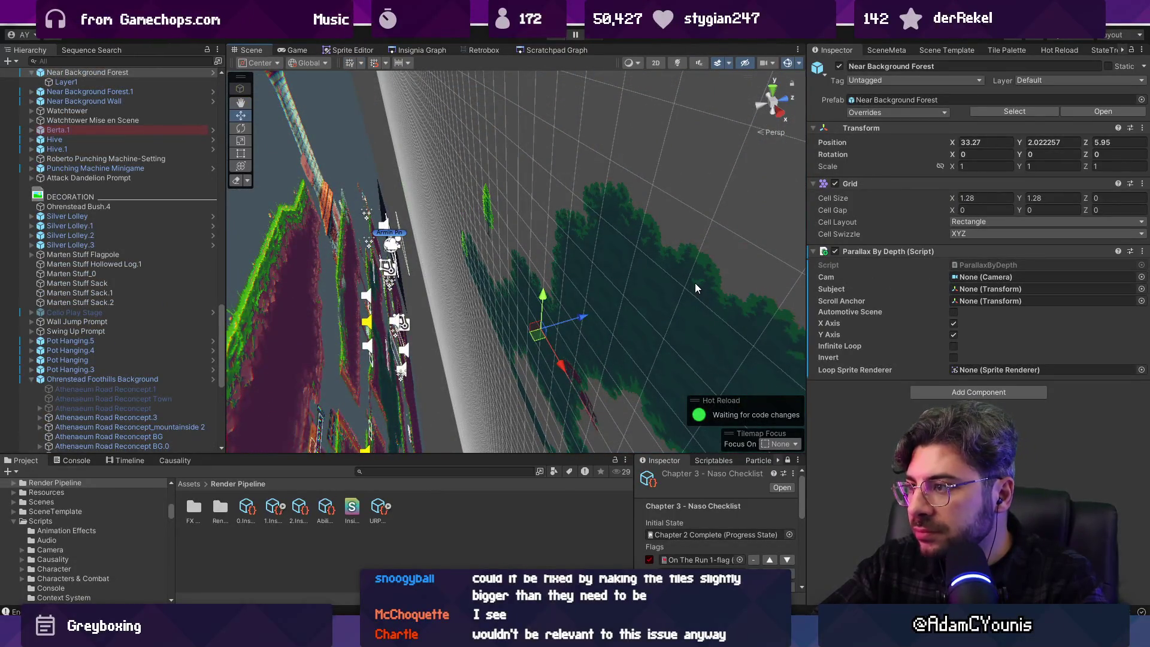
pyautogui.scroll(5, 123, 245)
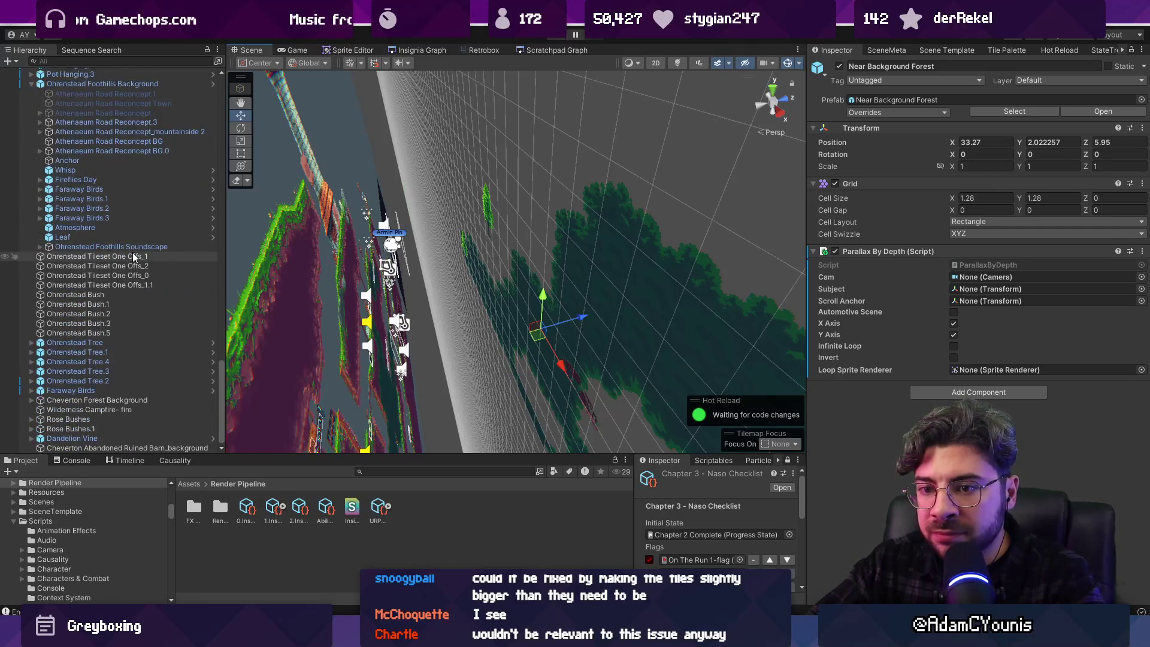
pyautogui.scroll(5, 135, 257)
# Select its Layer1 tilemap, ping the Forest Near Background Rule Tile, and enlarge the Project panel
pyautogui.click(34, 280)
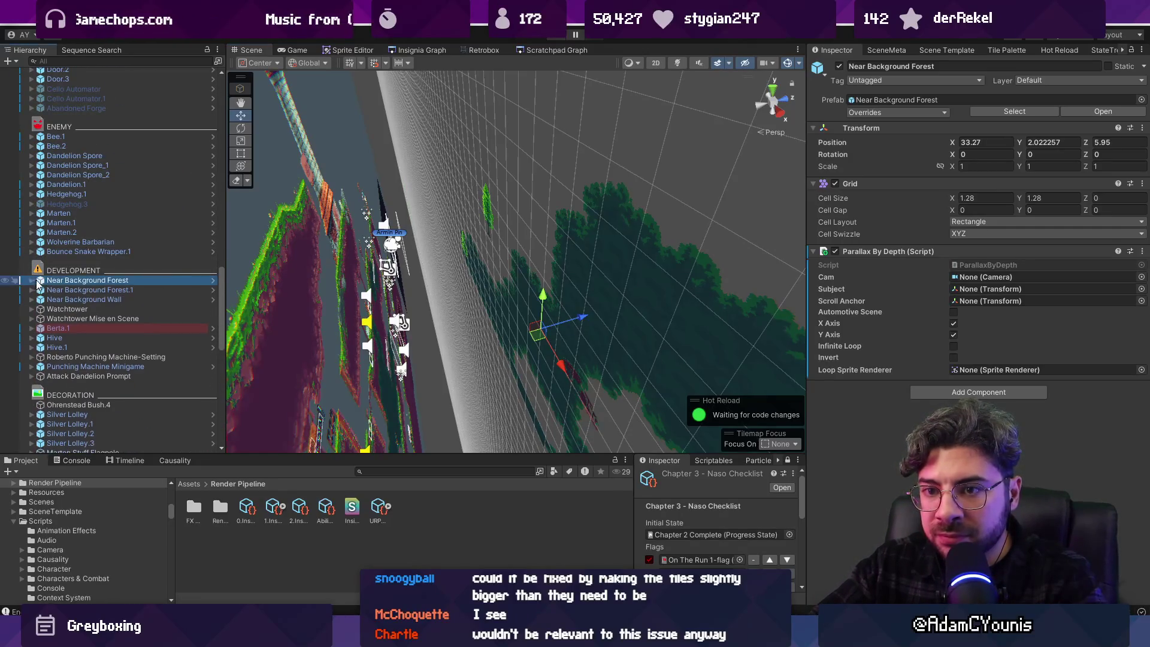
pyautogui.press('Right')
pyautogui.press('Down')
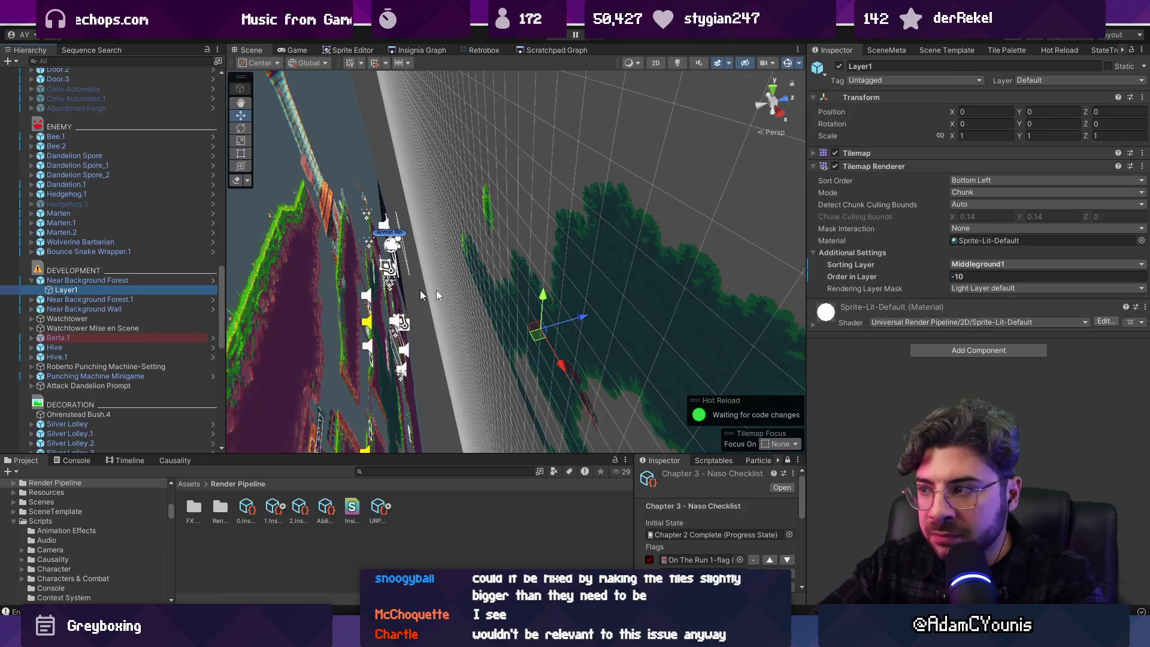
pyautogui.click(863, 153)
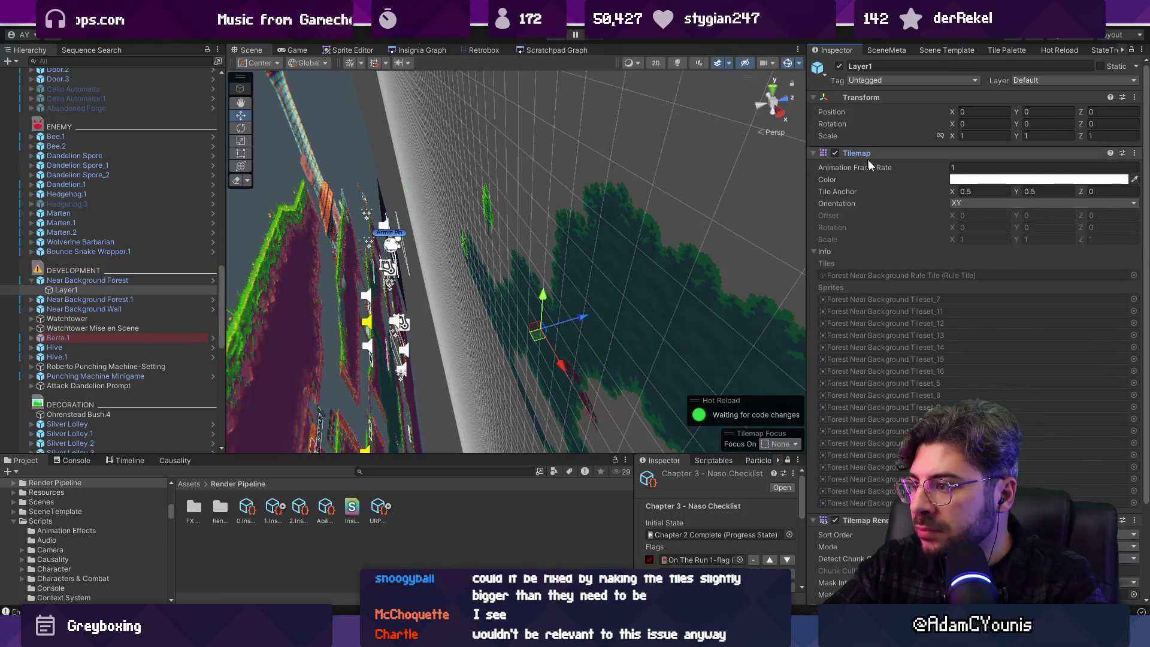
pyautogui.click(883, 300)
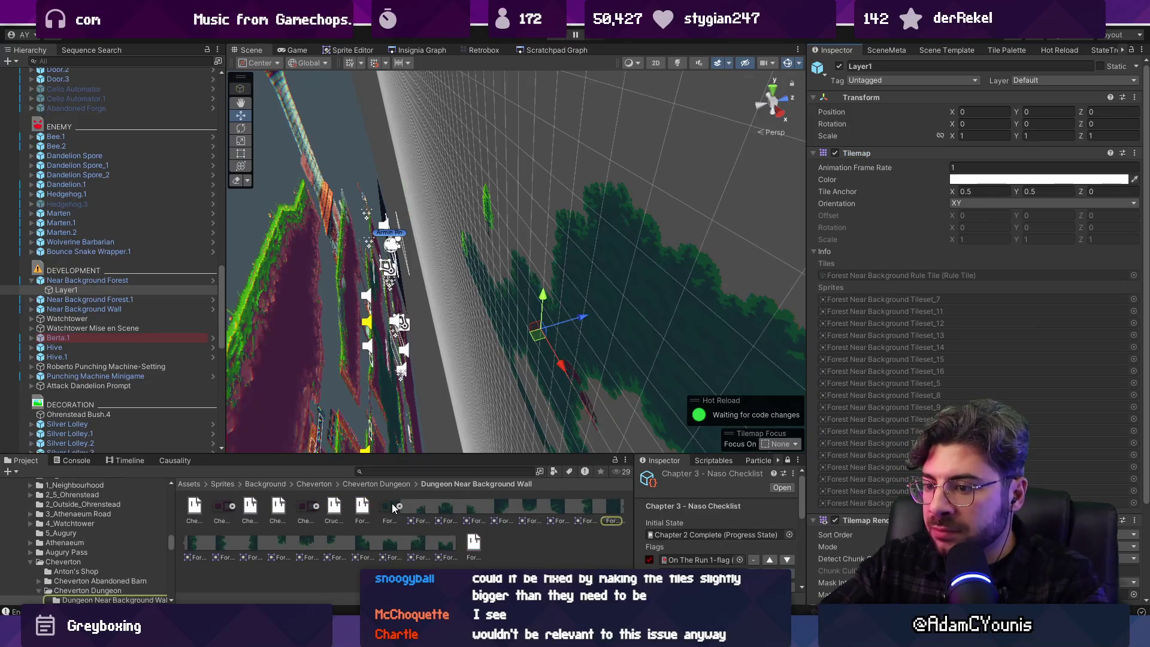
pyautogui.moveTo(427, 452); pyautogui.dragTo(427, 176)
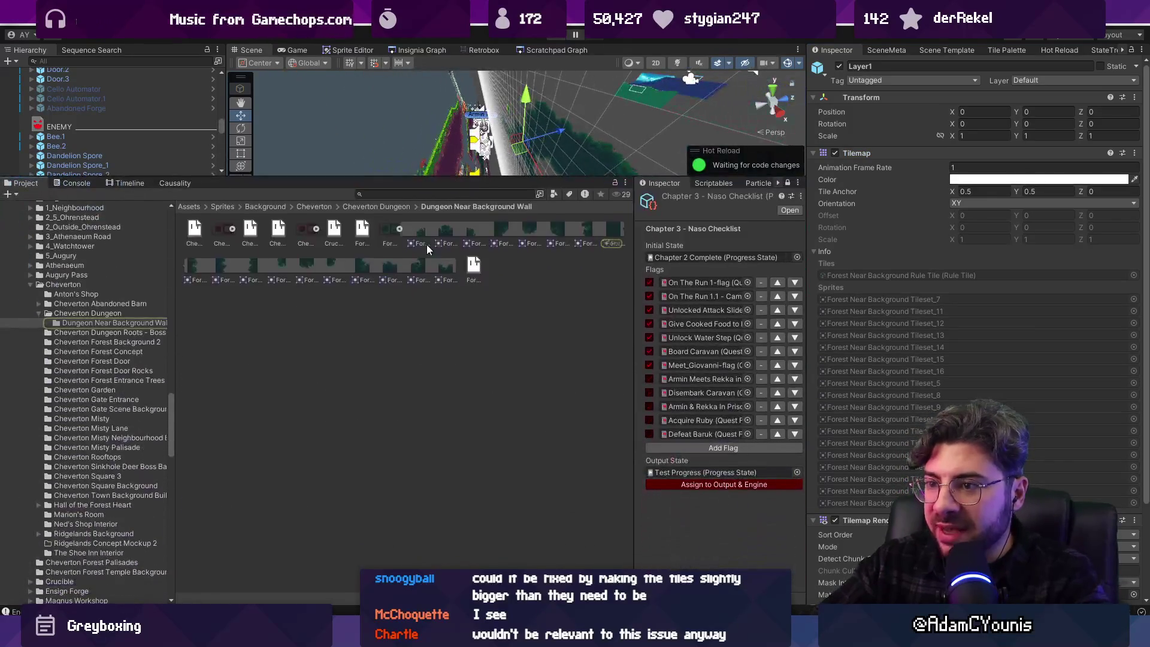
pyautogui.keyDown('ctrl'); pyautogui.scroll(3, 426, 246); pyautogui.keyUp('ctrl')
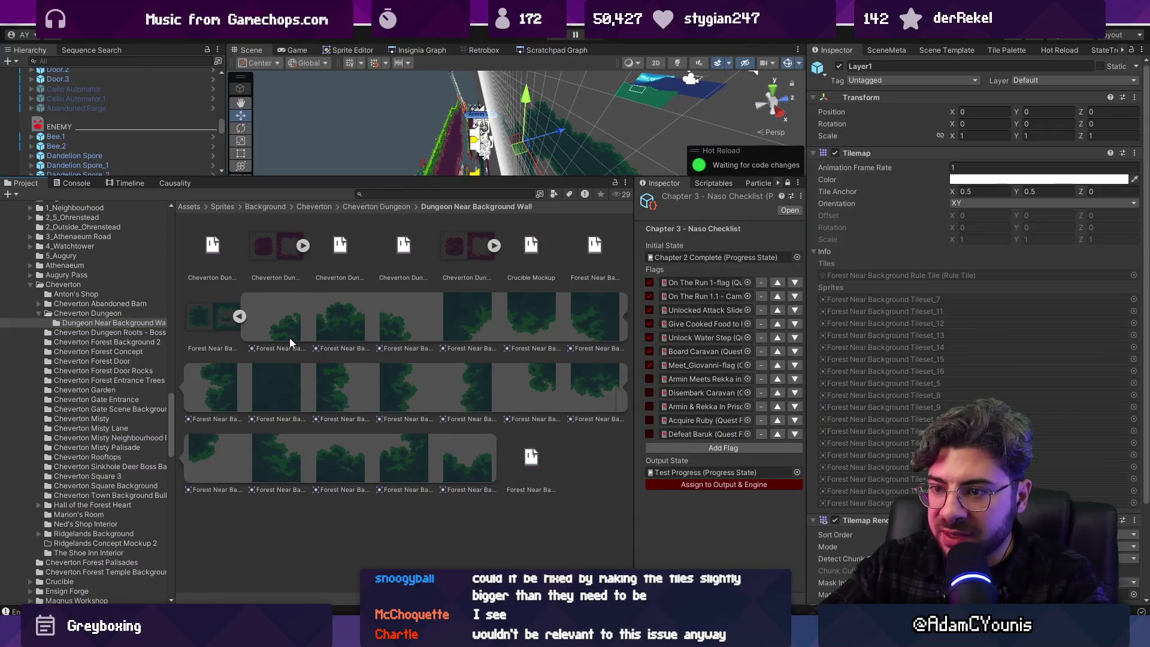
# Select the Forest Near Background Tileset texture and open it enlarged in the Sprite Editor
pyautogui.keyDown('ctrl'); pyautogui.scroll(1, 372, 313); pyautogui.keyUp('ctrl')
pyautogui.moveTo(381, 180); pyautogui.dragTo(381, 101)
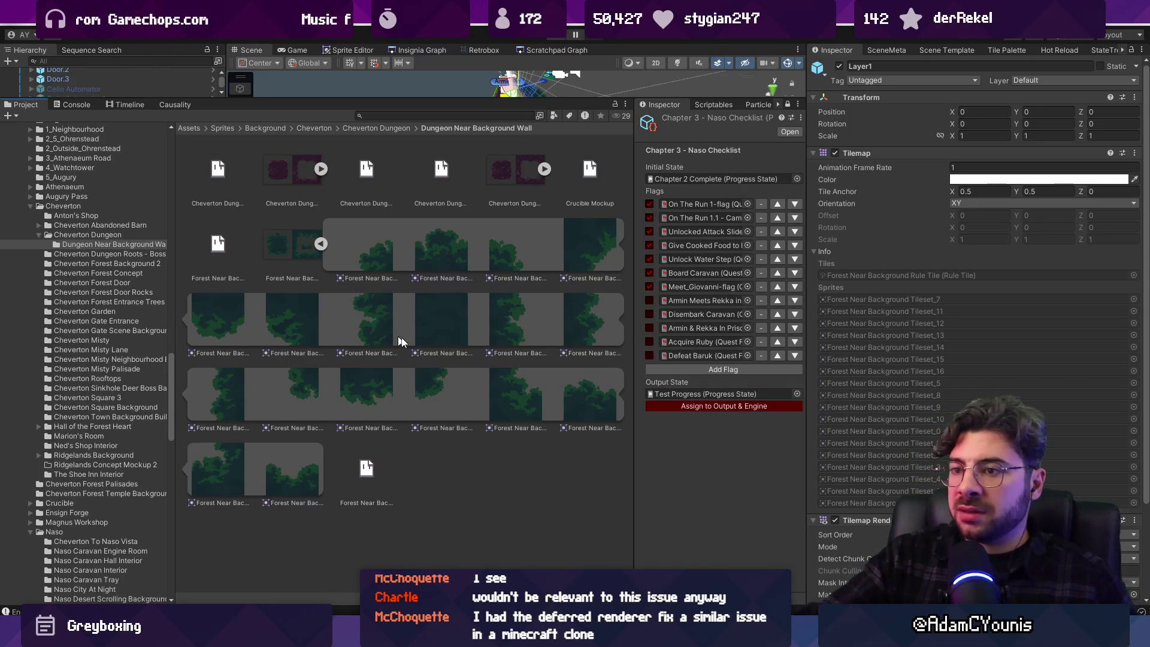
pyautogui.click(321, 244)
pyautogui.click(321, 244)
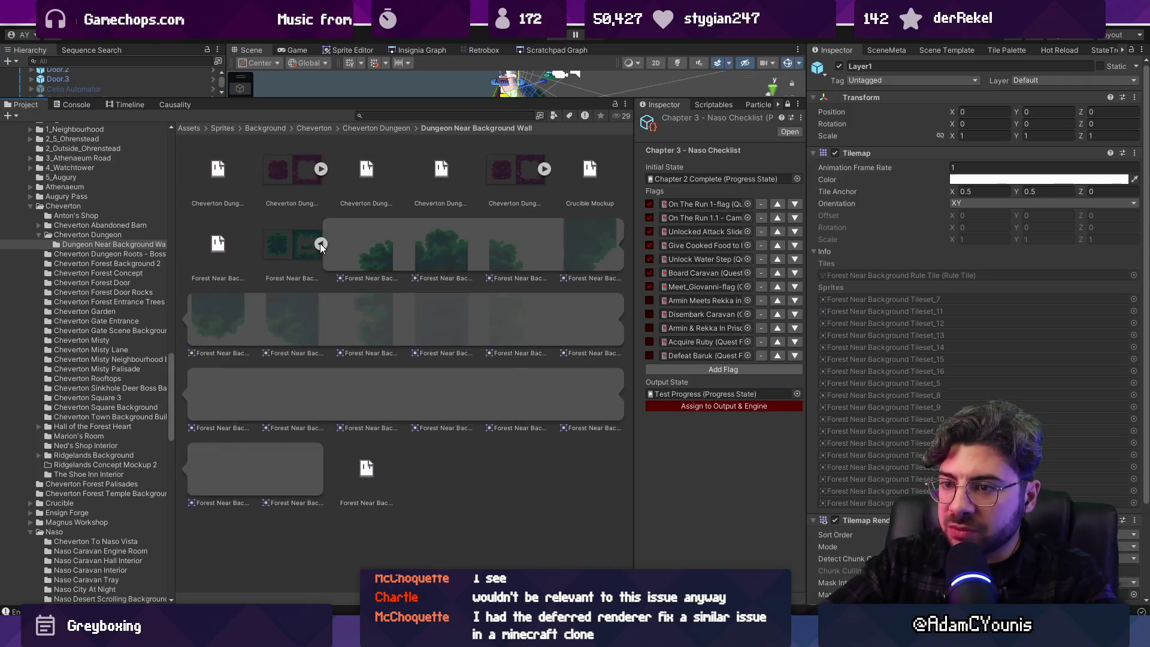
pyautogui.click(321, 244)
pyautogui.click(292, 244)
pyautogui.click(338, 47)
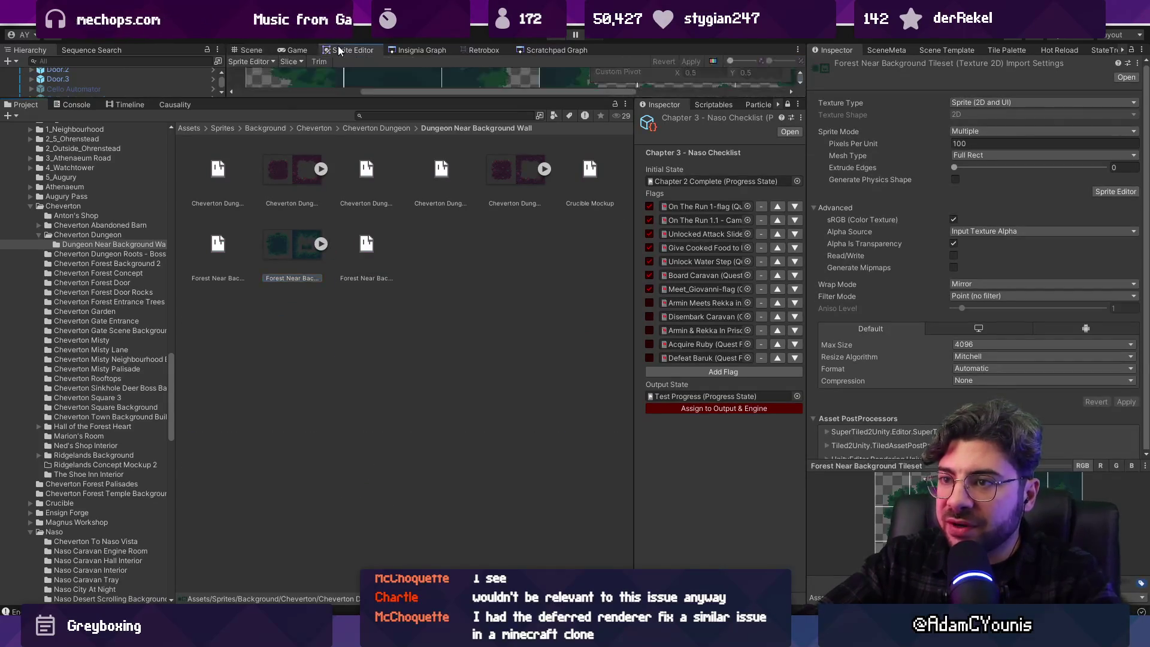
pyautogui.moveTo(393, 96); pyautogui.dragTo(393, 527)
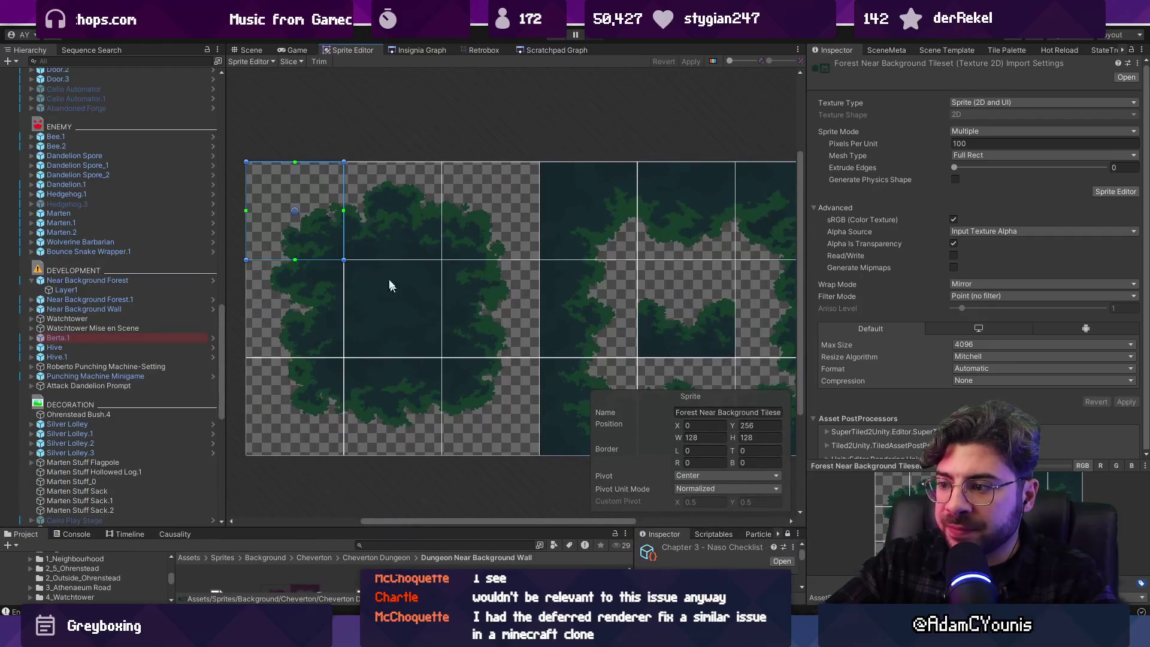
# Inspect sprite slice names, including the slice at X 512, Y 128
pyautogui.click(703, 412)
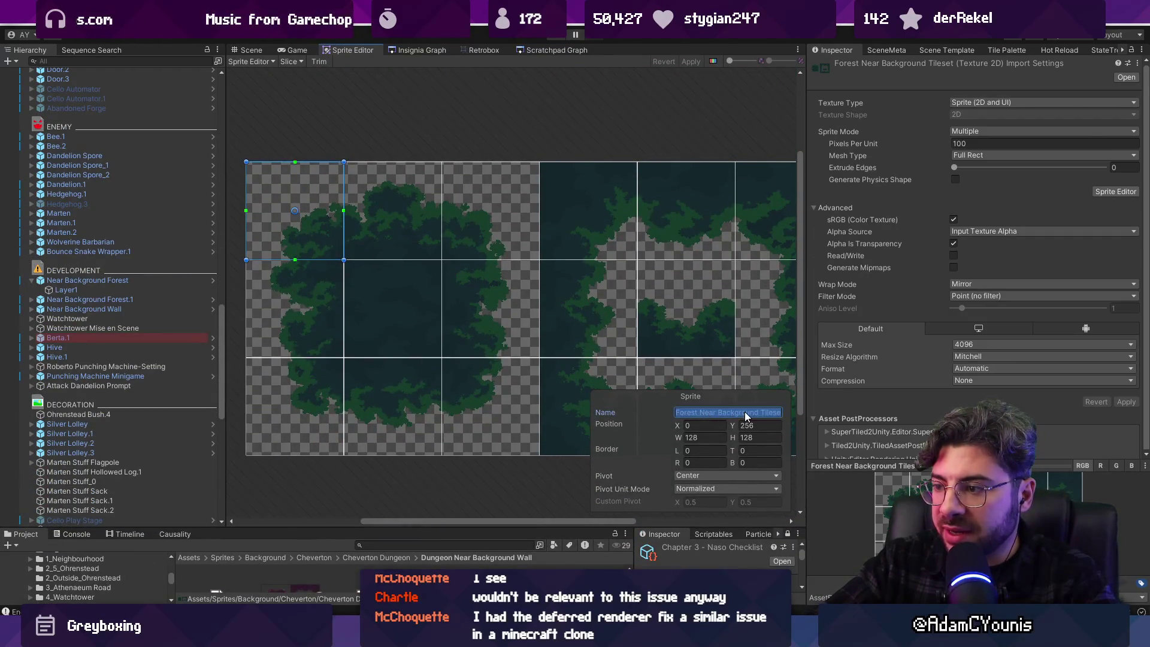
pyautogui.press('Right')
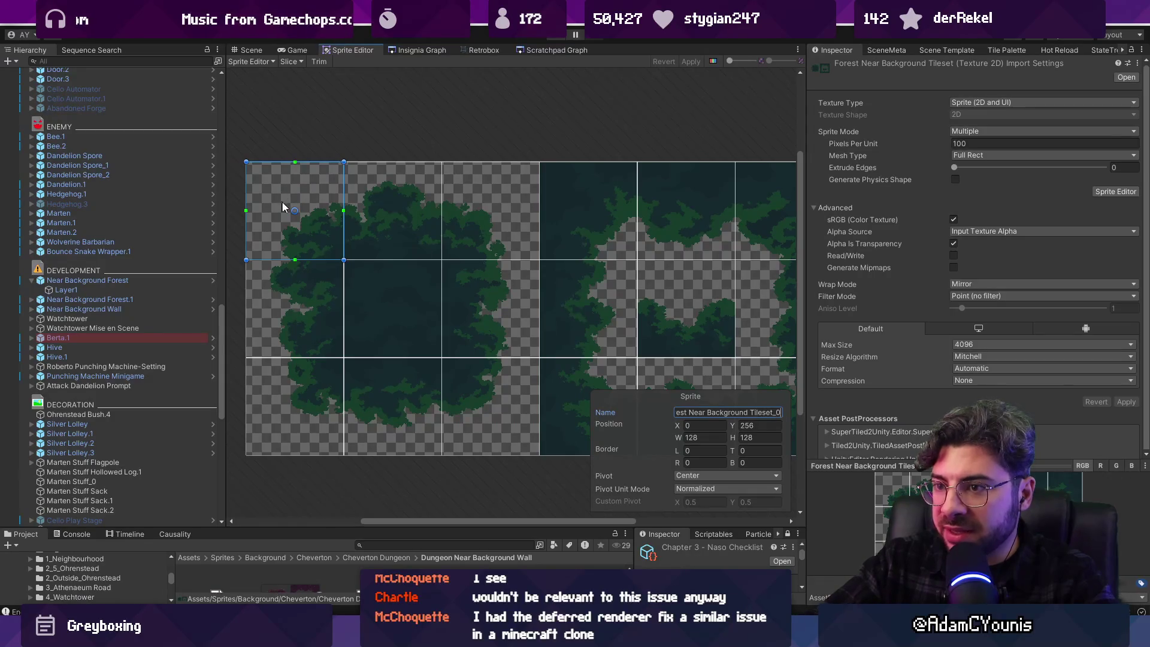
pyautogui.hscroll(3, 513, 226)
pyautogui.click(530, 281)
pyautogui.moveTo(752, 415); pyautogui.dragTo(719, 392)
pyautogui.click(426, 455)
pyautogui.hscroll(-3, 473, 454)
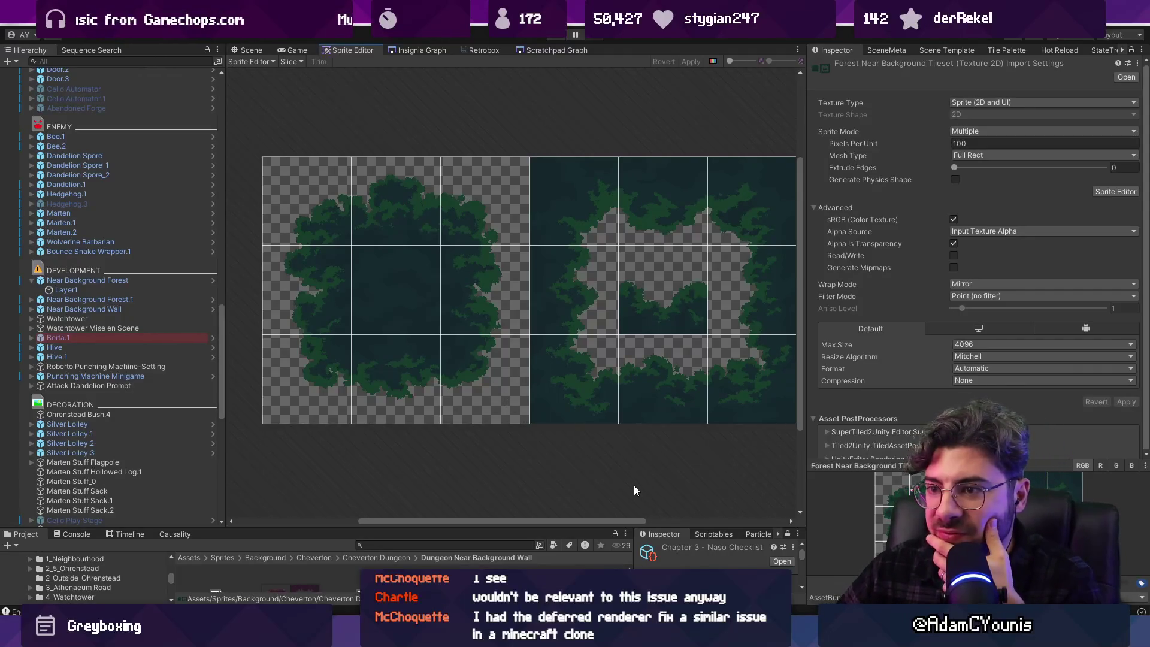
pyautogui.hotkey('alt', 'Tab')
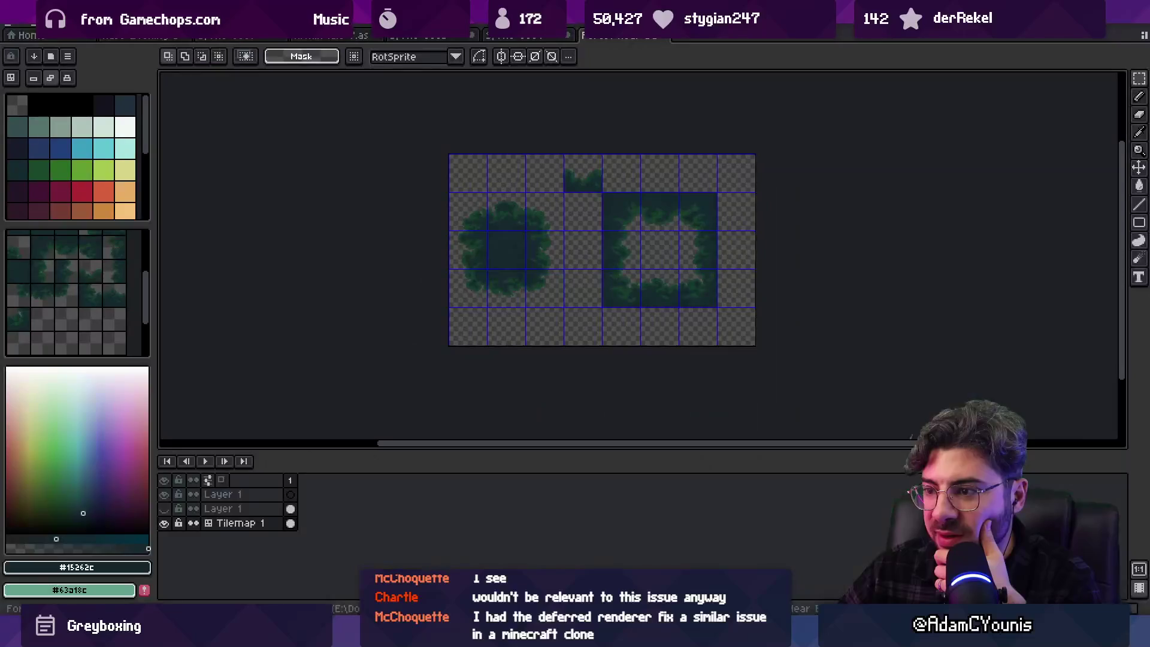
# Re-export the Aseprite tileset as Forest Near Background Tileset.png and view the update in Unity
pyautogui.hotkey('alt', 'Tab')
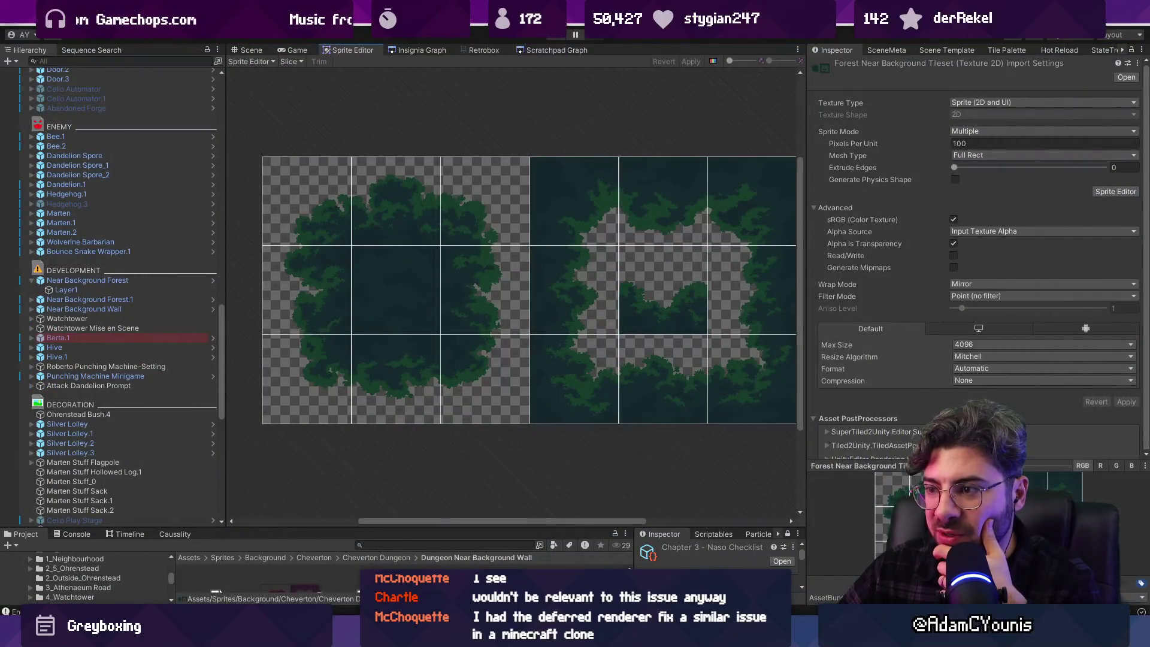
pyautogui.hotkey('alt', 'Tab')
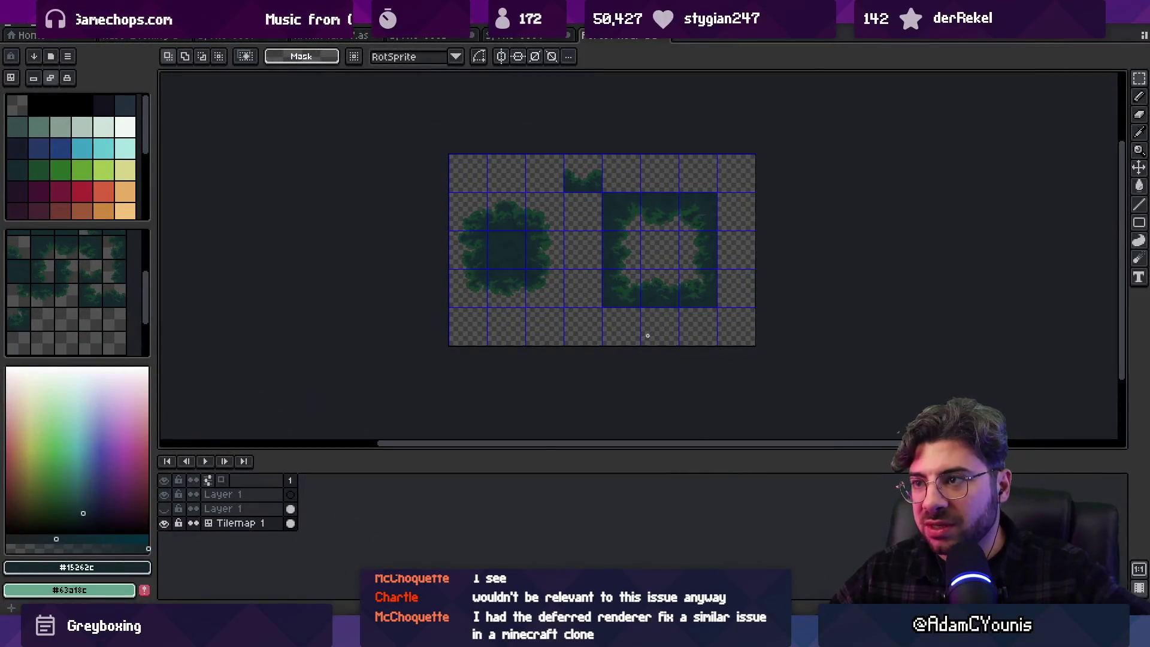
pyautogui.hotkey('ctrl', 'e')
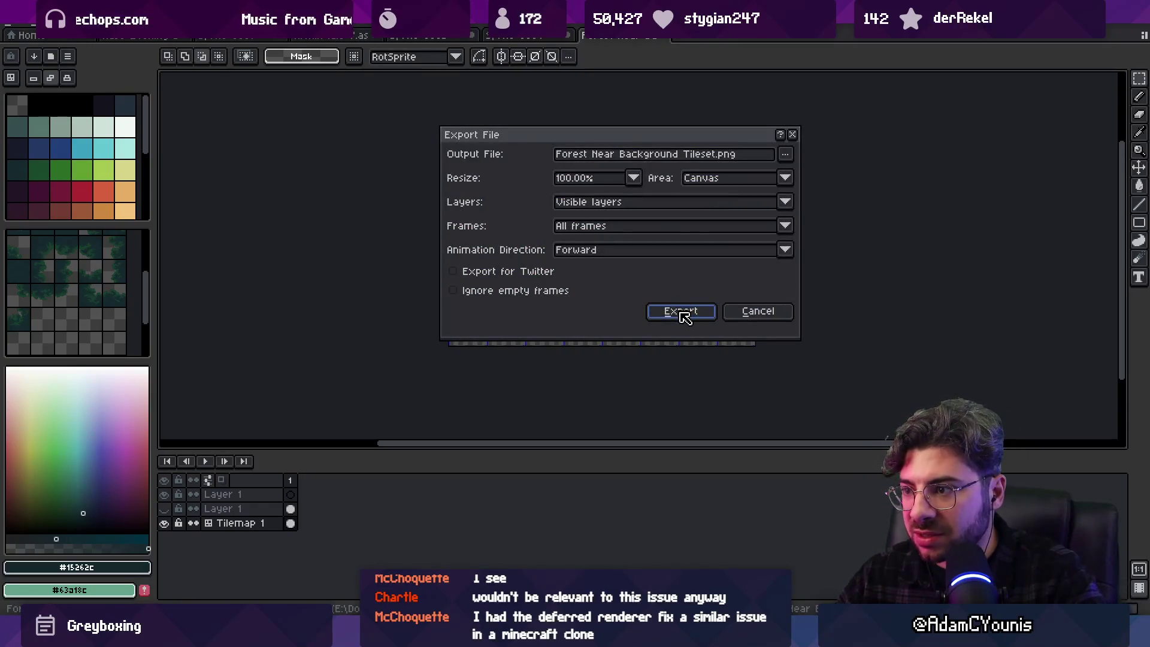
pyautogui.click(682, 312)
pyautogui.hotkey('alt', 'Tab')
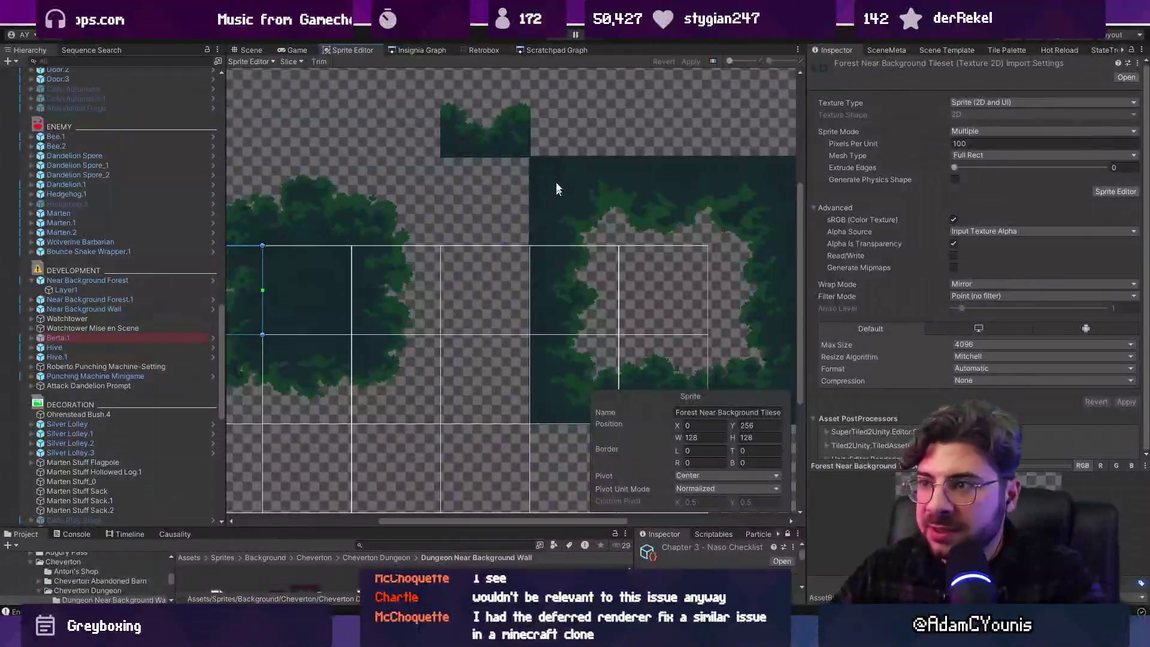
# Drag the first slices up to Y 385 and 128, 384, and shift others one tile right
pyautogui.scroll(-2, 587, 160)
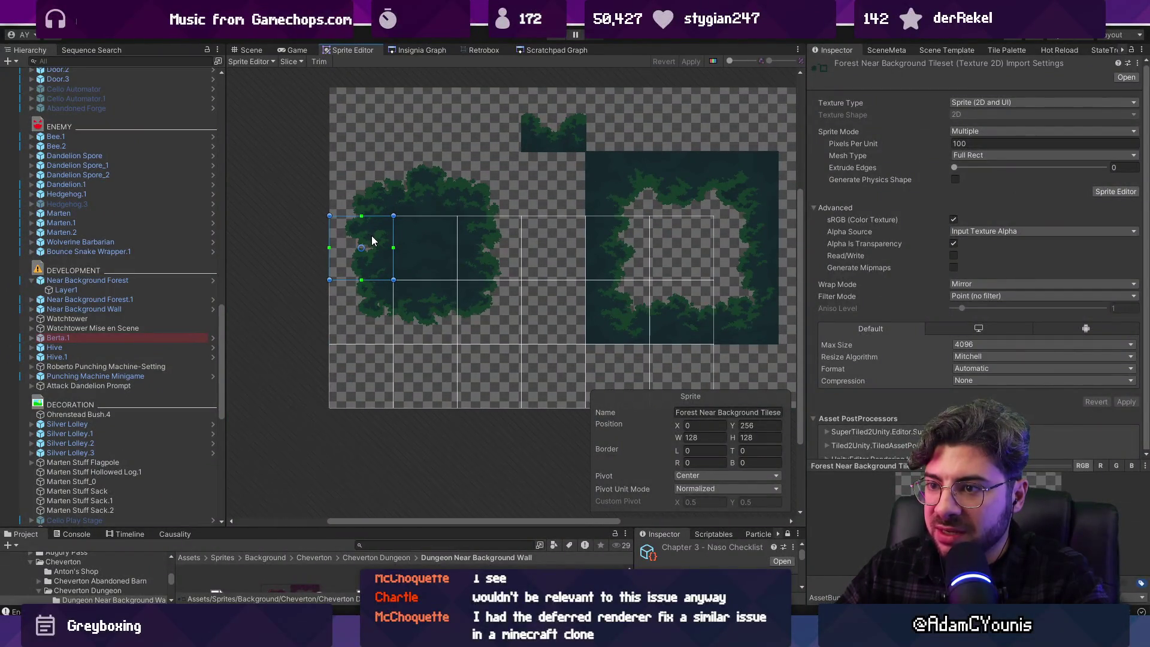
pyautogui.moveTo(353, 188); pyautogui.dragTo(349, 171)
pyautogui.scroll(5, 383, 197)
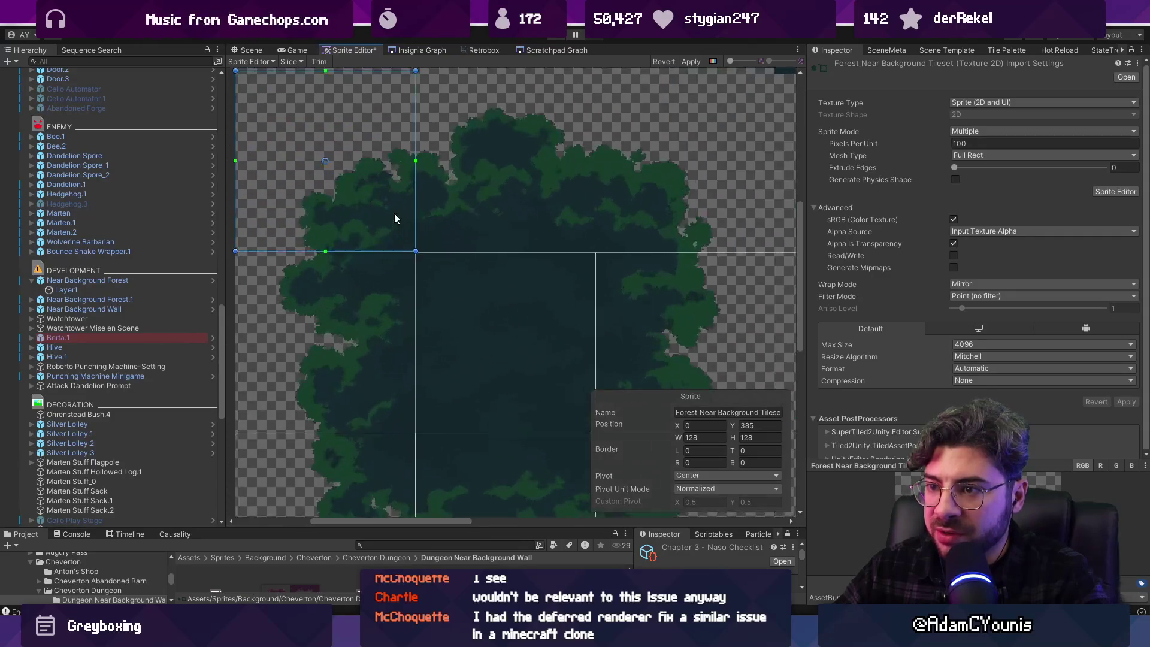
pyautogui.scroll(-3, 520, 323)
pyautogui.click(536, 123)
pyautogui.moveTo(536, 123); pyautogui.dragTo(537, 88)
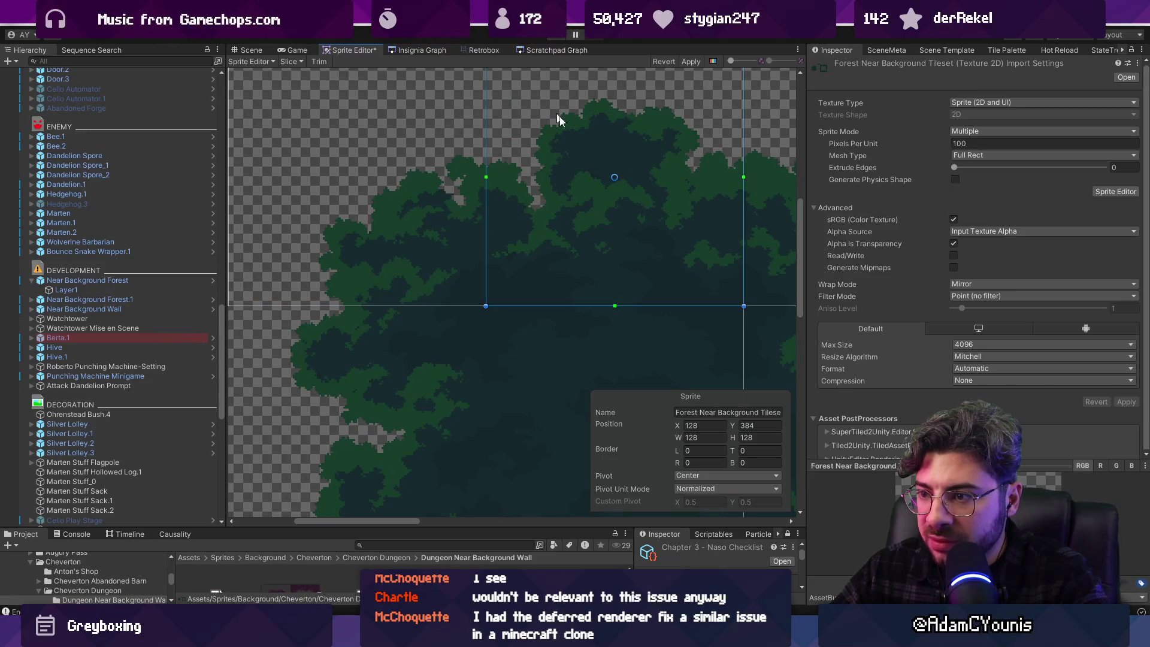
pyautogui.moveTo(659, 289); pyautogui.dragTo(431, 277)
pyautogui.moveTo(302, 138)
pyautogui.mouseDown()
pyautogui.moveTo(559, 313)
pyautogui.moveTo(559, 138)
pyautogui.mouseUp()
pyautogui.scroll(-5, 581, 182)
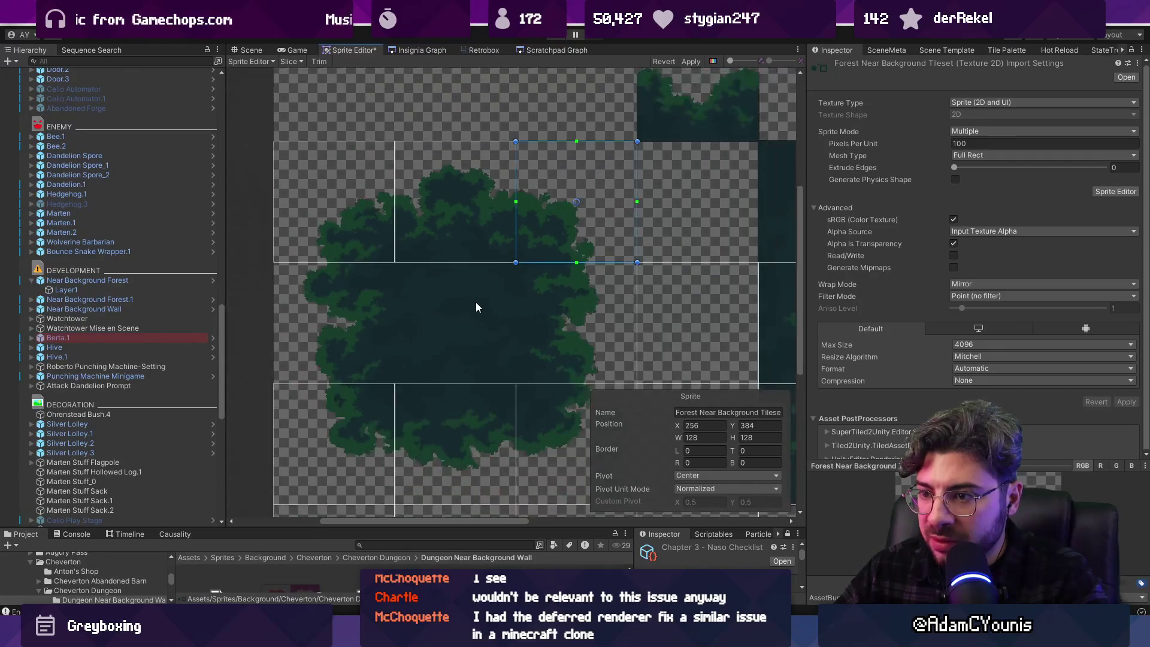
pyautogui.moveTo(450, 365)
pyautogui.mouseDown()
pyautogui.moveTo(410, 246)
pyautogui.moveTo(504, 276)
pyautogui.moveTo(512, 223)
pyautogui.mouseUp()
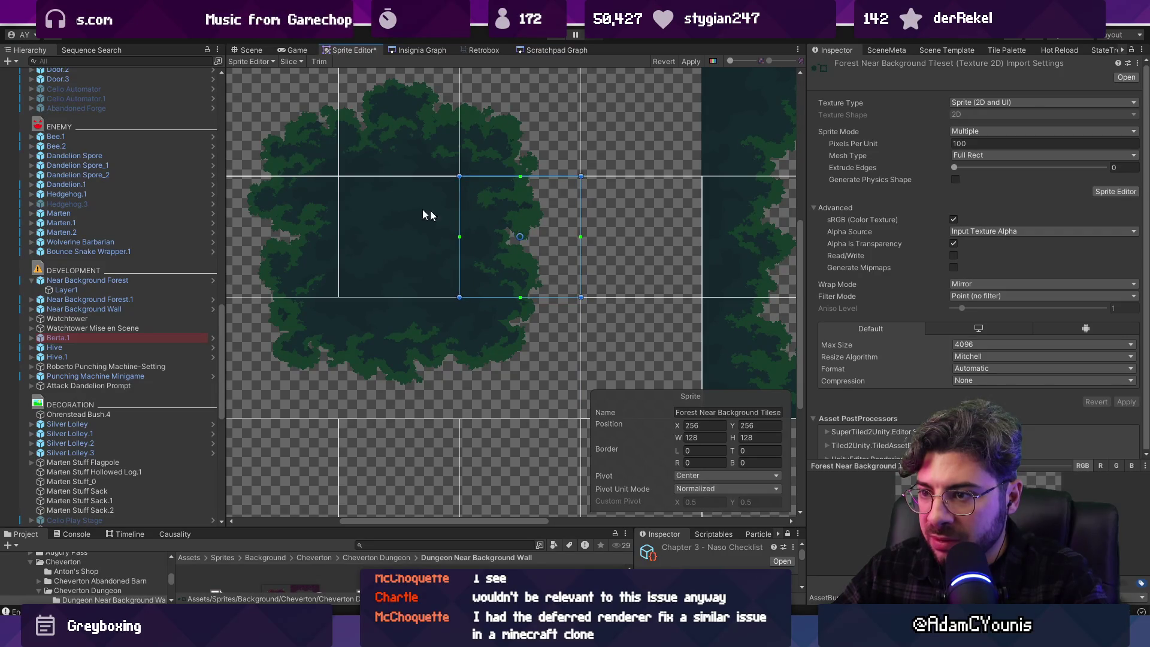
# Move more slices up onto the tree and onto the dark forest tile
pyautogui.scroll(5, 443, 218)
pyautogui.scroll(-3, 488, 225)
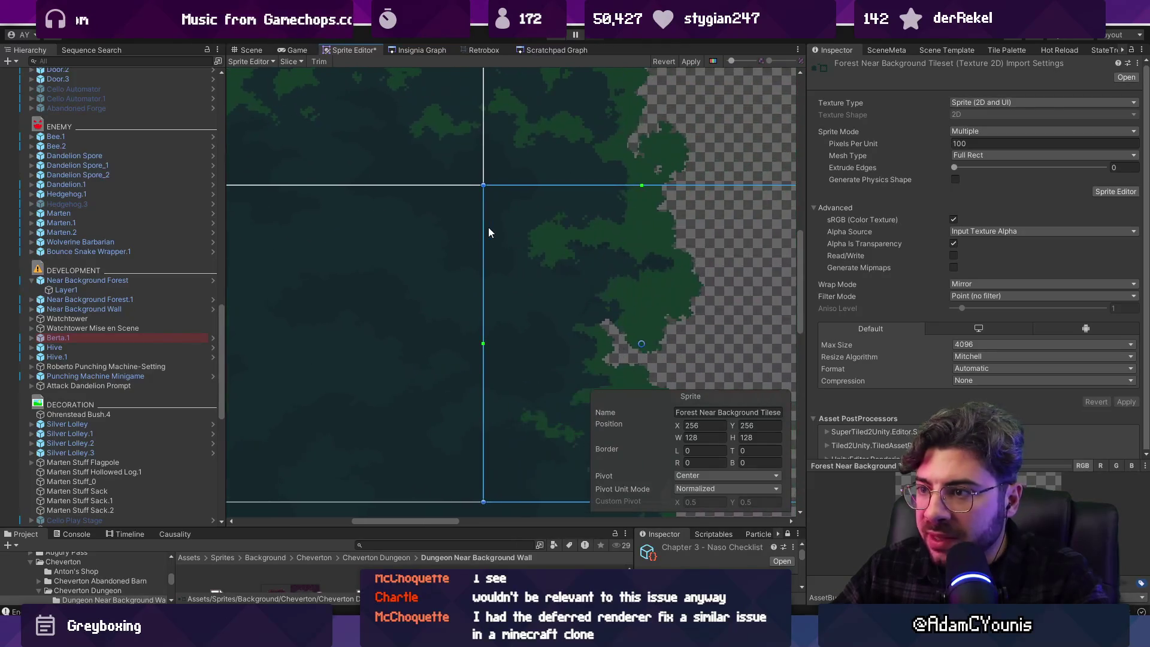
pyautogui.scroll(4, 487, 203)
pyautogui.scroll(-8, 523, 226)
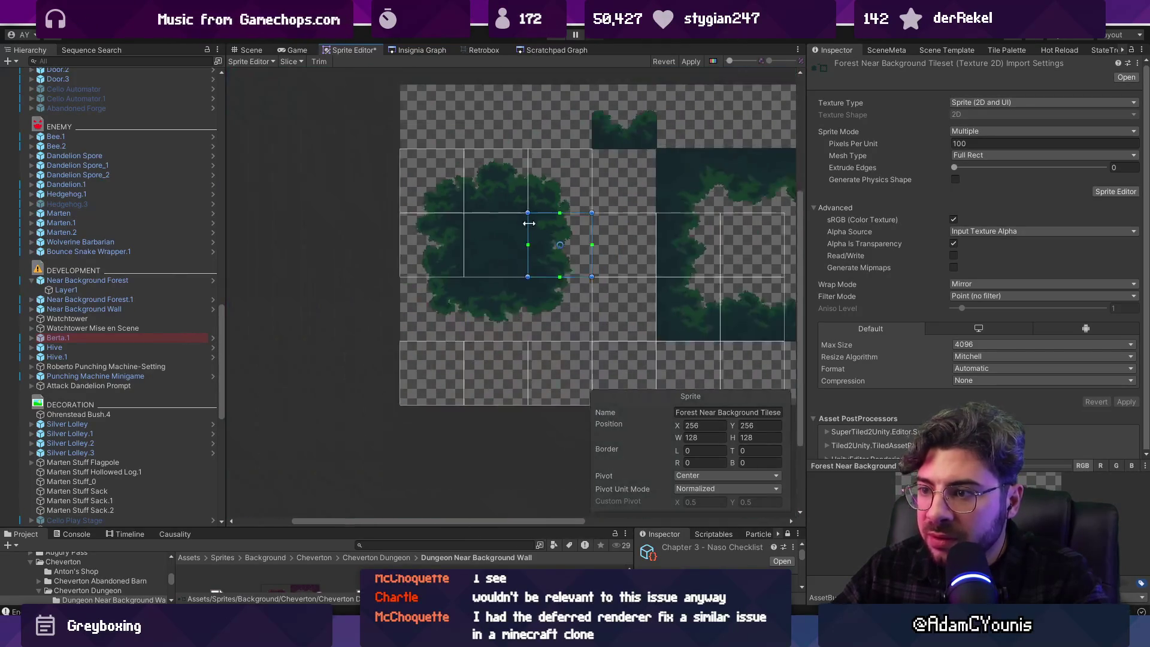
pyautogui.moveTo(432, 368)
pyautogui.mouseDown()
pyautogui.moveTo(425, 298)
pyautogui.moveTo(558, 301)
pyautogui.moveTo(498, 293)
pyautogui.mouseUp()
pyautogui.scroll(8, 439, 277)
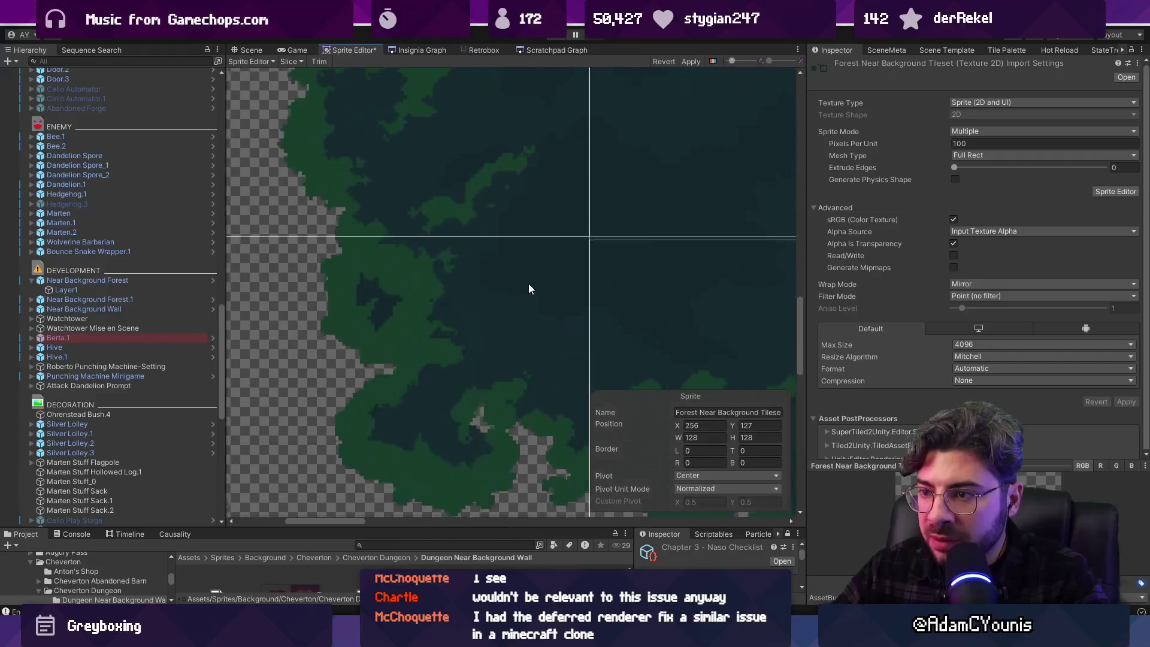
pyautogui.moveTo(614, 267)
pyautogui.mouseDown()
pyautogui.moveTo(655, 252)
pyautogui.moveTo(502, 223)
pyautogui.mouseUp()
pyautogui.scroll(-4, 655, 252)
pyautogui.scroll(-5, 501, 224)
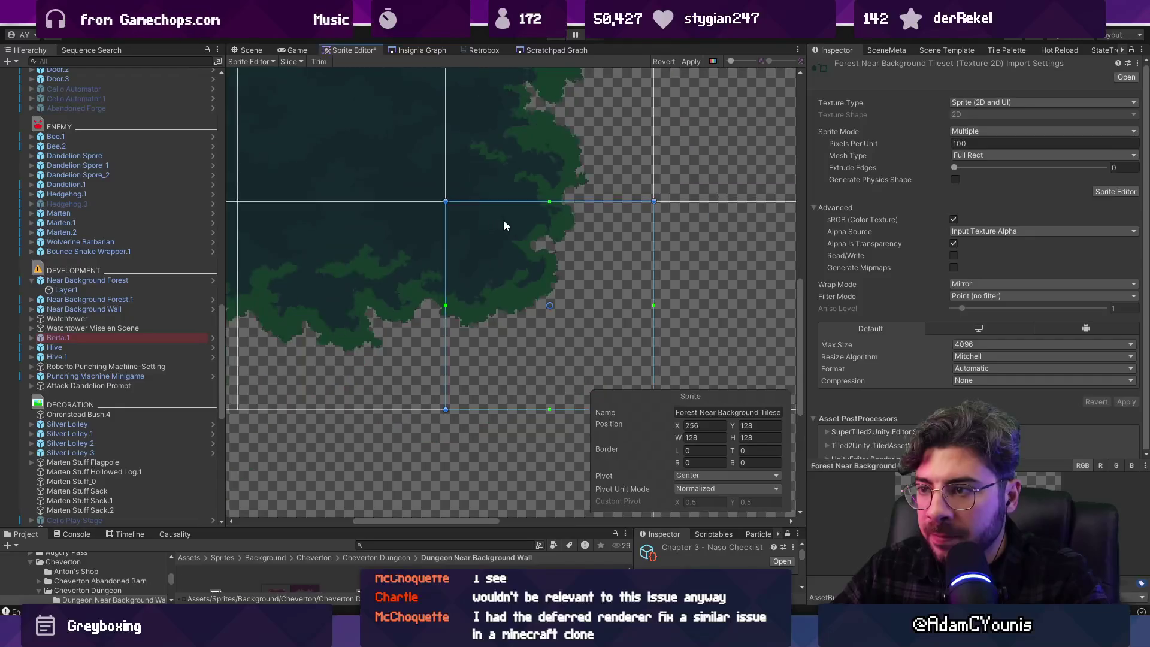
pyautogui.scroll(-2, 518, 263)
pyautogui.scroll(3, 514, 329)
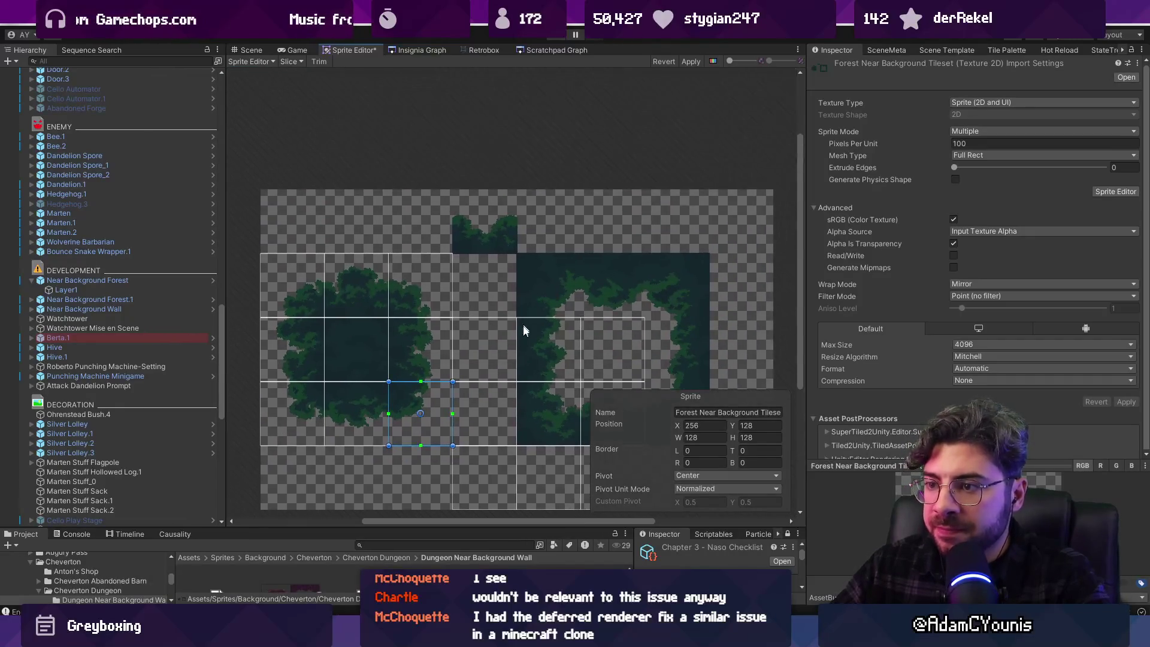
pyautogui.moveTo(514, 342); pyautogui.dragTo(512, 264)
# Nudge slices a pixel left and reposition the last ones, ending at X 787, Y 127
pyautogui.moveTo(458, 146); pyautogui.dragTo(452, 143)
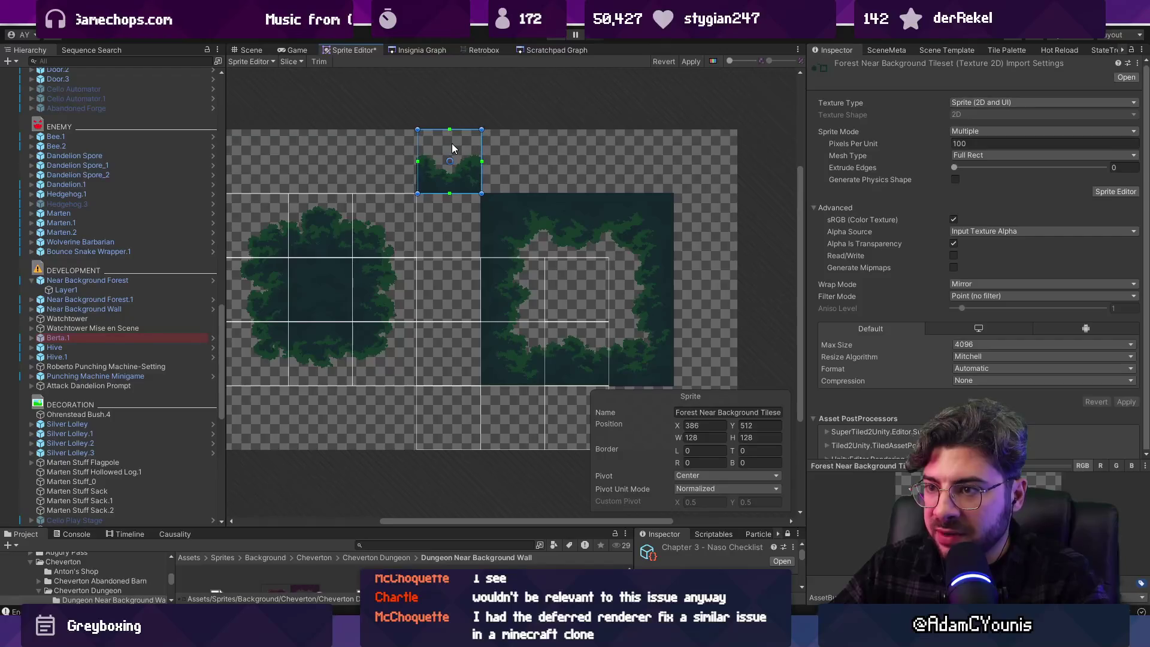
pyautogui.scroll(10, 431, 179)
pyautogui.moveTo(414, 210); pyautogui.dragTo(409, 204)
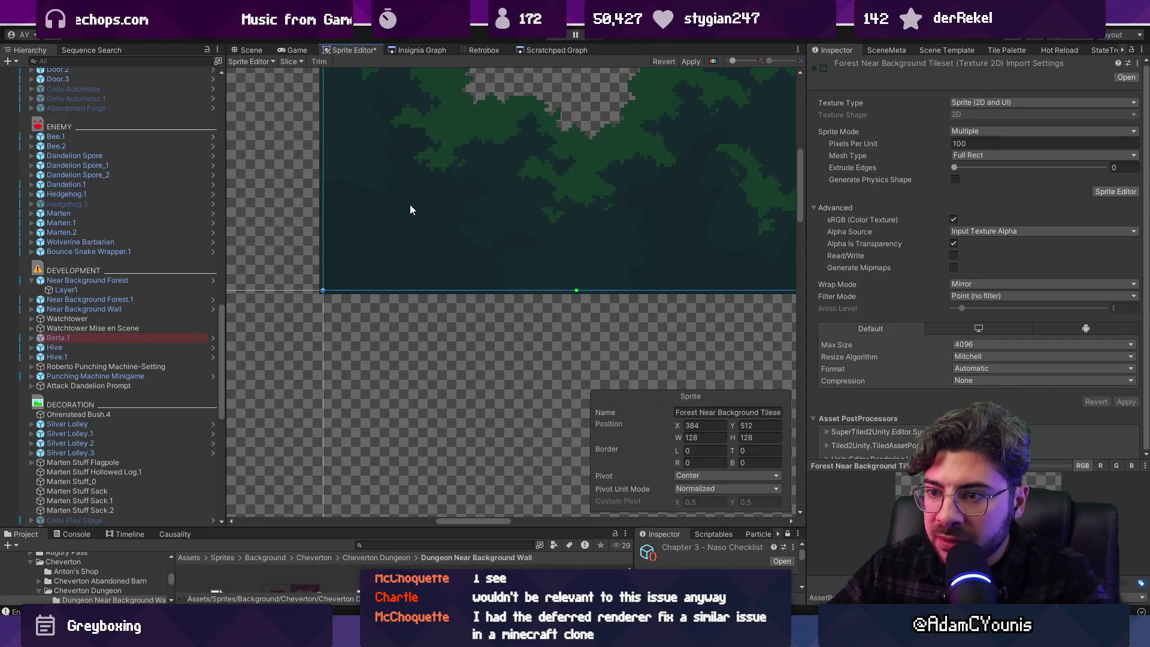
pyautogui.scroll(-10, 410, 204)
pyautogui.moveTo(500, 262); pyautogui.dragTo(573, 193)
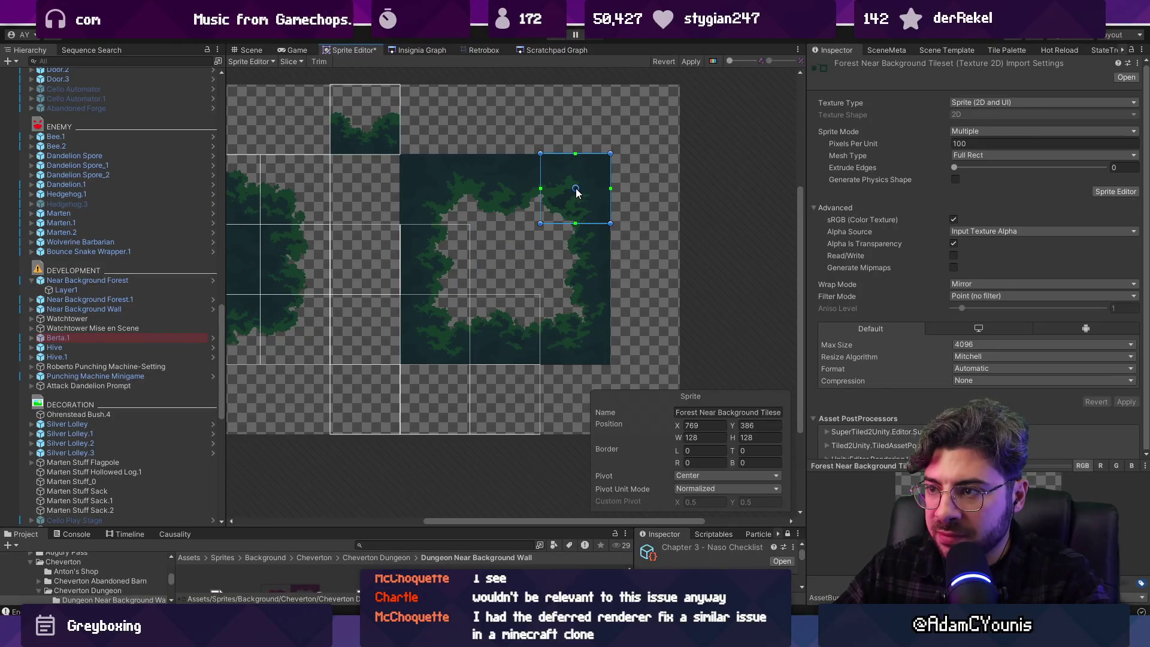
pyautogui.scroll(10, 576, 192)
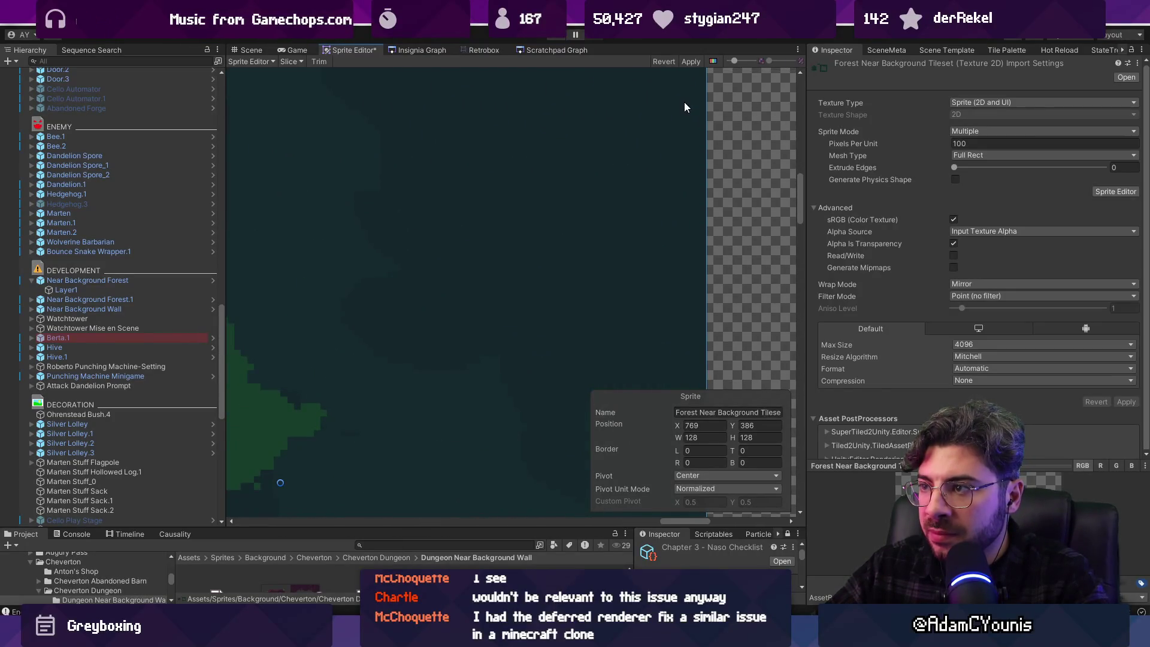
pyautogui.scroll(-3, 685, 106)
pyautogui.scroll(-5, 668, 178)
pyautogui.scroll(-2, 491, 283)
pyautogui.moveTo(576, 185)
pyautogui.mouseDown()
pyautogui.moveTo(587, 176)
pyautogui.moveTo(644, 281)
pyautogui.moveTo(599, 335)
pyautogui.moveTo(529, 346)
pyautogui.moveTo(470, 275)
pyautogui.moveTo(501, 244)
pyautogui.moveTo(461, 214)
pyautogui.mouseUp()
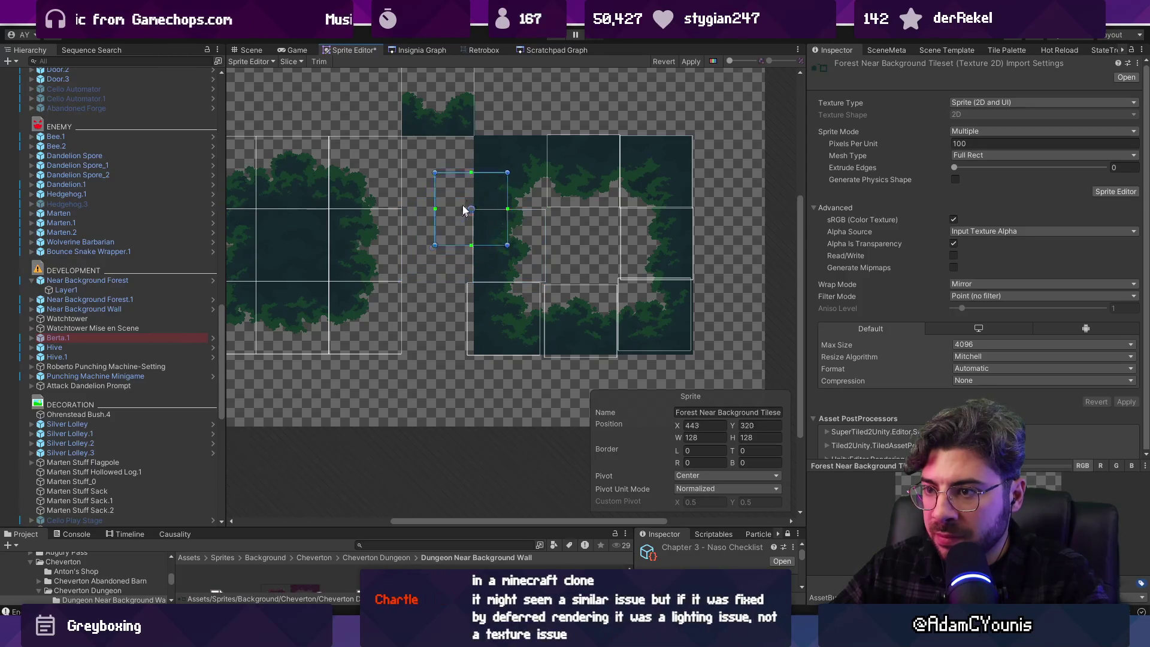
pyautogui.moveTo(501, 166)
pyautogui.mouseDown()
pyautogui.moveTo(516, 169)
pyautogui.moveTo(509, 339)
pyautogui.mouseUp()
pyautogui.scroll(5, 515, 347)
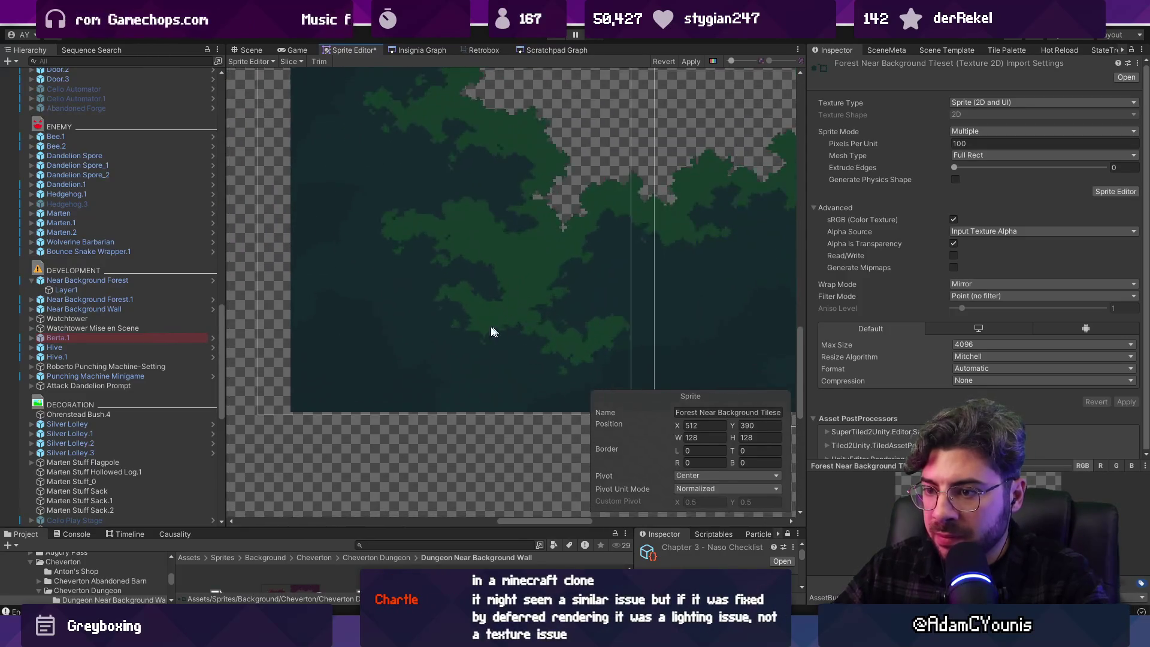
pyautogui.moveTo(392, 327)
pyautogui.mouseDown()
pyautogui.moveTo(514, 321)
pyautogui.moveTo(501, 308)
pyautogui.moveTo(518, 282)
pyautogui.moveTo(457, 281)
pyautogui.moveTo(531, 312)
pyautogui.mouseUp()
pyautogui.scroll(-5, 532, 311)
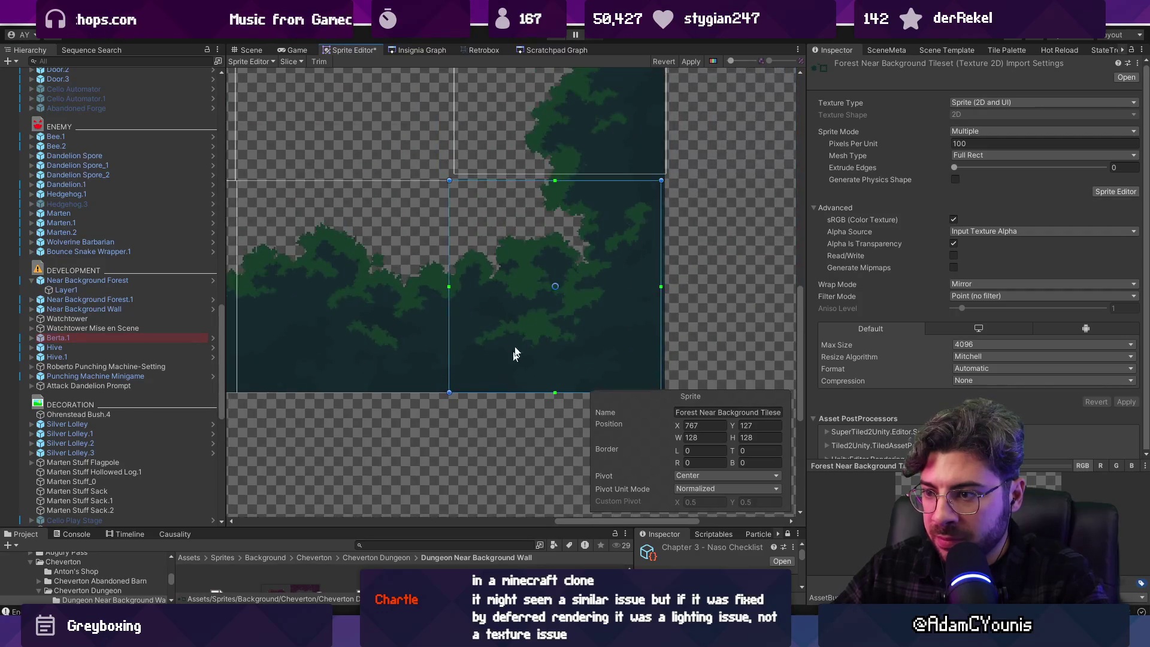
pyautogui.click(548, 242)
pyautogui.scroll(5, 534, 274)
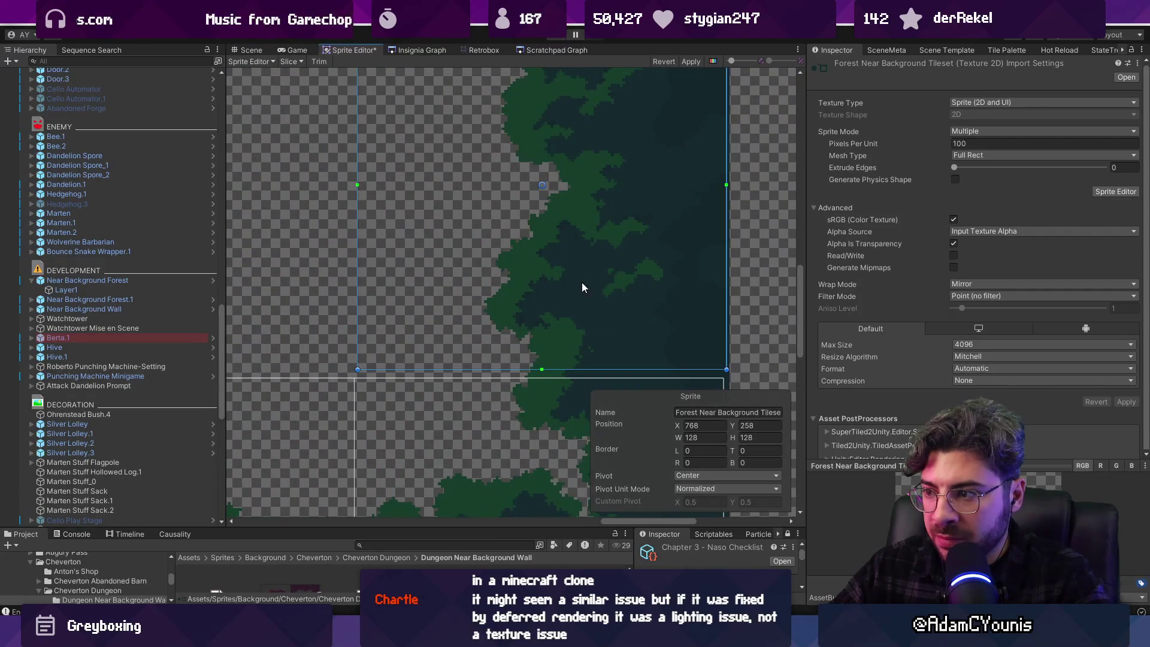
pyautogui.click(520, 332)
pyautogui.scroll(-3, 520, 334)
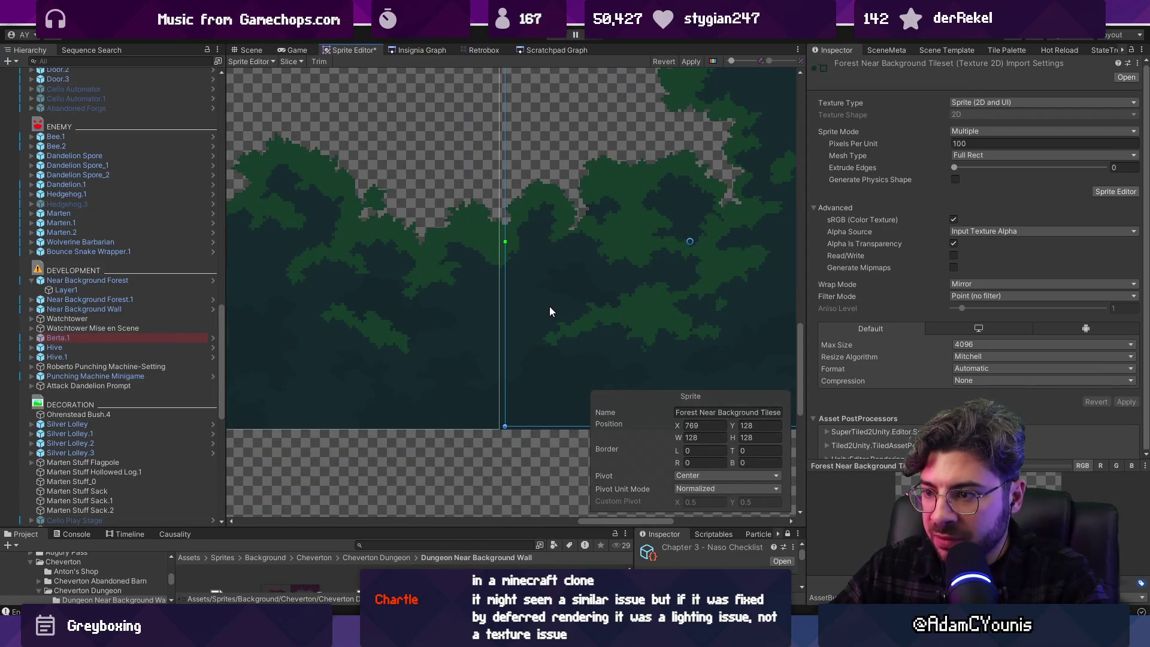
pyautogui.click(459, 307)
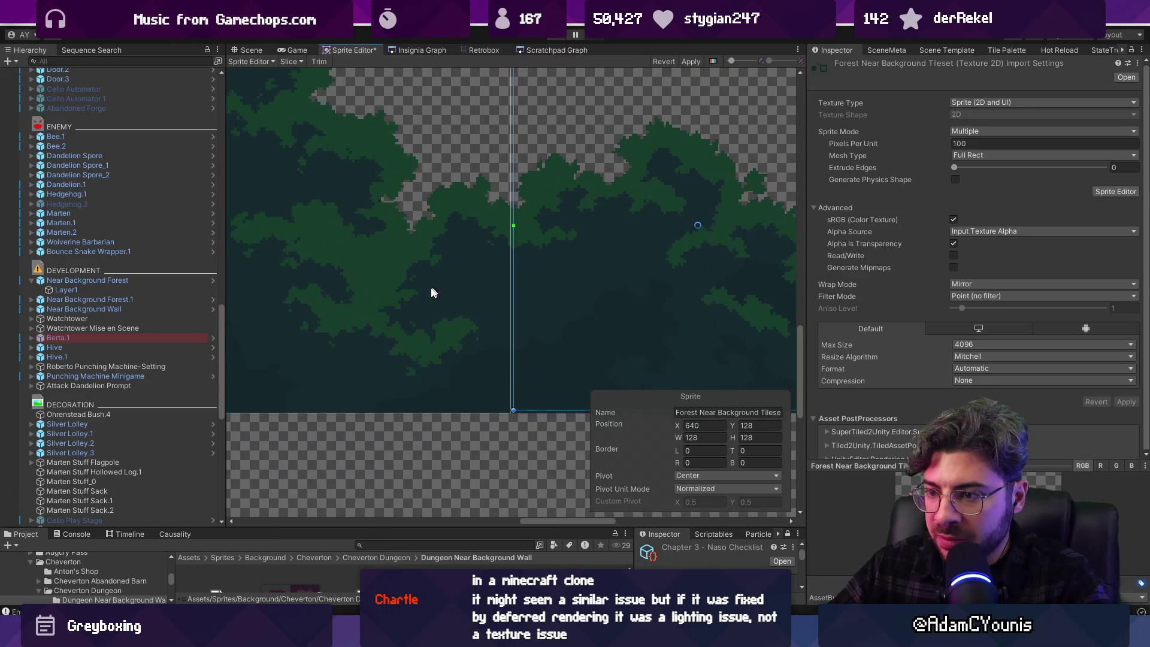
pyautogui.click(436, 291)
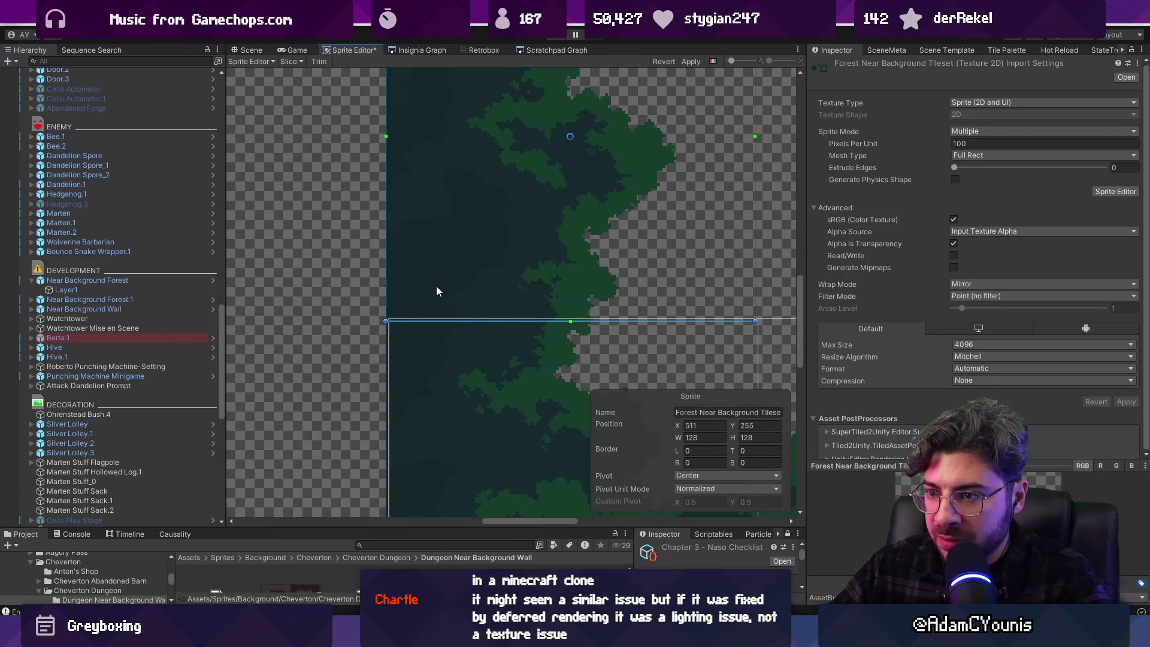
pyautogui.click(439, 283)
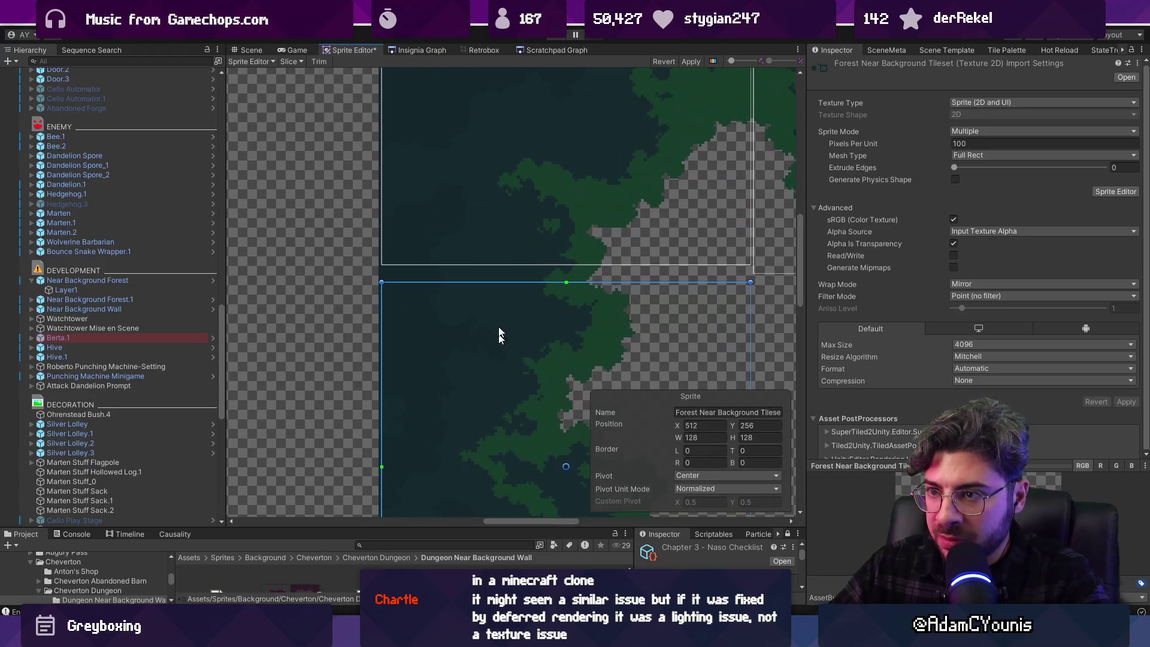
pyautogui.click(466, 236)
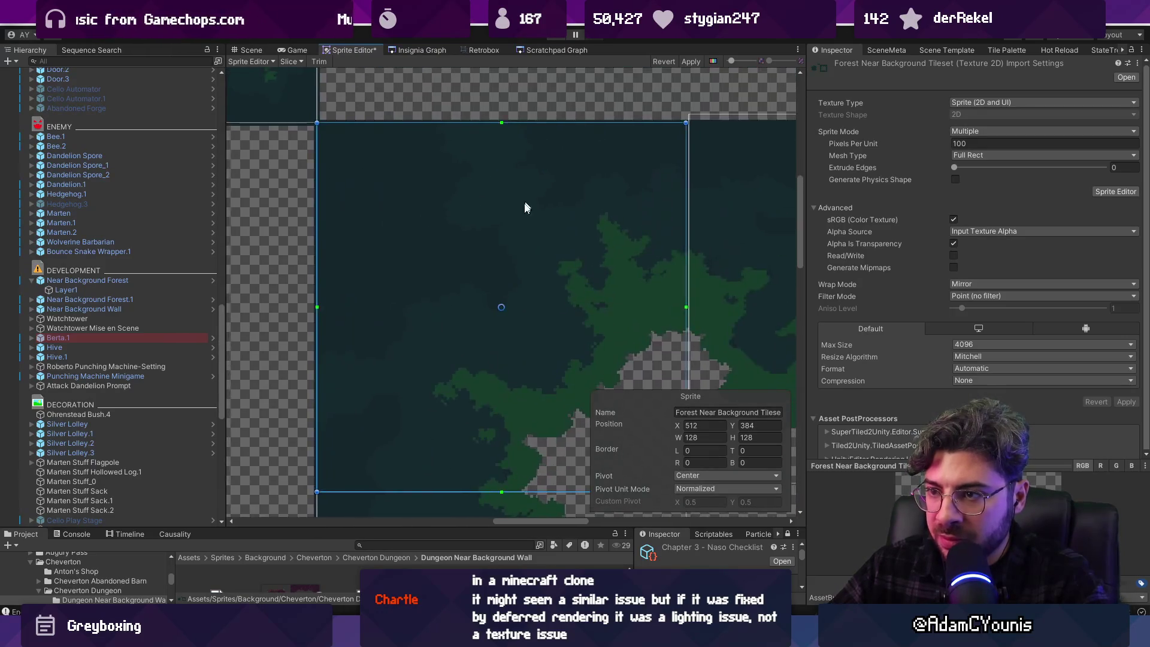
pyautogui.click(595, 253)
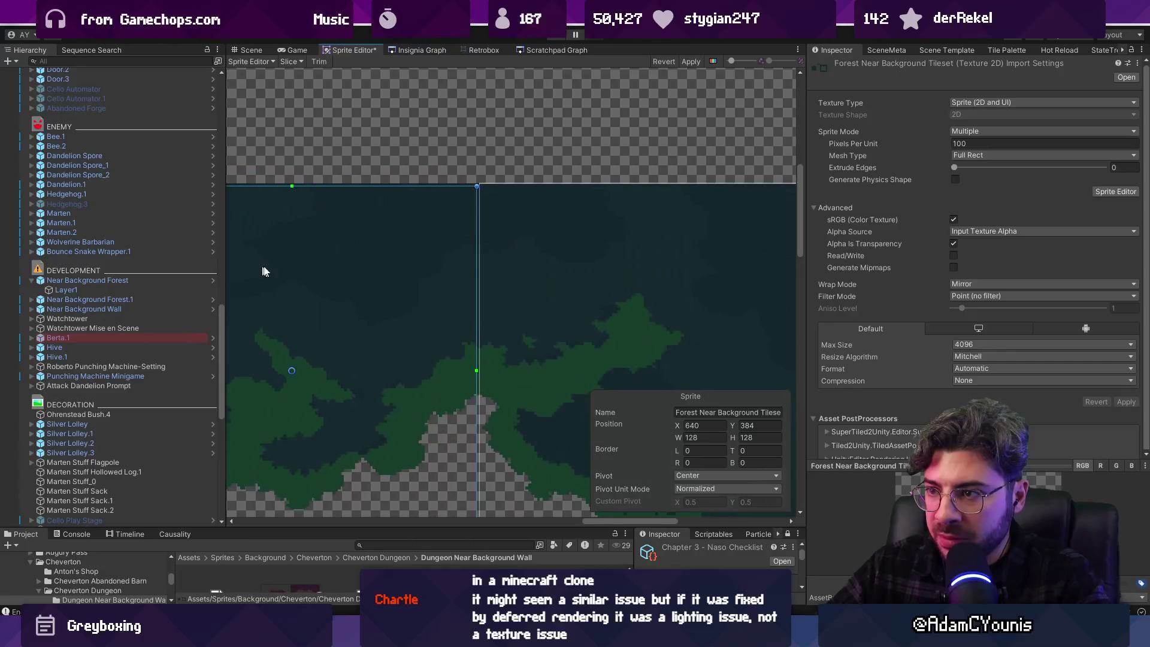
pyautogui.click(505, 257)
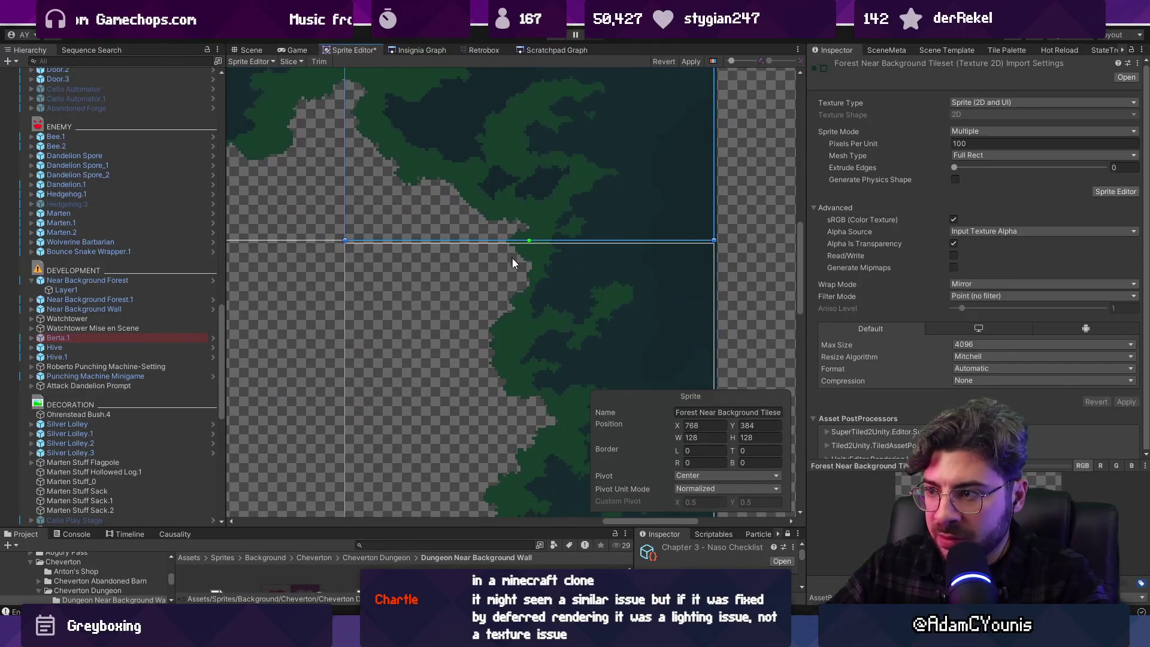
pyautogui.click(512, 303)
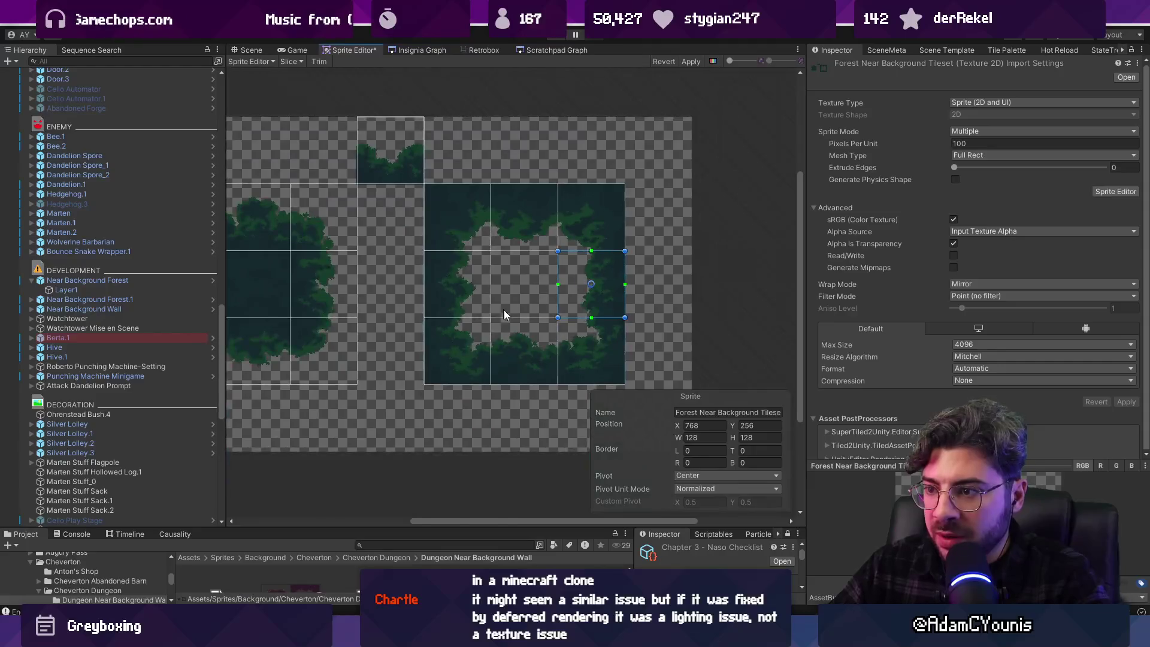
# Switch to the Game view maximized and save the pending import settings changes
pyautogui.scroll(4, 282, 193)
pyautogui.scroll(2, 275, 200)
pyautogui.scroll(-3, 359, 174)
pyautogui.click(282, 49)
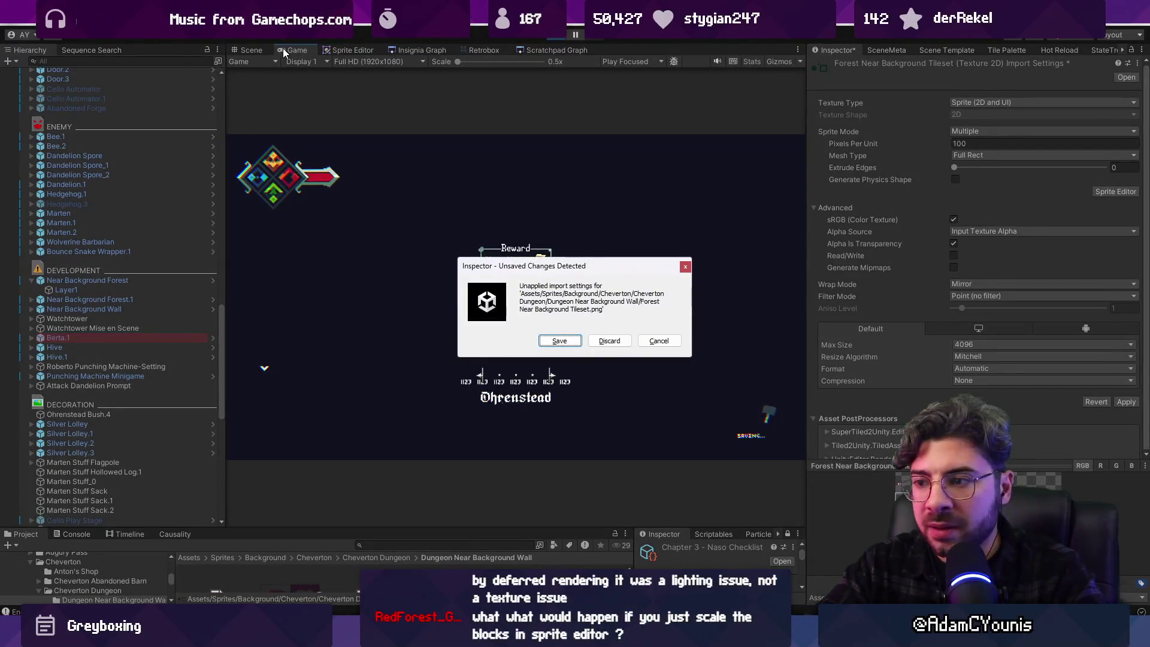
pyautogui.hotkey('alt', 'space')
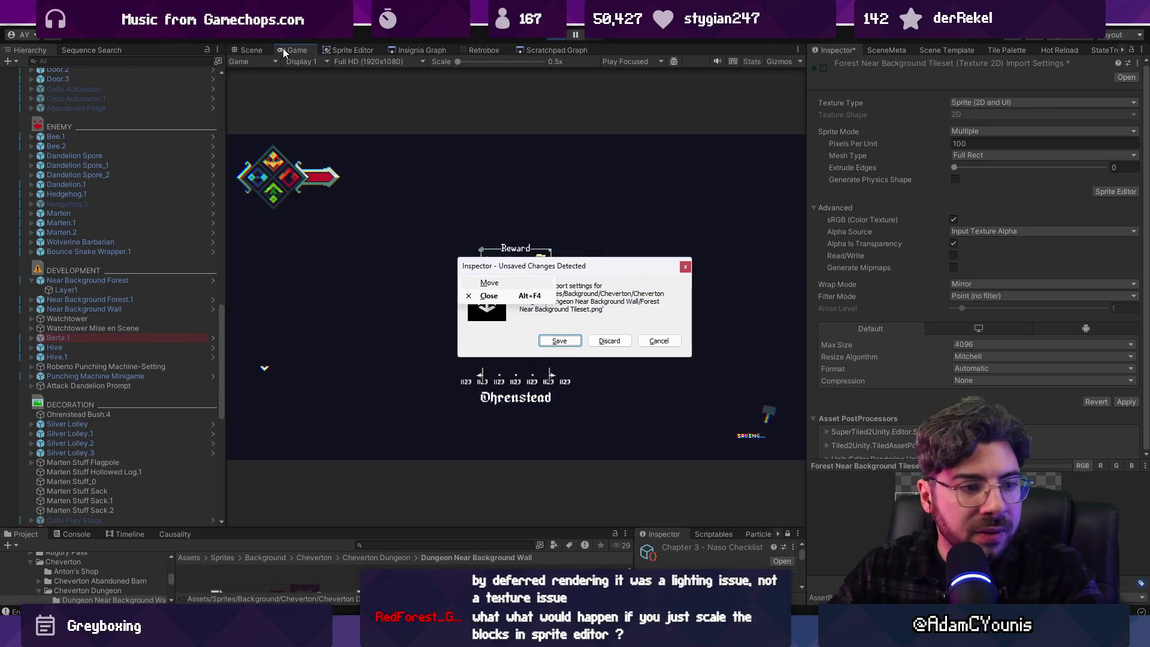
pyautogui.click(558, 340)
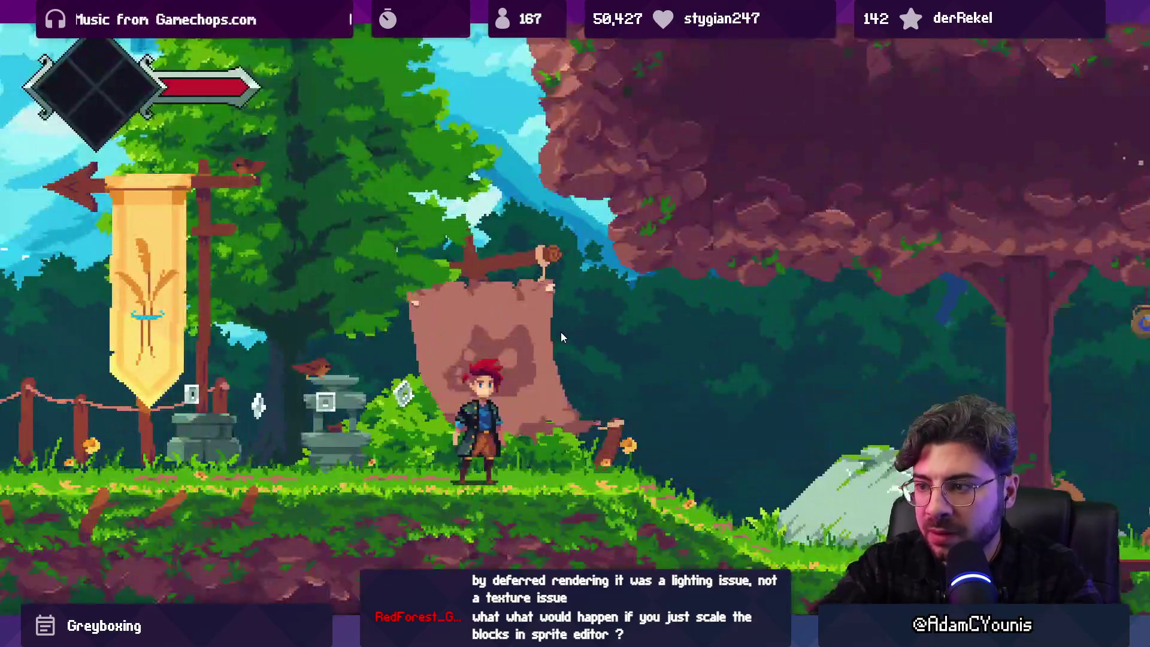
# Run the character right from the village into the canopy-covered forest, past the fallen log
pyautogui.press('Right')
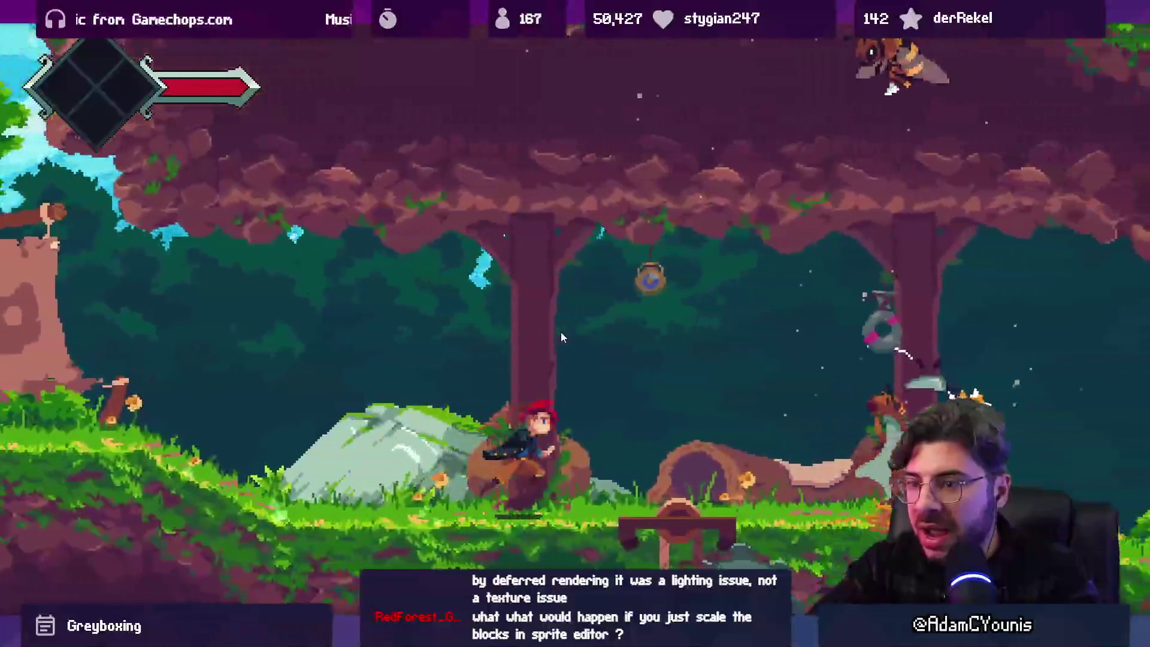
pyautogui.press('Right')
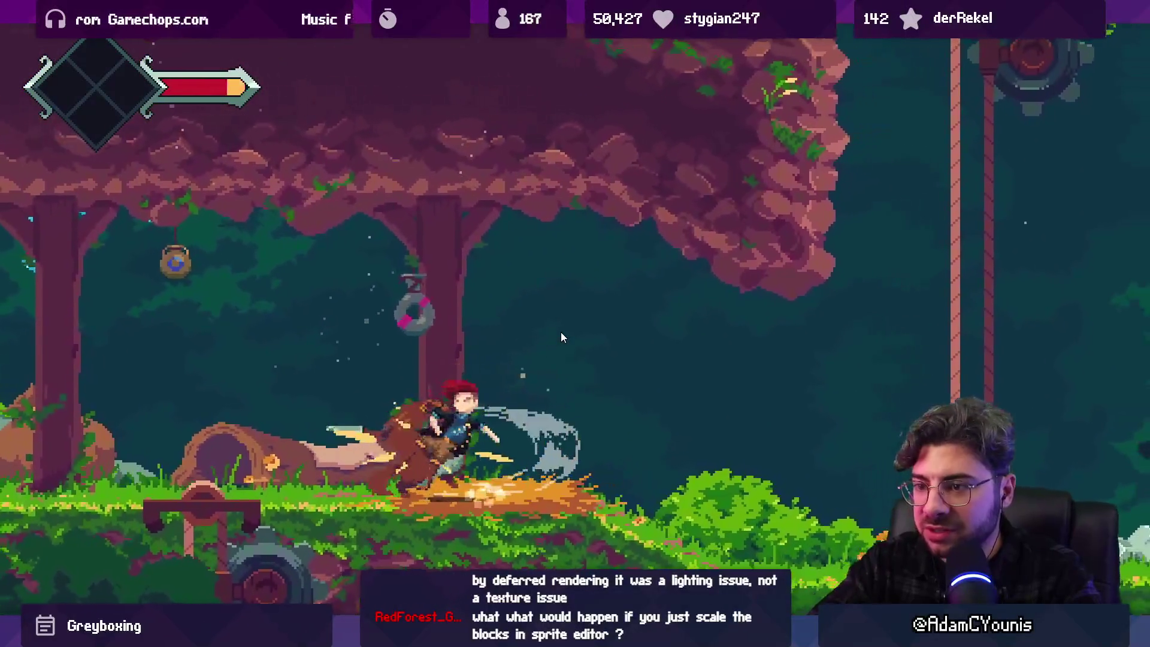
pyautogui.press('Right')
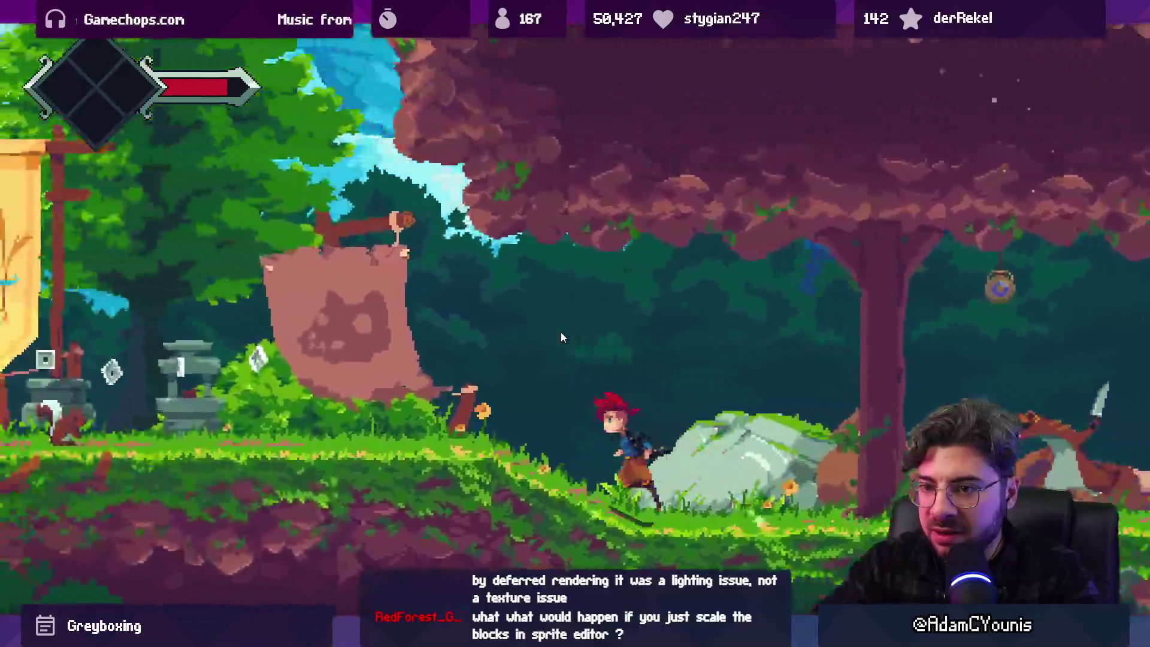
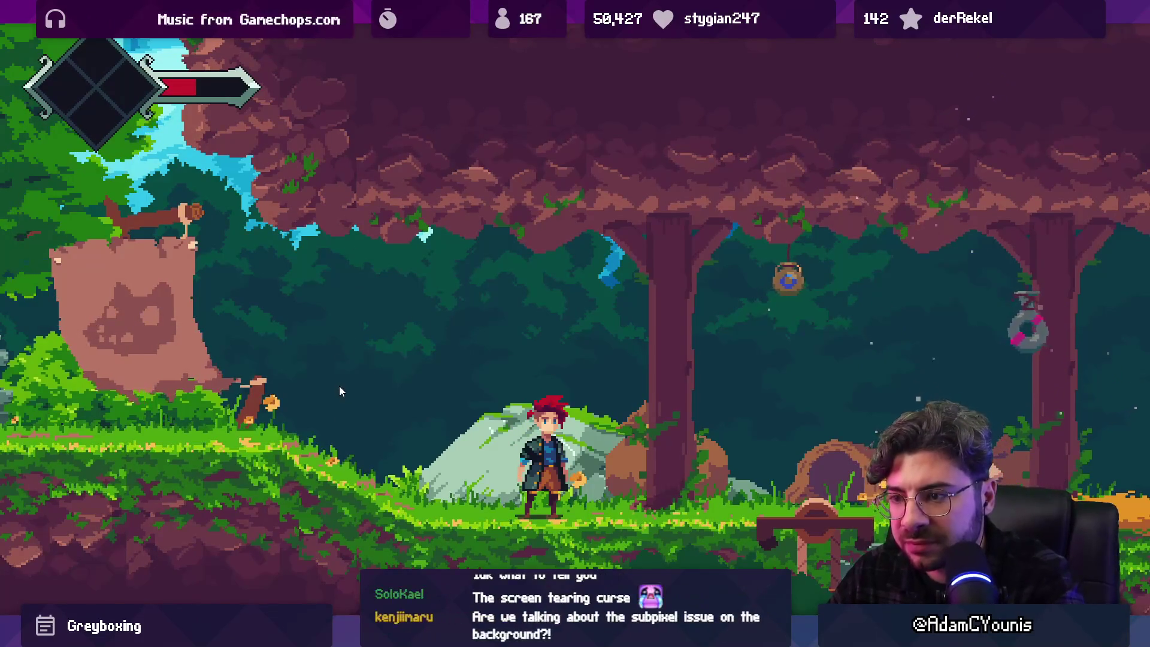
# Leave the fullscreen game, inspect the canopy tiles on Aseprite's Tilemap 1 canvas, then return to Unity
pyautogui.hotkey('ctrl', 'p')
pyautogui.hotkey('alt', 'Tab')
pyautogui.scroll(2, 676, 211)
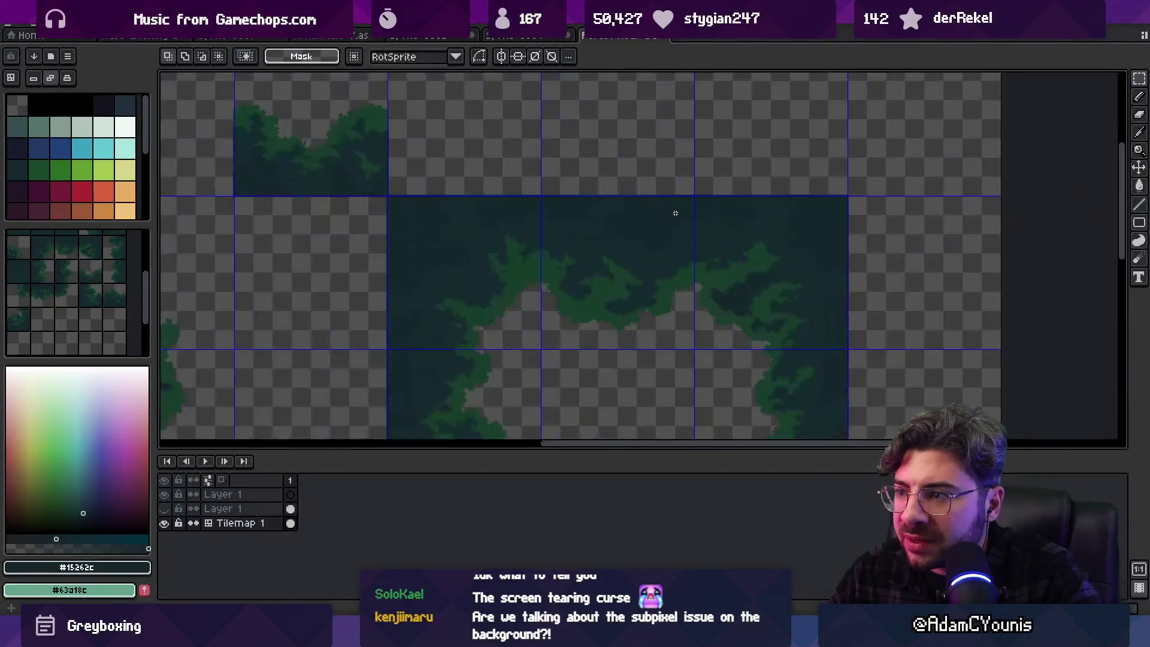
pyautogui.scroll(-2, 676, 211)
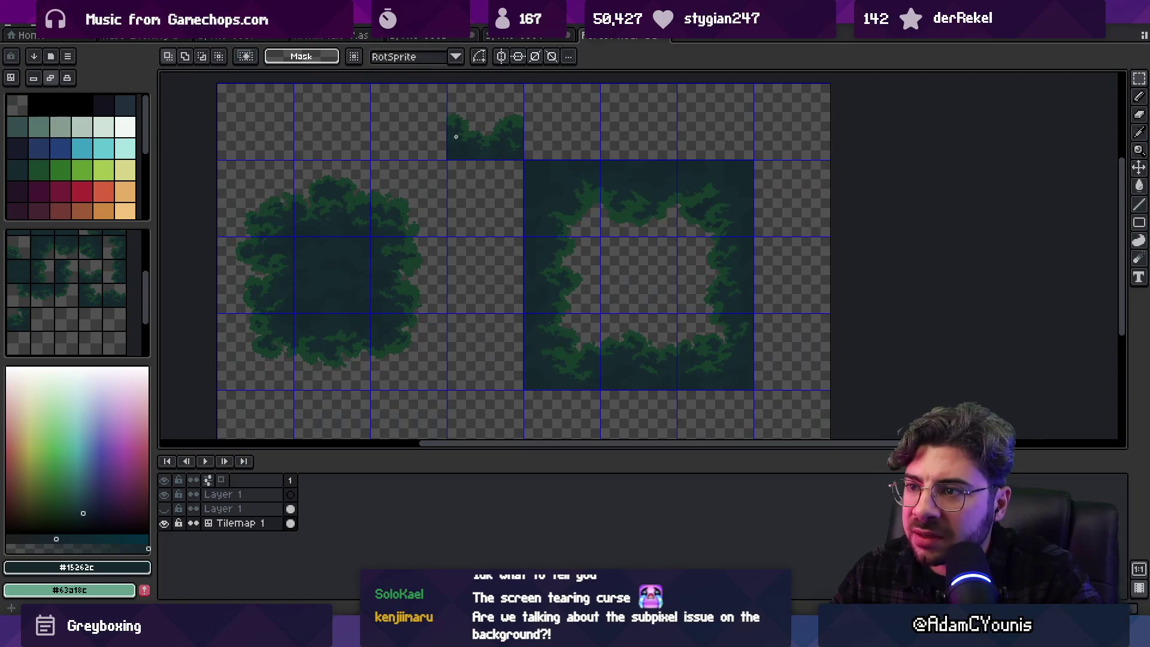
pyautogui.scroll(2, 434, 152)
pyautogui.scroll(-3, 520, 207)
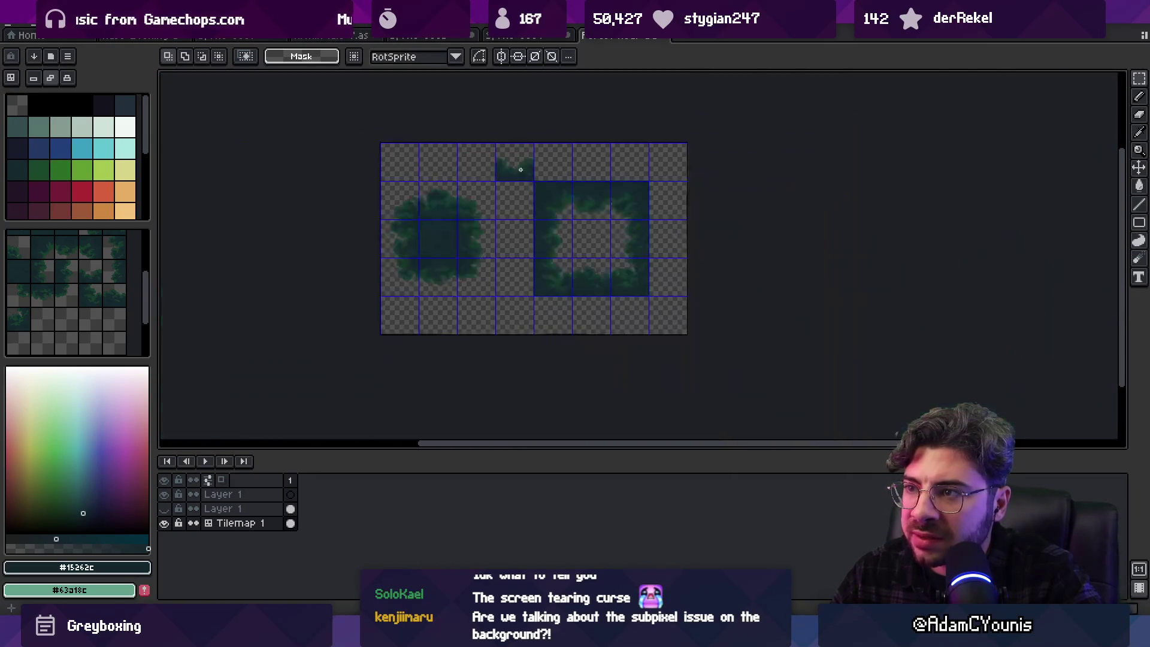
pyautogui.scroll(1, 519, 207)
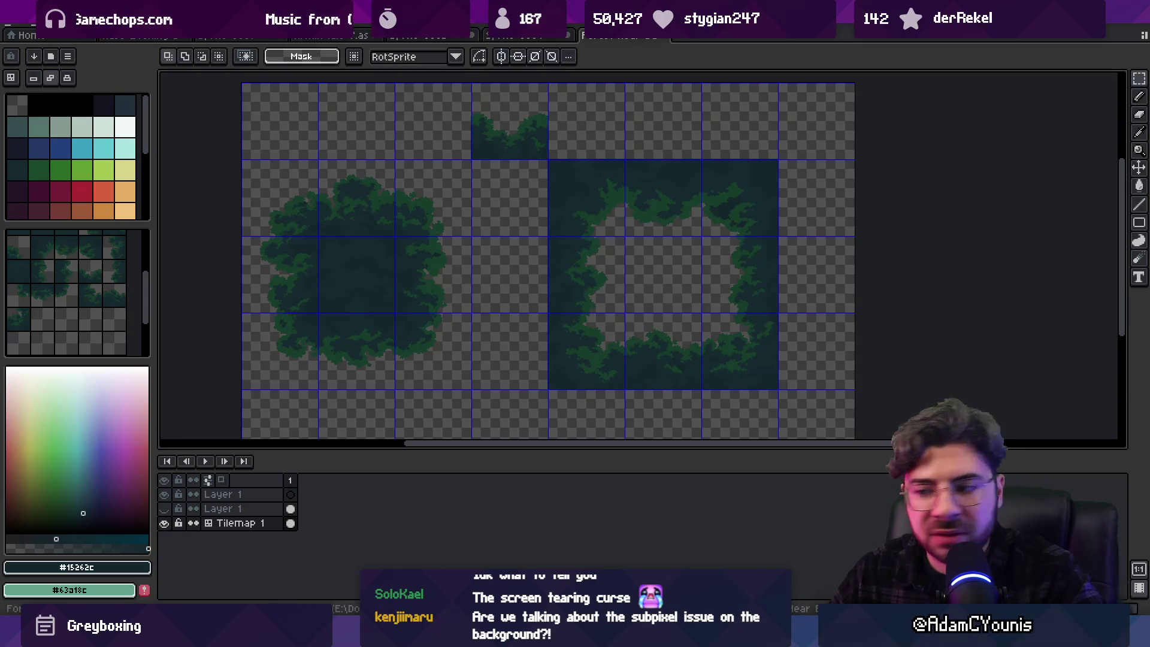
pyautogui.hotkey('alt', 'Tab')
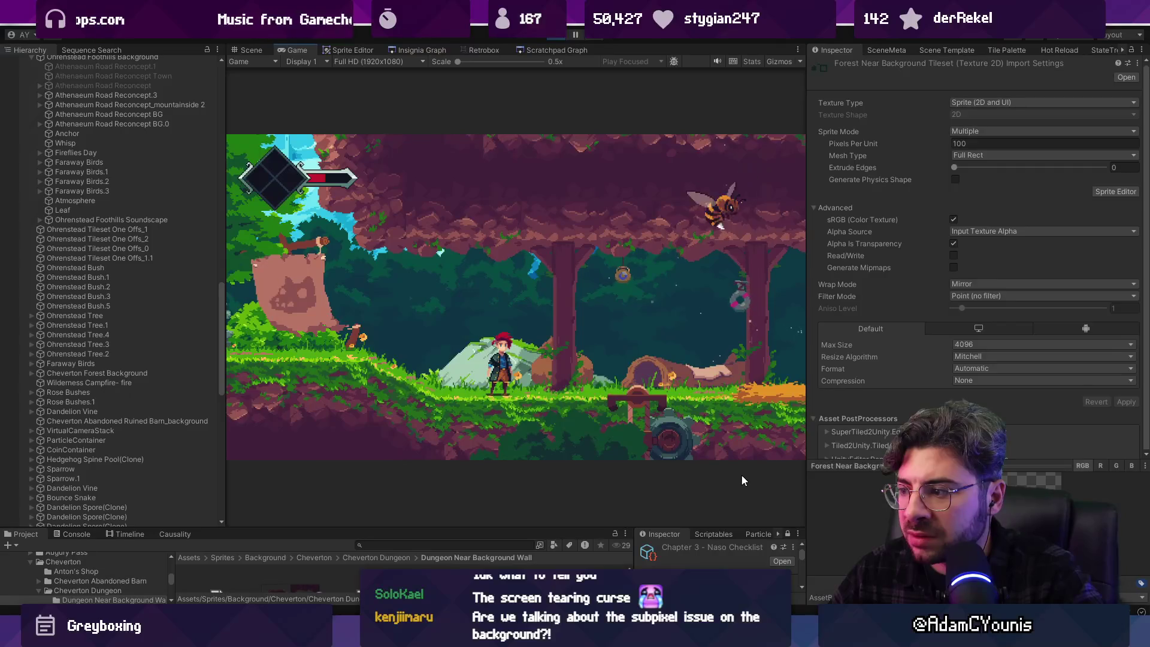
# Resize the panels, search 'near background fo' and select the Forest Near Background Rule Tile
pyautogui.moveTo(842, 461)
pyautogui.mouseDown()
pyautogui.moveTo(842, 544)
pyautogui.moveTo(821, 422)
pyautogui.moveTo(800, 401)
pyautogui.mouseUp()
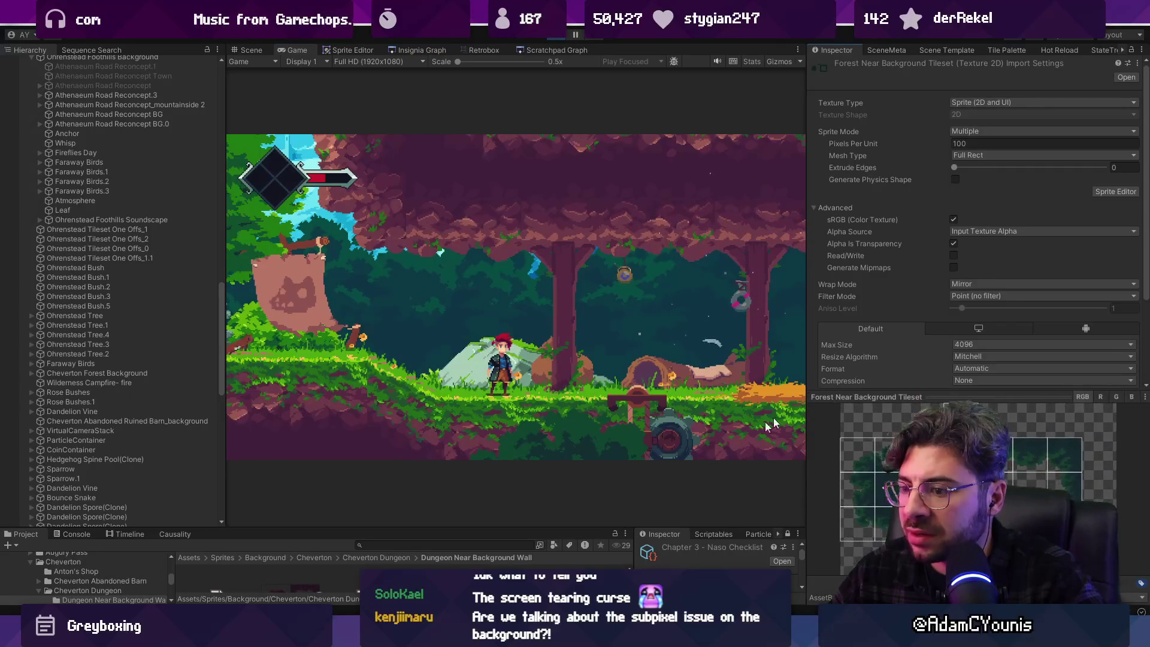
pyautogui.moveTo(580, 527)
pyautogui.mouseDown()
pyautogui.moveTo(527, 315)
pyautogui.moveTo(473, 276)
pyautogui.mouseUp()
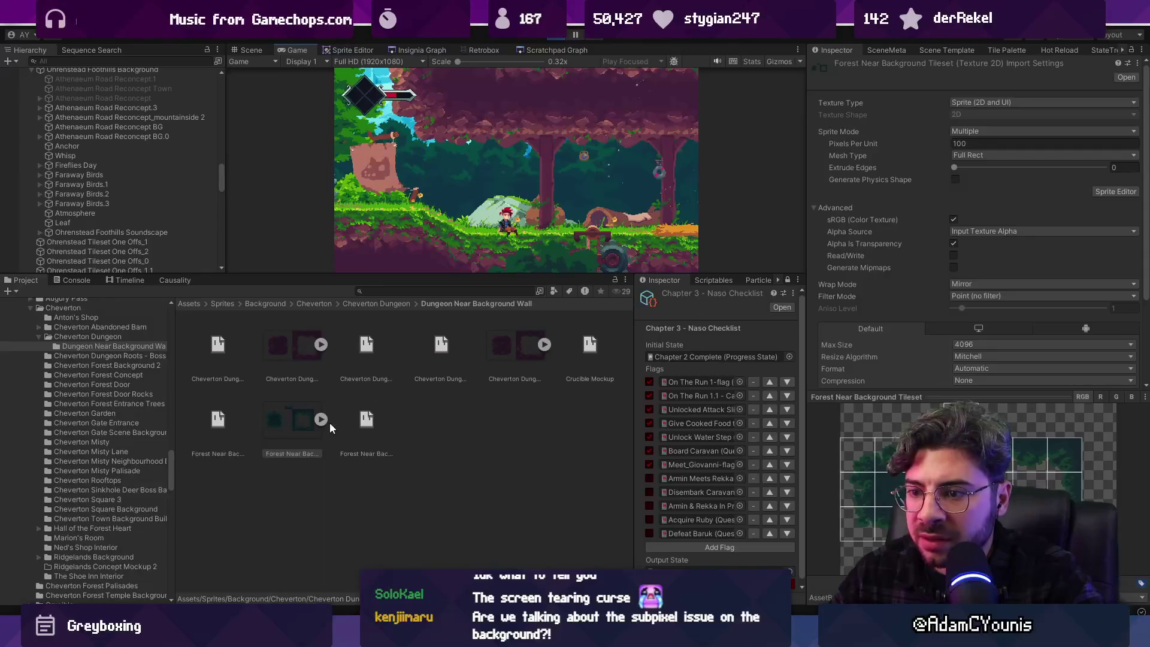
pyautogui.write('n')
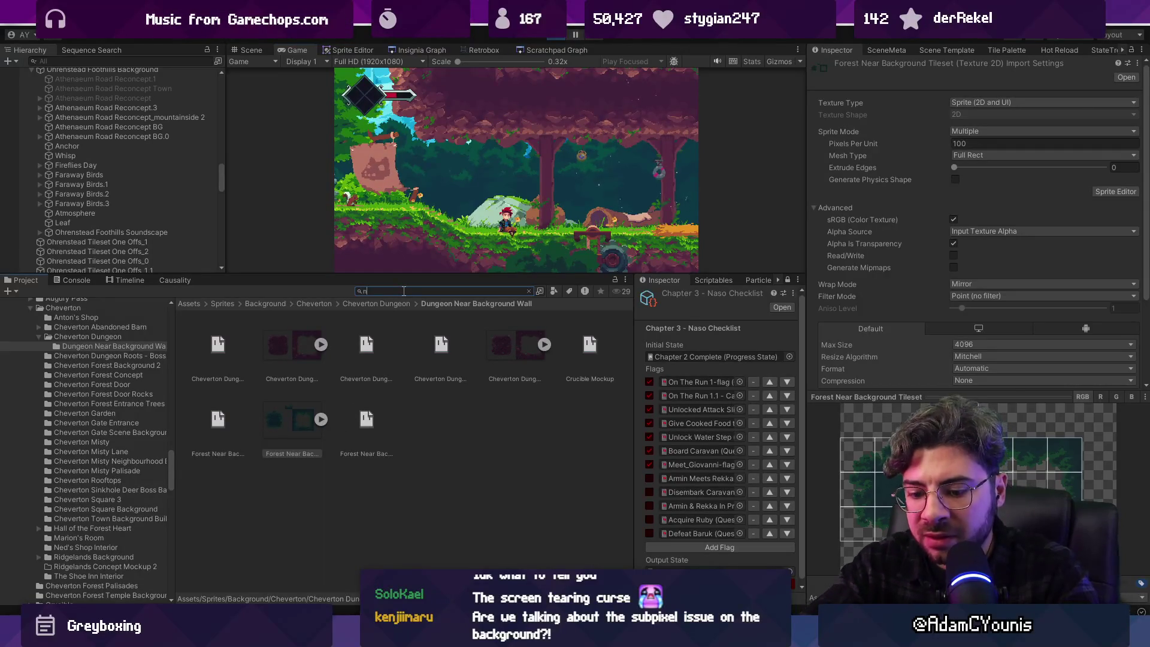
pyautogui.write('ear background forest')
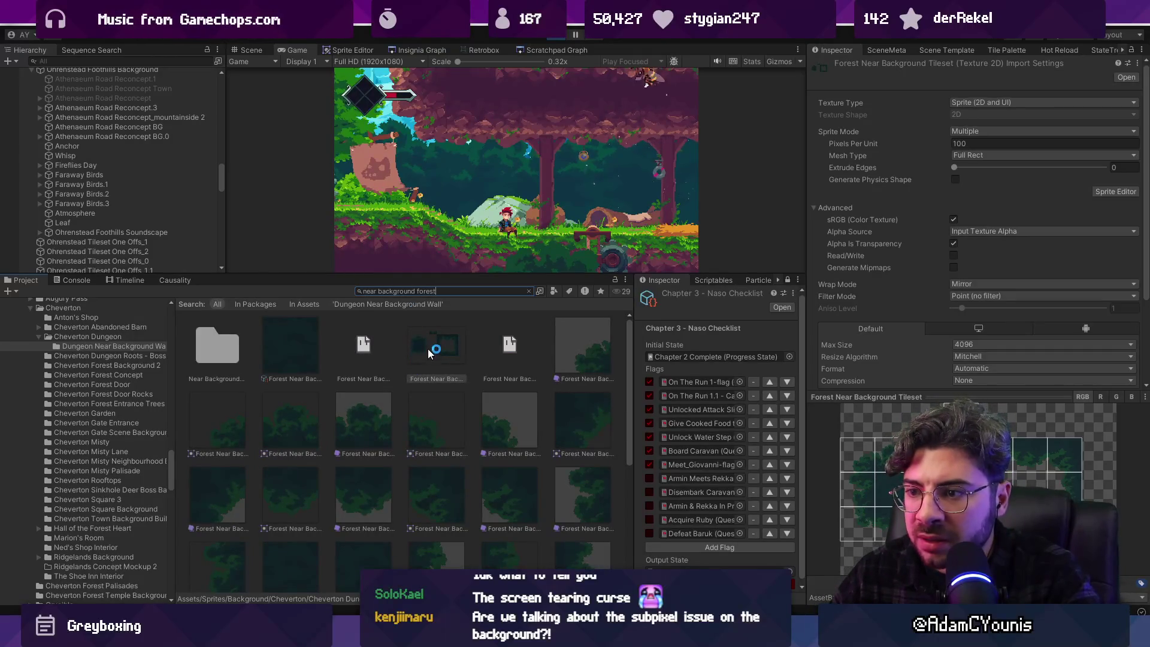
pyautogui.click(297, 343)
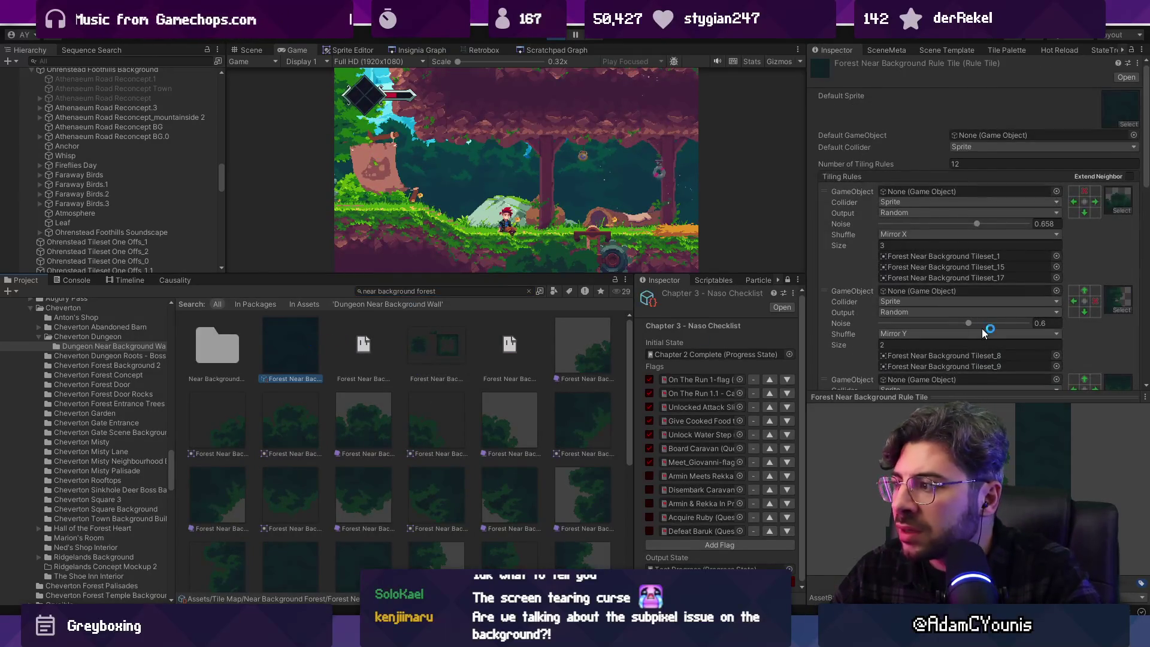
# Review the rule tile's 12 tiling rules and locate one rule's sprite in the project
pyautogui.scroll(-10, 980, 291)
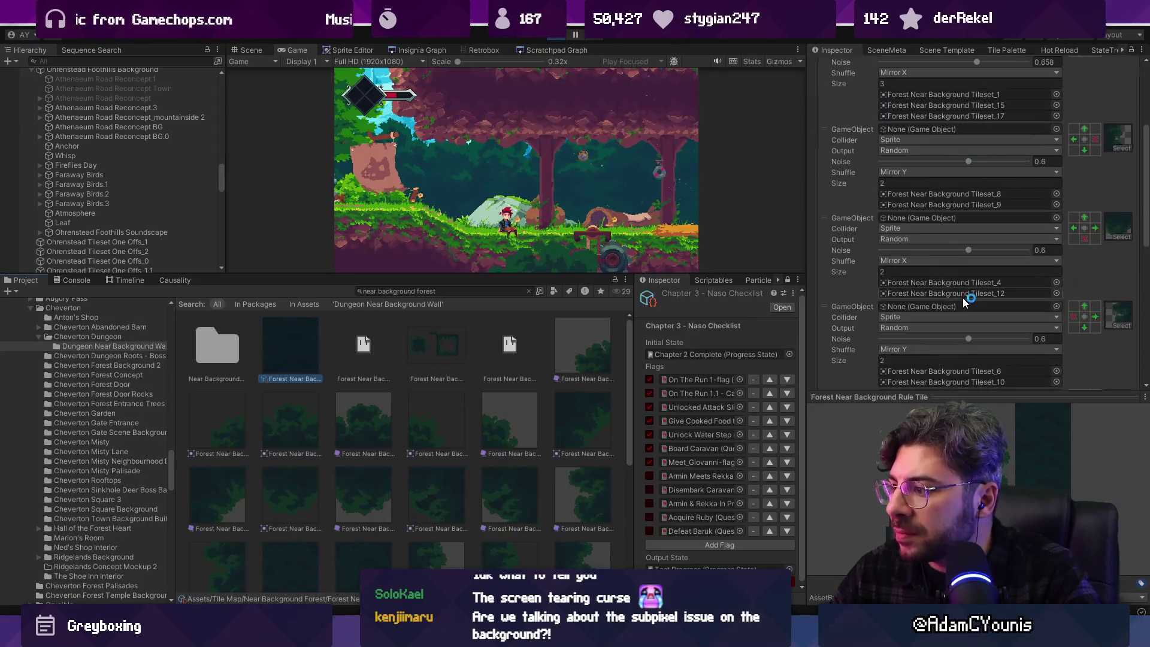
pyautogui.moveTo(963, 397)
pyautogui.mouseDown()
pyautogui.moveTo(962, 251)
pyautogui.moveTo(956, 316)
pyautogui.mouseUp()
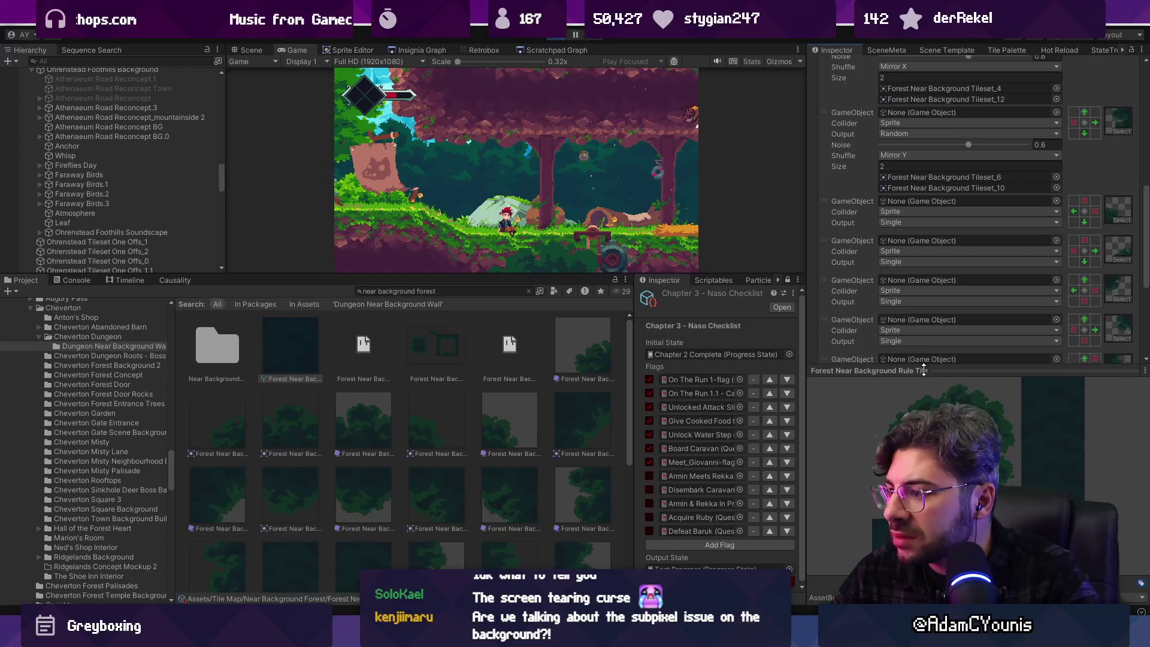
pyautogui.scroll(3, 914, 268)
pyautogui.scroll(-2, 912, 273)
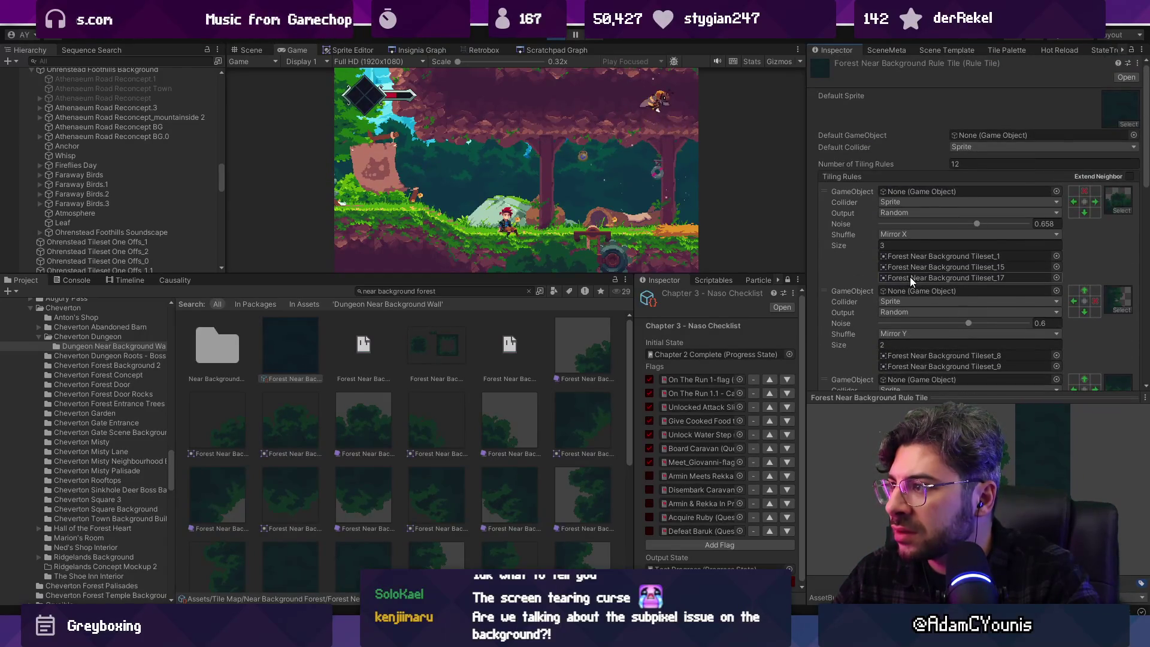
pyautogui.scroll(-2, 905, 274)
pyautogui.scroll(-3, 901, 275)
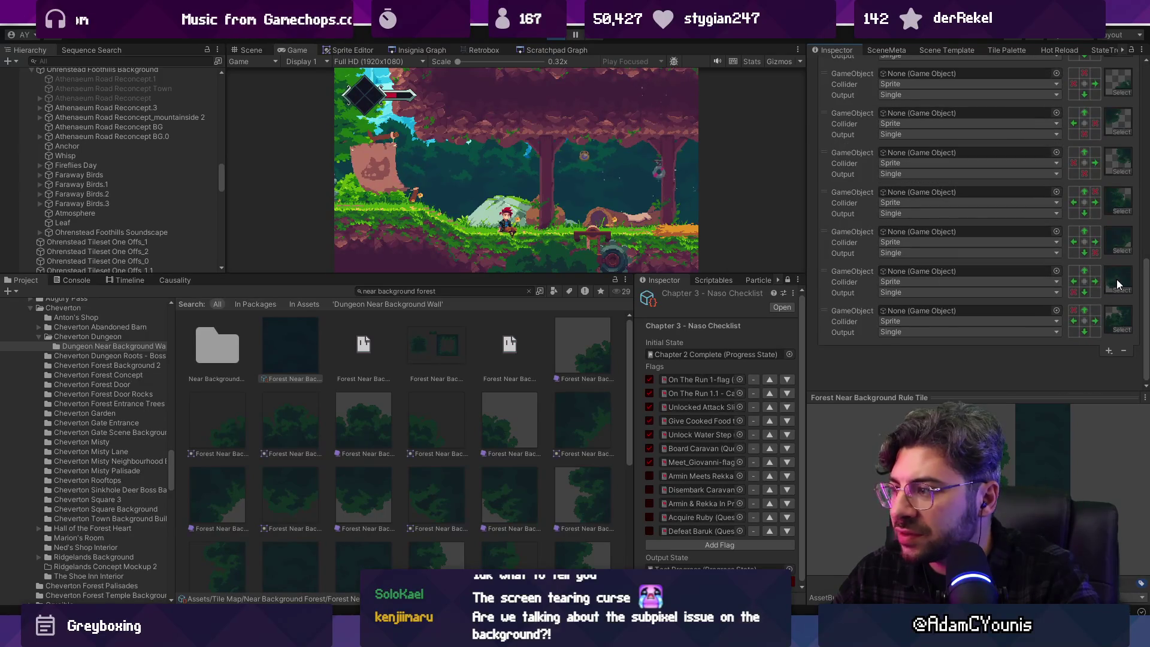
pyautogui.click(1116, 279)
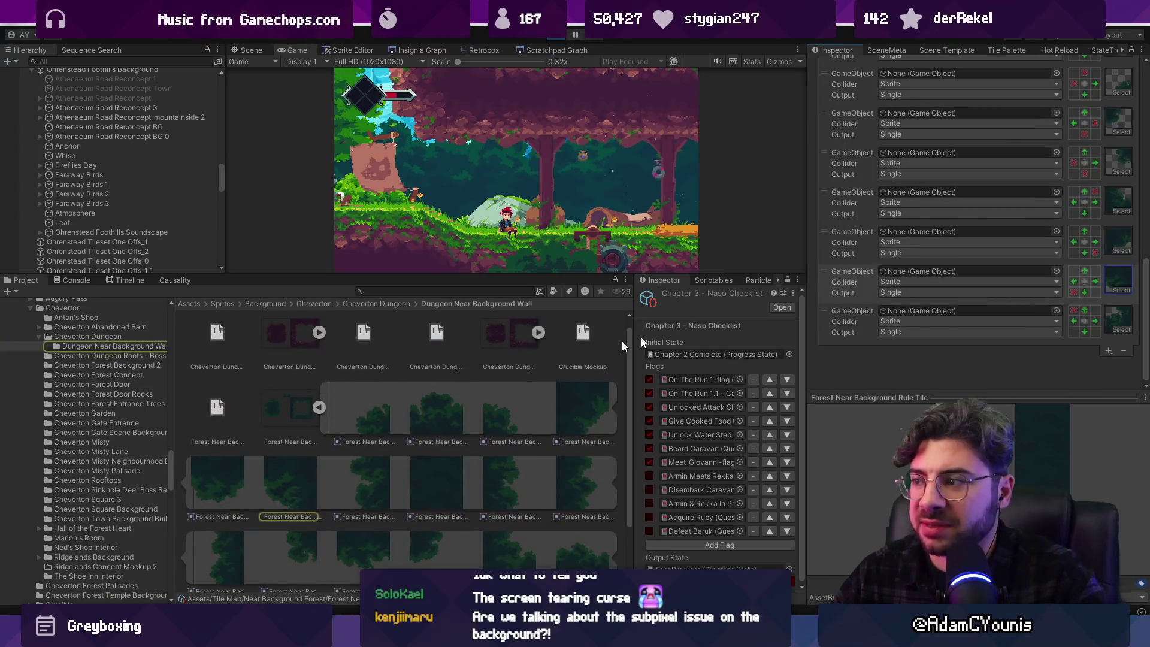
# Enlarge the rule tile preview and locate the first rule's sprite in the project
pyautogui.moveTo(976, 392)
pyautogui.mouseDown()
pyautogui.moveTo(976, 192)
pyautogui.moveTo(996, 334)
pyautogui.mouseUp()
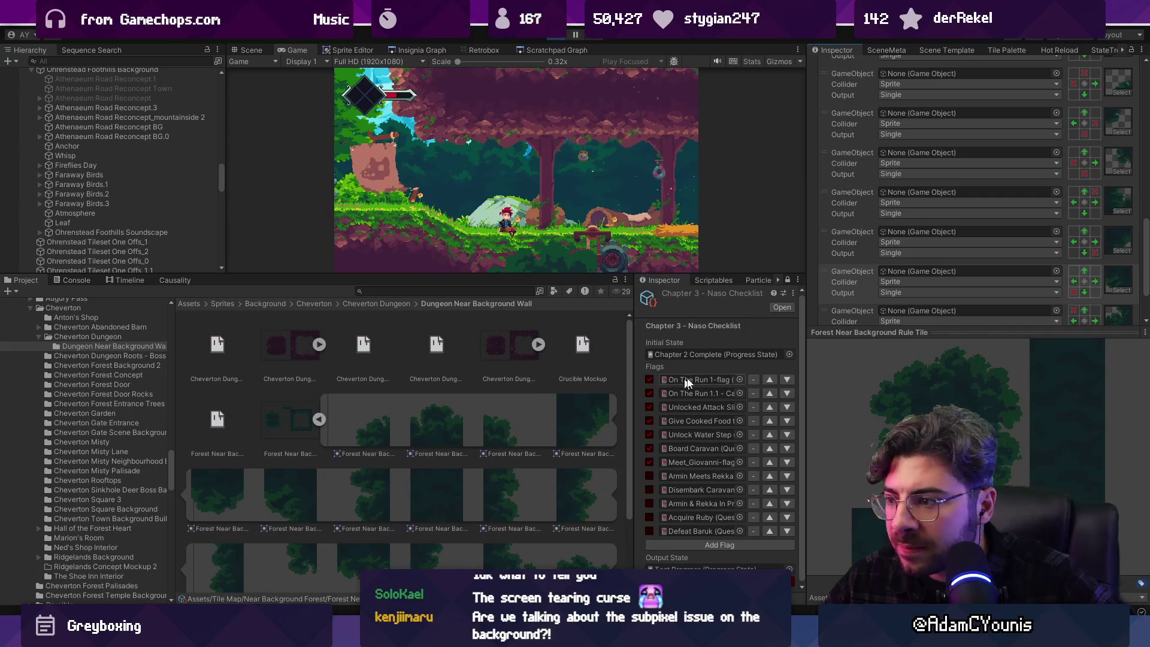
pyautogui.scroll(10, 921, 310)
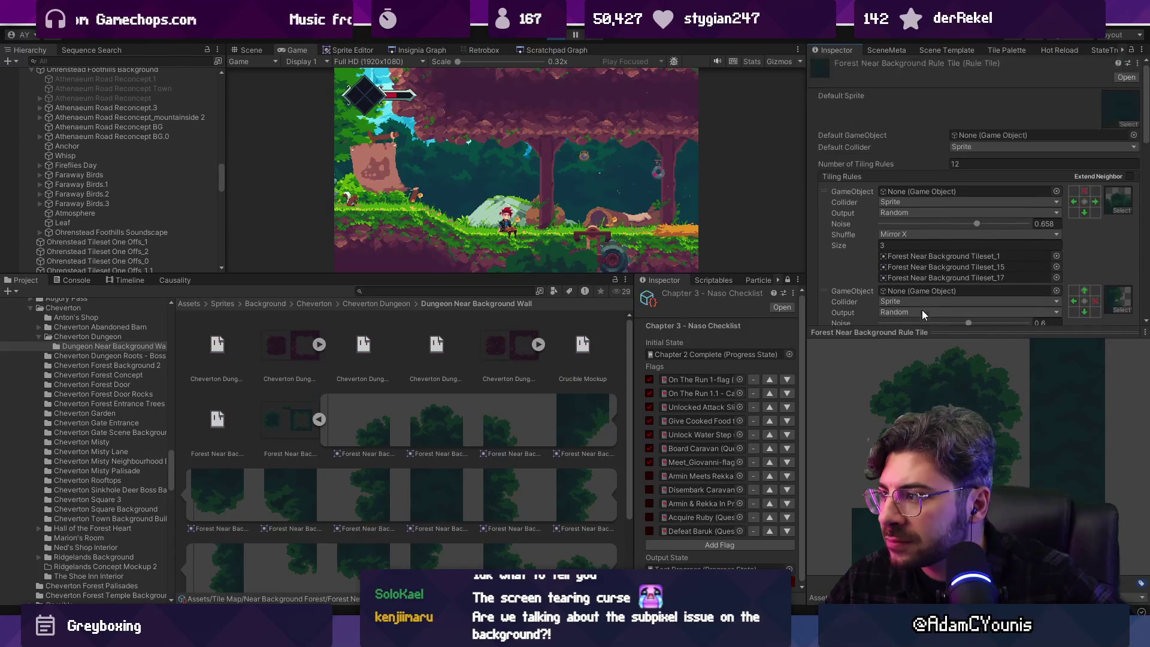
pyautogui.click(1115, 197)
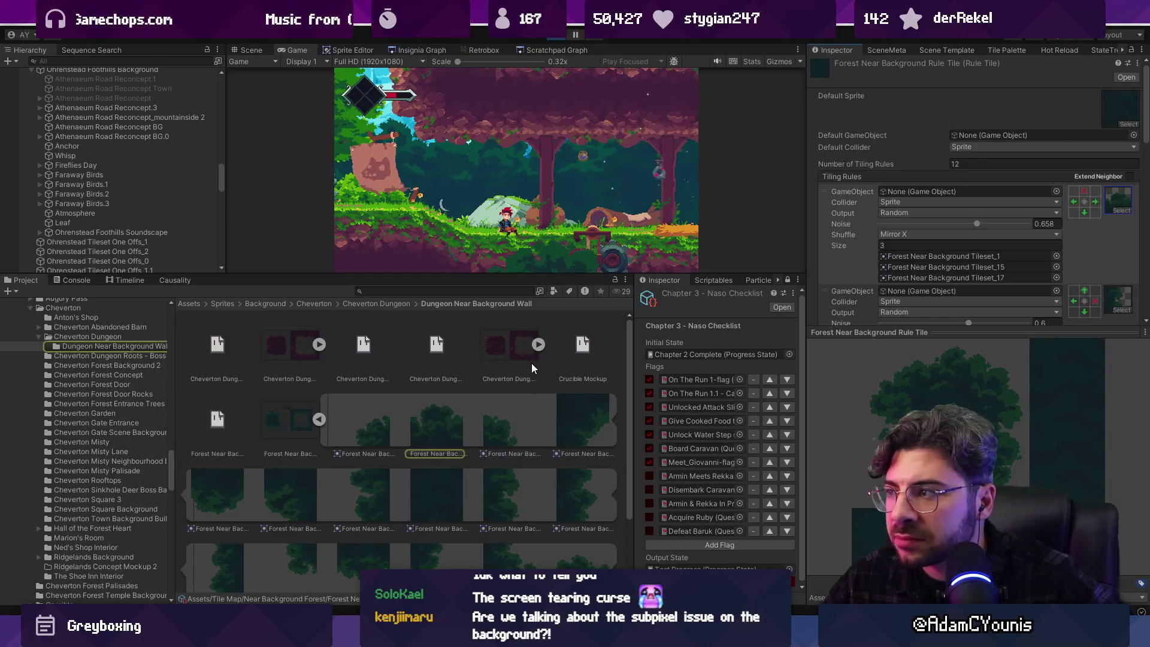
# Search 'near forest', check the forest tileset, then select the Near Background Forest prefab (1.28 cell Grid)
pyautogui.click(381, 289)
pyautogui.write('near forest')
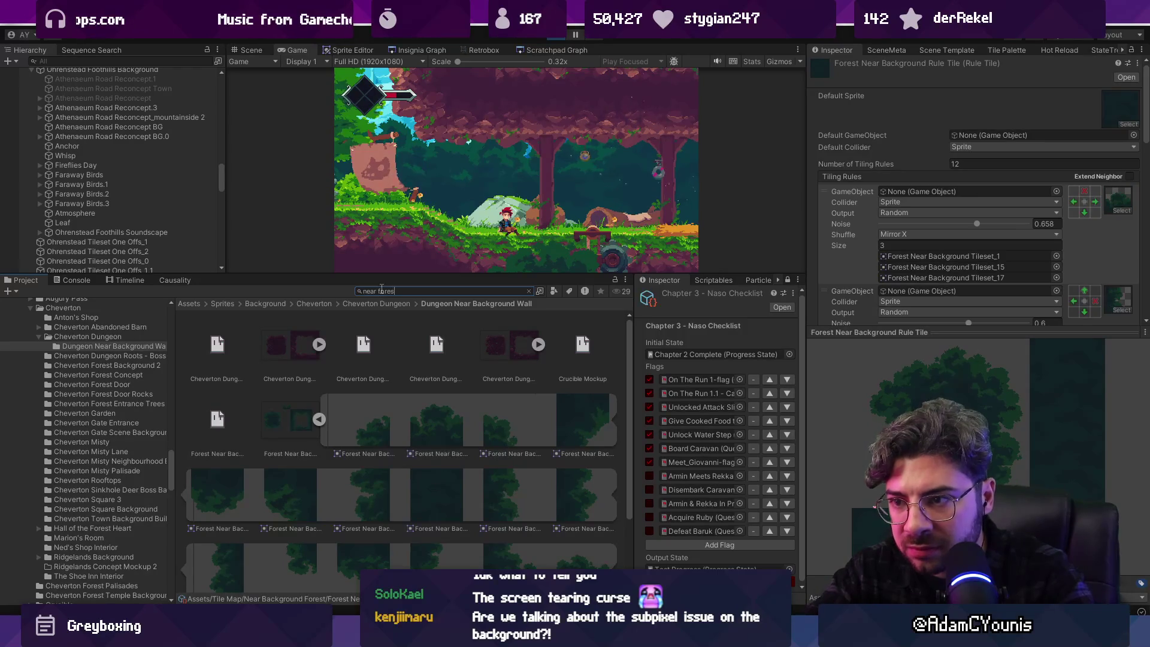
pyautogui.scroll(-3, 422, 371)
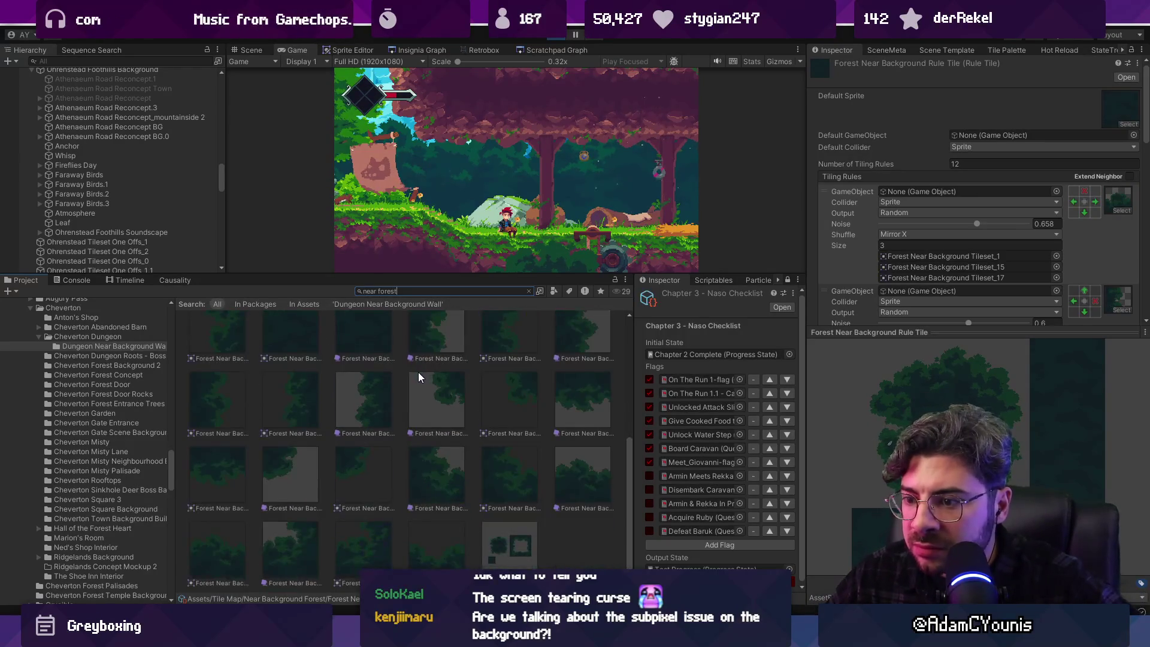
pyautogui.click(430, 363)
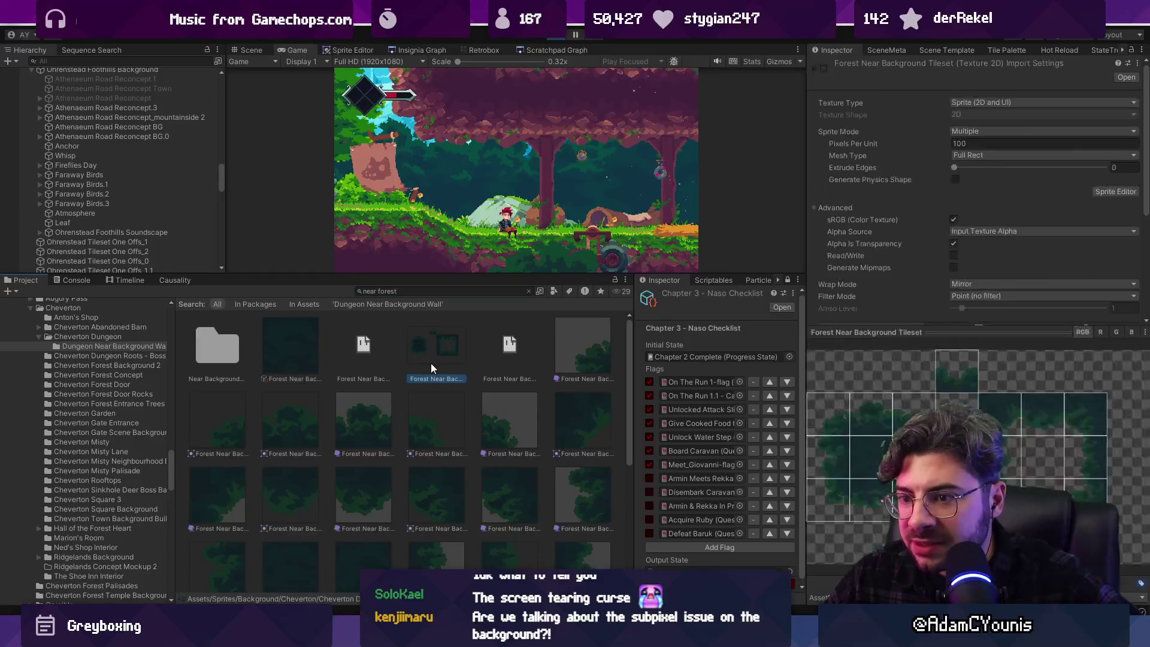
pyautogui.click(518, 543)
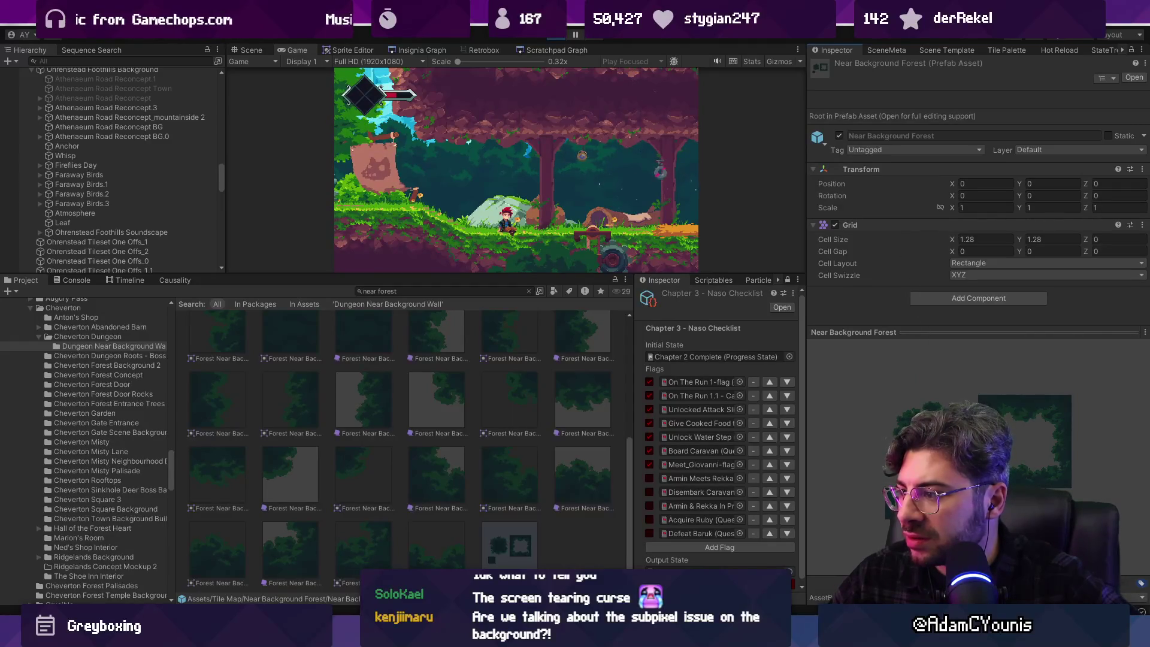
# Collapse the prefab preview and open Near Background Forest in Prefab Mode, showing Layer1
pyautogui.moveTo(928, 333)
pyautogui.mouseDown()
pyautogui.moveTo(925, 351)
pyautogui.moveTo(927, 341)
pyautogui.mouseUp()
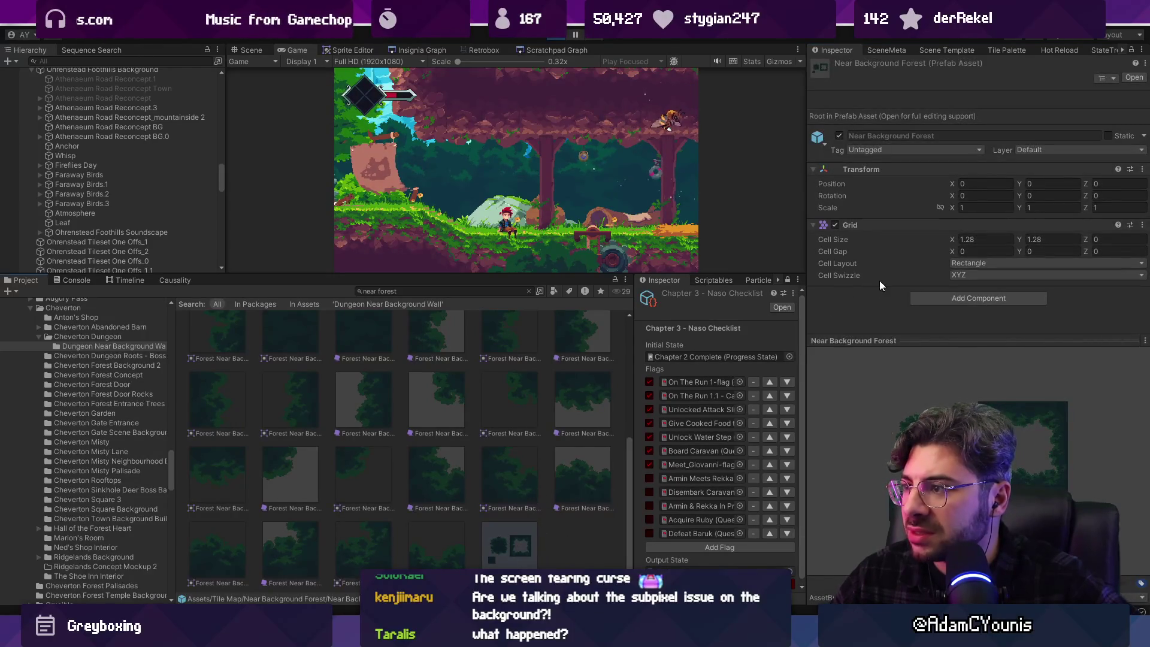
pyautogui.moveTo(899, 342); pyautogui.dragTo(899, 598)
pyautogui.scroll(5, 454, 471)
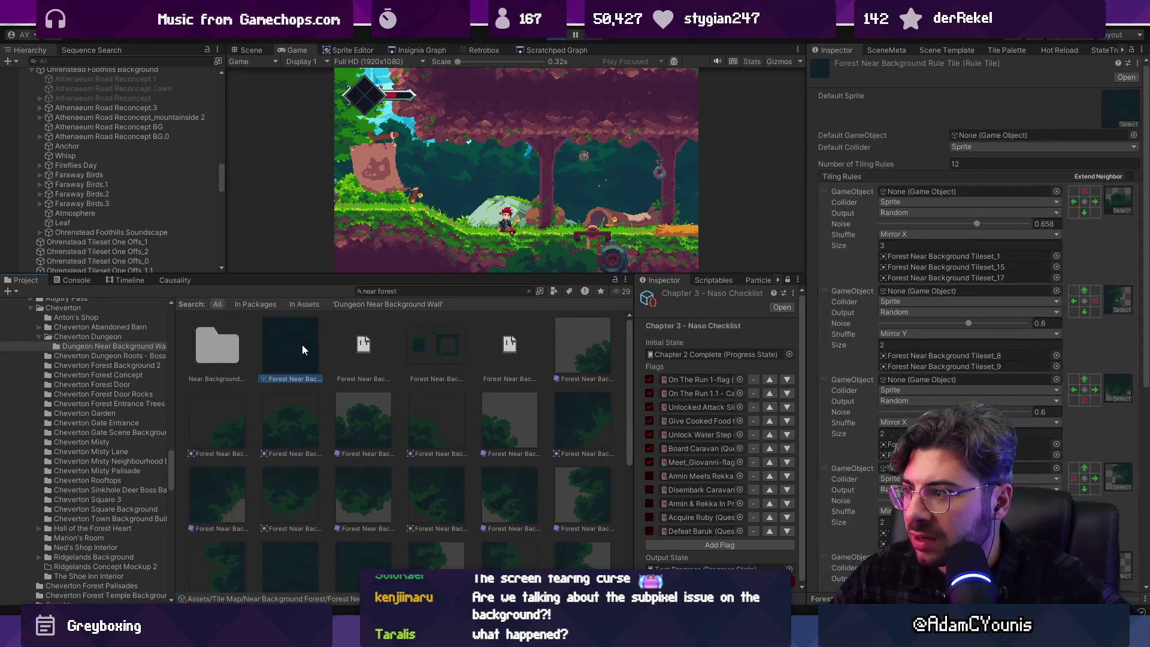
pyautogui.scroll(-3, 302, 344)
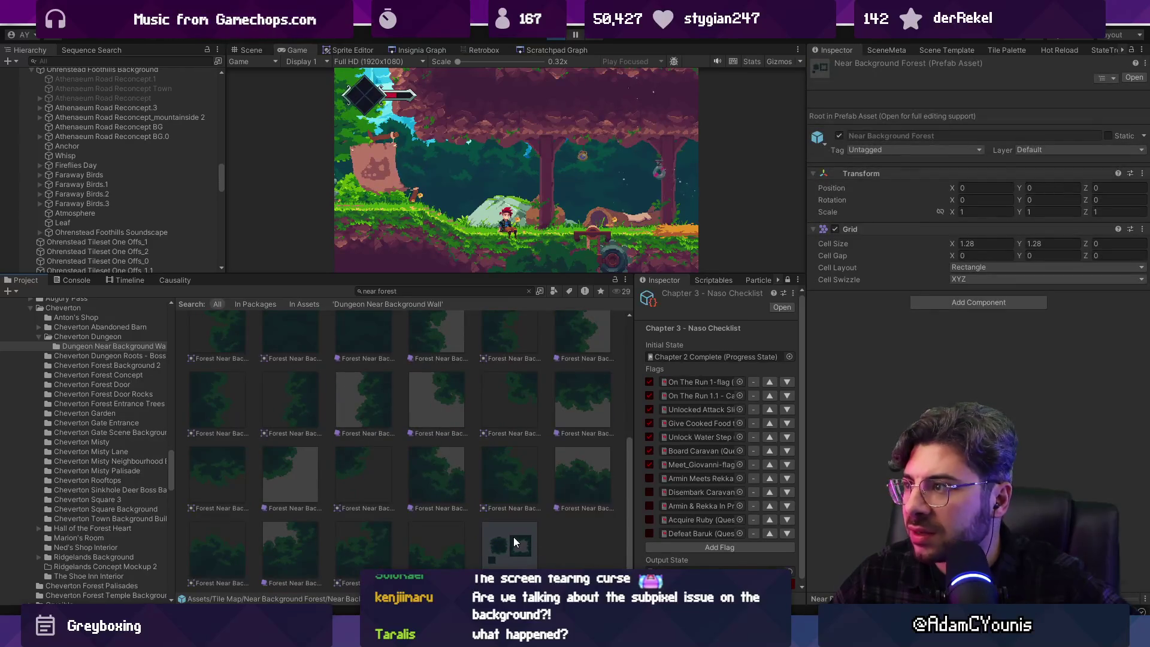
pyautogui.doubleClick(512, 536)
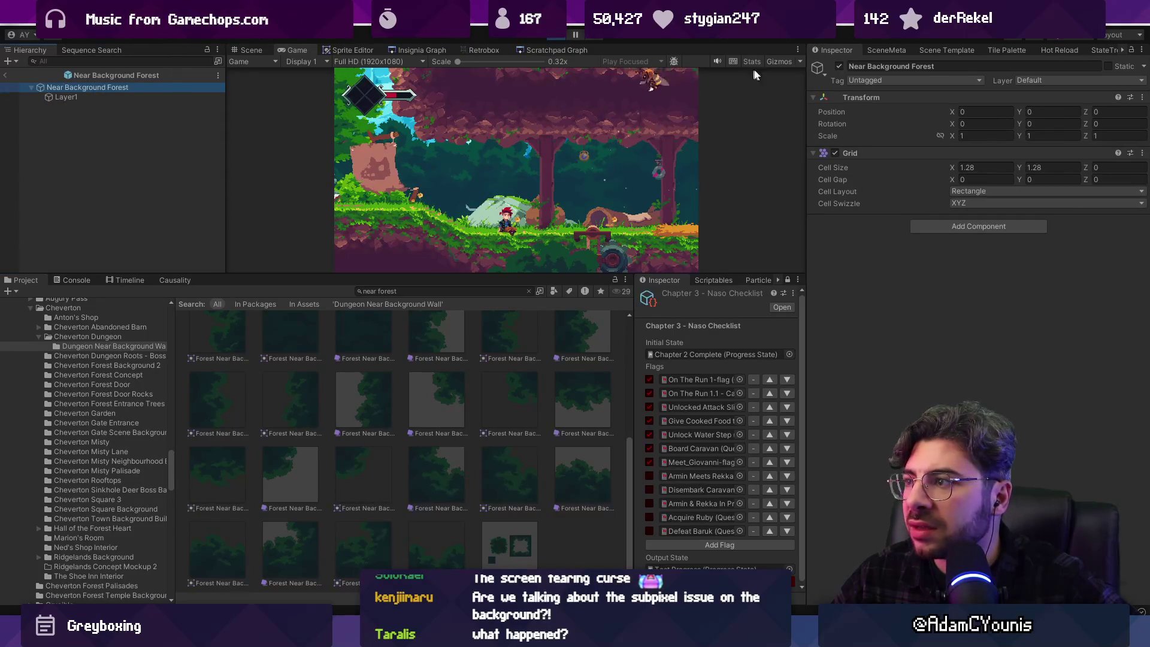
# Bring up the Tile Palette with the Near Background Forest palette loaded
pyautogui.click(1055, 49)
pyautogui.click(1010, 48)
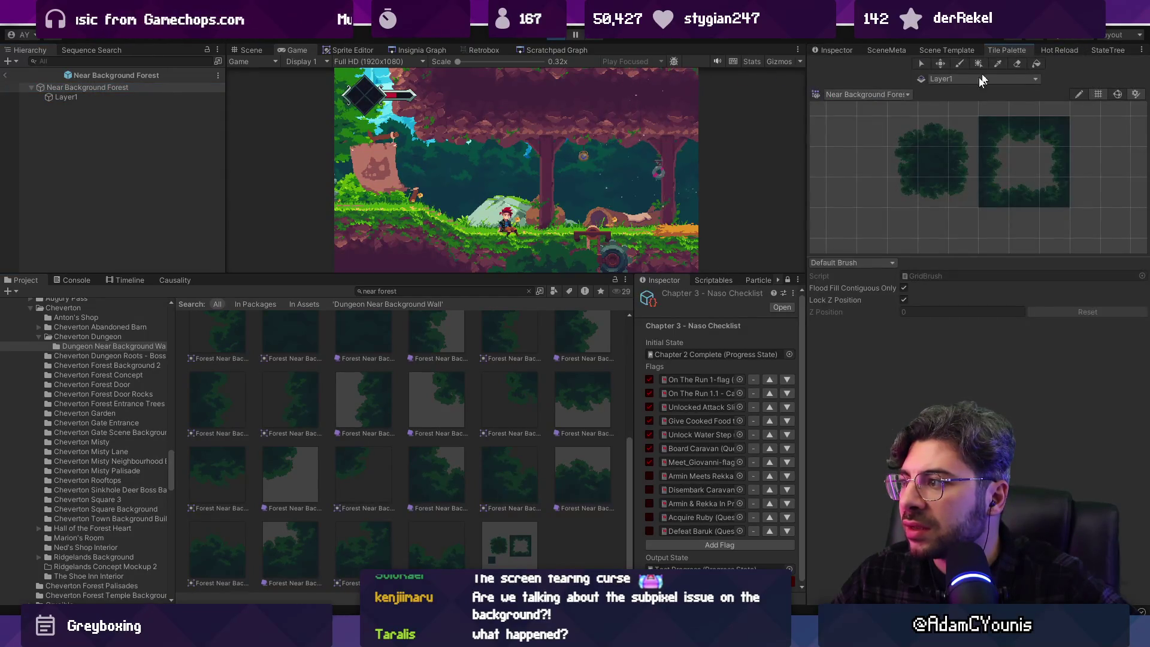
pyautogui.scroll(-5, 925, 209)
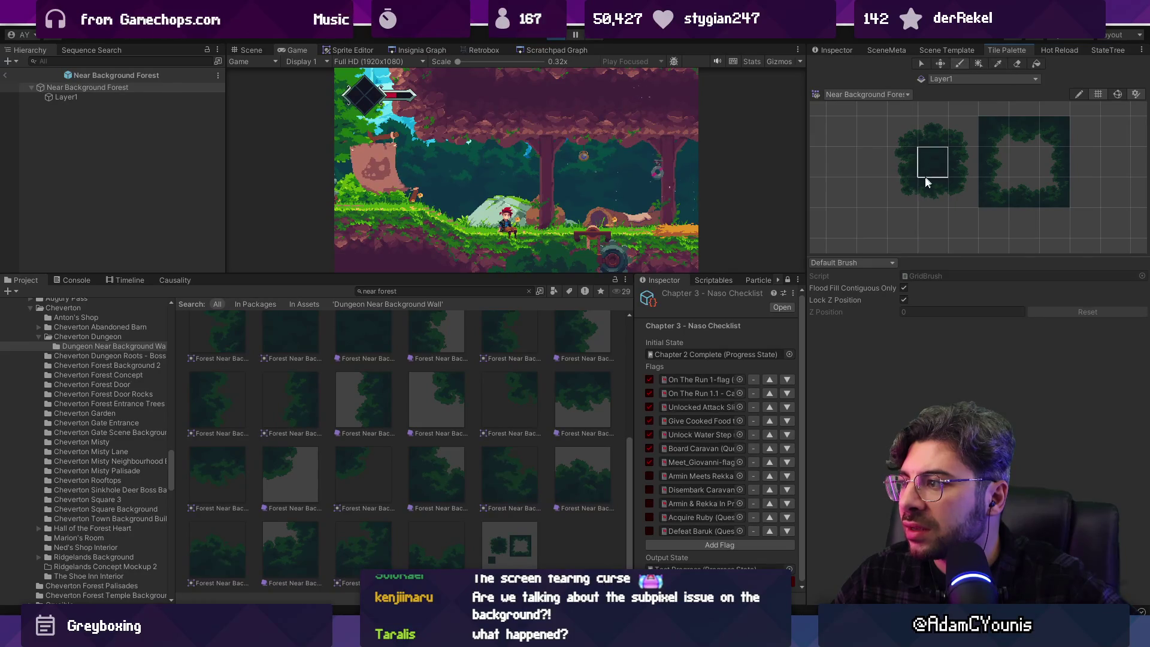
pyautogui.scroll(8, 958, 177)
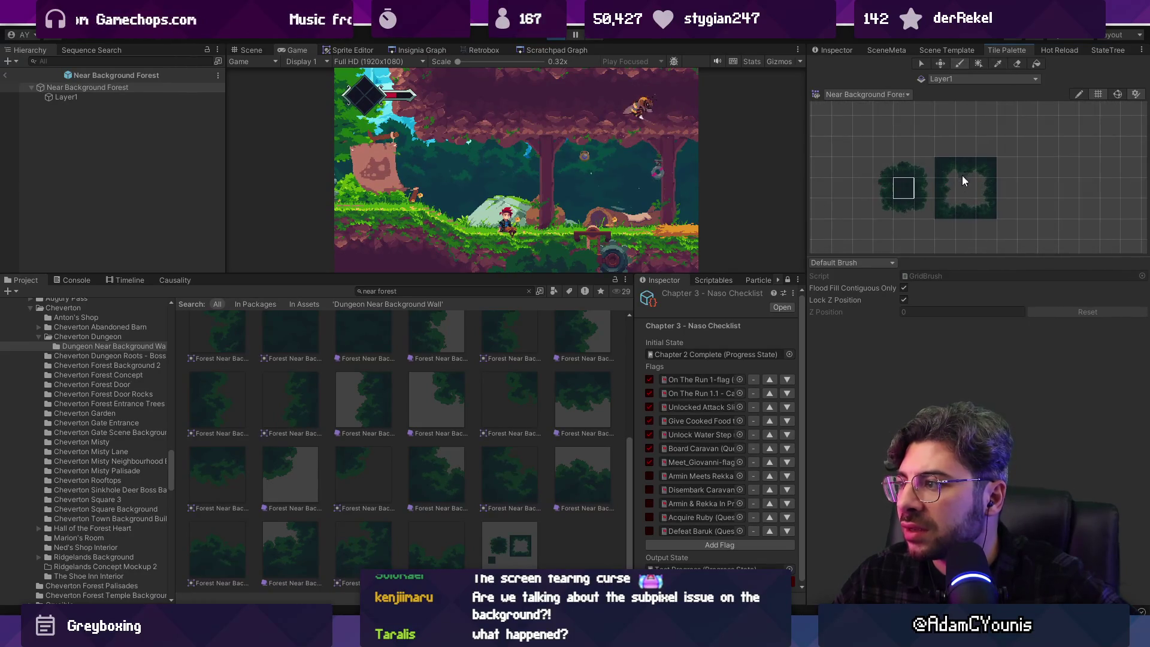
pyautogui.scroll(-3, 938, 174)
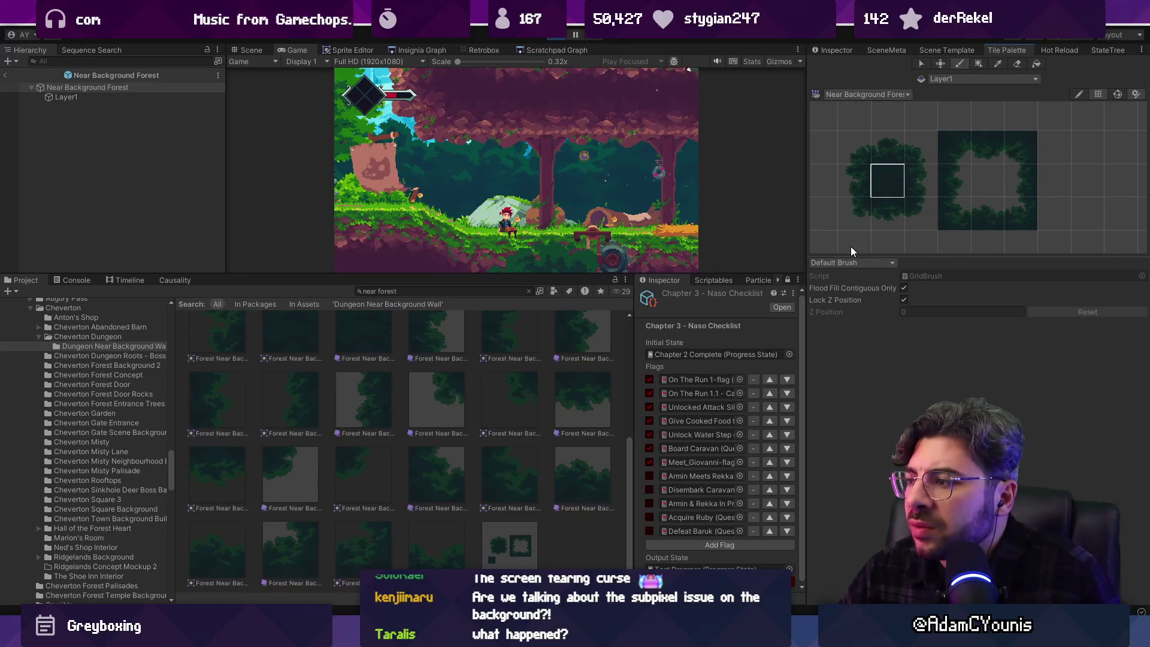
# Enlarge and recentre the palette tile grid, then show the prefab in the Scene view
pyautogui.moveTo(927, 258); pyautogui.dragTo(927, 347)
pyautogui.scroll(2, 934, 251)
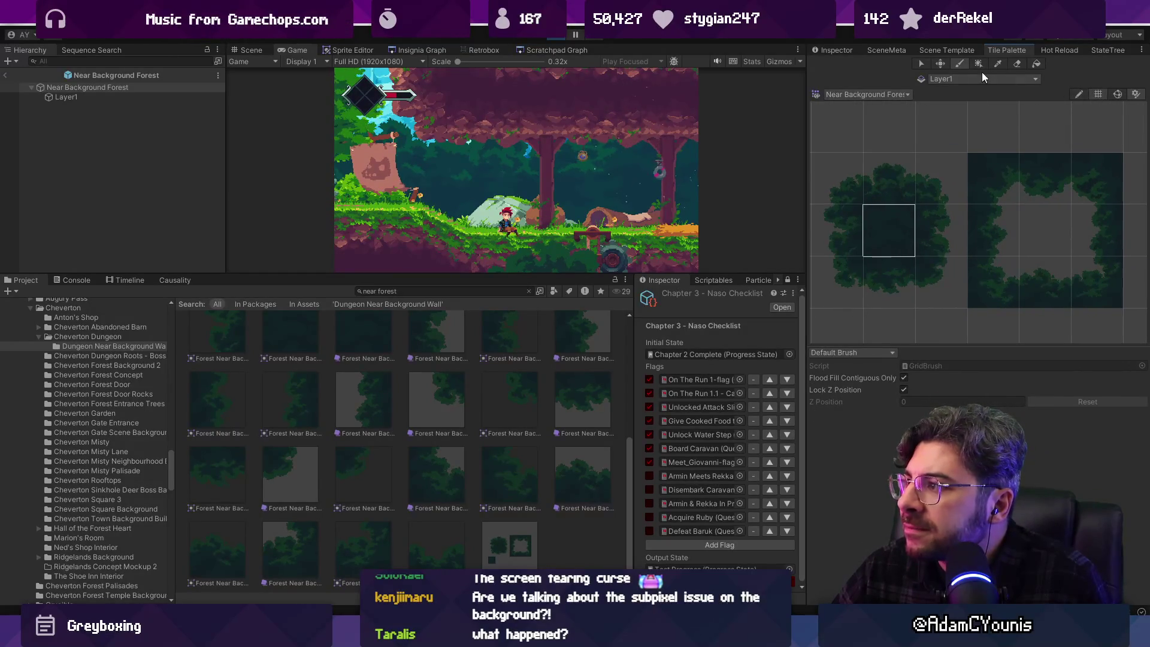
pyautogui.click(1135, 94)
pyautogui.click(1136, 94)
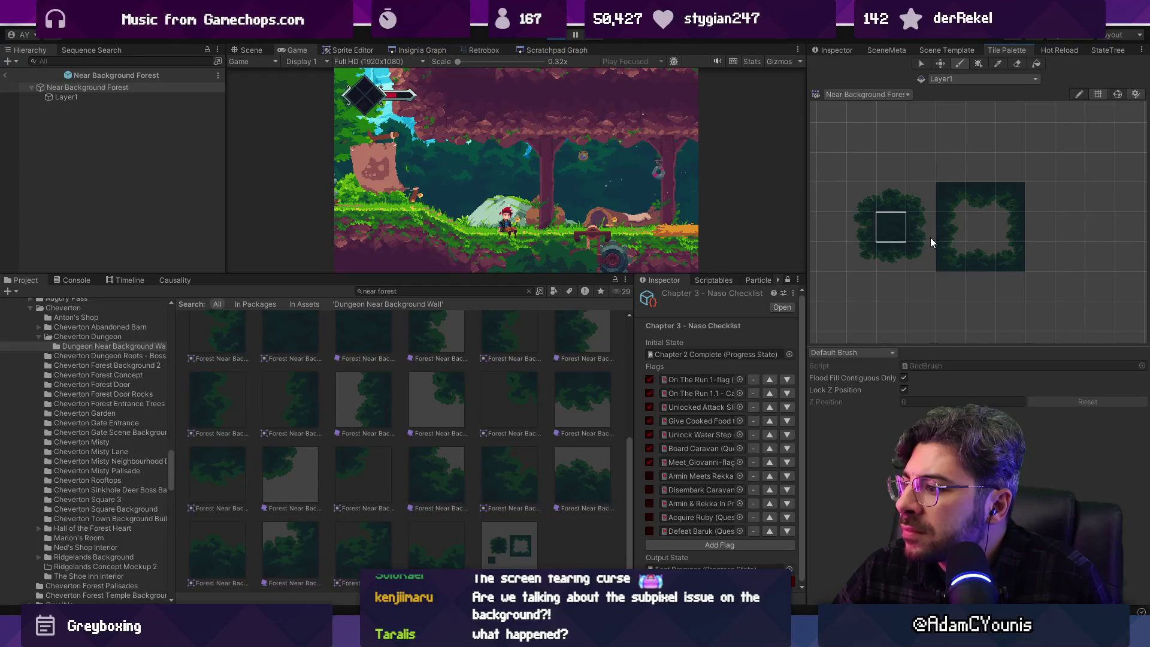
pyautogui.scroll(-2, 924, 309)
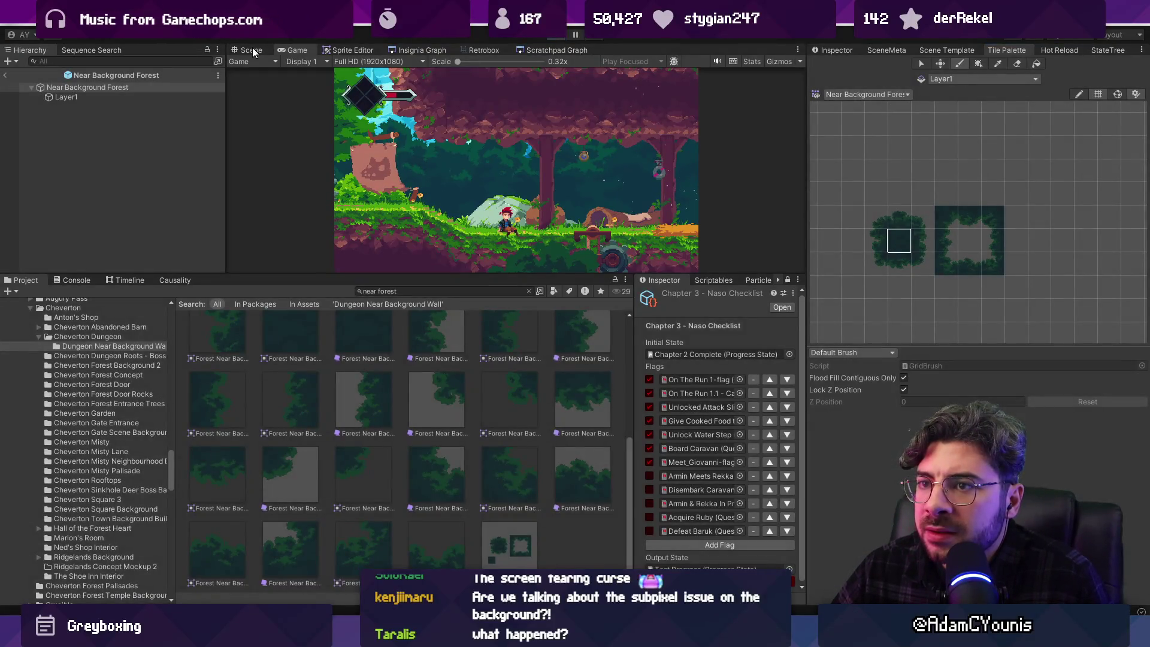
pyautogui.click(251, 50)
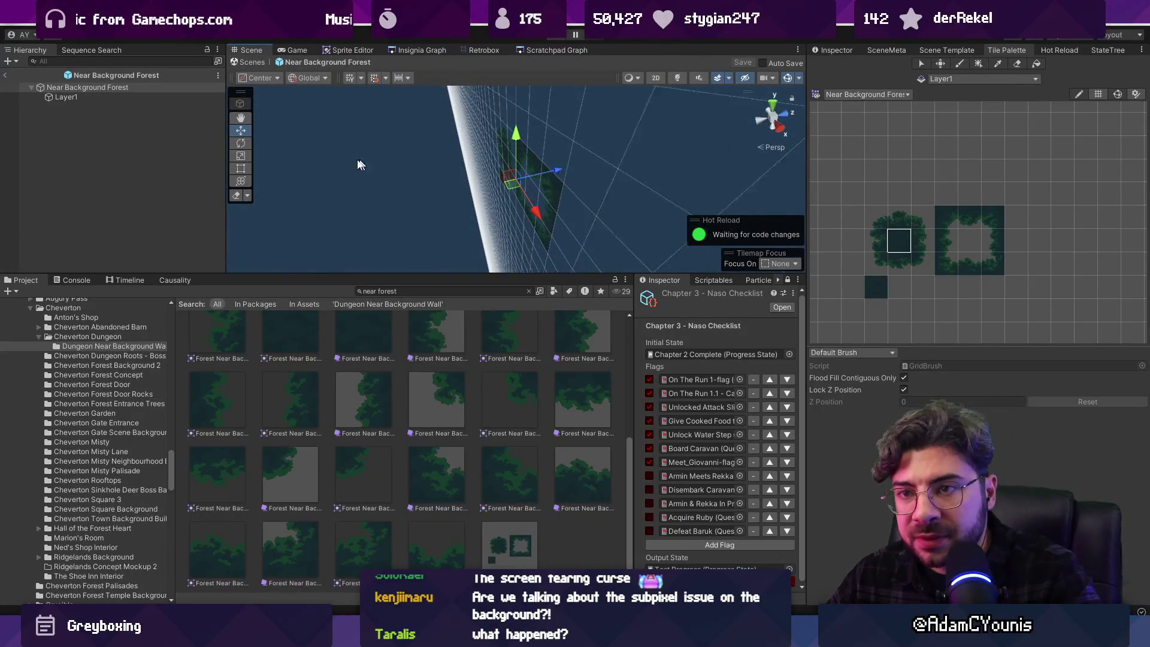
# Return to the full level, make Layer1 the paint target, and switch the scene to 2D
pyautogui.click(6, 75)
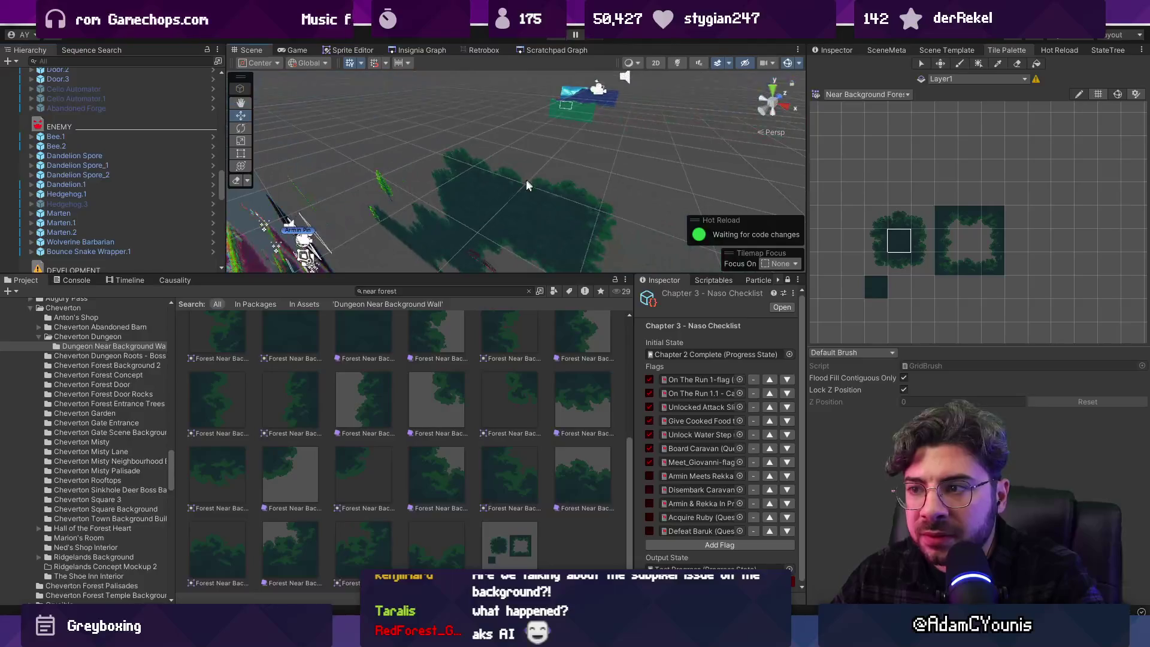
pyautogui.scroll(-5, 53, 150)
pyautogui.click(66, 133)
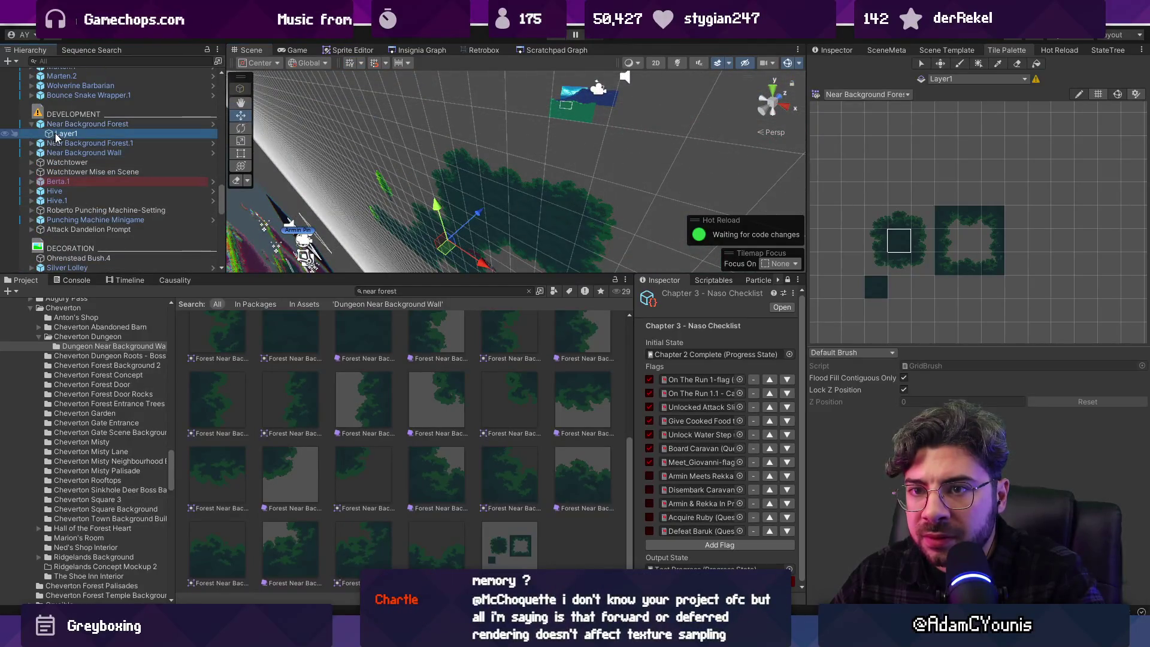
pyautogui.press('2')
pyautogui.scroll(-6, 504, 195)
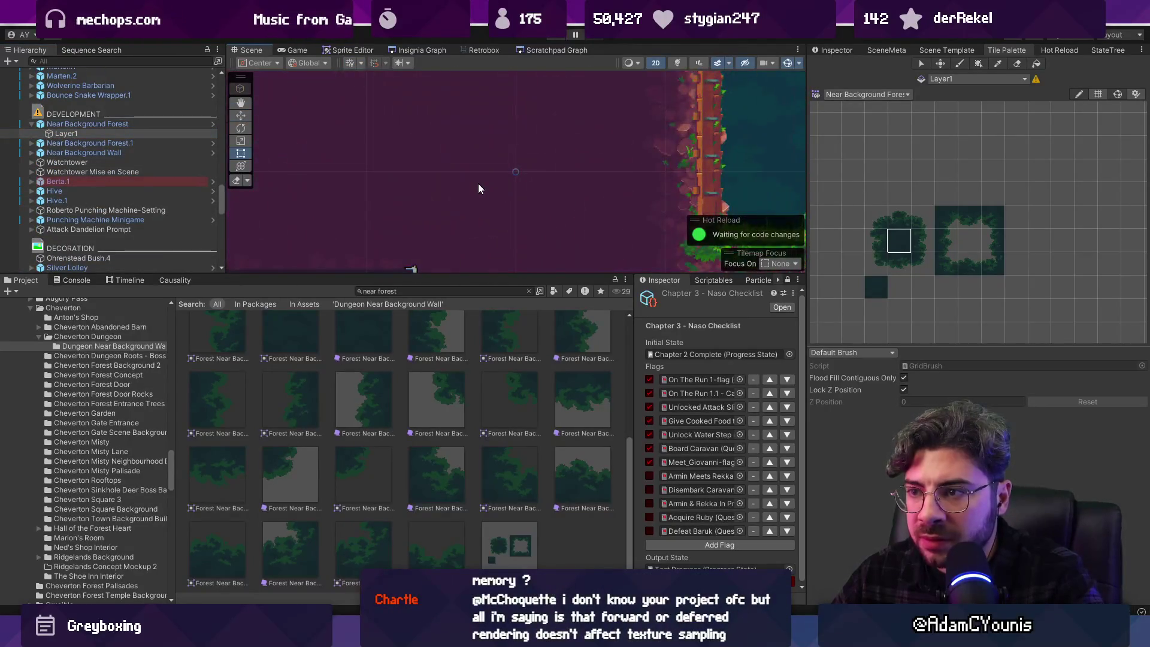
pyautogui.scroll(10, 509, 221)
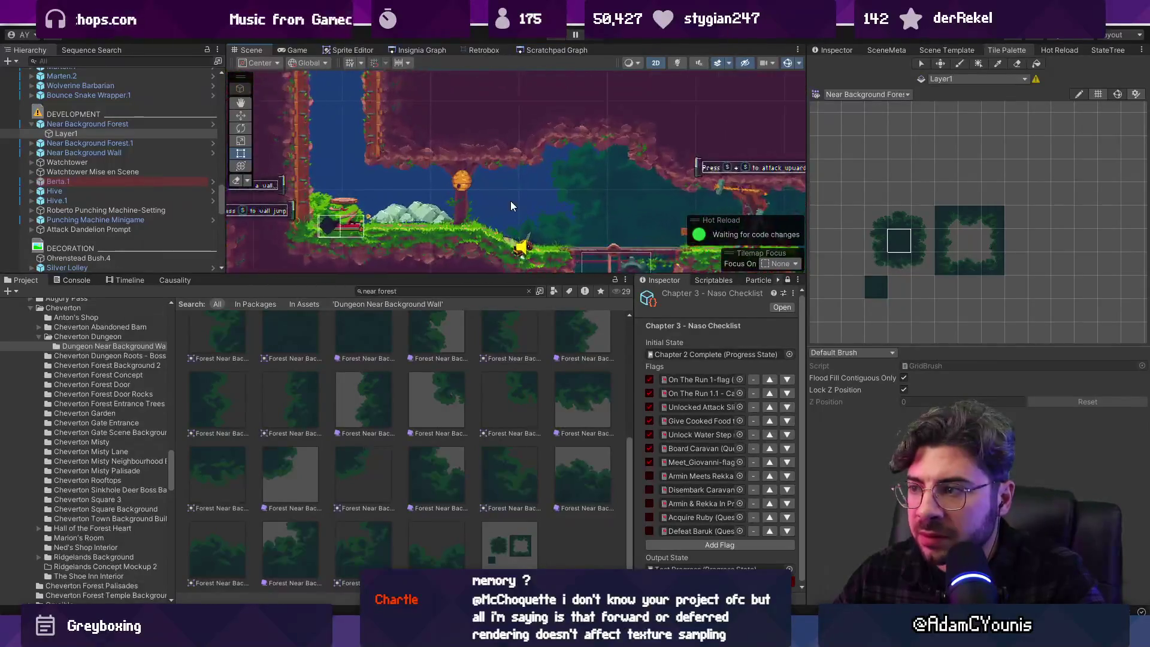
pyautogui.scroll(3, 538, 226)
# Test-paint a dark forest tile over the upper left area, undo it, and pan the view
pyautogui.click(876, 288)
pyautogui.scroll(-3, 451, 171)
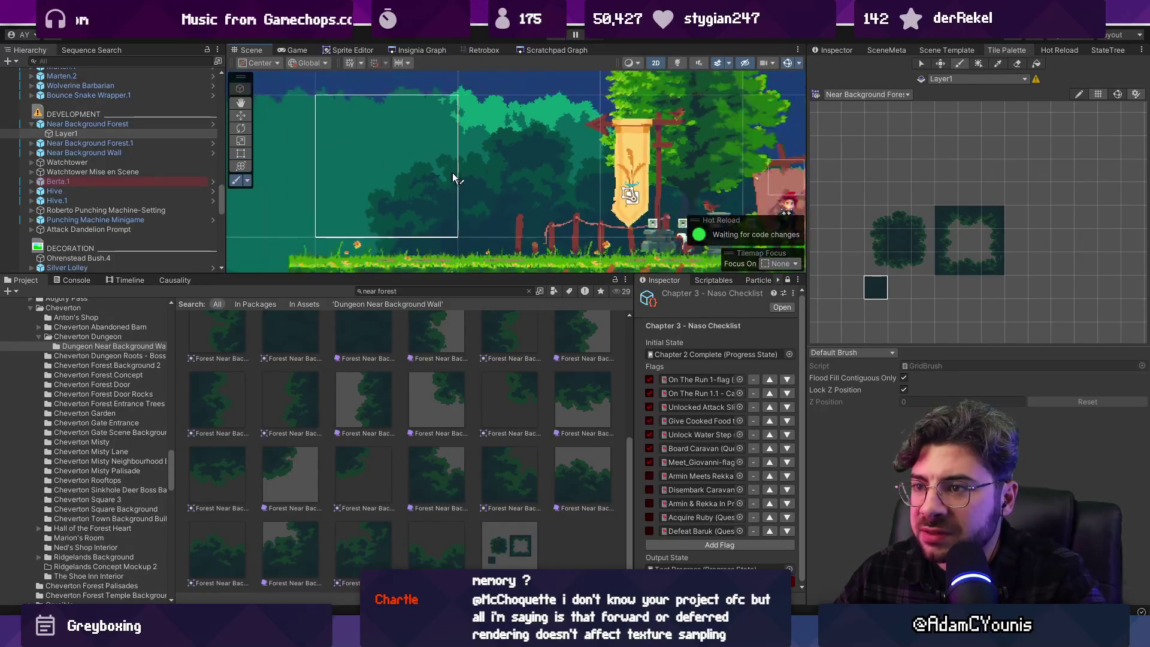
pyautogui.moveTo(479, 192)
pyautogui.mouseDown()
pyautogui.moveTo(437, 216)
pyautogui.moveTo(329, 197)
pyautogui.moveTo(444, 106)
pyautogui.mouseUp()
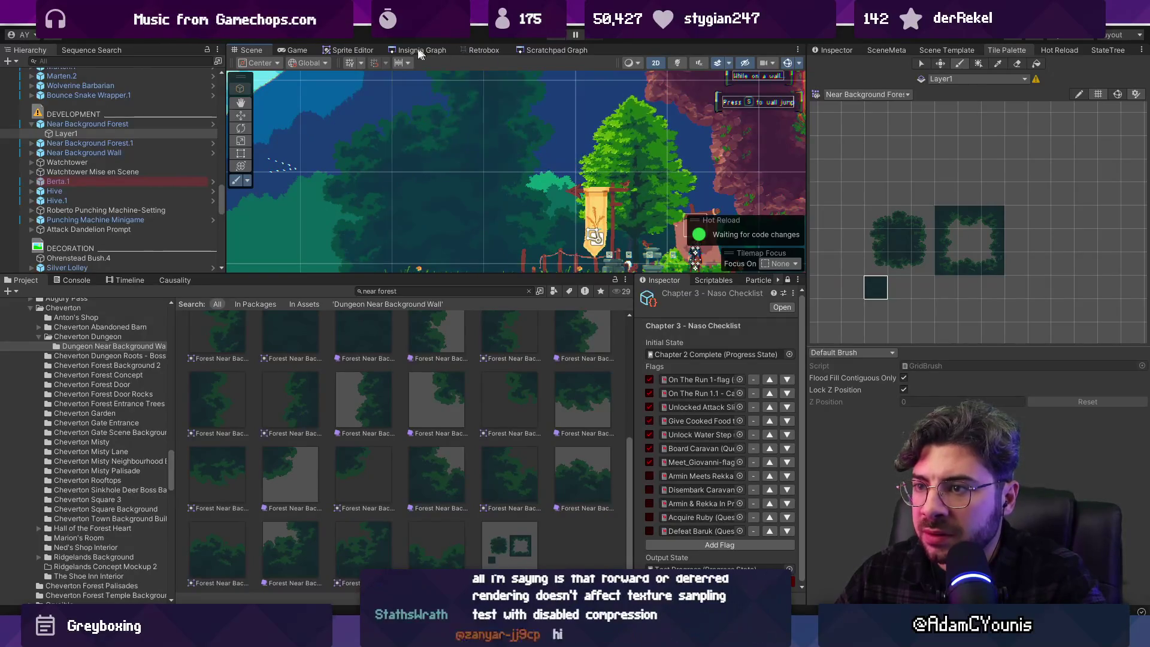
pyautogui.hotkey('ctrl', 'z')
pyautogui.scroll(-2, 527, 184)
pyautogui.moveTo(527, 185); pyautogui.dragTo(367, 124)
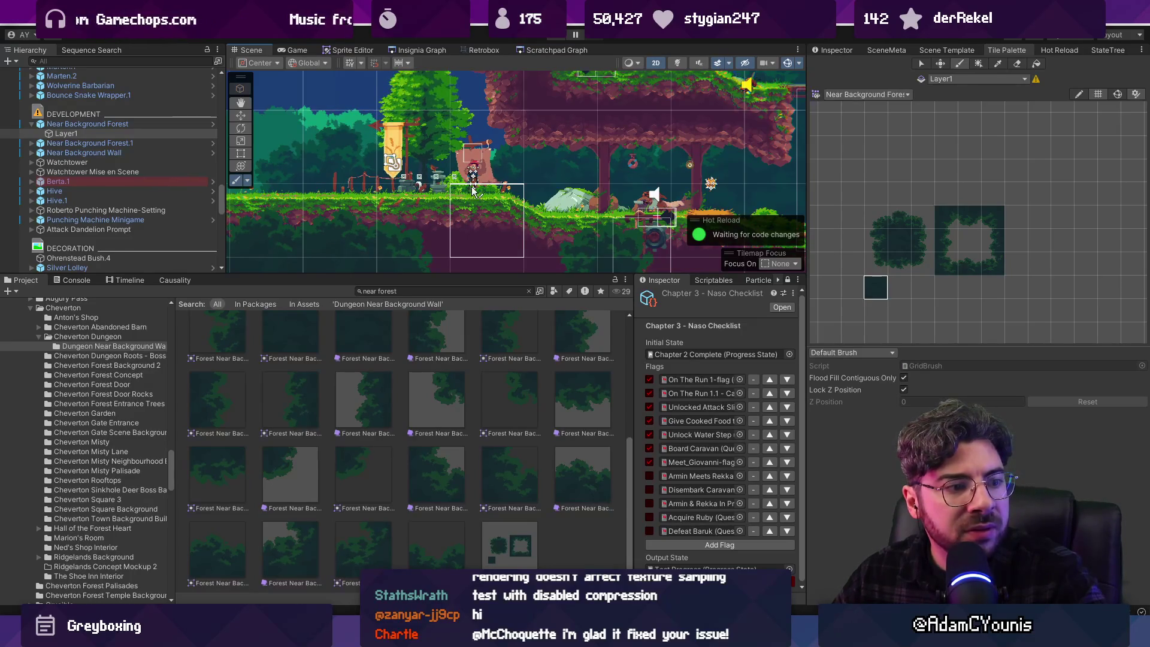
# Show the Forest Near Background Tileset import settings: Multiple sprites, 100 PPU, point filter, no compression
pyautogui.scroll(2, 471, 187)
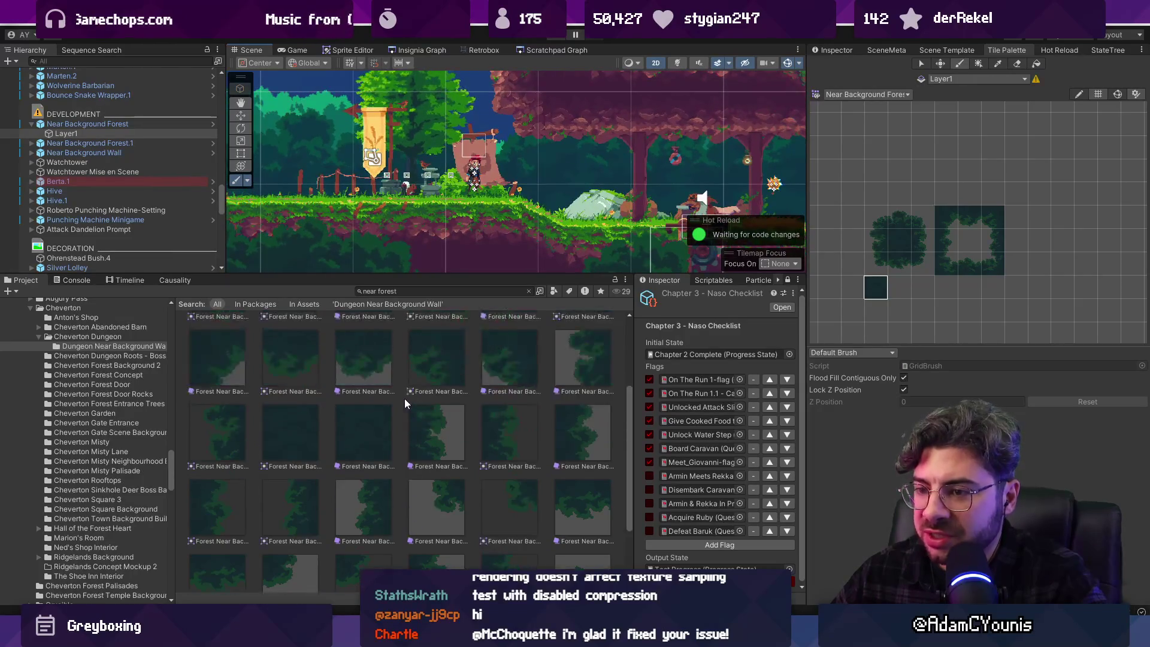
pyautogui.scroll(3, 404, 398)
pyautogui.click(437, 353)
pyautogui.click(829, 50)
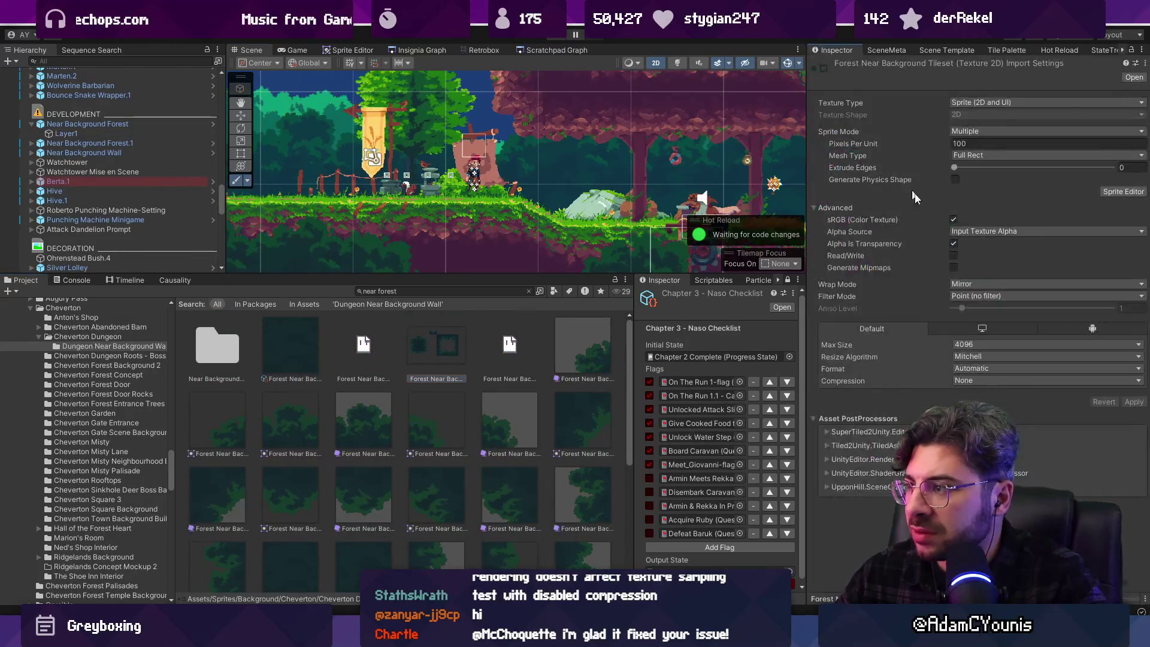